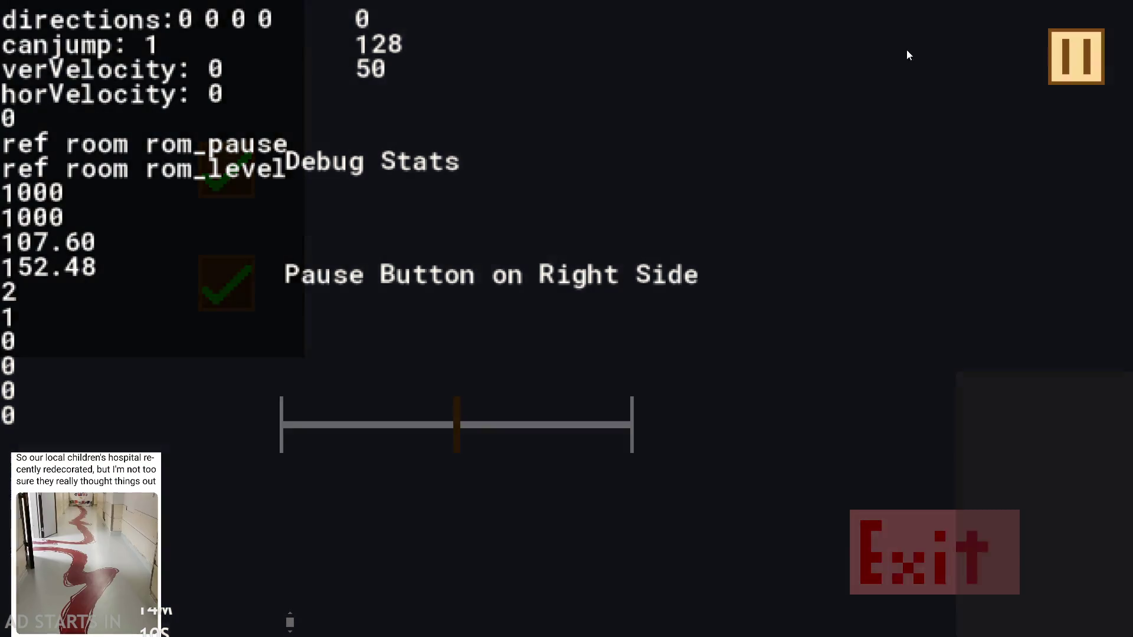
Resume the level and run the hero back and forth, jumping against the tall pillar.
key("Right")
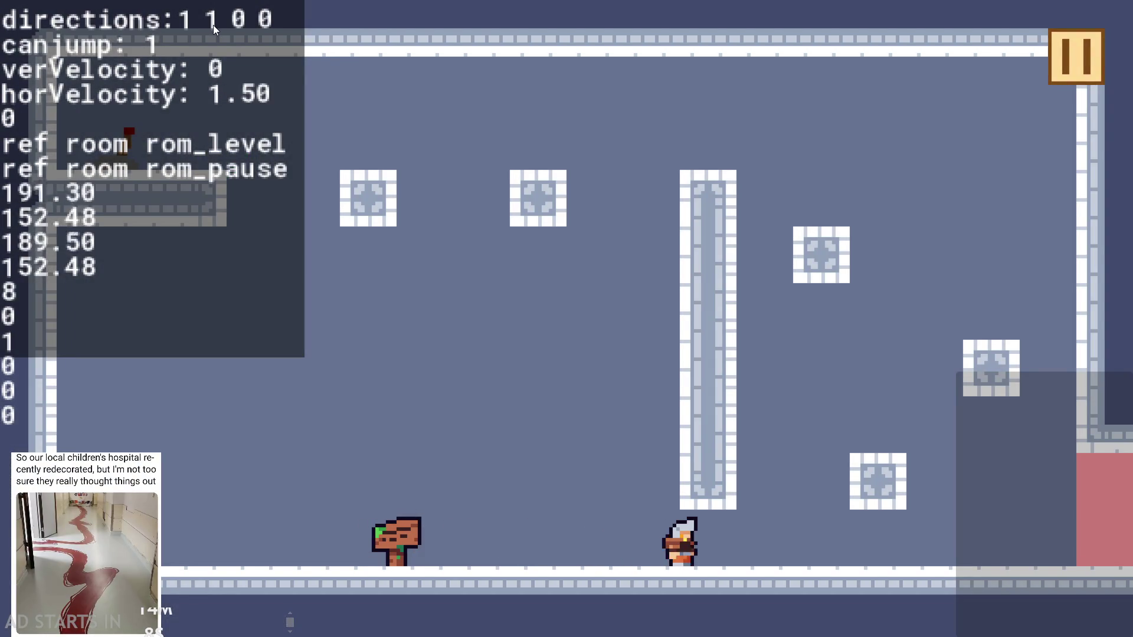
key("Left")
key("Right")
key("Right")
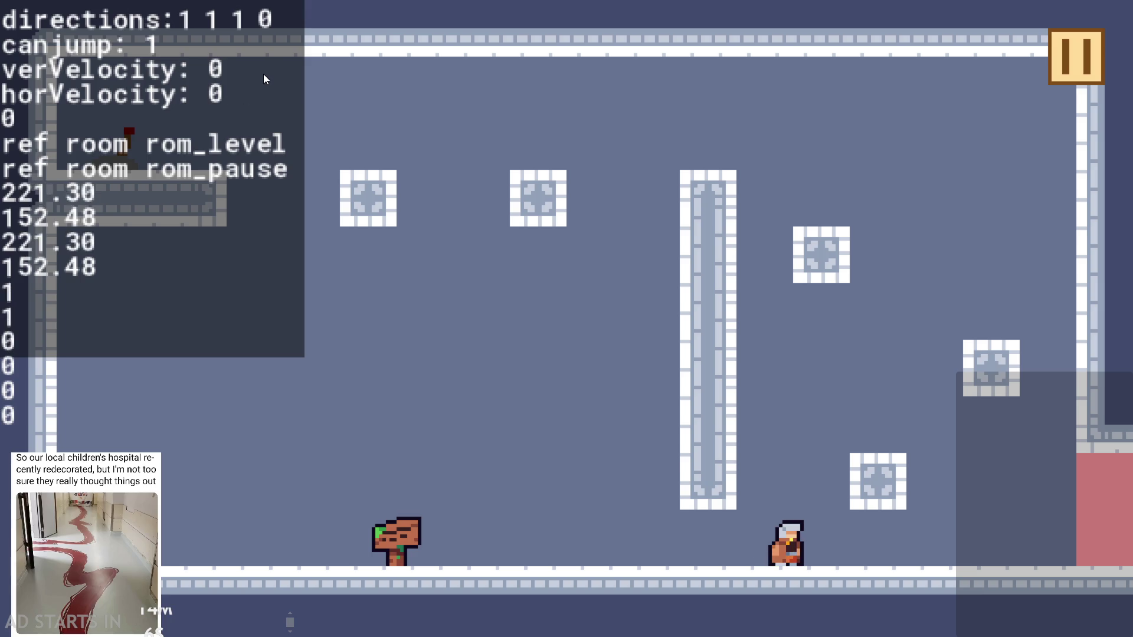
key("Up")
key("Left")
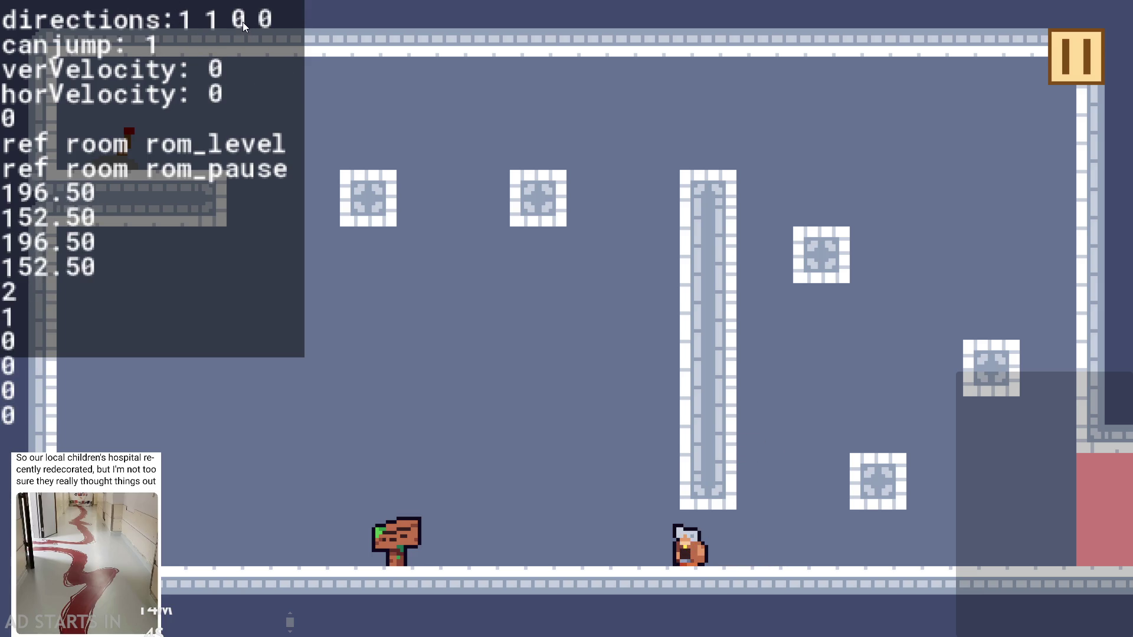
key("Left")
key("Right")
key("Left")
key("Right")
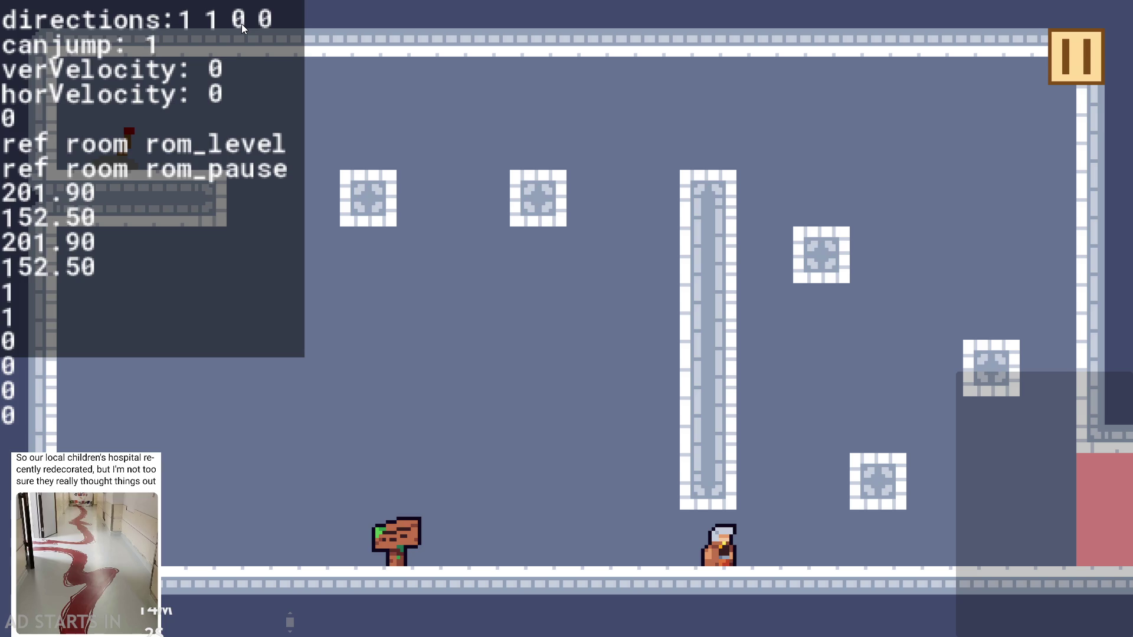
key("Up")
key("Up")
key("Right")
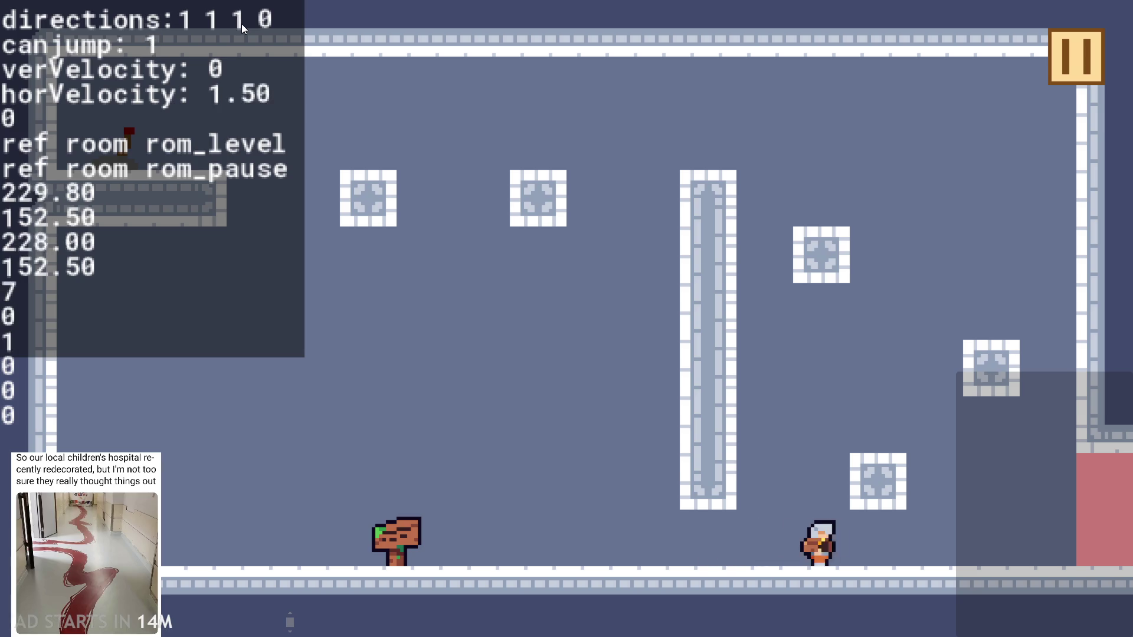
key("Left")
key("Up")
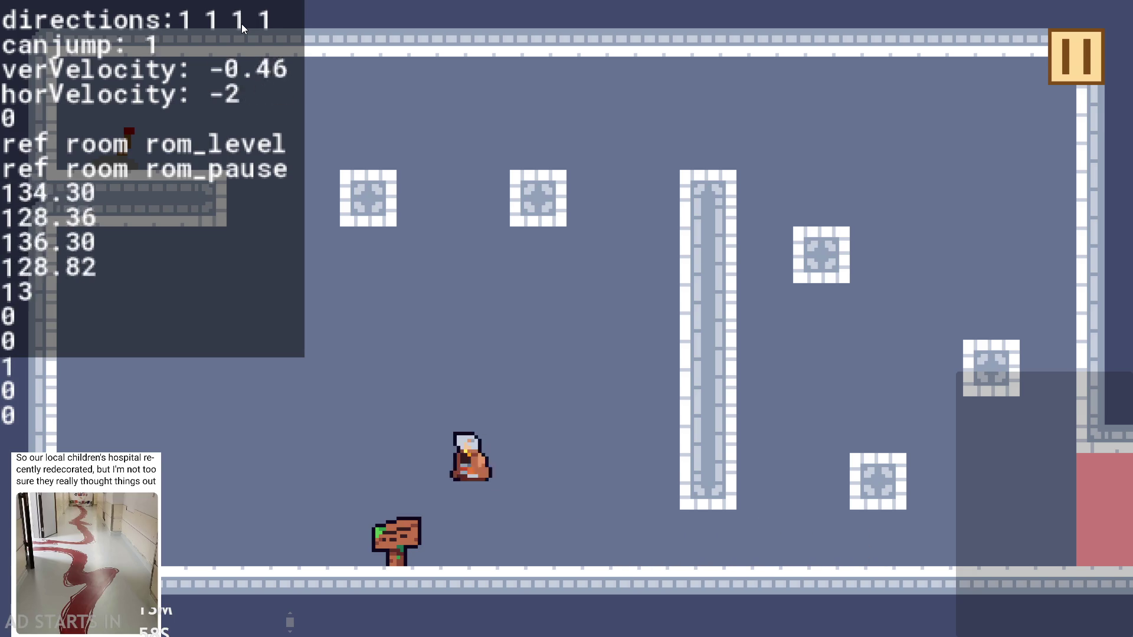
key("Up")
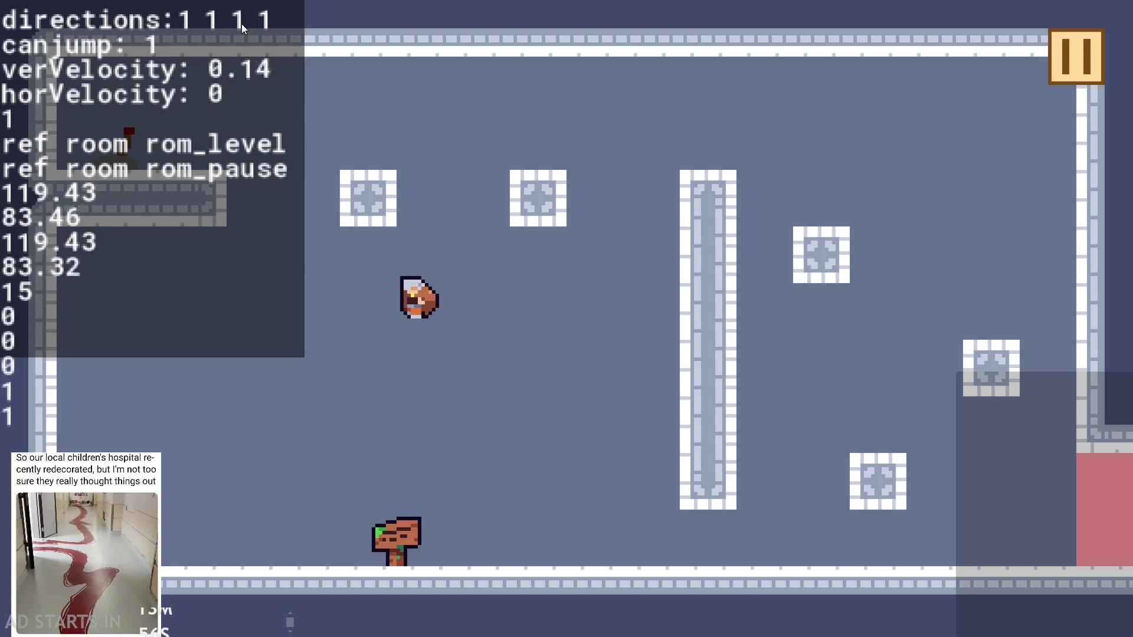
key("Right")
key("Up")
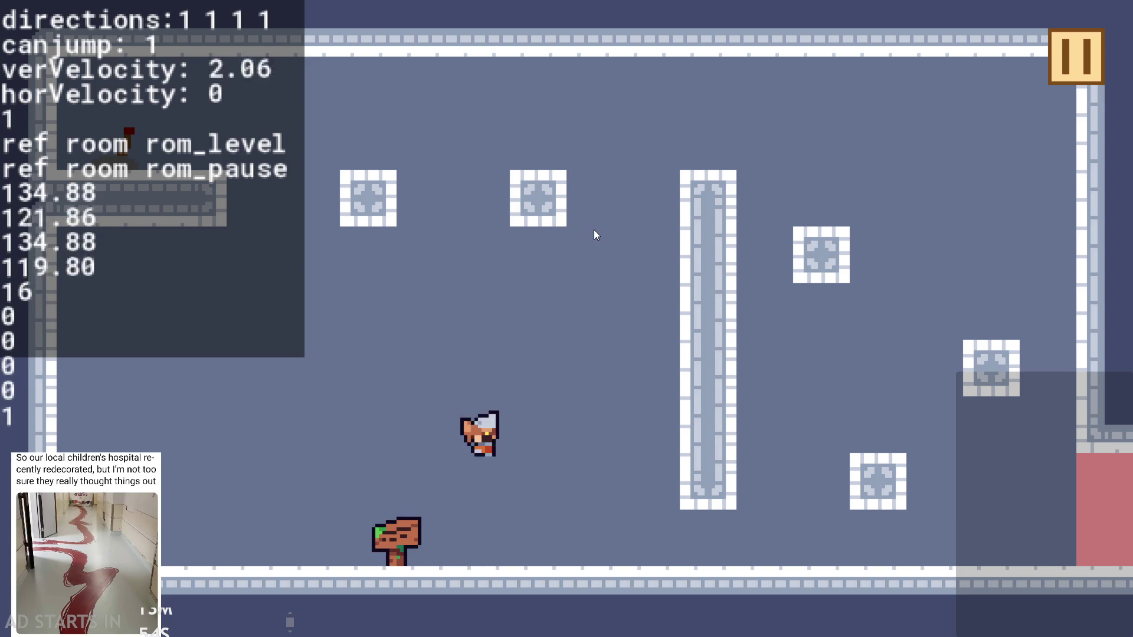
key("Up")
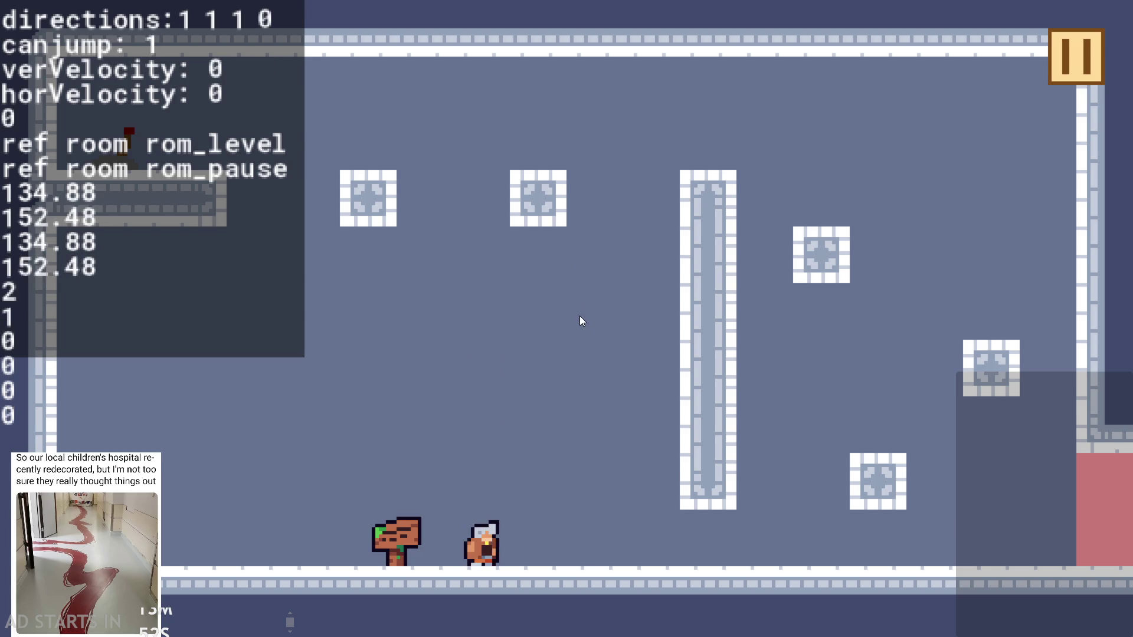
key("Up")
key("Right")
key("Left")
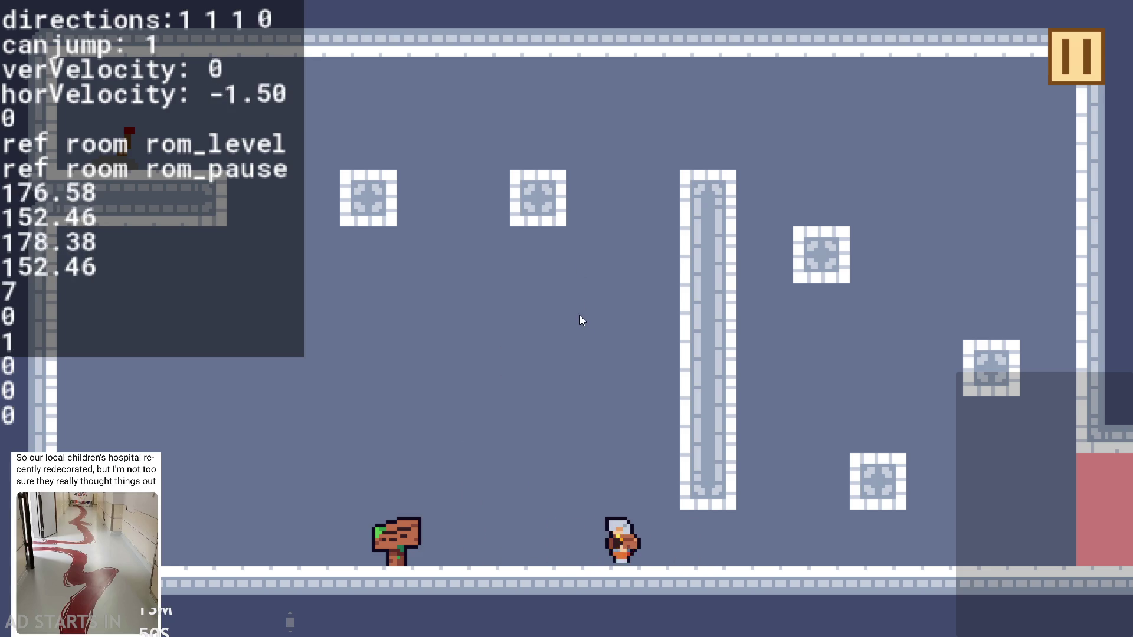
key("Up")
key("Right")
key("Up")
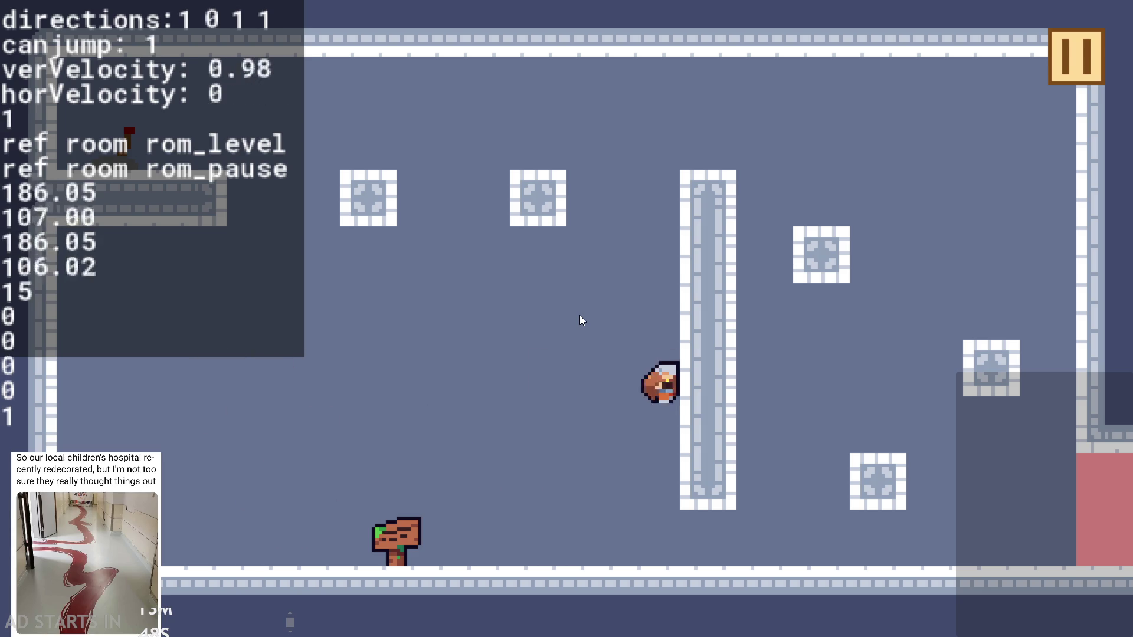
key("Left")
key("Up")
key("Right")
key("Up")
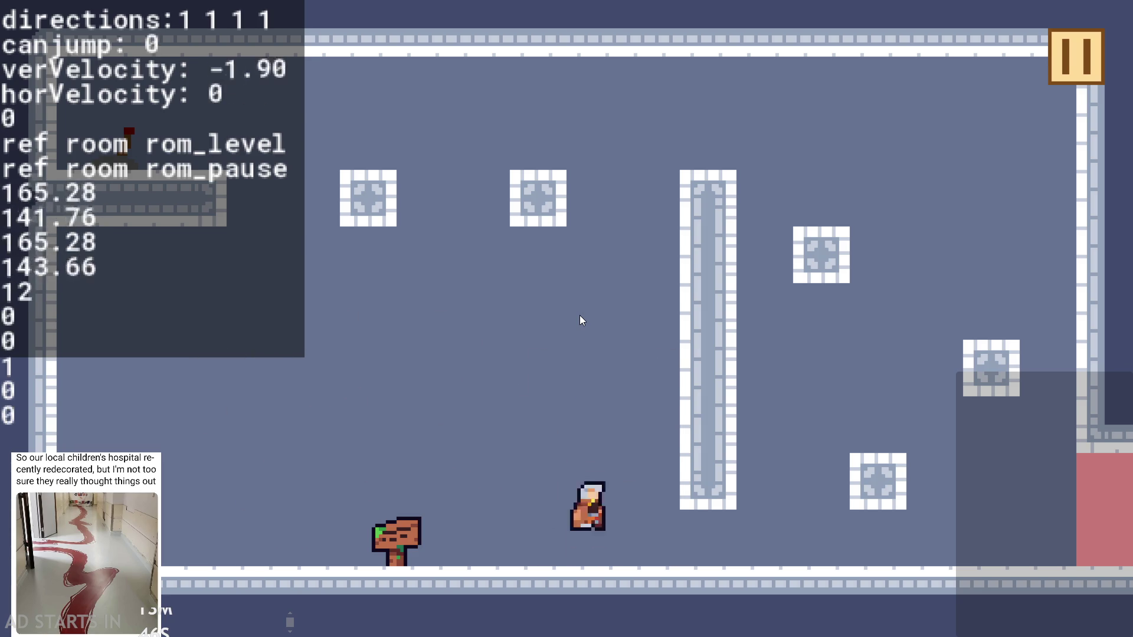
key("Left")
key("Up")
key("Right")
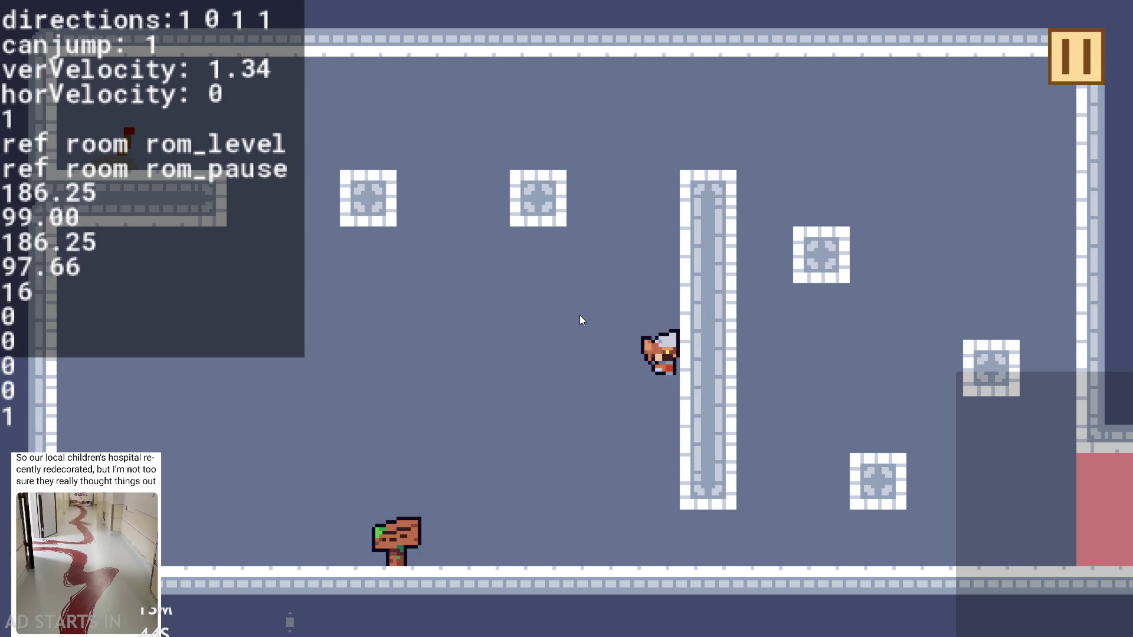
key("Left")
key("Up")
key("Right")
key("Up")
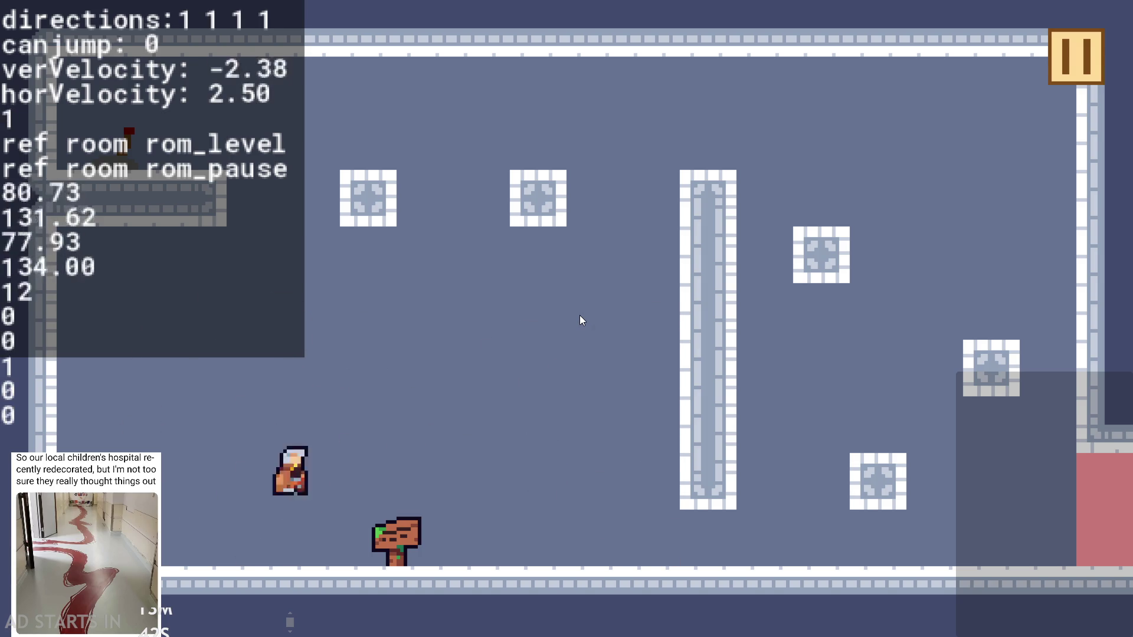
key("Left")
key("Up")
key("Right")
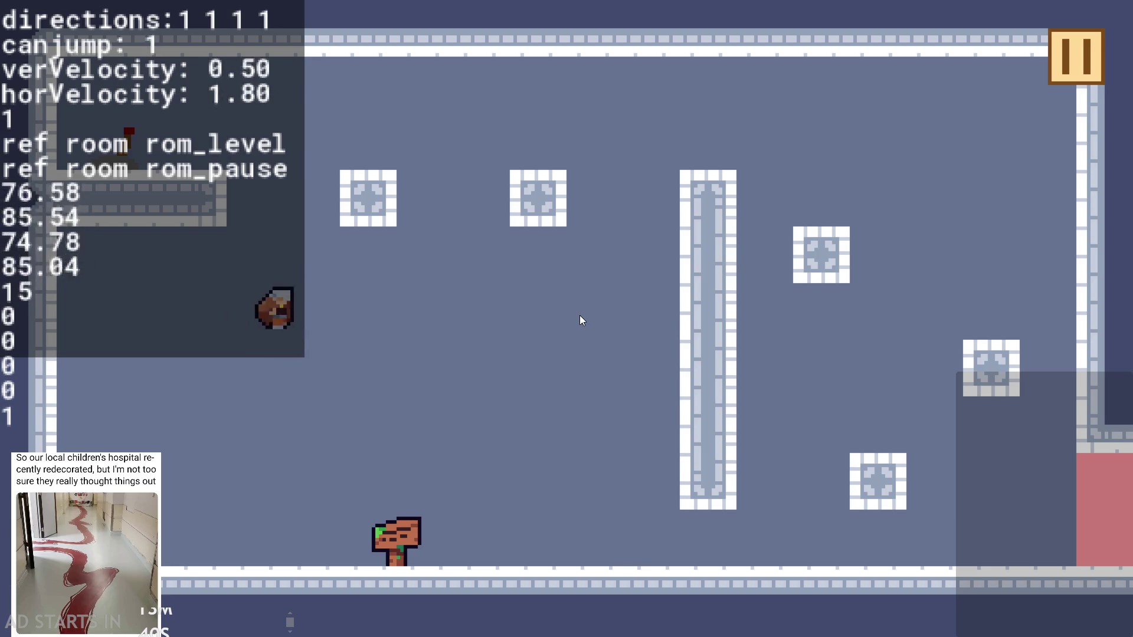
key("Up")
key("Left")
key("Right")
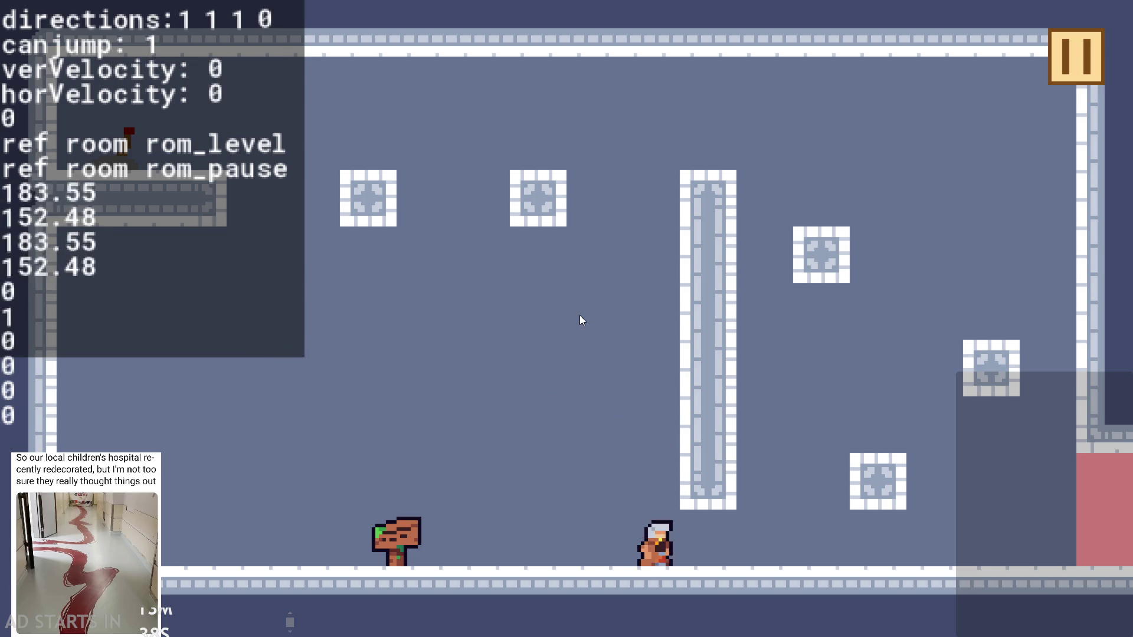
Jump repeatedly by the right blocks, land on the small right-hand block, then pause.
key("Right")
key("Up")
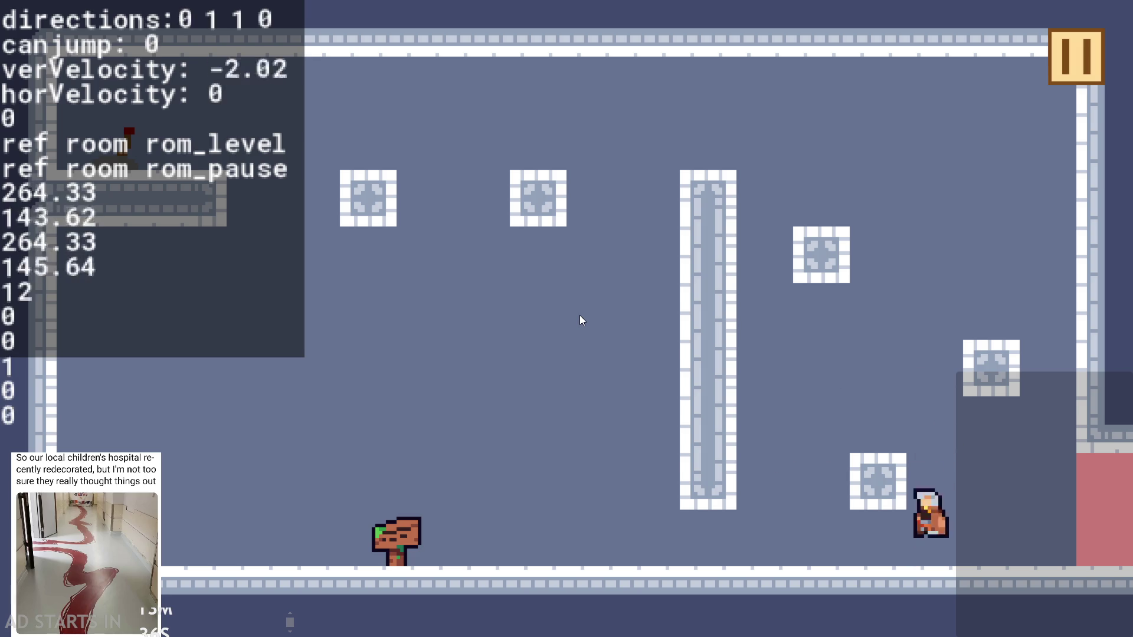
key("Up")
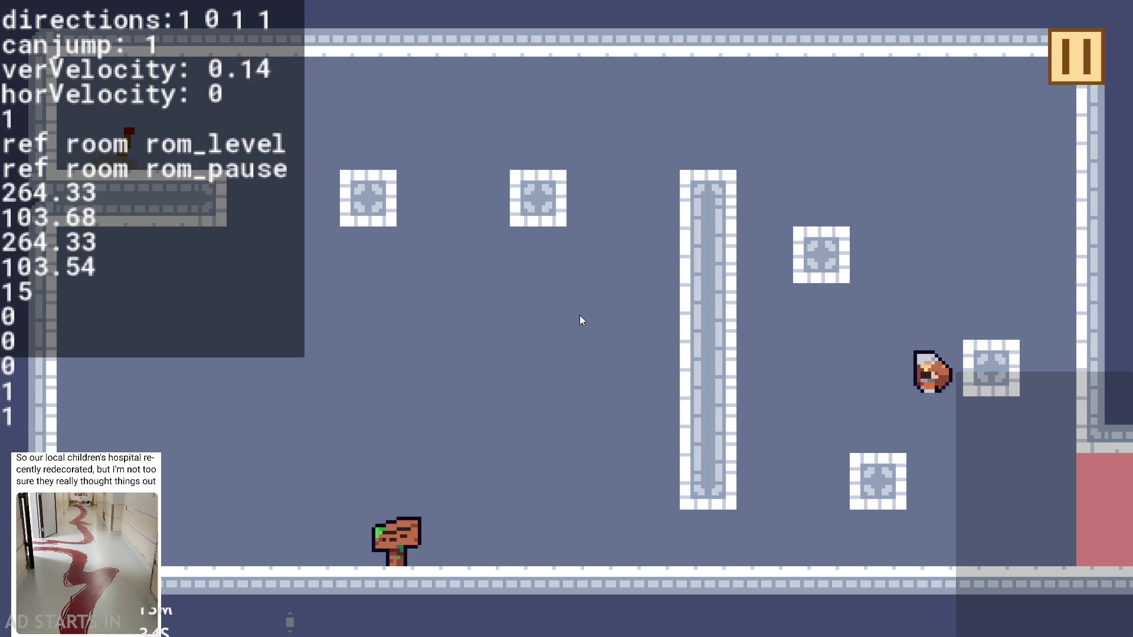
key("Up")
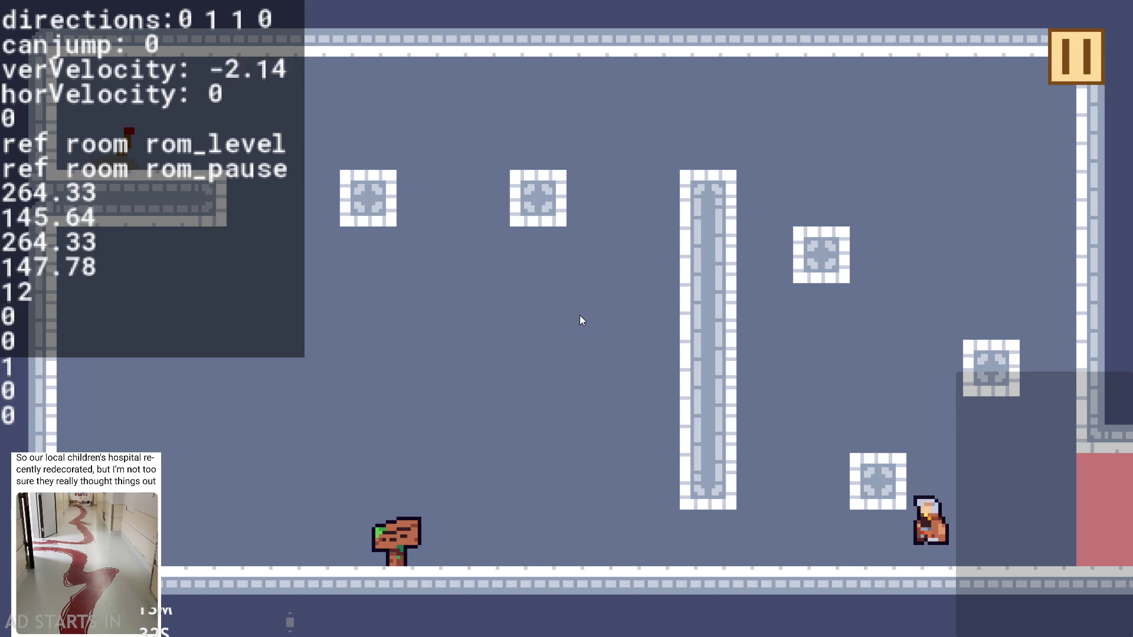
key("Up")
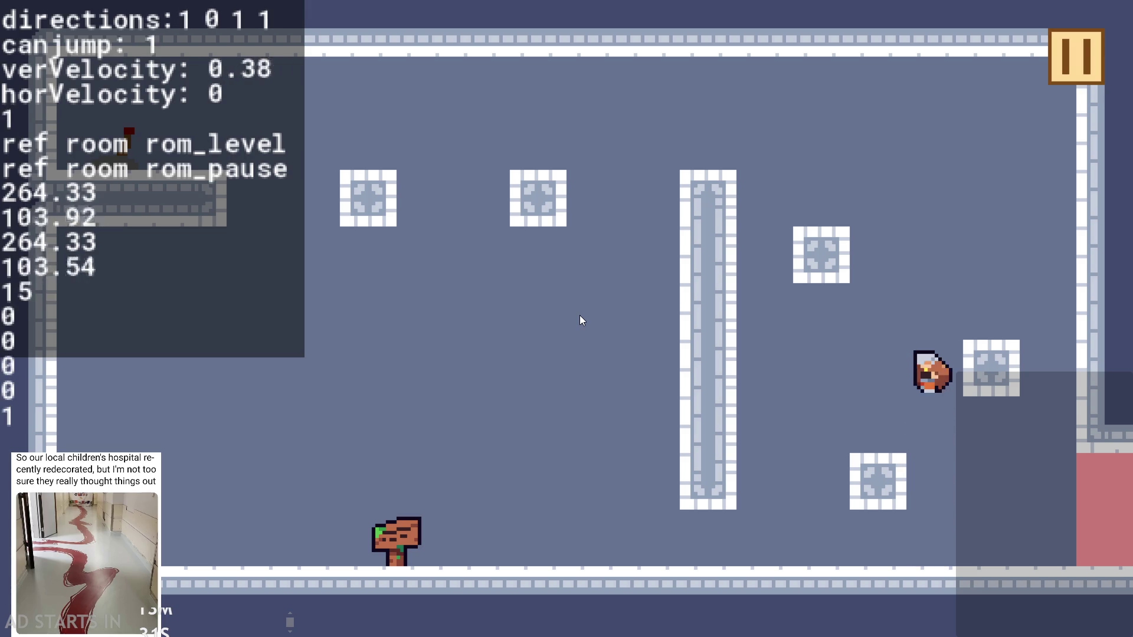
key("Up")
key("Up")
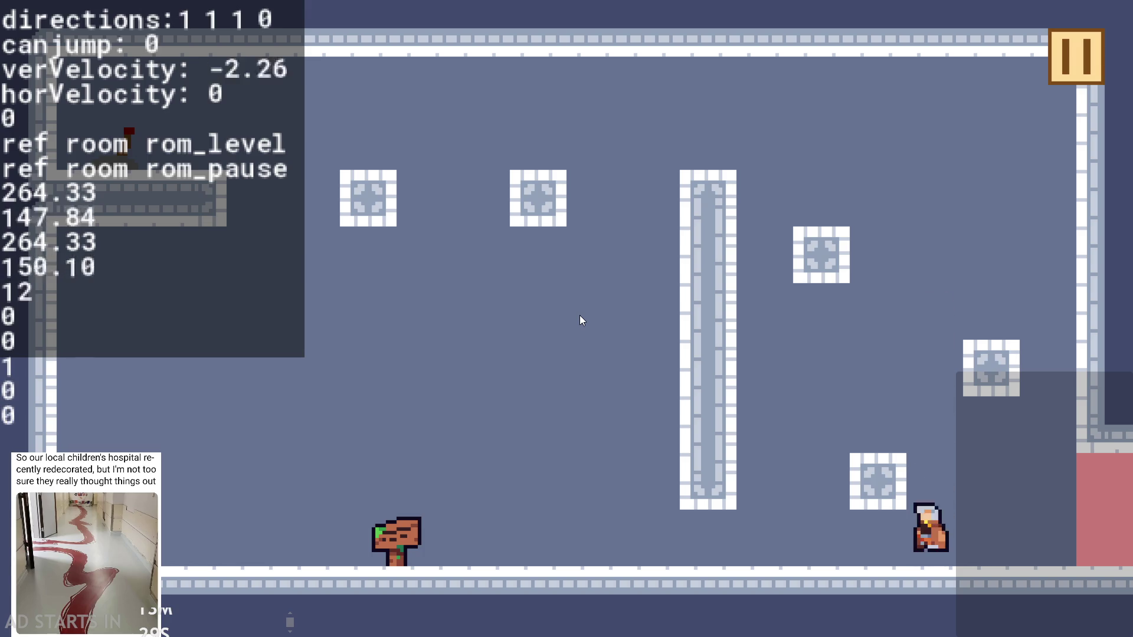
key("Up")
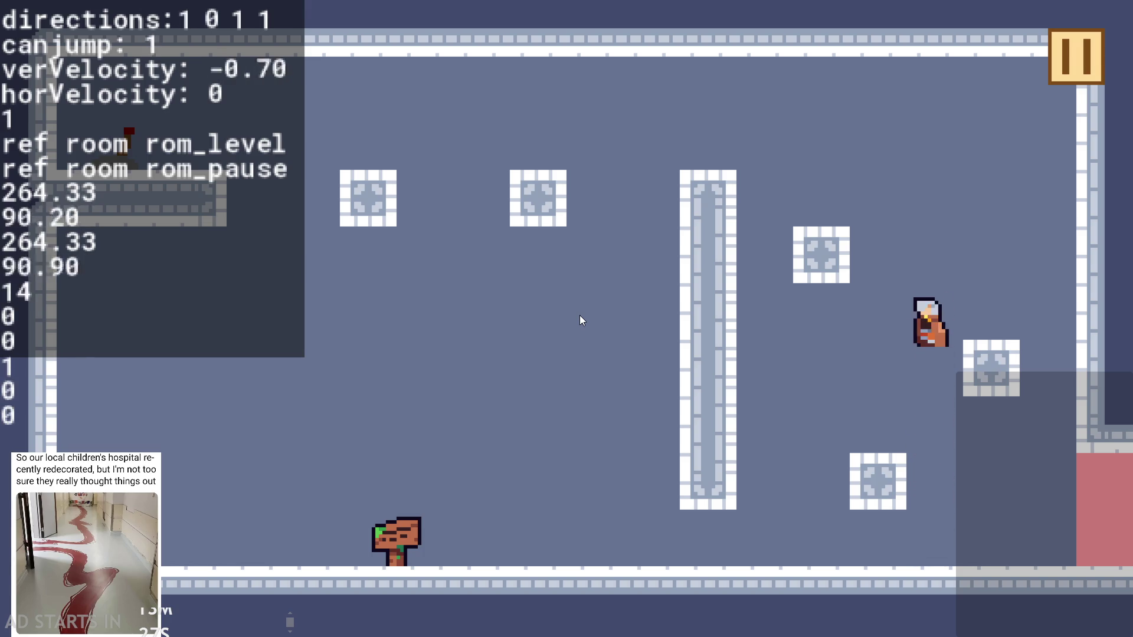
key("Up")
key("Up")
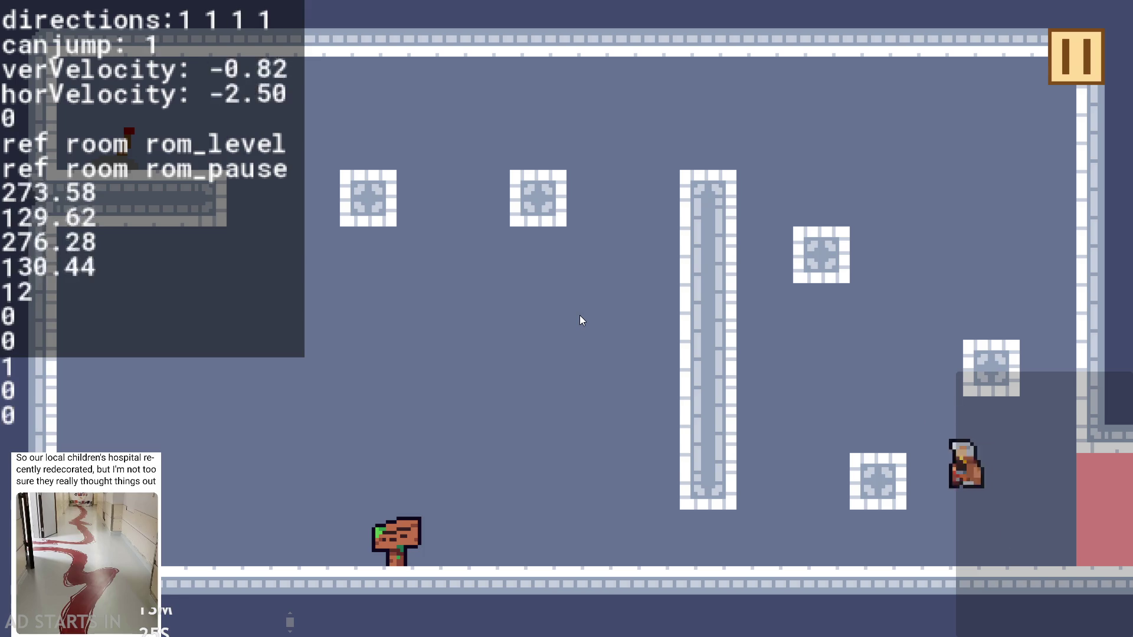
key("Up")
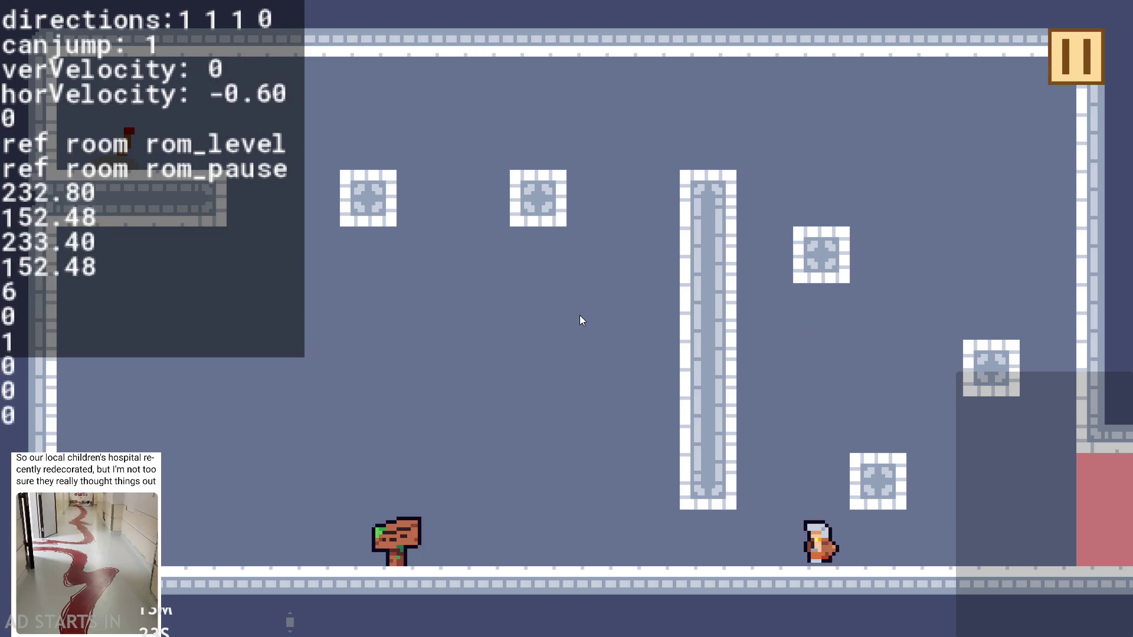
key("Up")
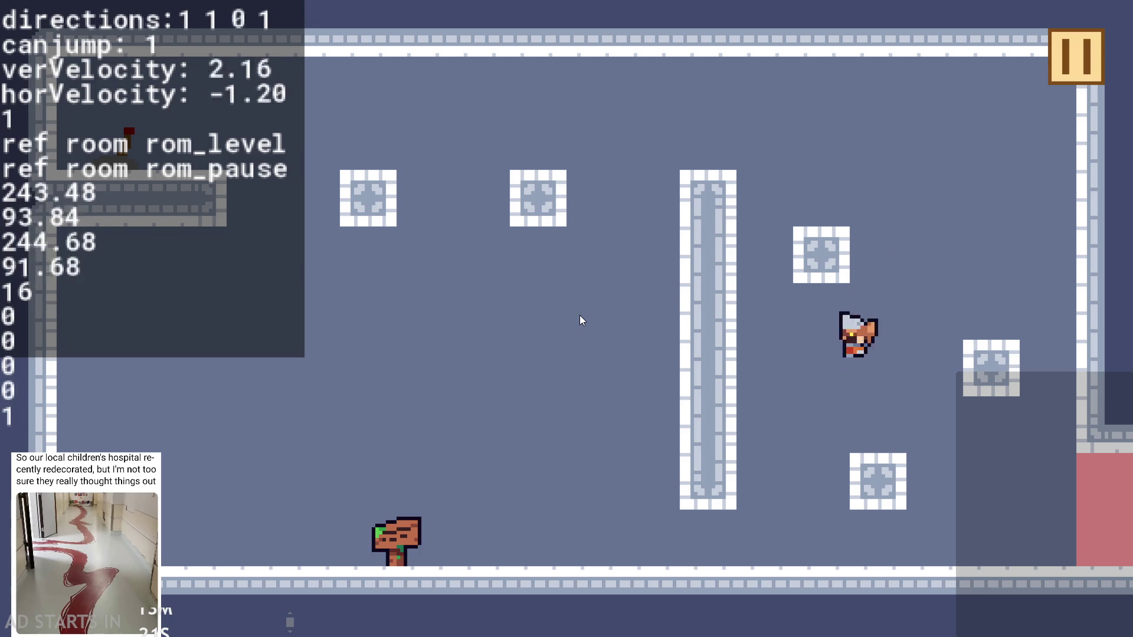
key("Up")
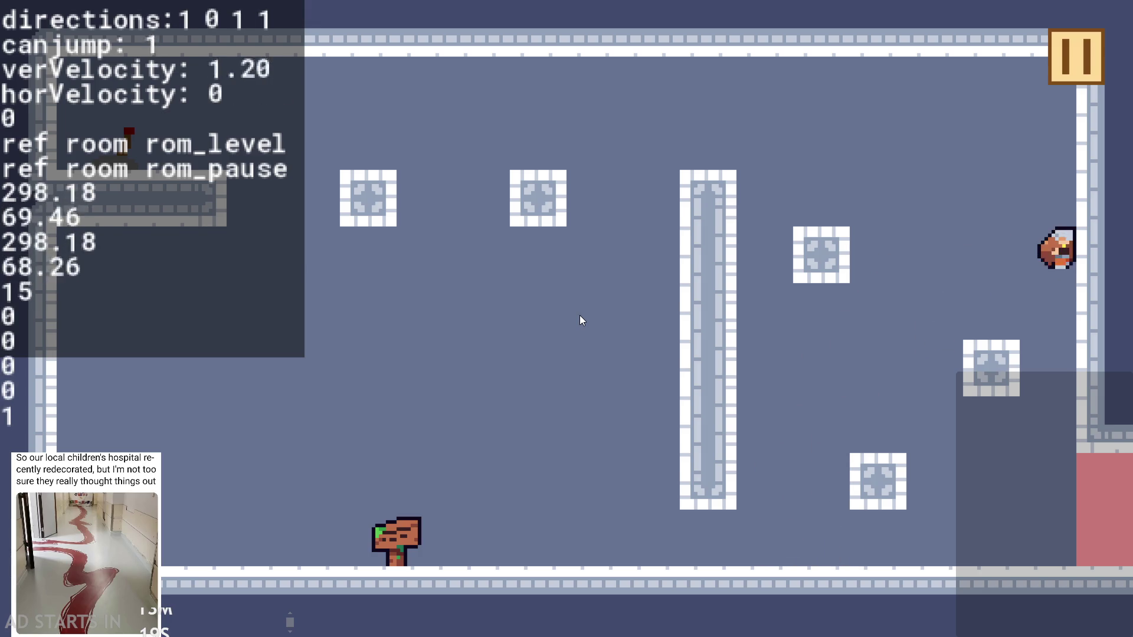
key("Up")
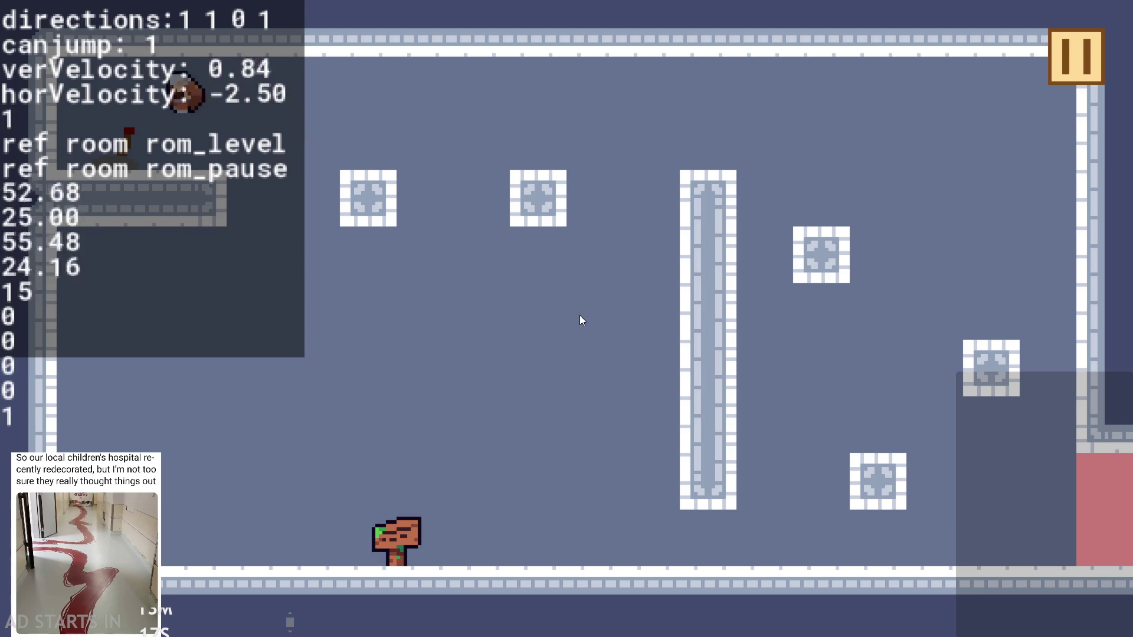
key("Up")
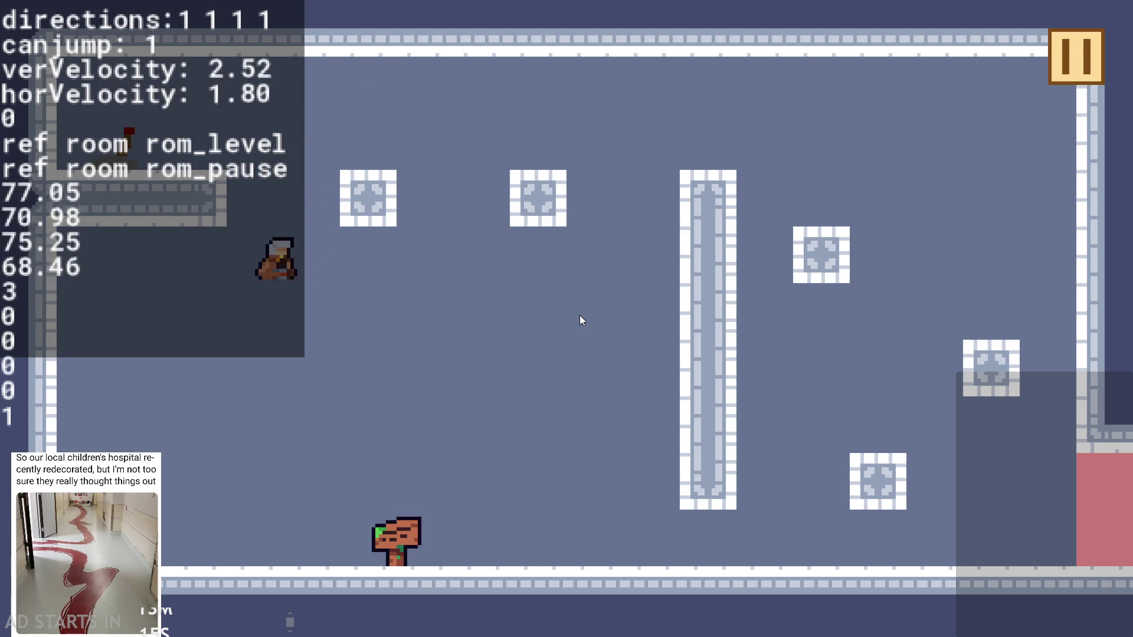
key("Up")
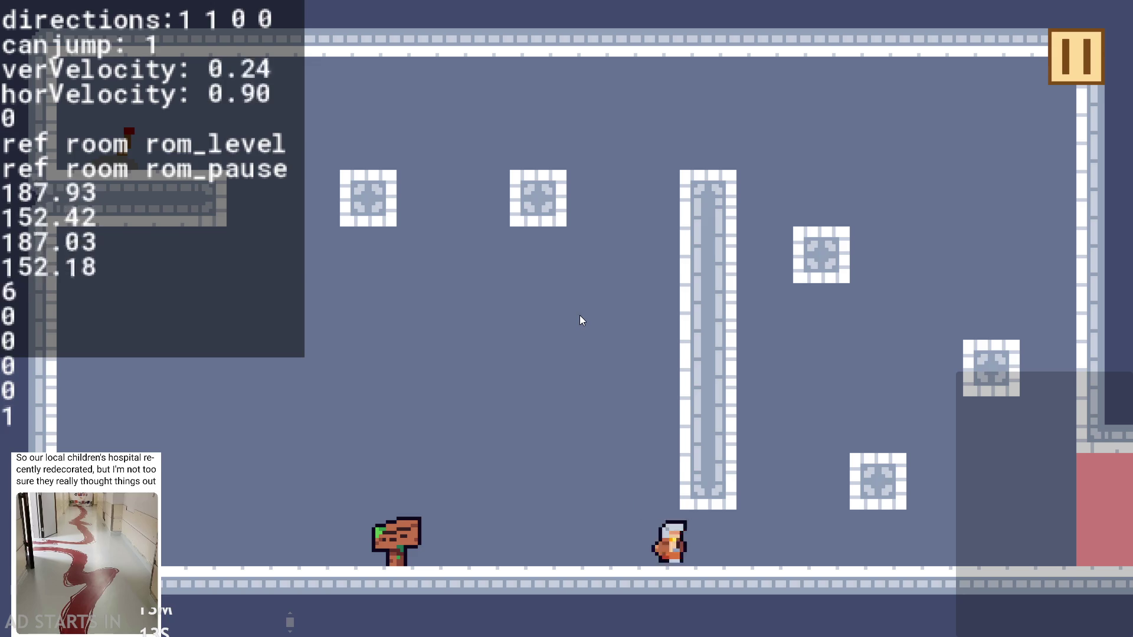
key("Up")
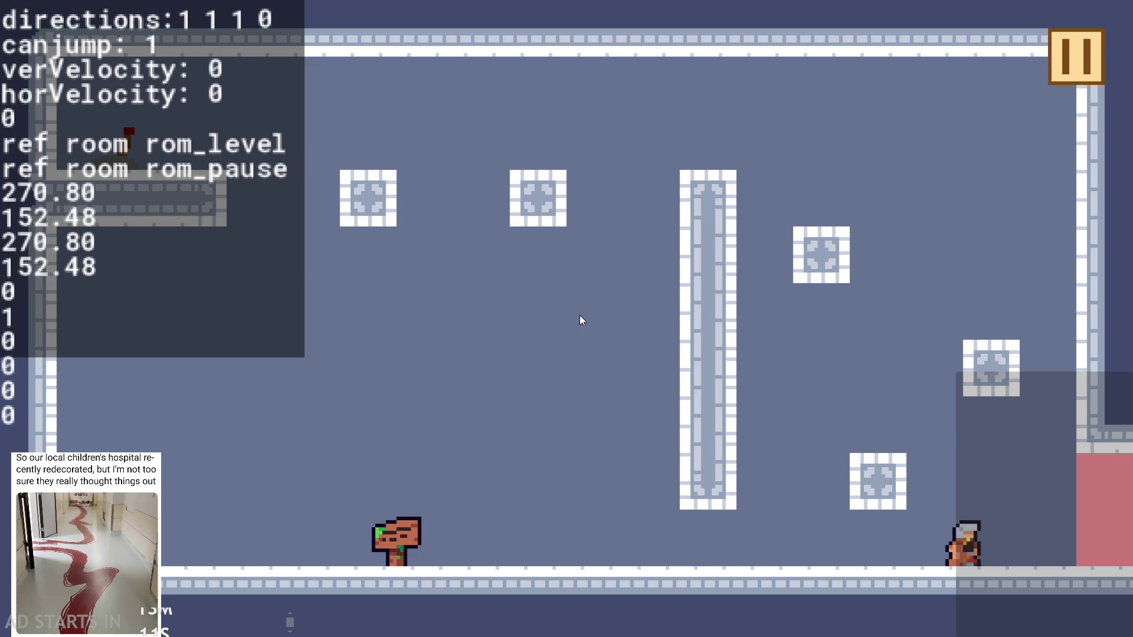
key("Up")
key("Up")
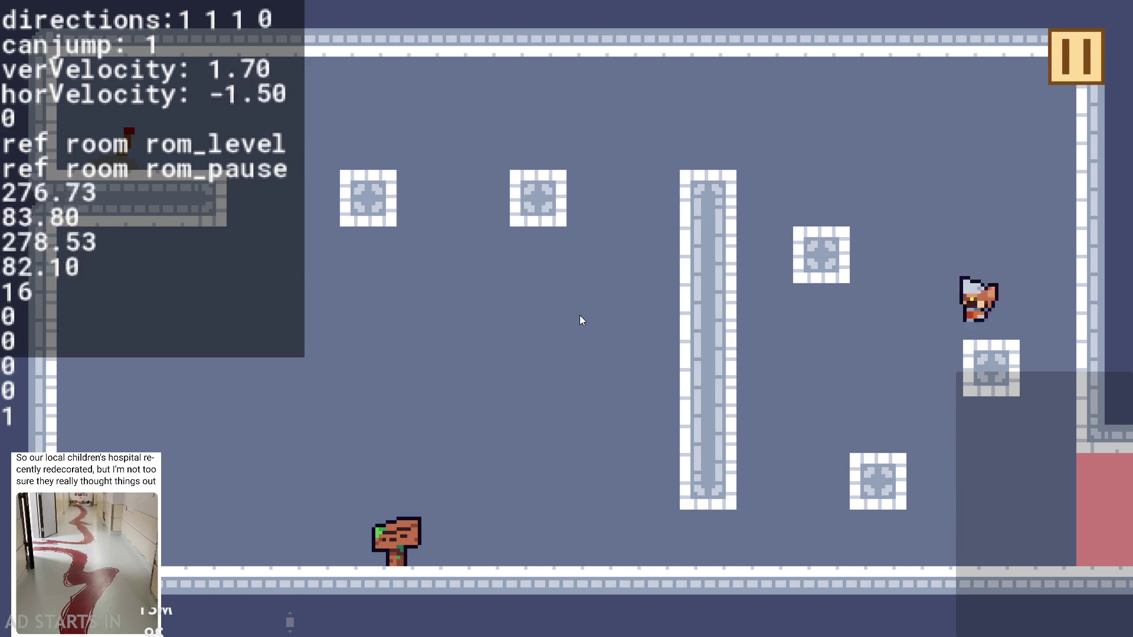
key("Up")
key("Right")
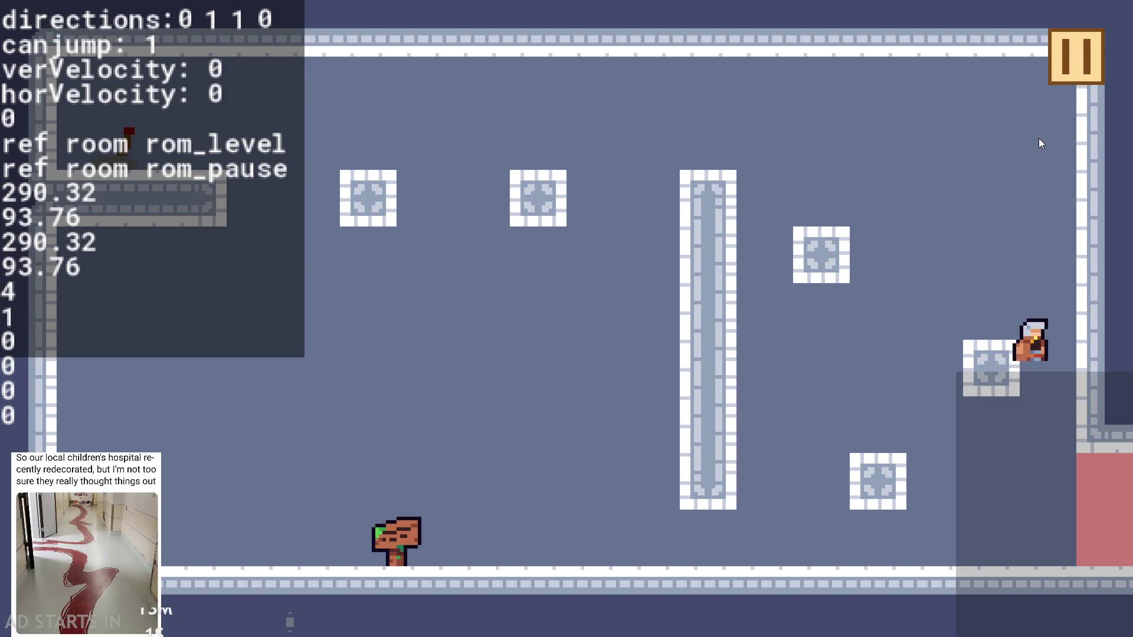
left_click(1083, 57)
Exit the game and set spr_heroCharacter's collision mask type to Precise (Slow).
left_click(945, 531)
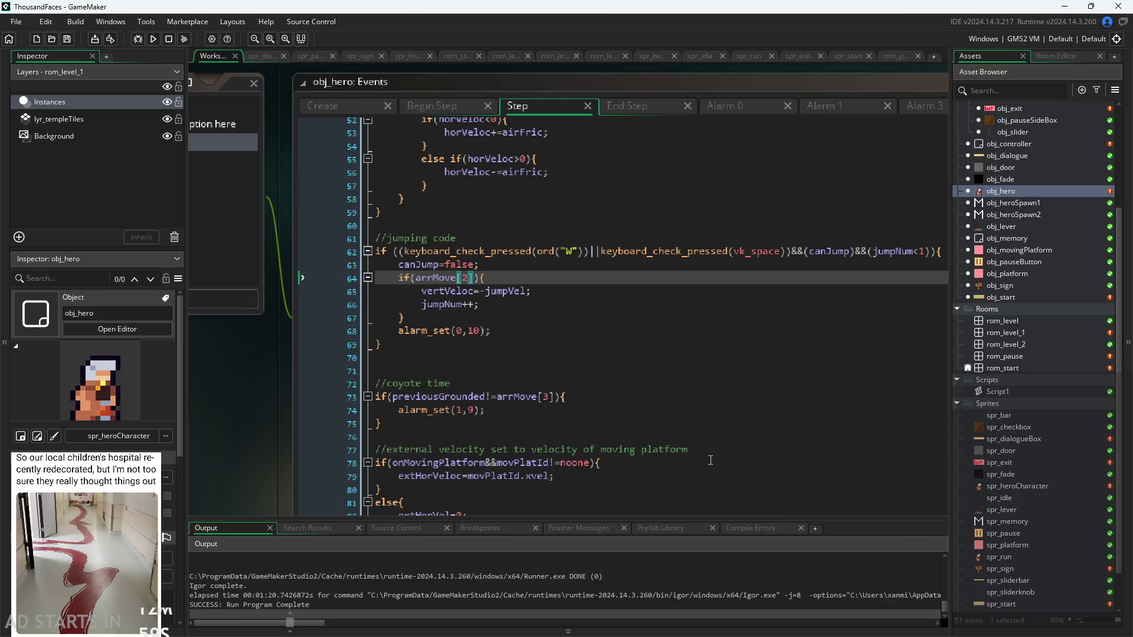
double_click(1004, 489)
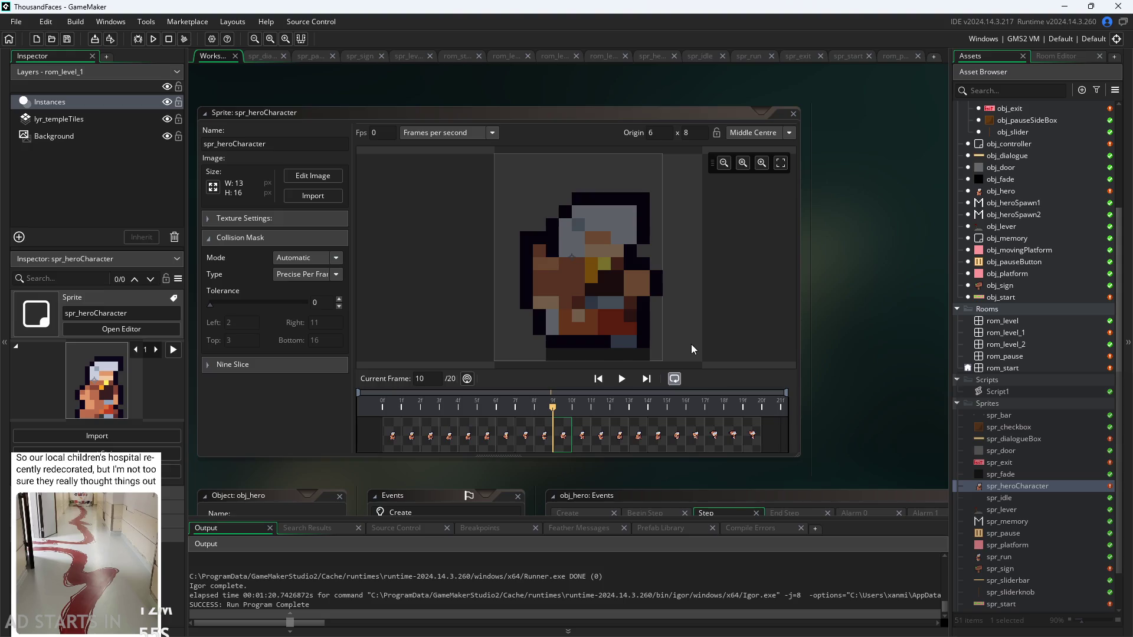
left_click(323, 275)
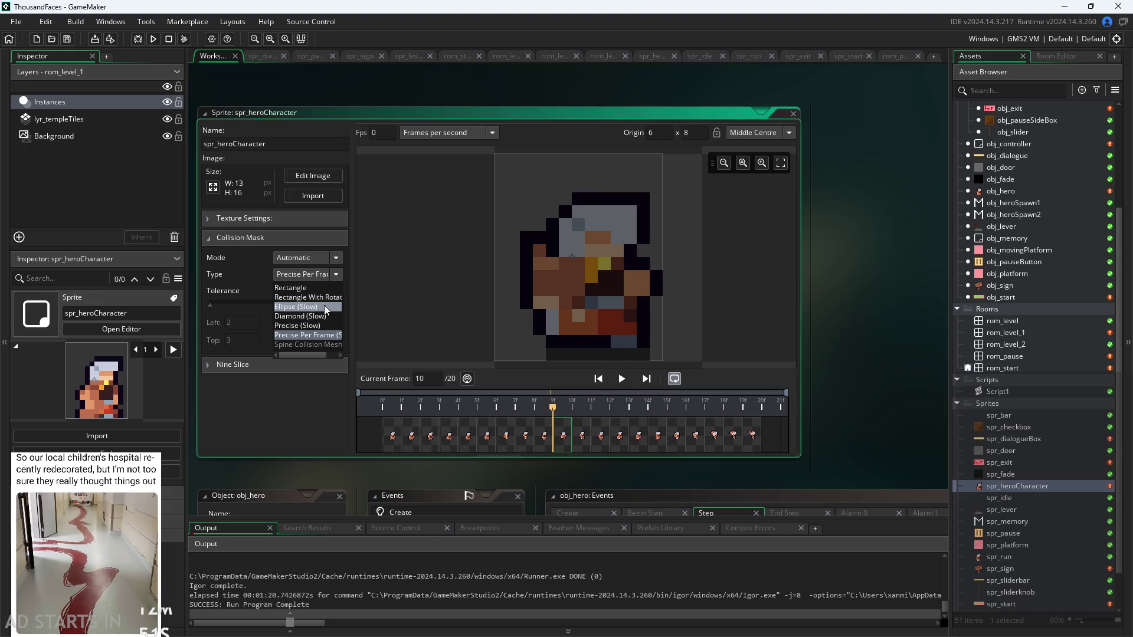
left_click(324, 325)
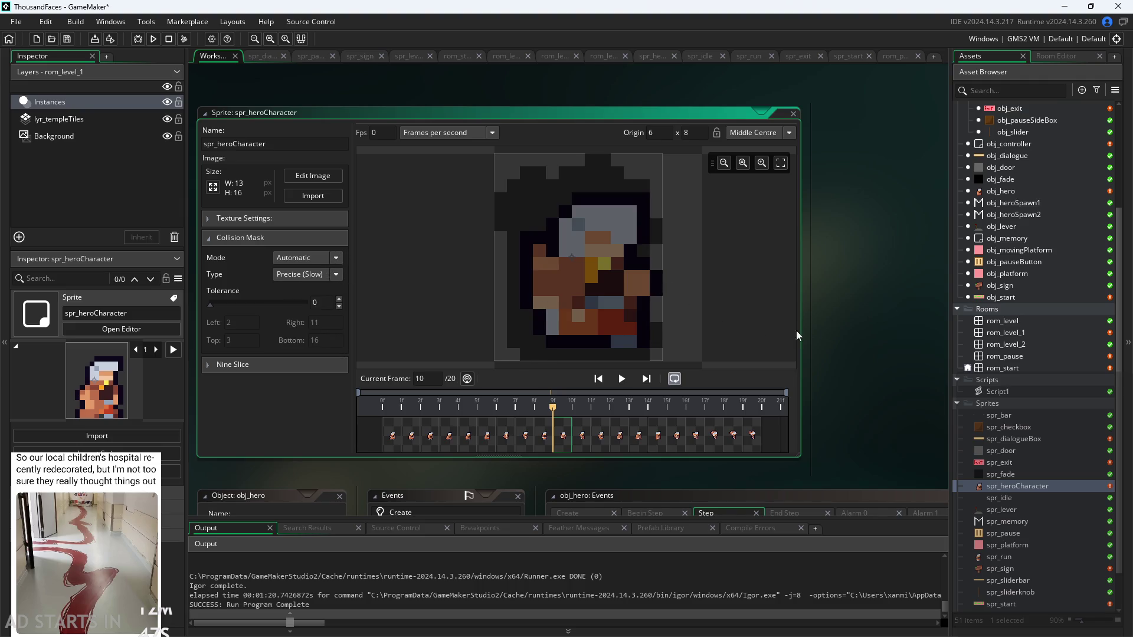
Try the Full Image and Manual mask modes, keep Automatic, and run the game again.
left_click(307, 259)
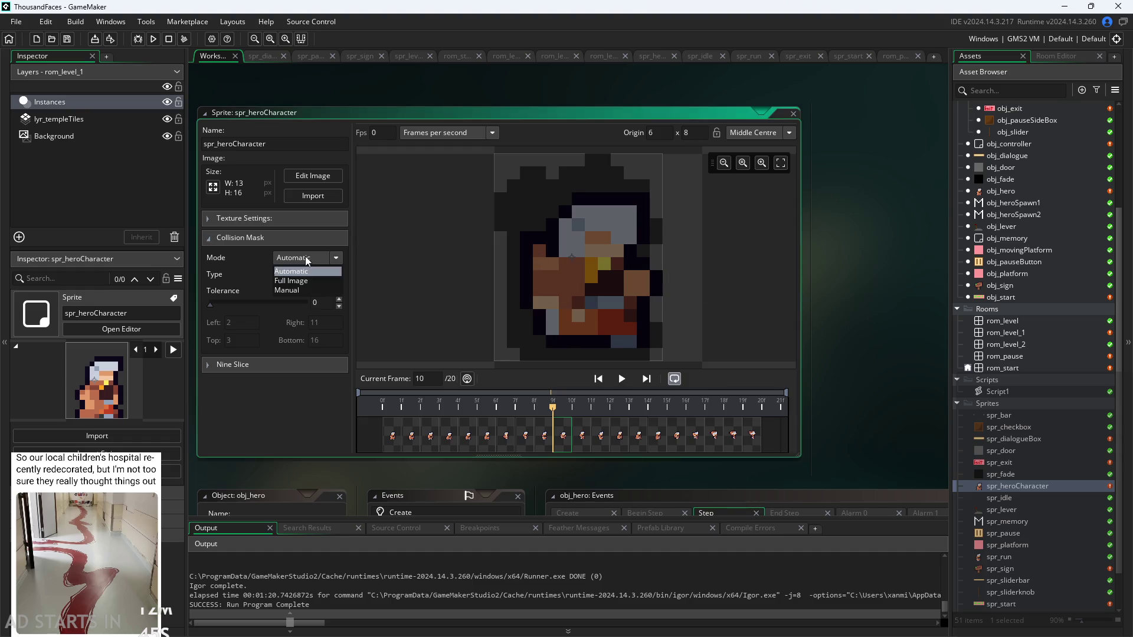
left_click(311, 281)
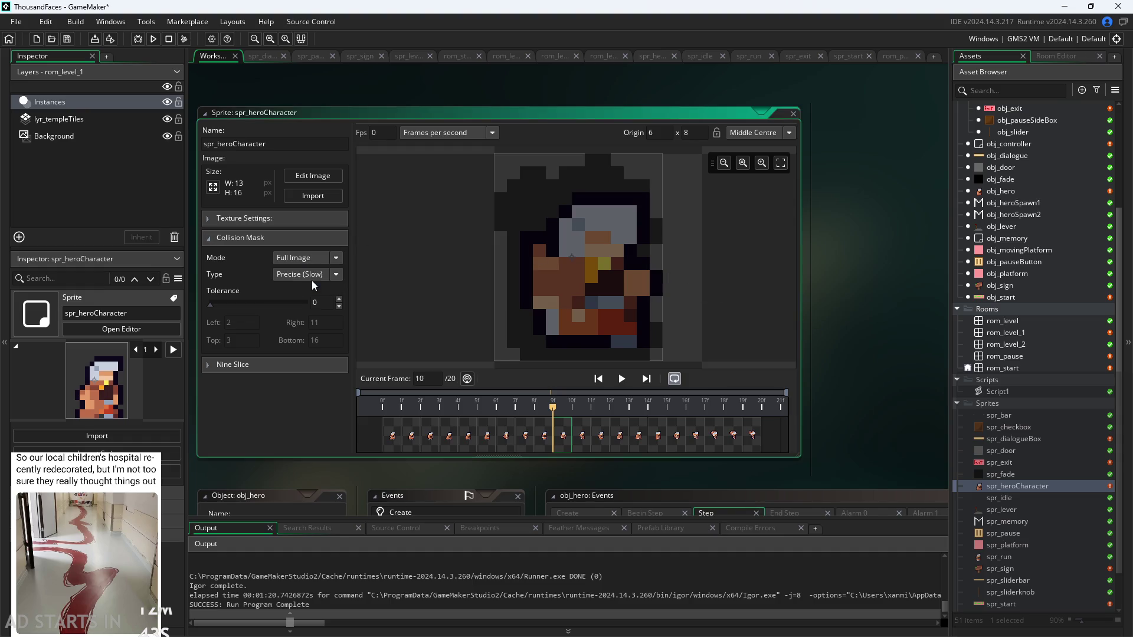
left_click(317, 262)
left_click(316, 290)
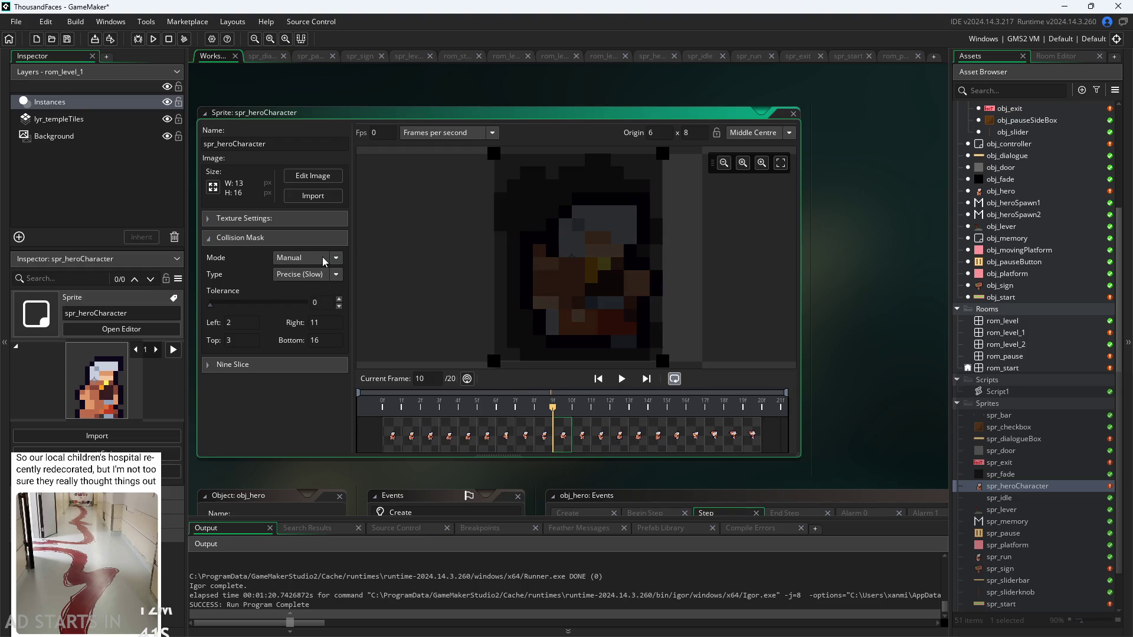
left_click(322, 256)
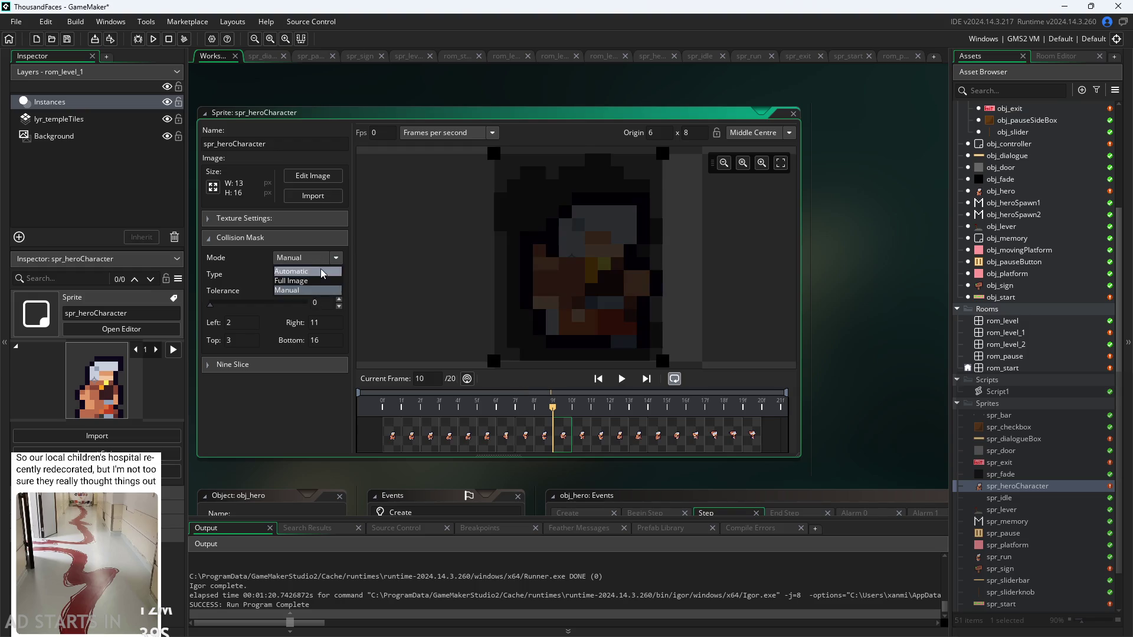
left_click(320, 269)
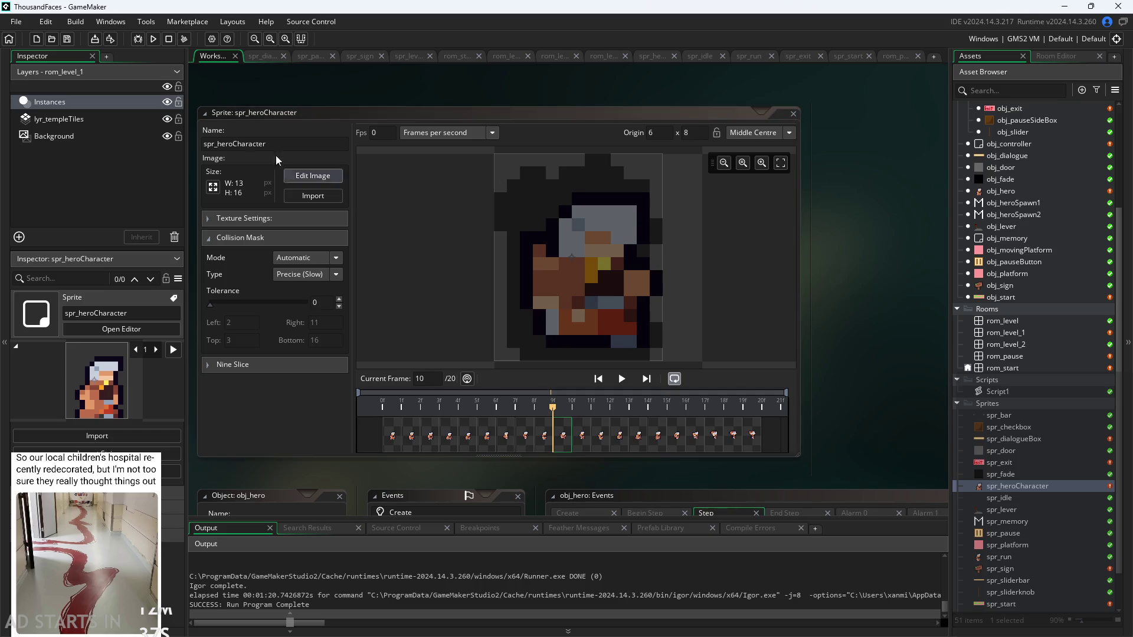
left_click(155, 39)
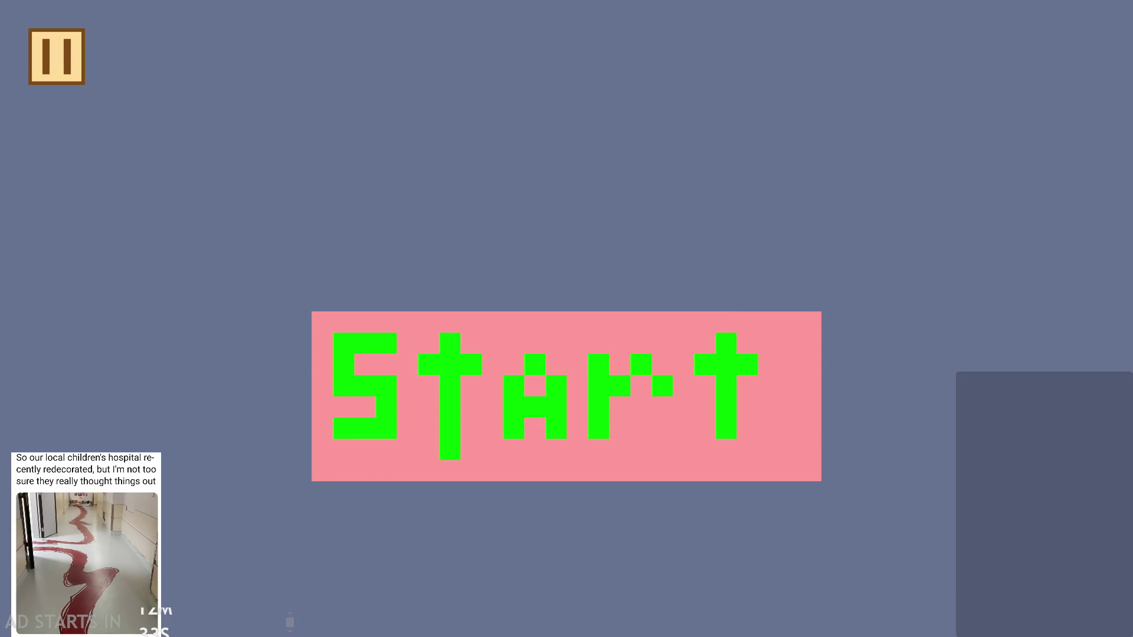
Start the game and test jumps onto the right blocks and wall-jumps off the wall and pillar.
left_click(550, 468)
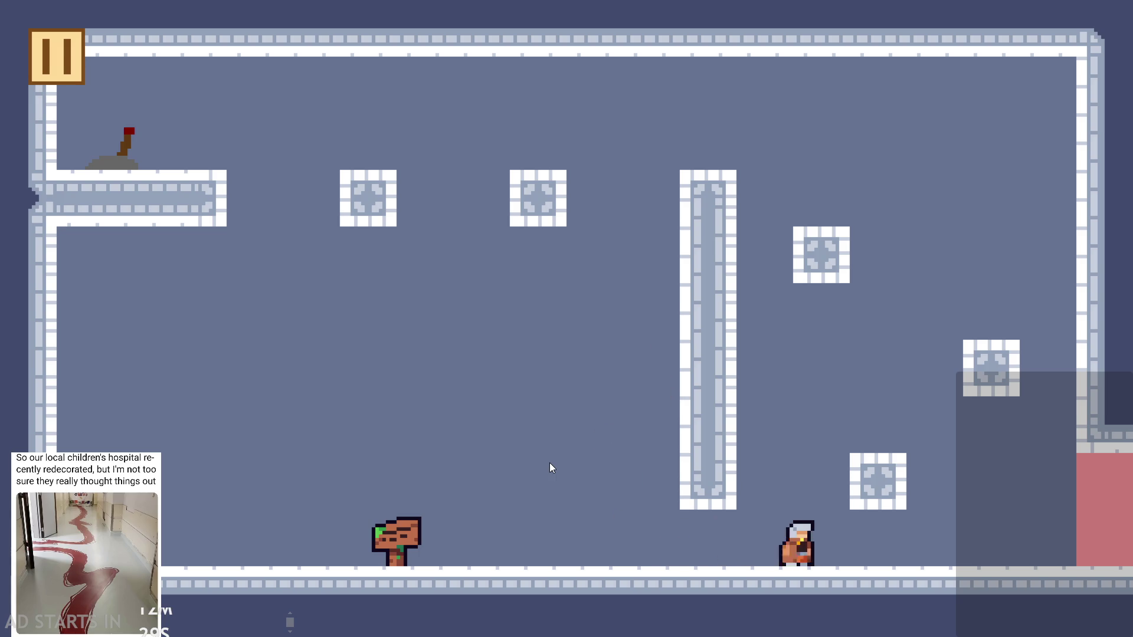
left_click(550, 464)
left_click(549, 463)
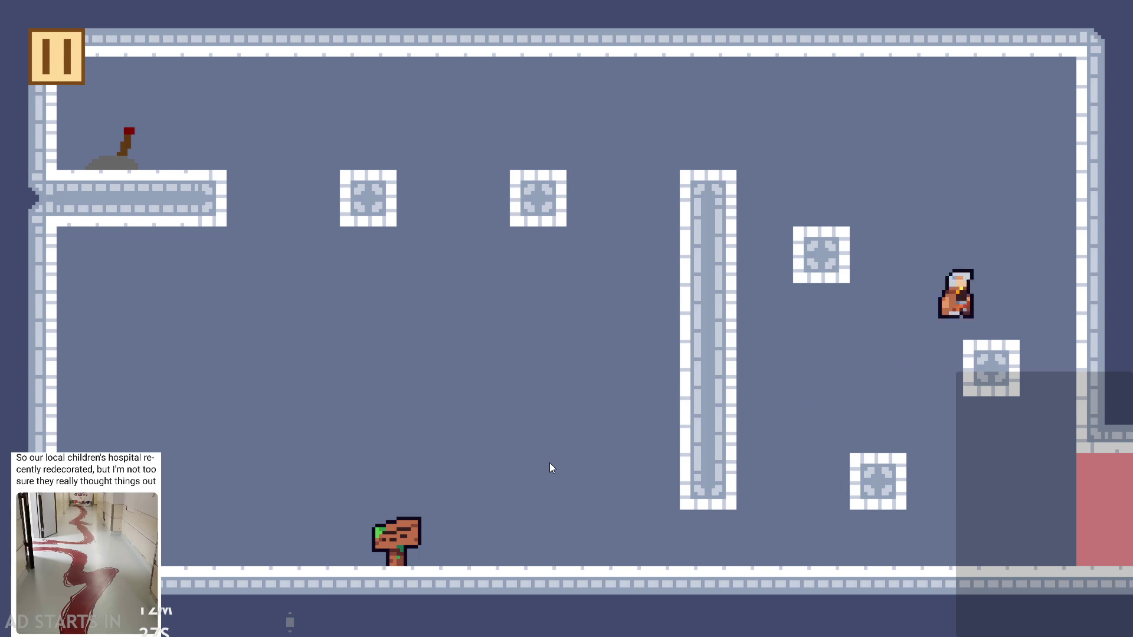
left_click(551, 468)
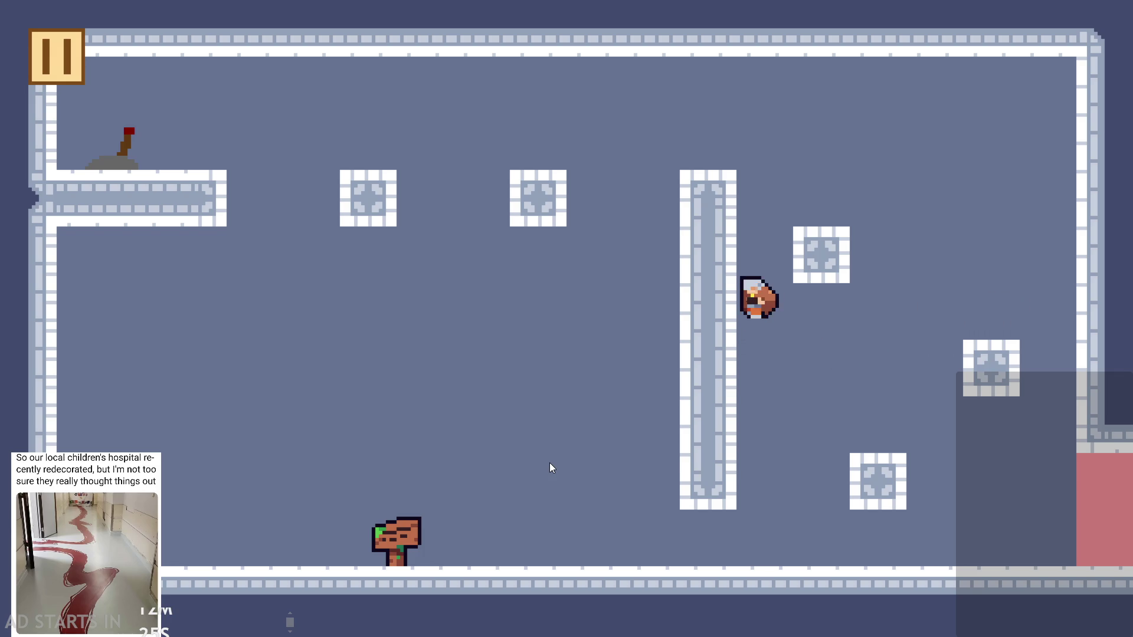
left_click(549, 468)
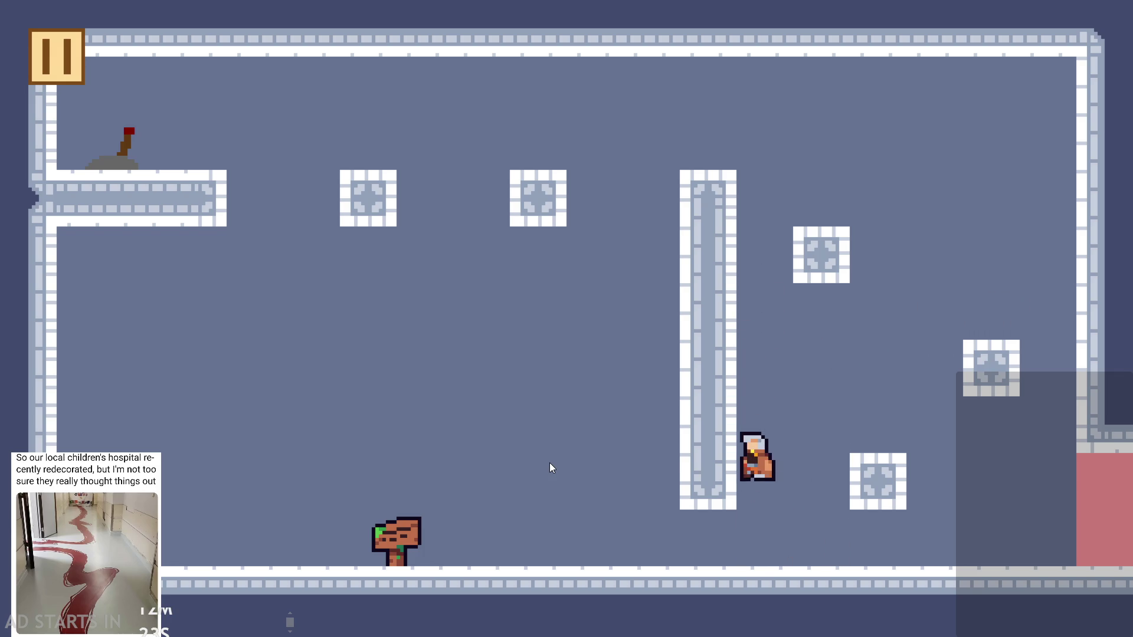
left_click(549, 468)
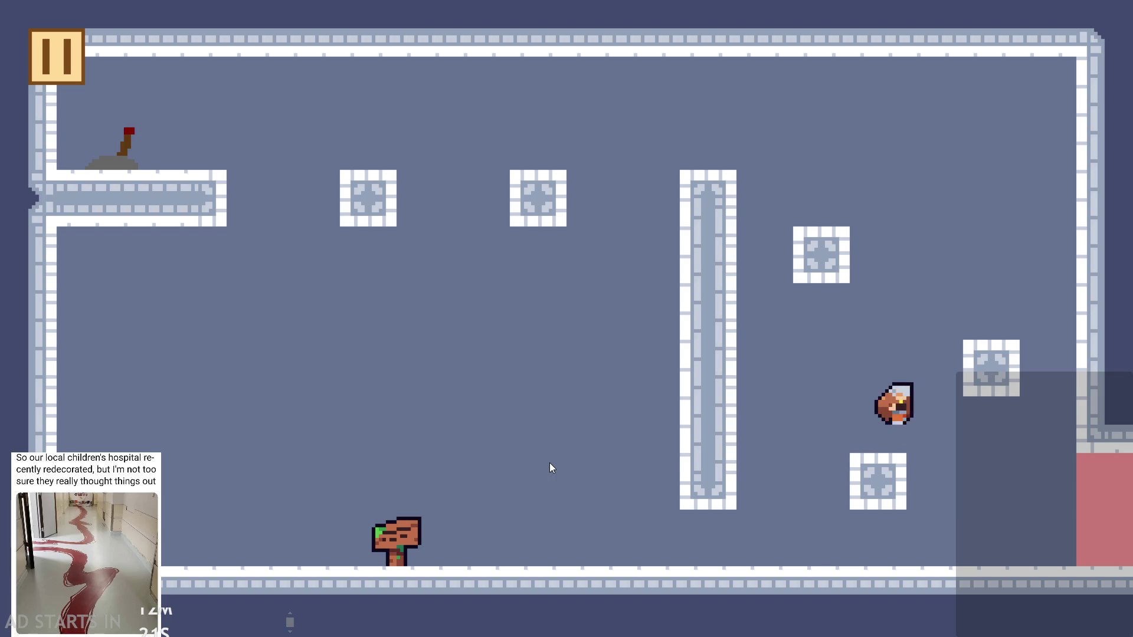
left_click(550, 463)
left_click(550, 463)
left_click(550, 463)
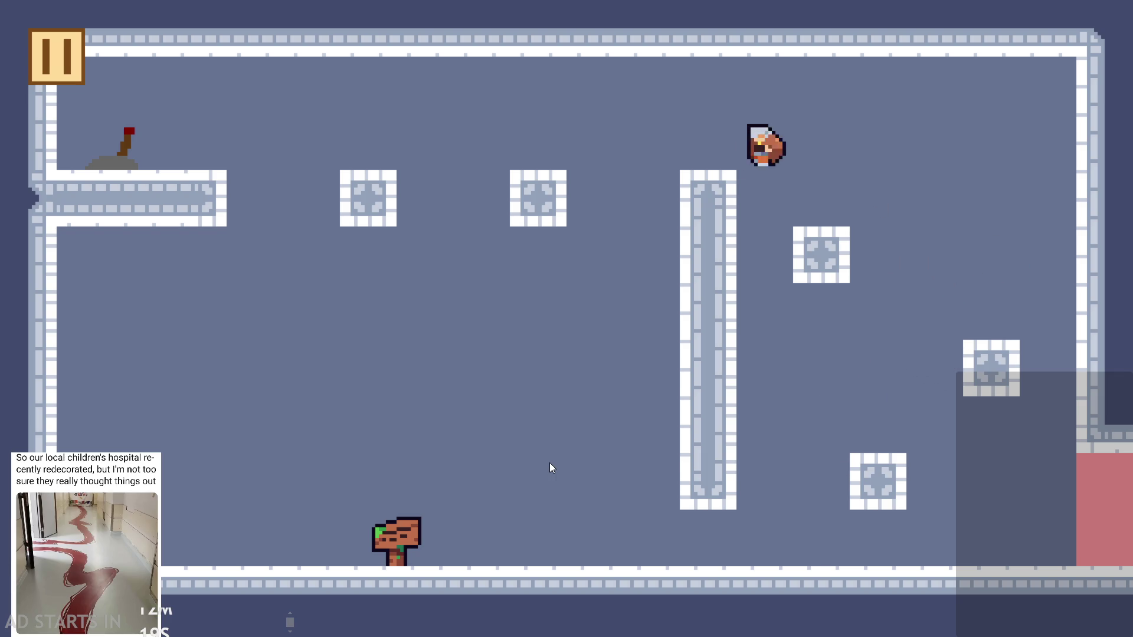
left_click(550, 463)
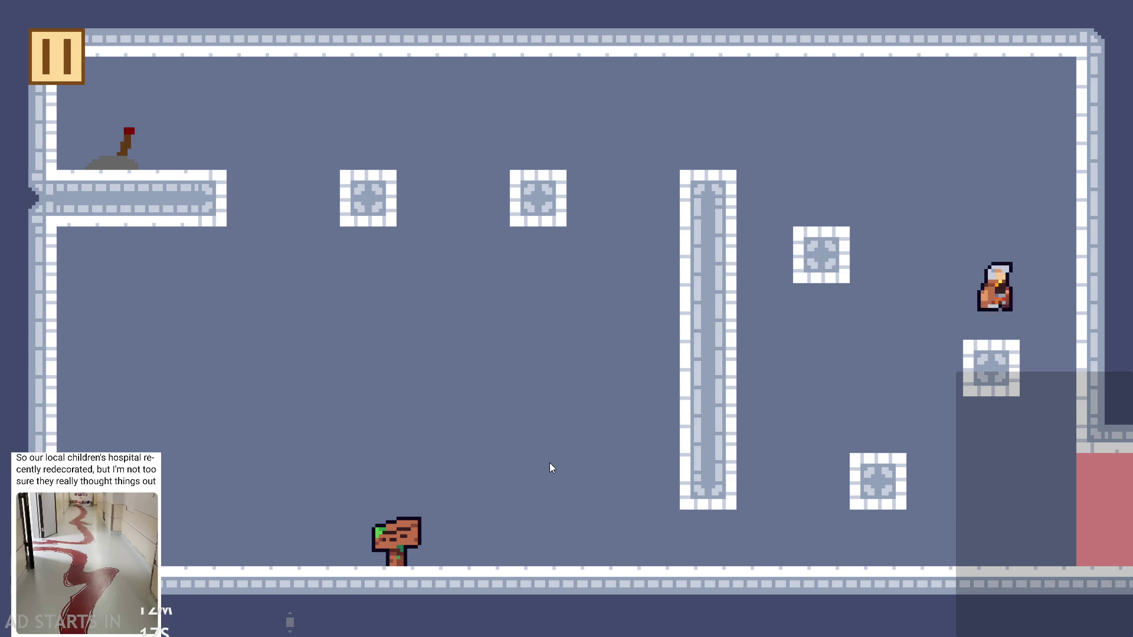
left_click(549, 463)
left_click(550, 463)
left_click(549, 463)
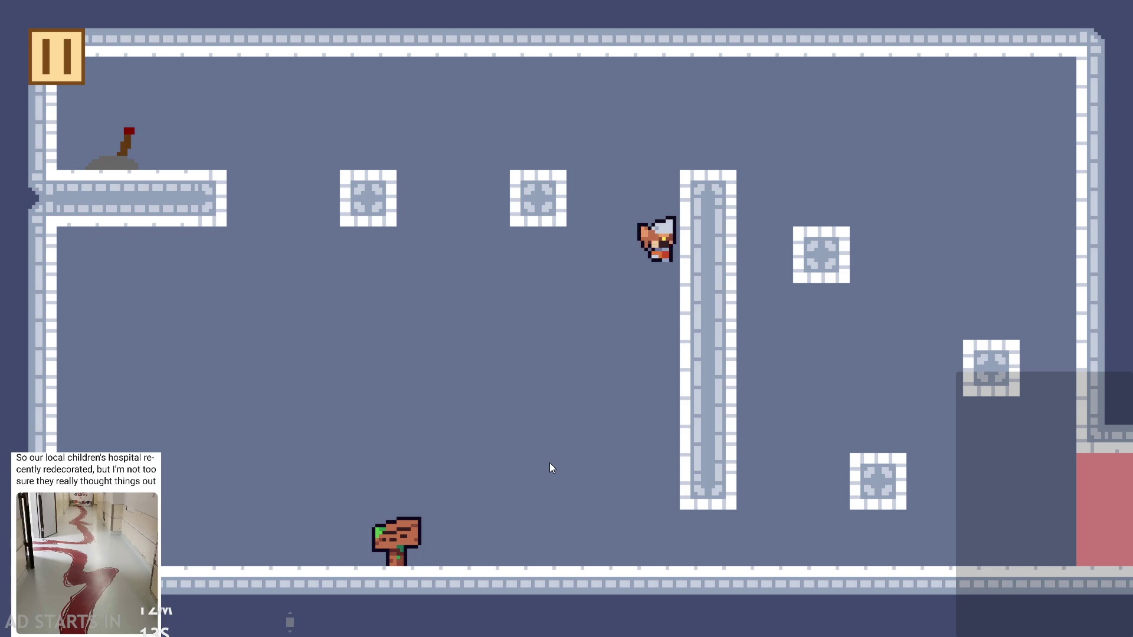
Test double-jumps and jumps onto the lower and upper right blocks, then exit the game.
left_click(550, 463)
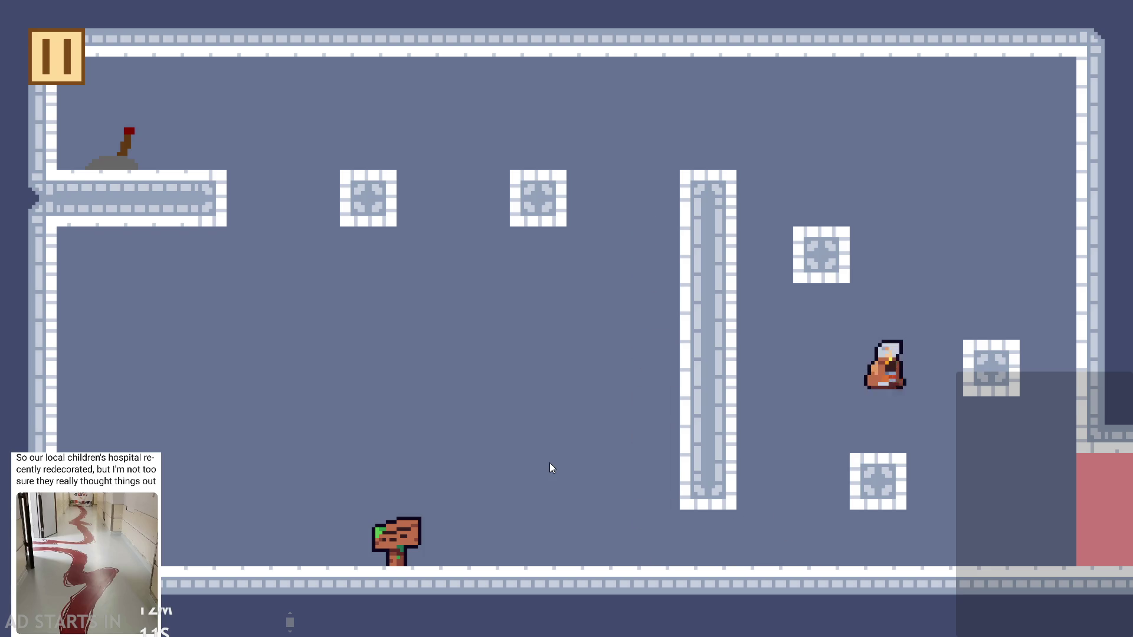
left_click(549, 462)
left_click(550, 462)
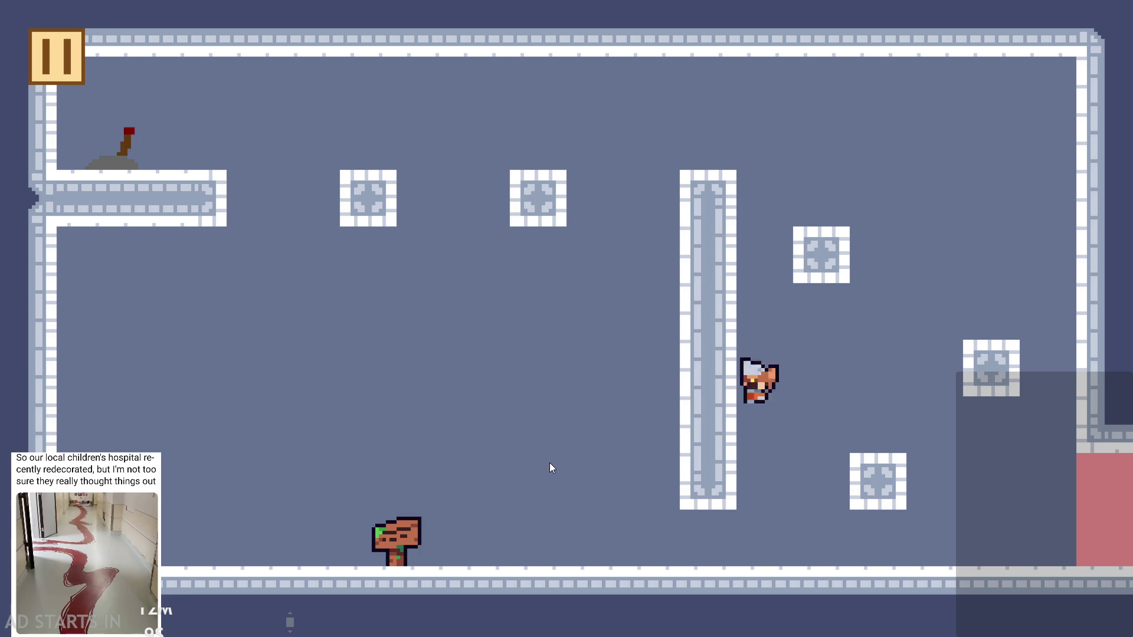
left_click(549, 462)
left_click(550, 462)
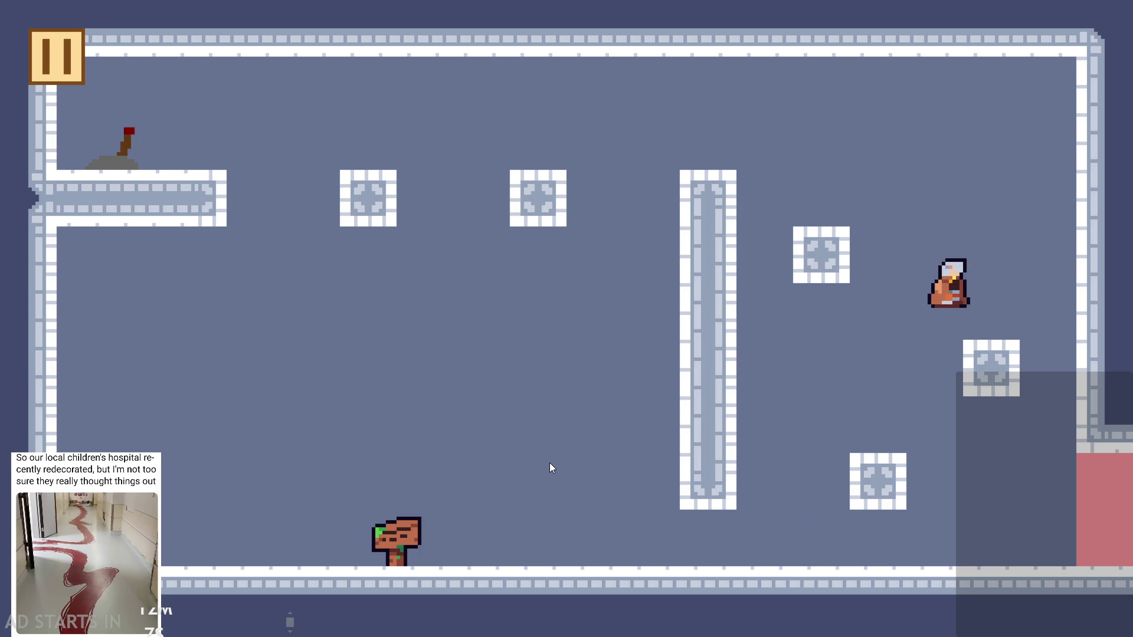
left_click(550, 463)
left_click(550, 463)
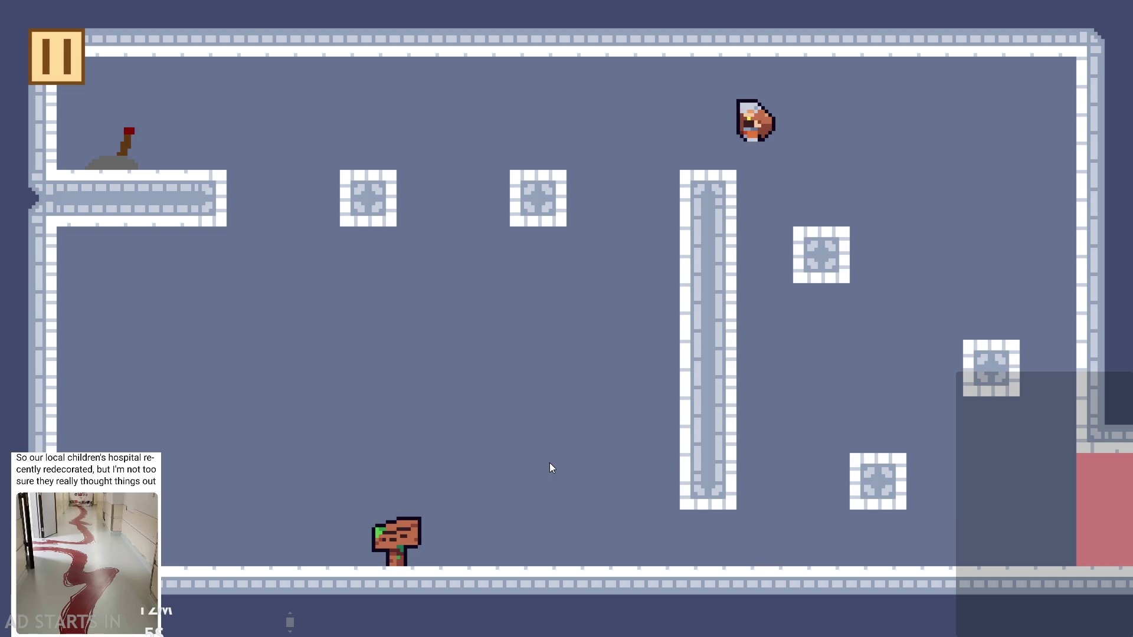
left_click(550, 462)
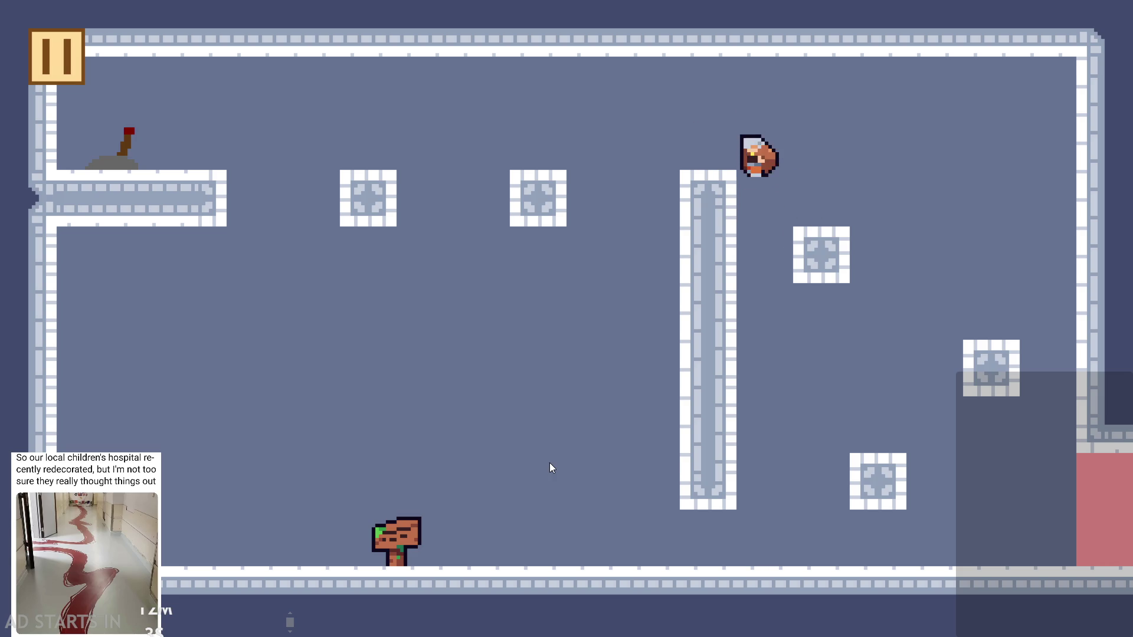
left_click(549, 462)
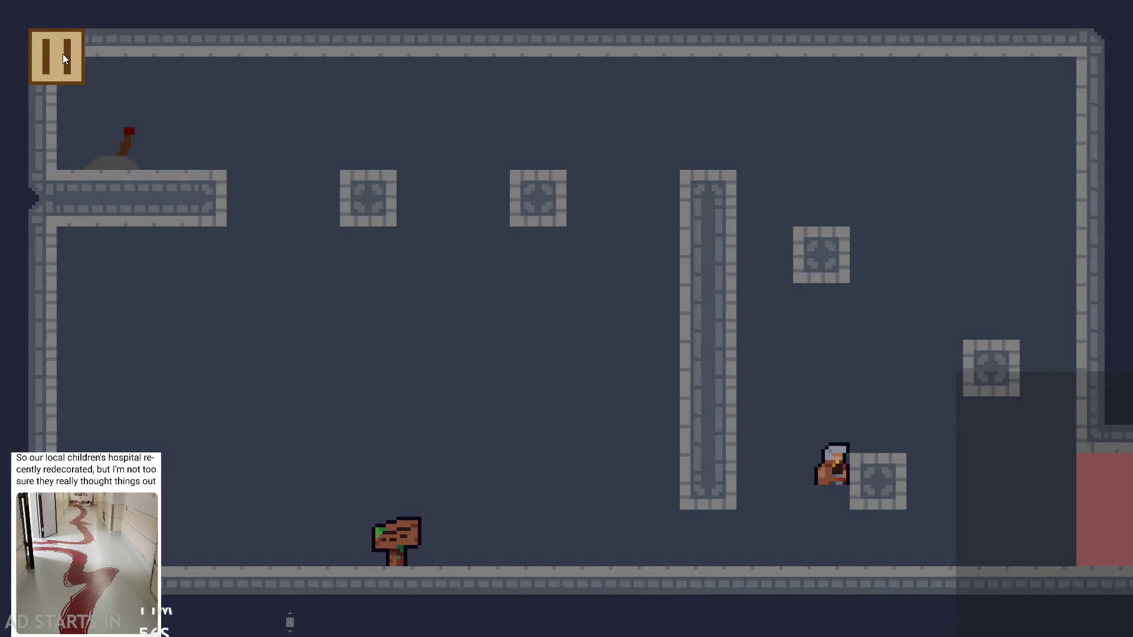
left_click(59, 56)
left_click(929, 549)
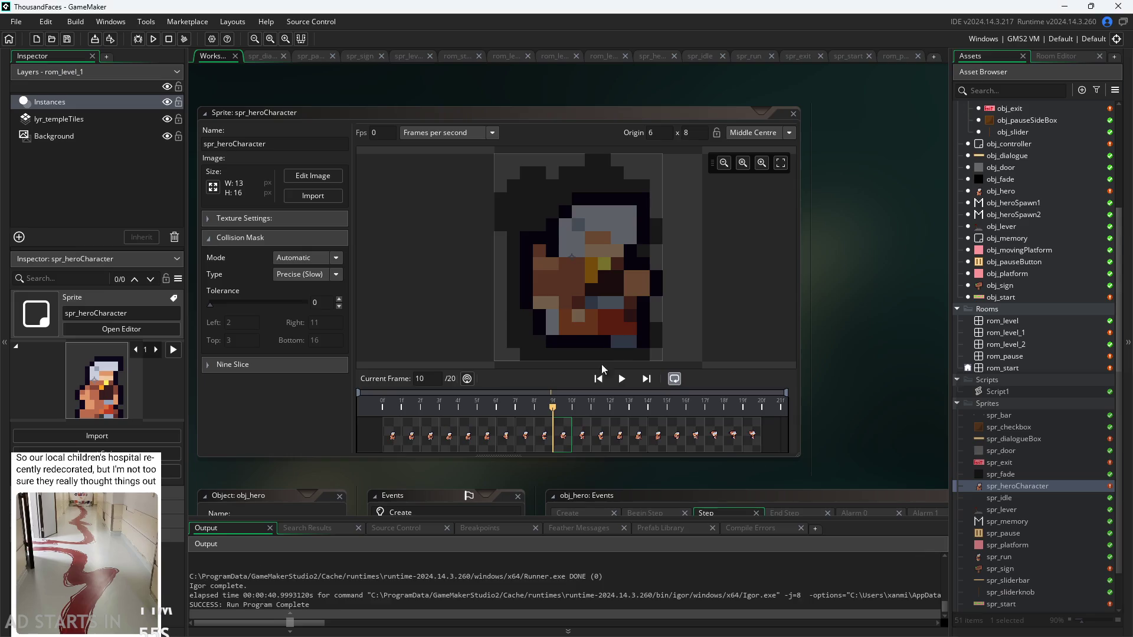
Step spr_heroCharacter's timeline from frame 10 to frame 20, then back to frame 19.
left_click(504, 241)
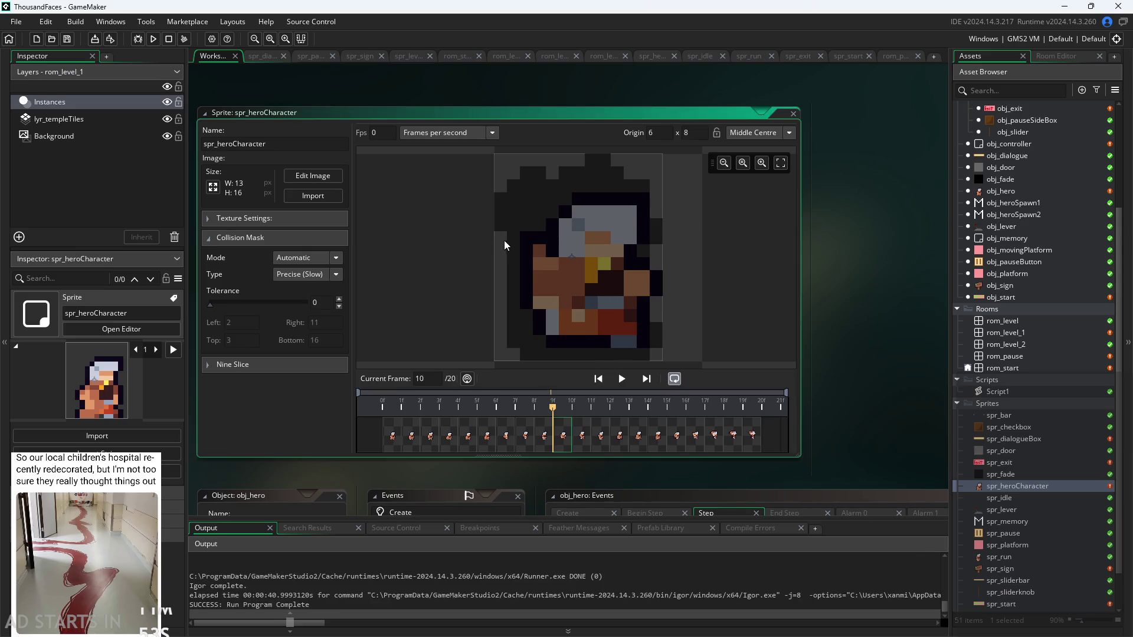
left_click(600, 436)
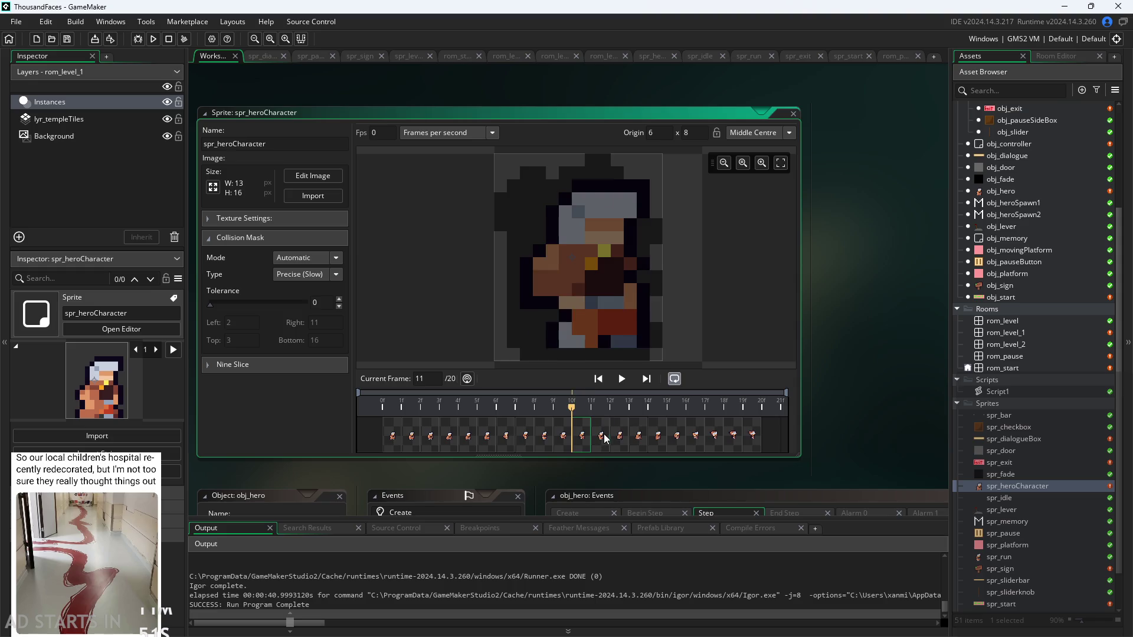
left_click(639, 442)
left_click(692, 441)
left_click(729, 444)
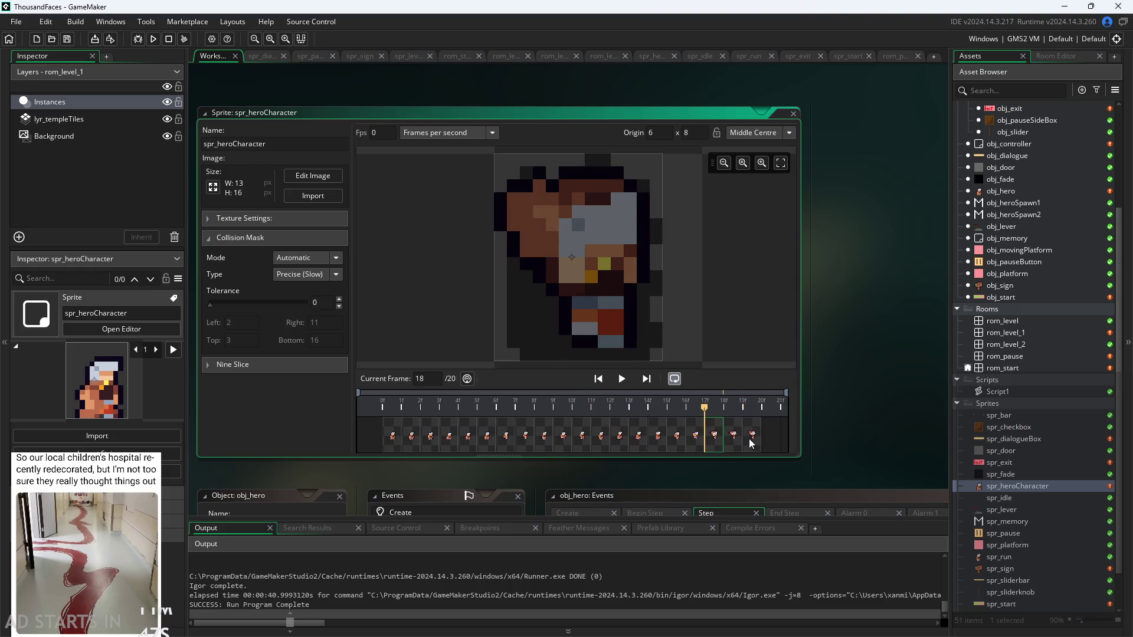
left_click(752, 440)
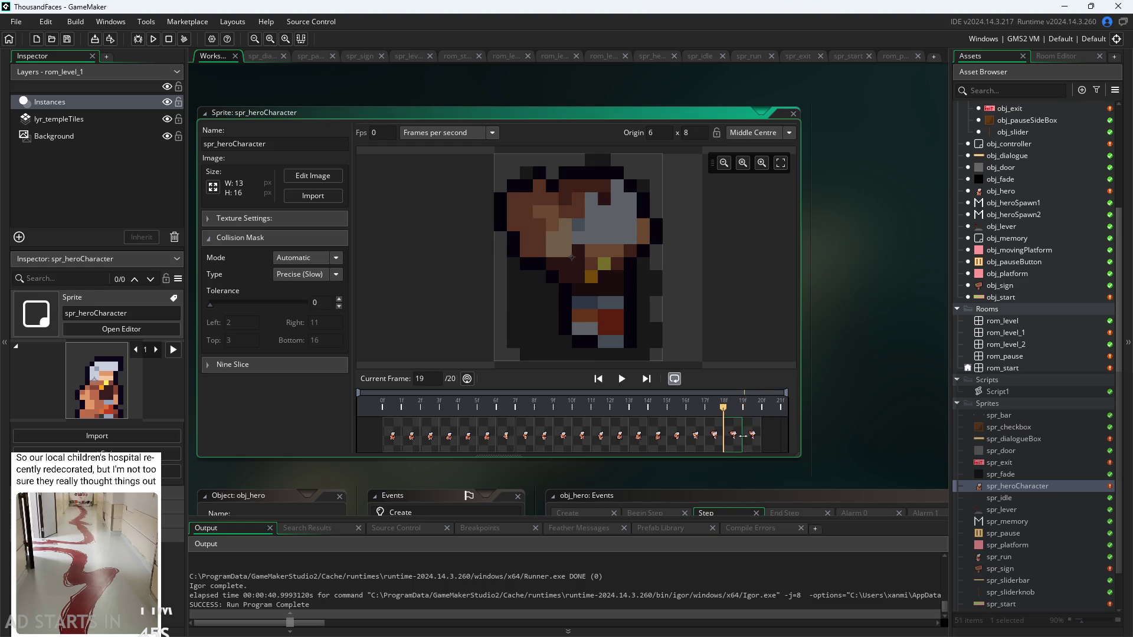
left_click(732, 443)
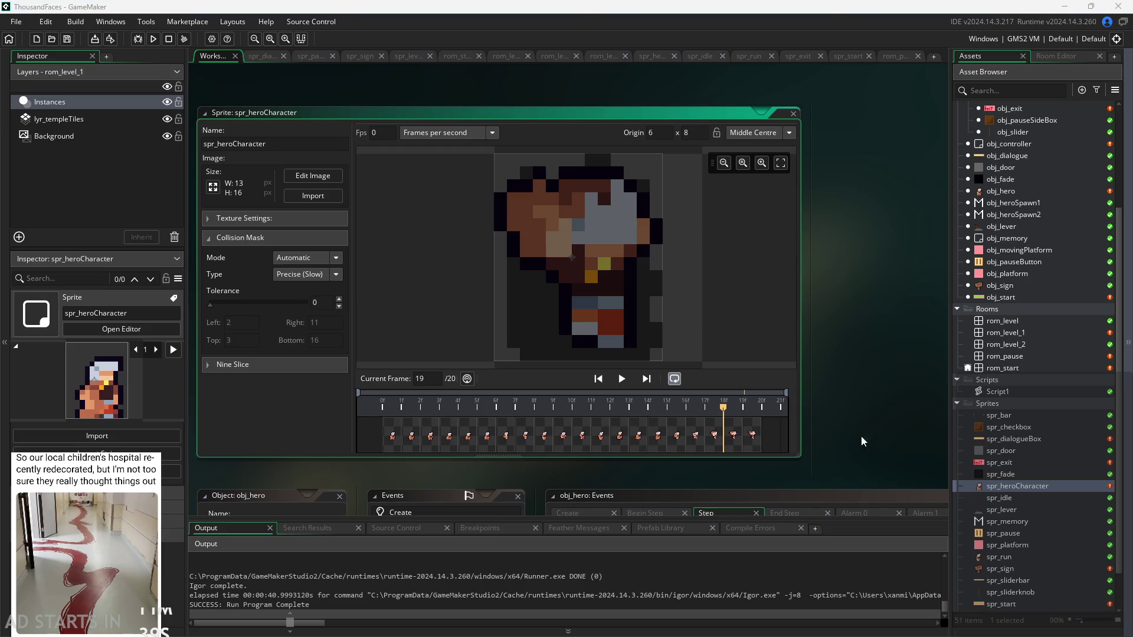
left_click(313, 274)
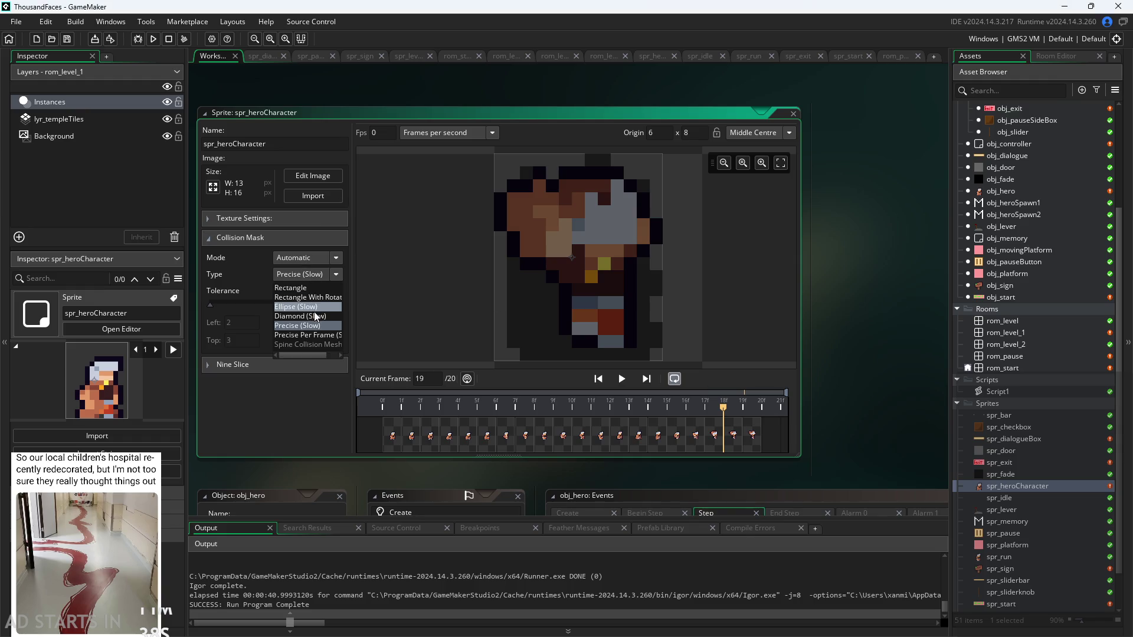
Set the collision mask type to Precise Per Frame and the mode to Manual.
left_click(324, 298)
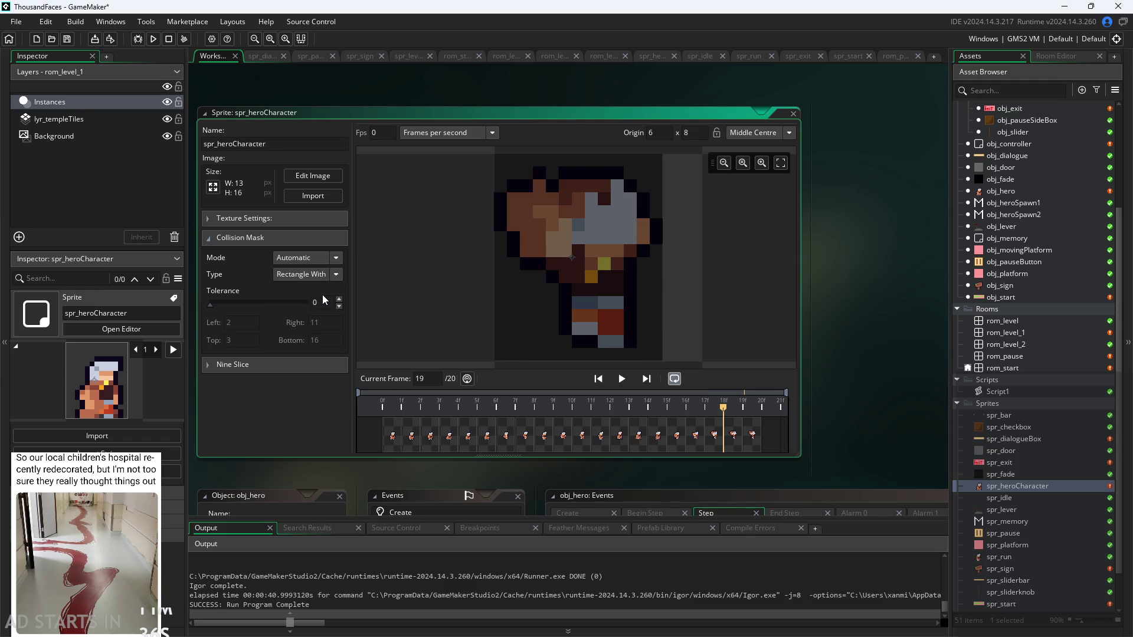
left_click(320, 271)
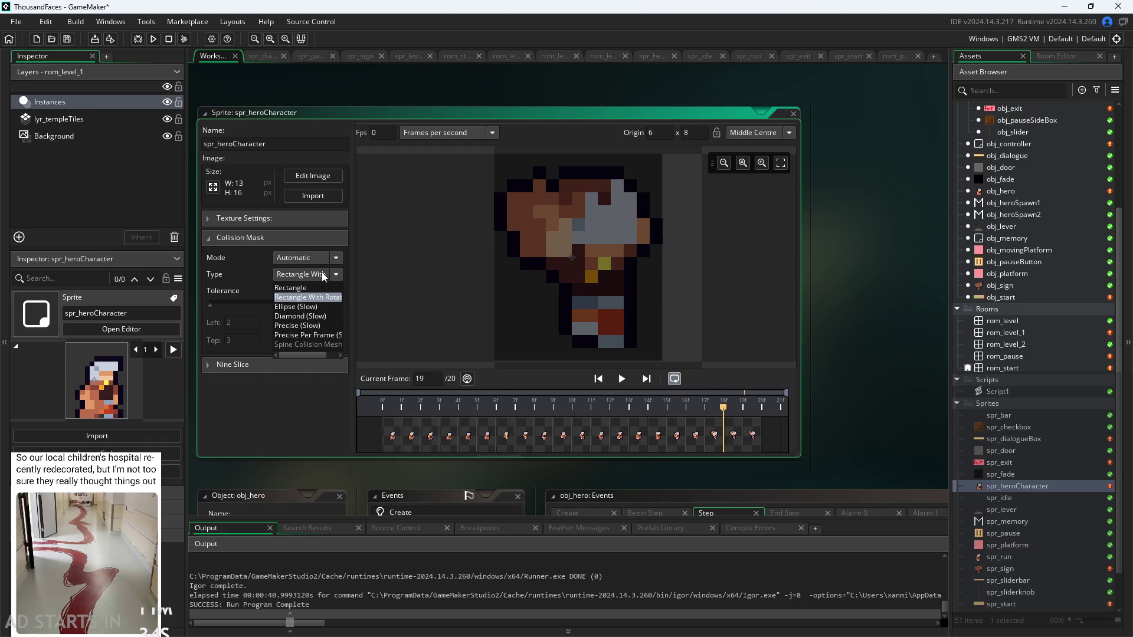
left_click(322, 287)
left_click(322, 274)
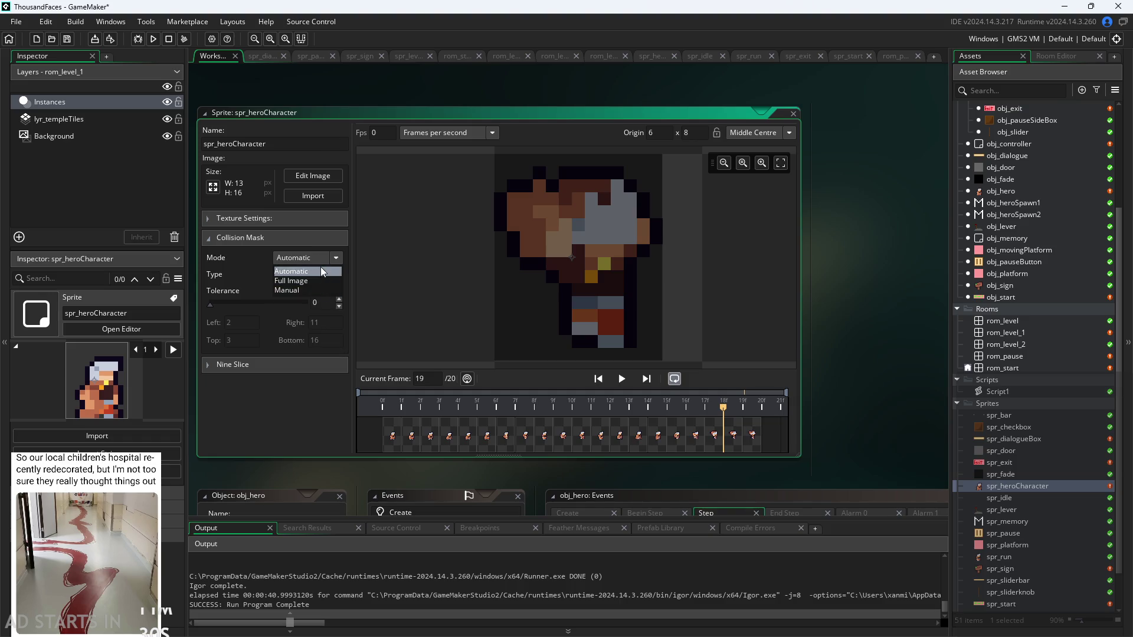
left_click(320, 269)
left_click(322, 274)
left_click(327, 325)
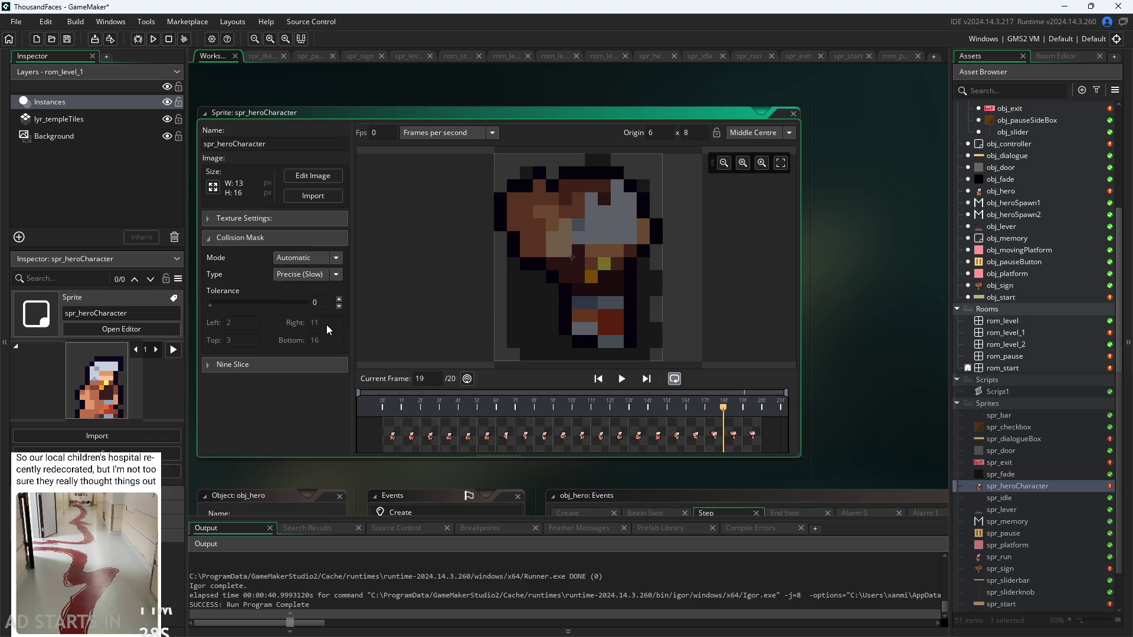
left_click(327, 274)
left_click(327, 335)
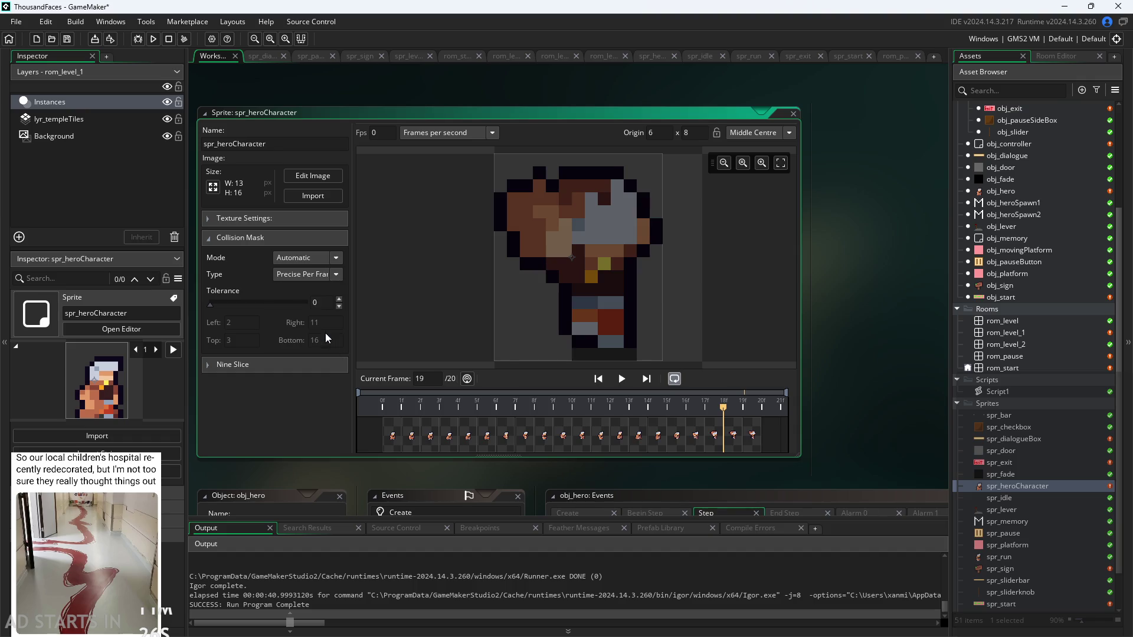
left_click(318, 290)
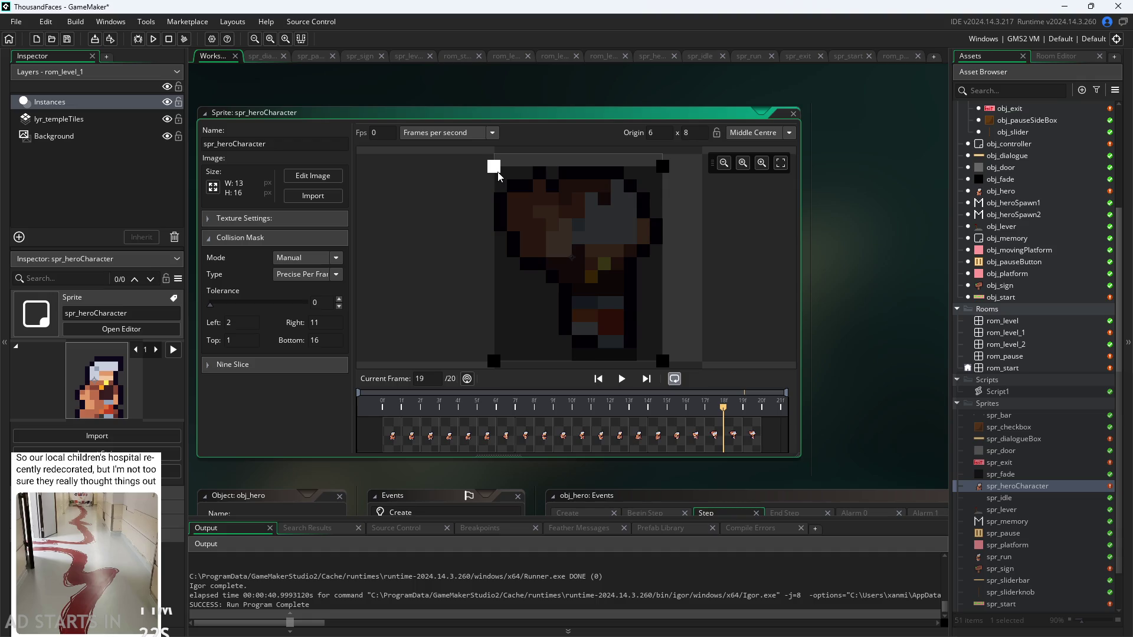
Extend the mask to Top 0 and Right 12, compare frames 19 and 20, and run the game.
left_click(753, 440)
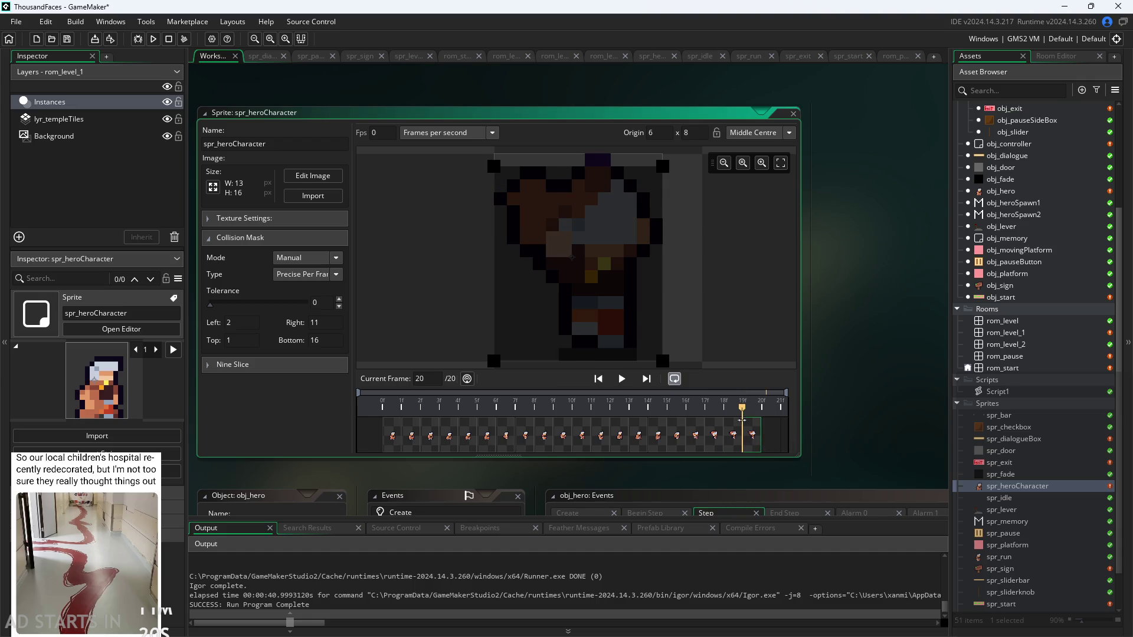
left_click_drag(663, 167, 659, 152)
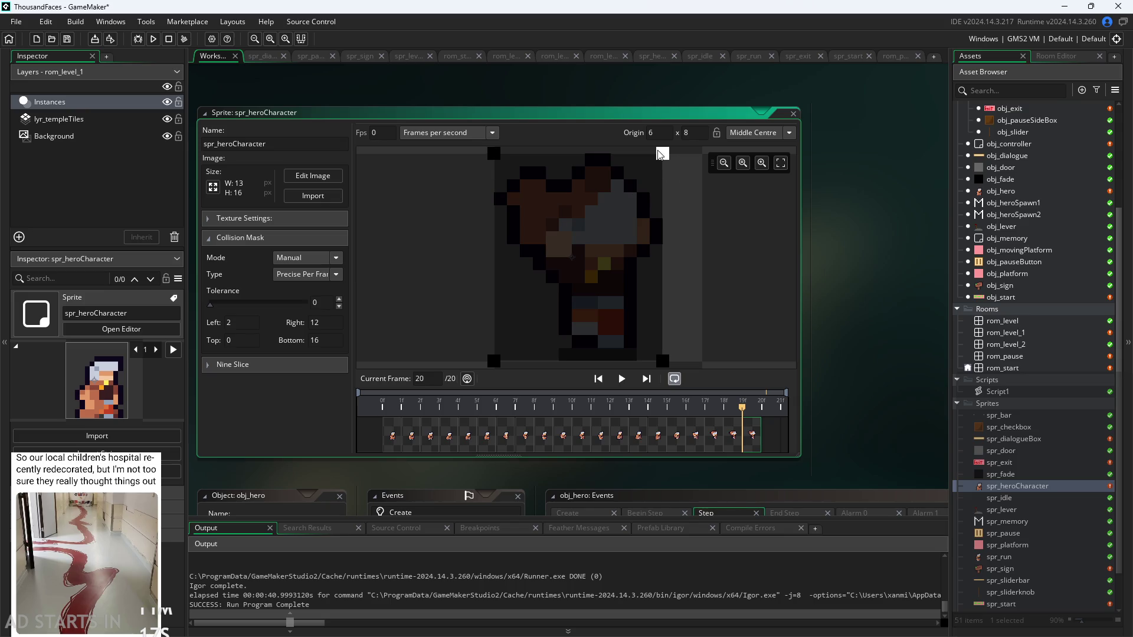
left_click(731, 437)
left_click(749, 442)
left_click(735, 448)
left_click(752, 444)
left_click(843, 353)
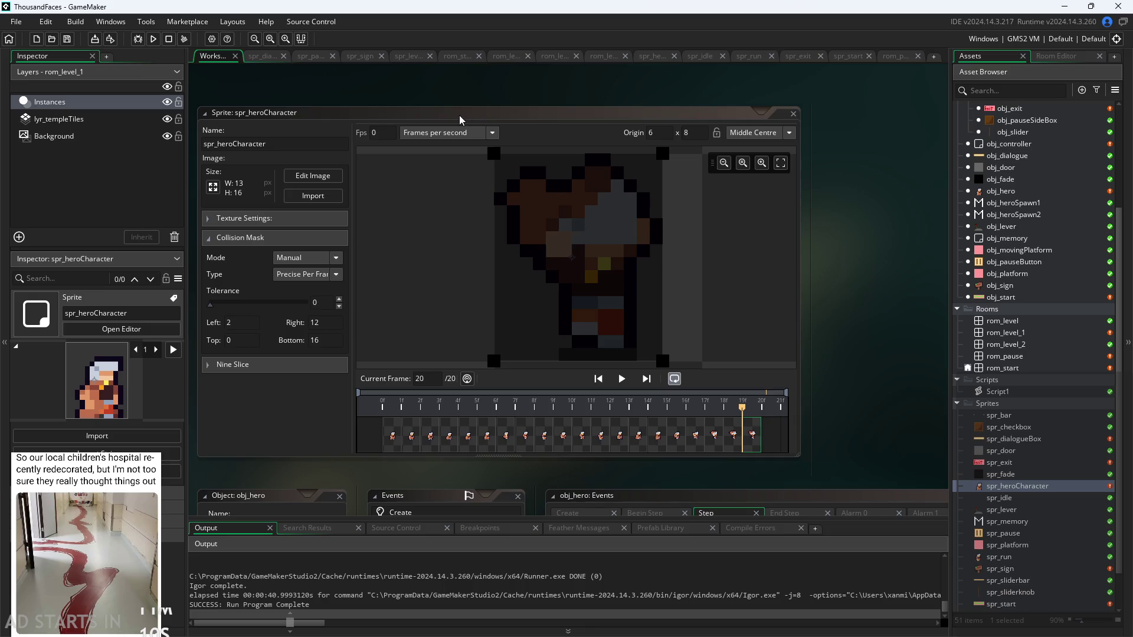
scroll(653, 355, "up", 2)
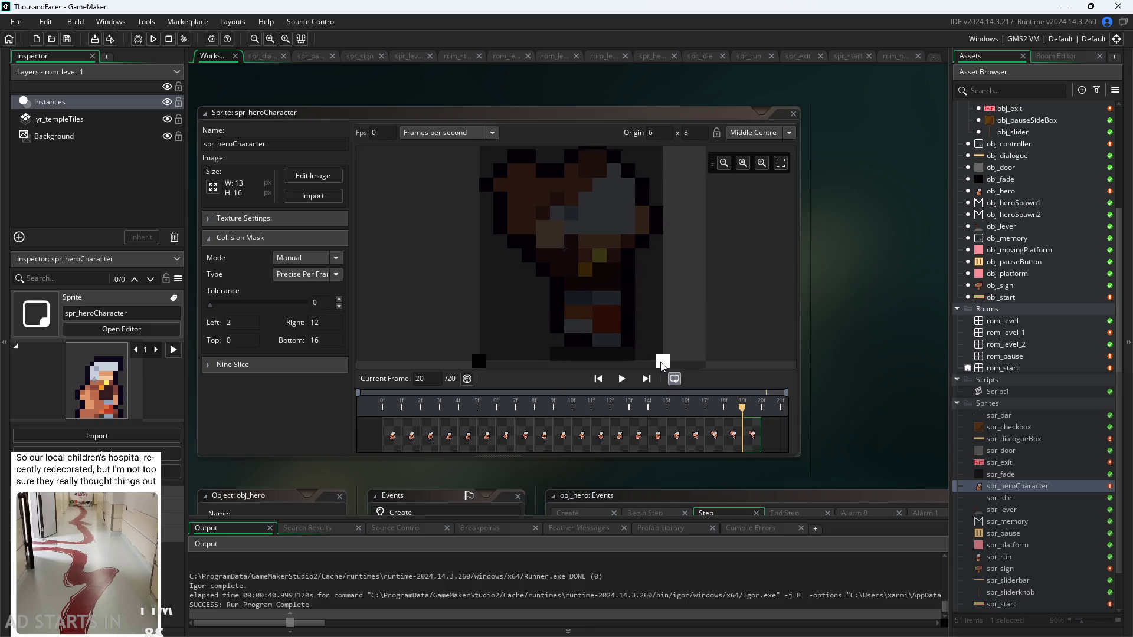
scroll(682, 347, "down", 1)
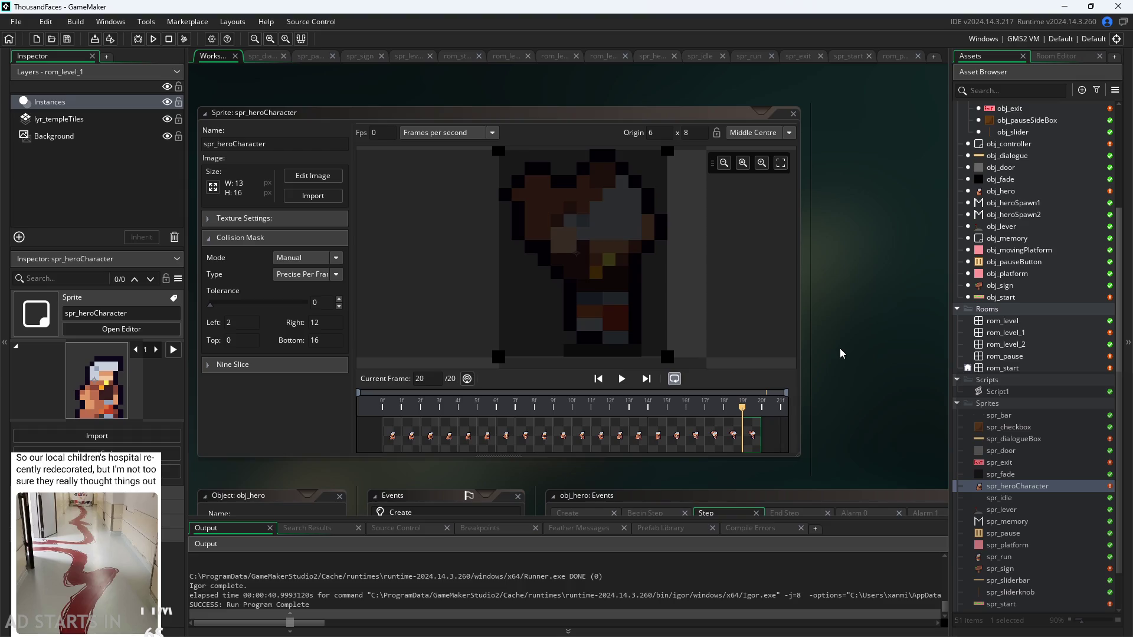
left_click(147, 38)
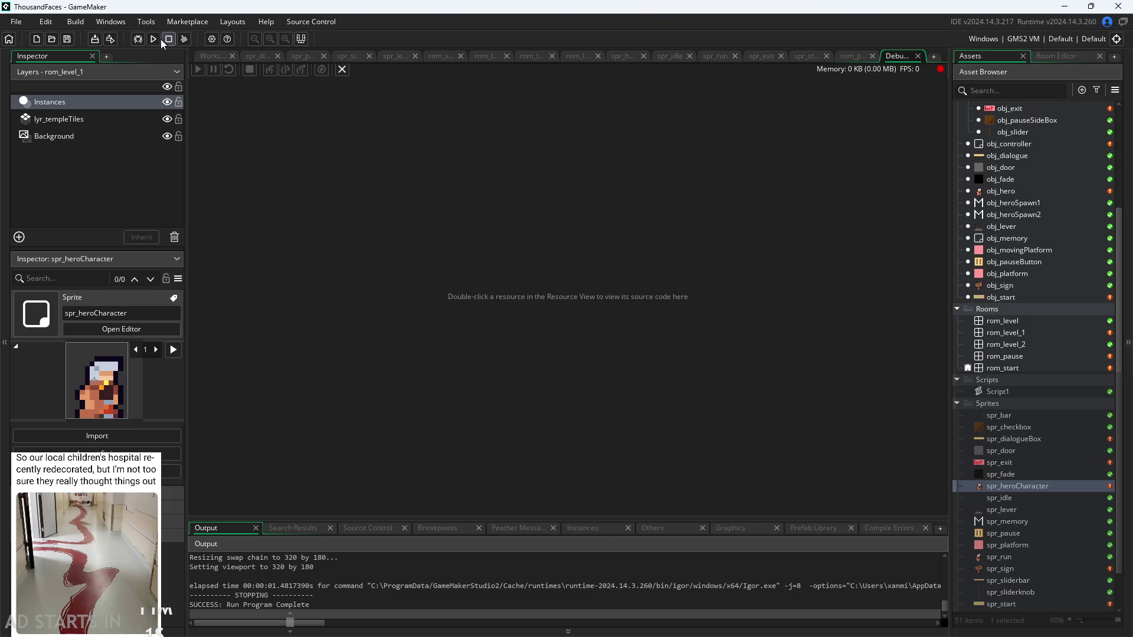
Restart the game build, enter the level from the Start screen, and move the hero past the pillar.
left_click(153, 39)
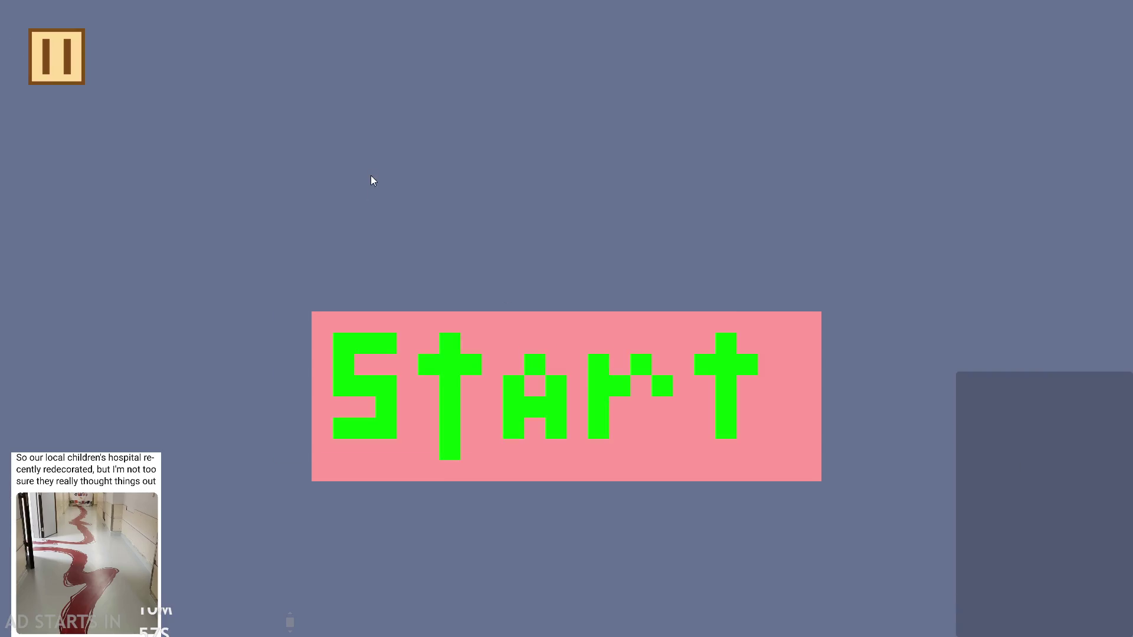
left_click(450, 418)
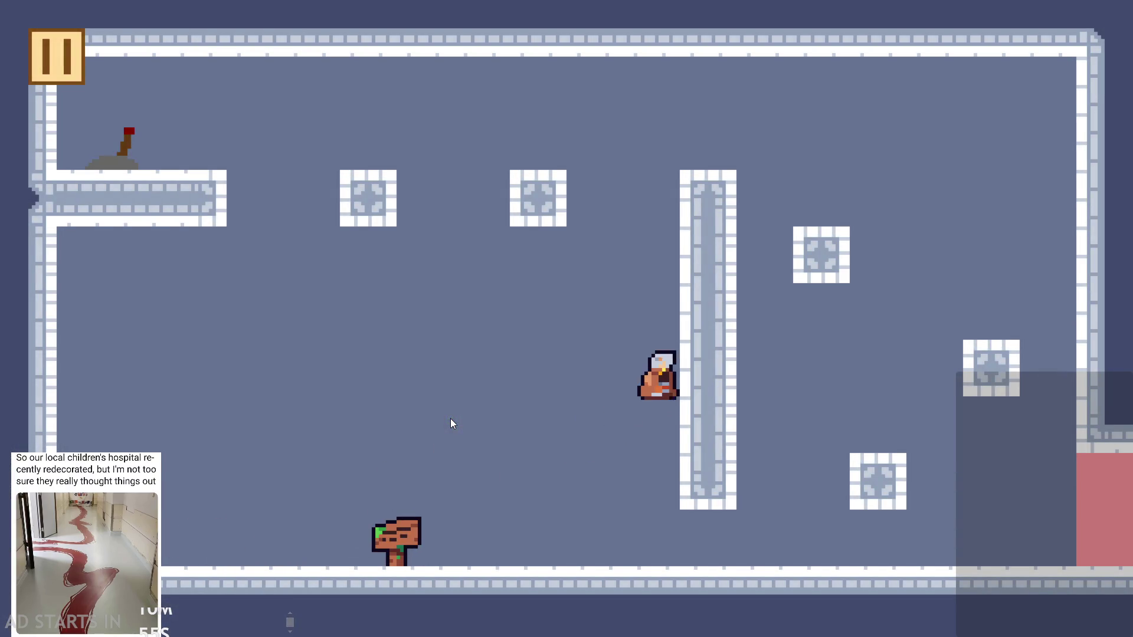
key("Right")
key("Left")
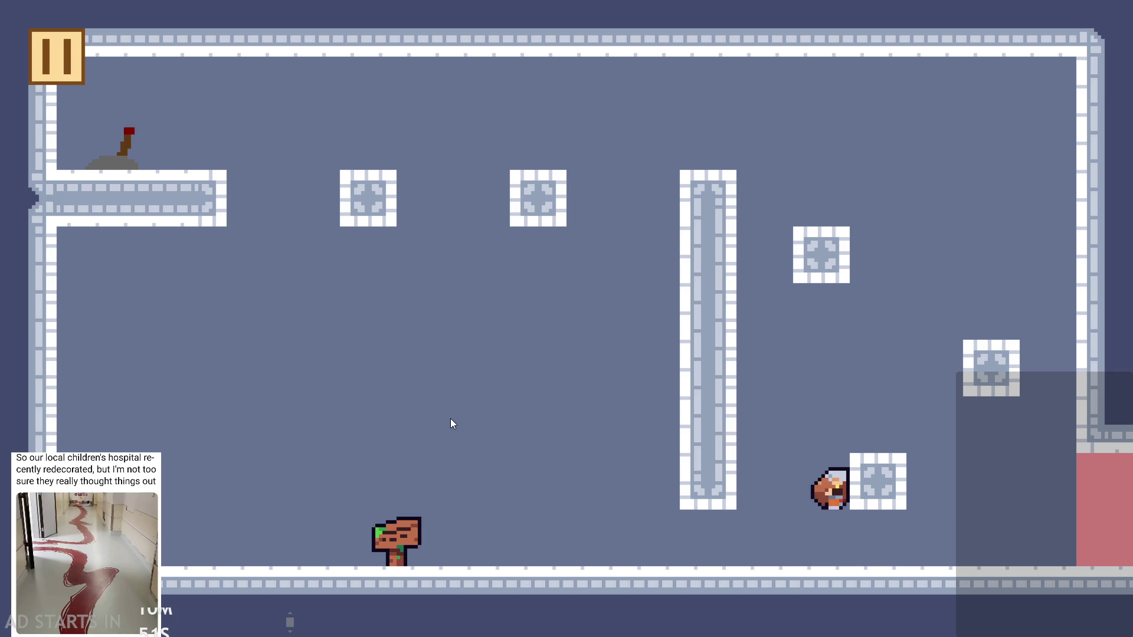
Test hops, straight-up jumps and jumps between the low and right blocks, then pause the game.
key("Left")
key("Right")
key("Up")
key("Up")
key("Right")
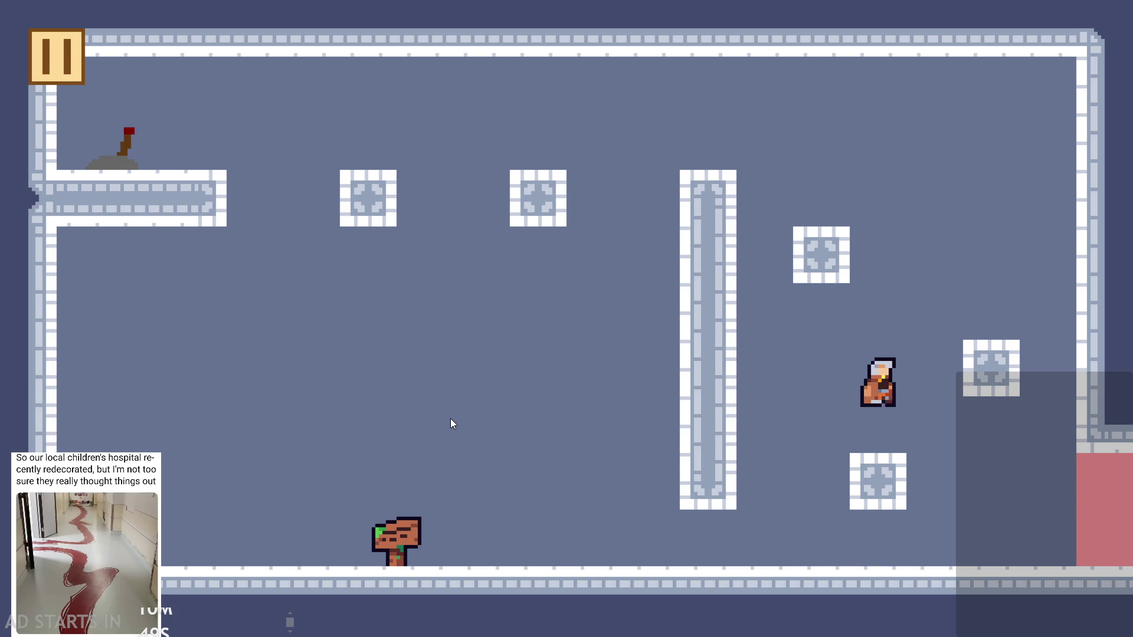
key("Left")
key("Right")
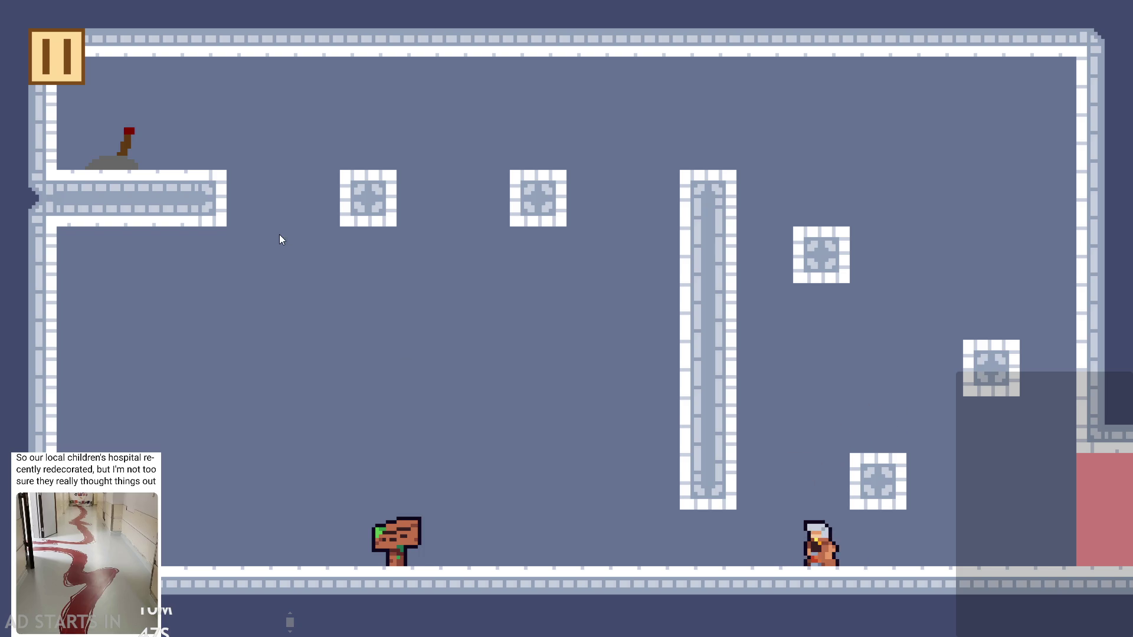
key("Up")
key("Left")
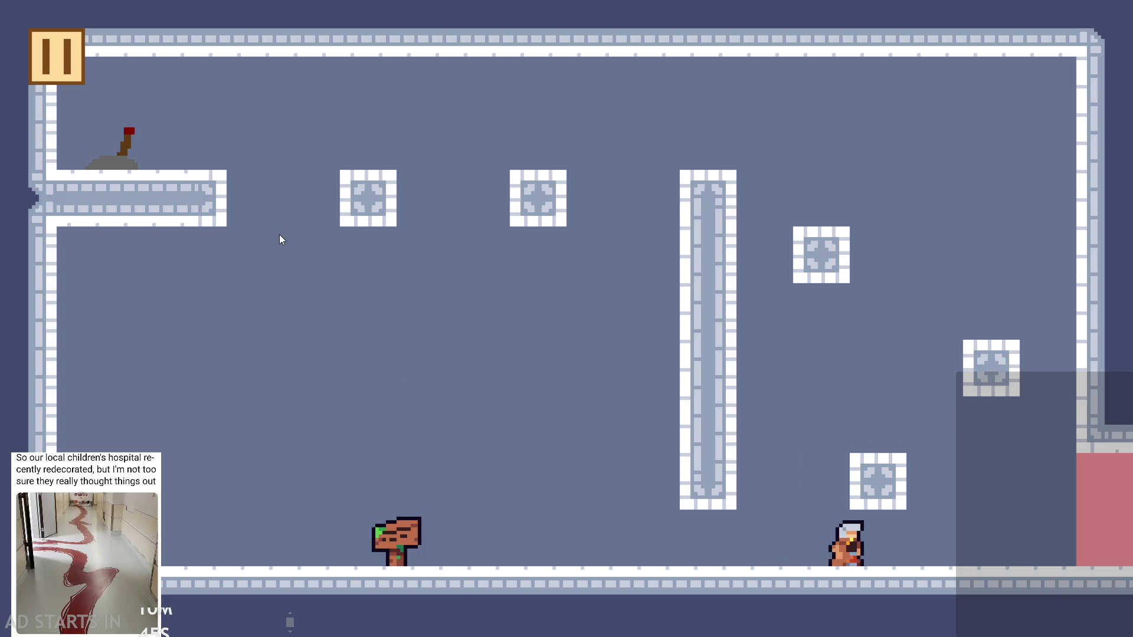
key("Left")
key("Up")
key("Right")
key("Left")
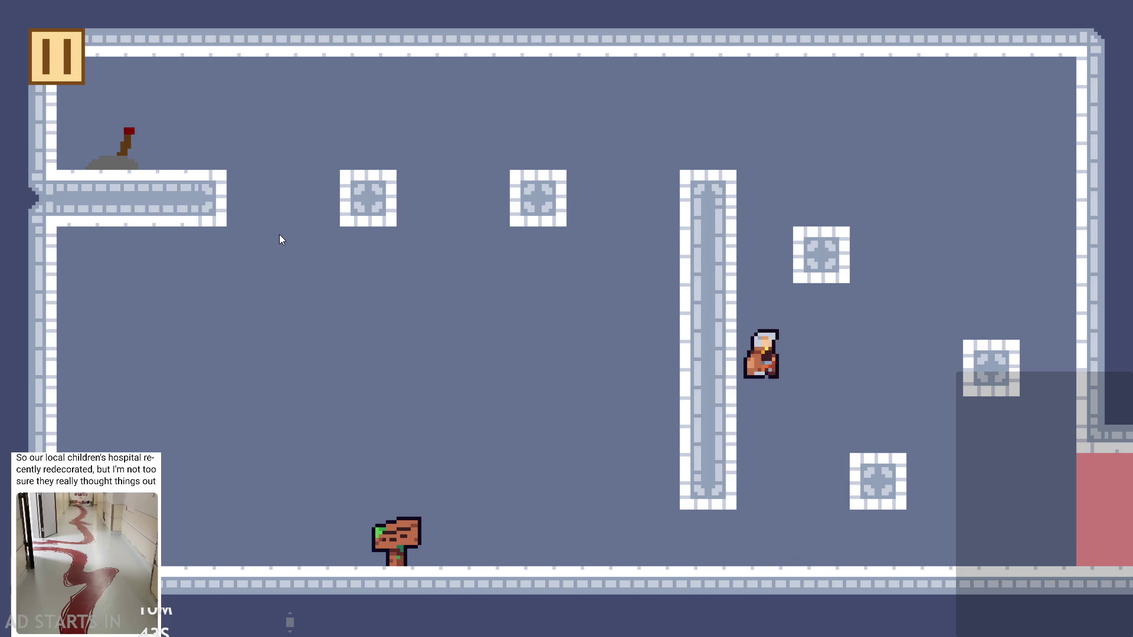
key("Right")
key("Up")
key("Left")
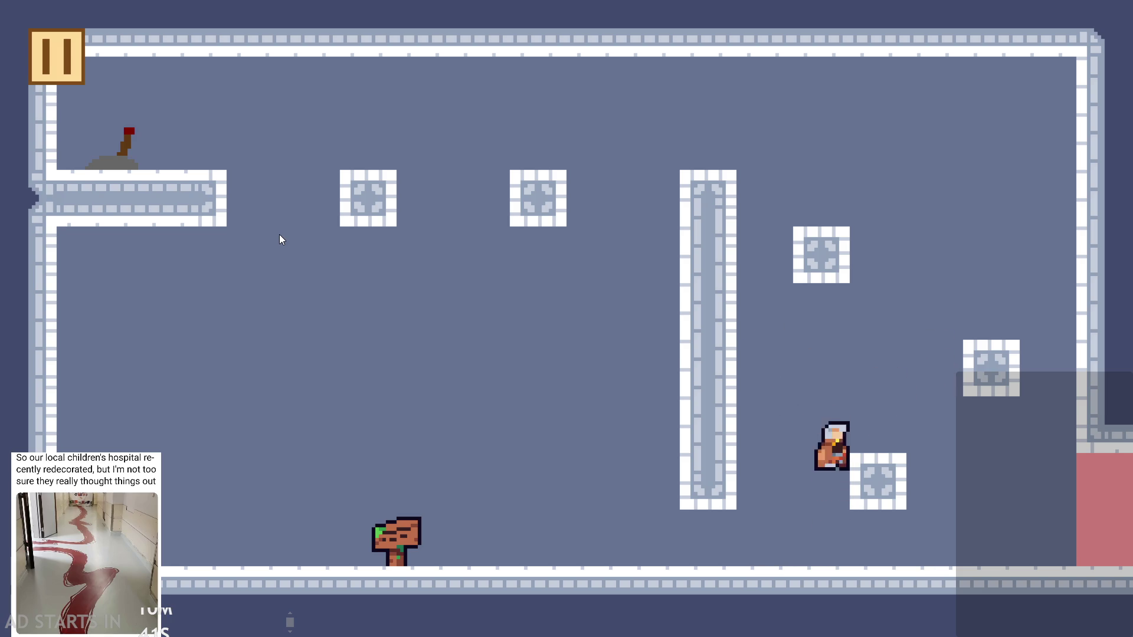
key("Right")
key("Left")
left_click(36, 68)
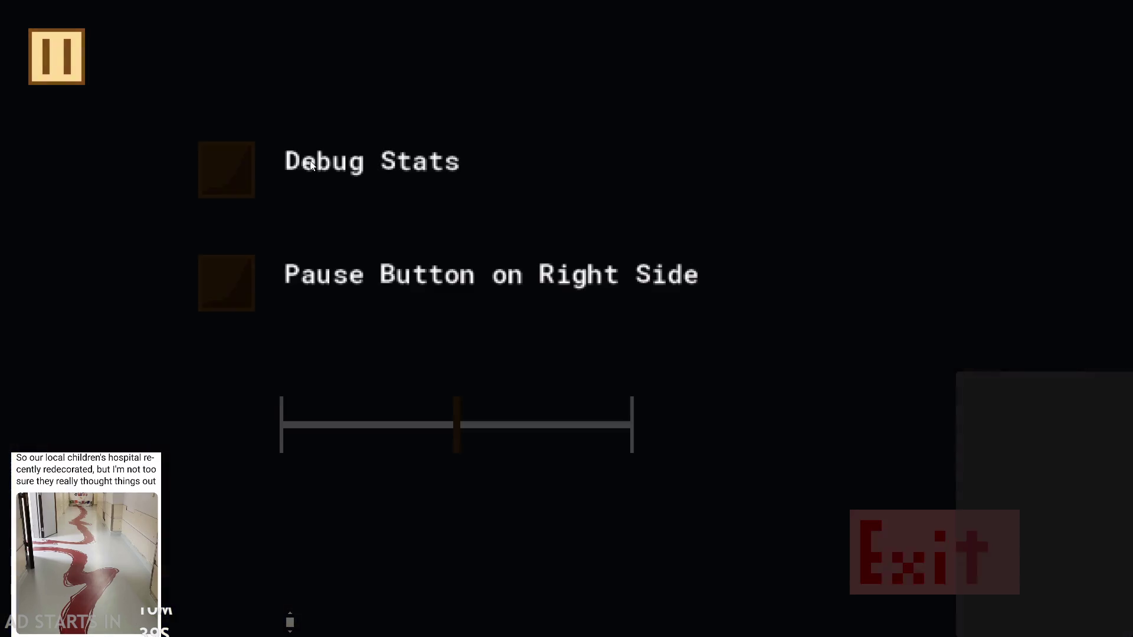
Turn on Debug Stats, put the pause button on the right side, and resume the level.
left_click(227, 171)
left_click(249, 274)
left_click(1073, 56)
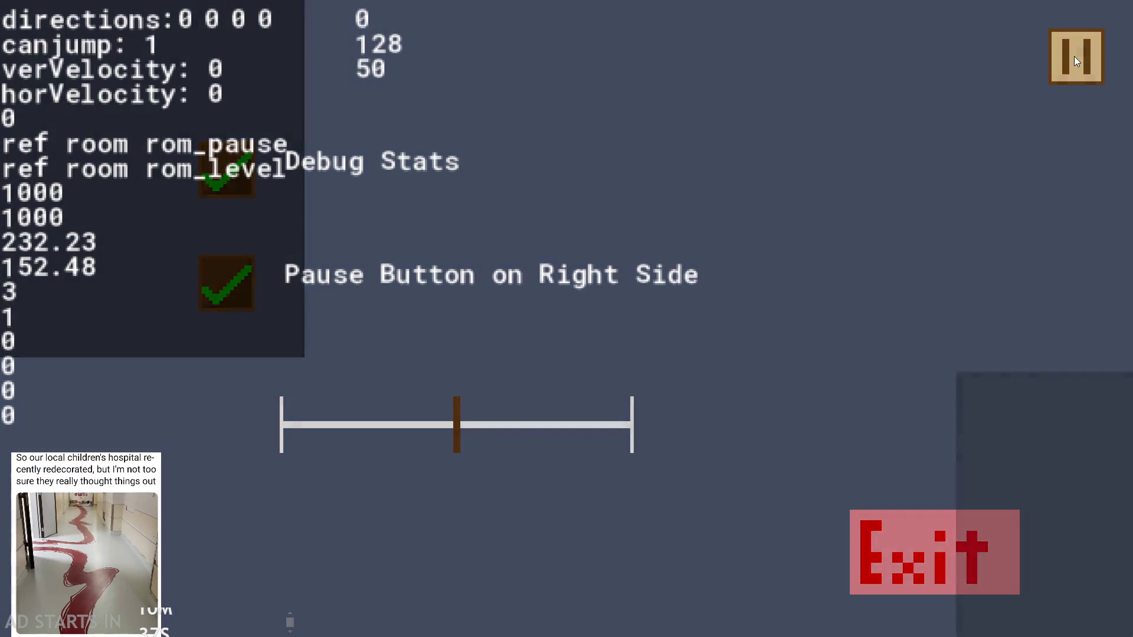
Run the hero along the floor and jump at the block, comparing full jumps with cut-short half-jumps.
key("Left")
key("Up")
key("Right")
key("Up")
key("Left")
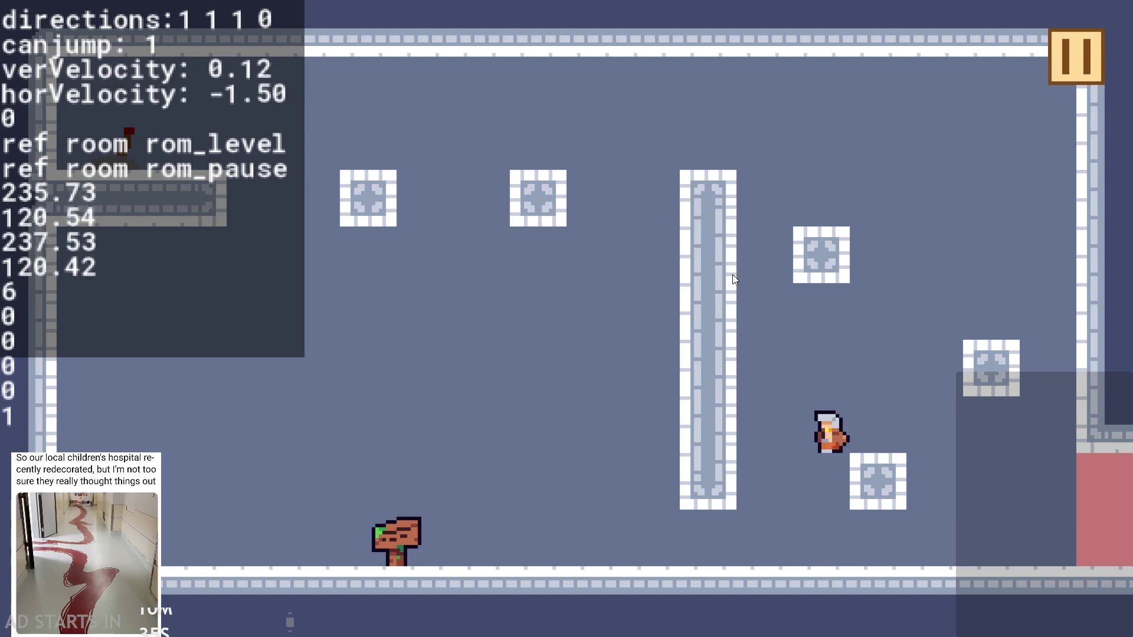
key("Right")
key("Left")
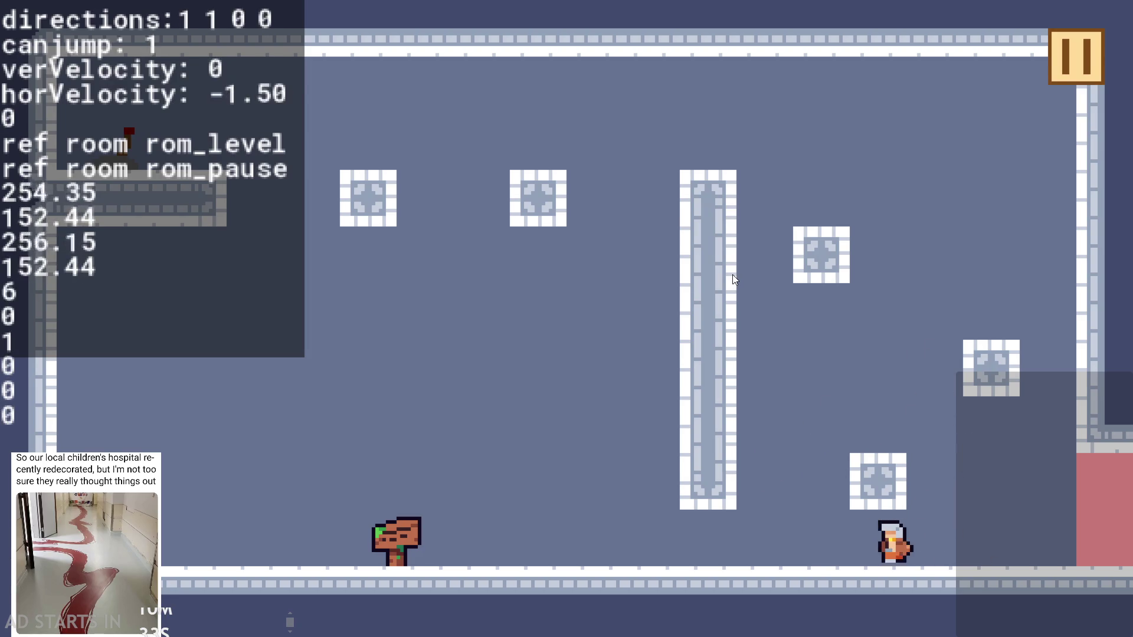
key("Right")
key("Left")
key("Right")
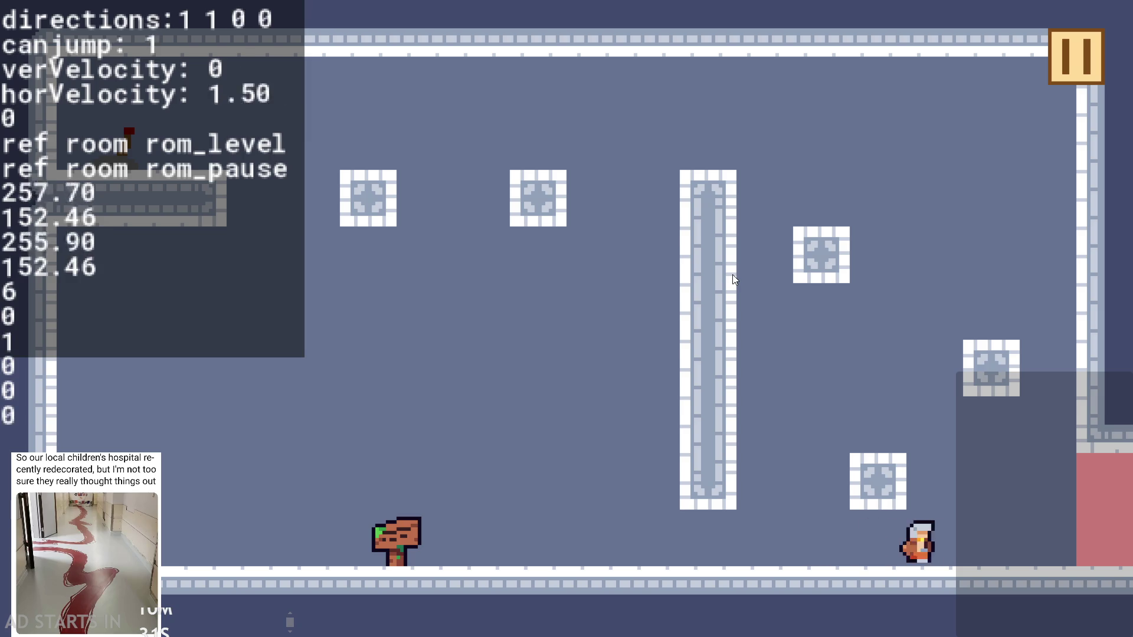
key("Left")
key("Up")
key("Right")
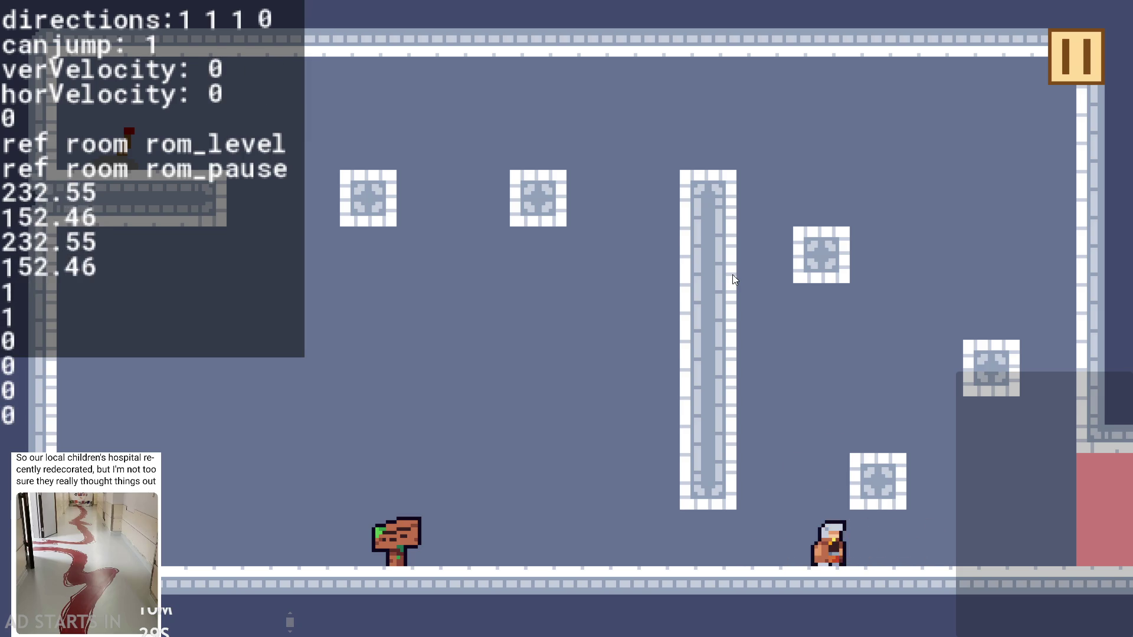
key("Up")
key("Right")
key("Left")
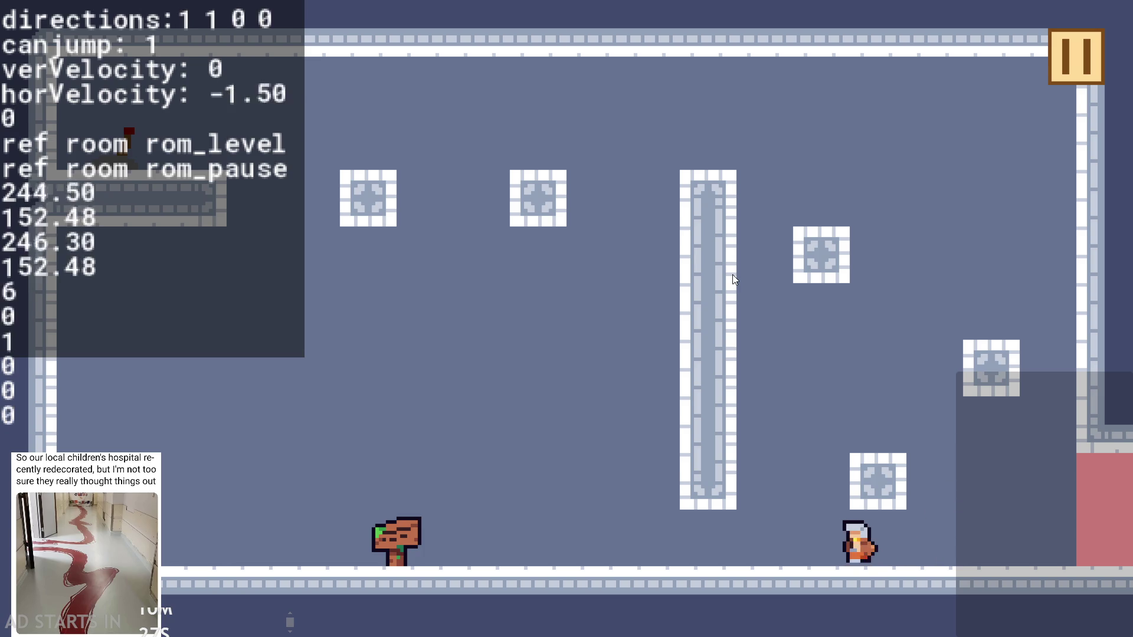
key("Up")
key("Right")
key("Left")
key("Right")
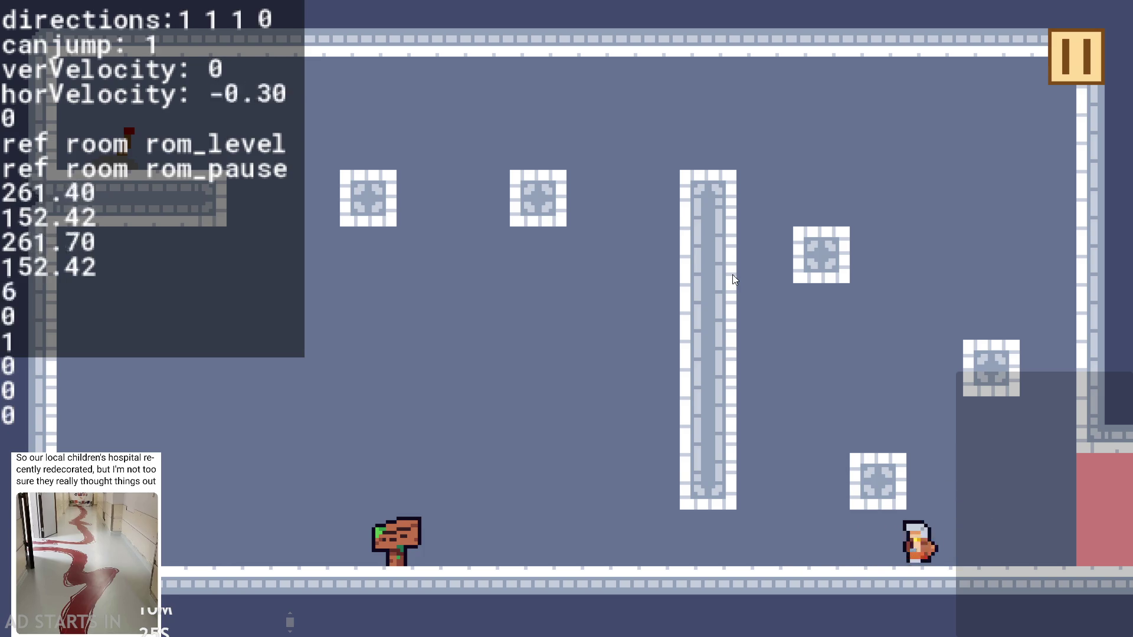
key("Left")
key("Up")
key("Right")
key("Left")
key("Right")
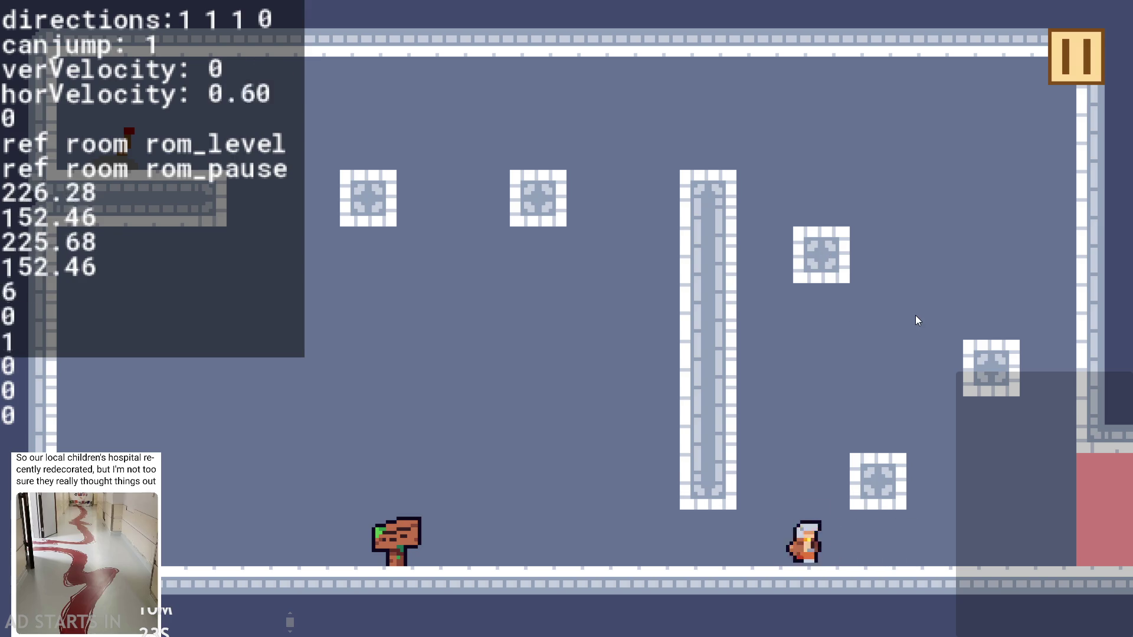
key("Up")
key("Left")
key("Left")
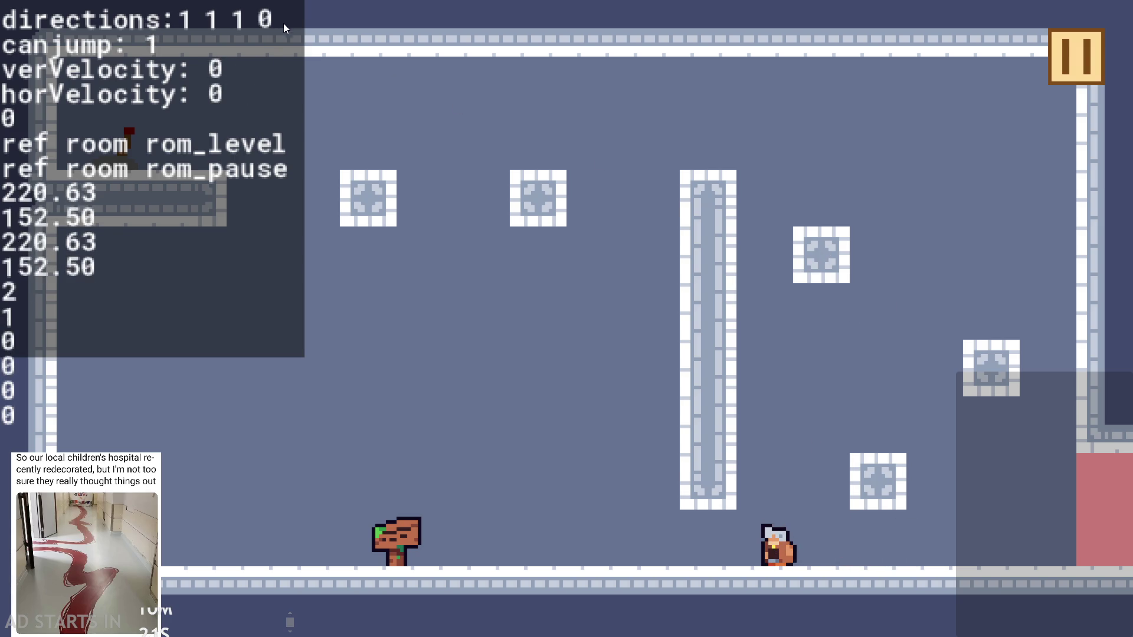
key("Up")
key("Right")
key("Up")
key("Right")
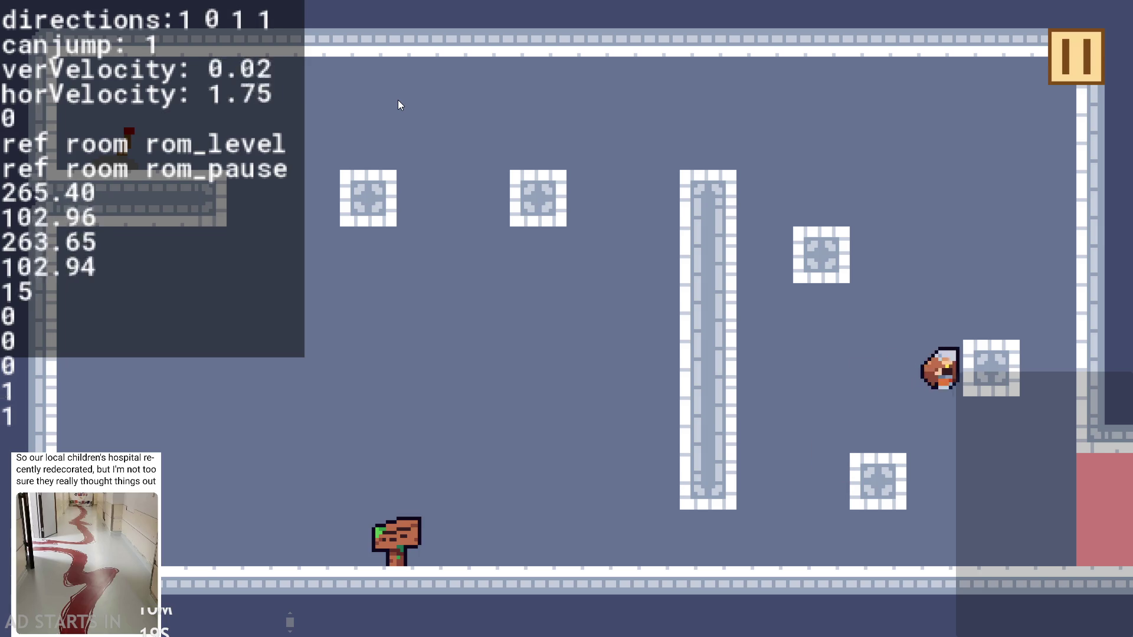
key("Left")
key("Right")
key("Up")
key("Left")
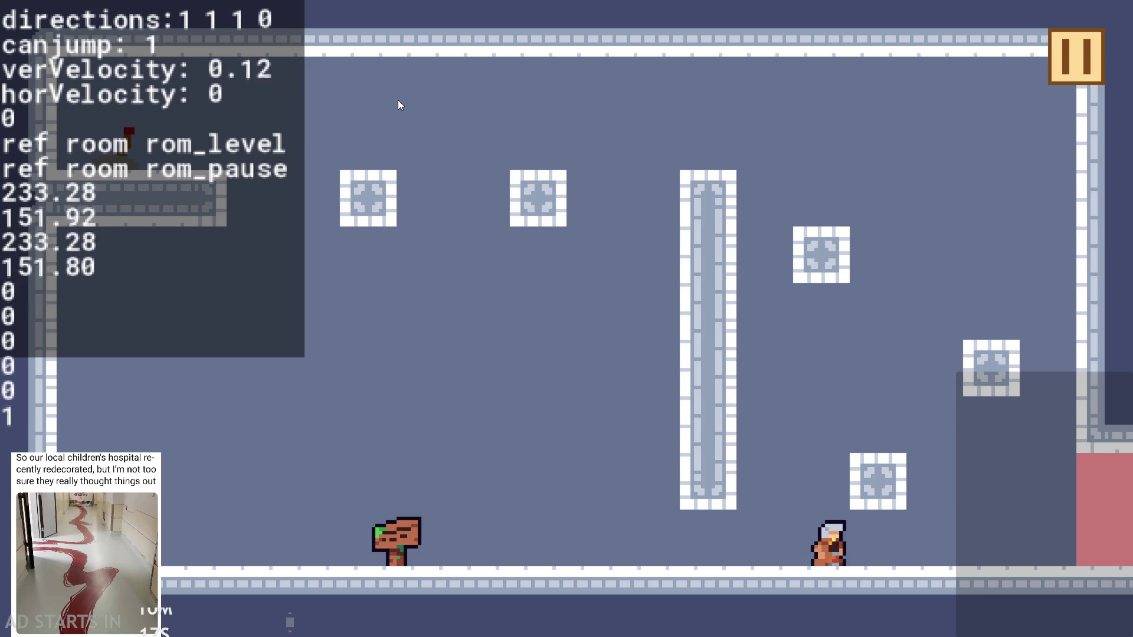
key("Up")
key("Left")
key("Up")
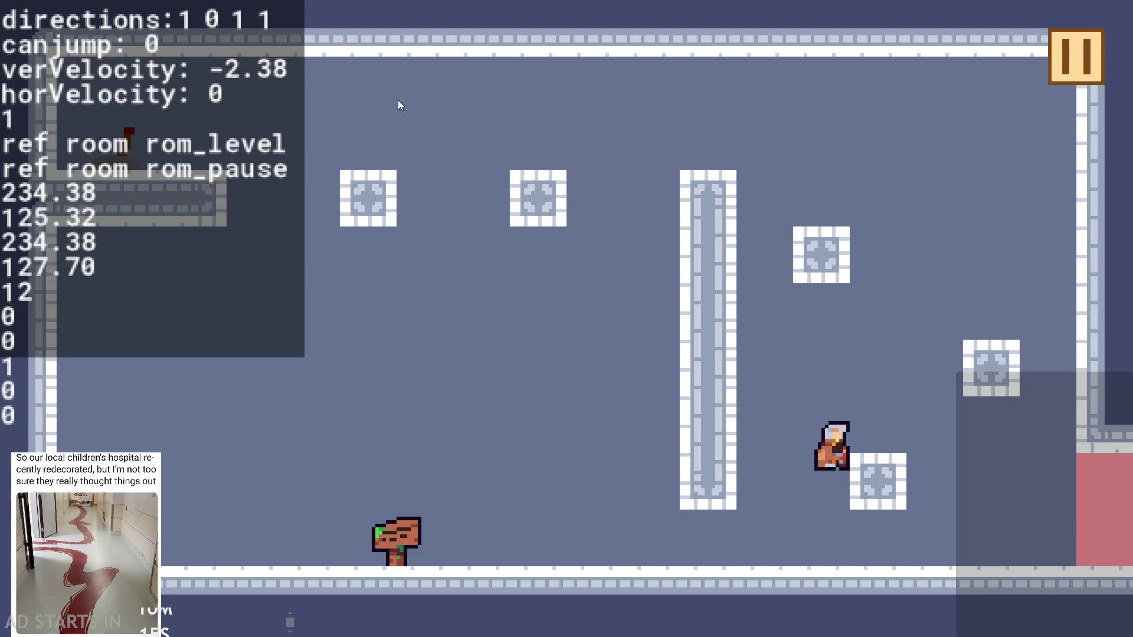
key("Up")
key("Left")
key("Up")
key("Right")
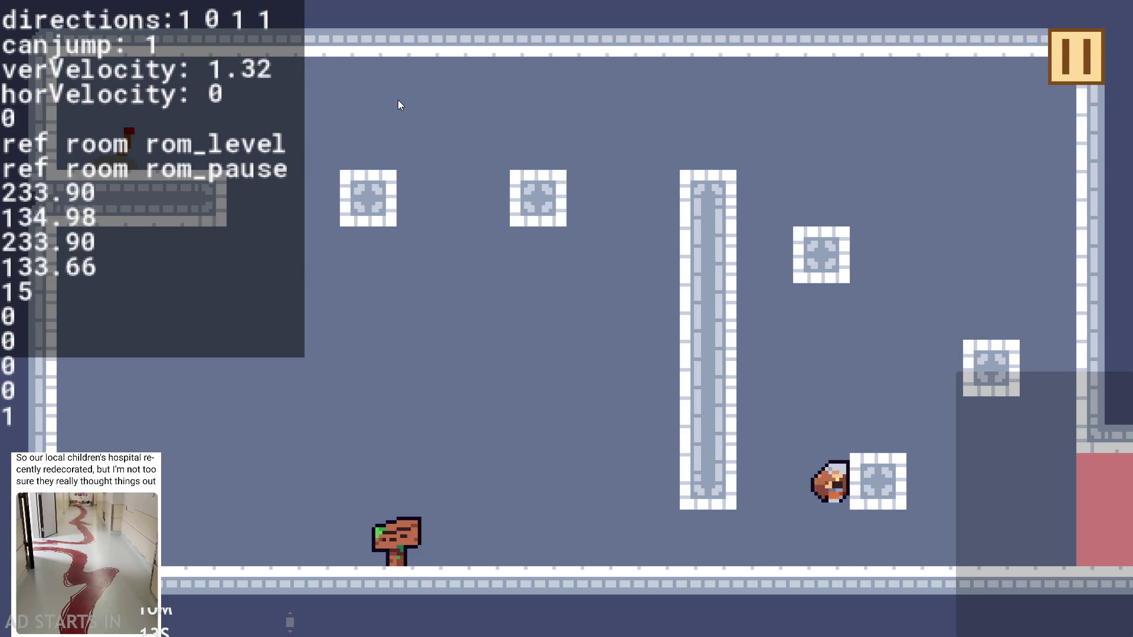
key("Left")
key("Up")
key("Right")
key("Left")
key("Up")
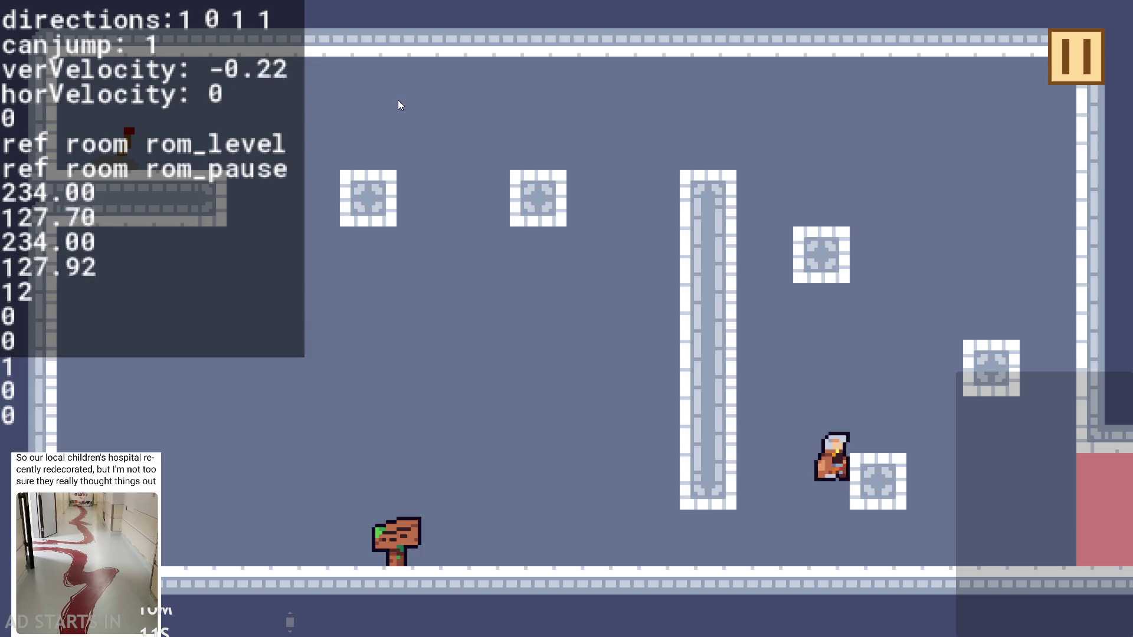
key("Left")
key("Up")
key("Right")
key("Left")
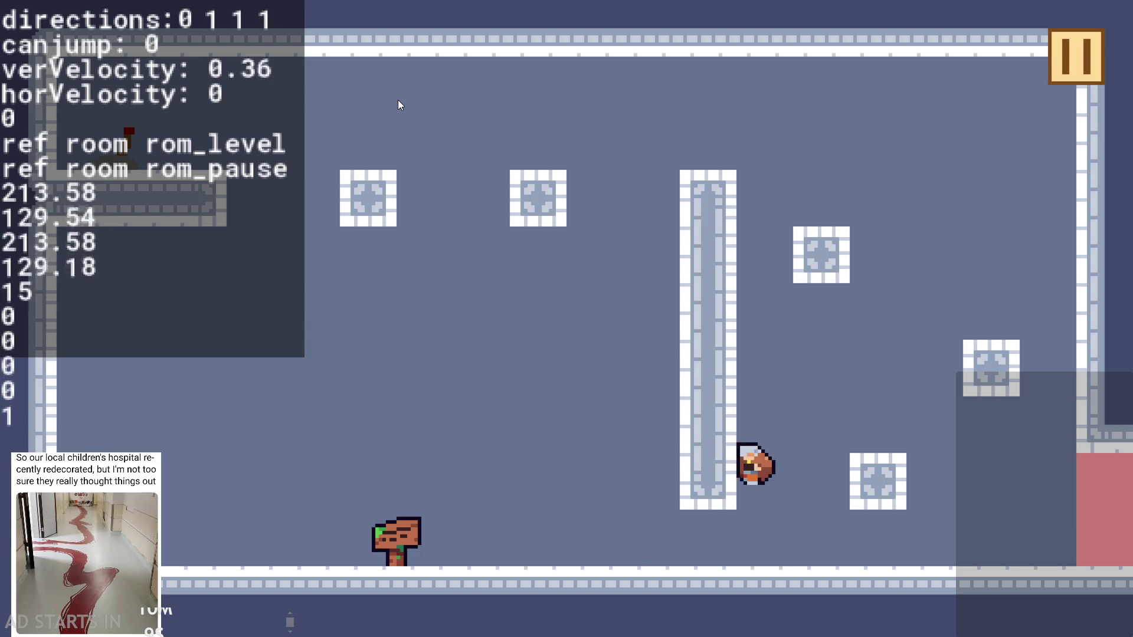
key("Up")
key("Up")
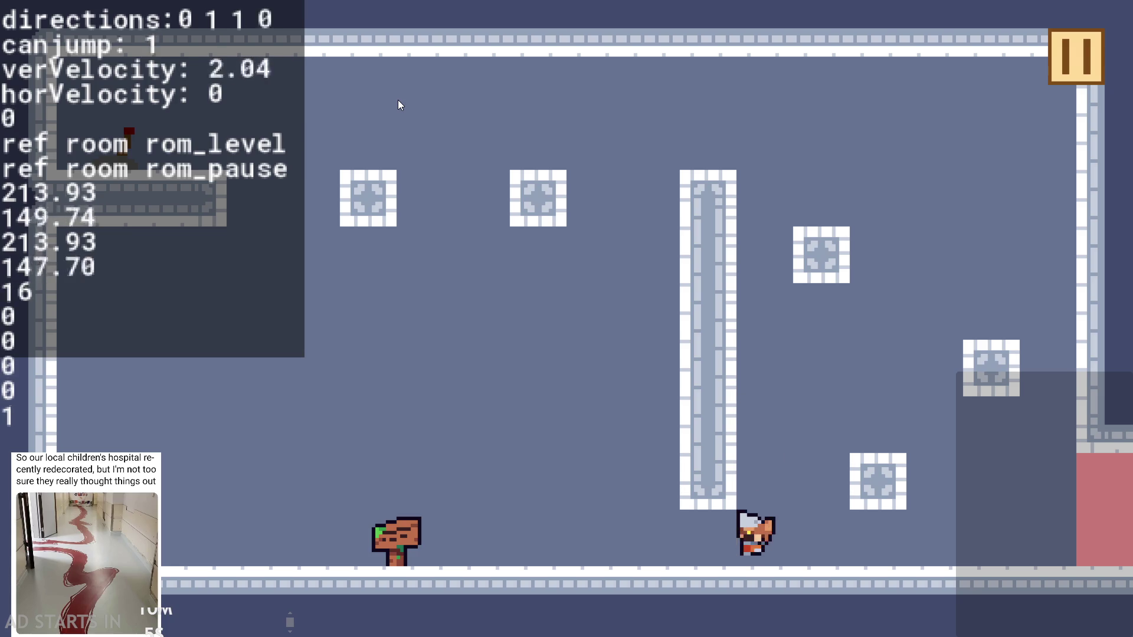
Repeatedly jump up-right onto the small block by the pillar and walk off, then pause the game.
key("Up")
key("Right")
key("Left")
key("Up")
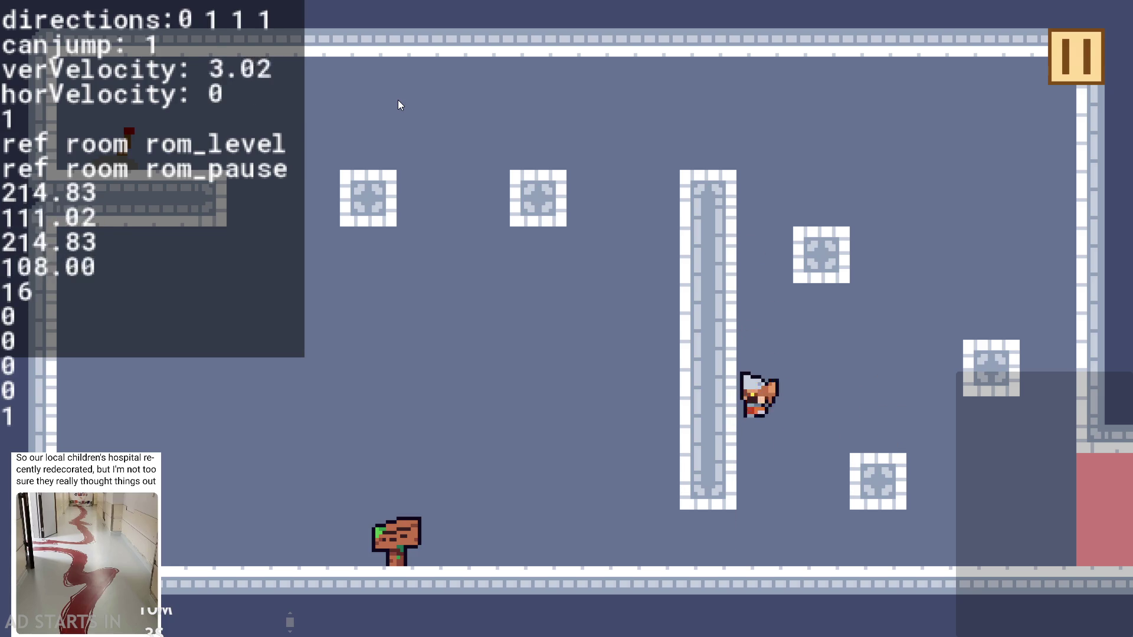
key("Left")
key("Right")
key("Up")
key("Left")
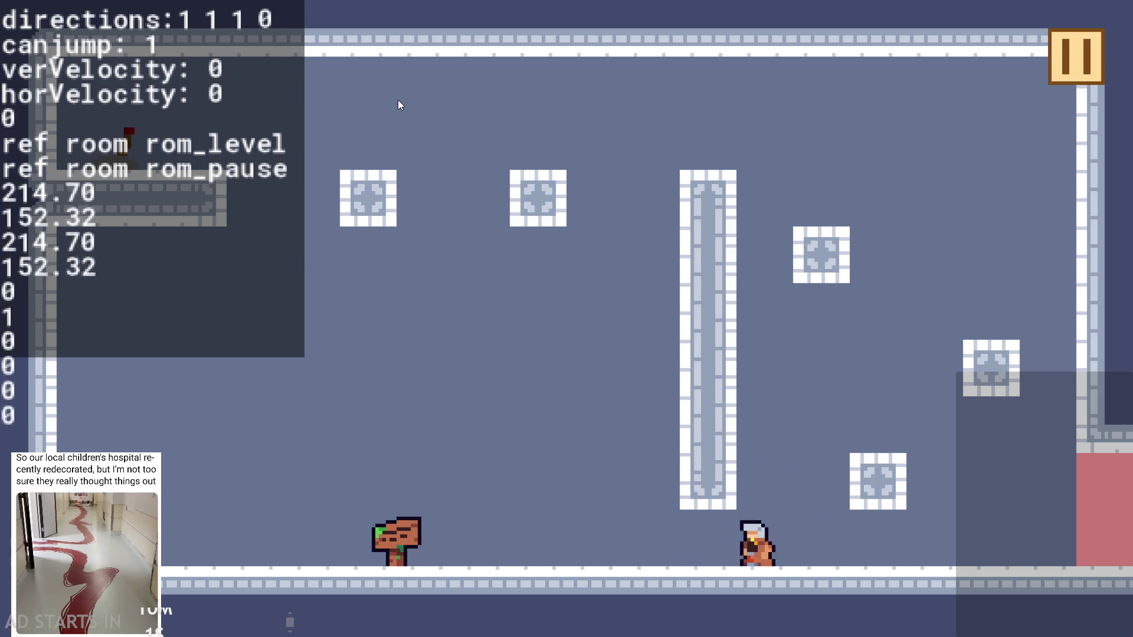
key("Up")
key("Right")
key("Up")
key("Left")
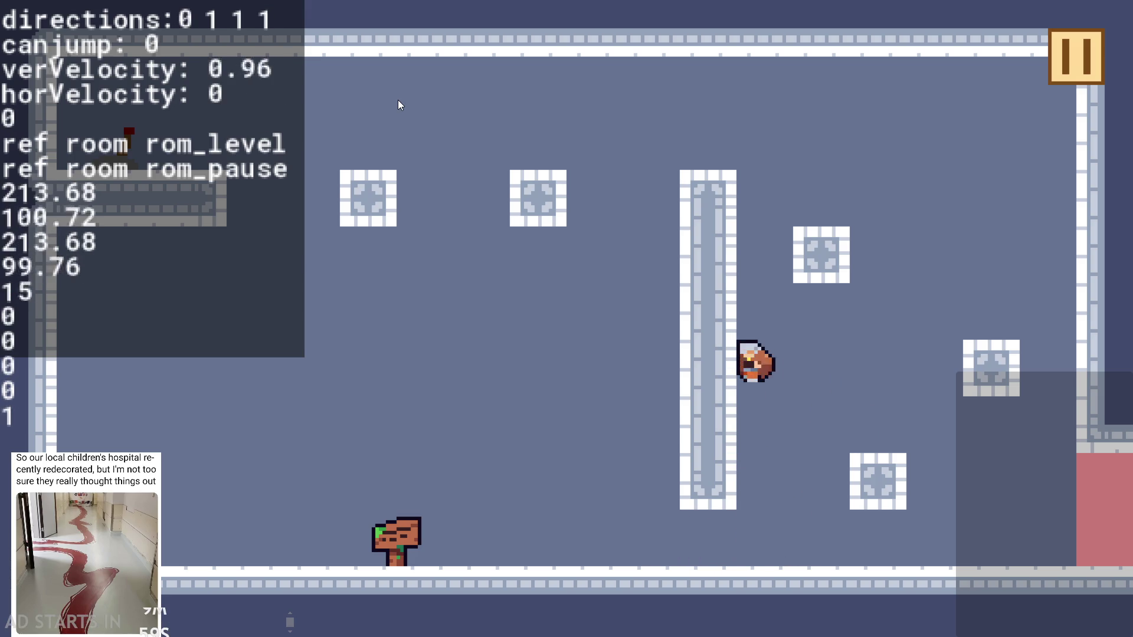
key("Up")
key("Right")
key("Up")
key("Right")
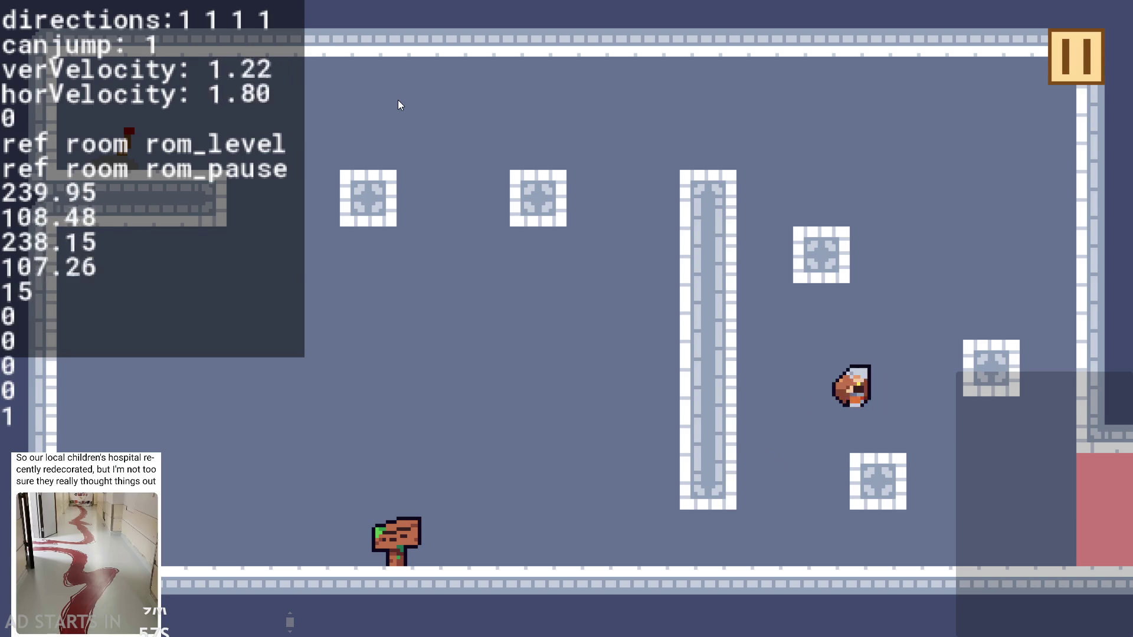
key("Left")
key("Right")
key("Up")
key("Left")
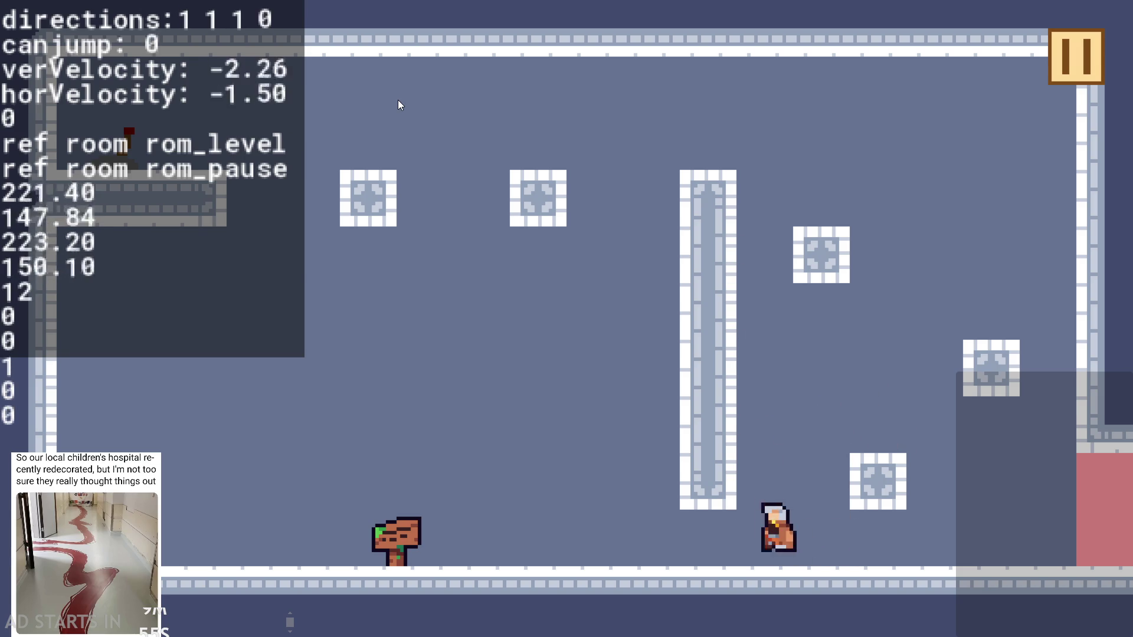
key("Right")
key("Left")
key("Up")
key("Right")
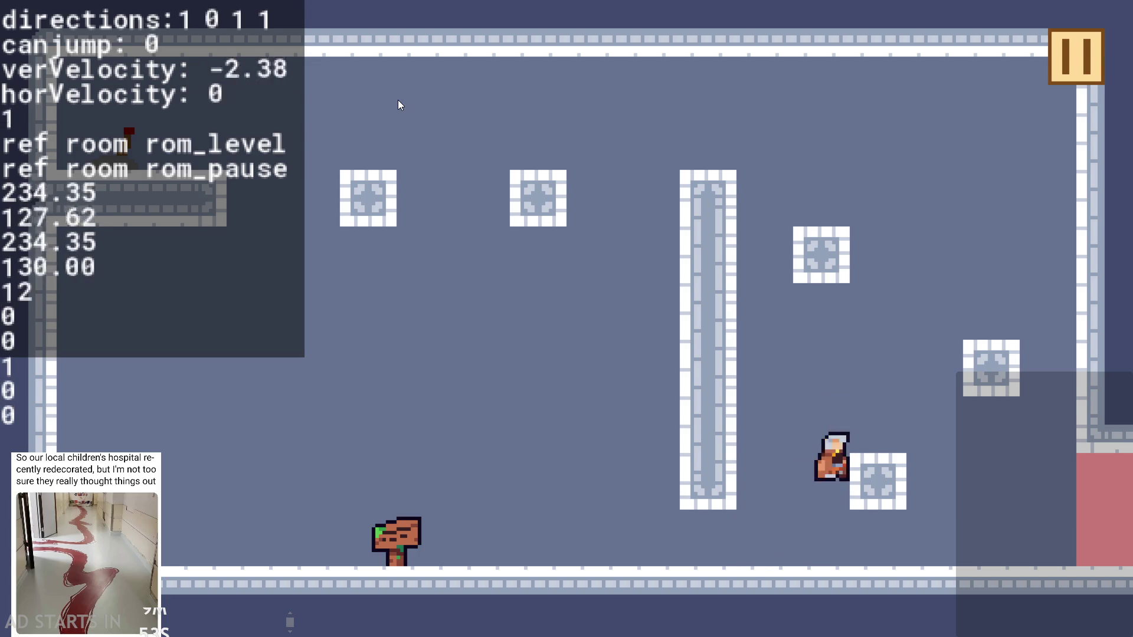
key("Right")
key("Left")
key("Up")
key("Right")
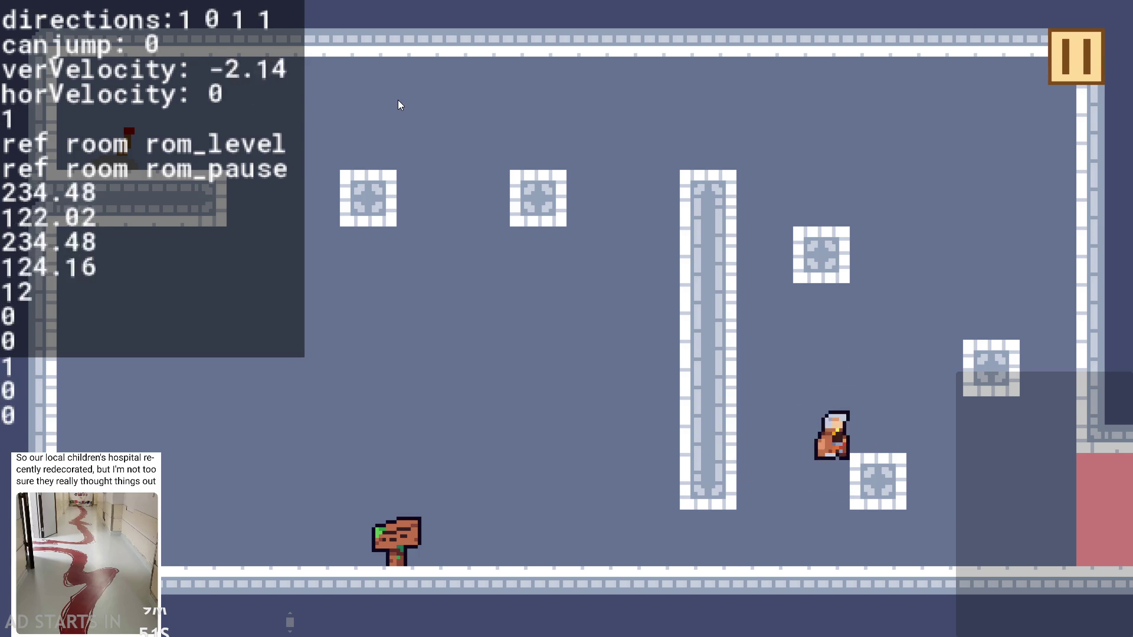
key("Right")
key("Left")
key("Up")
key("Right")
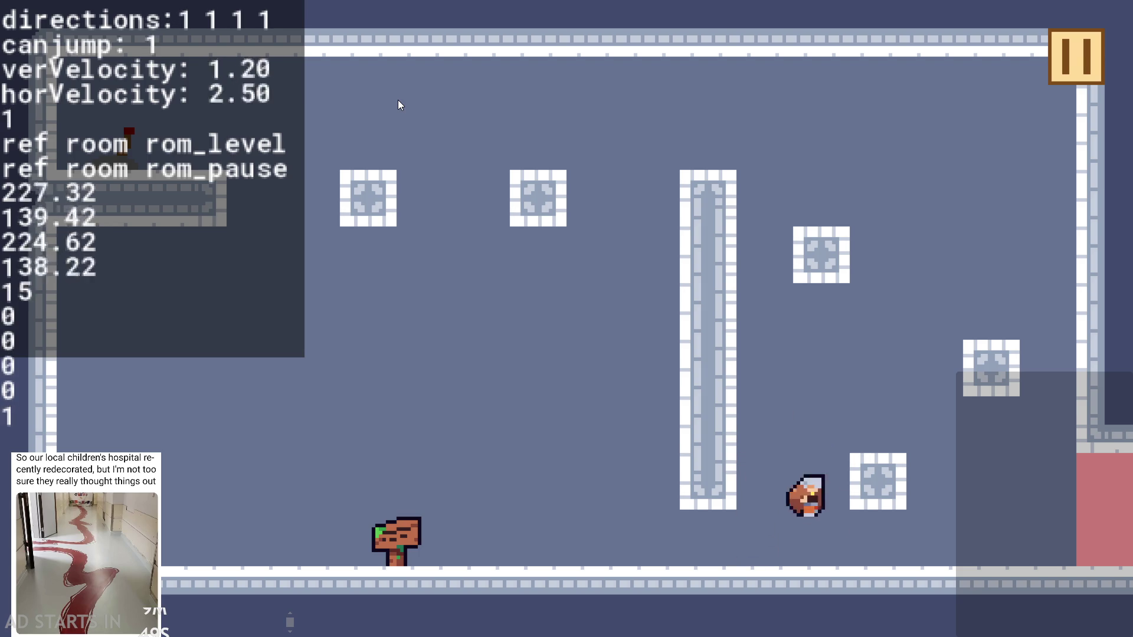
key("Up")
key("Right")
key("Left")
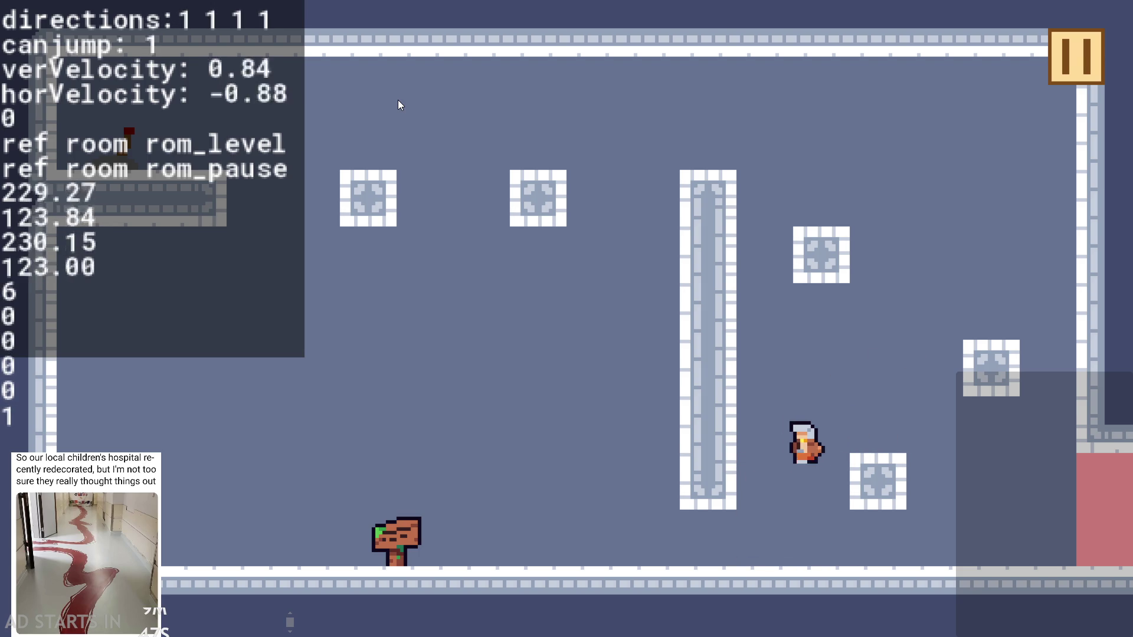
key("Up")
key("Right")
key("Left")
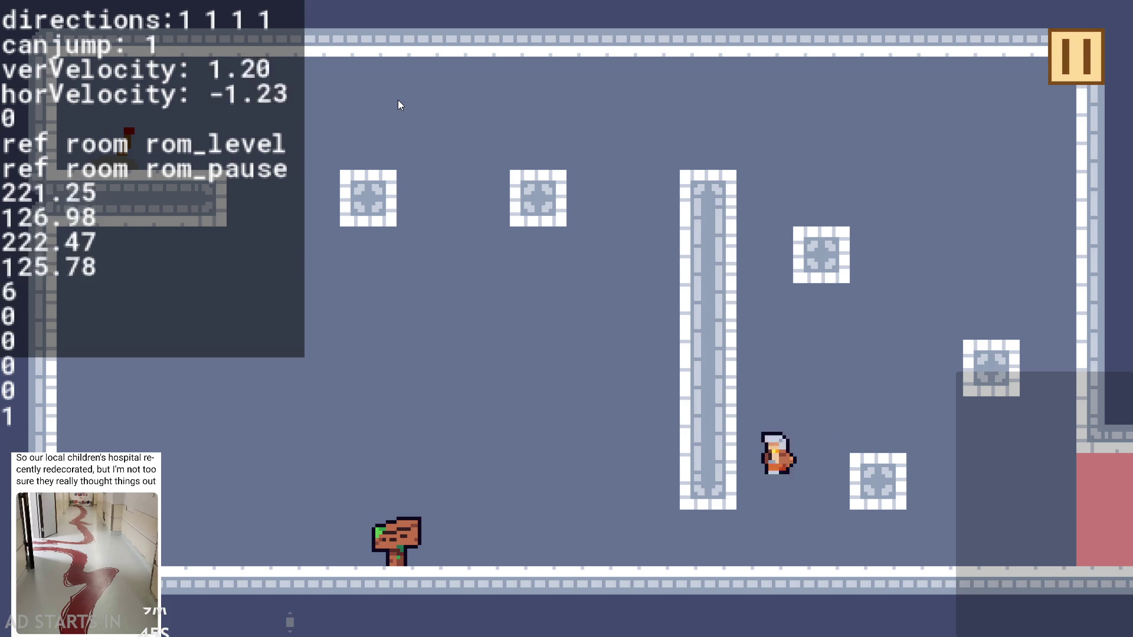
key("Up")
key("Right")
key("Up")
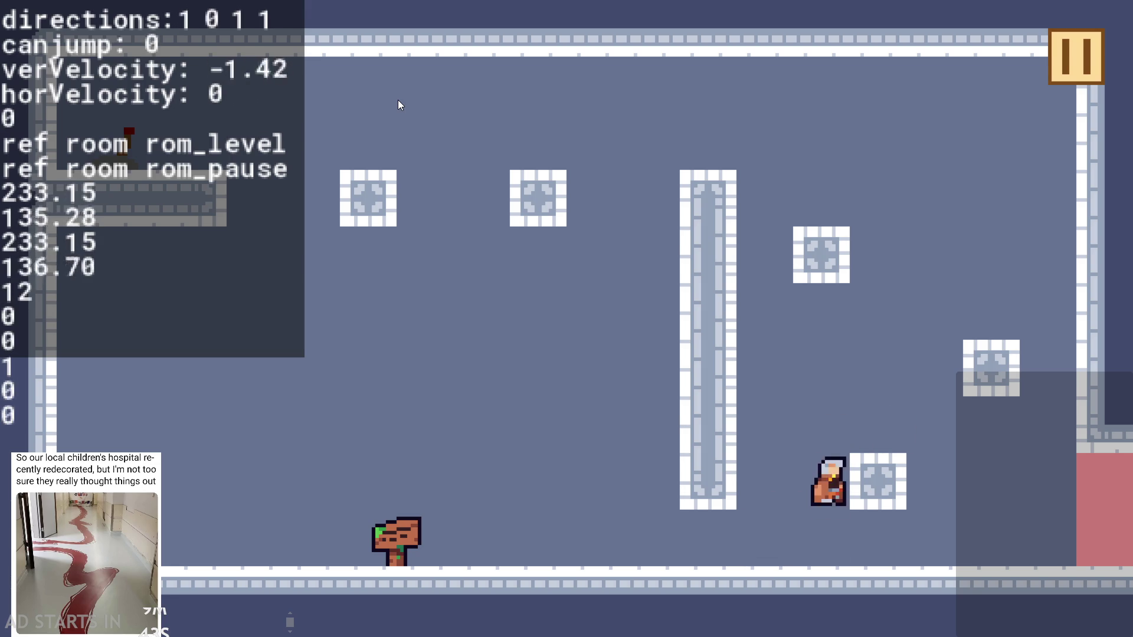
key("Up")
key("Right")
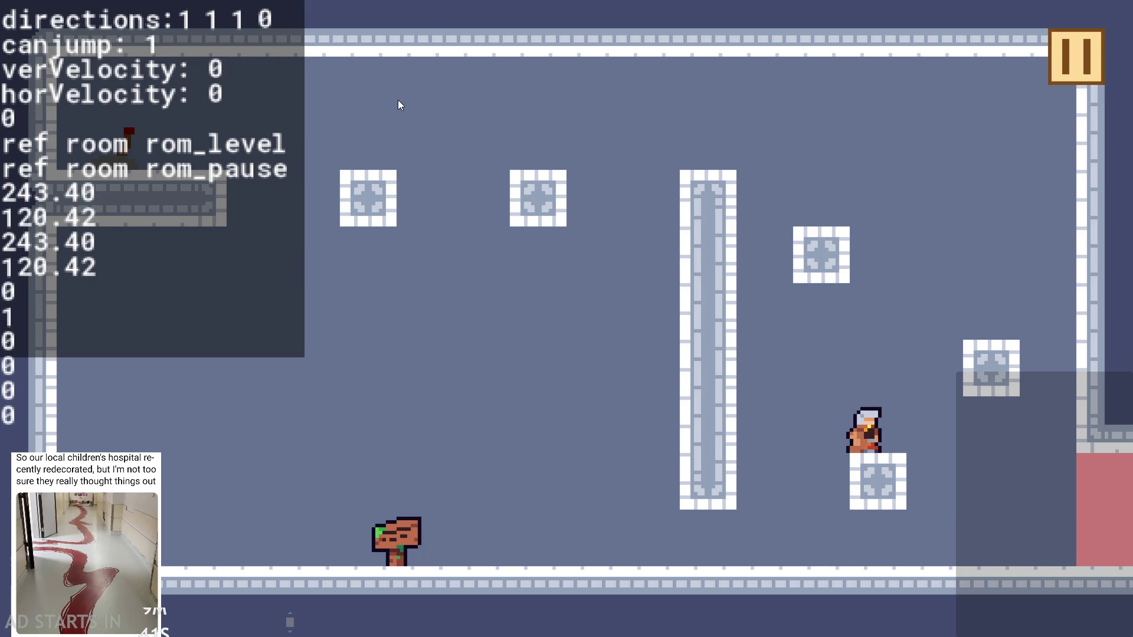
key("Left")
key("Up")
key("Right")
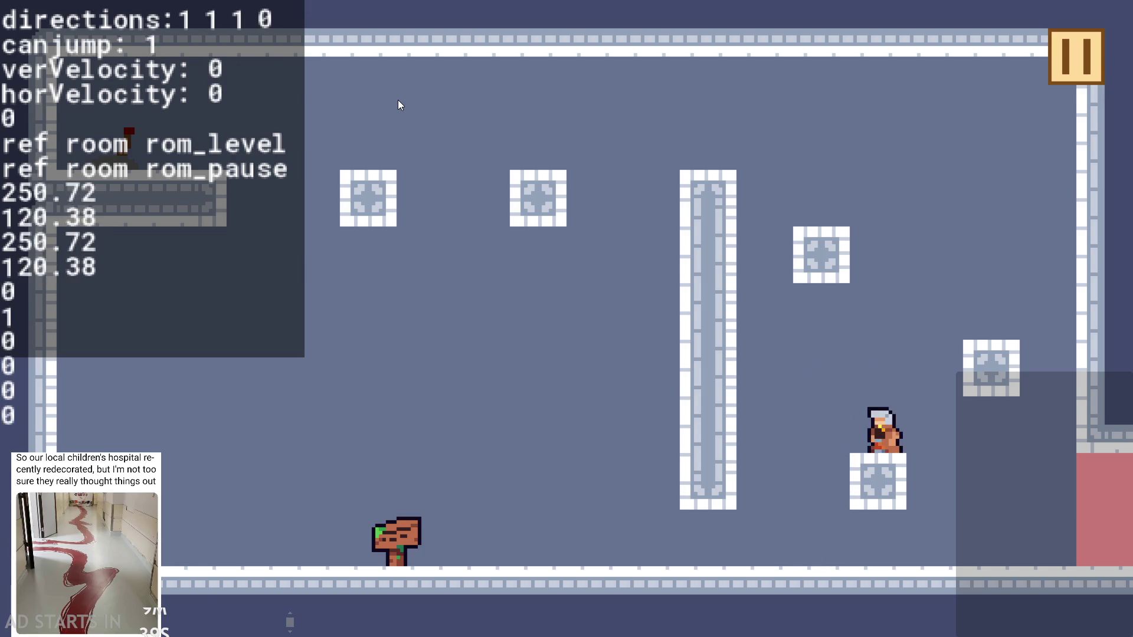
key("Left")
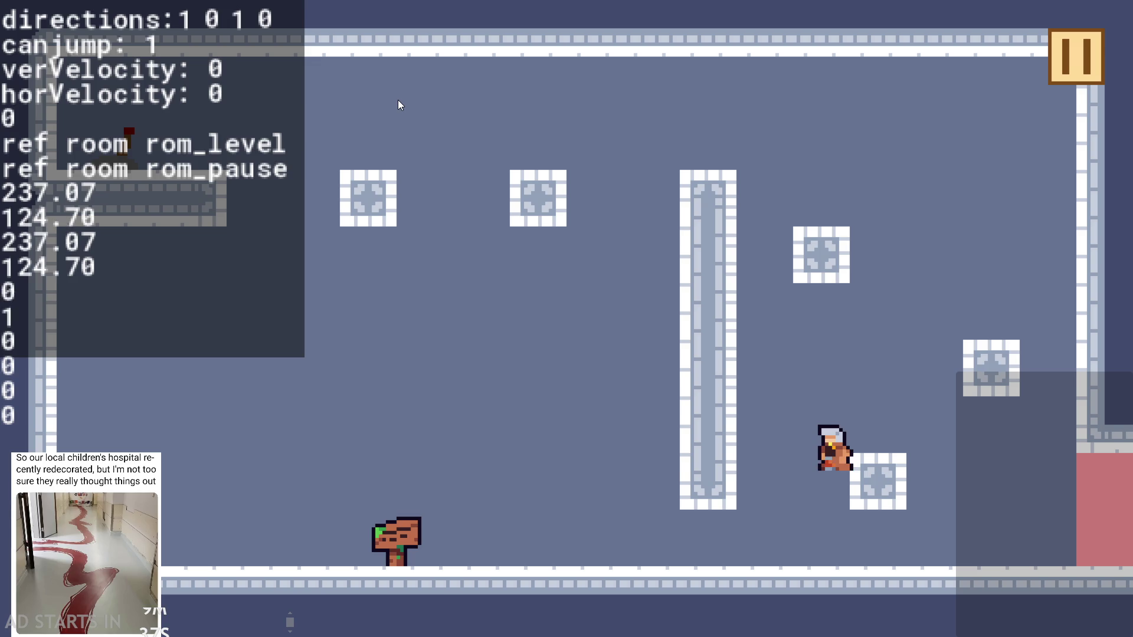
key("Right")
key("Up")
key("Left")
key("Right")
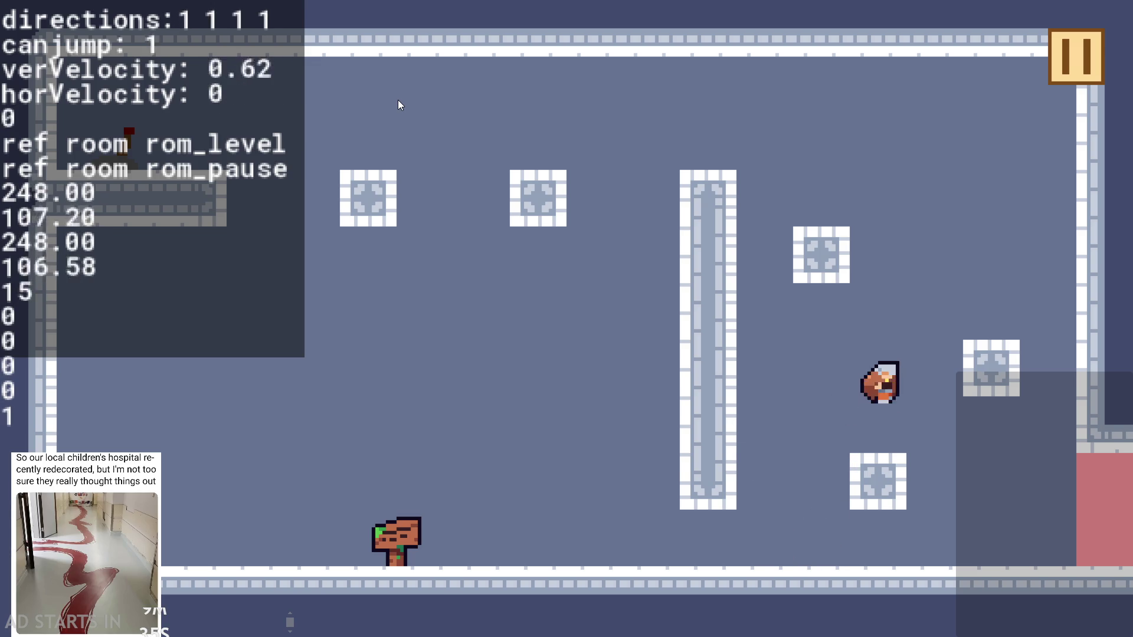
key("Left")
key("Left")
key("Up")
key("Right")
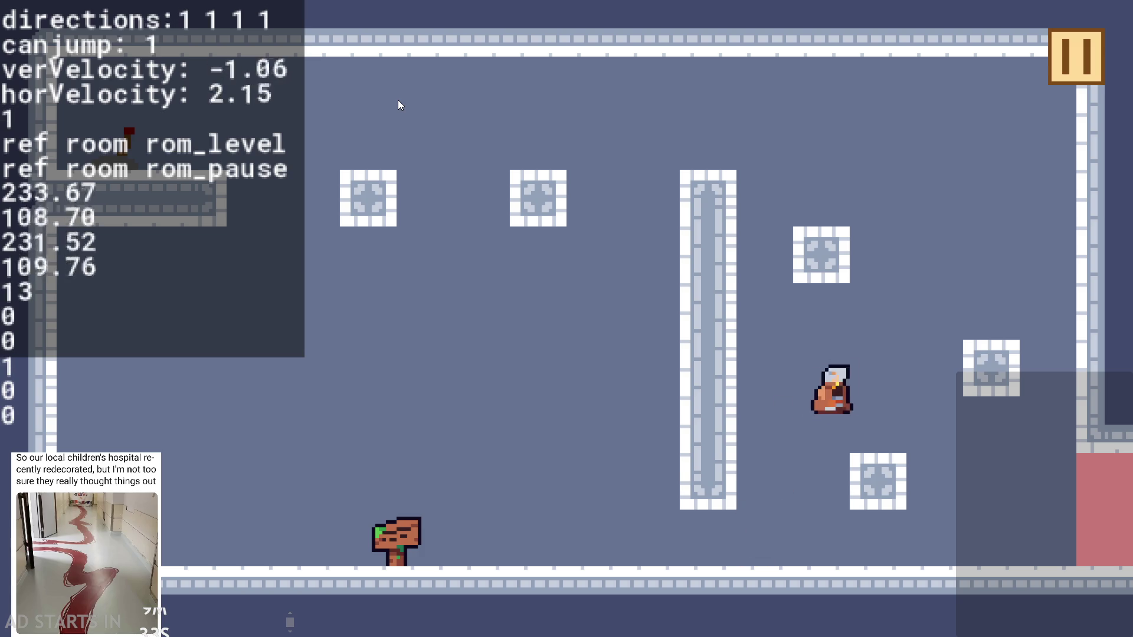
key("Left")
key("Right")
key("Up")
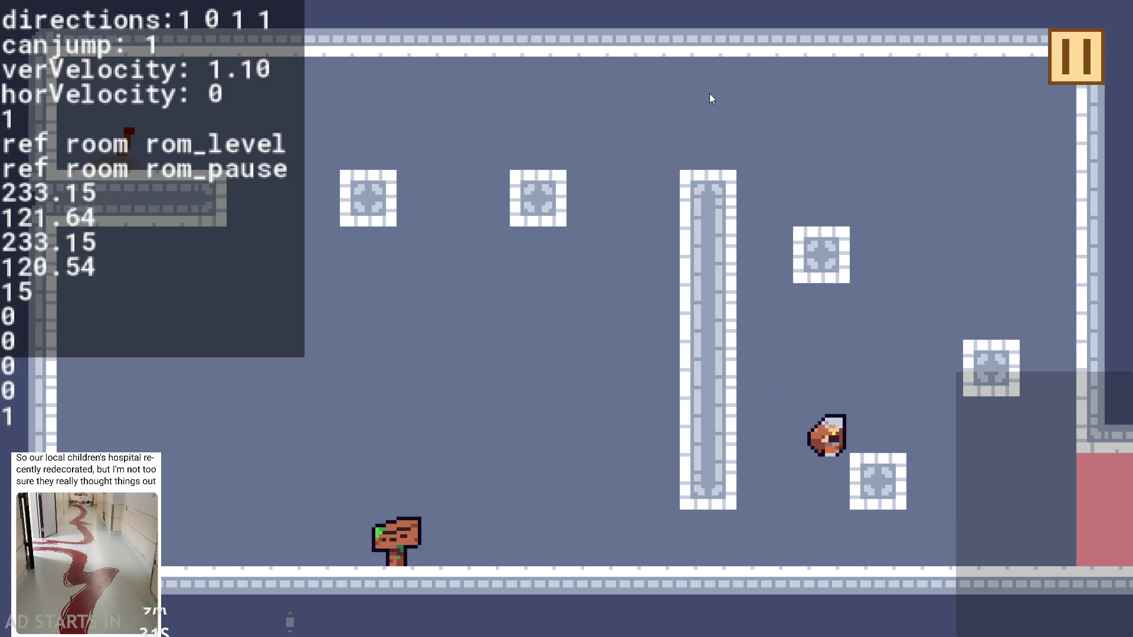
left_click(1091, 61)
Quit the playtest and give spr_heroCharacter a Full Image, Rectangle collision mask.
left_click(931, 519)
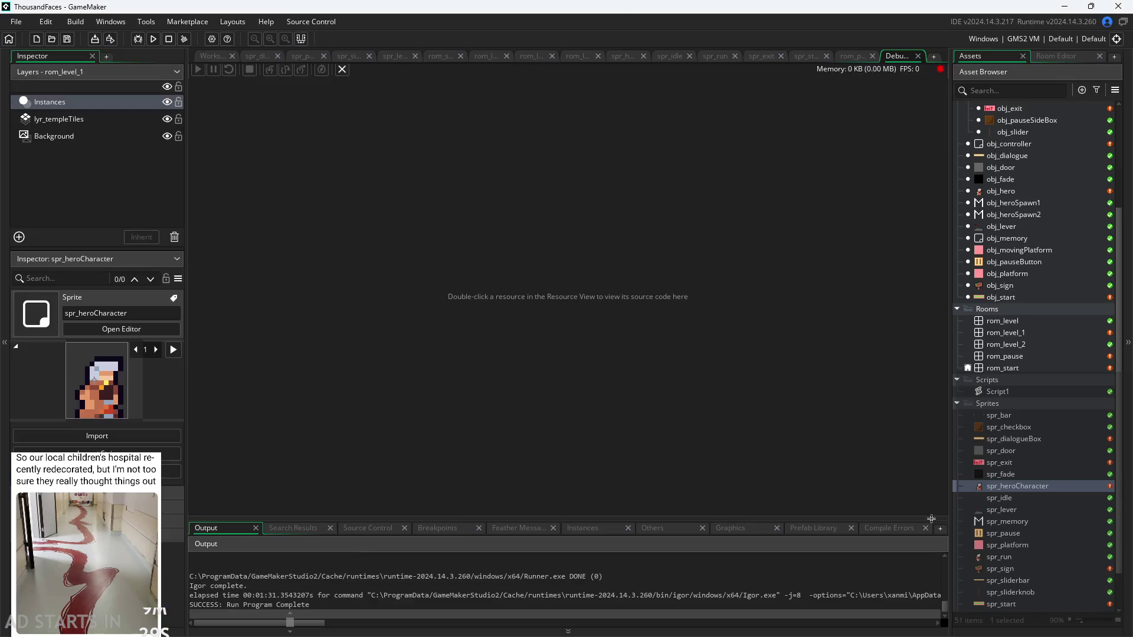
double_click(1015, 490)
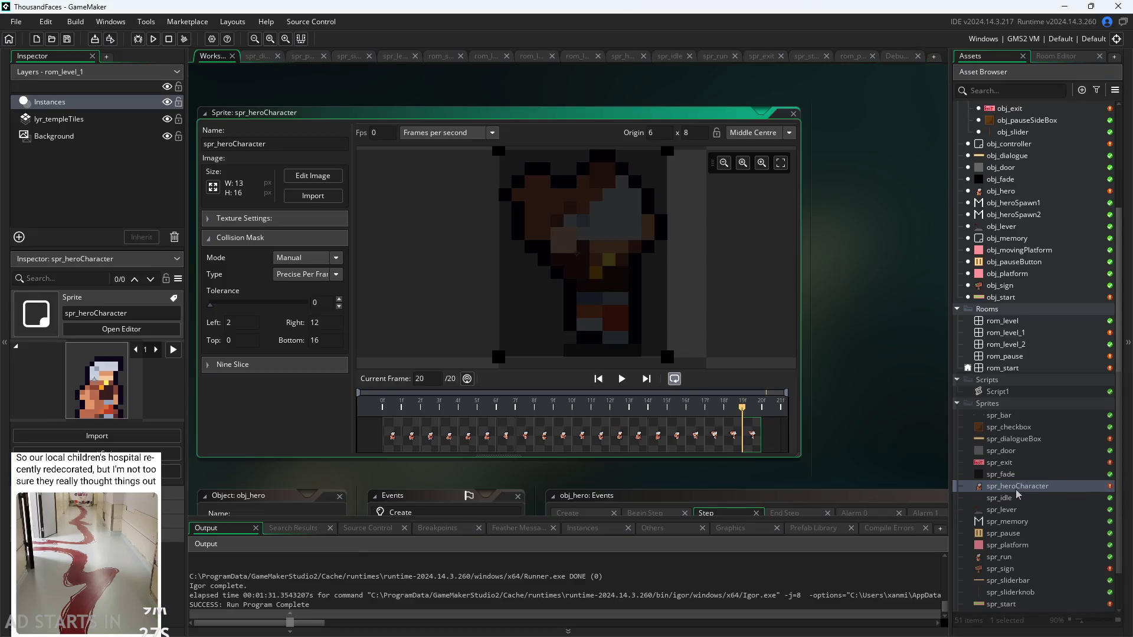
left_click(302, 281)
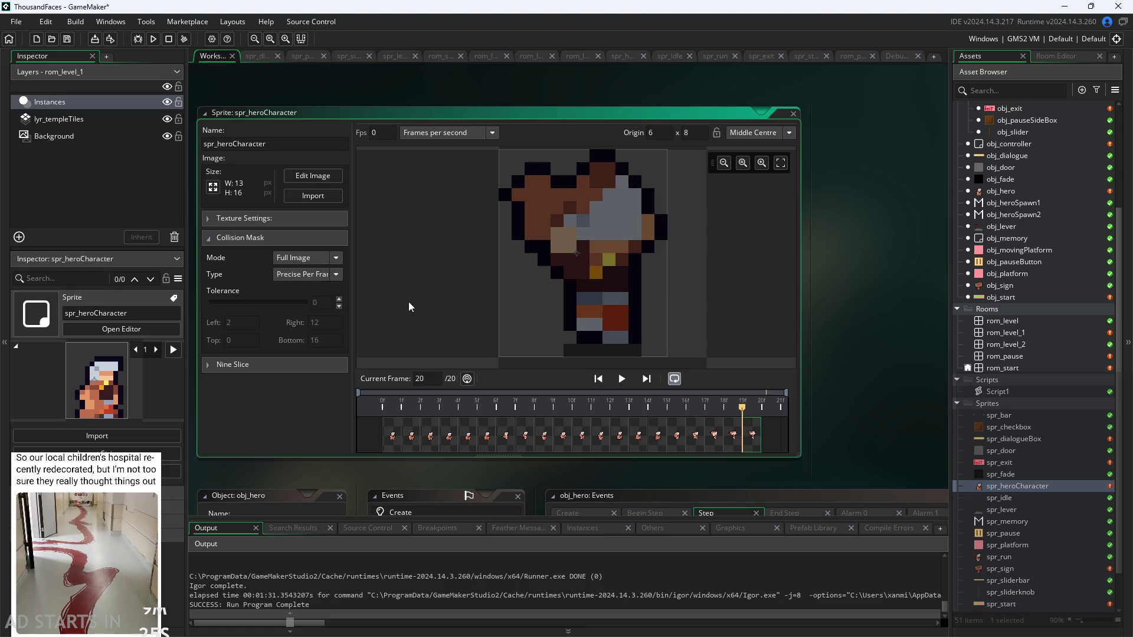
left_click(334, 276)
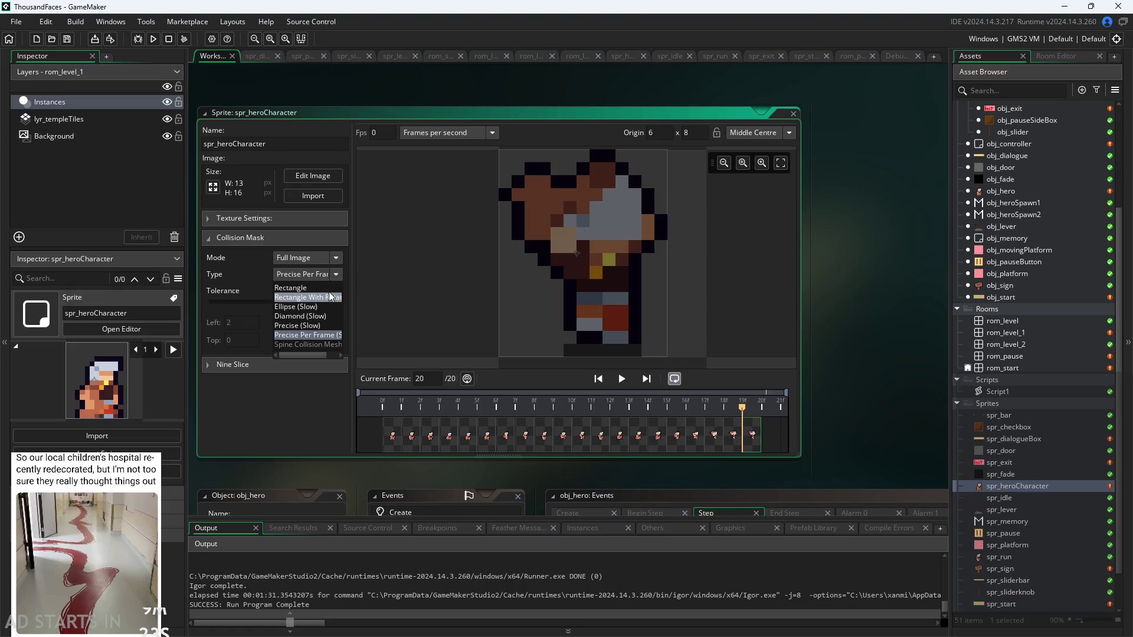
left_click(304, 286)
Try a Precise (Slow) mask, revert it to Rectangle, then relaunch the game.
left_click(321, 276)
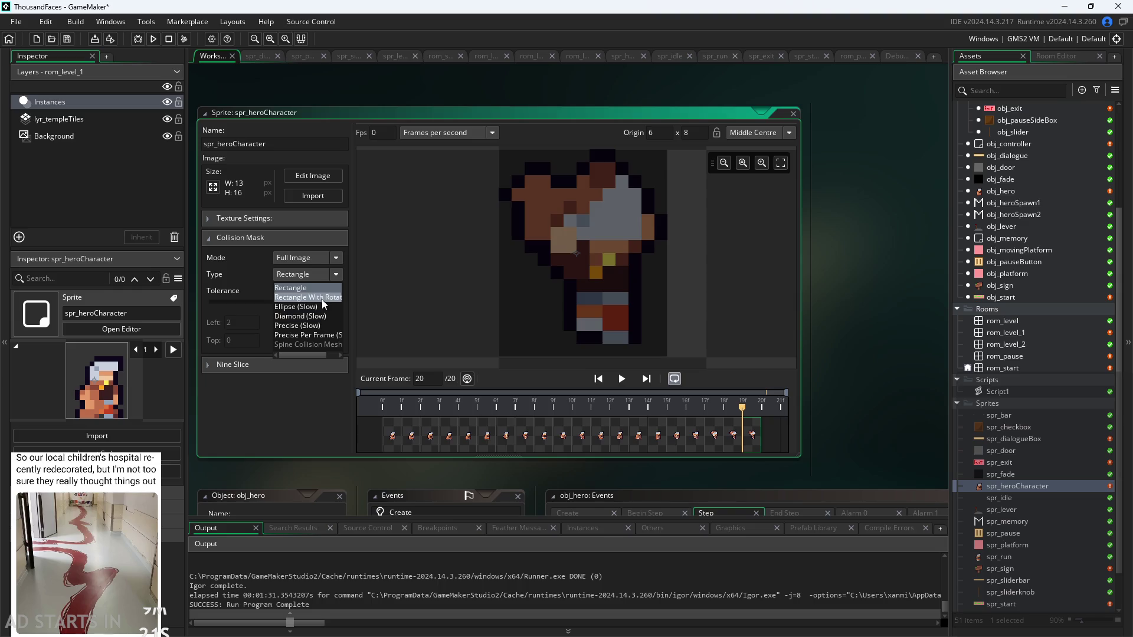
left_click(319, 328)
left_click(329, 274)
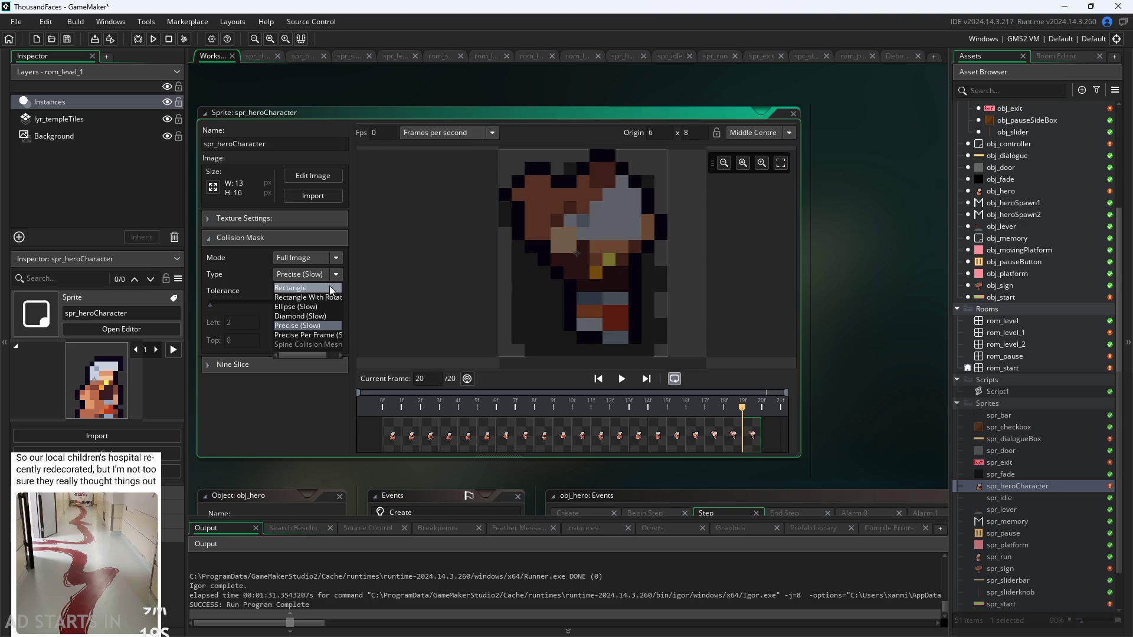
left_click(430, 409)
left_click(552, 435)
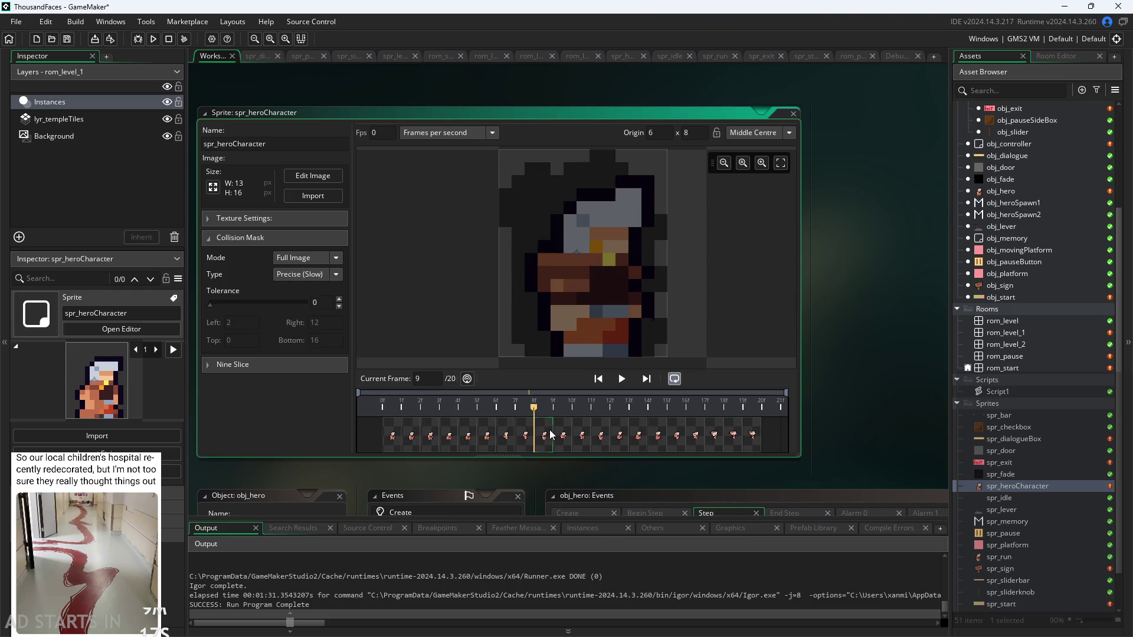
left_click(325, 275)
left_click(321, 289)
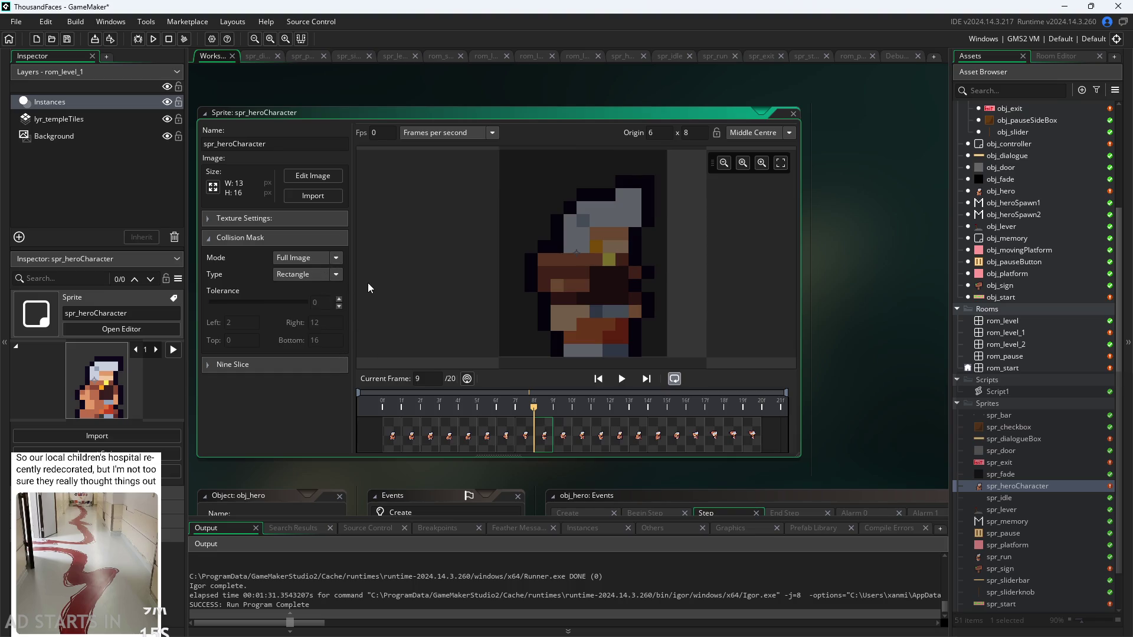
left_click(153, 39)
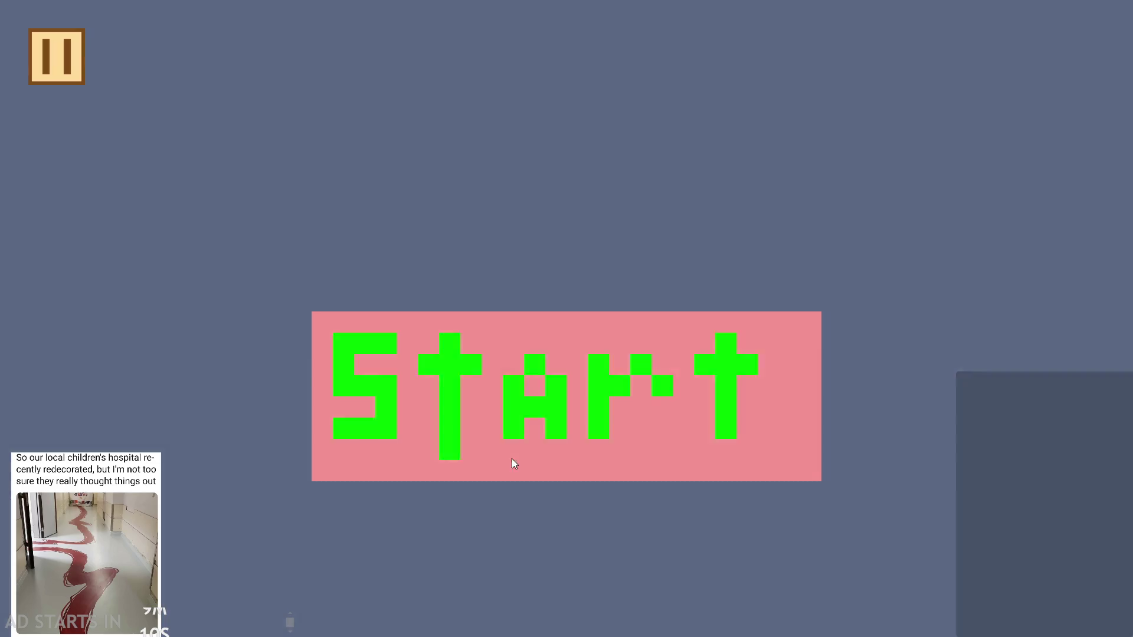
Start the first level and test repeated jumps beside the pillar, ending on the lower-right block.
left_click(512, 458)
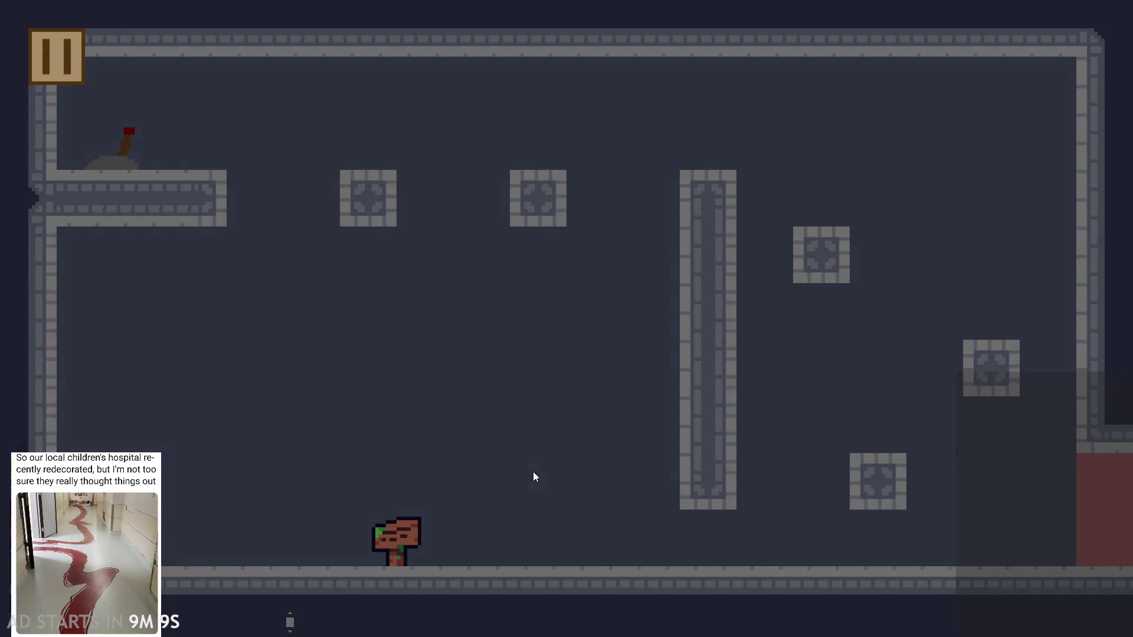
key("Right")
key("space")
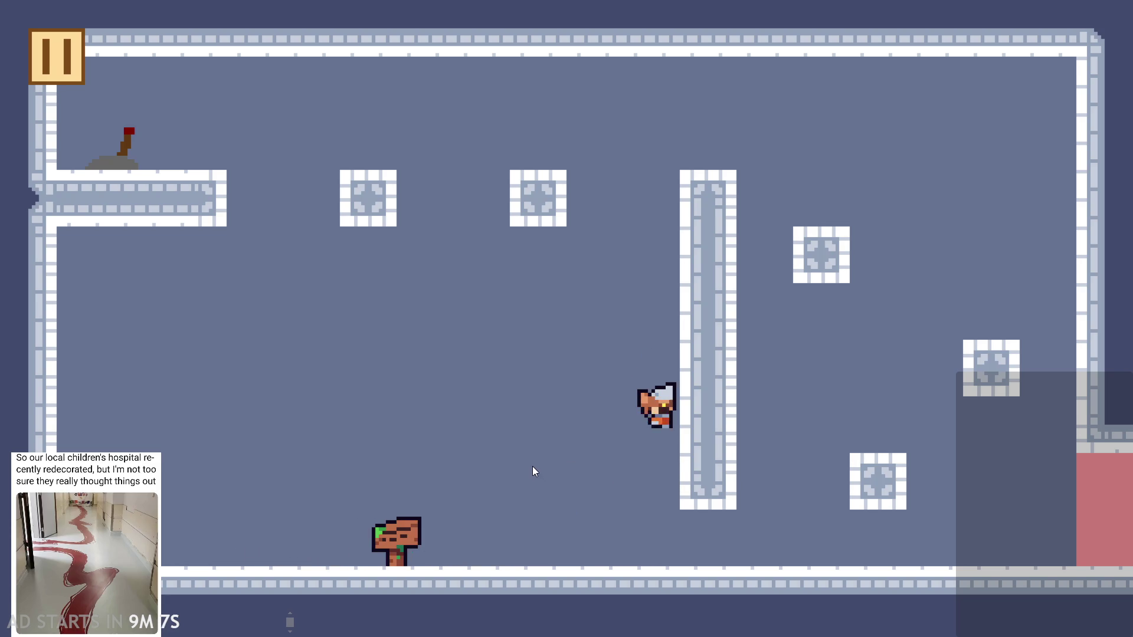
key("space")
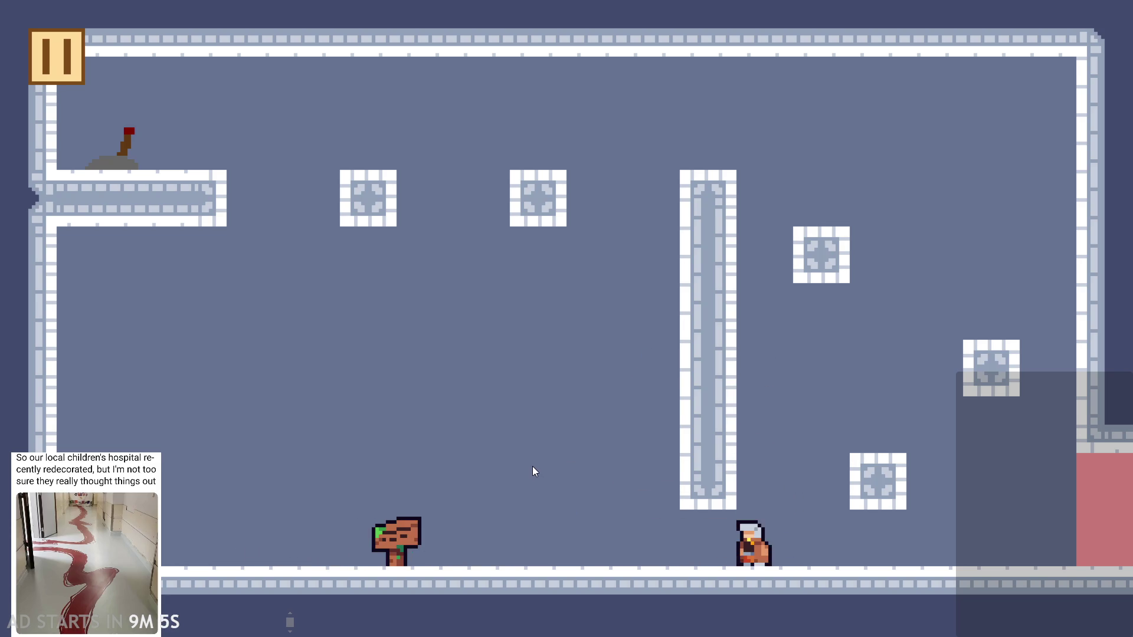
key("space")
key("space")
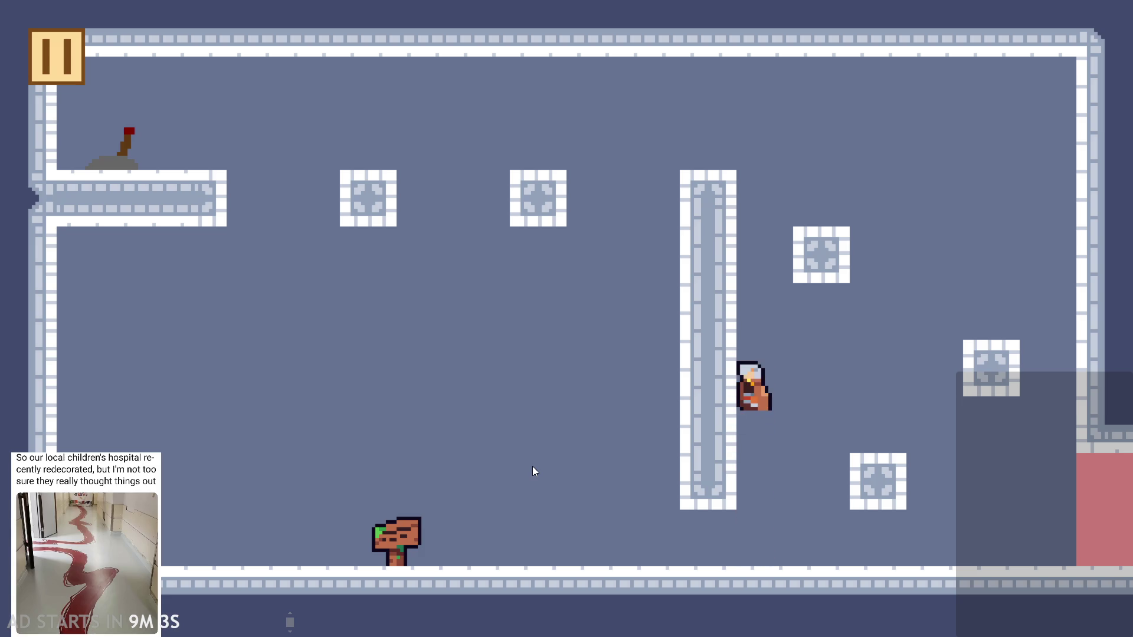
key("space")
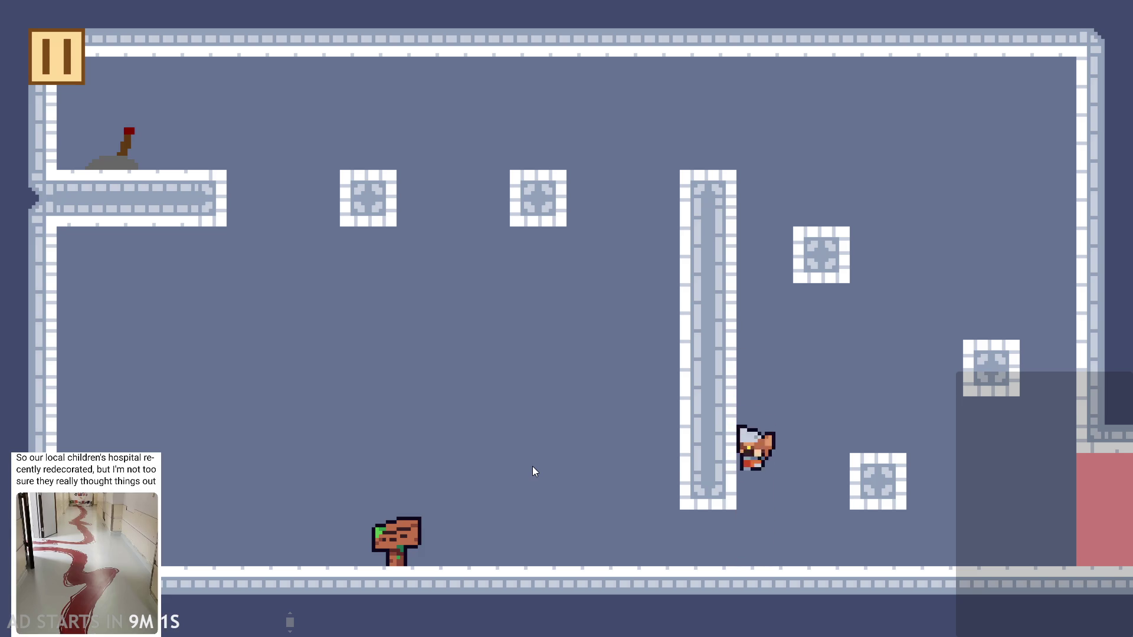
key("space")
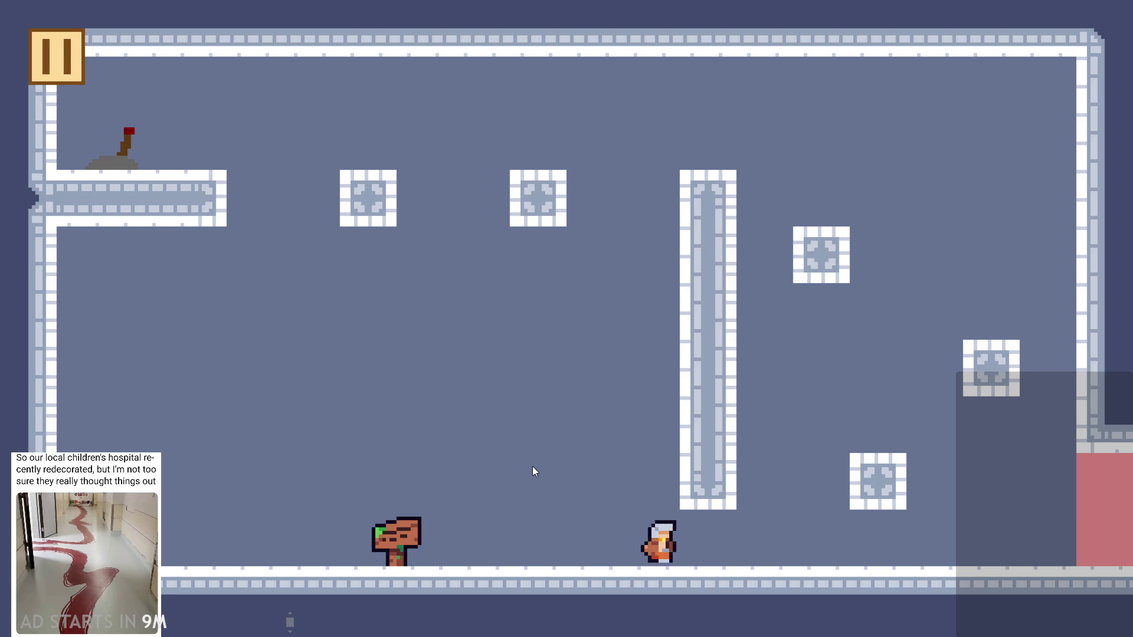
key("space")
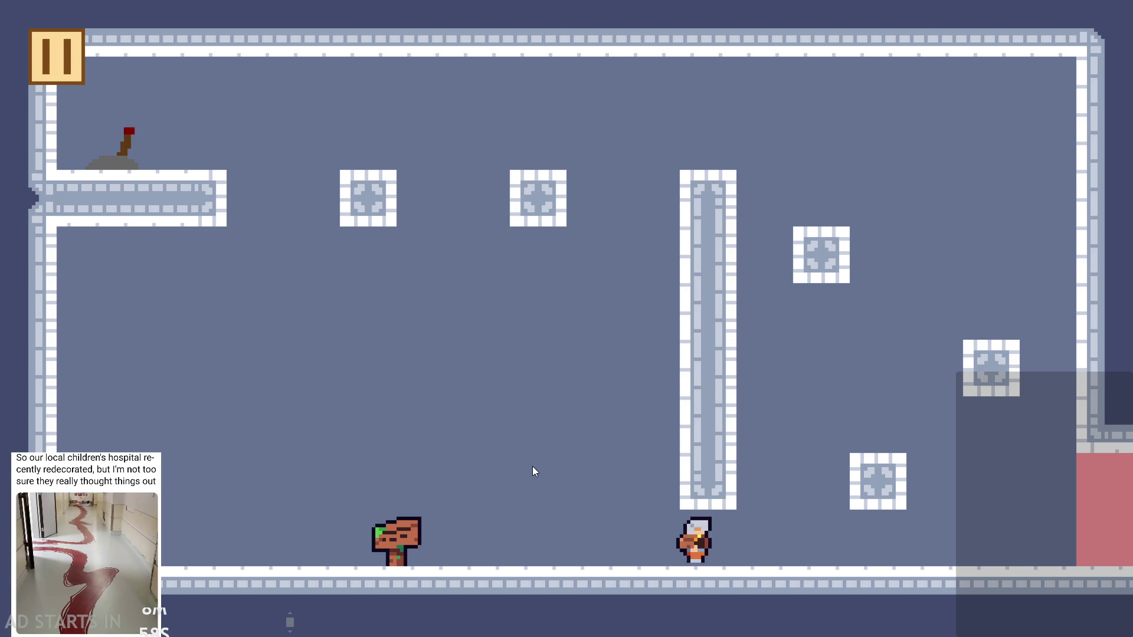
key("space")
key("space")
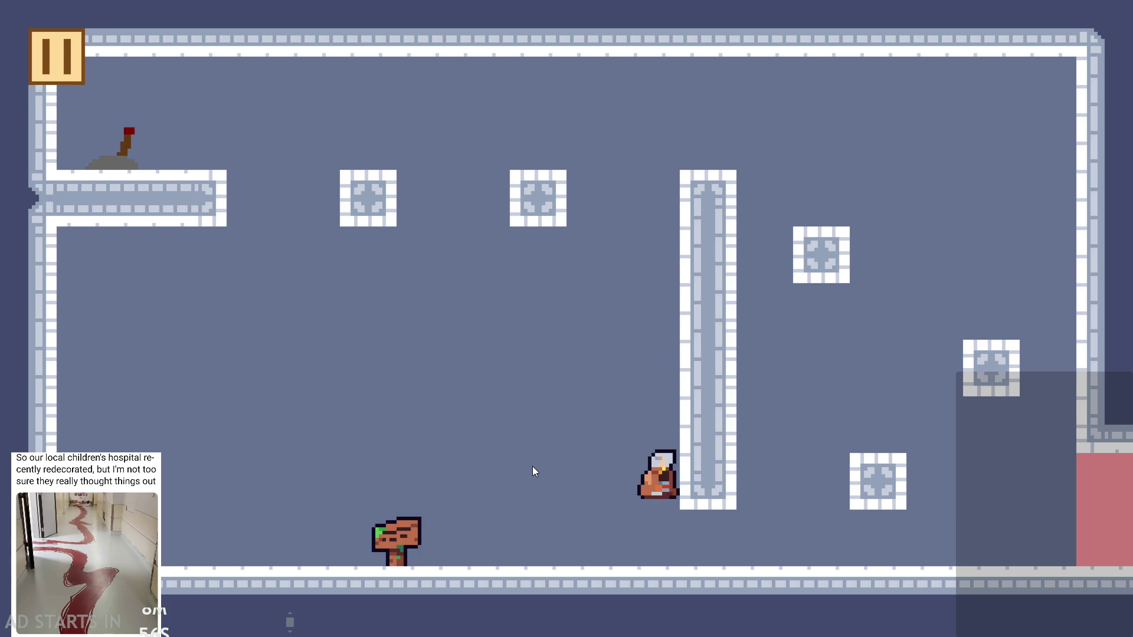
key("space")
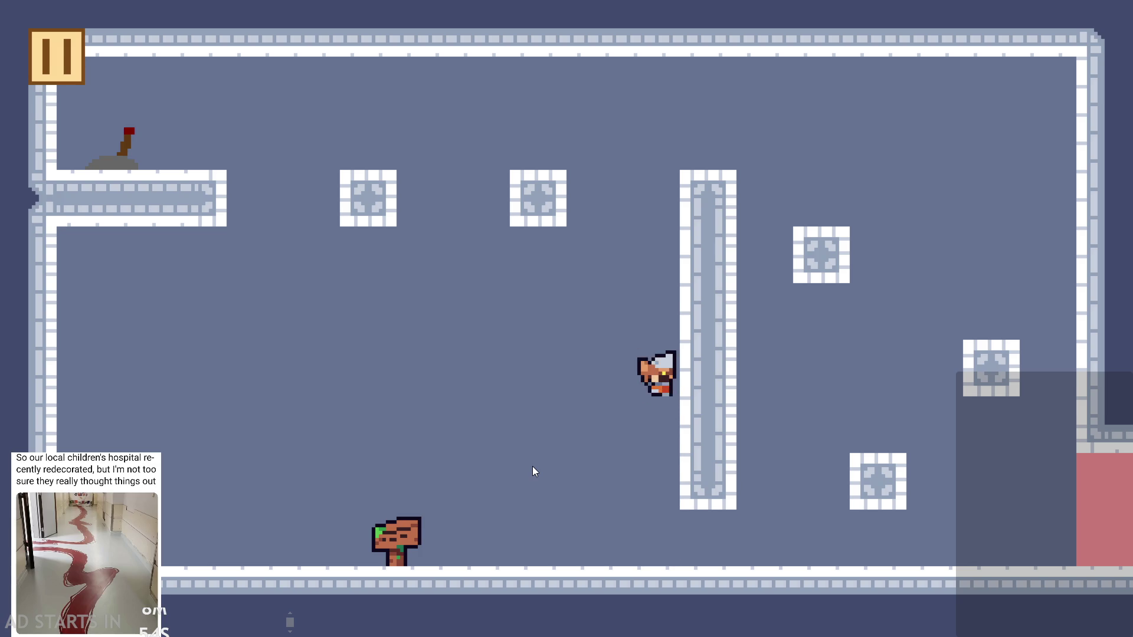
key("space")
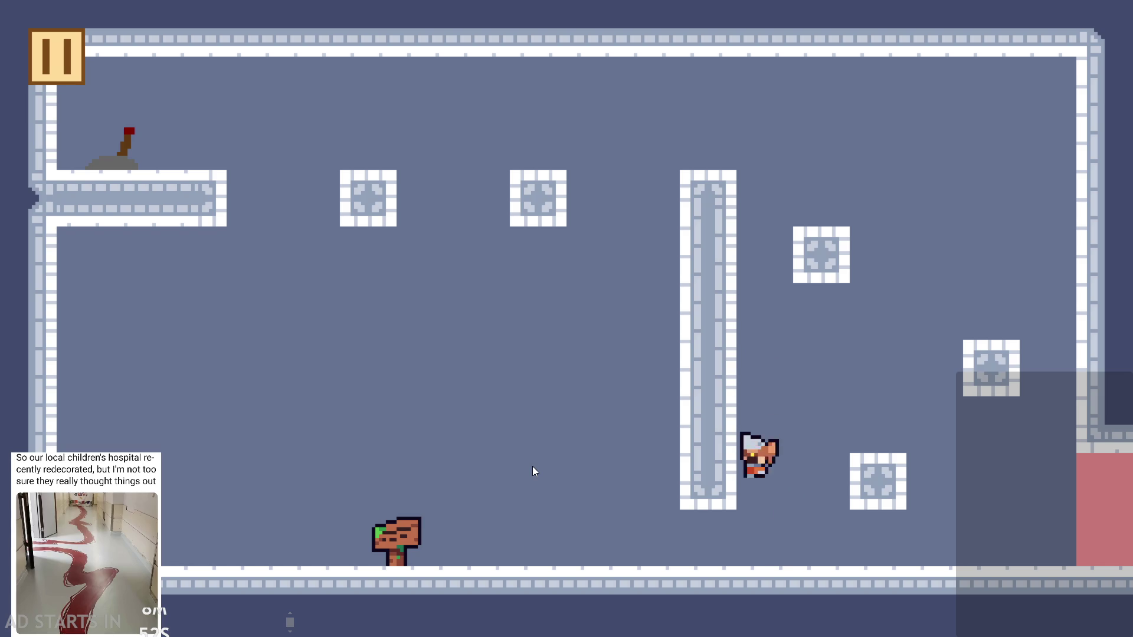
key("space")
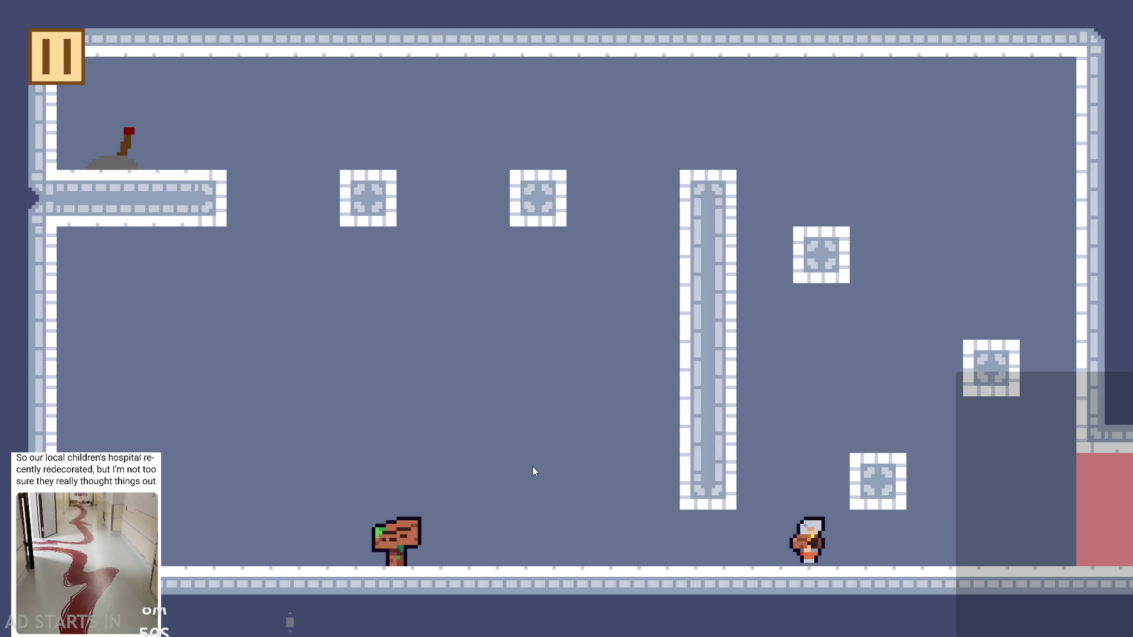
key("space")
key("space")
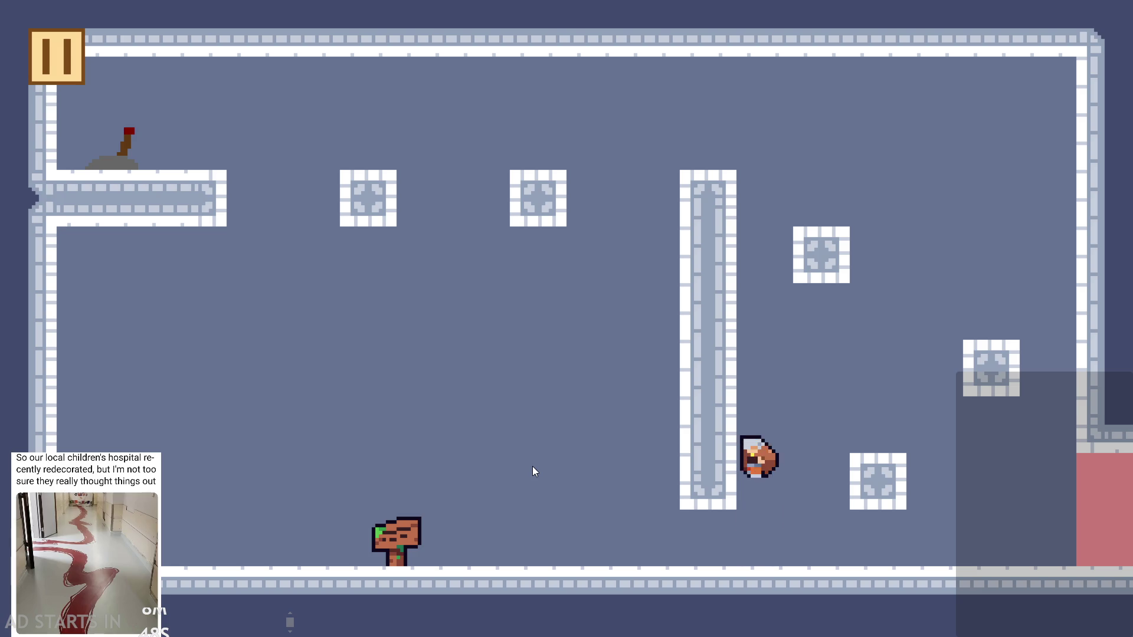
key("space")
key("space")
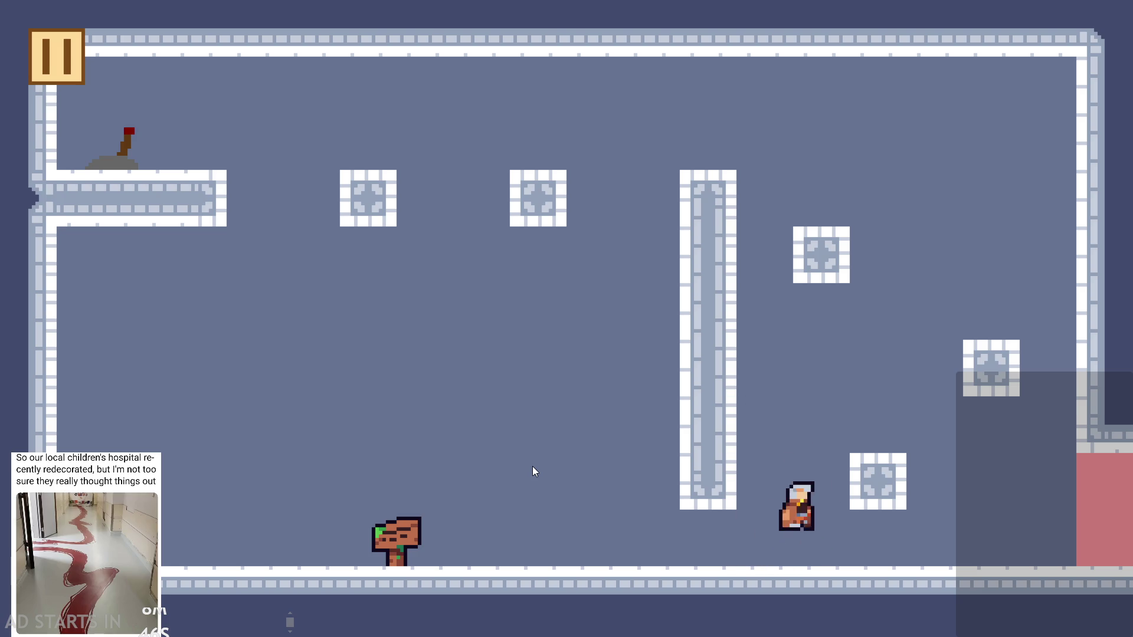
key("space")
key("space")
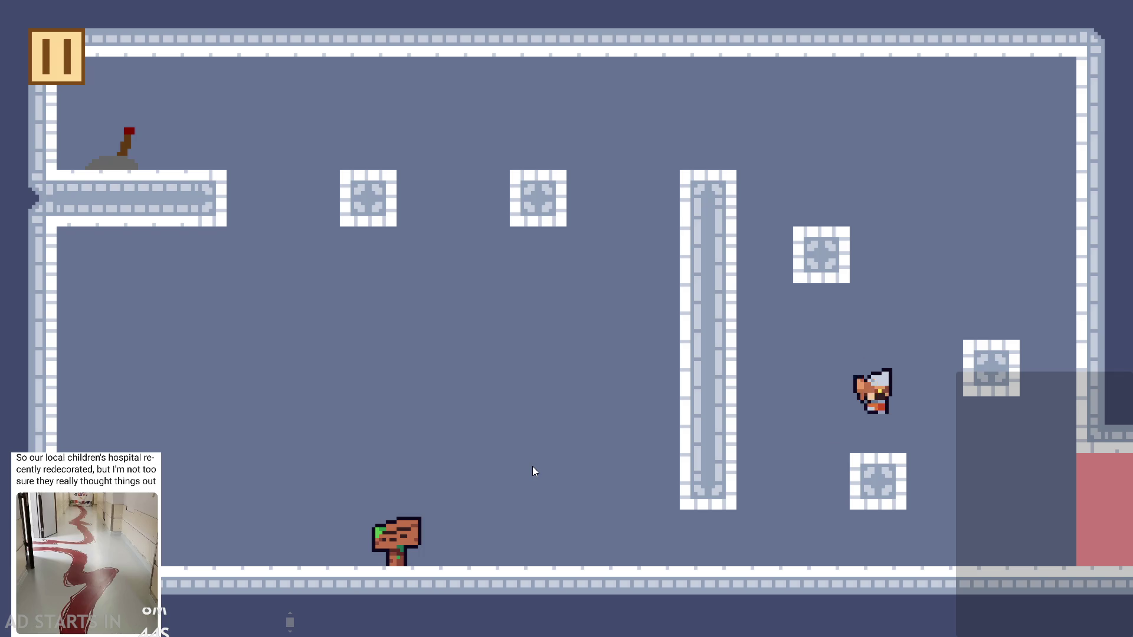
key("space")
key("space")
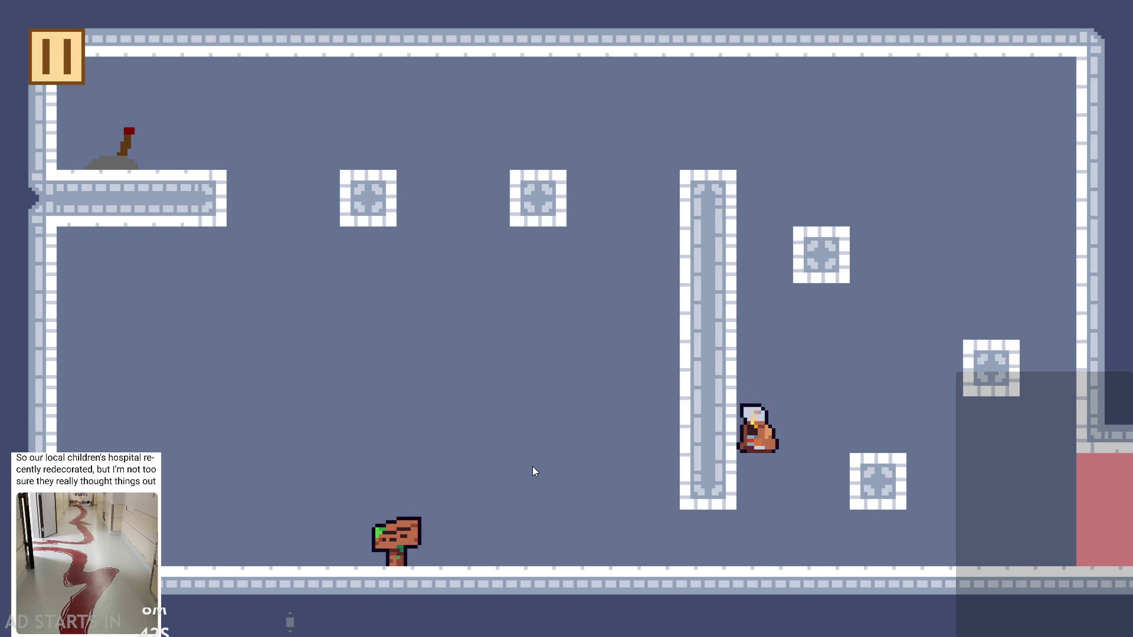
key("space")
key("space")
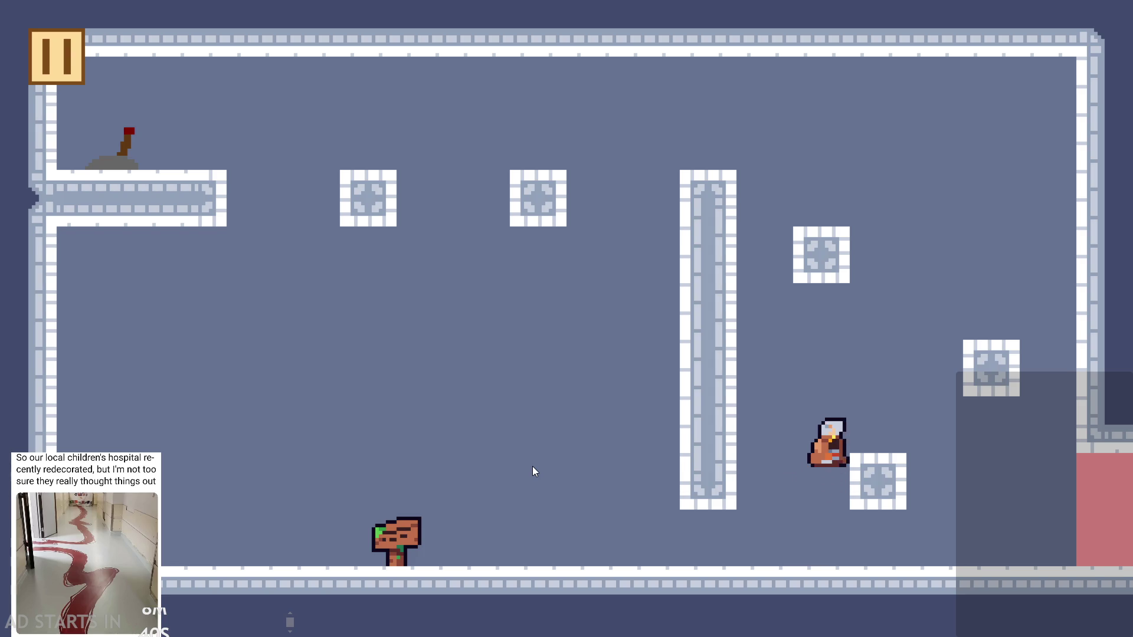
key("space")
key("space")
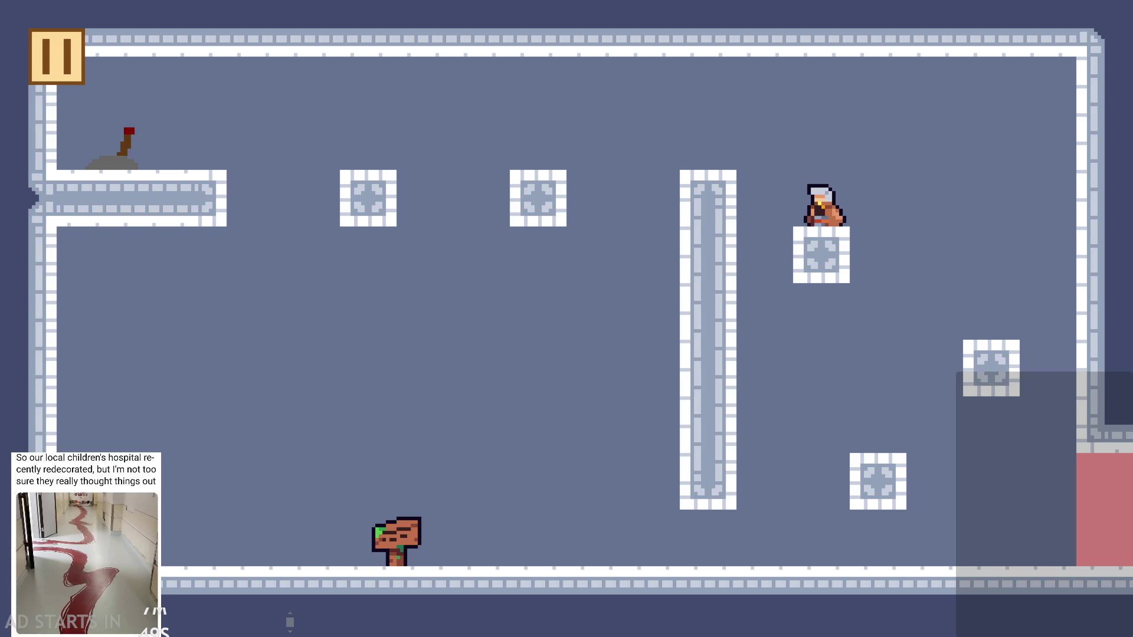
Hop left onto the top-left ledge and flip the lever to remove the red barrier.
key("Left")
key("Up")
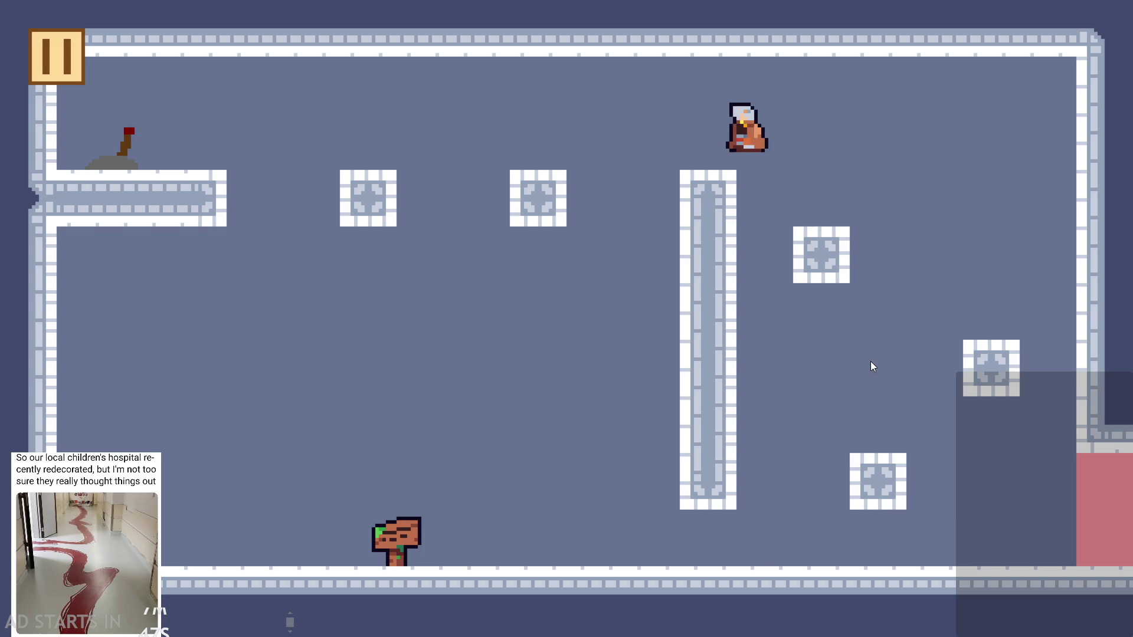
key("Up")
key("Right")
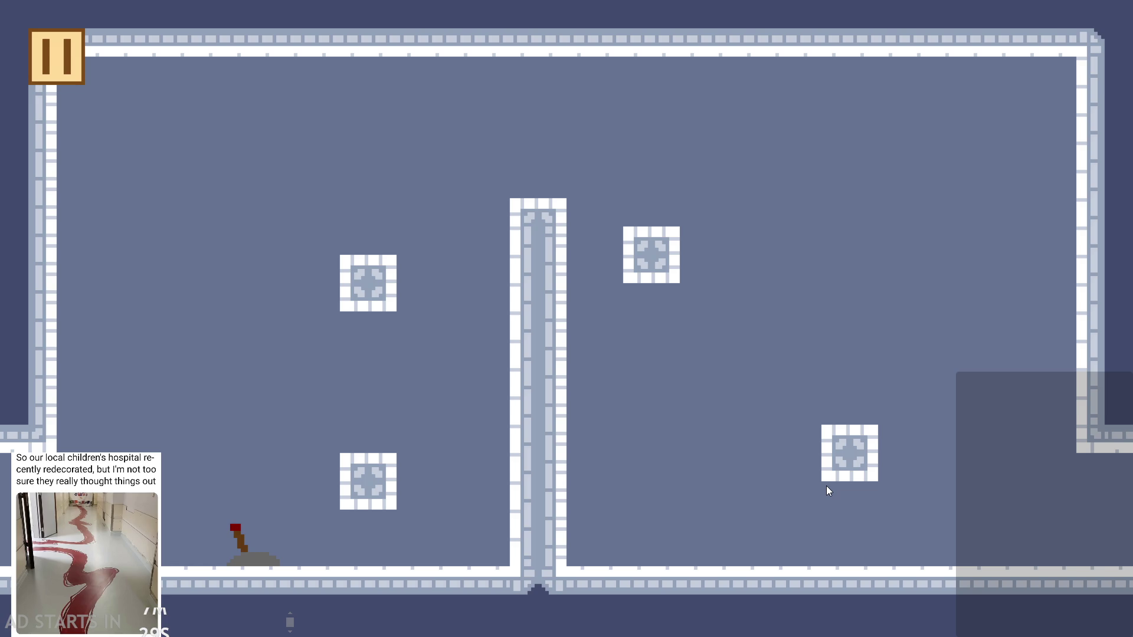
Flip the lever, then test mid-air, repeated and wall jumps around the pillar and blocks.
left_click(575, 515)
left_click(573, 518)
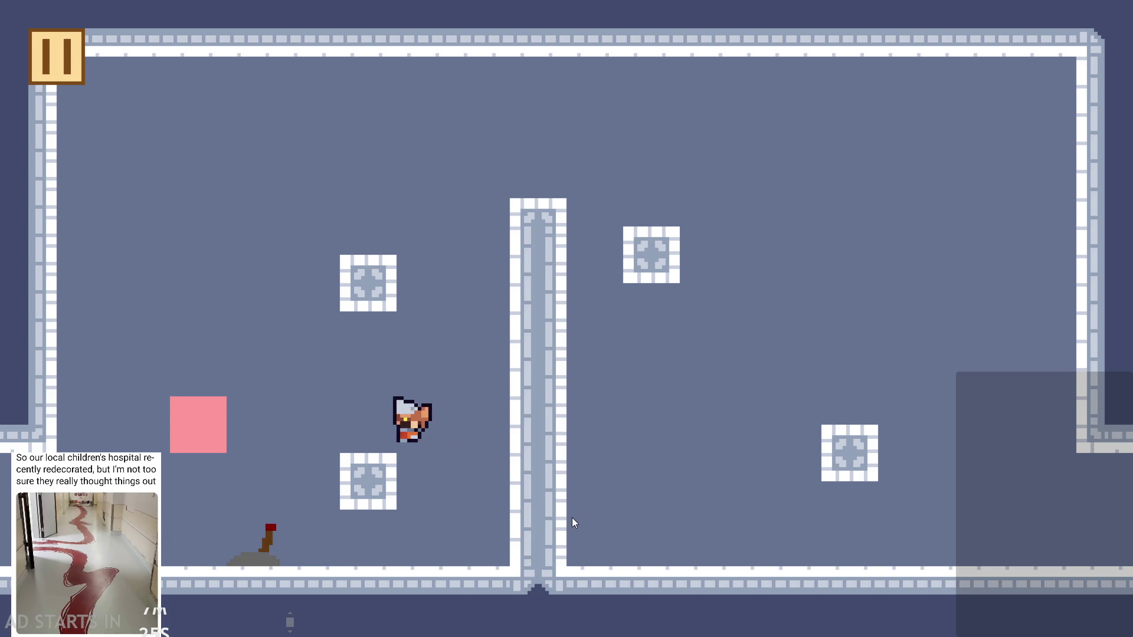
left_click(572, 518)
left_click(572, 508)
left_click(572, 501)
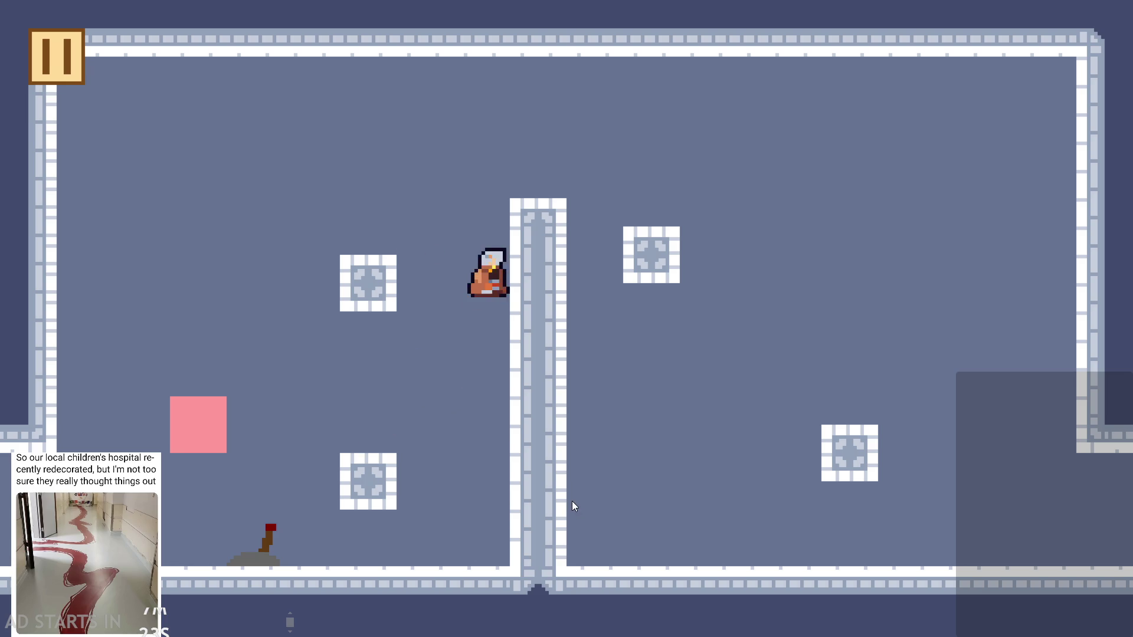
left_click(572, 502)
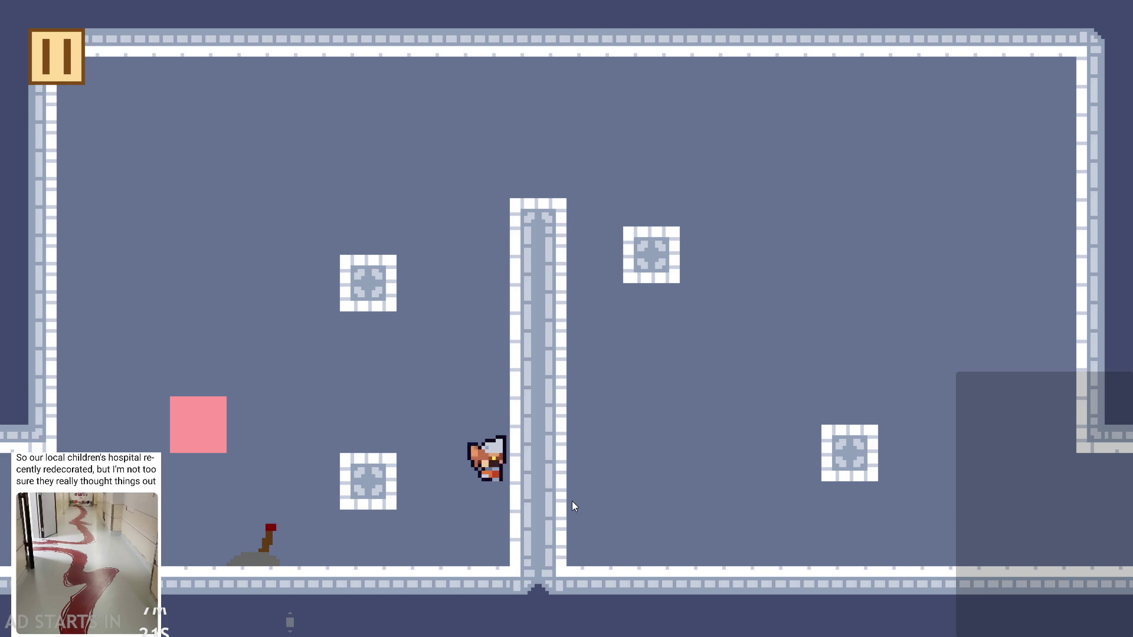
left_click(573, 502)
left_click(572, 502)
left_click(572, 501)
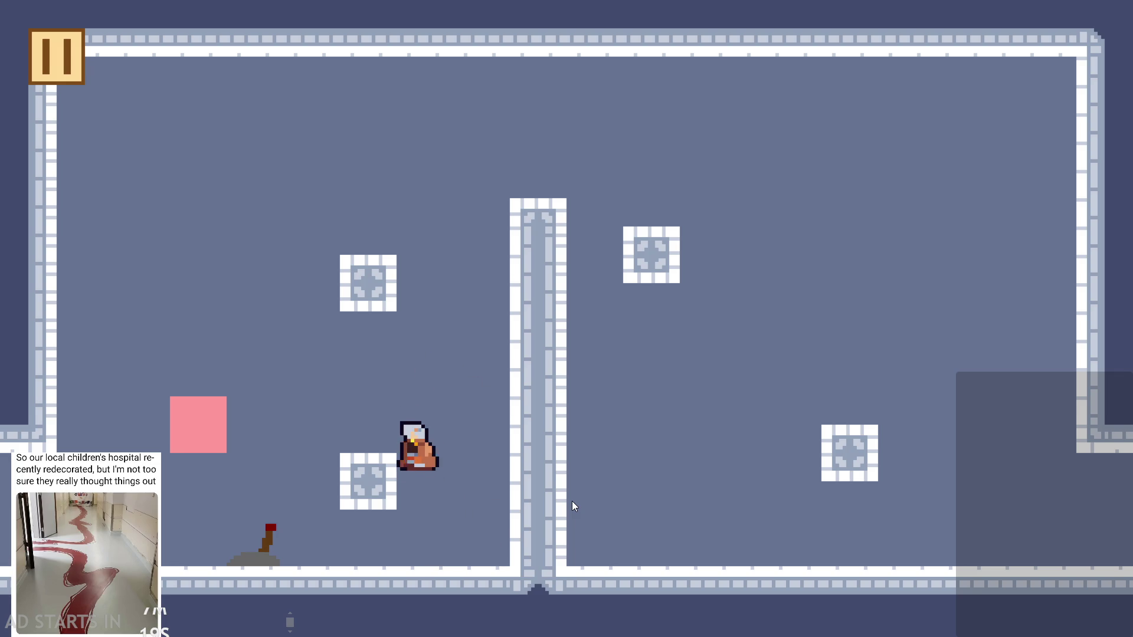
left_click(572, 500)
left_click(571, 500)
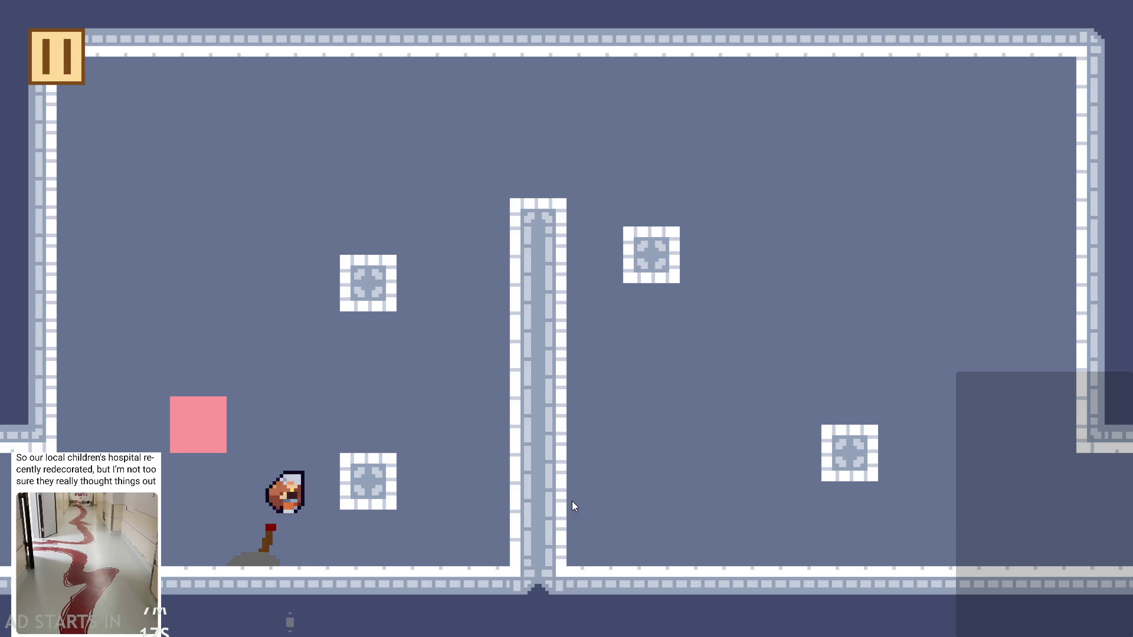
left_click(572, 501)
left_click(573, 502)
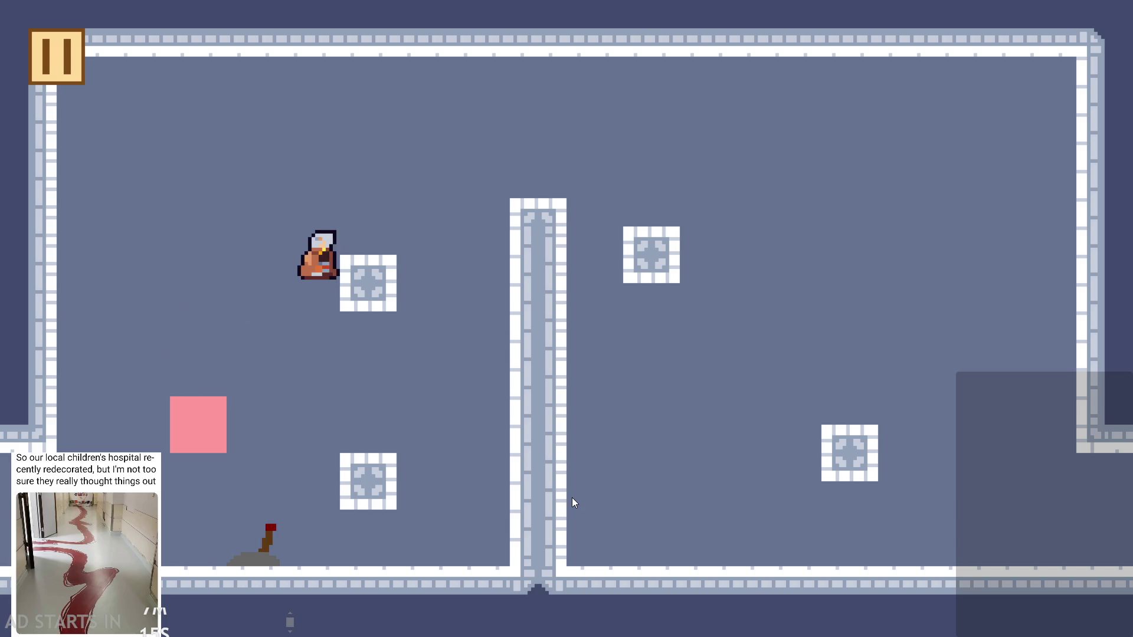
left_click(571, 498)
left_click(569, 500)
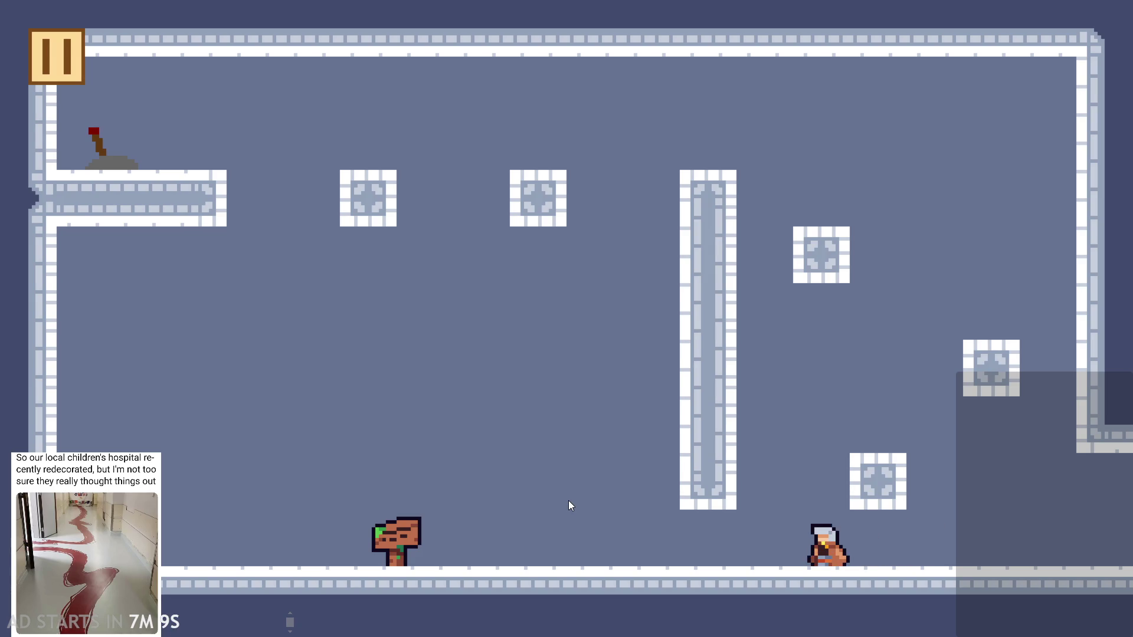
Wall-jump off the right wall and leap up-left to flip the top-left lever.
key("Right")
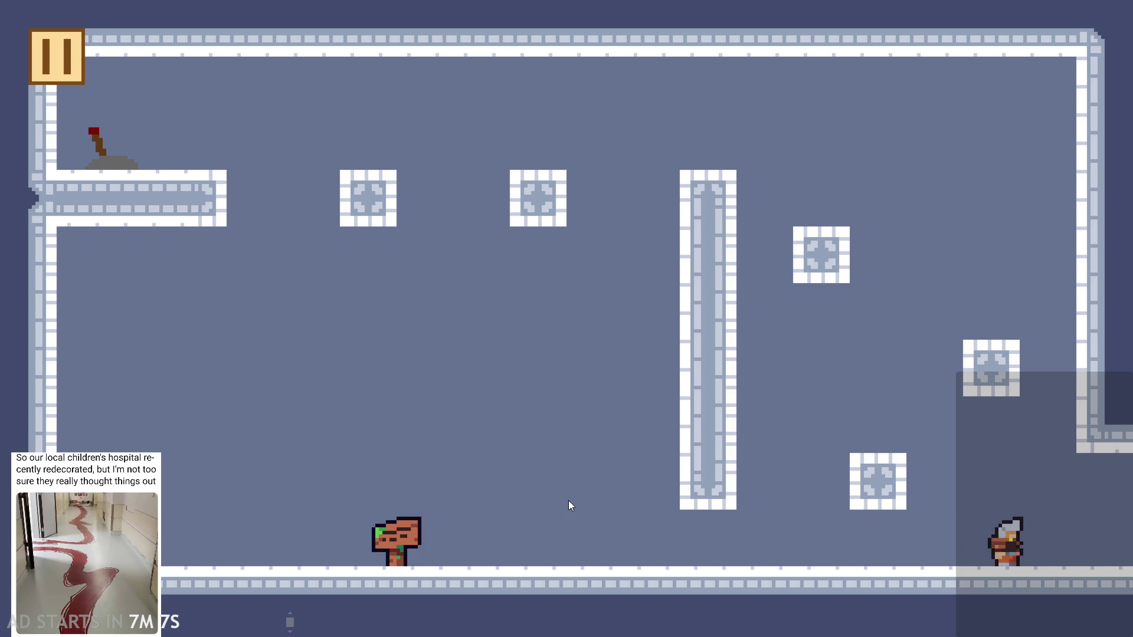
key("Left")
key("Up")
key("Right")
key("Up")
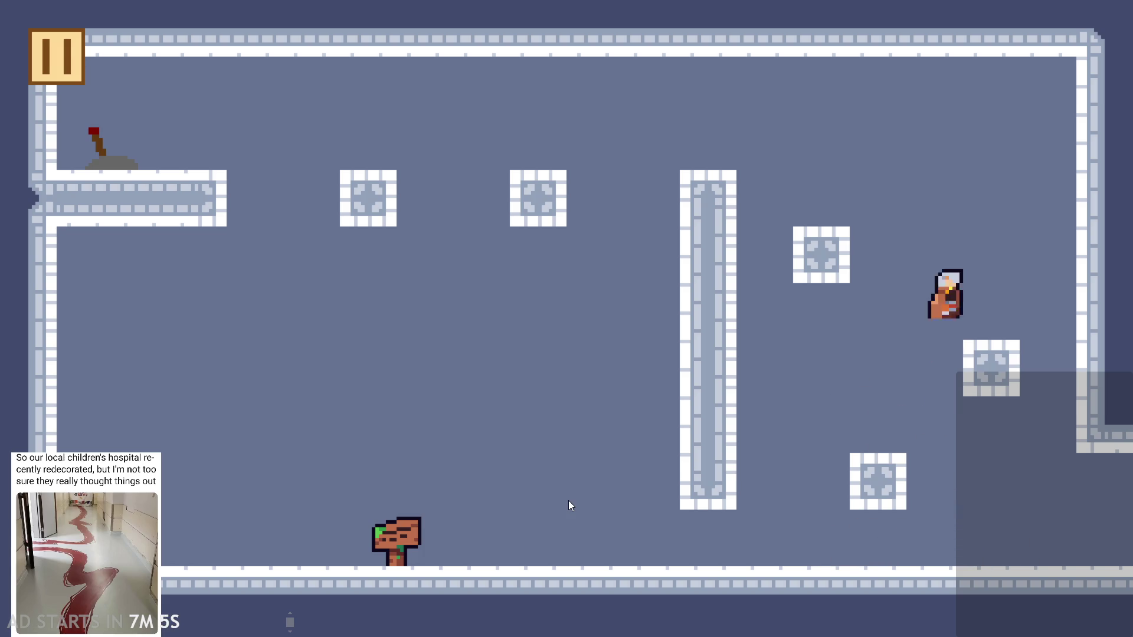
key("Up")
key("Right")
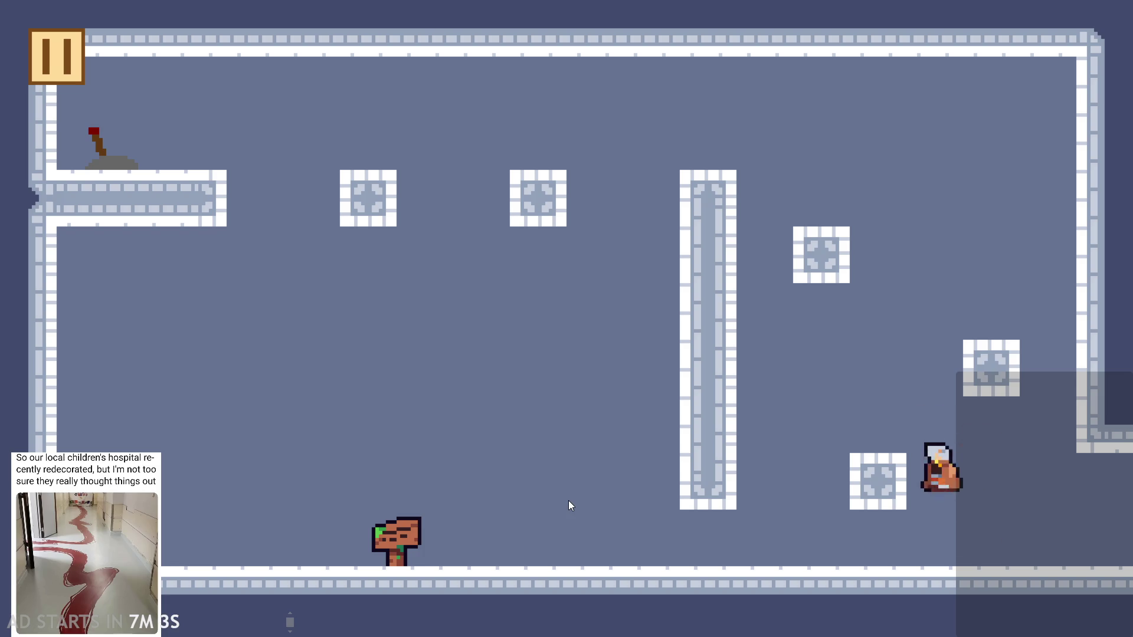
key("Left")
key("Up")
key("Up")
key("Right")
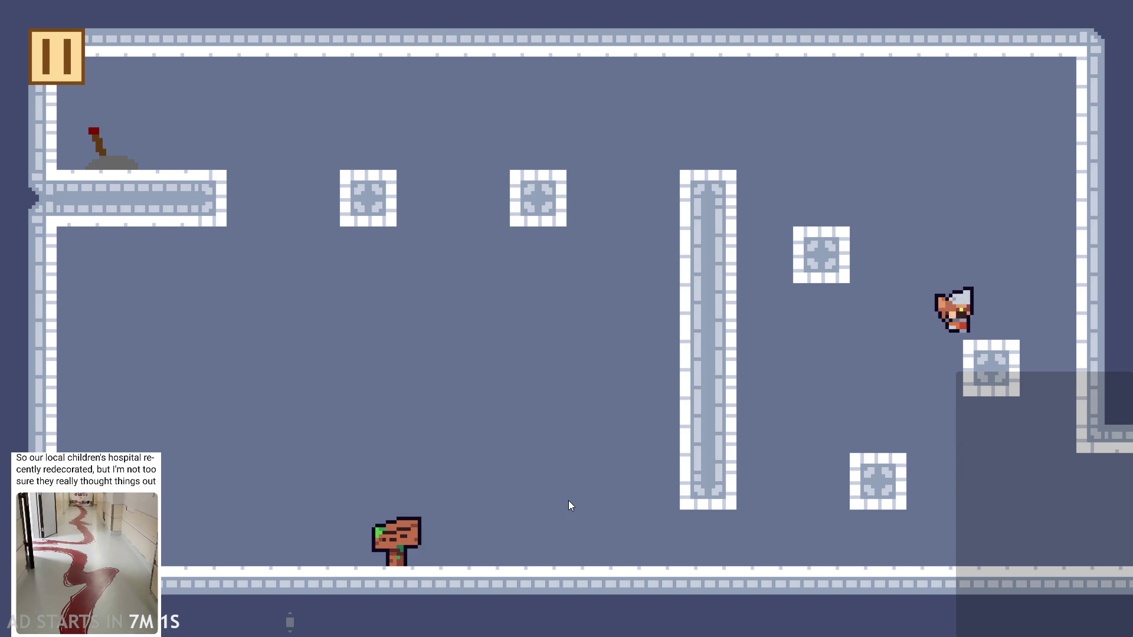
key("Left")
key("Left")
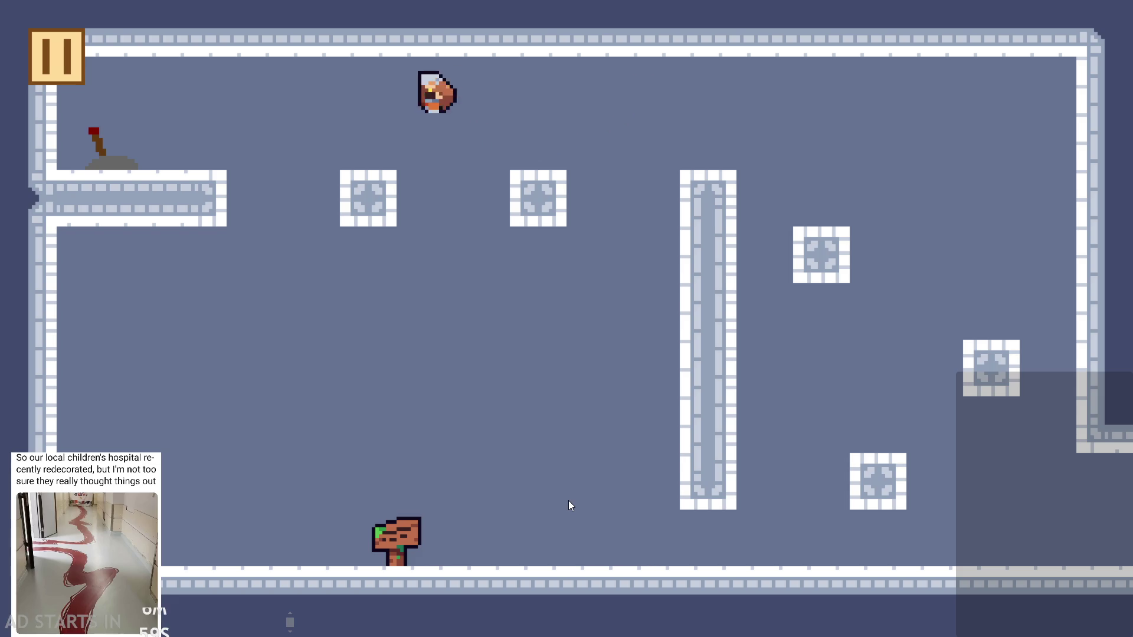
key("Up")
Cross right over the upper blocks, drop to the floor and jump beside the tall pillar.
key("Right")
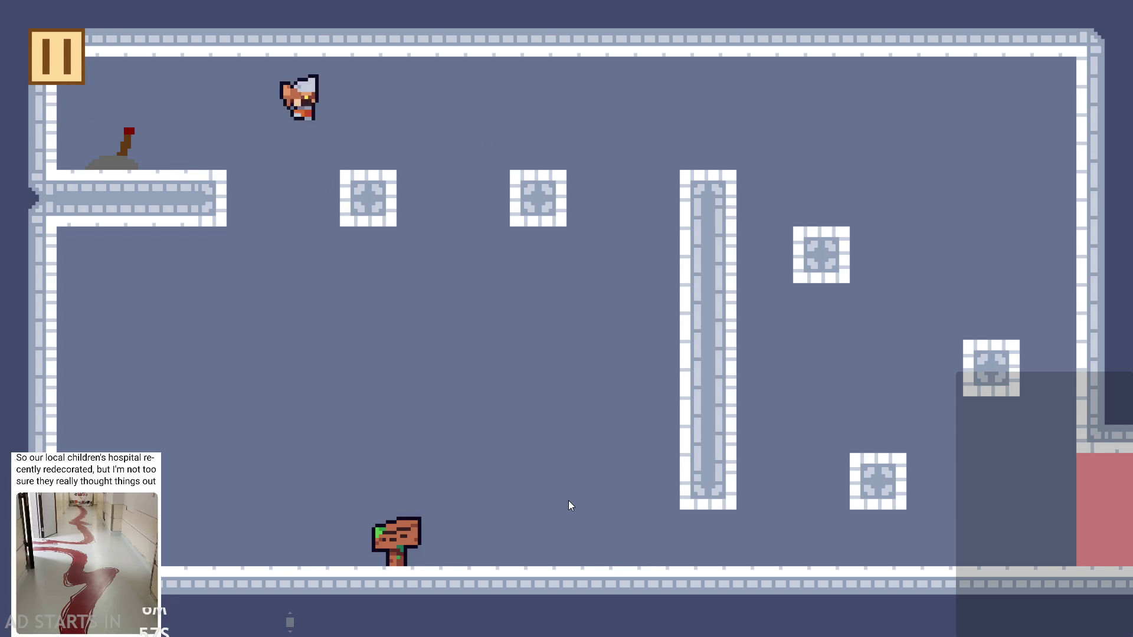
key("Right")
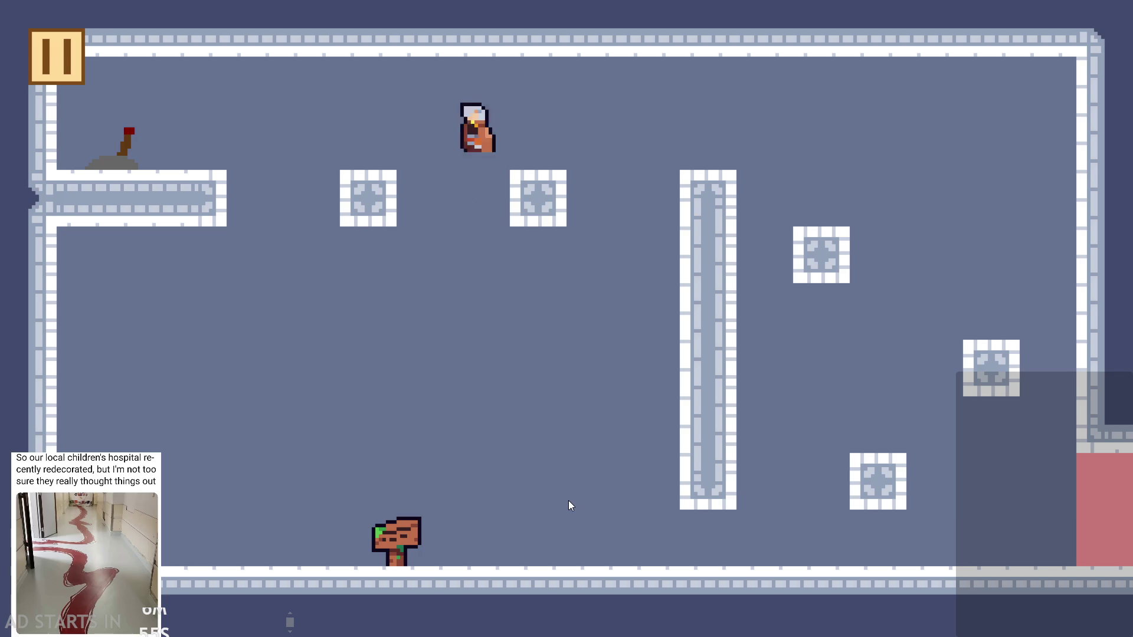
key("Right")
key("Down")
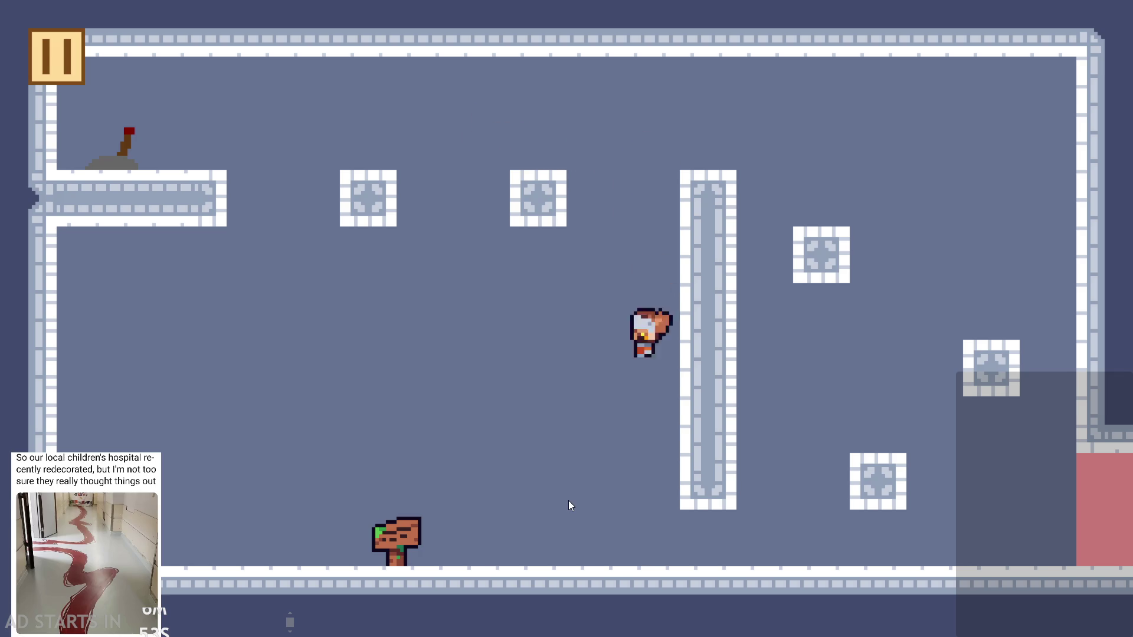
key("Right")
key("Right")
key("Up")
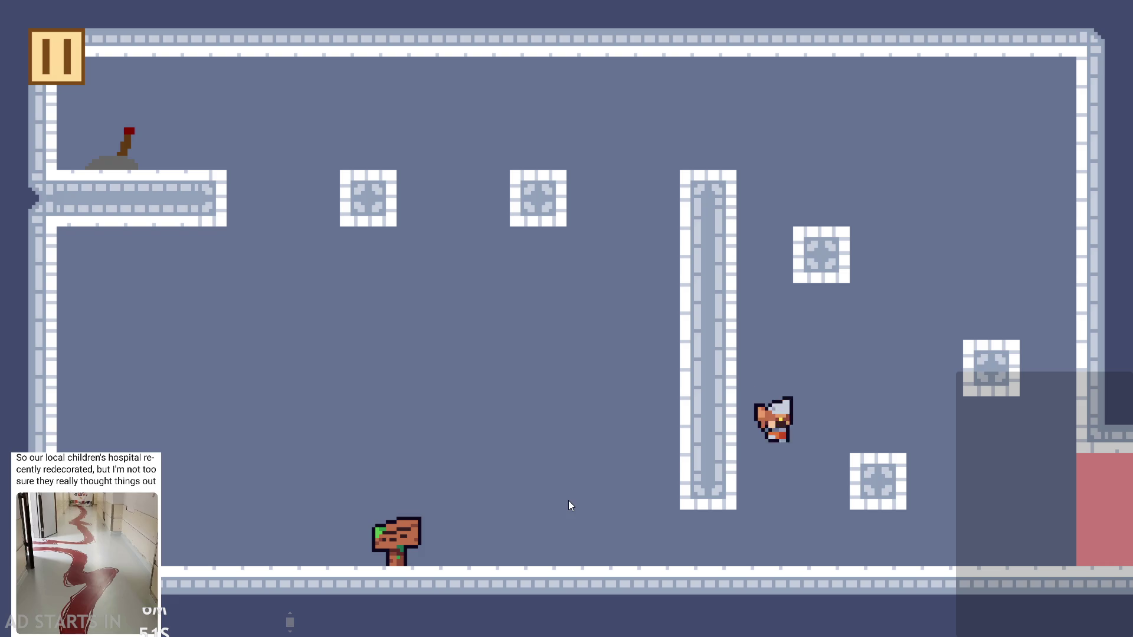
key("Up")
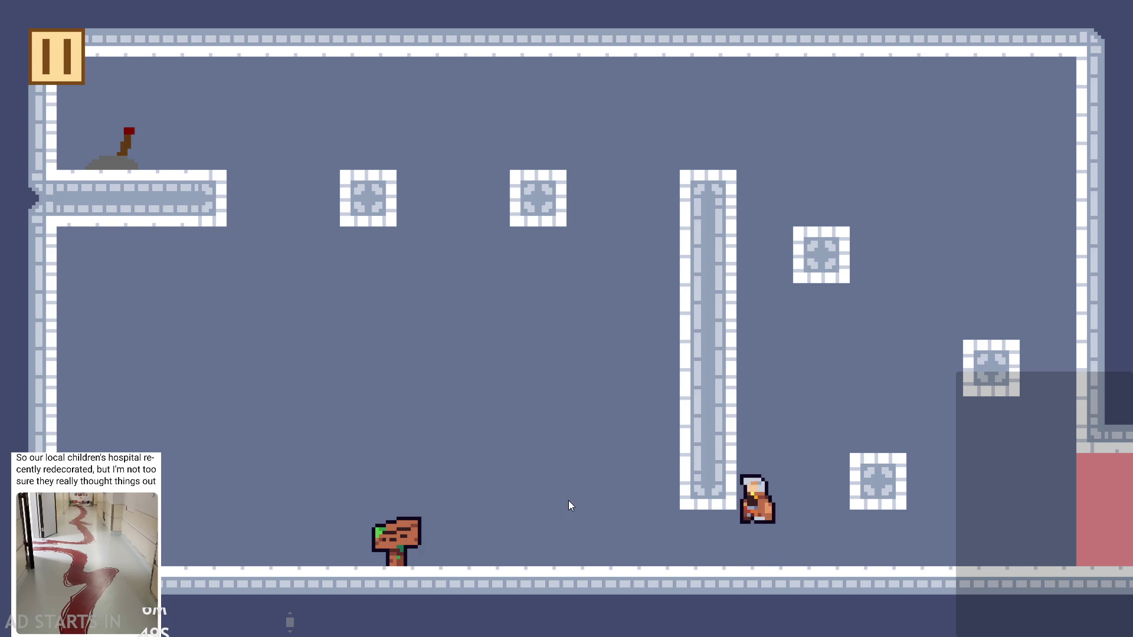
key("Up")
Land the hero on the low block beside the pillar and pause the game.
key("Right")
key("Up")
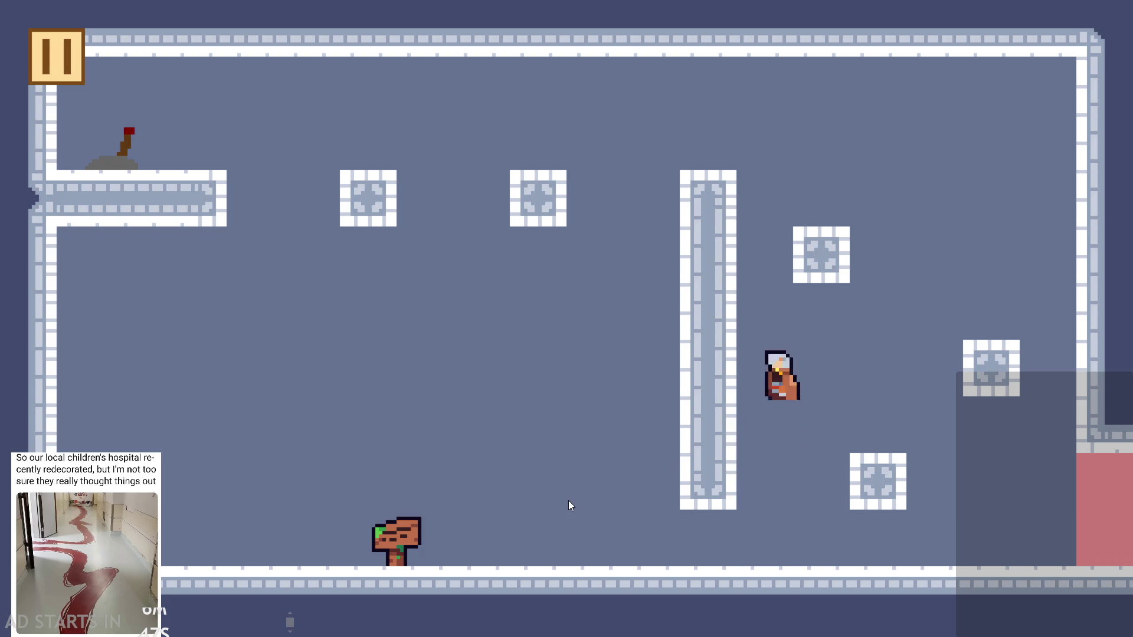
key("Up")
key("Right")
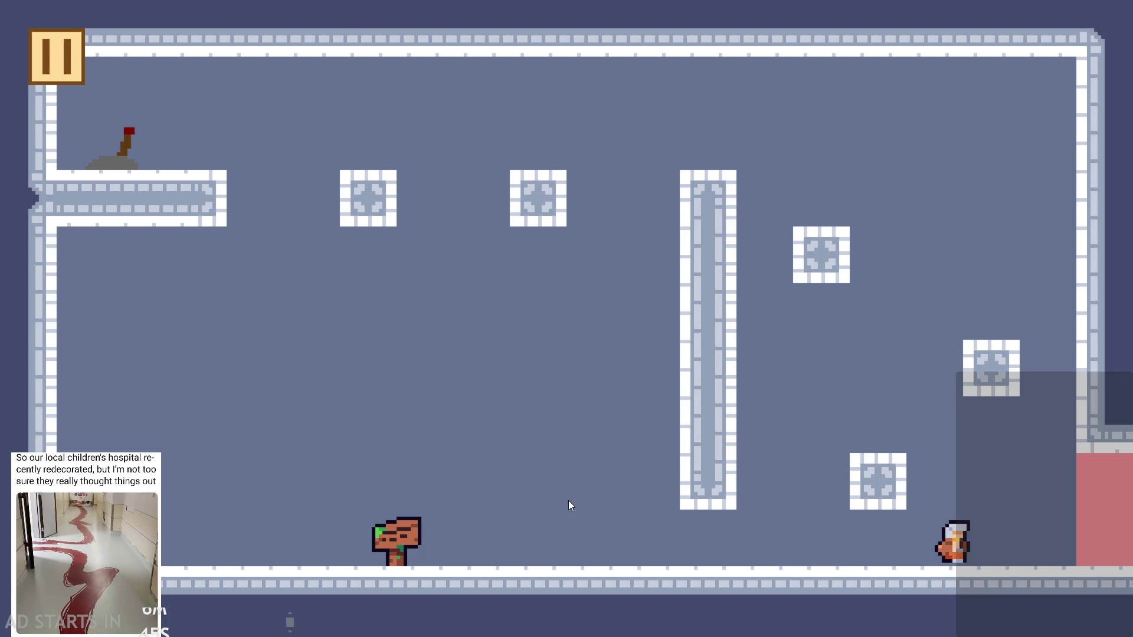
key("Up")
key("Left")
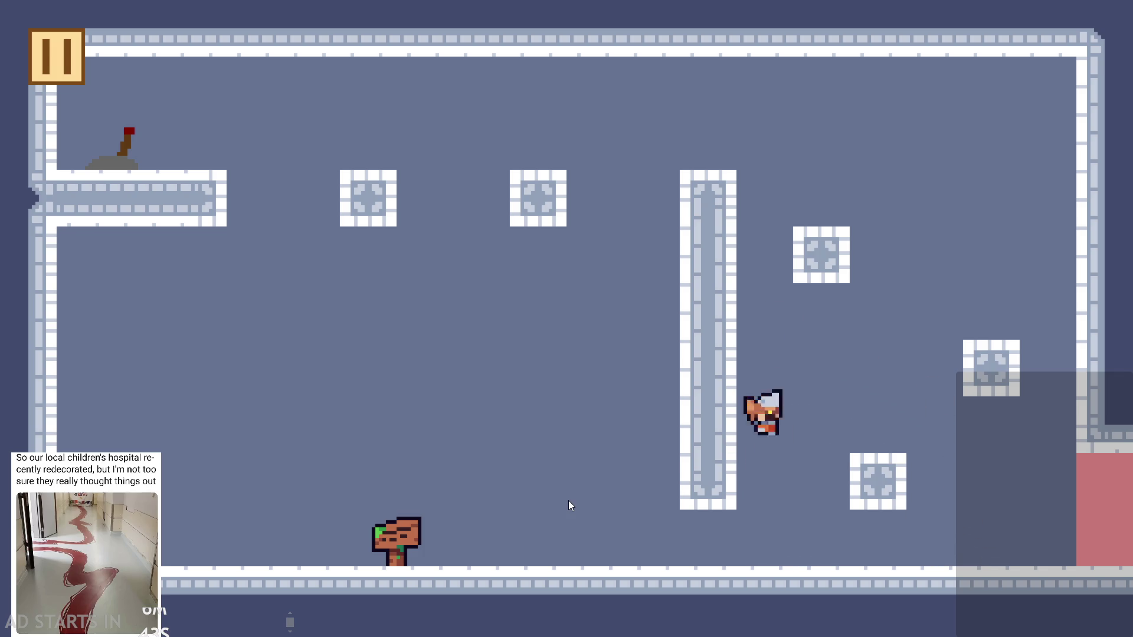
key("Up")
key("Right")
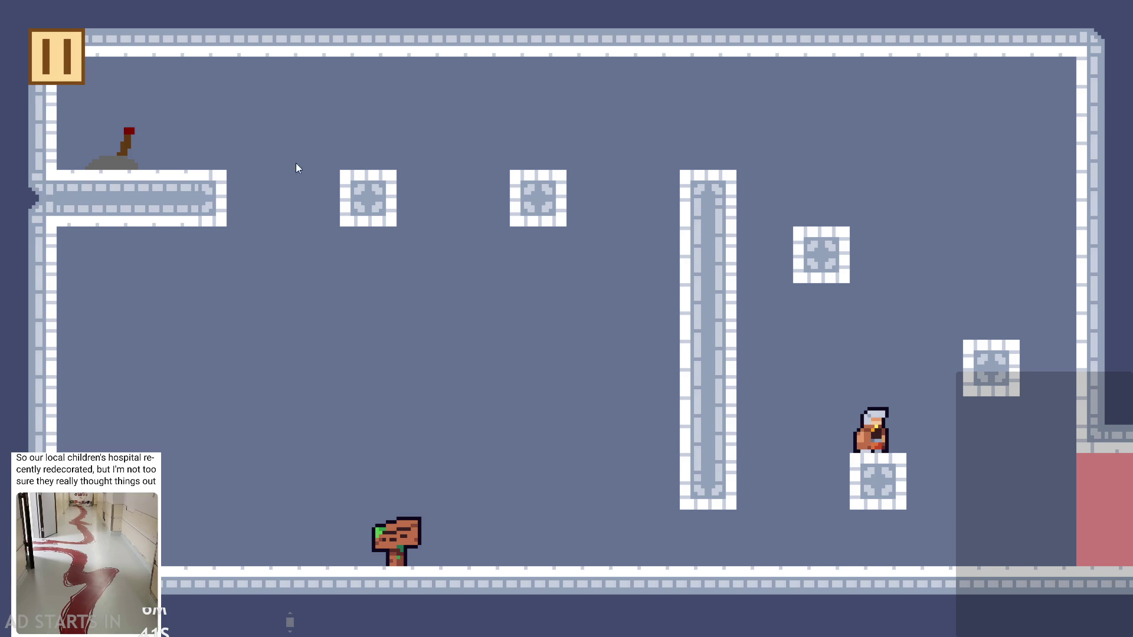
left_click(42, 46)
Exit the game and bring obj_hero's Step event jumping code into view.
left_click(1010, 583)
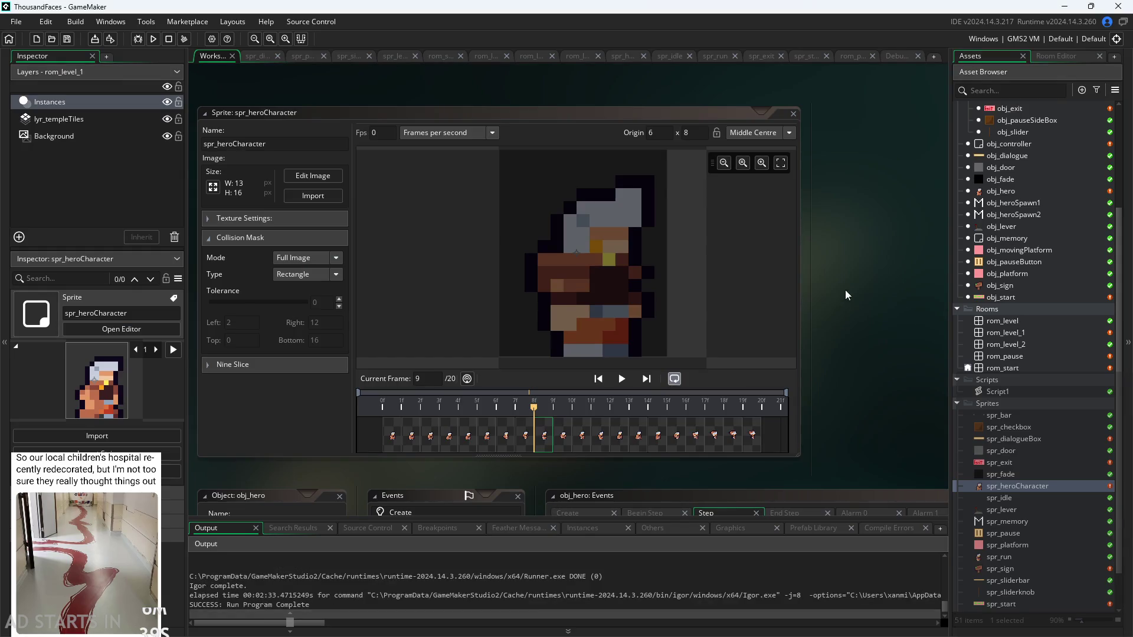
double_click(1015, 187)
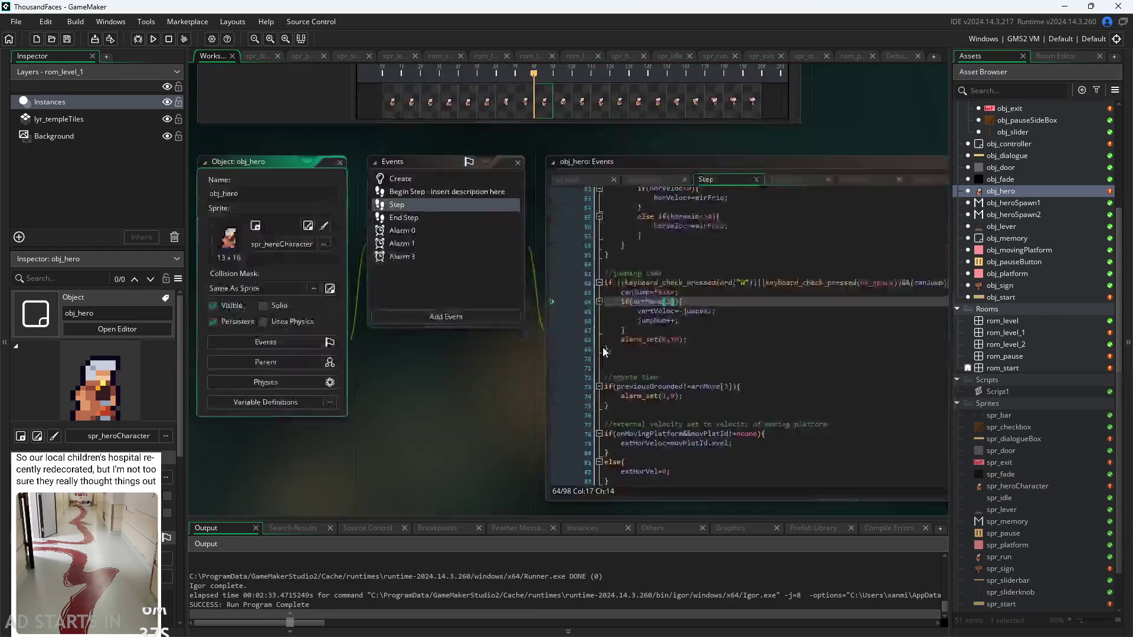
left_click_drag(405, 399, 357, 418)
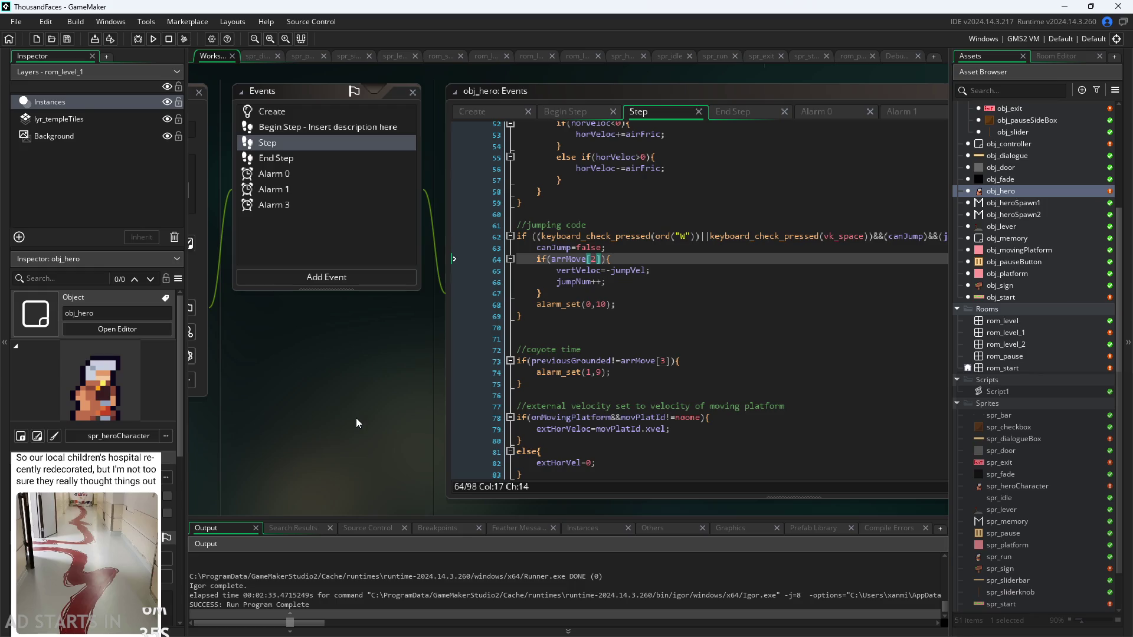
scroll(393, 405, "up", 2)
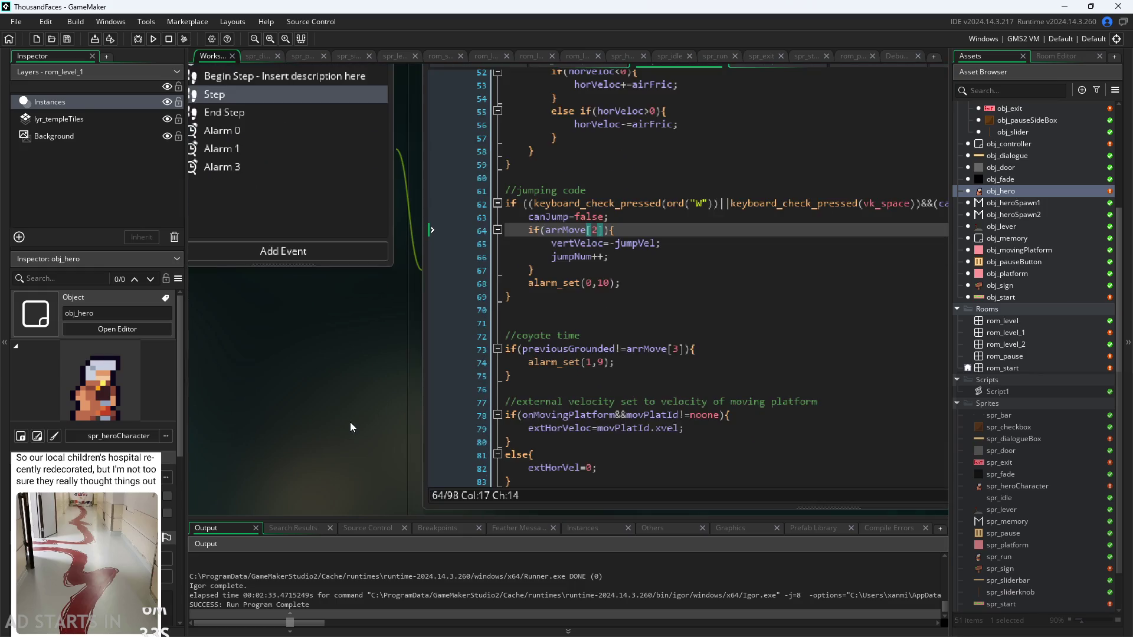
scroll(305, 427, "up", 1)
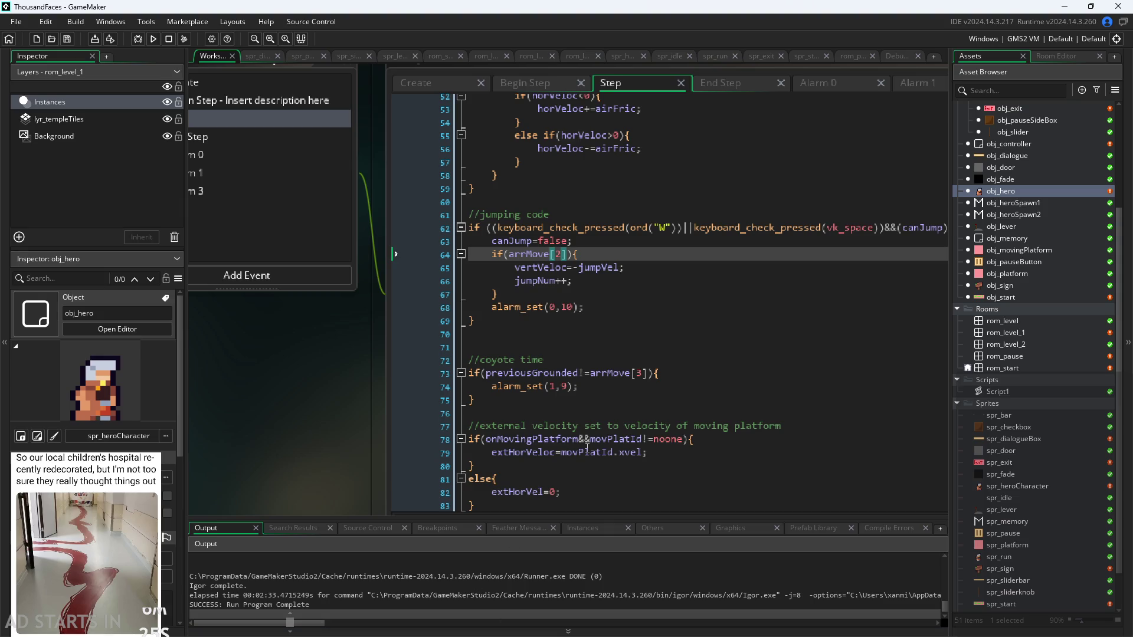
scroll(287, 426, "up", 1)
Add a blank line after 'if(arrMove[2]){' on line 64, above vertVeloc=-jumpVel.
left_click(541, 291)
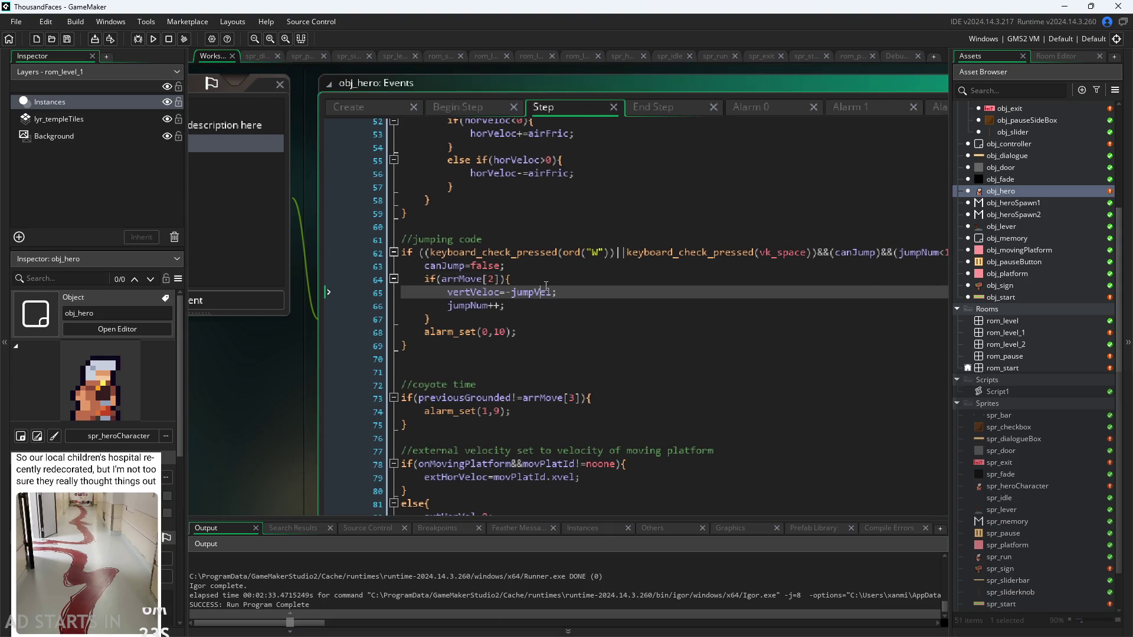
left_click(578, 278)
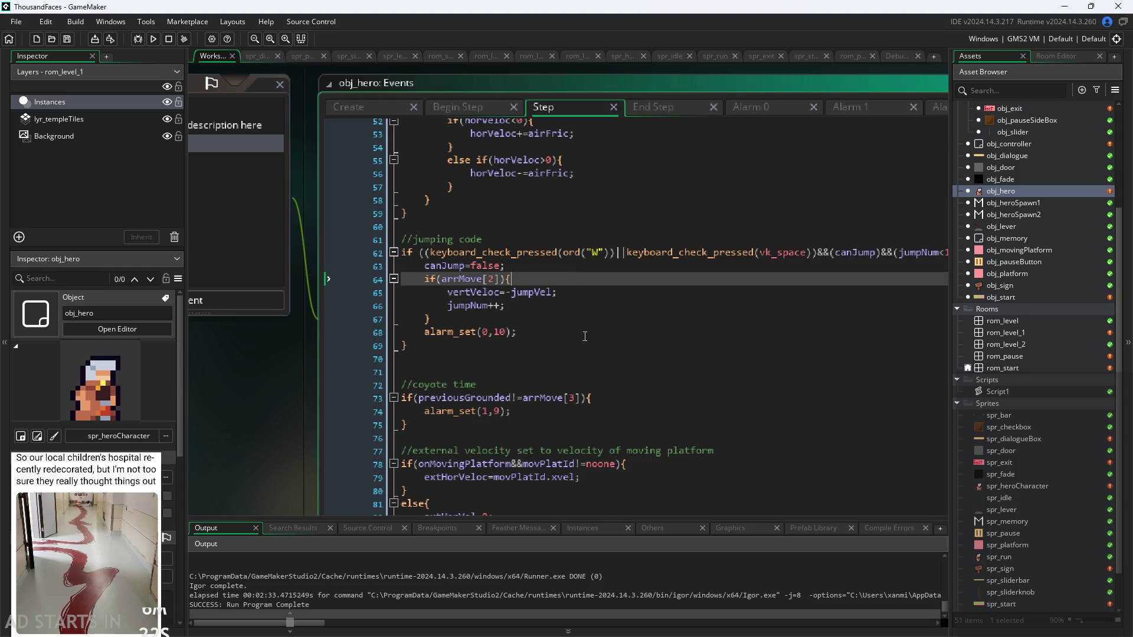
key("Down")
key("Down")
key("Down")
left_click(587, 297)
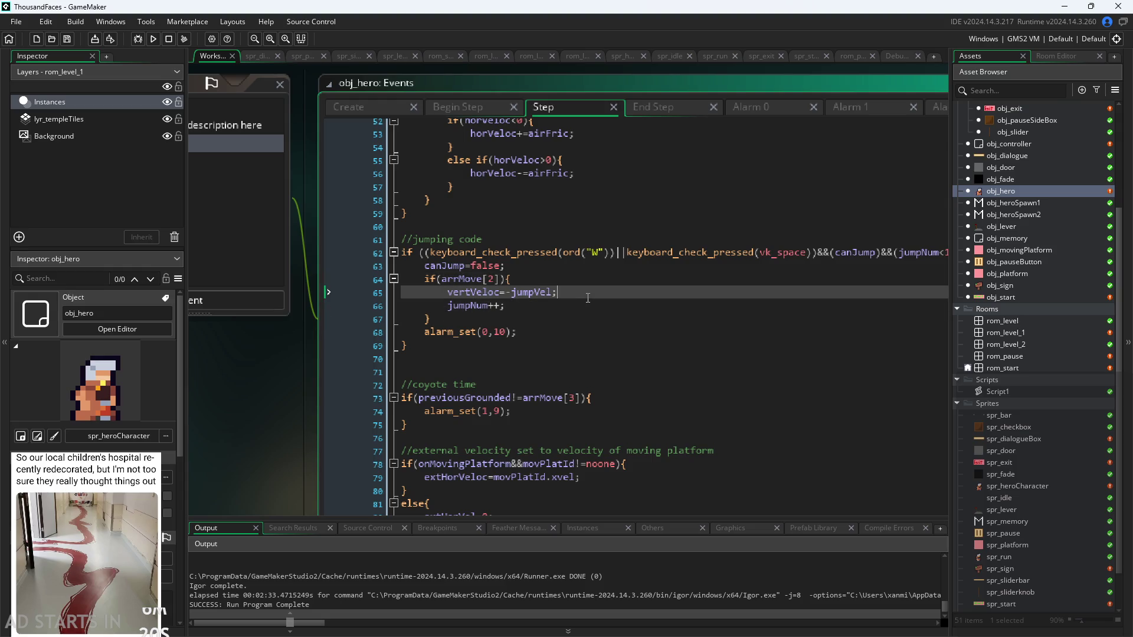
left_click(587, 284)
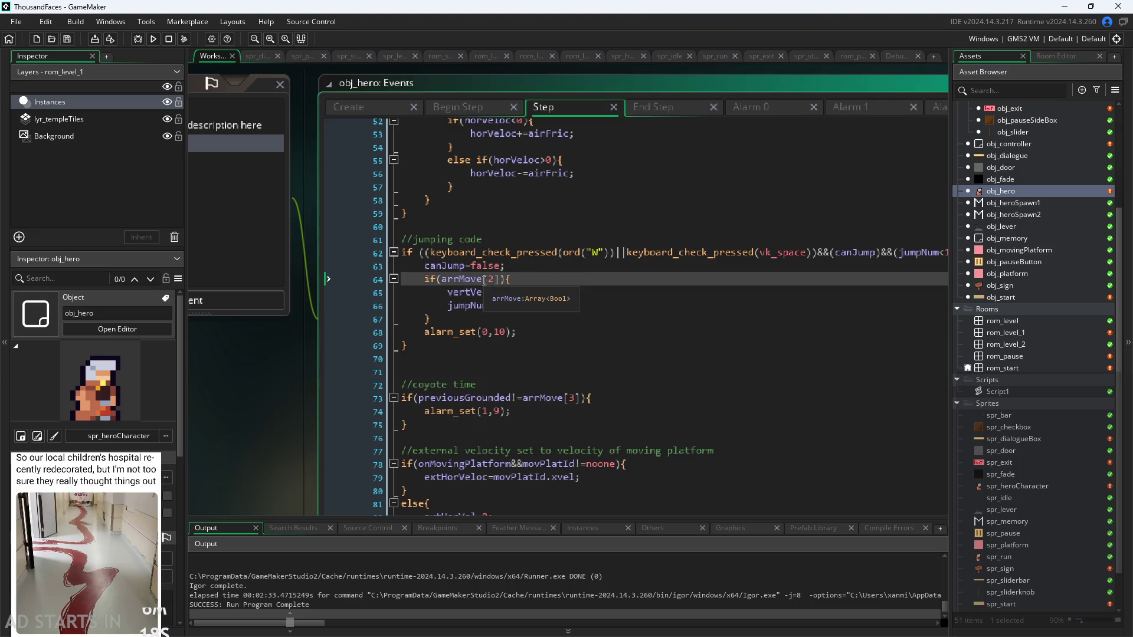
left_click(459, 265)
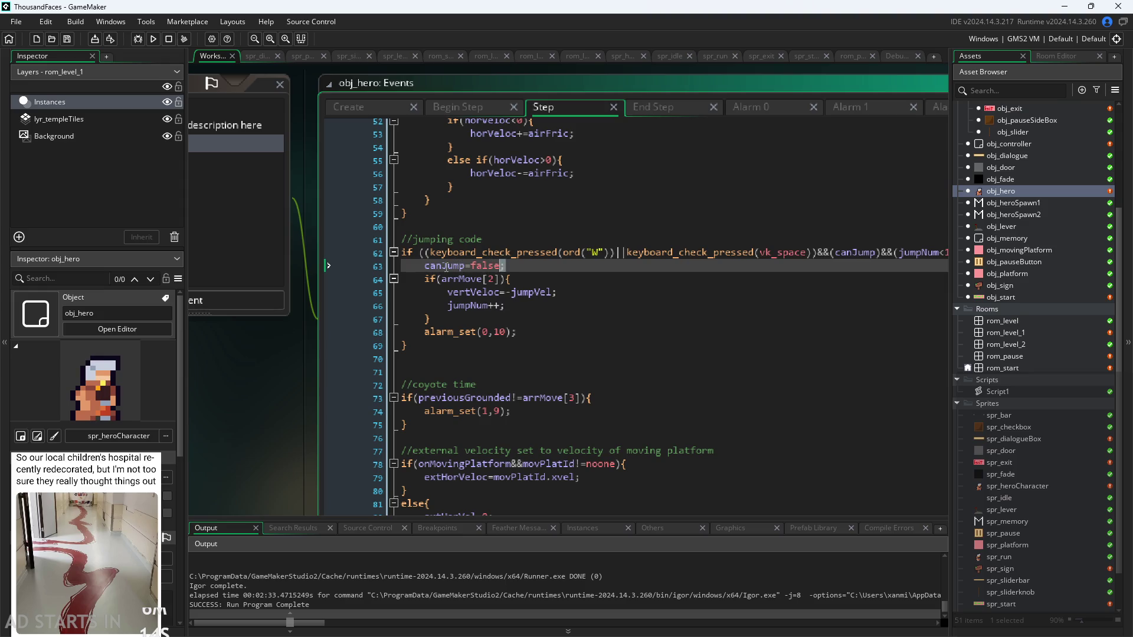
left_click(503, 278)
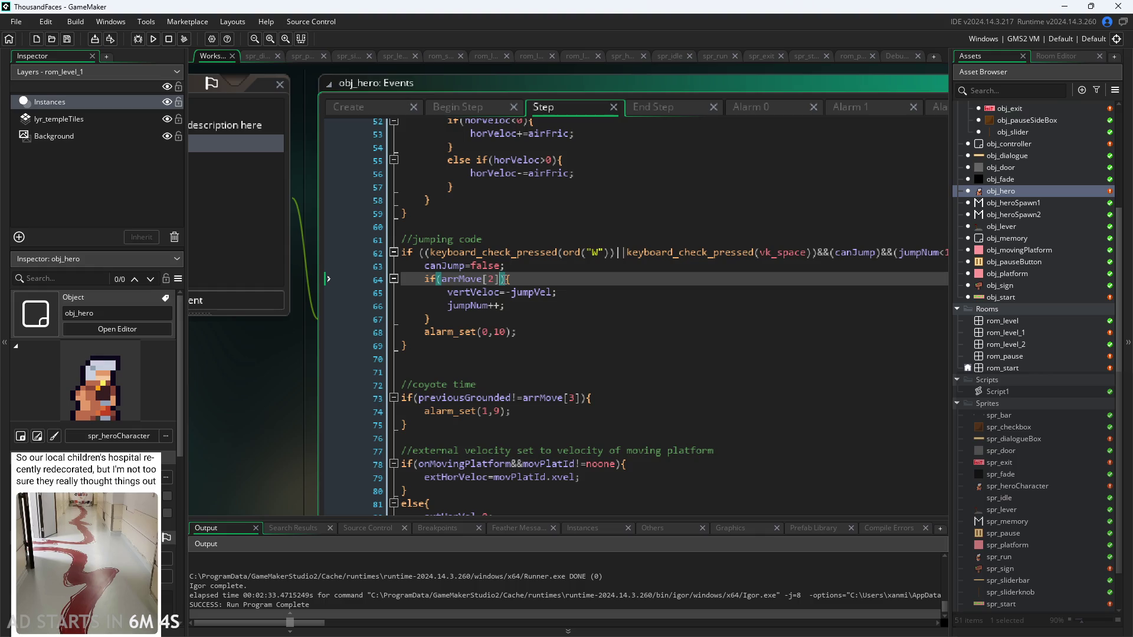
left_click(560, 296)
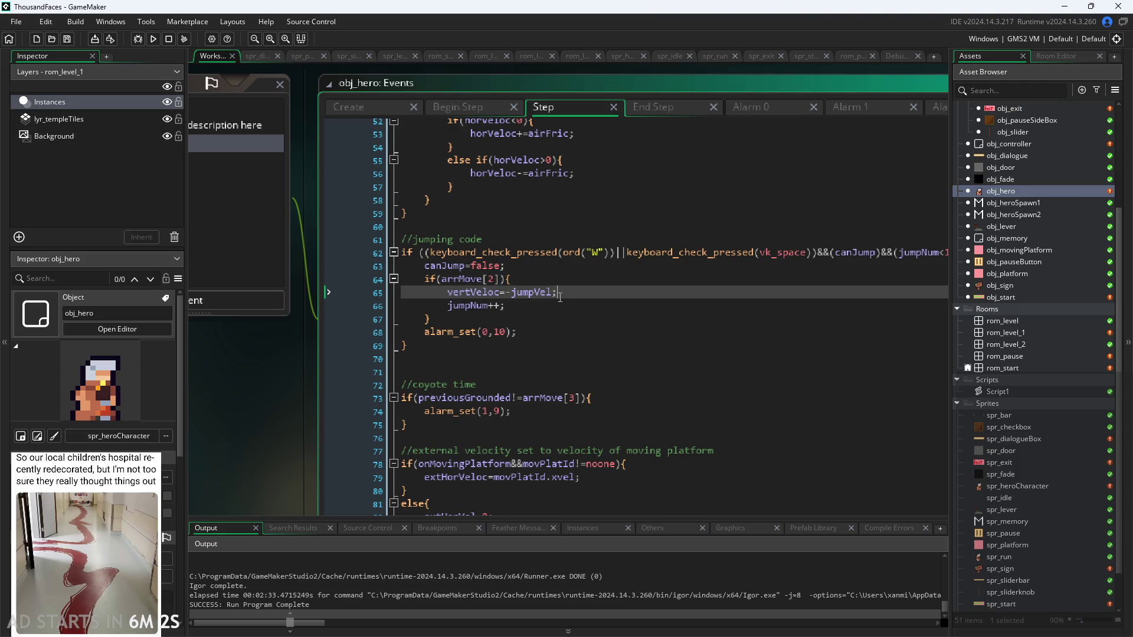
left_click_drag(560, 302, 551, 270)
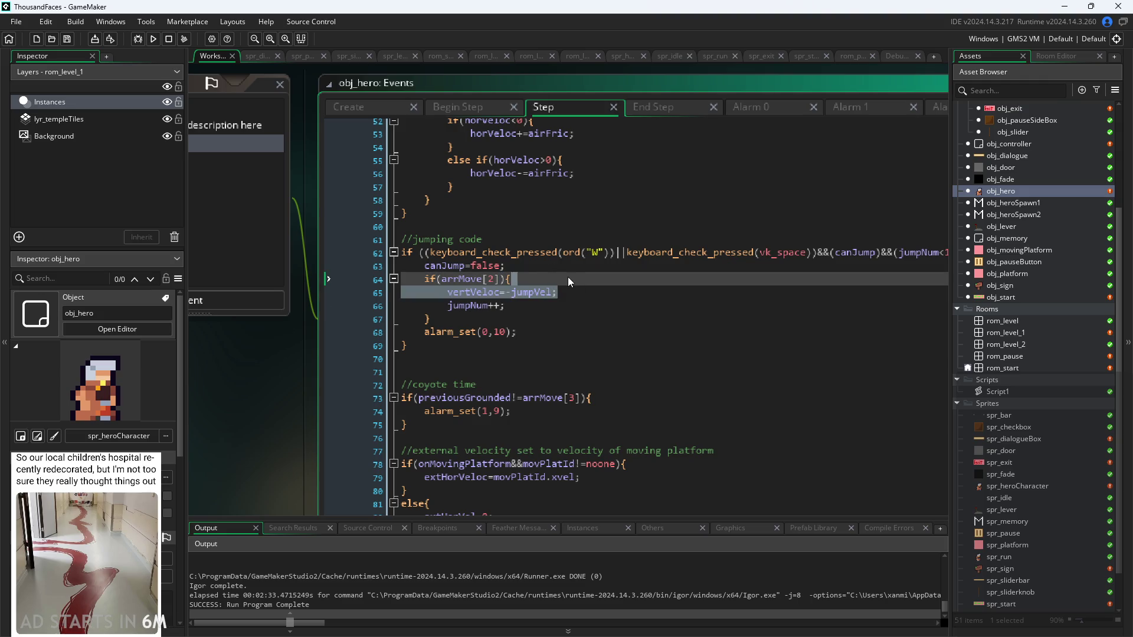
left_click(567, 277)
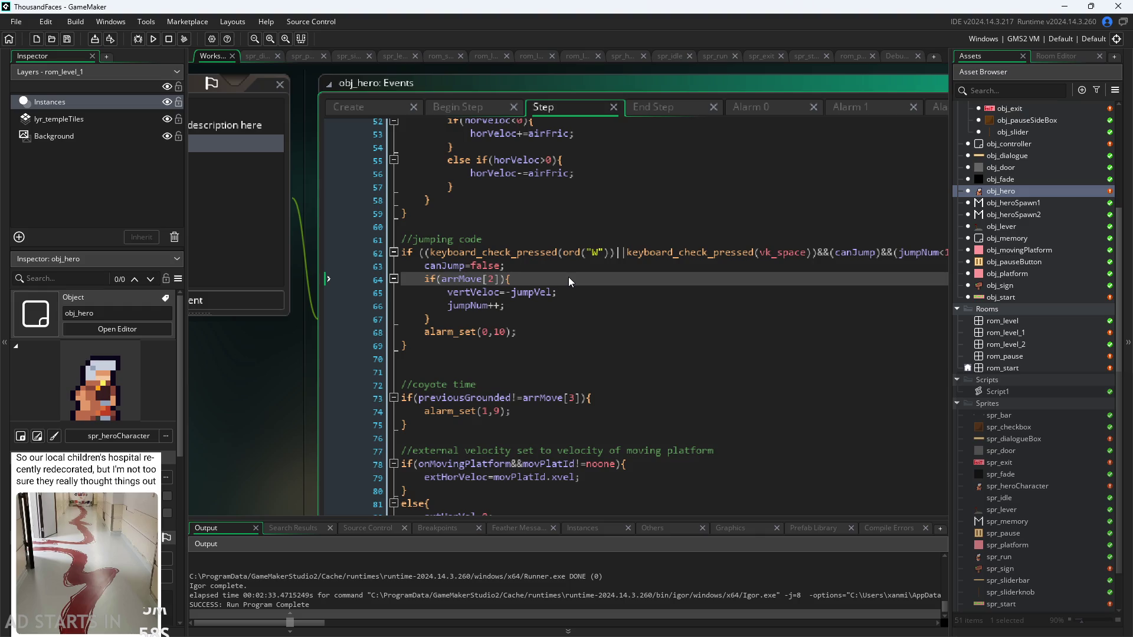
key("Return")
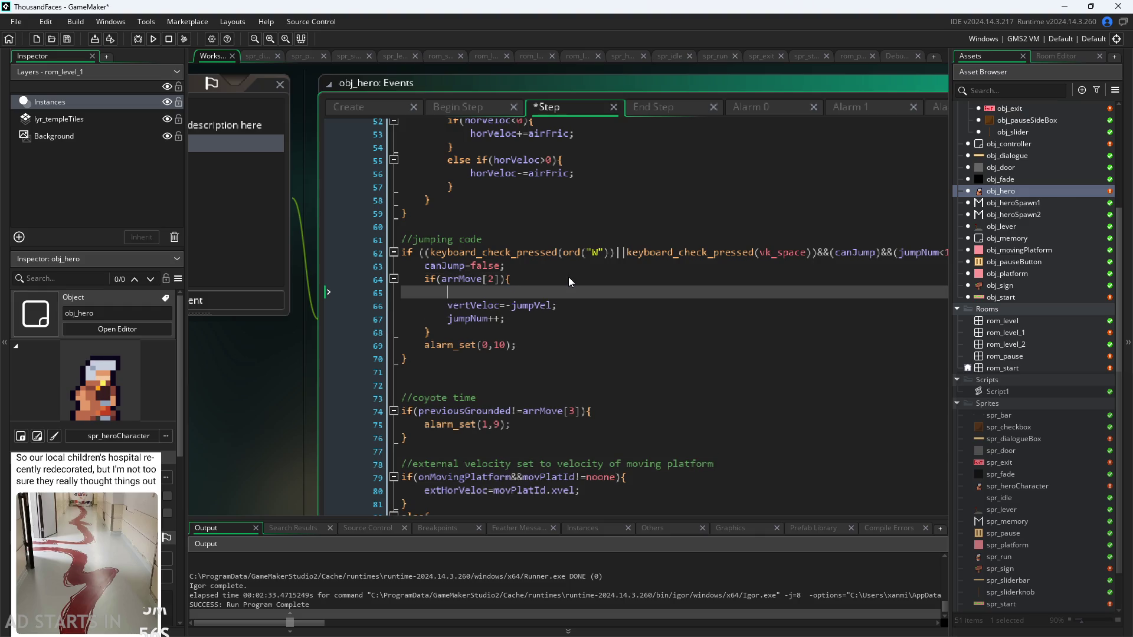
Write a nested if(arrMove[3]){ condition with an empty body.
type("if(")
left_click_drag(505, 295, 531, 280)
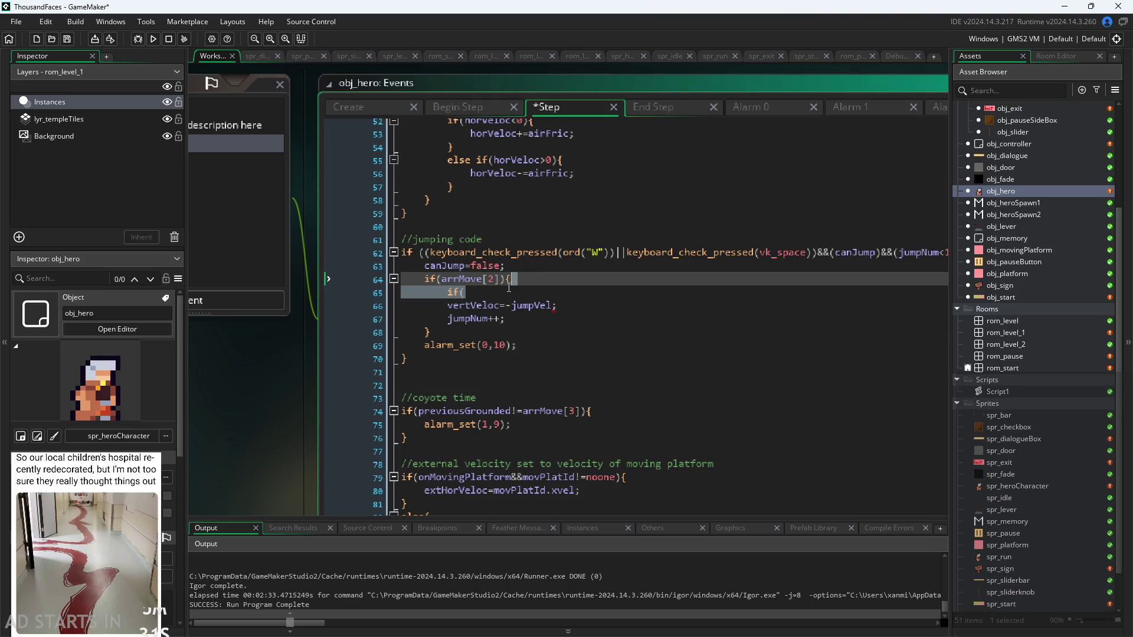
left_click(509, 289)
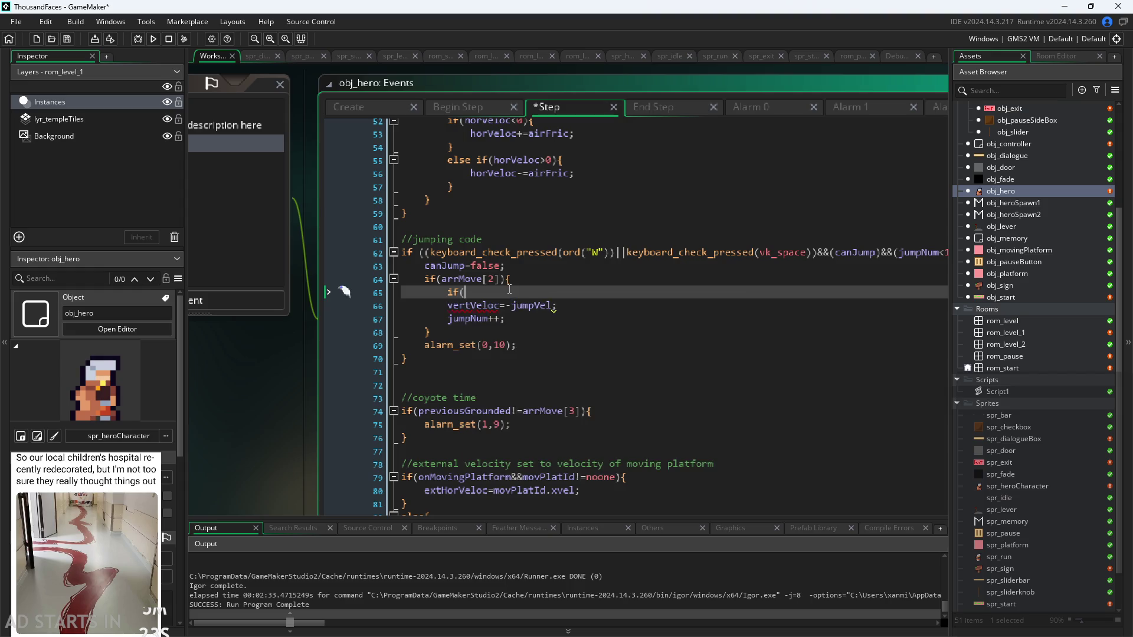
type("arr")
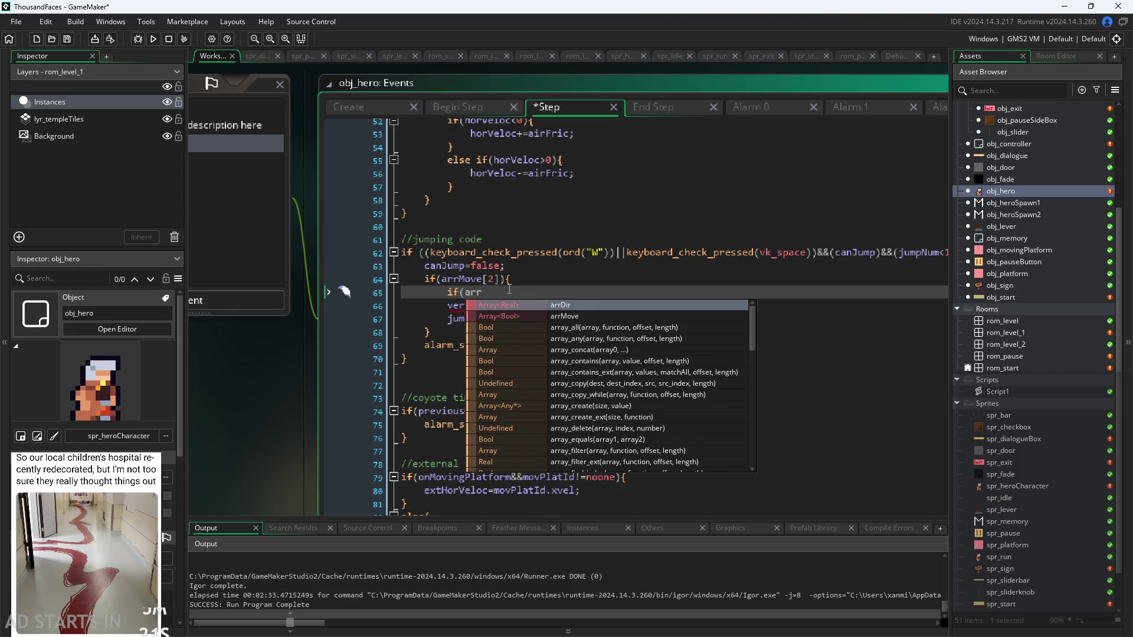
key("Down")
key("Return")
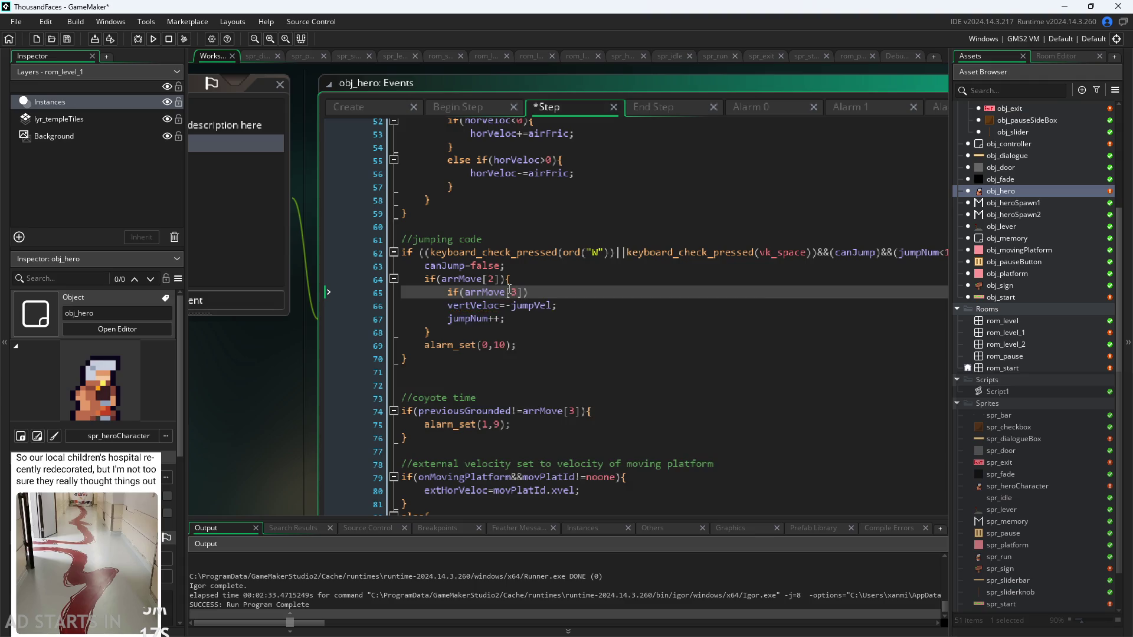
type("{")
key("Return")
key("Return")
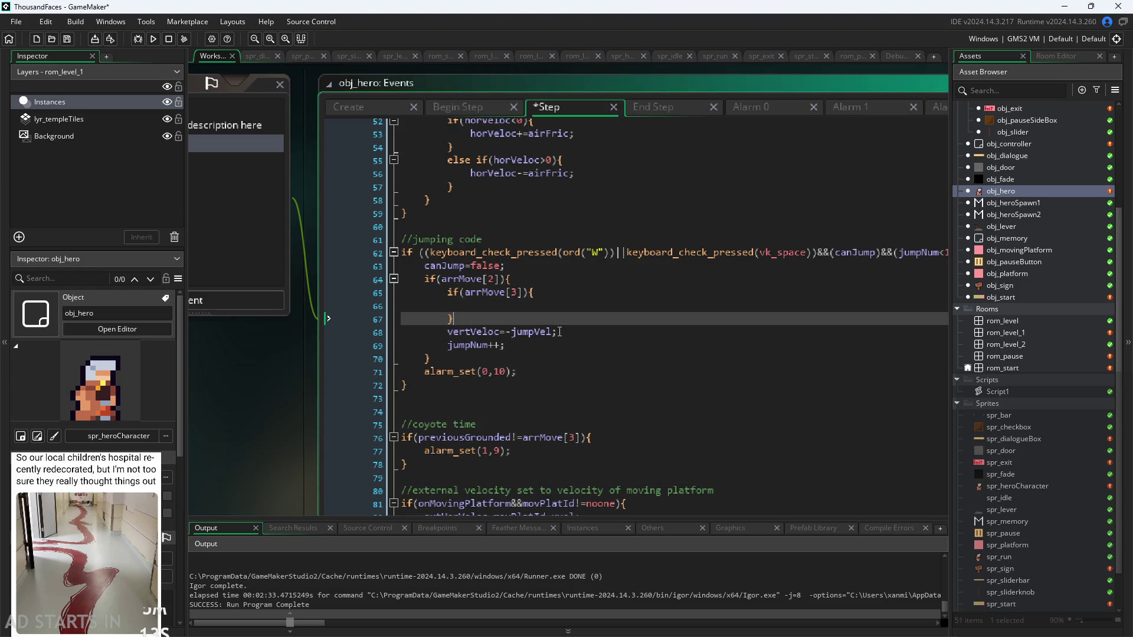
Copy the vertVeloc=-jumpVel; and jumpNum++ lines into the arrMove[3] branch, indented.
left_click_drag(559, 332, 450, 333)
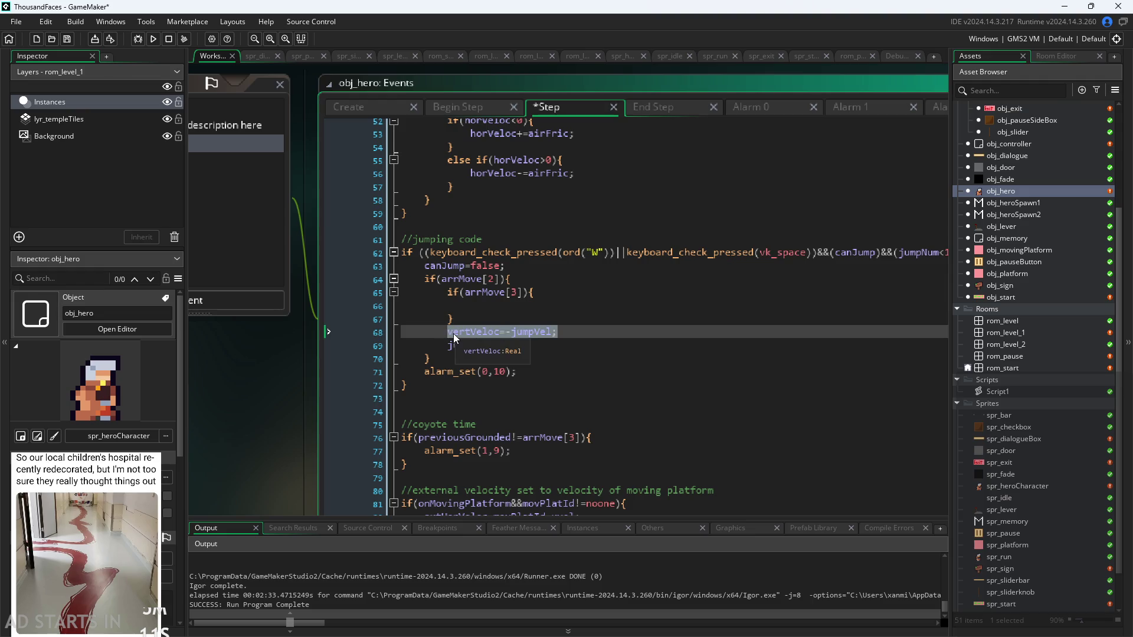
left_click(454, 334)
key("shift+Down")
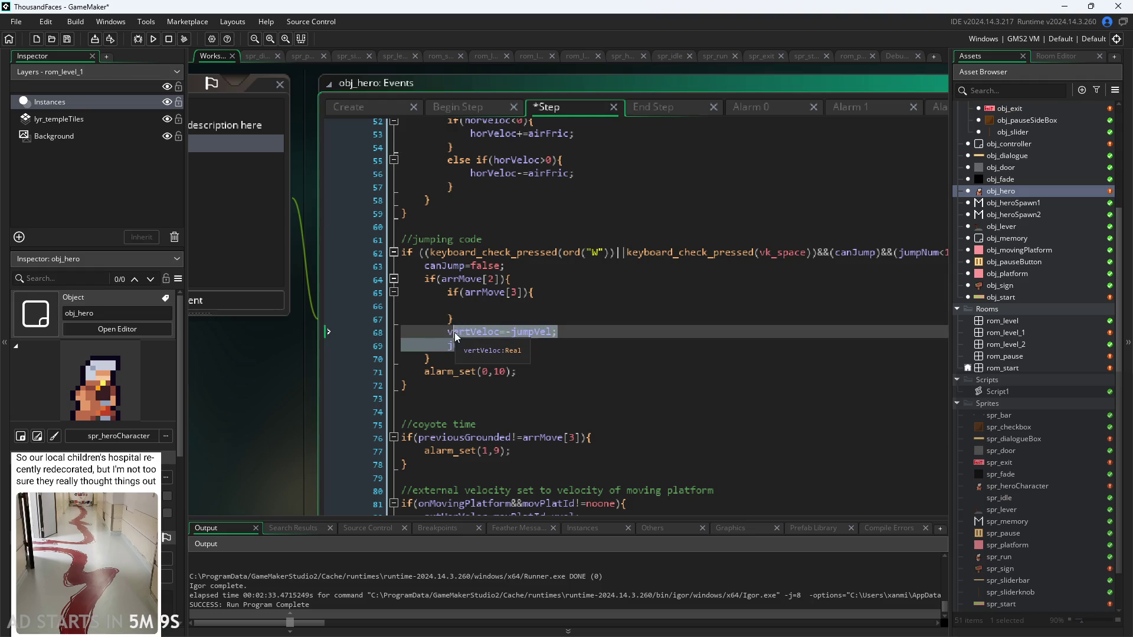
key("ctrl+c")
left_click(525, 306)
key("ctrl+v")
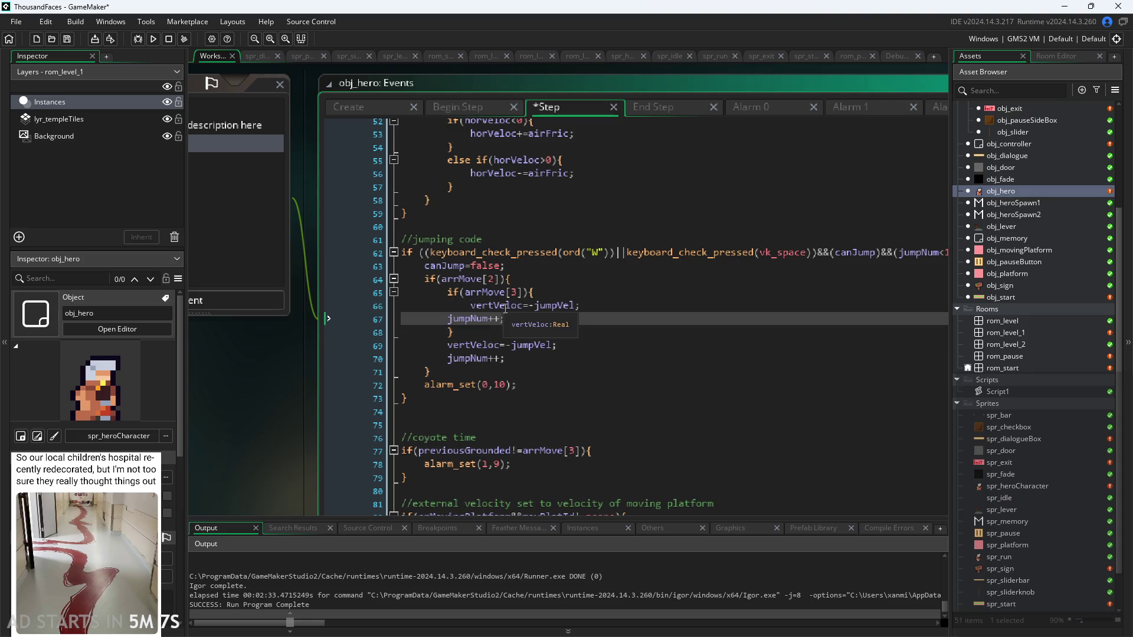
key("Home")
key("Tab")
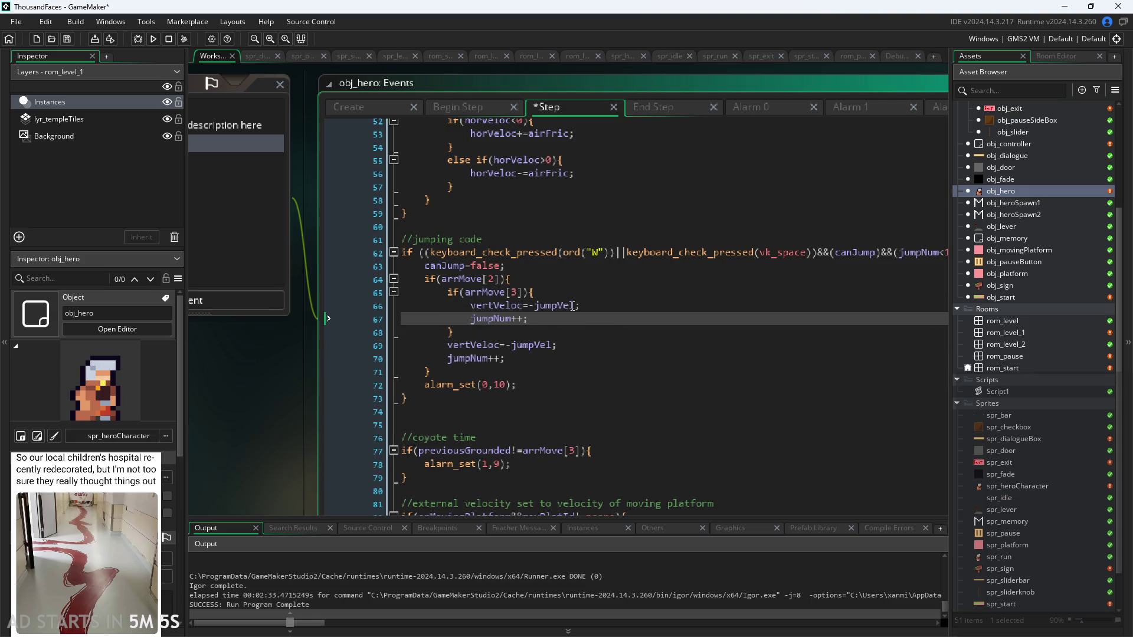
Change the branch's jump to -jumpVel*0.5, save with Ctrl+S, and run with F5.
left_click(576, 305)
type("*0.5")
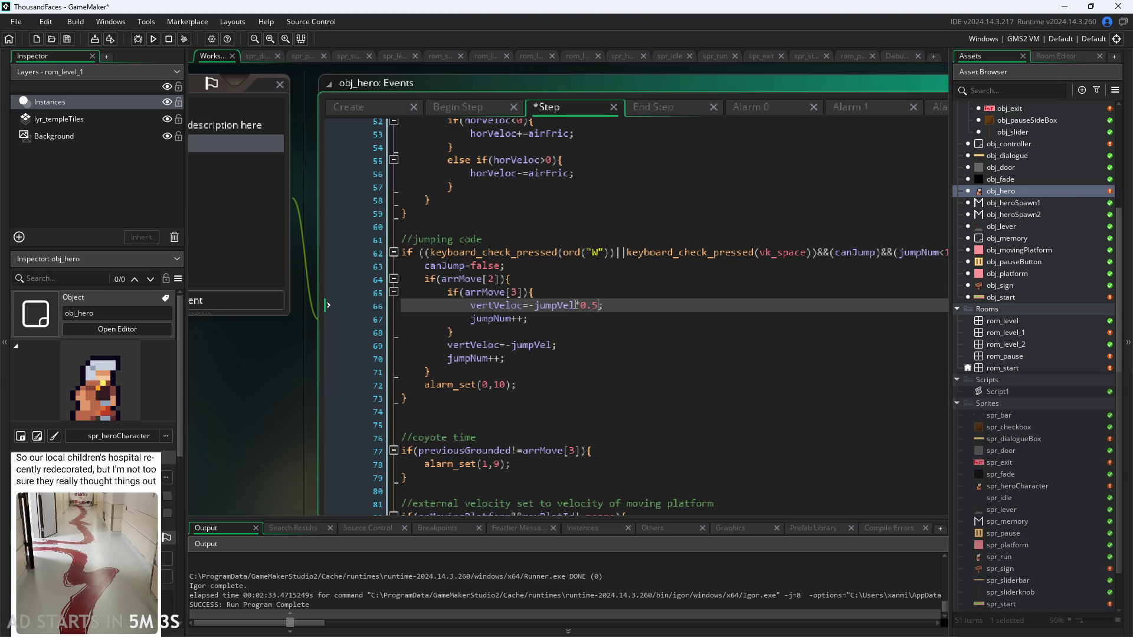
left_click(644, 338)
key("ctrl+s")
key("F5")
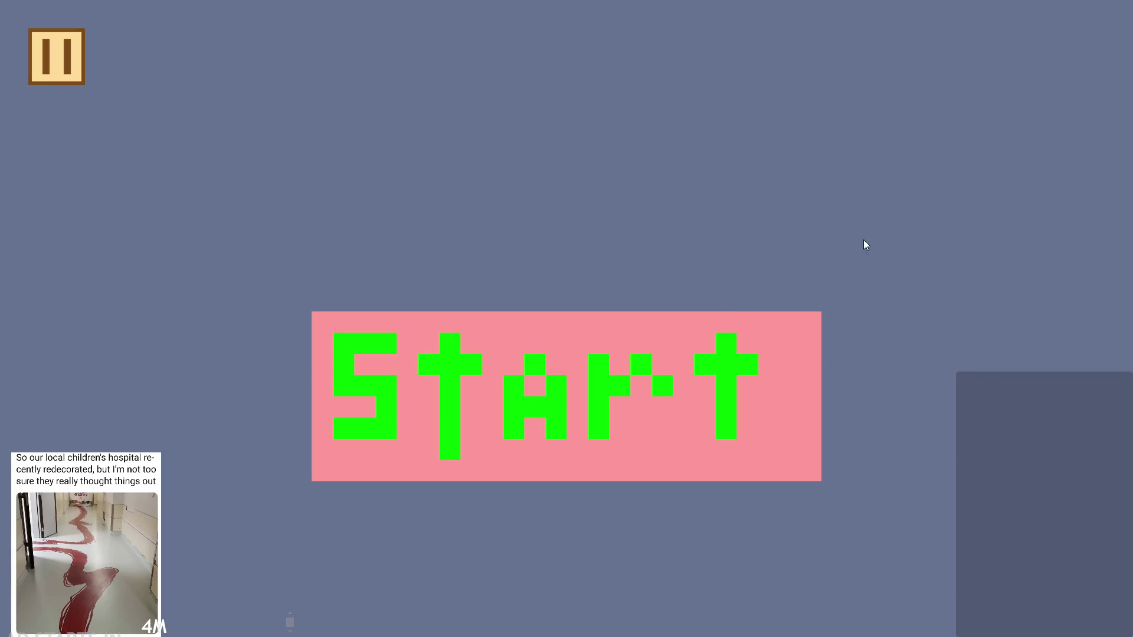
Start the first level, turn on Debug Stats, and put the pause button on the right.
left_click(649, 426)
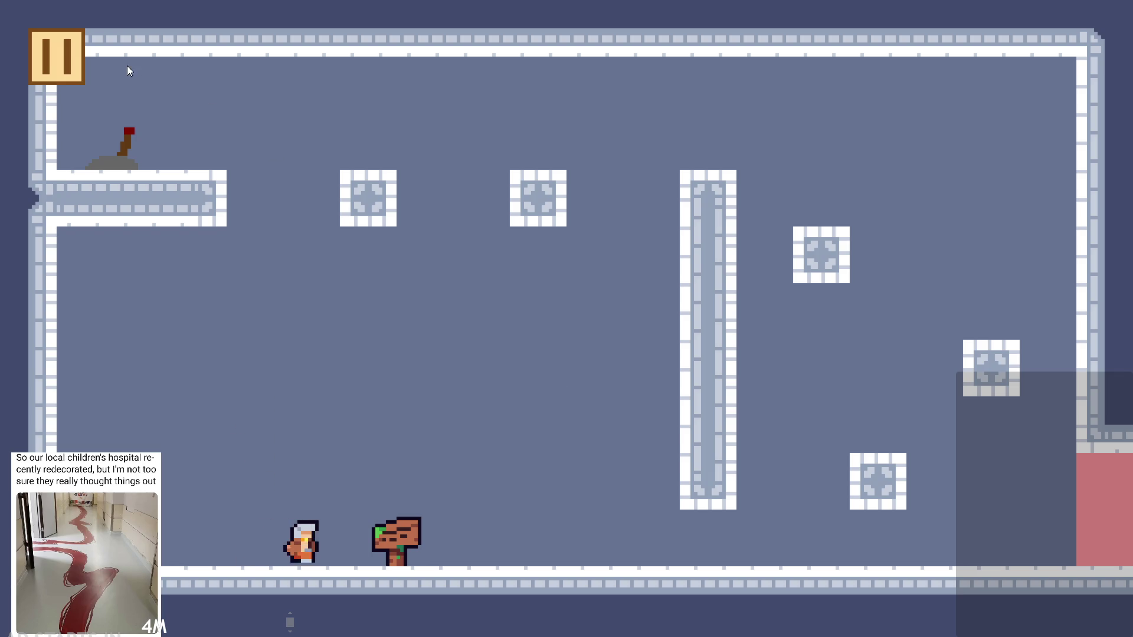
left_click(56, 55)
left_click(226, 170)
left_click(227, 283)
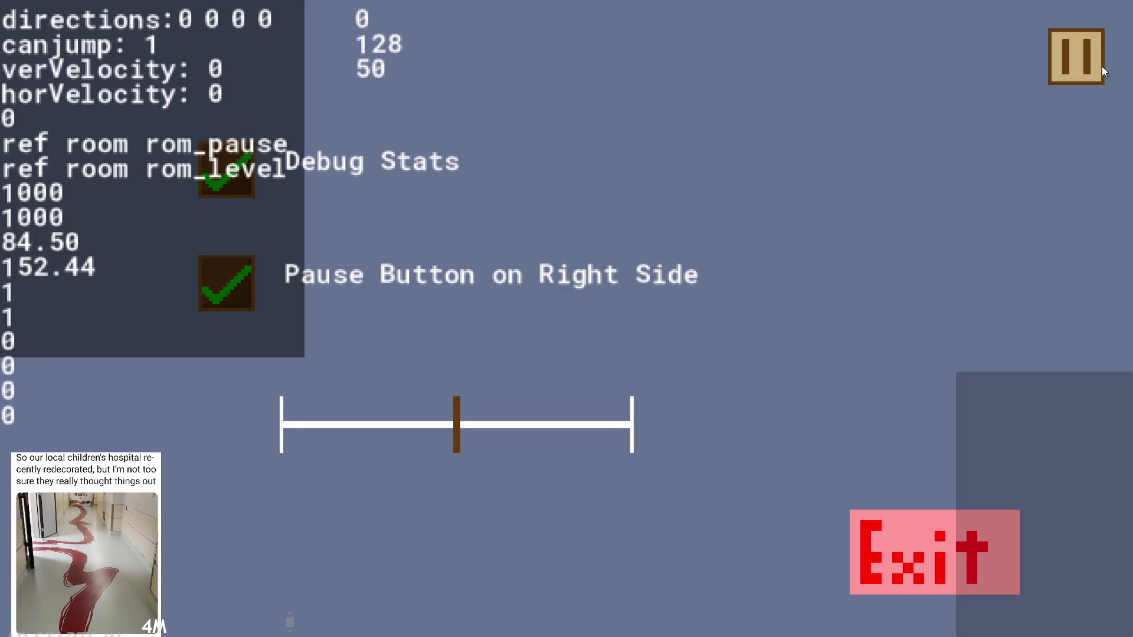
left_click(1097, 64)
Run the hero left and right with the arrow keys and jump repeatedly to test jump height.
key("Right")
key("Up")
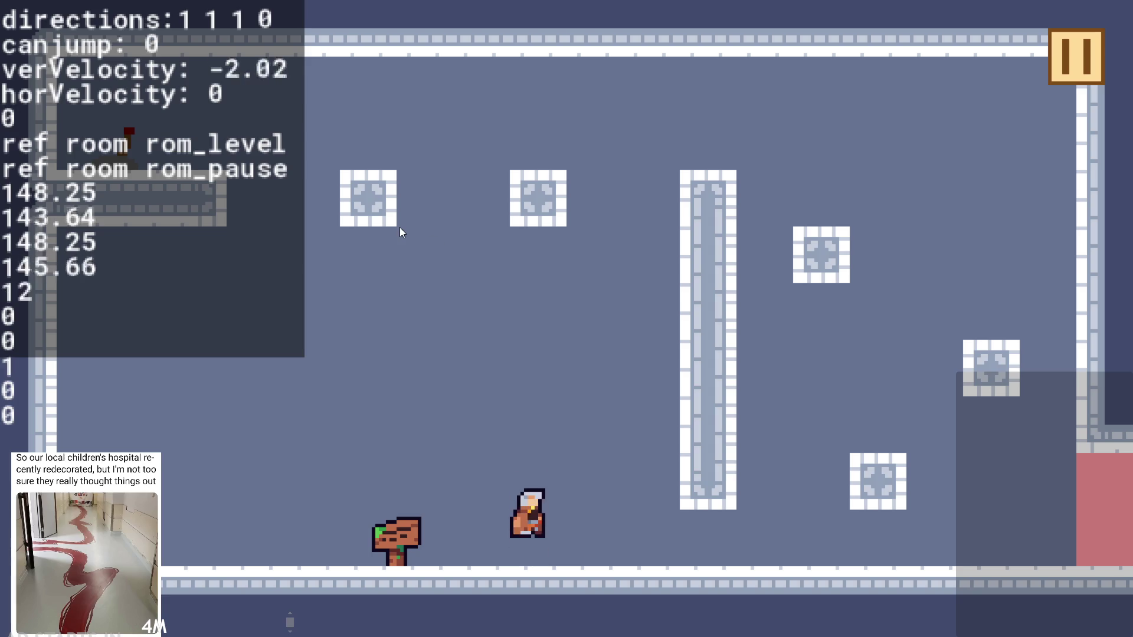
key("Up")
key("Up")
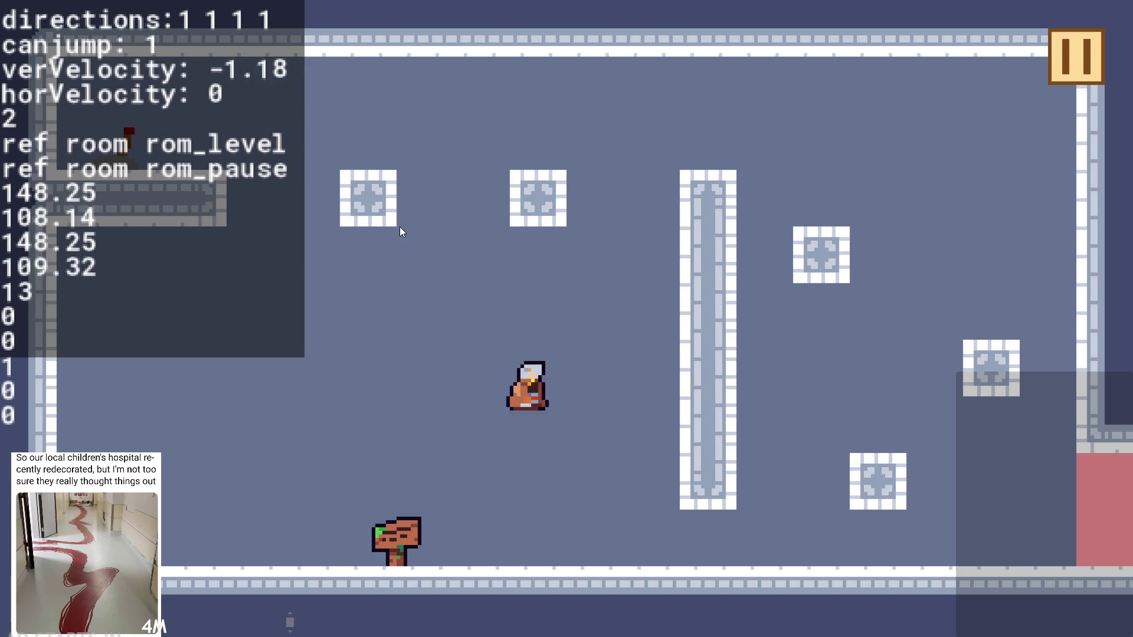
key("Right")
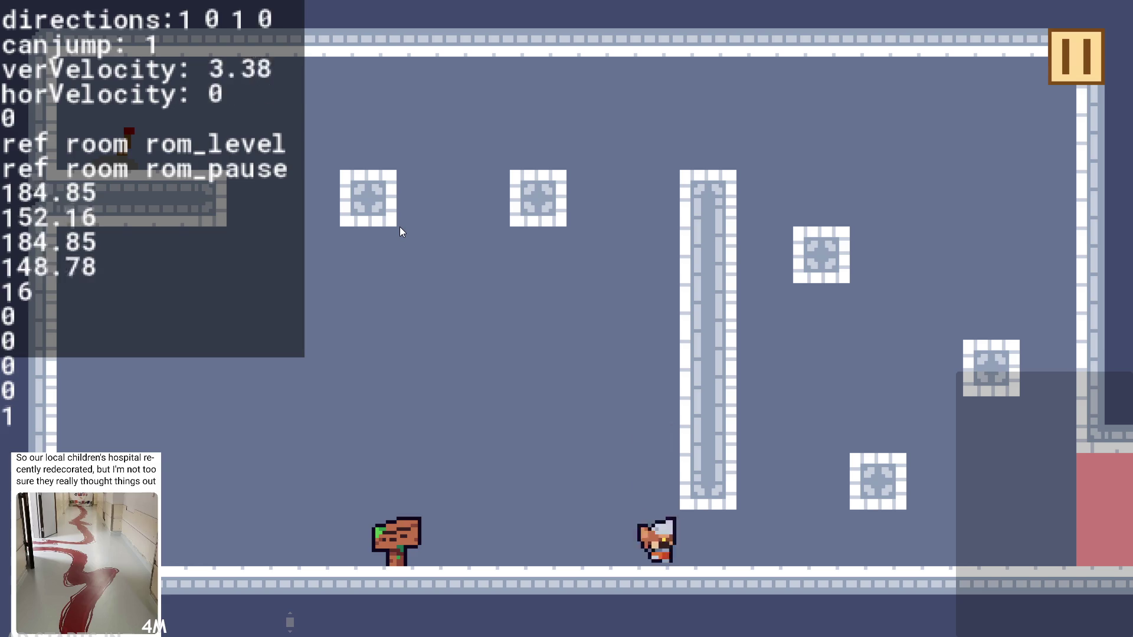
key("Left")
key("Right")
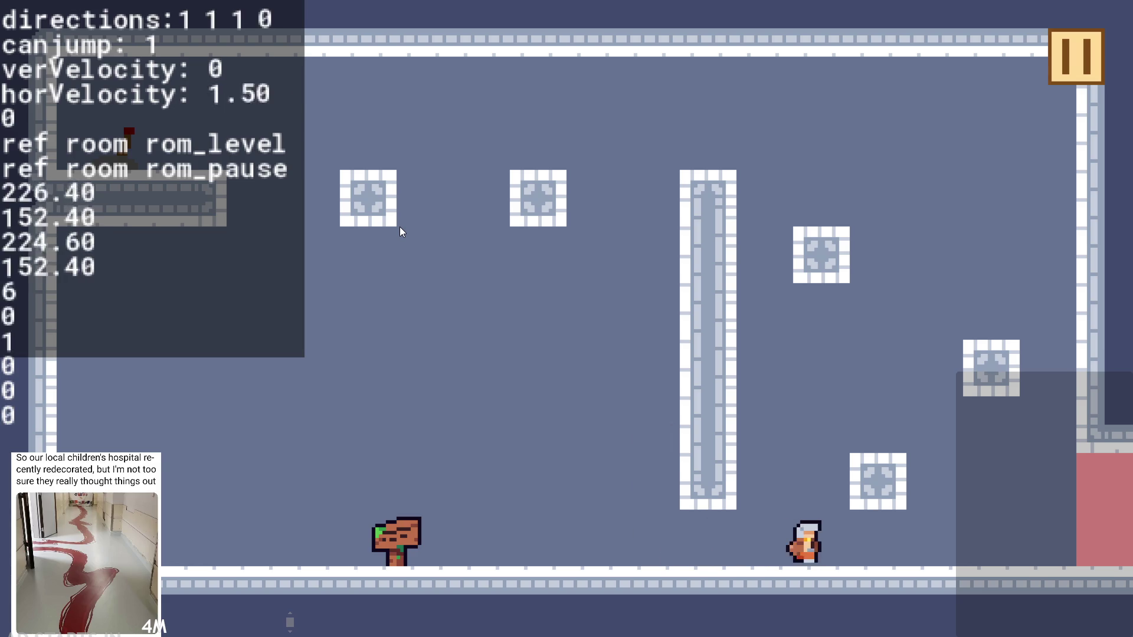
key("Up")
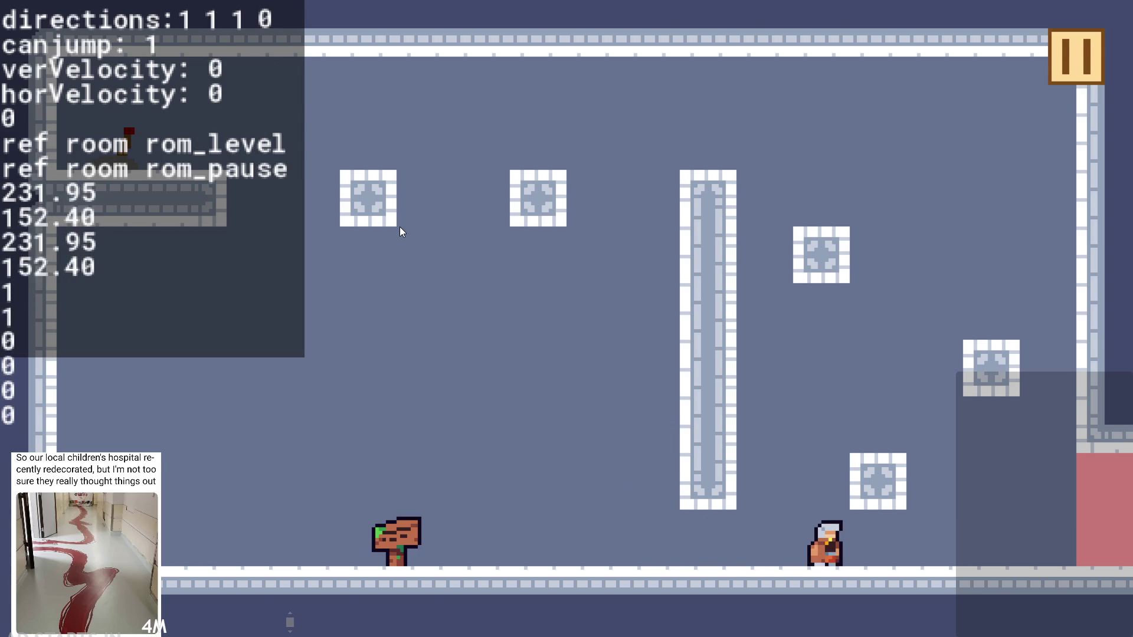
key("Up")
key("Right")
key("Left")
key("Up")
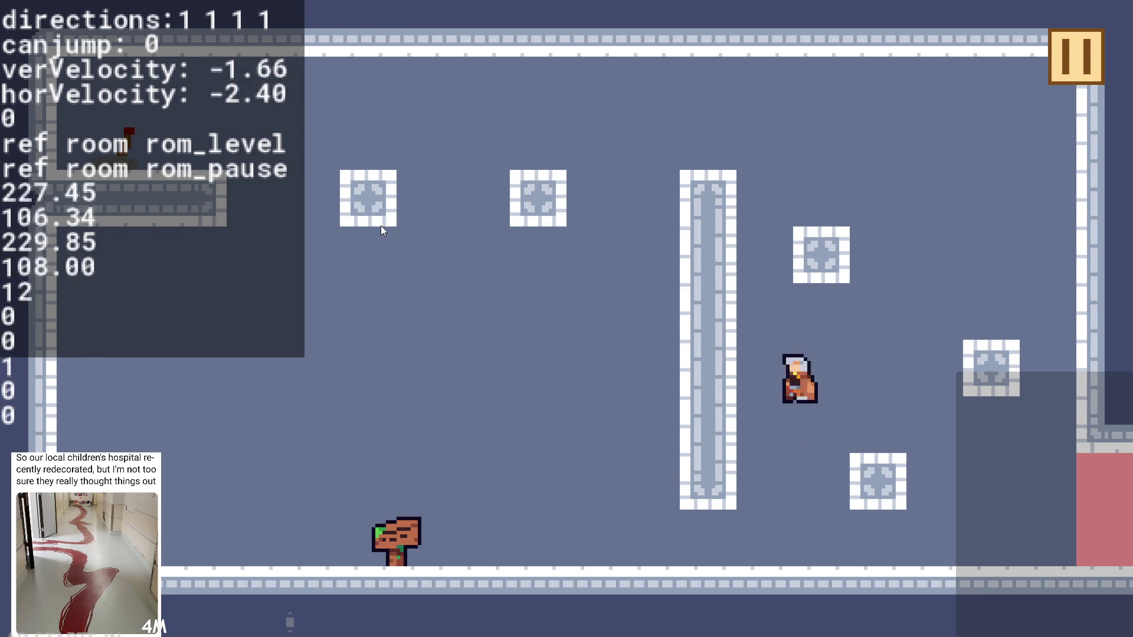
key("Up")
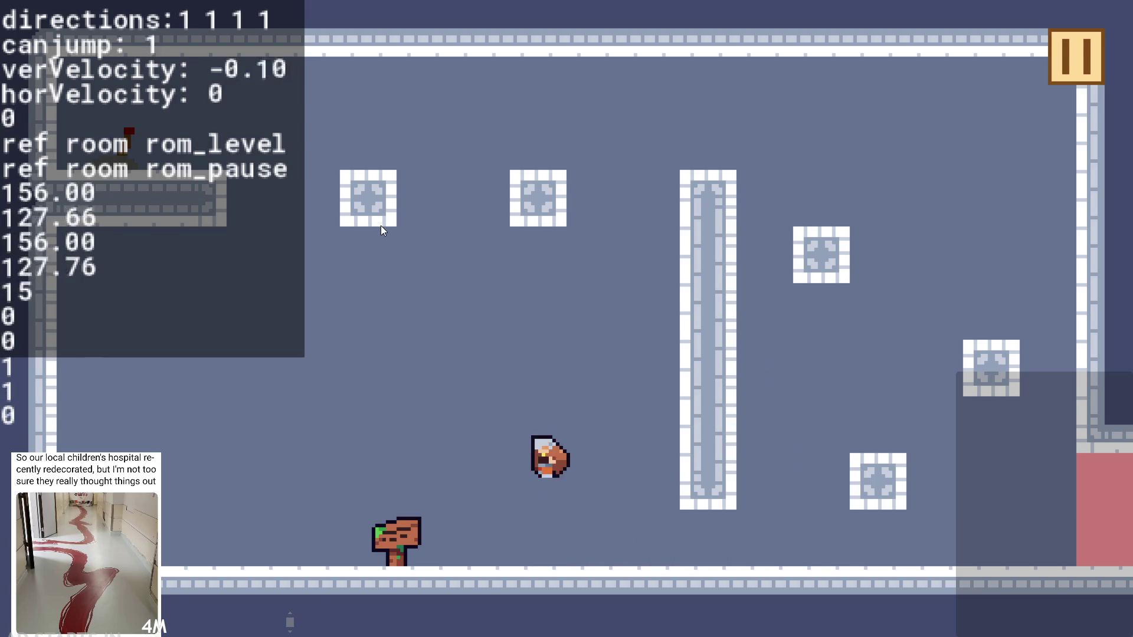
key("Up")
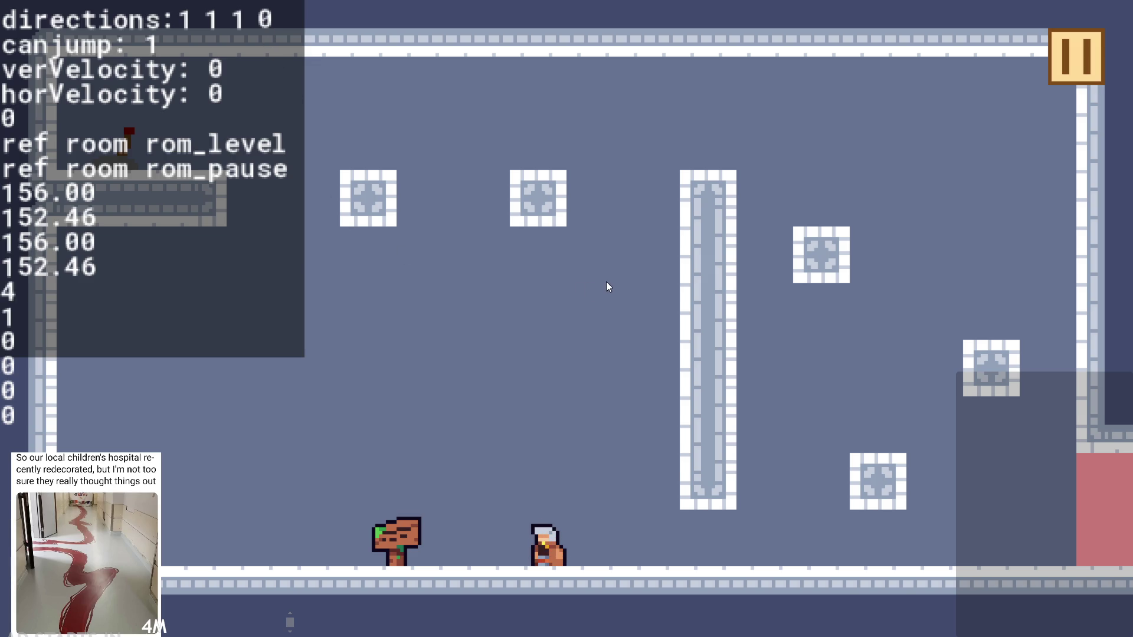
Test more Space jumps, including a mid-air jump, then pause and exit the game.
key("space")
key("space")
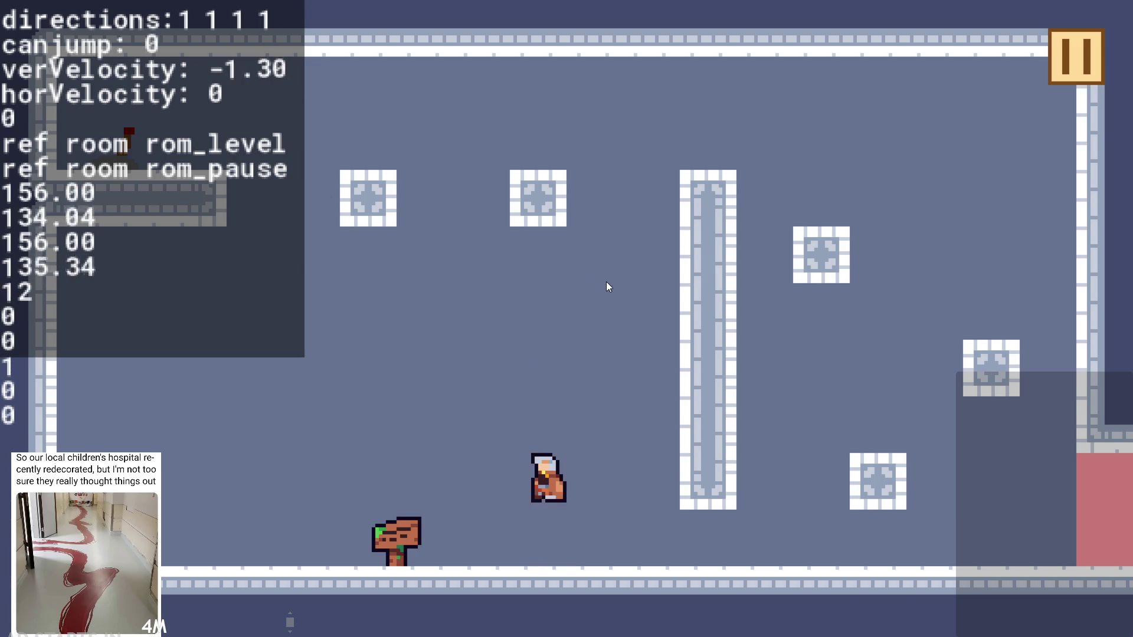
key("space")
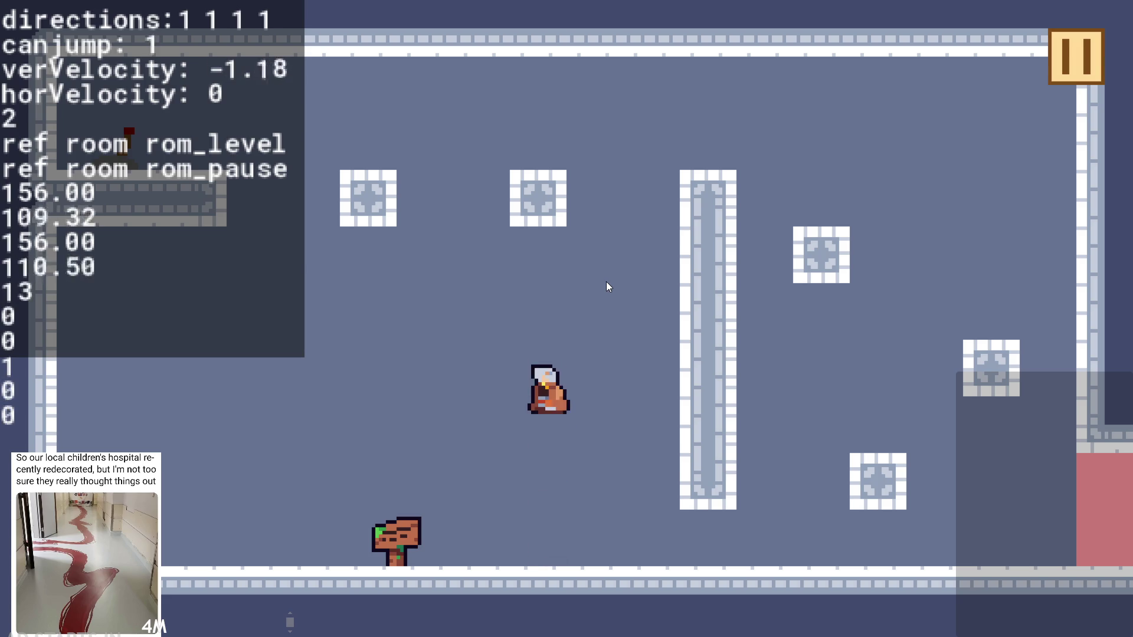
key("space")
key("space")
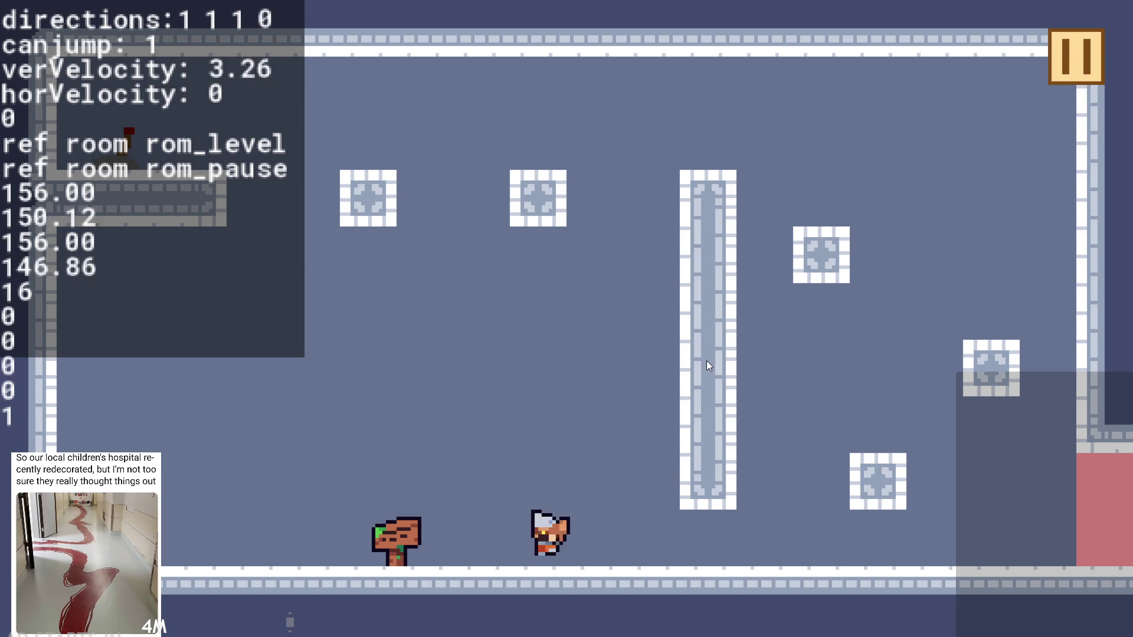
key("space")
key("space")
left_click(1092, 72)
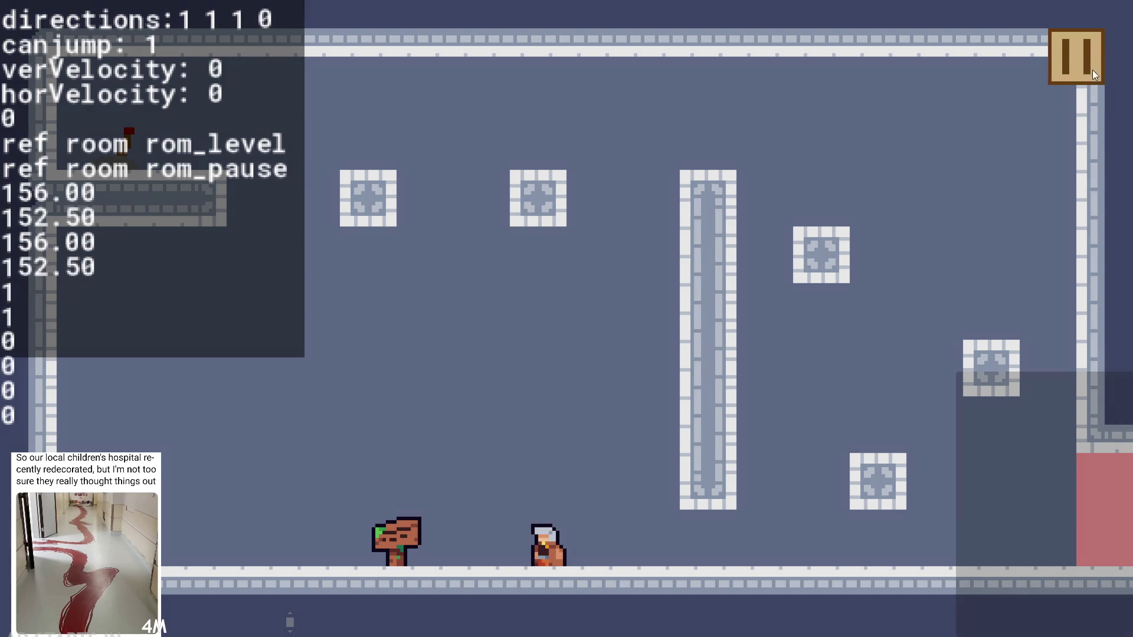
left_click(937, 516)
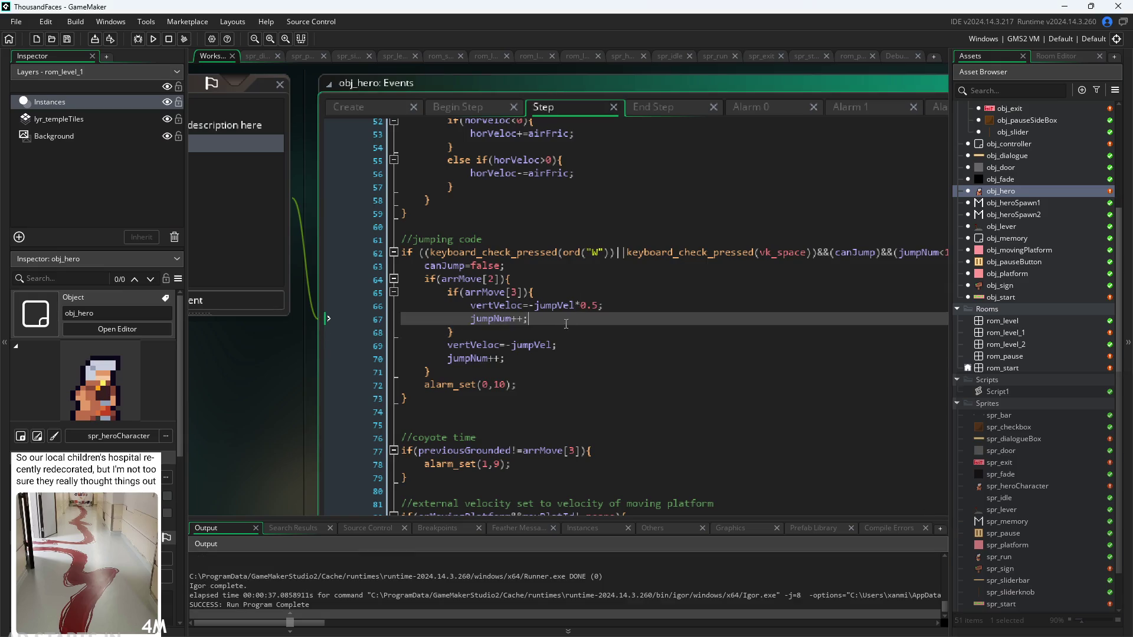
Insert else{ before vertVeloc=-jumpVel; and indent the jumpNum++ line.
left_click(463, 344)
type("else{")
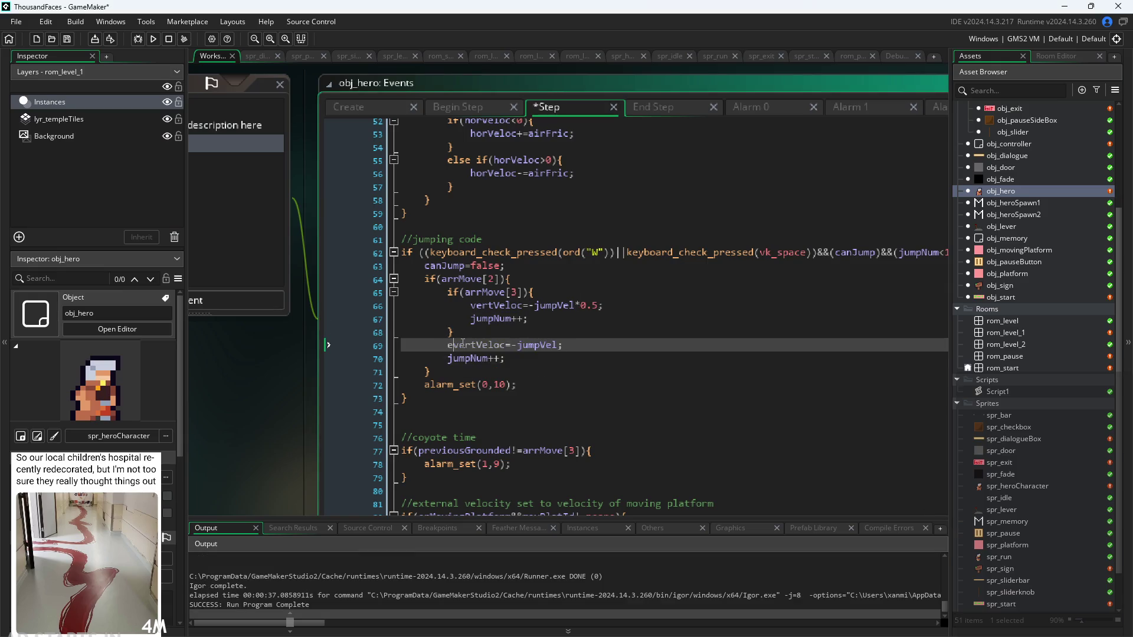
key("Down")
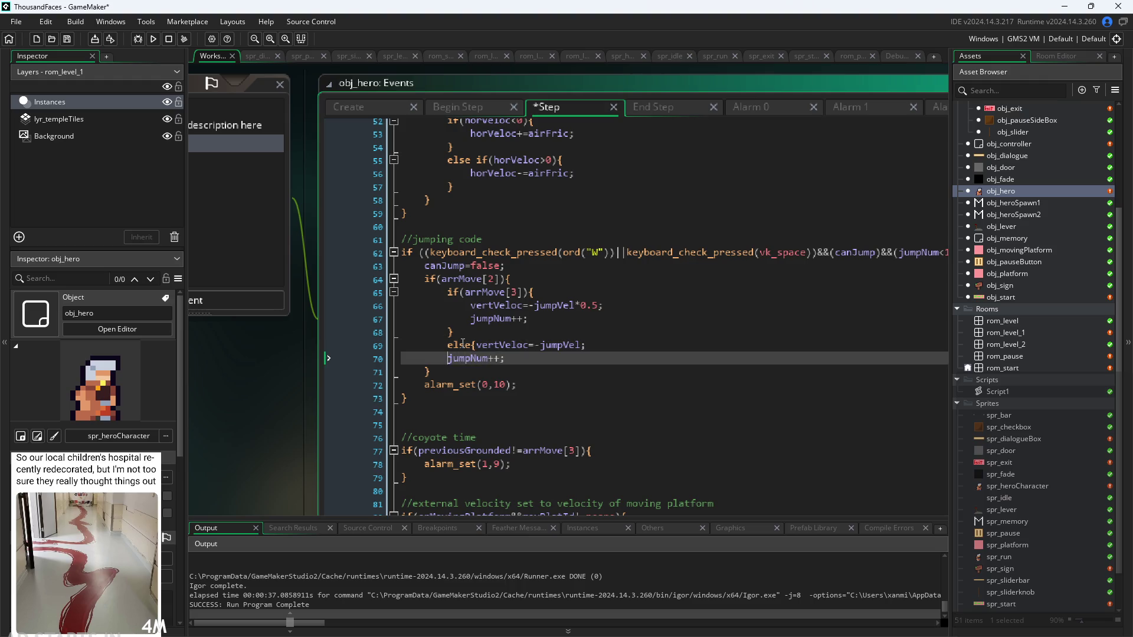
key("Tab")
key("Up")
key("Return")
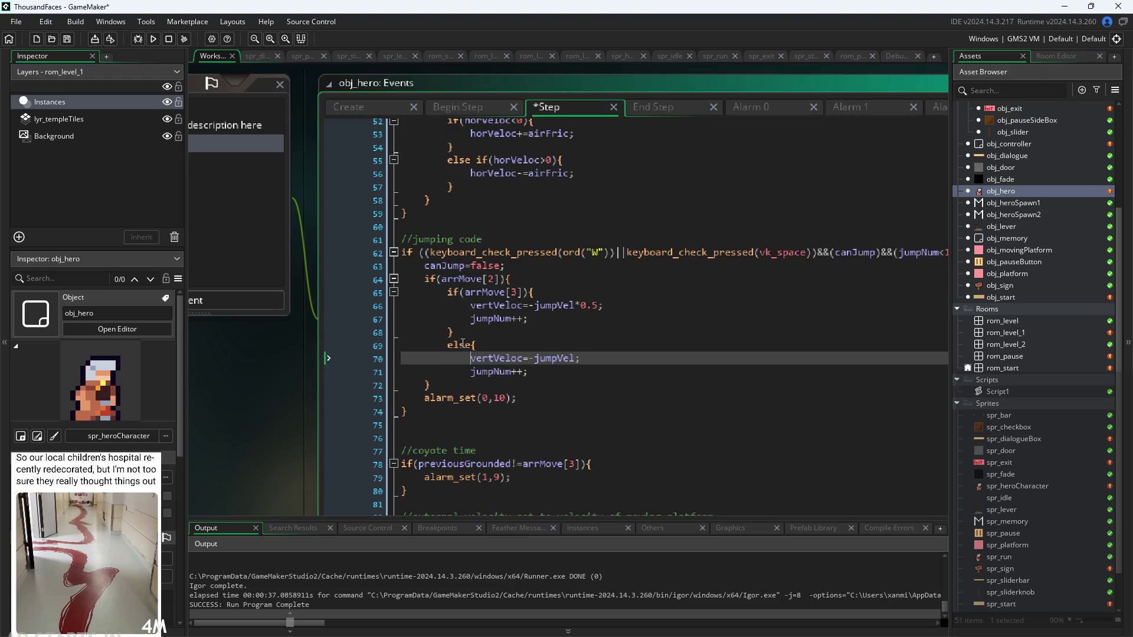
Close the else block with a brace, remove the extra blank line, and run the game.
key("Down")
key("Down")
key("Return")
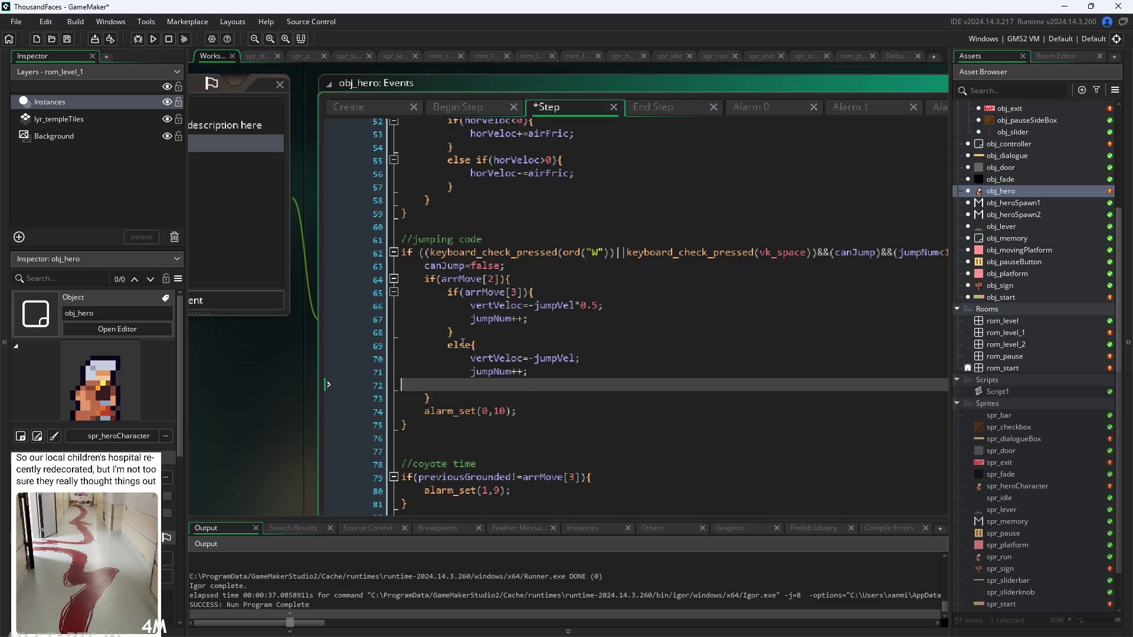
key("Up")
key("Return")
key("Up")
key("Down")
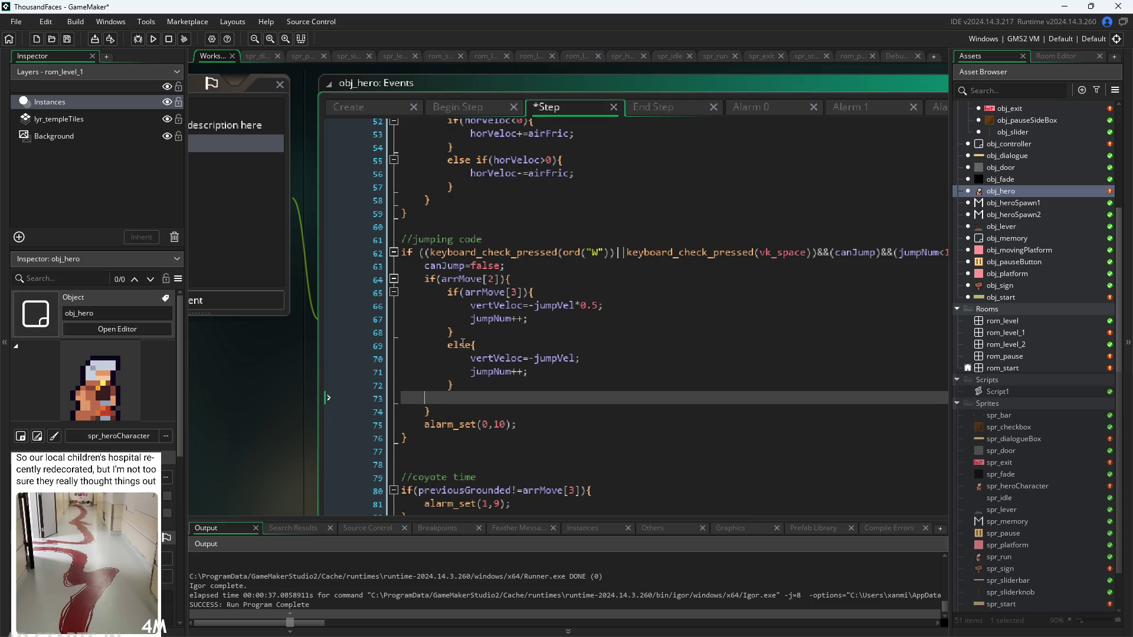
key("BackSpace")
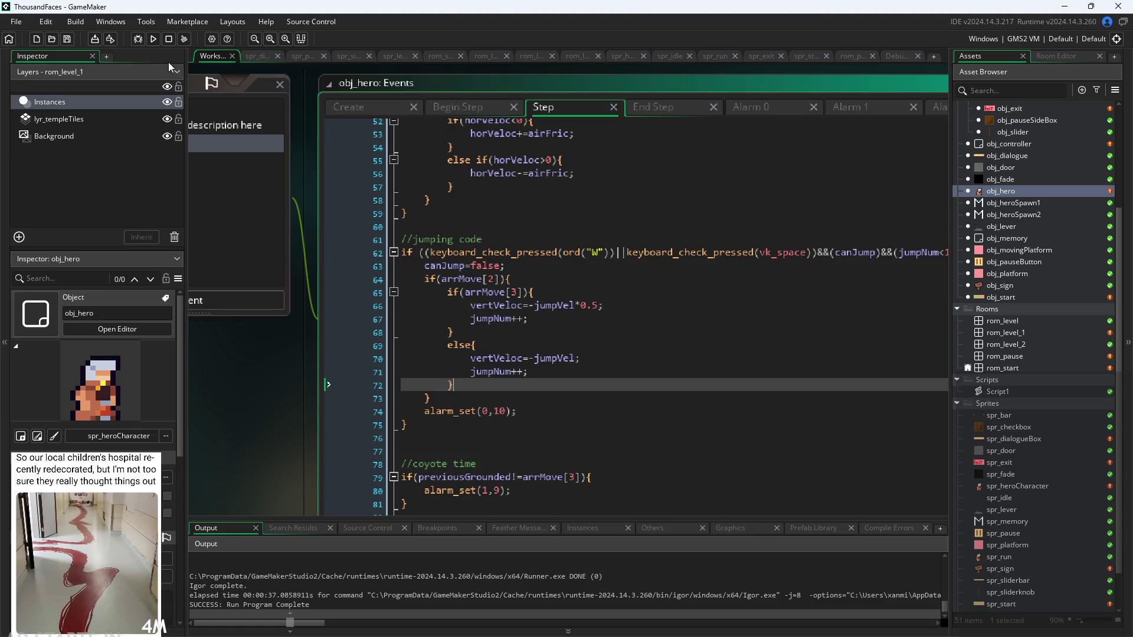
left_click(153, 39)
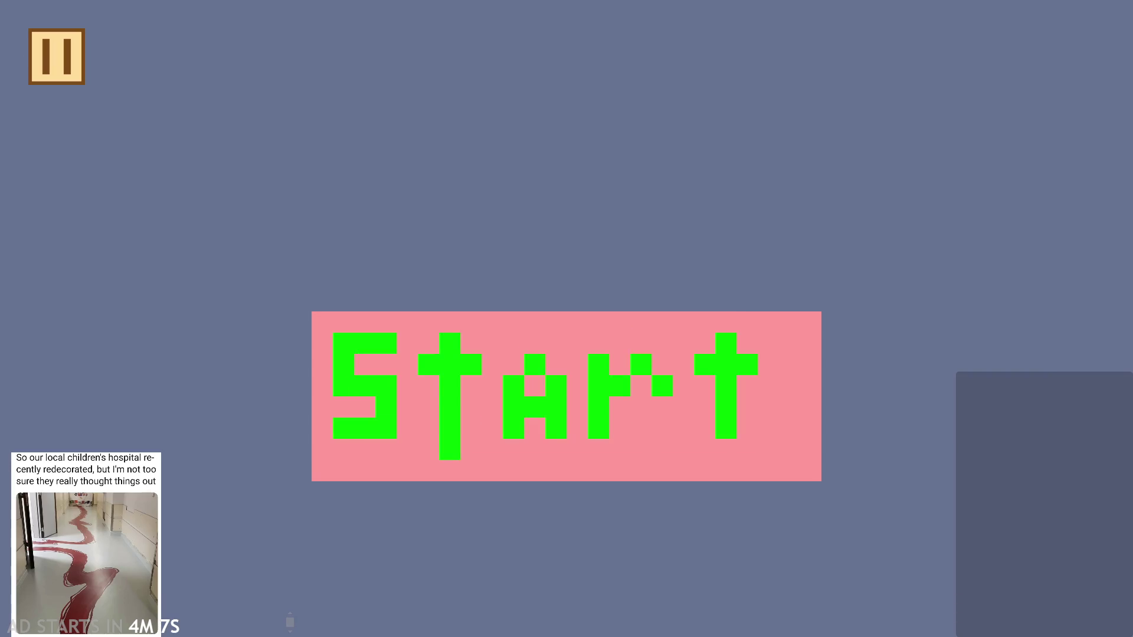
Start rom_level_1, briefly test the else-branch jump, then exit back to obj_hero's event code.
left_click(558, 312)
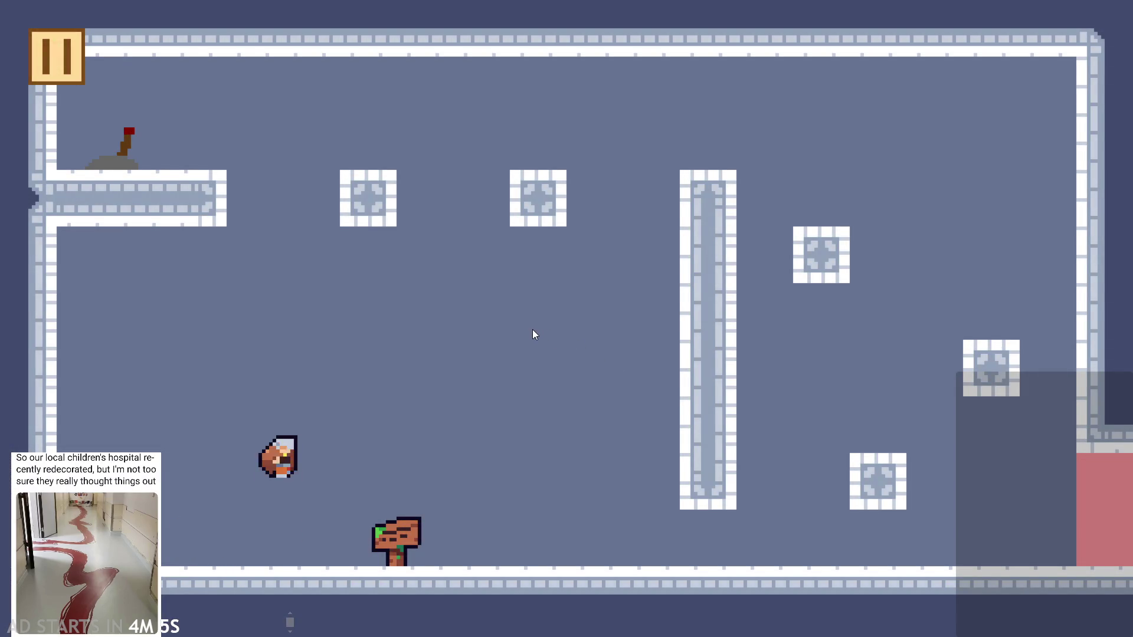
left_click(645, 317)
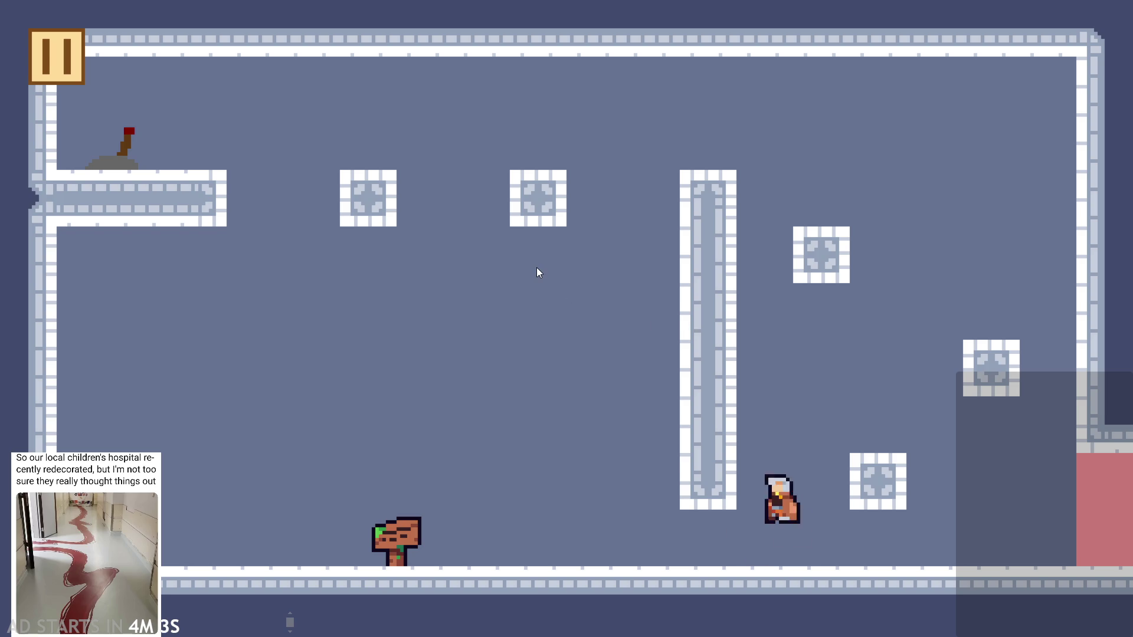
left_click(56, 56)
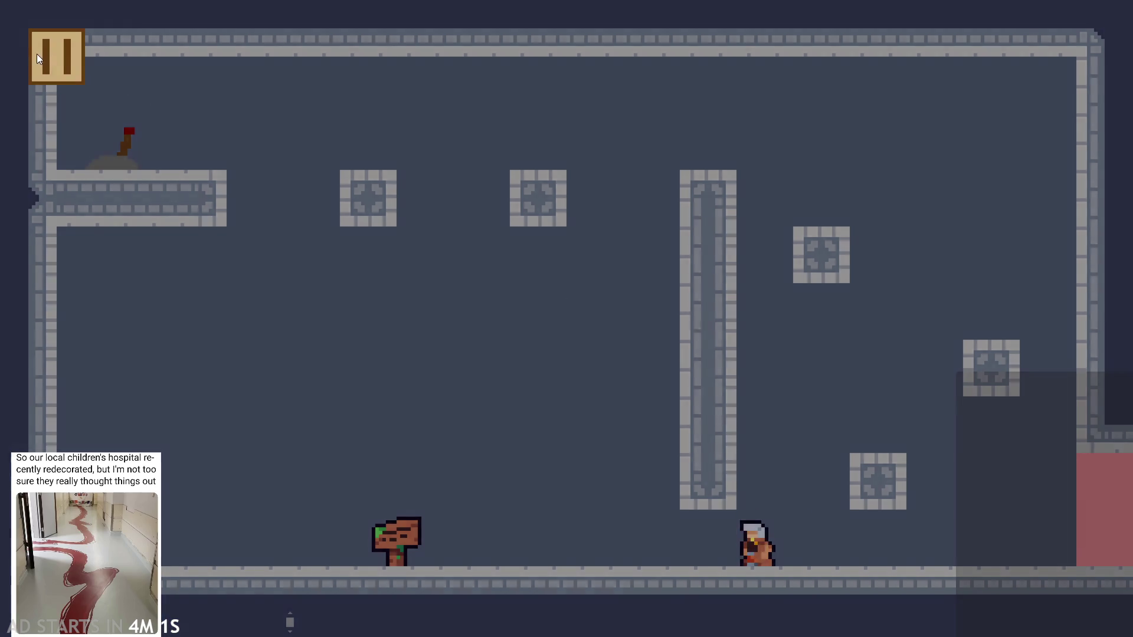
left_click(979, 535)
left_click(451, 107)
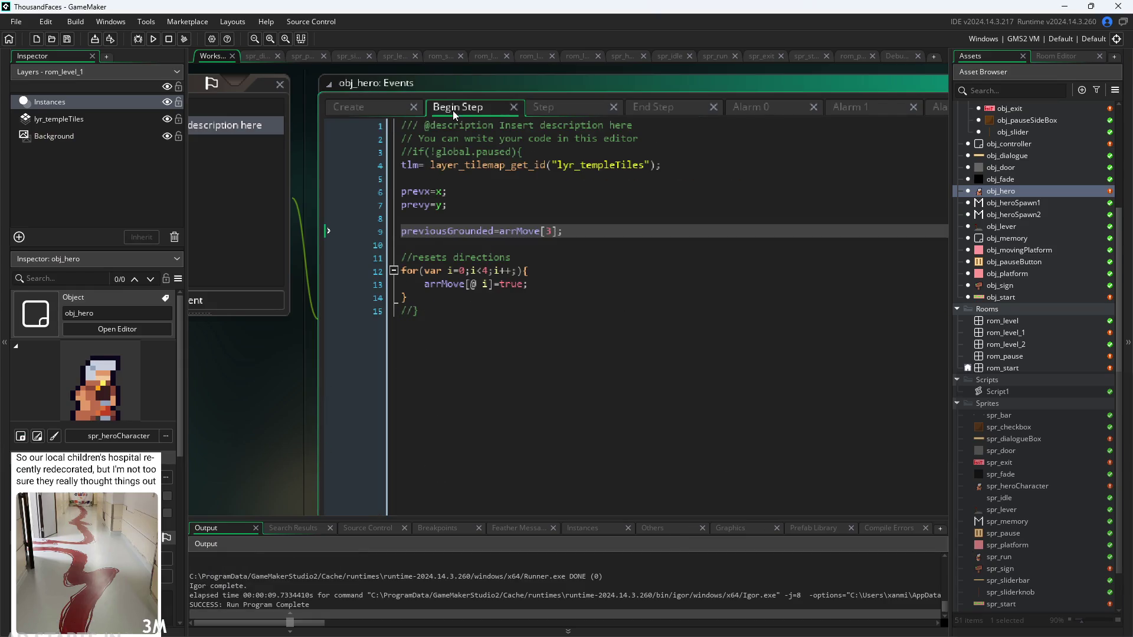
Set gravityPlayer to 0.1 and jumpVel to 2.5 in obj_hero's Create event.
left_click(395, 109)
left_click(492, 126)
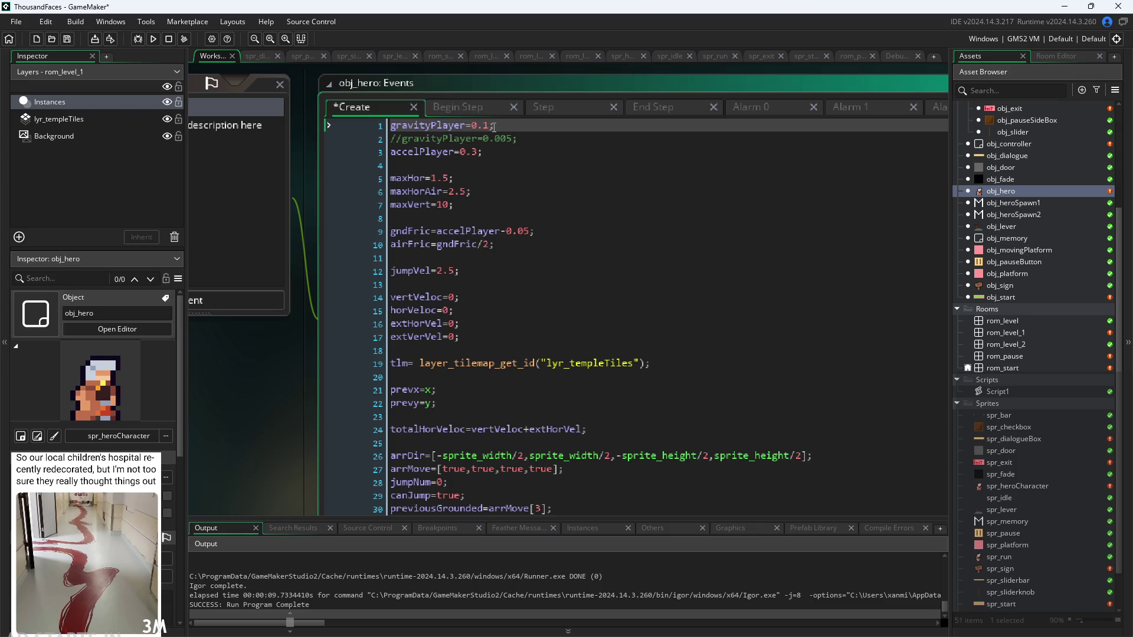
left_click(455, 271)
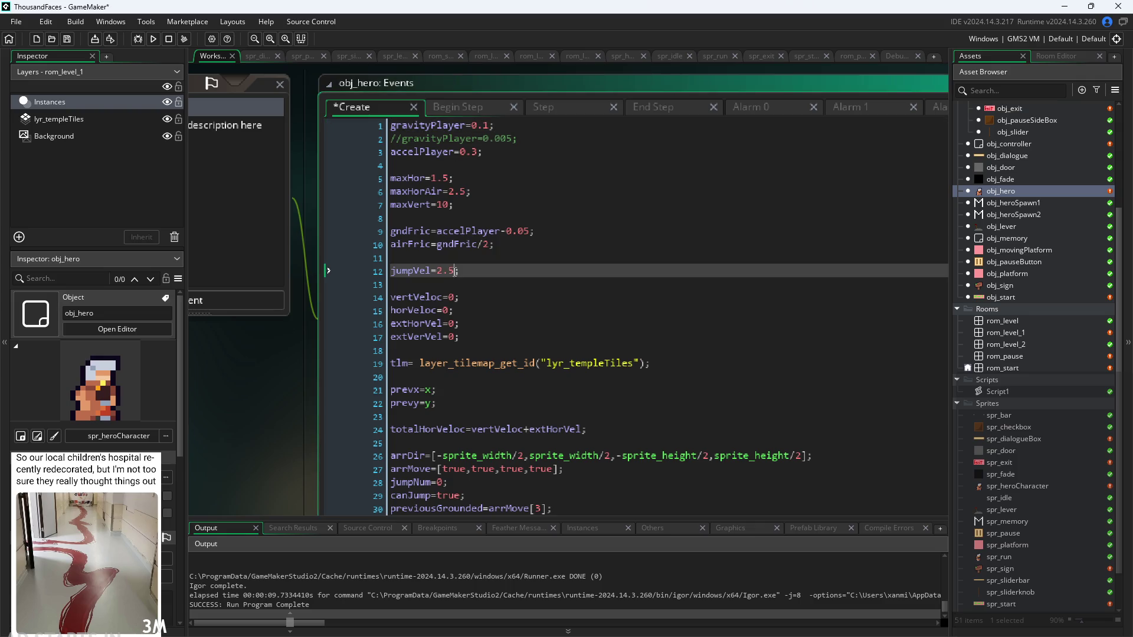
Change the Step event's half-jump multiplier from 0.5 to 0.75 and run the game.
left_click(465, 109)
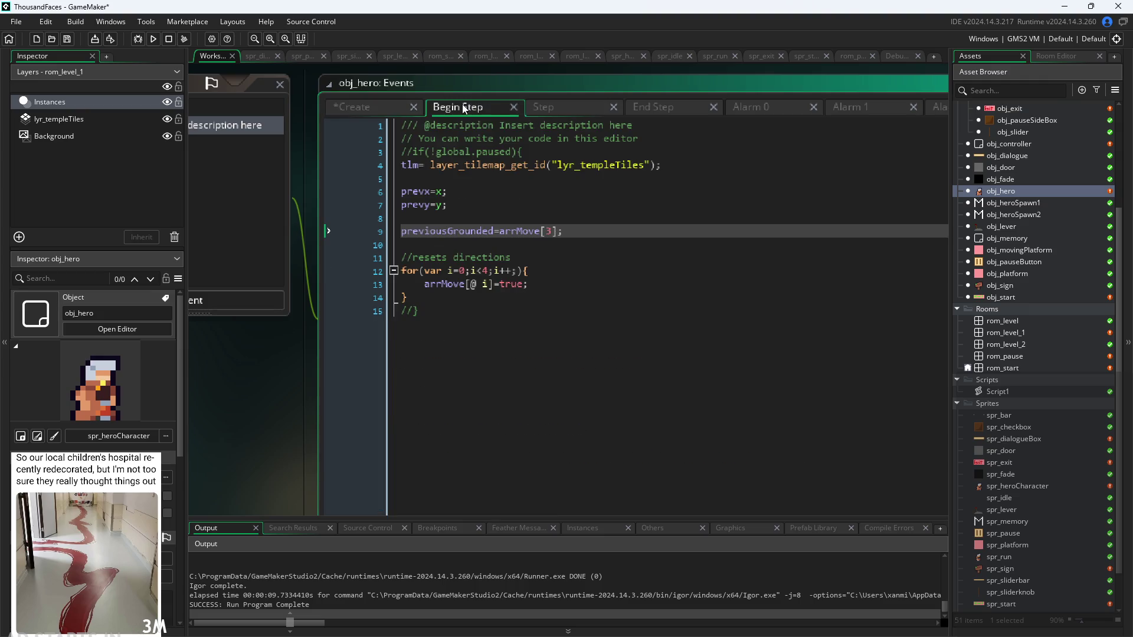
left_click(537, 110)
left_click(598, 372)
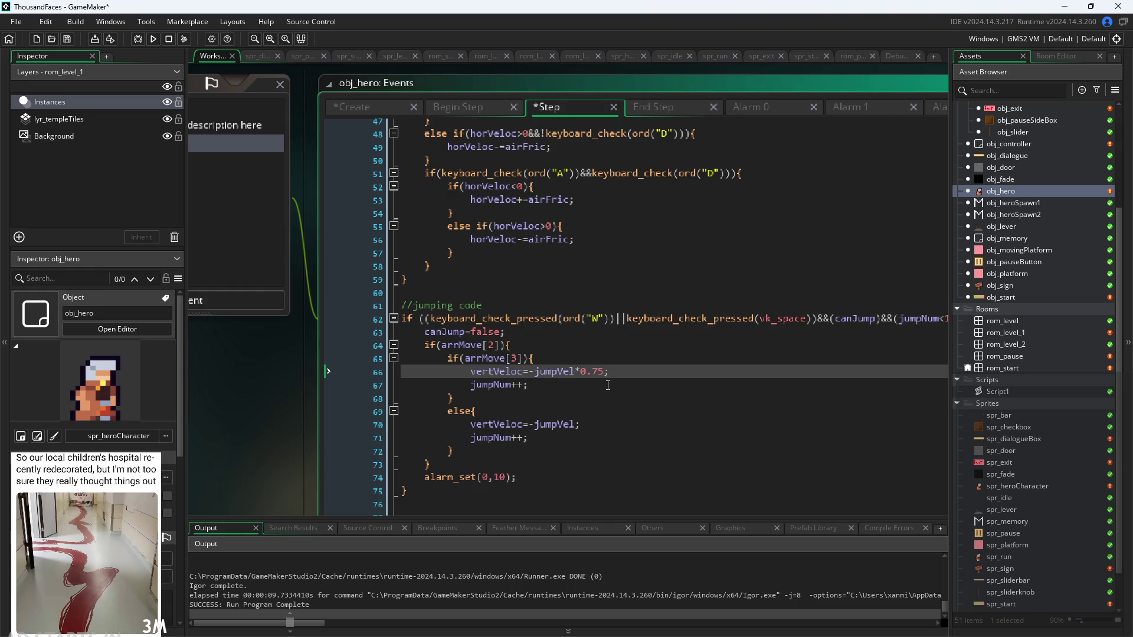
left_click(153, 39)
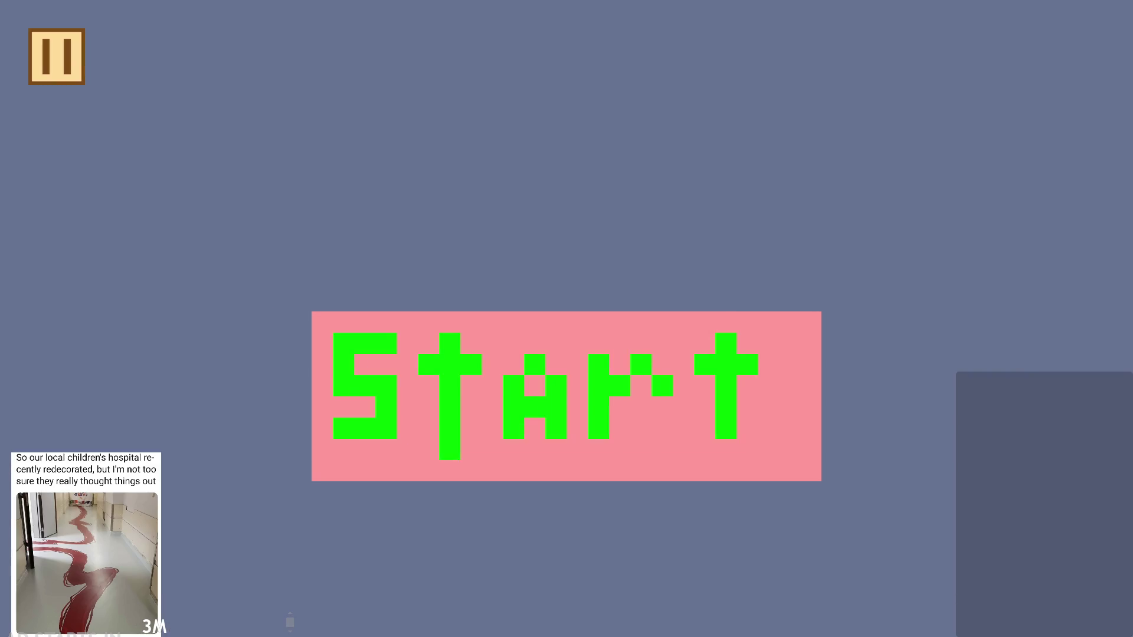
Start the level and jump the hero around the lower blocks with Space and arrows.
left_click(661, 449)
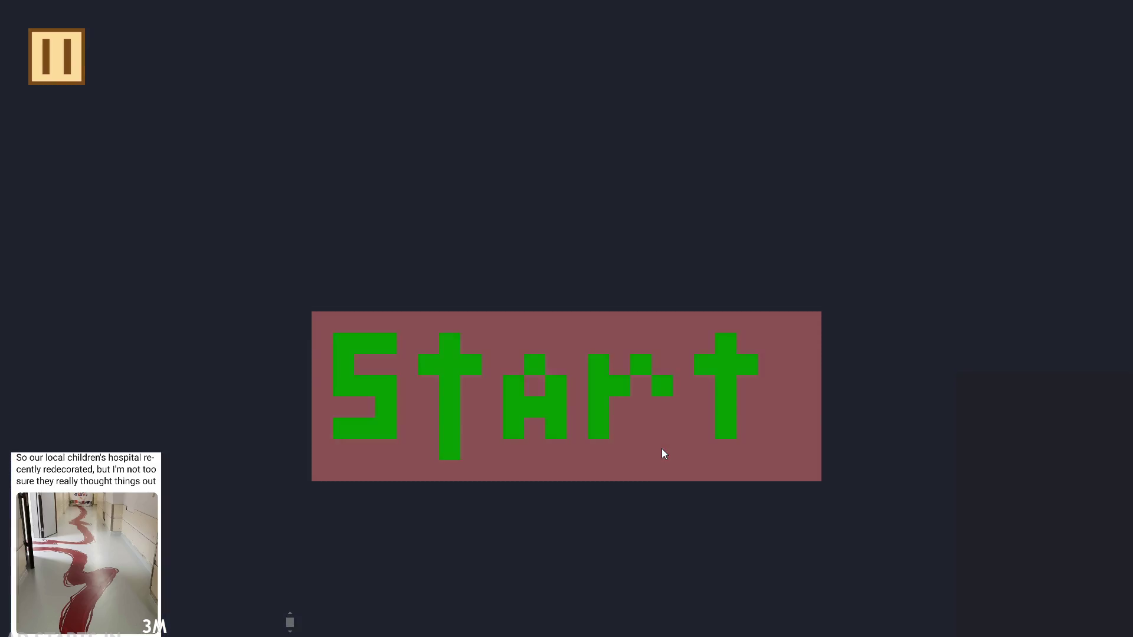
key("space")
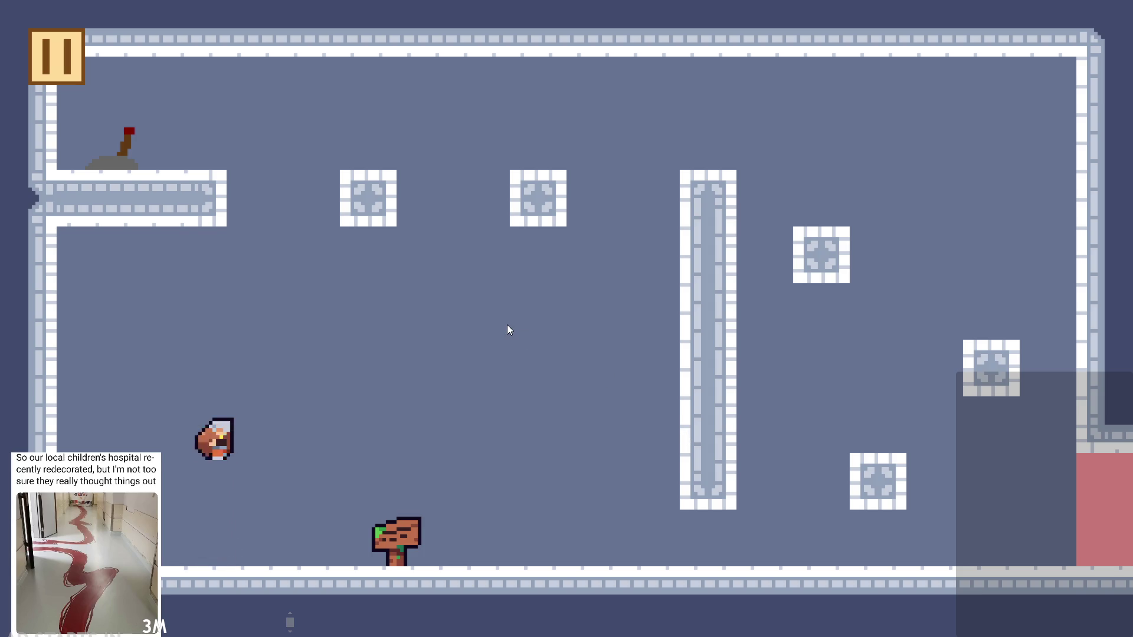
key("Right")
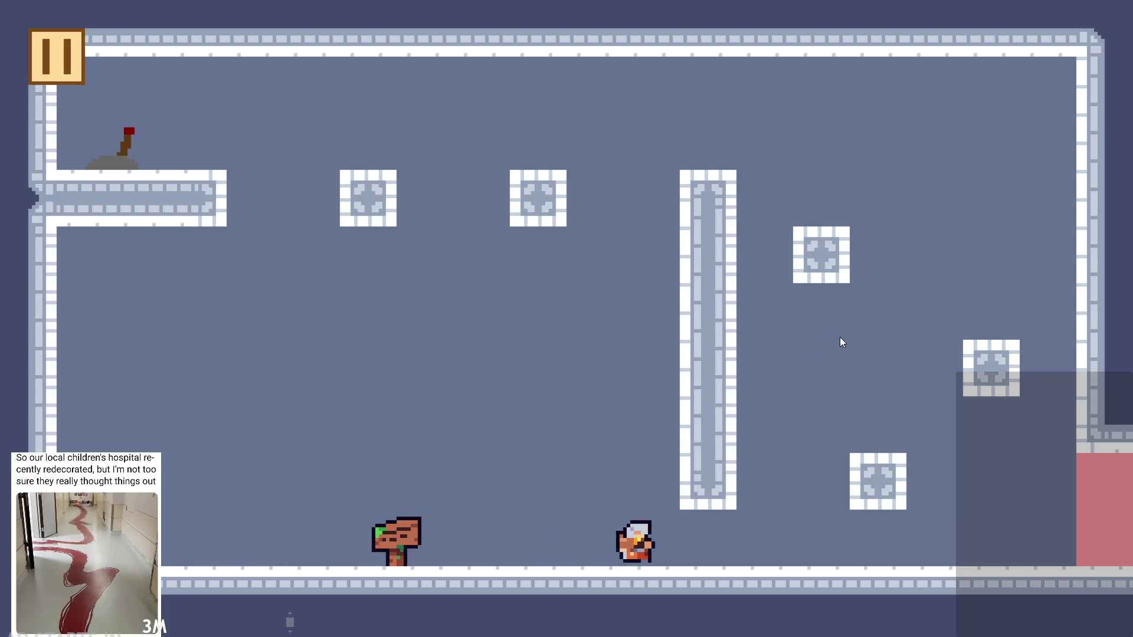
key("space")
key("space")
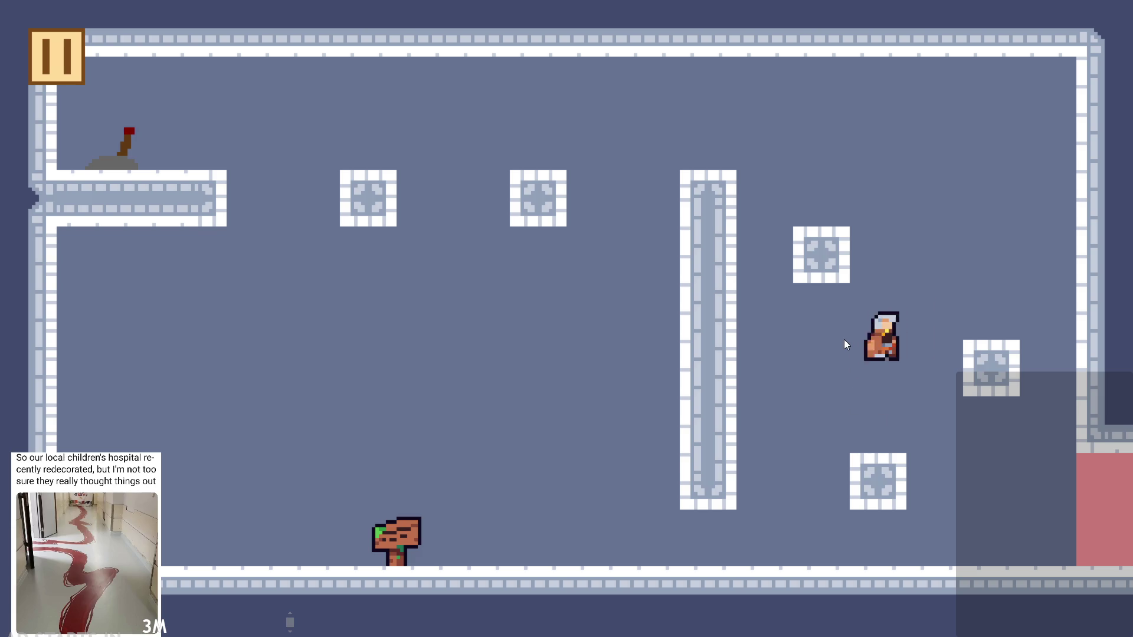
key("Right")
key("space")
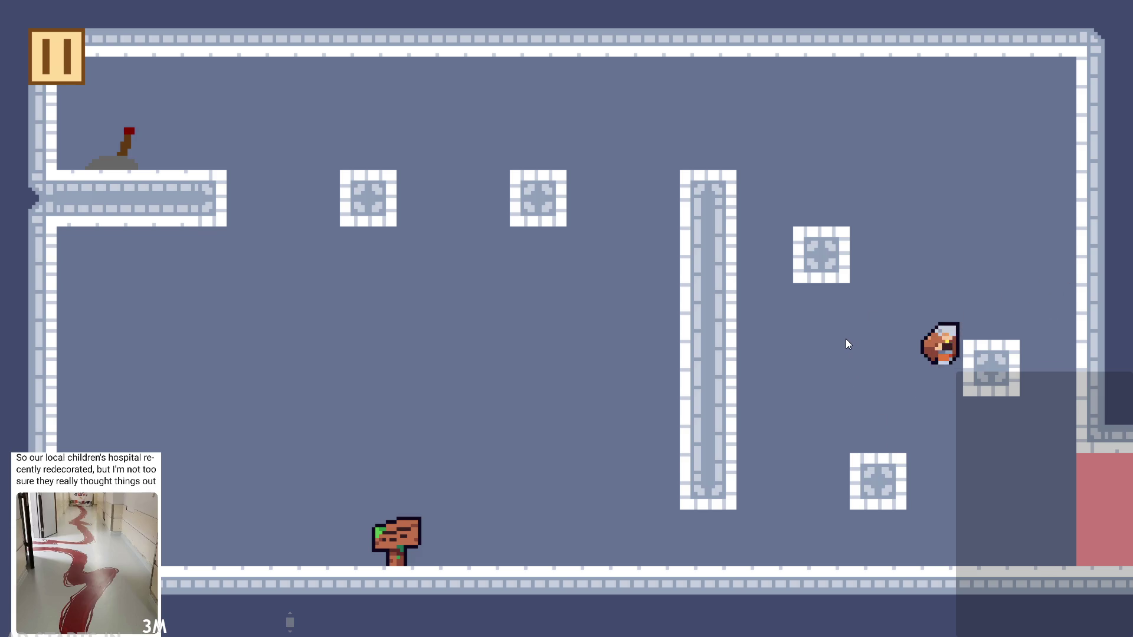
key("space")
key("Left")
Keep testing jumps between the blocks, then exit the game and view obj_hero's Begin Step code.
key("space")
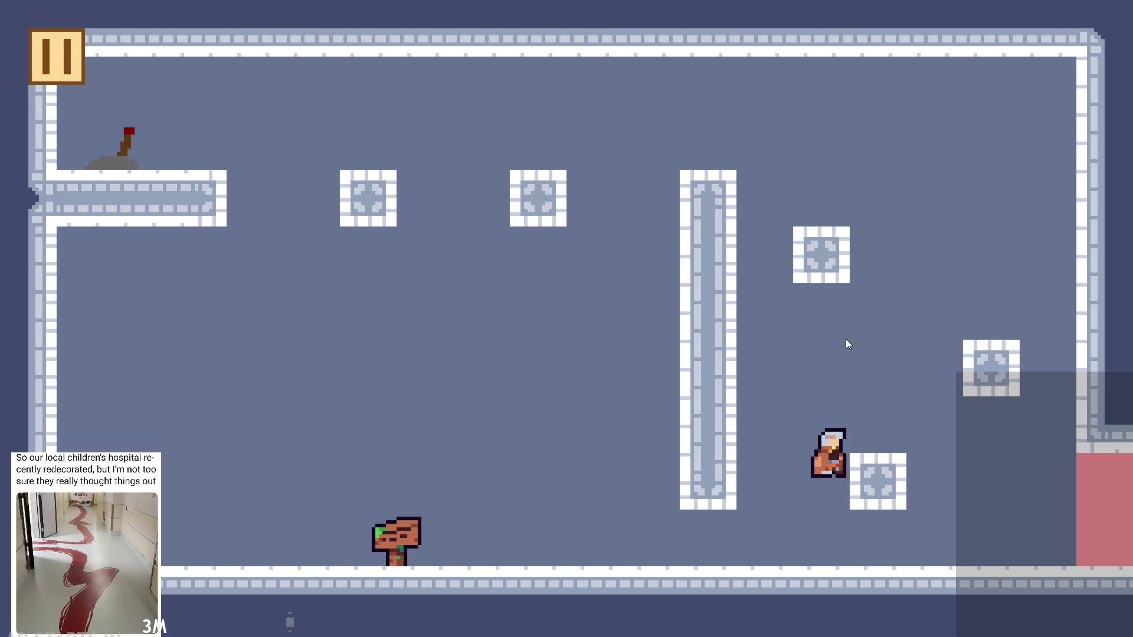
key("Right")
key("space")
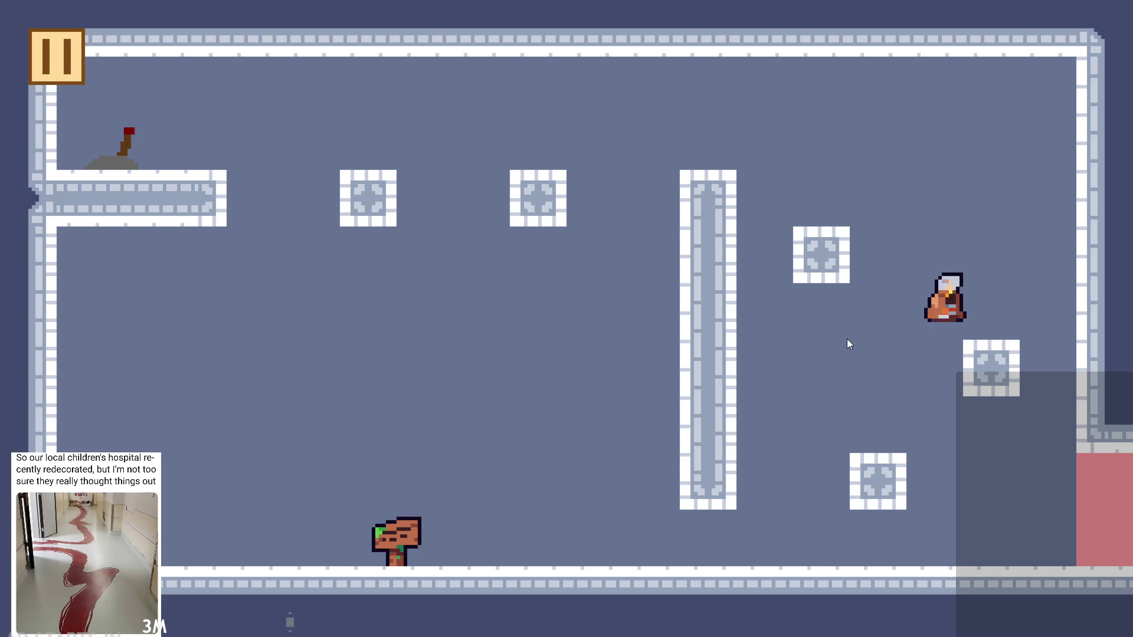
key("space")
key("Left")
key("Right")
key("space")
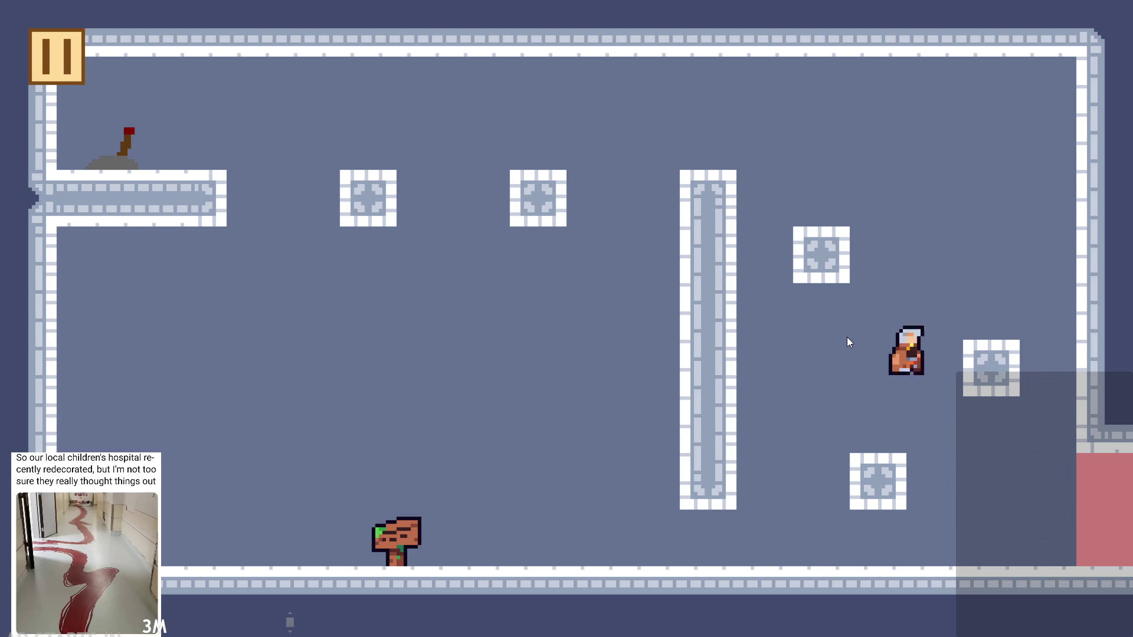
key("Left")
key("space")
key("Right")
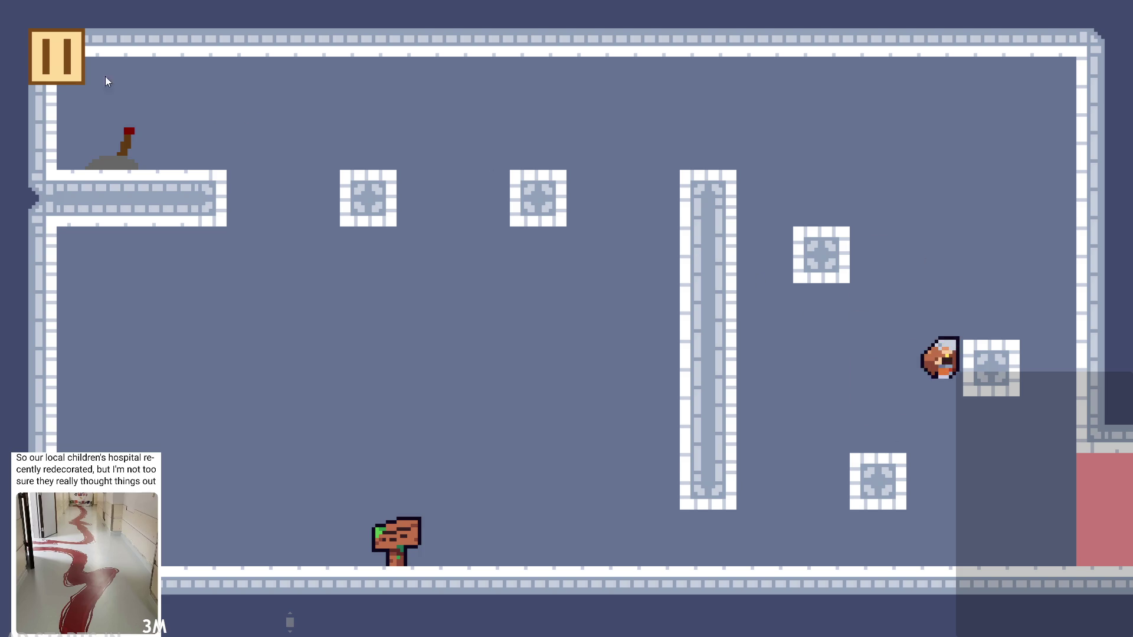
left_click(56, 56)
left_click(878, 525)
left_click(493, 108)
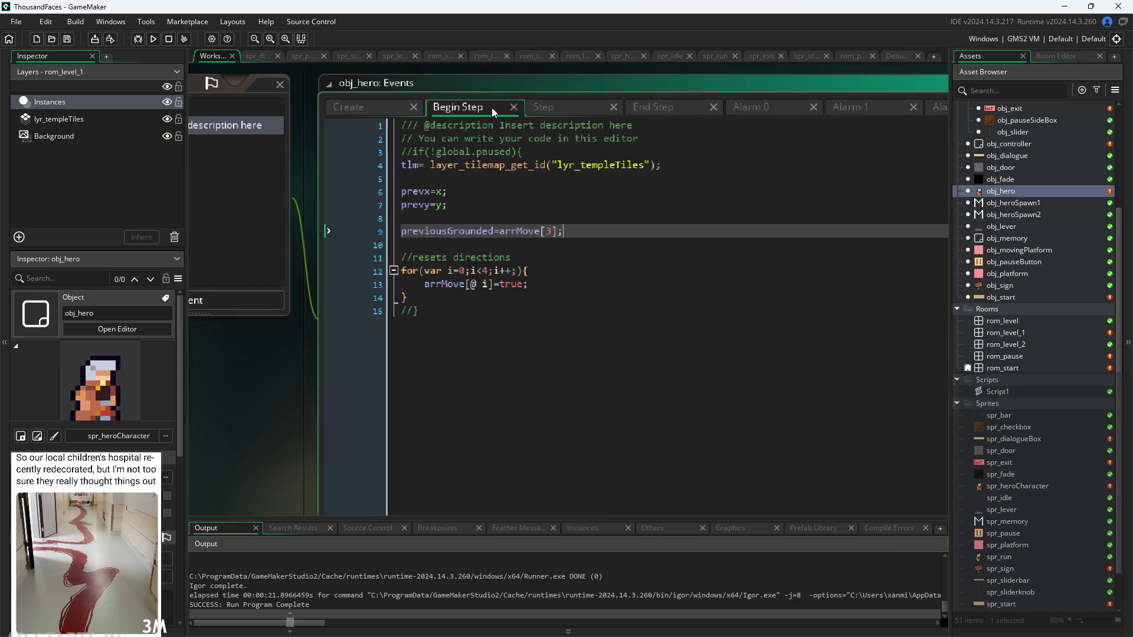
Set jumpVel to 3 in obj_hero's Create event, run the game, and start walking right.
left_click(644, 107)
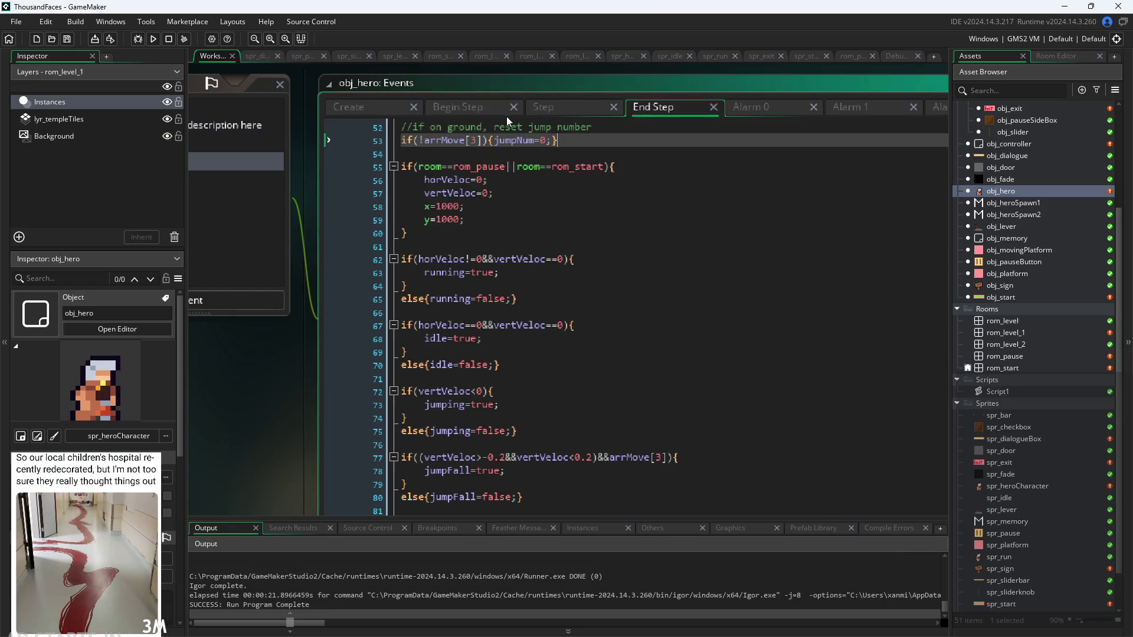
left_click(383, 112)
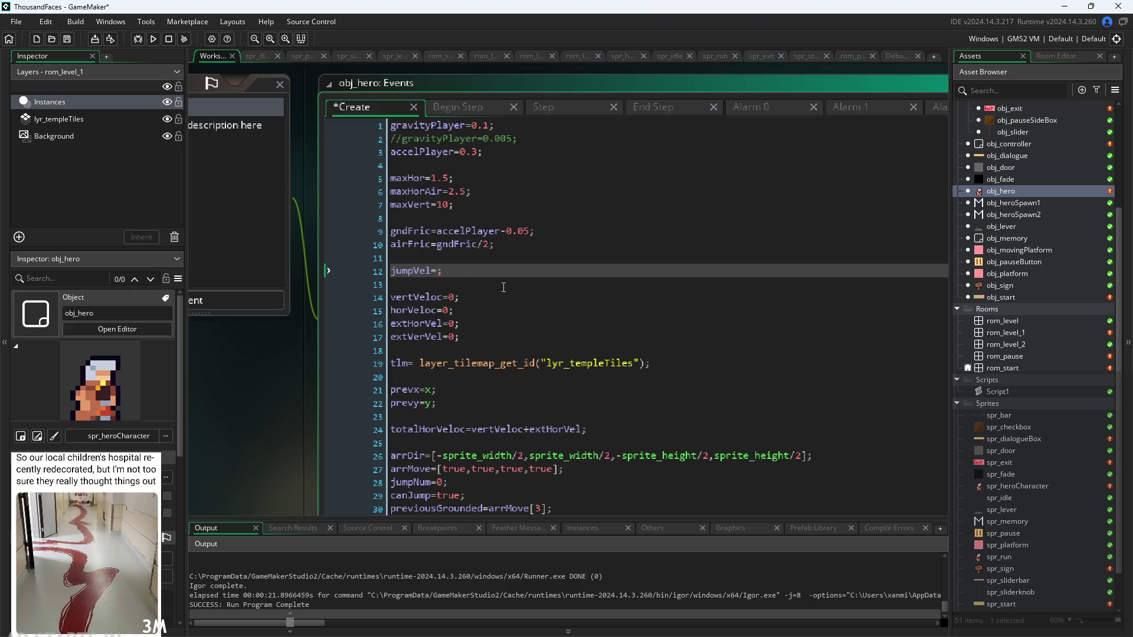
left_click(159, 38)
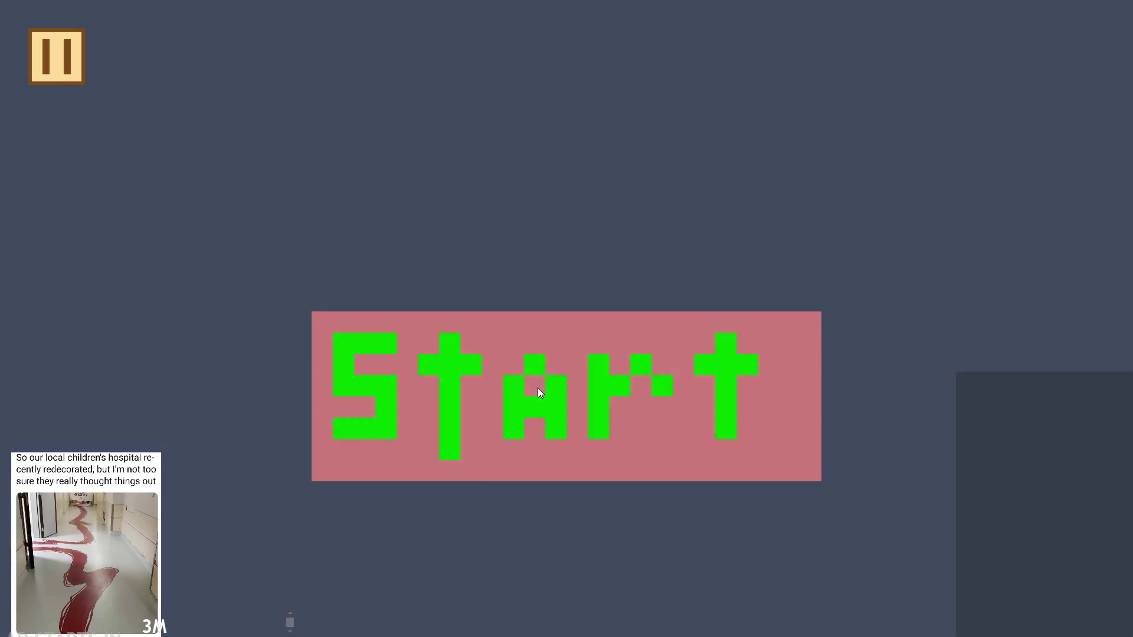
left_click(537, 388)
key("d")
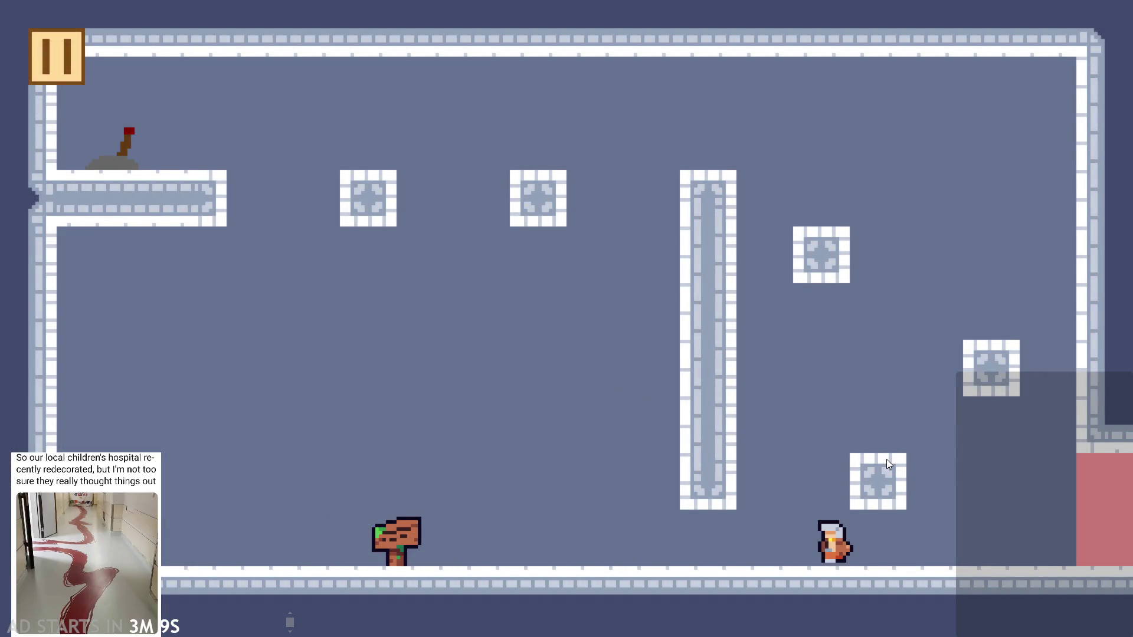
Jump onto the blocks, flip the lever to open the red door, and enter the next level.
key("space")
key("space")
key("space")
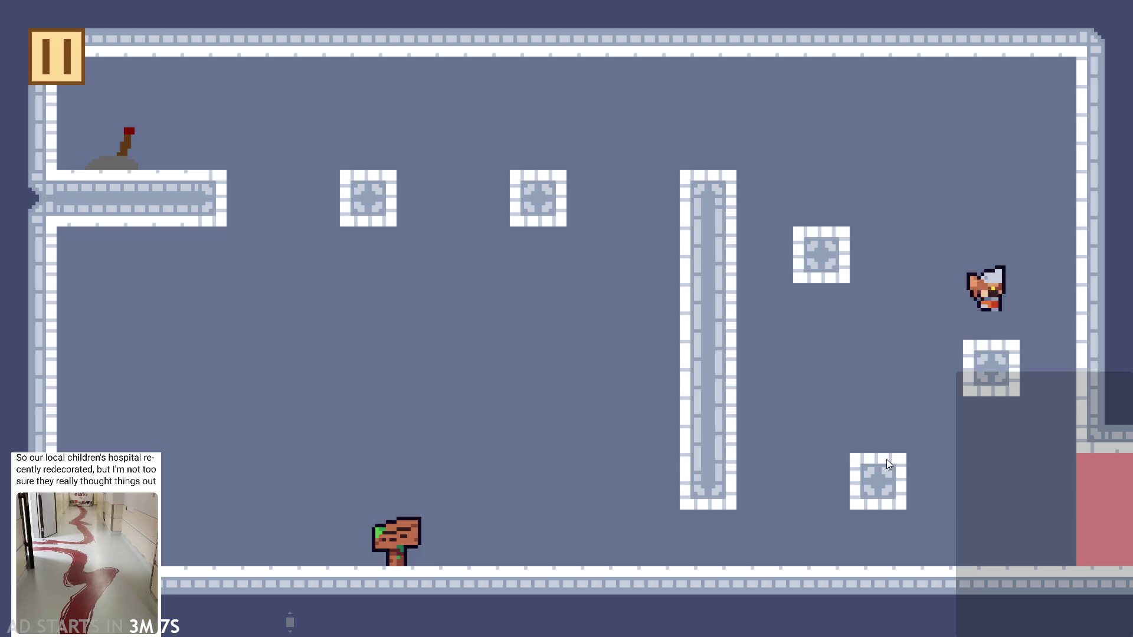
key("a")
key("space")
key("a")
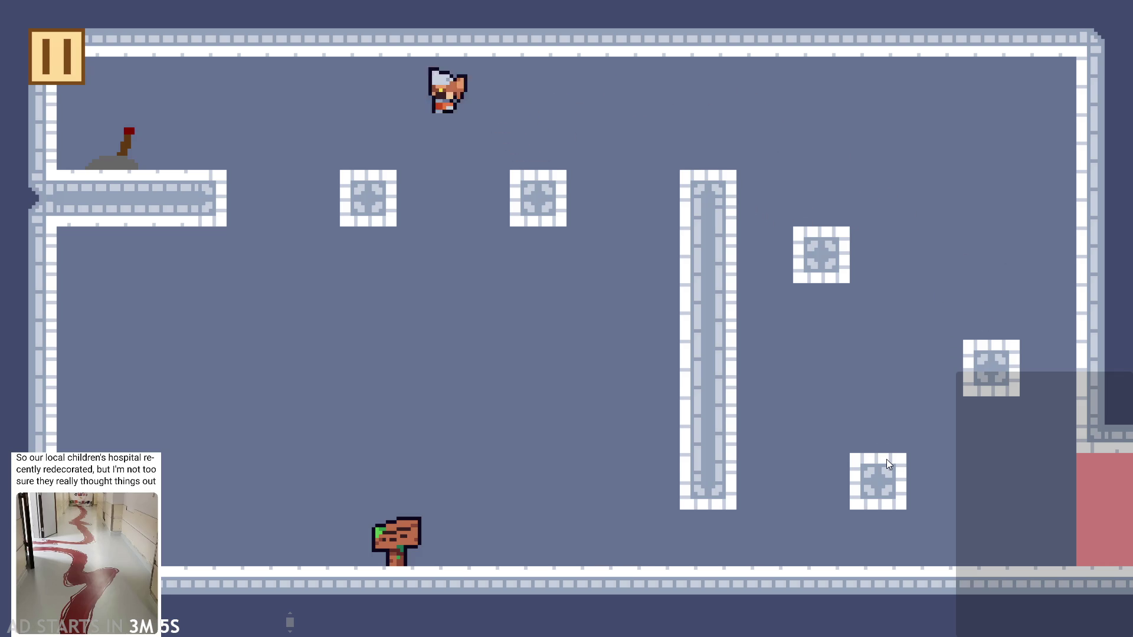
key("d")
key("d")
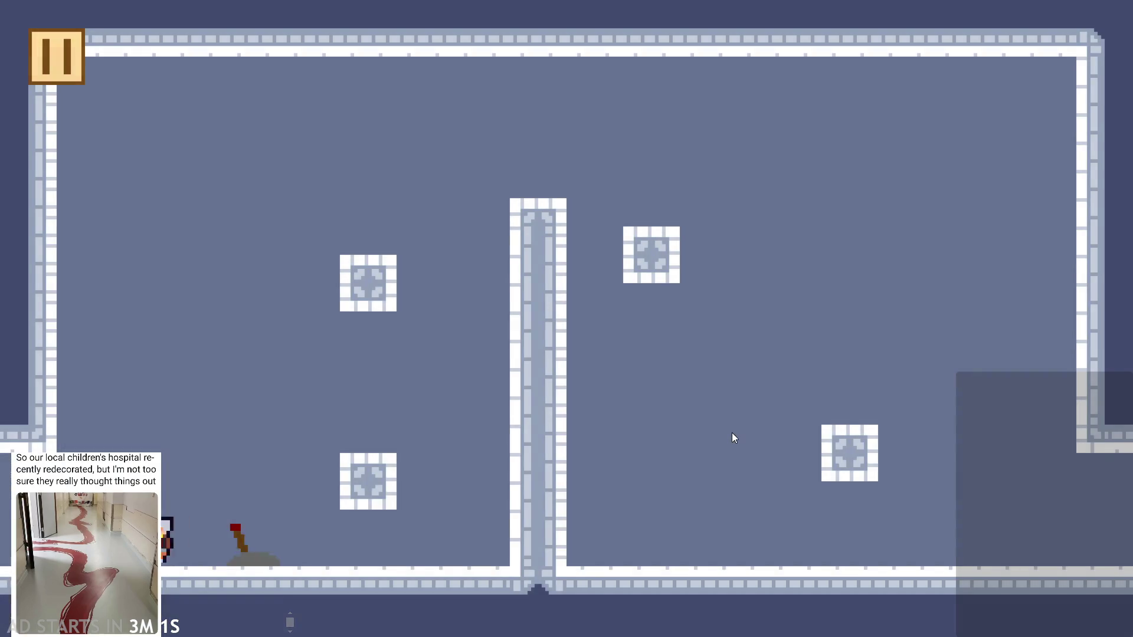
key("d")
key("space")
key("space")
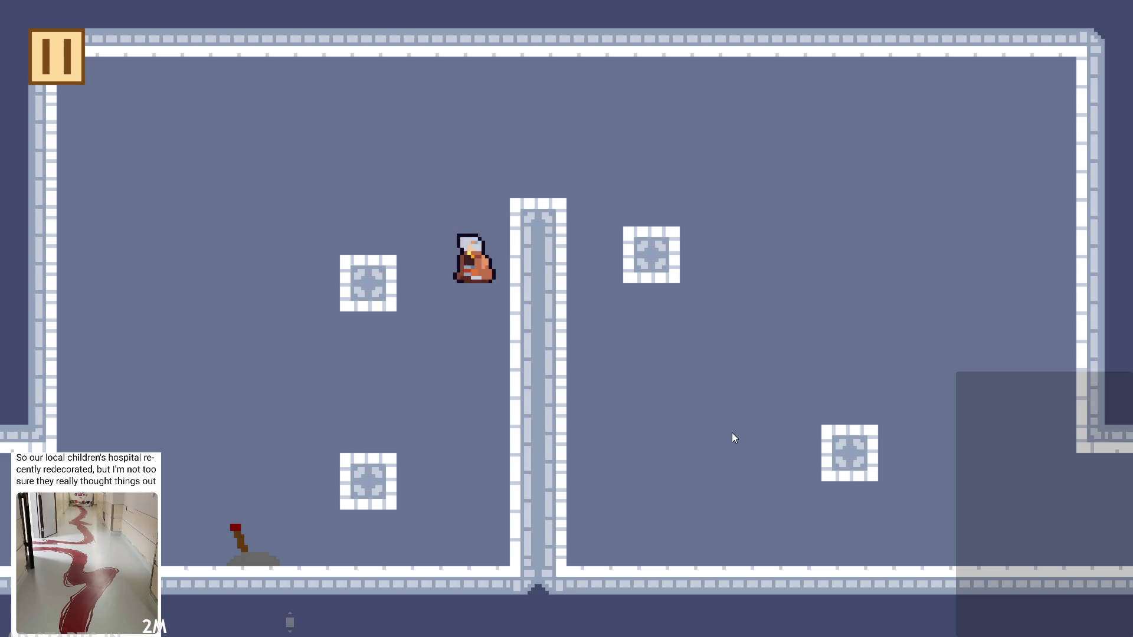
key("a")
Exit the game, set gravityPlayer to 0.13 on line 1, and relaunch the game.
left_click(36, 59)
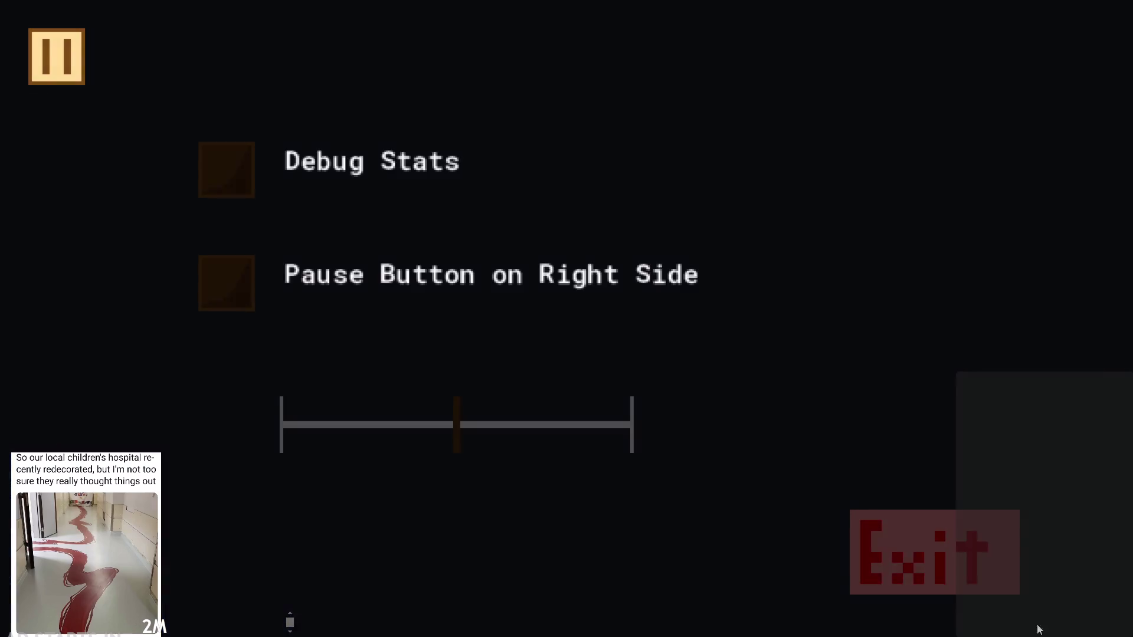
key("Escape")
left_click(493, 127)
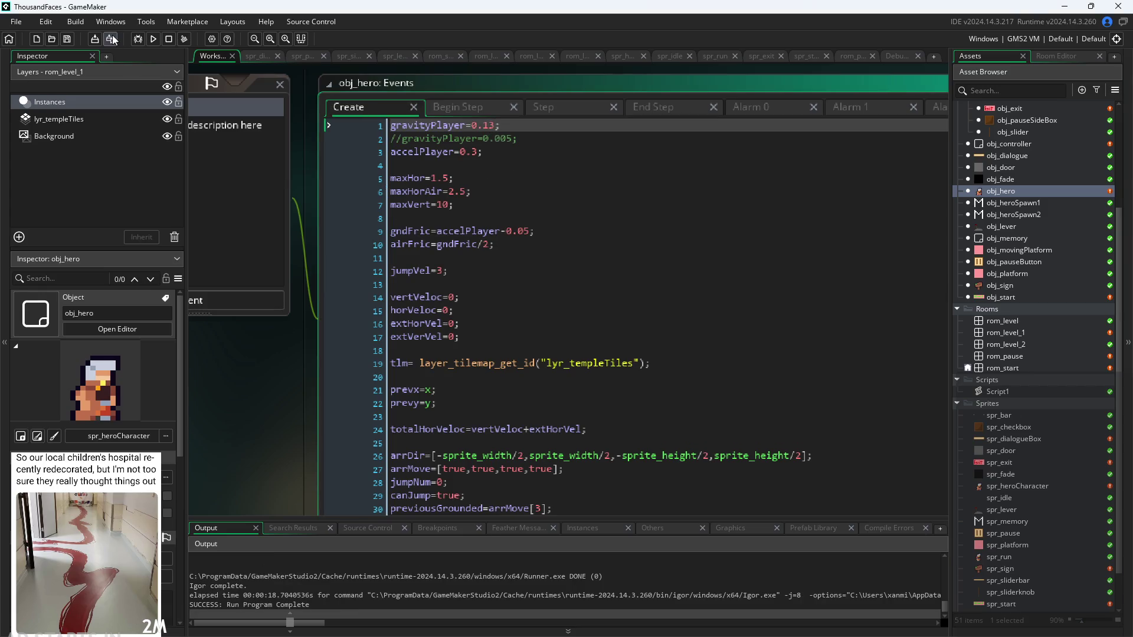
left_click(153, 40)
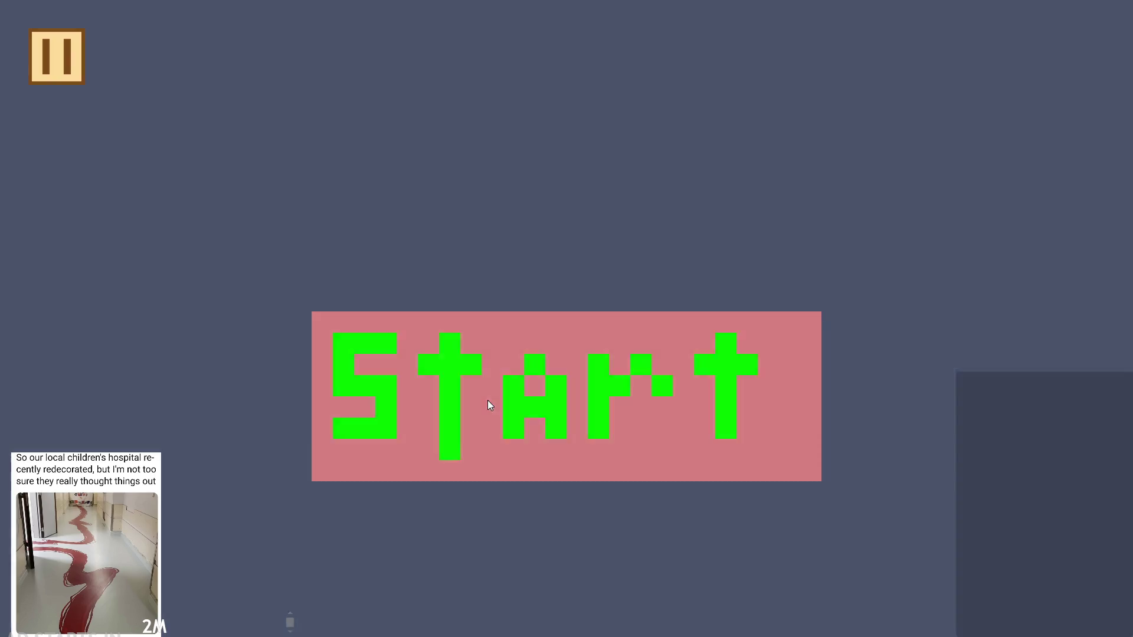
Start the game and jump over the pillar onto the blocks and lever ledge in rom_level_1.
left_click(487, 400)
key("Right")
key("space")
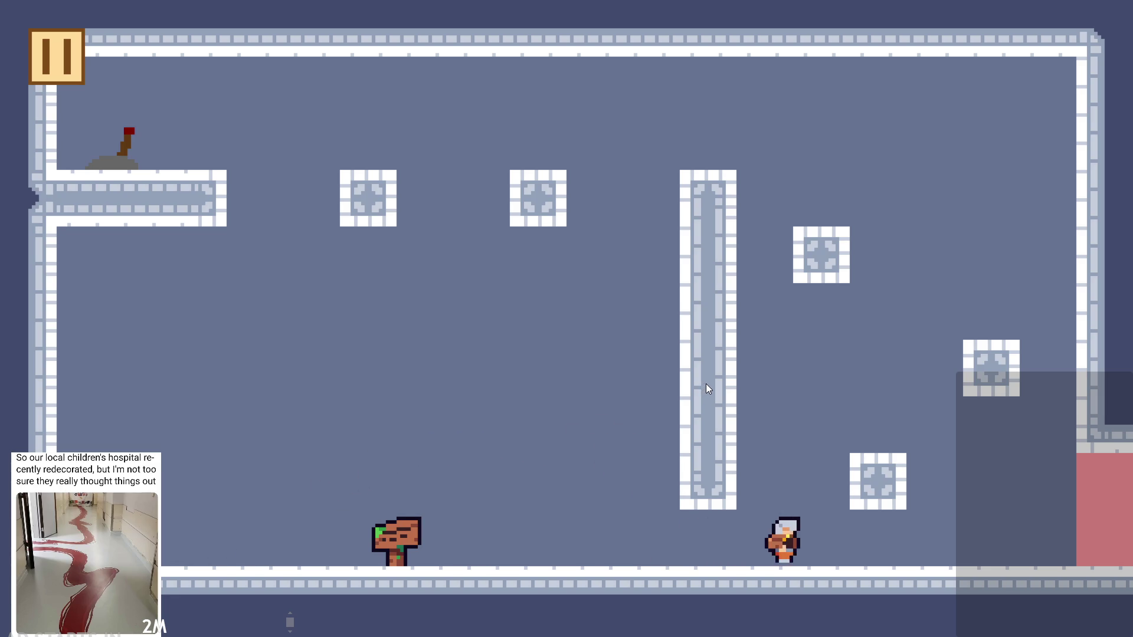
key("space")
key("Right")
key("space")
key("space")
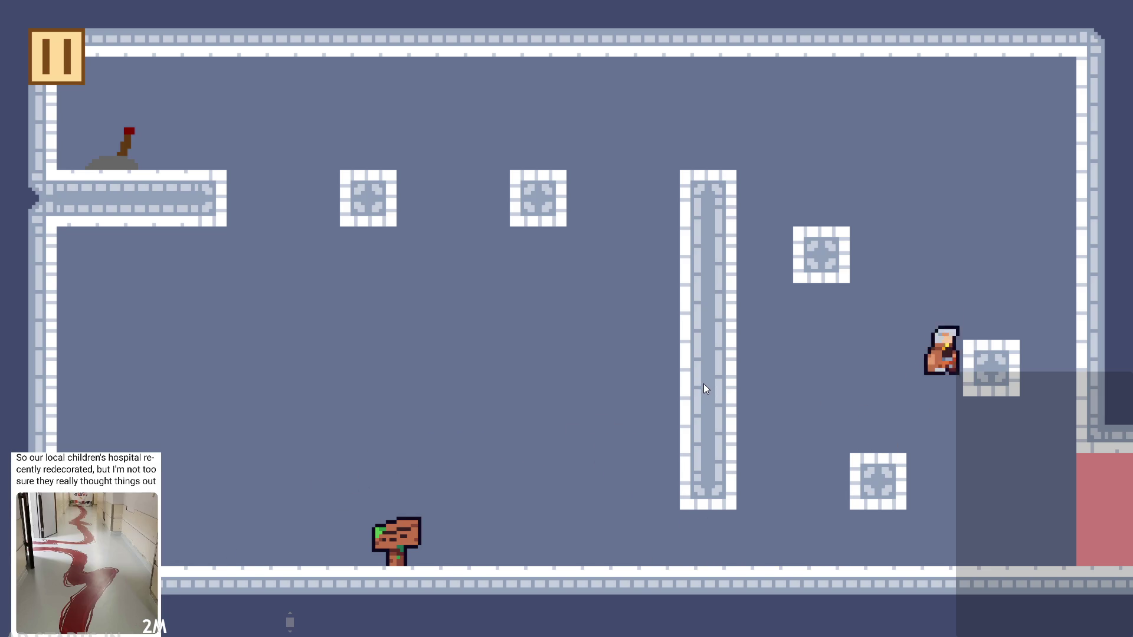
key("Left")
key("space")
key("space")
key("space")
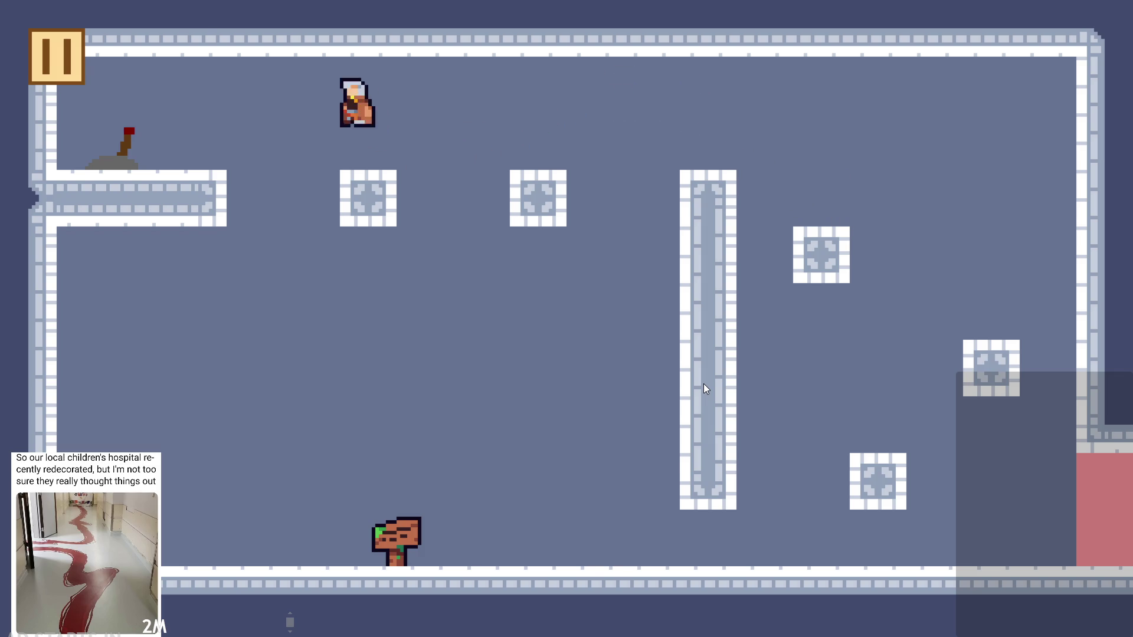
key("Right")
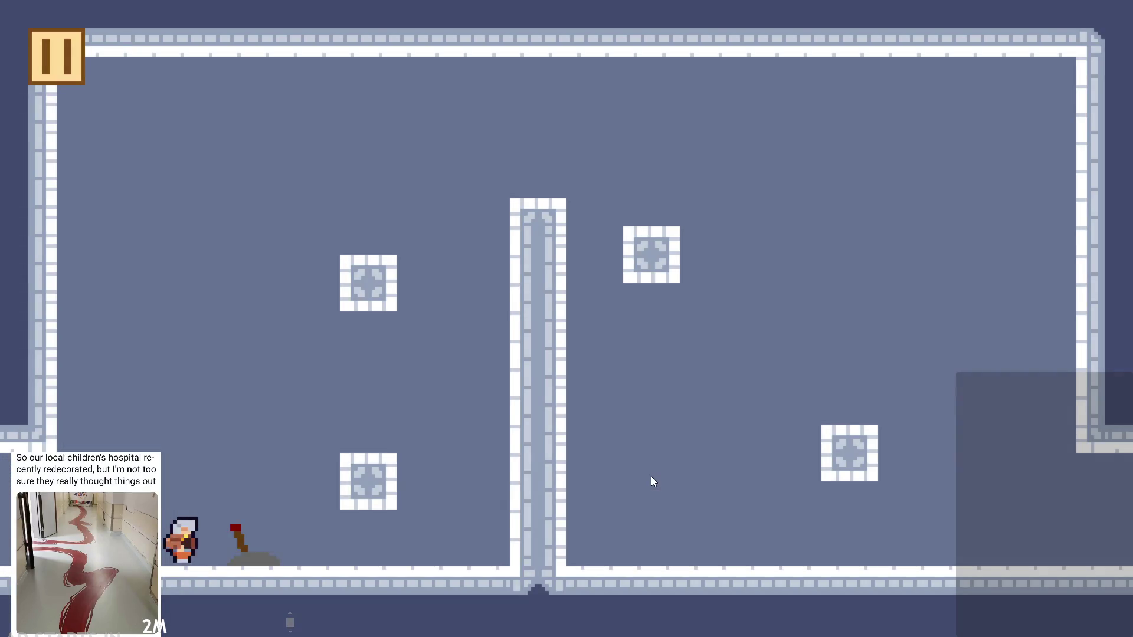
Run into the next room and test jumps on and off the lower blocks.
key("space")
key("space")
key("Right")
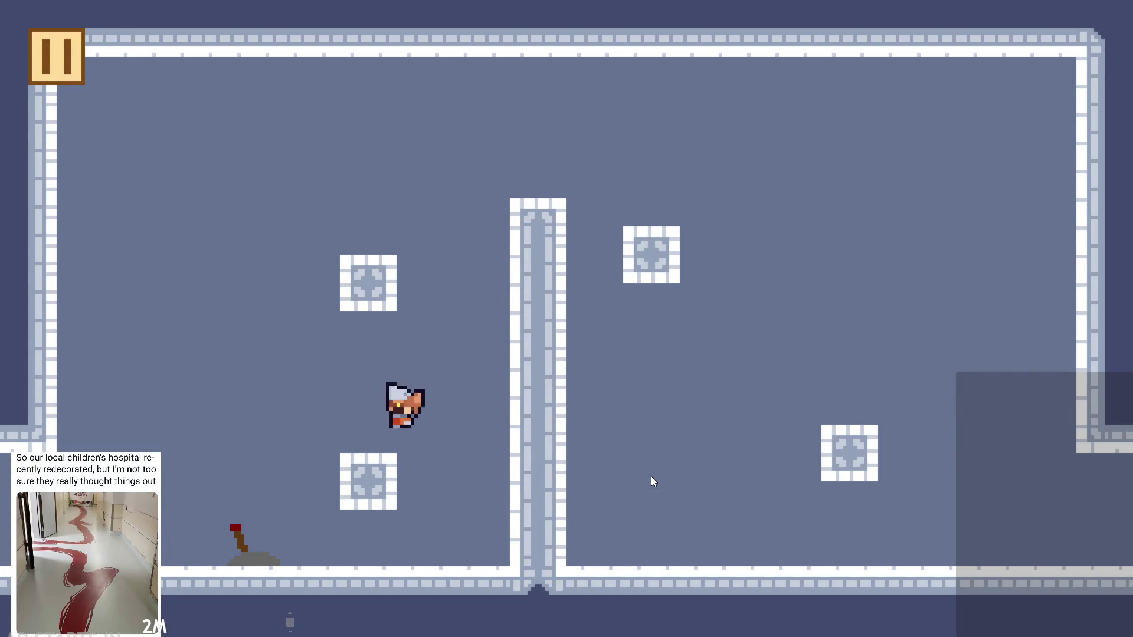
key("space")
key("Left")
key("space")
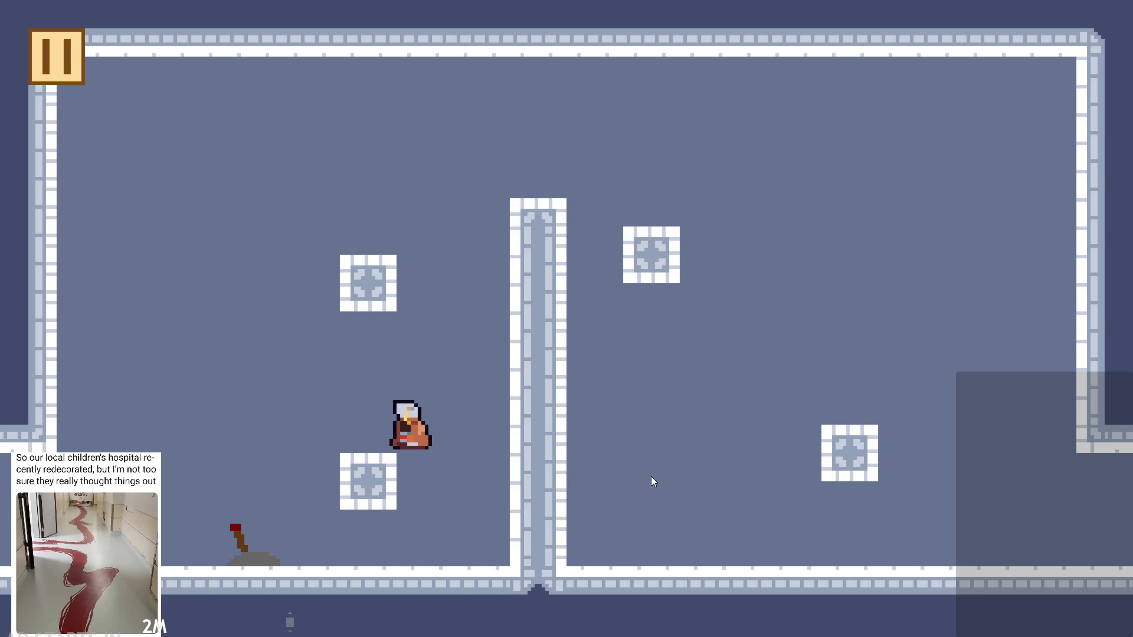
key("Right")
key("space")
key("Left")
key("space")
key("Right")
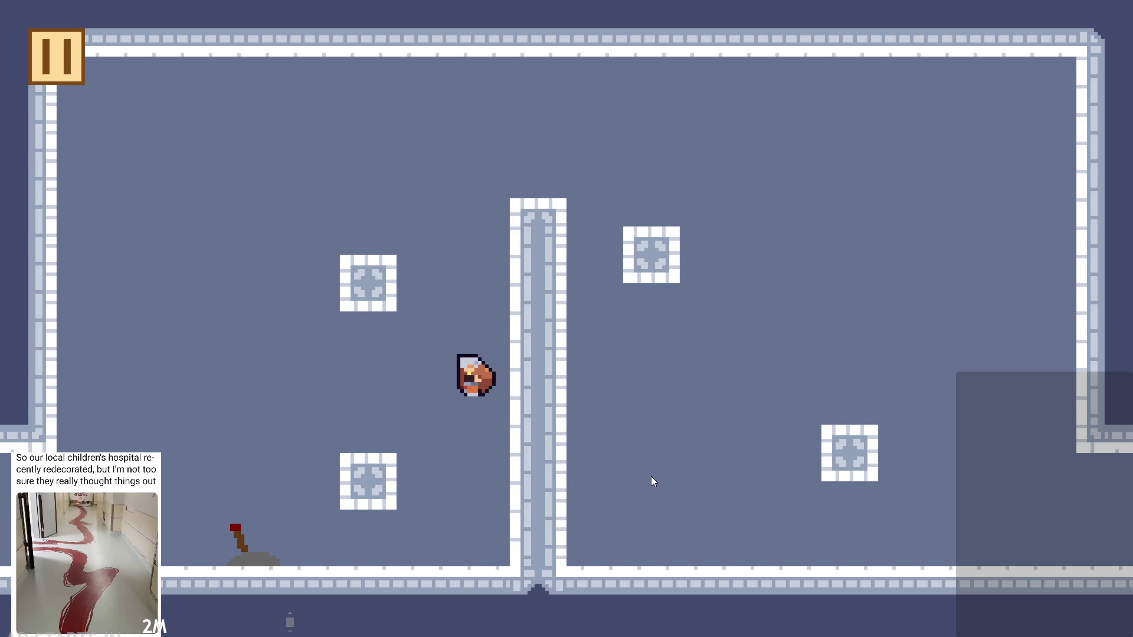
key("Left")
key("space")
key("Right")
key("Left")
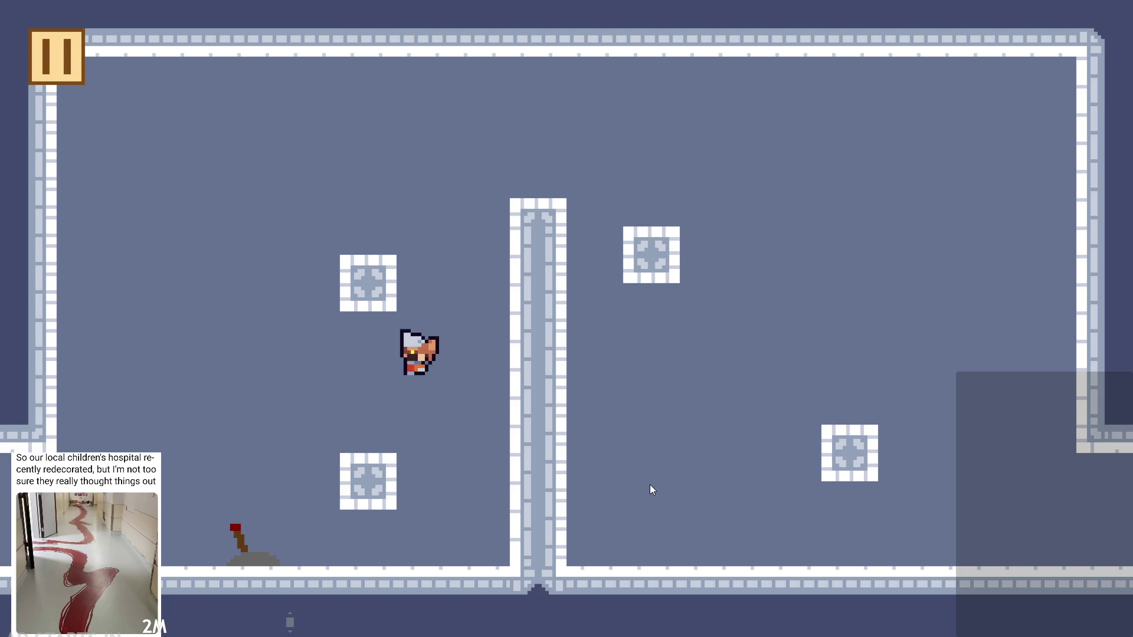
key("Left")
Test short jumps onto the pink and upper blocks, then pause and exit the game.
key("space")
key("Right")
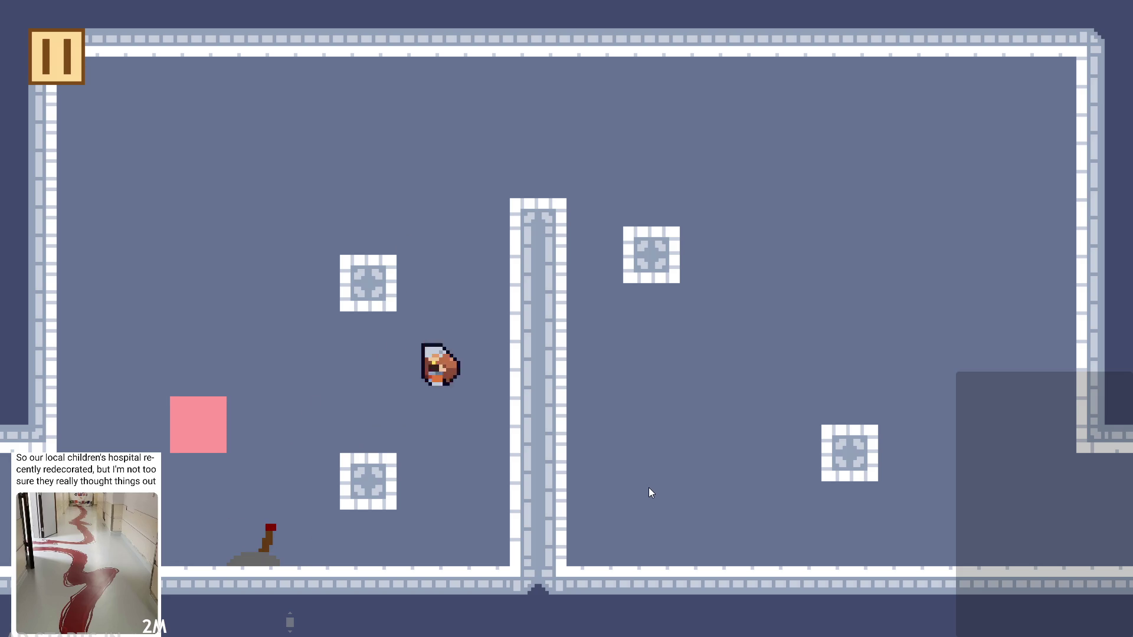
key("Left")
key("Left")
key("space")
key("Right")
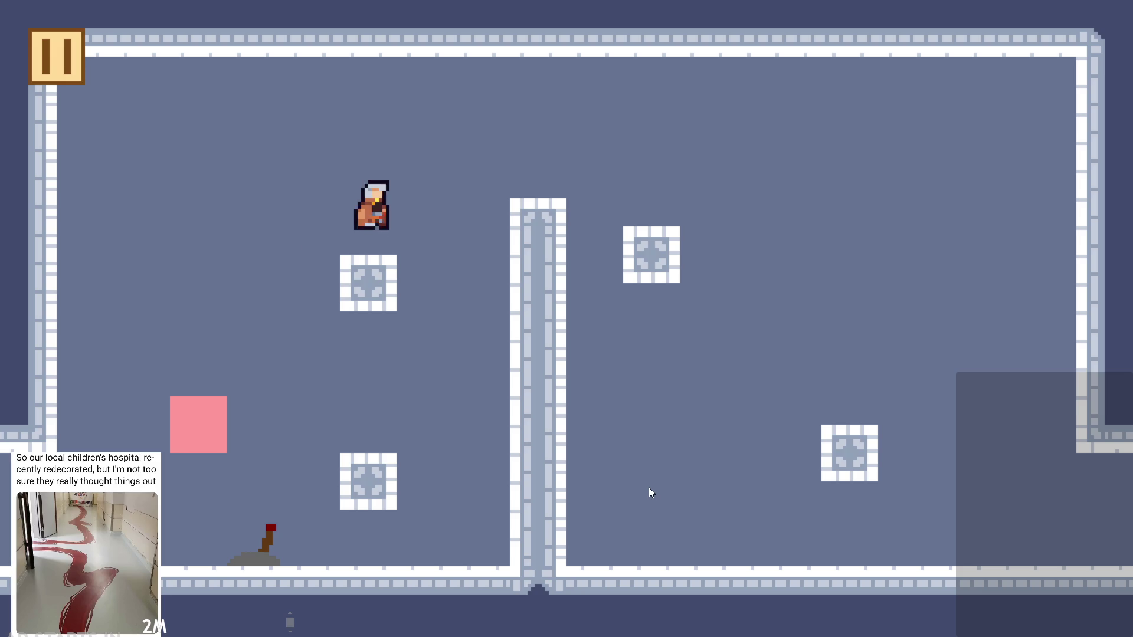
key("Left")
key("Left")
key("space")
key("Right")
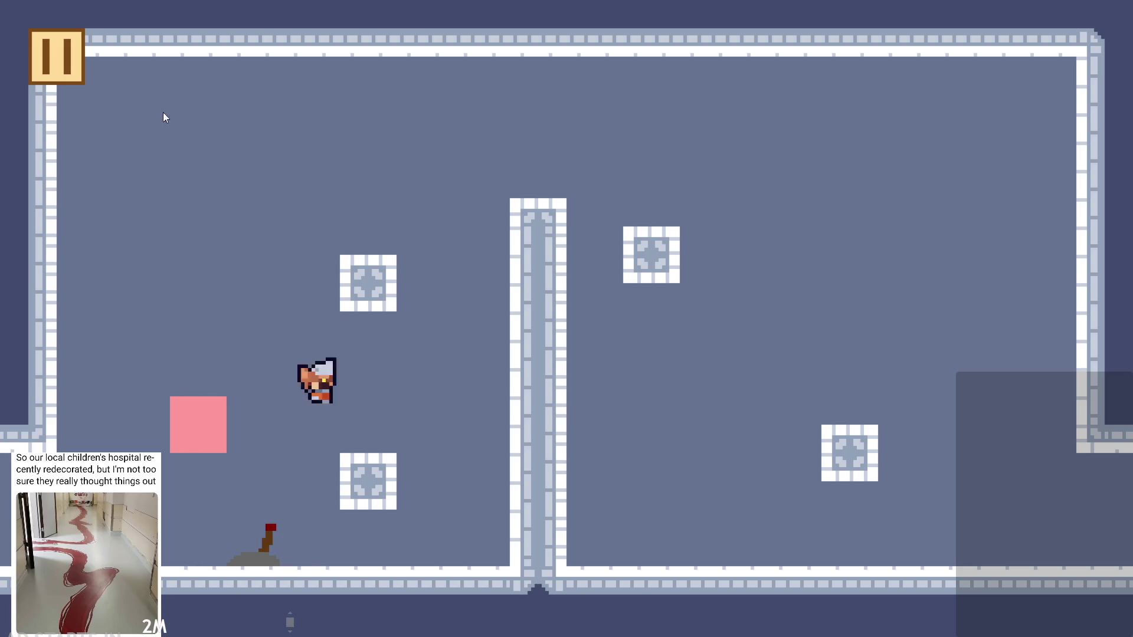
left_click(76, 77)
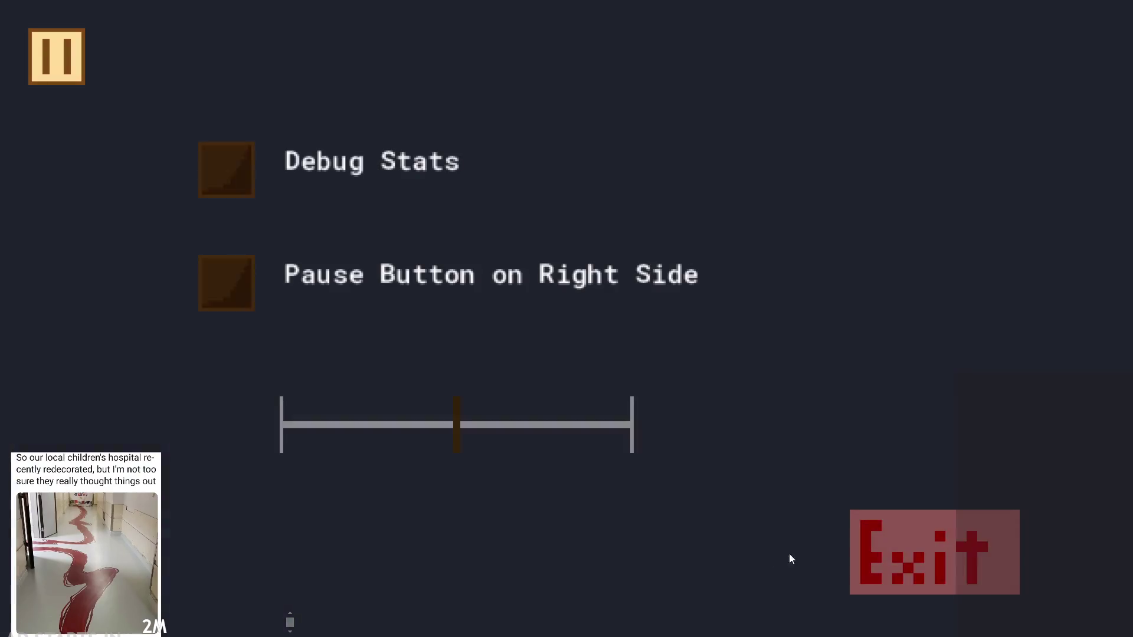
left_click(852, 534)
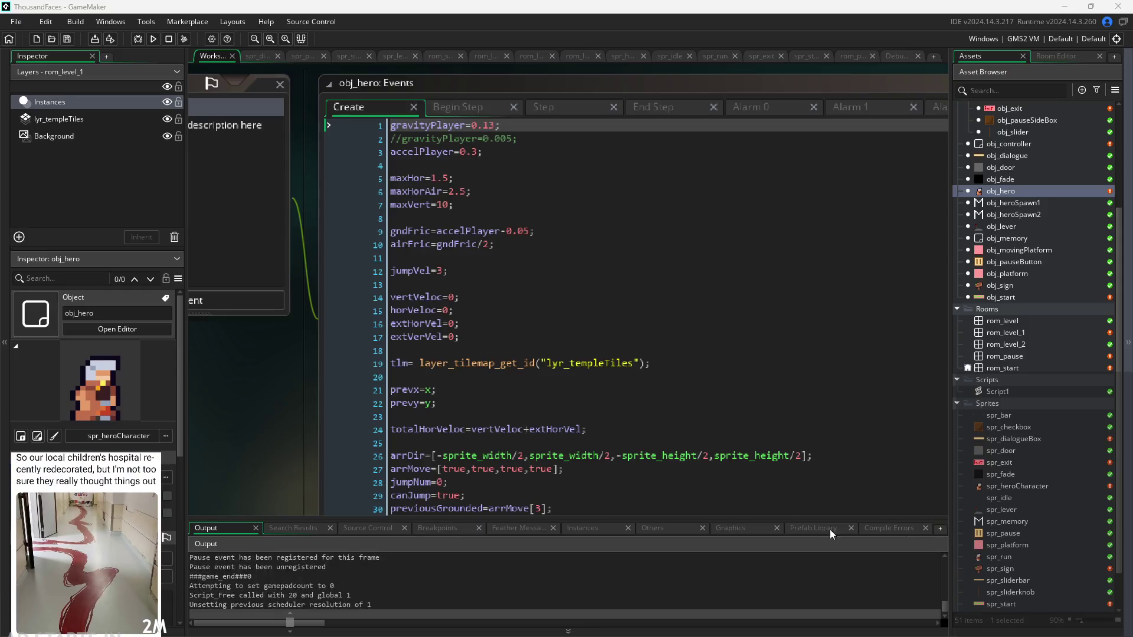
Open rom_level_1 from the Asset Browser in the Room Editor and select its lever instance.
left_click(1013, 271)
left_click(1010, 334)
double_click(1010, 334)
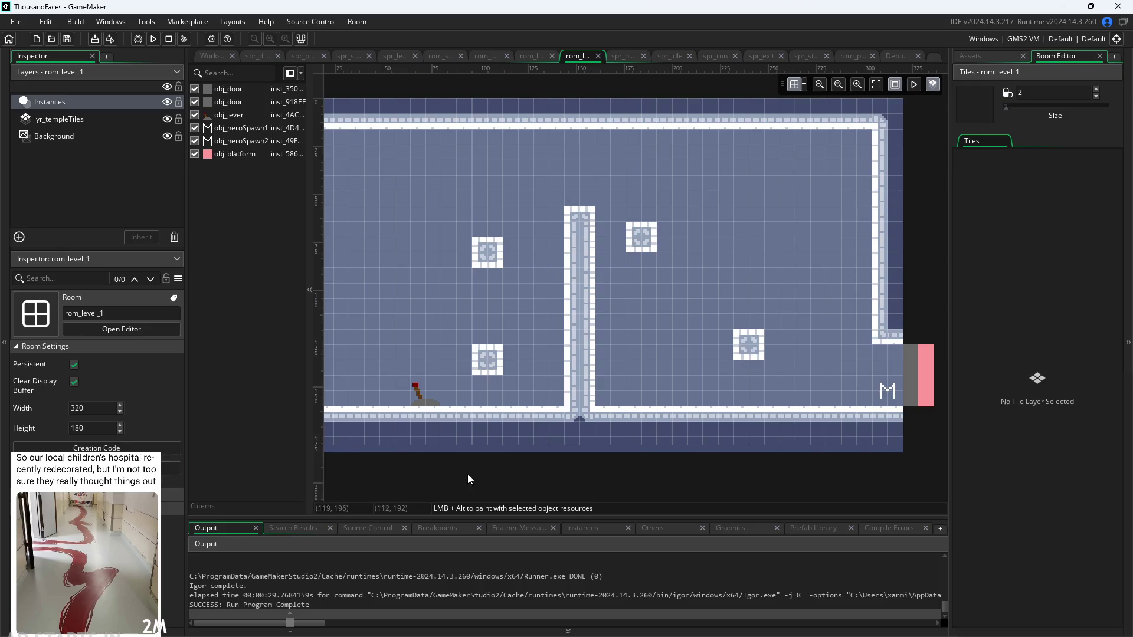
left_click(435, 404)
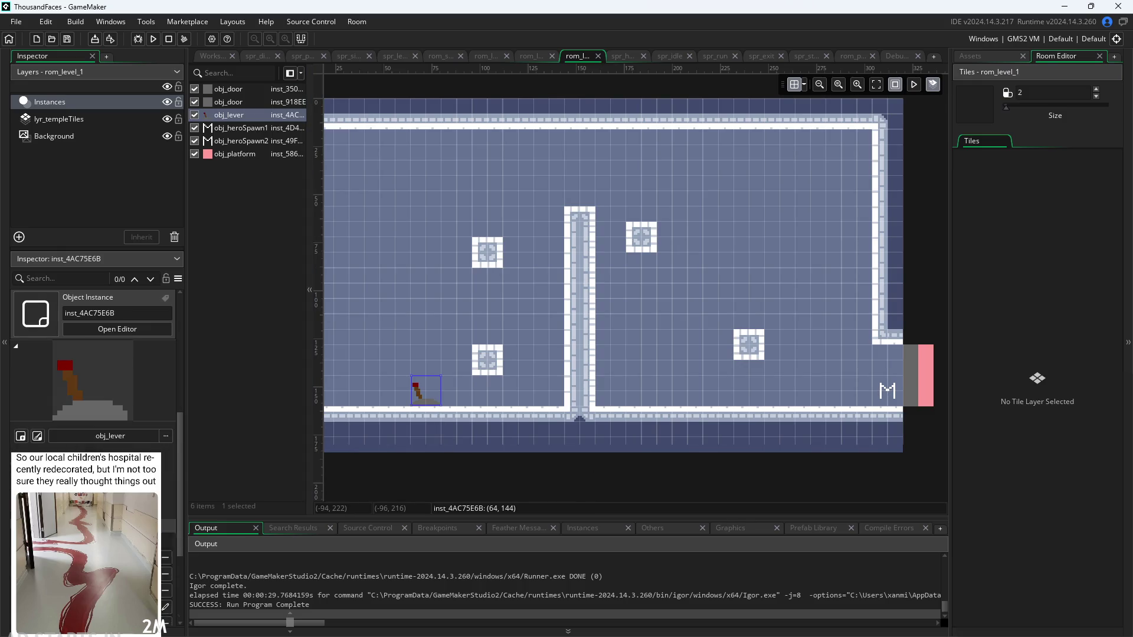
left_click(110, 542)
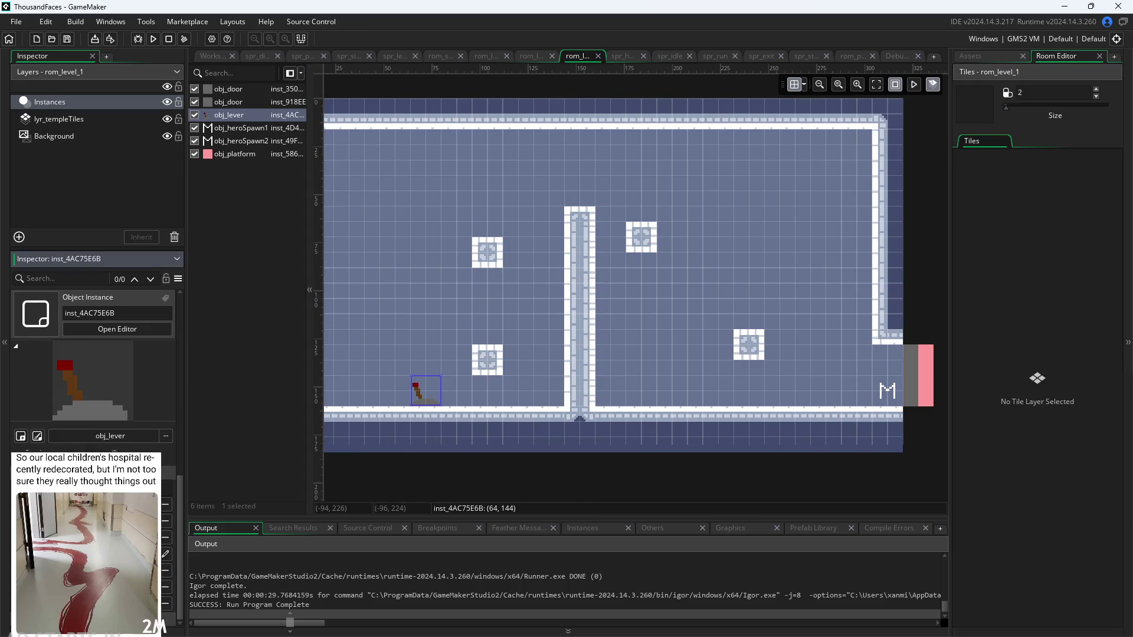
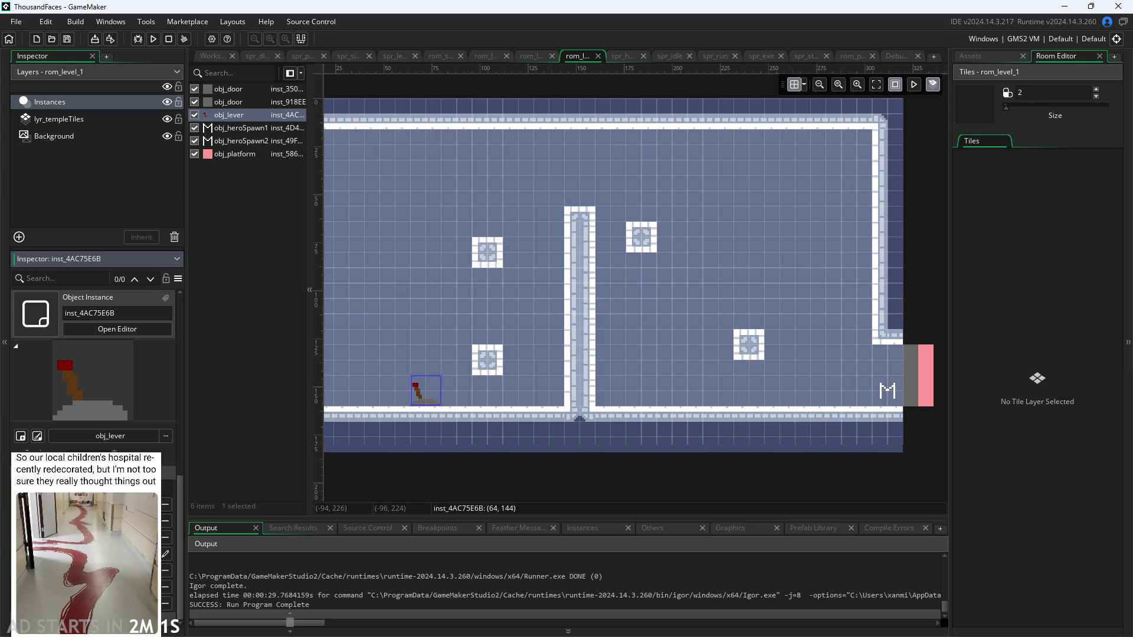
Deselect obj_lever in rom_level_1 and run the game to test the level.
left_click(240, 404)
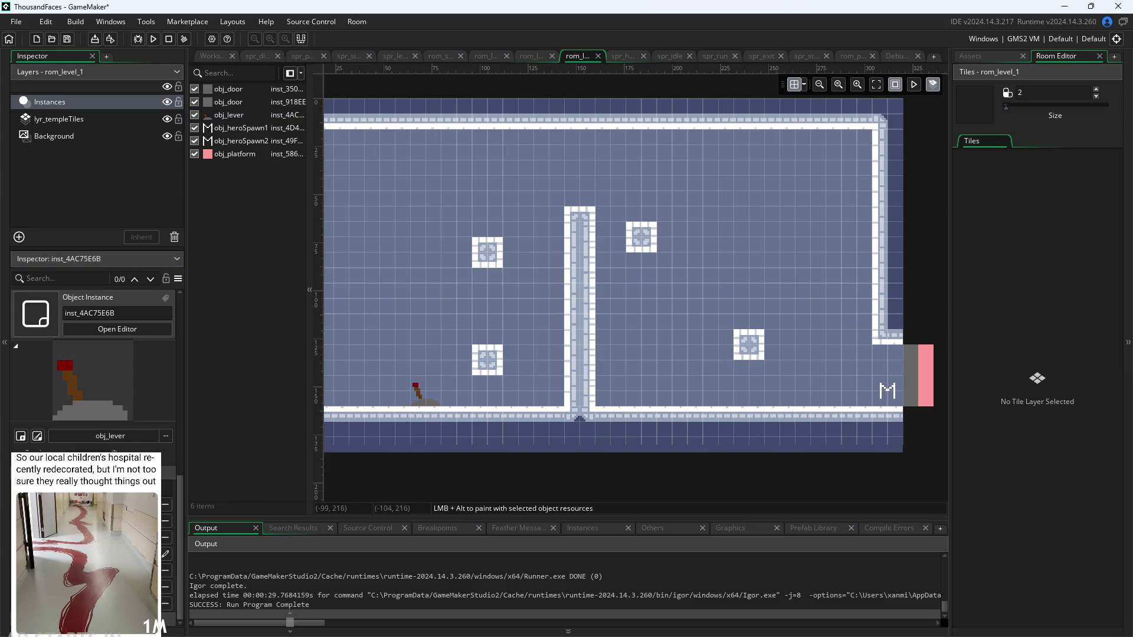
left_click(211, 462)
left_click(138, 496)
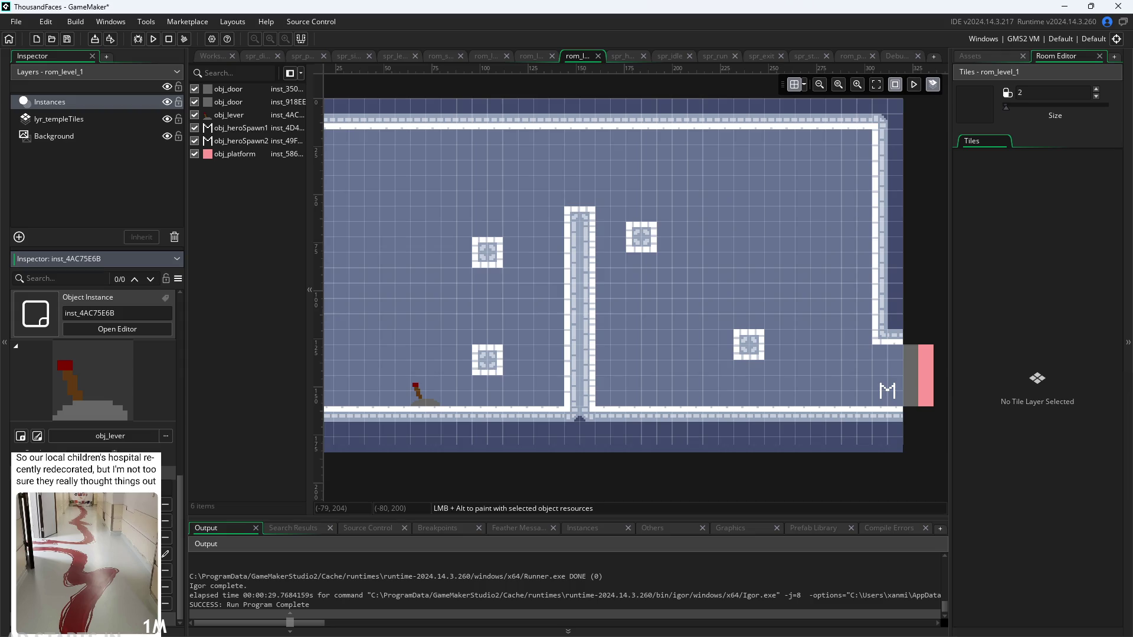
left_click(240, 456)
left_click(154, 40)
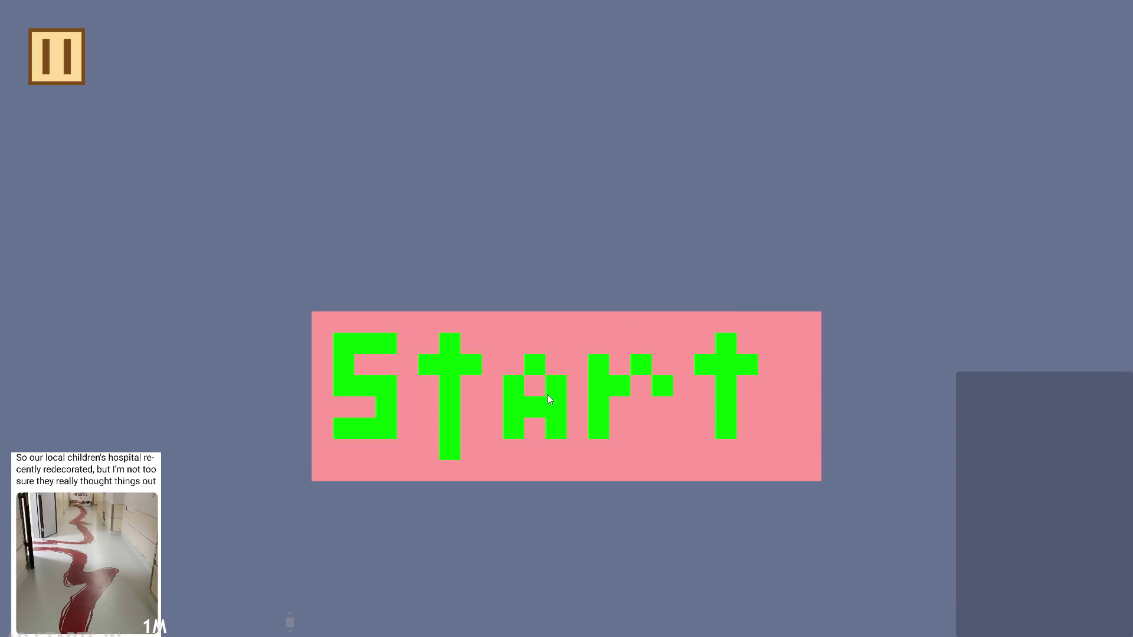
Start the game and jump across the first room's blocks to exit right through the opened door.
left_click(546, 394)
key("Right")
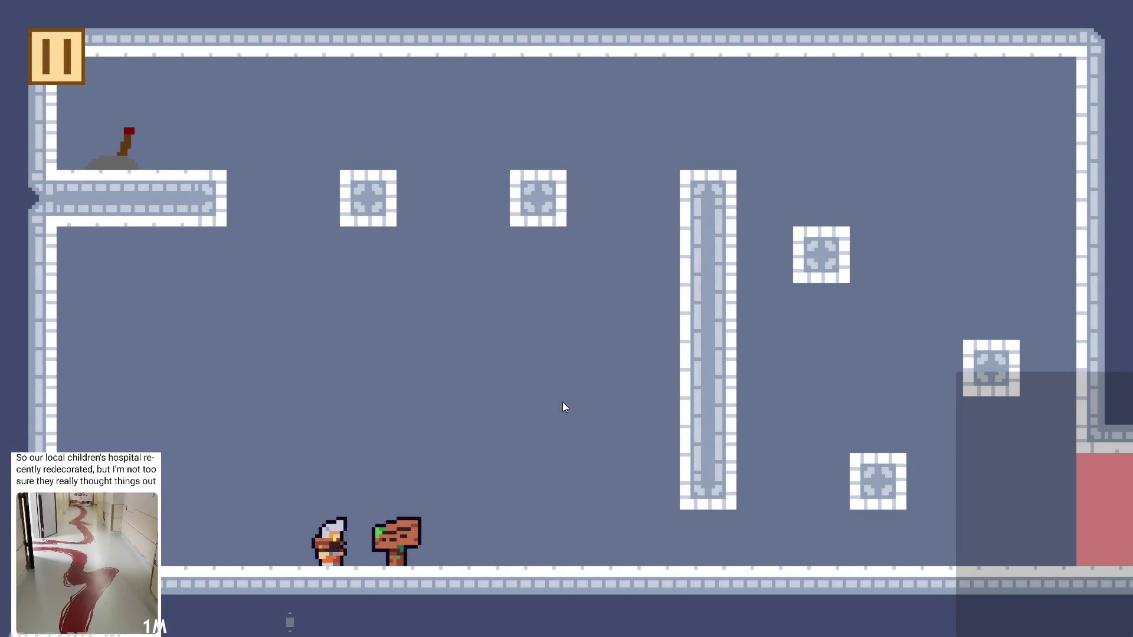
key("Up")
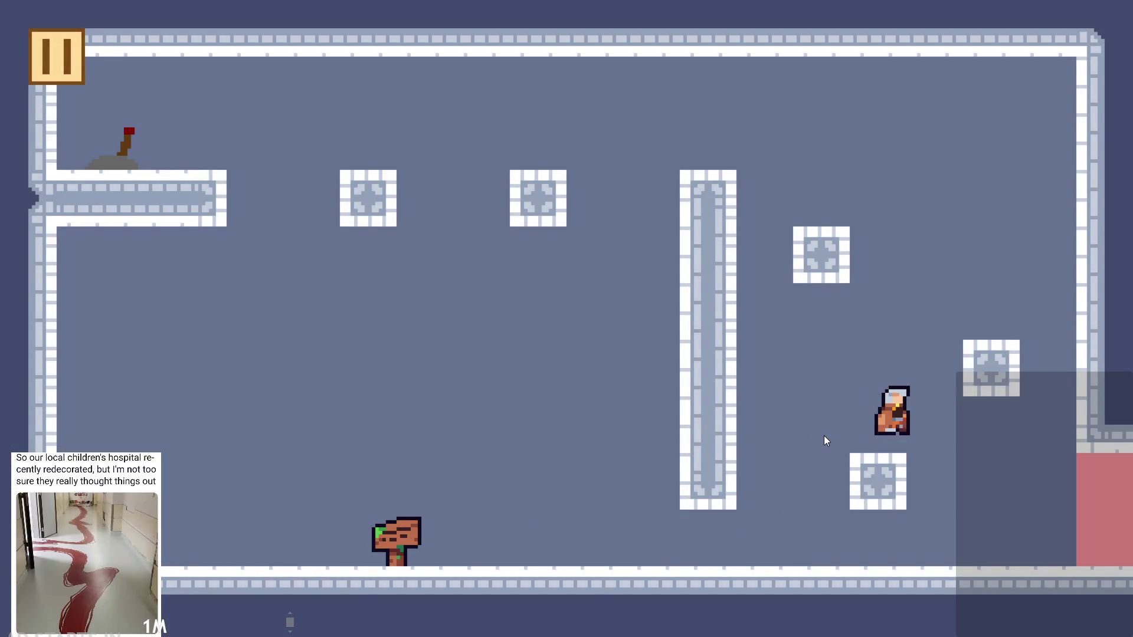
key("Left")
key("Up")
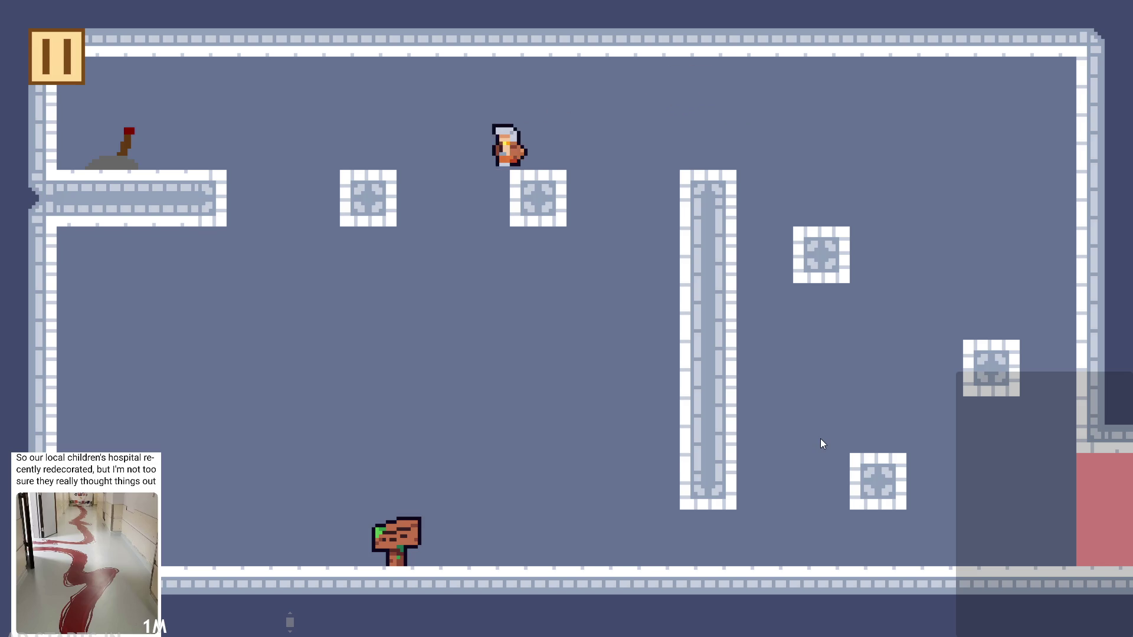
key("Up")
key("Right")
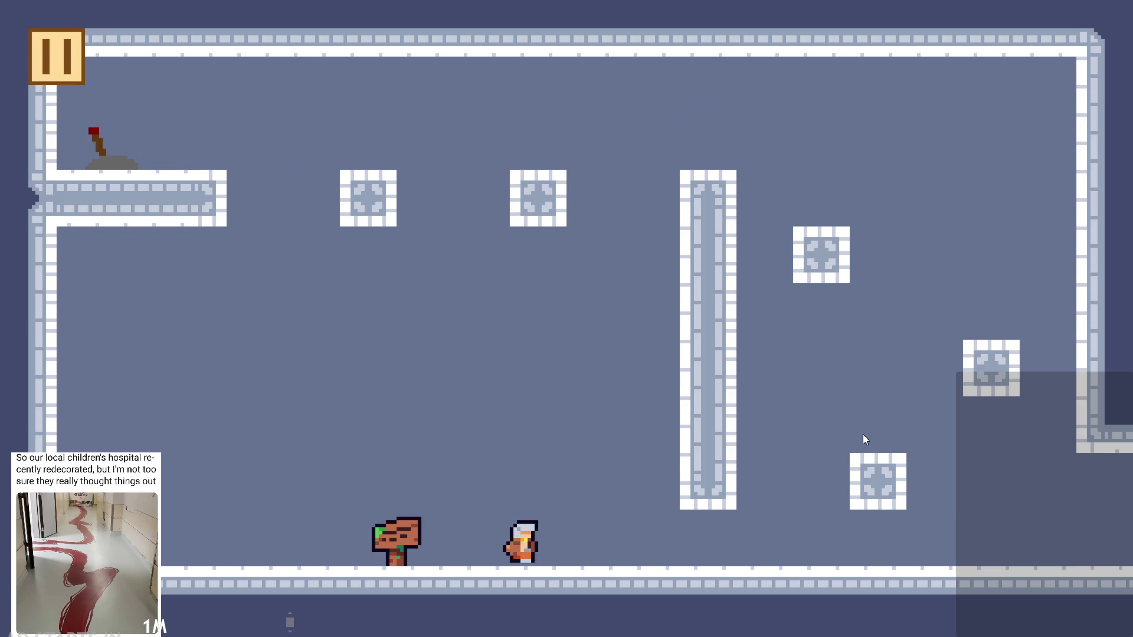
key("Up")
key("Up")
key("Left")
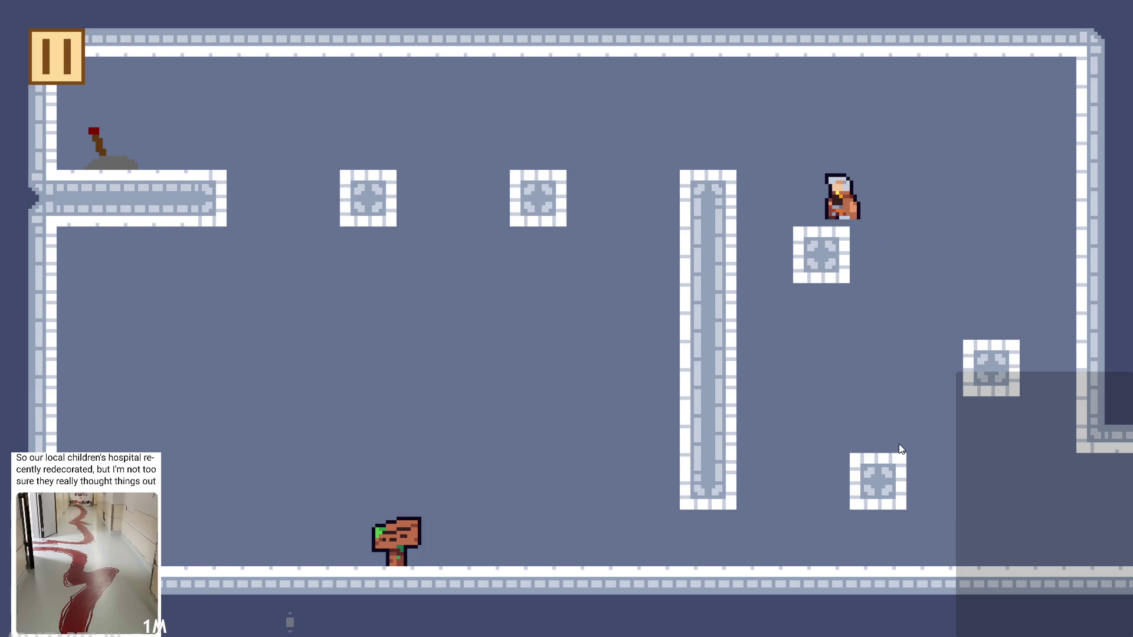
key("Right")
key("Up")
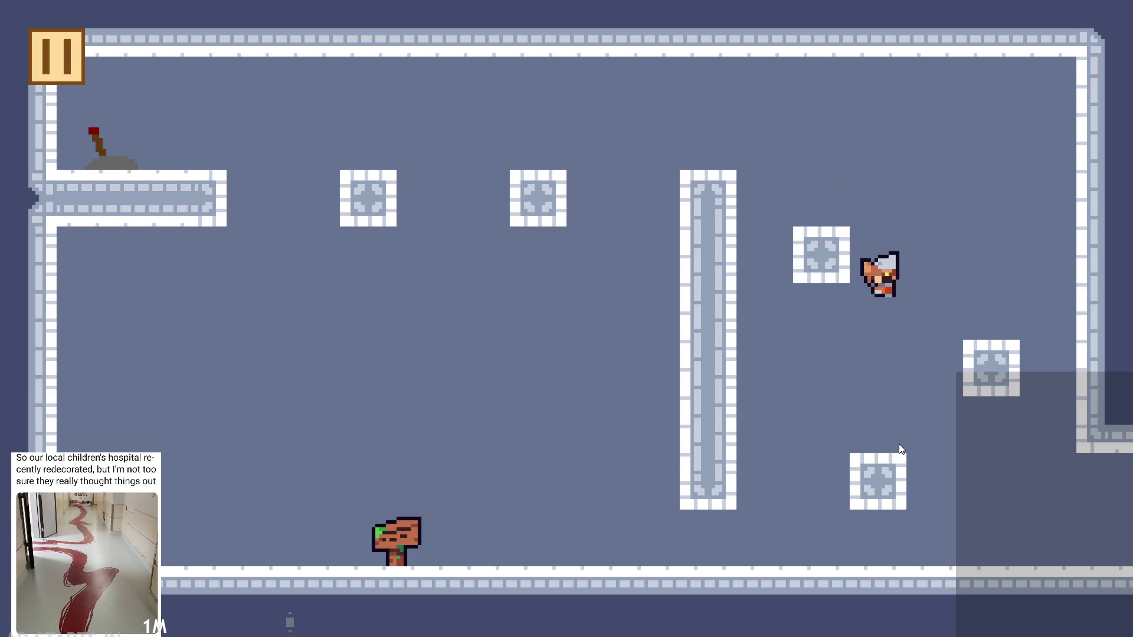
key("Left")
key("Up")
key("Right")
key("Up")
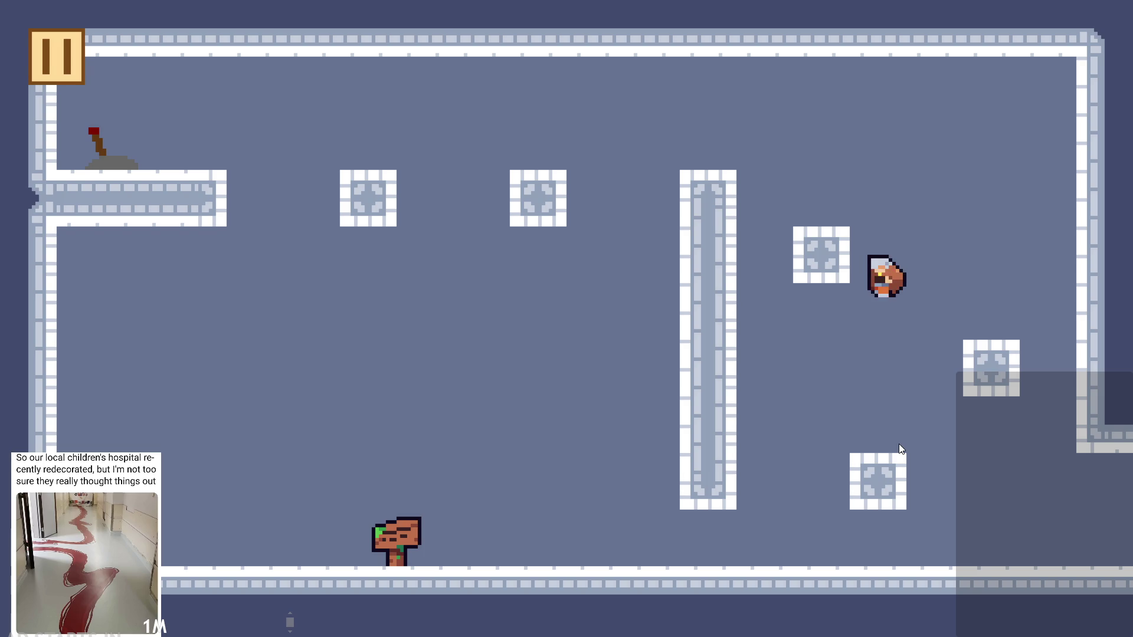
key("Up")
key("Up")
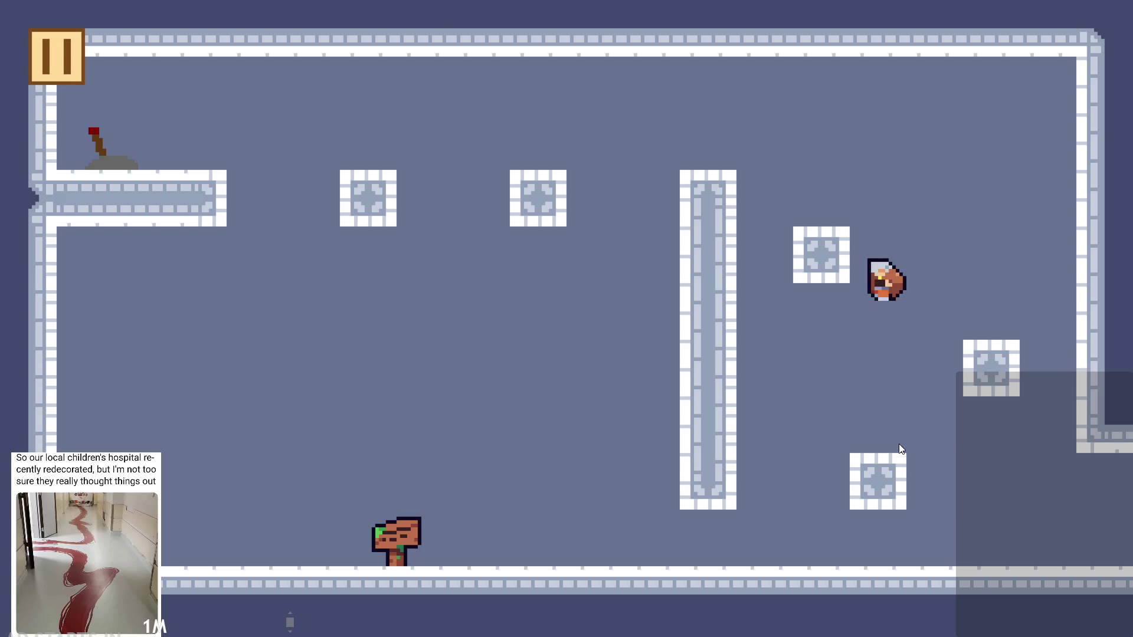
key("Right")
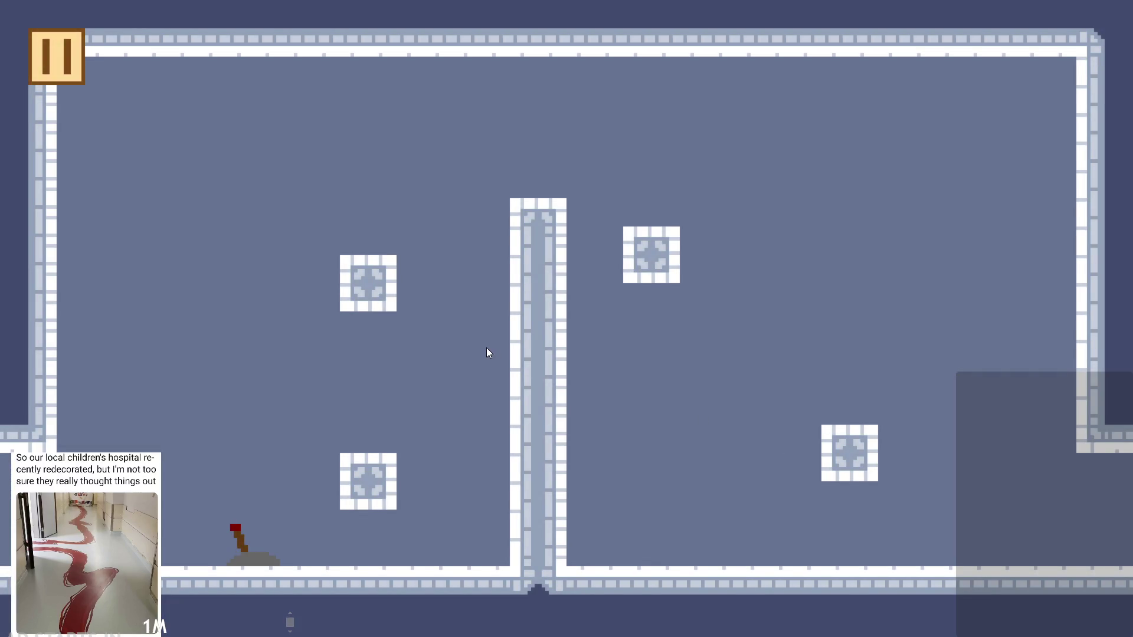
Flip the lever to spawn the pink block, then jump across the pink and floating blocks.
key("Up")
key("Right")
key("Up")
key("Left")
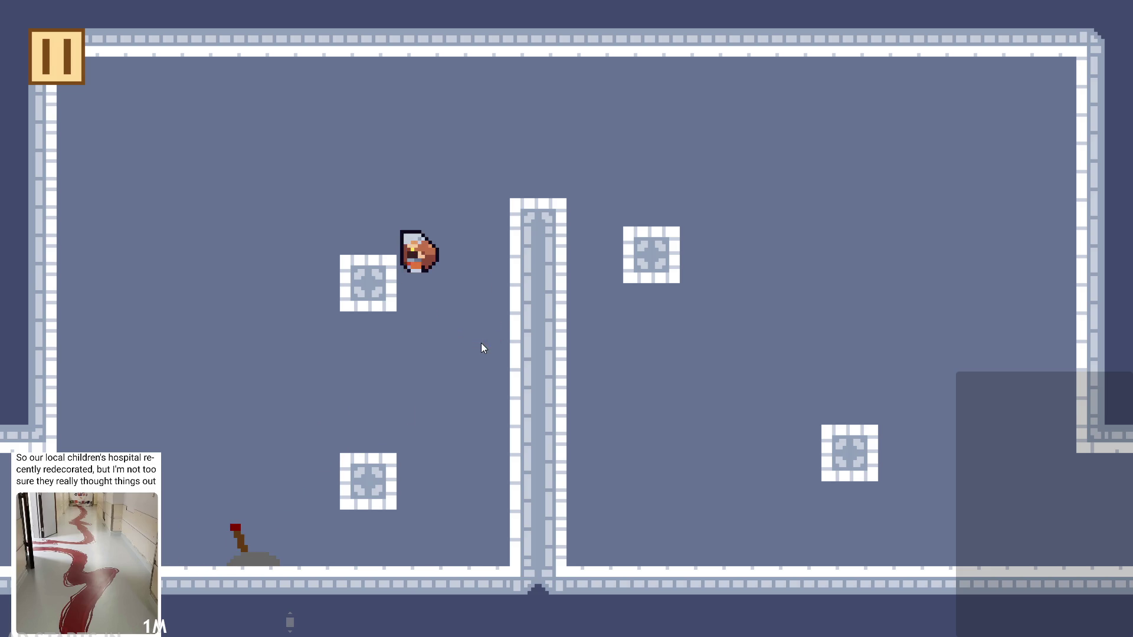
key("Up")
key("Right")
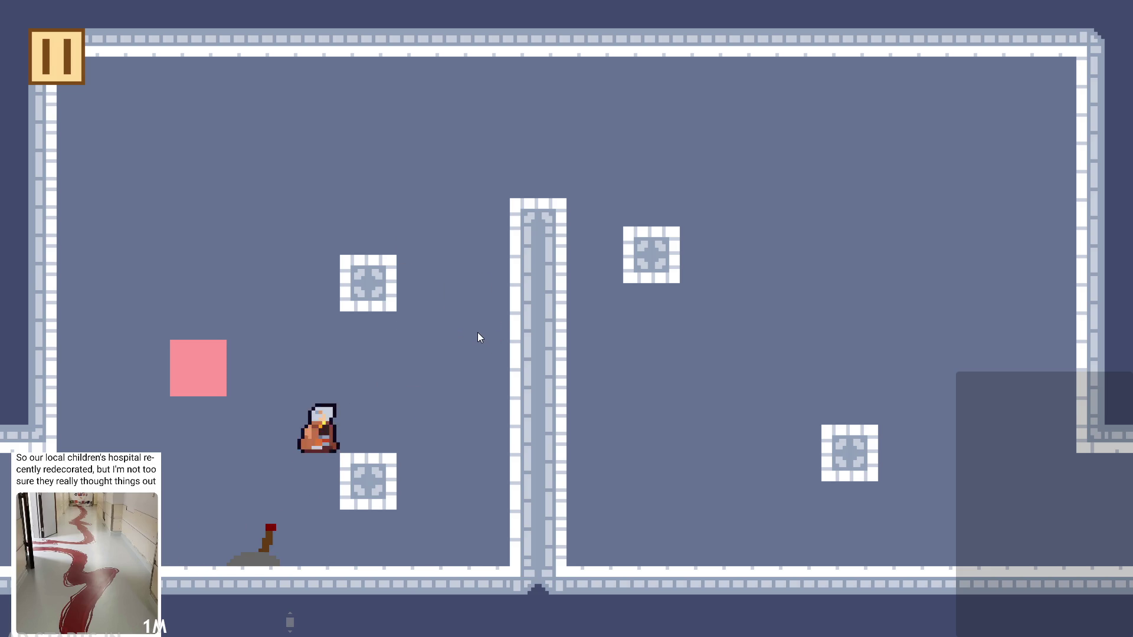
key("Left")
key("Up")
key("Right")
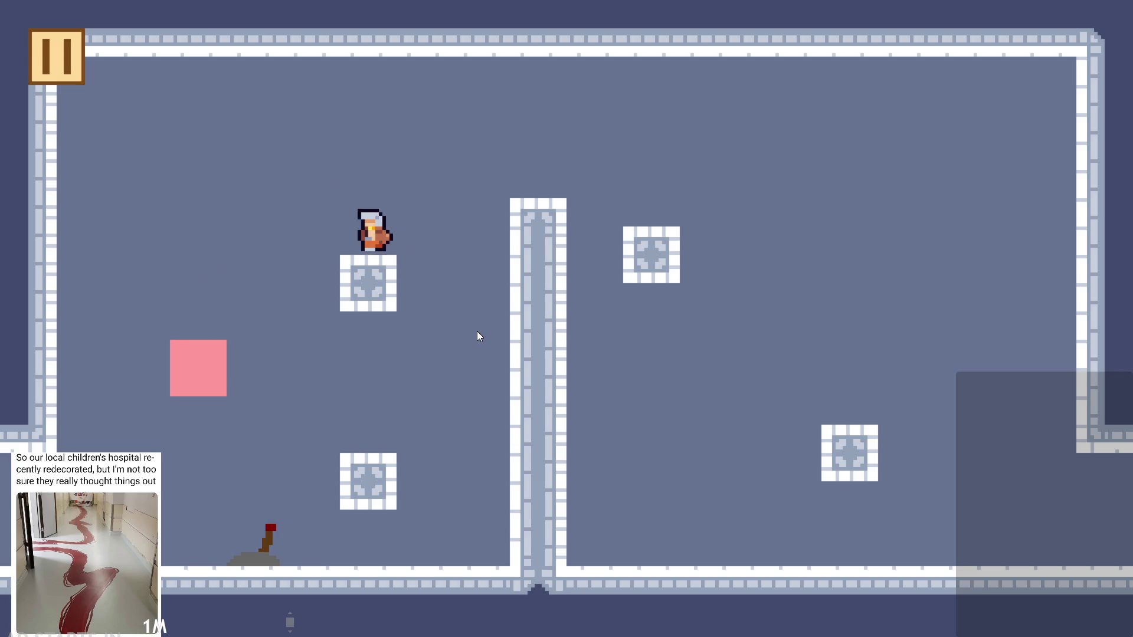
key("Up")
key("Right")
key("Up")
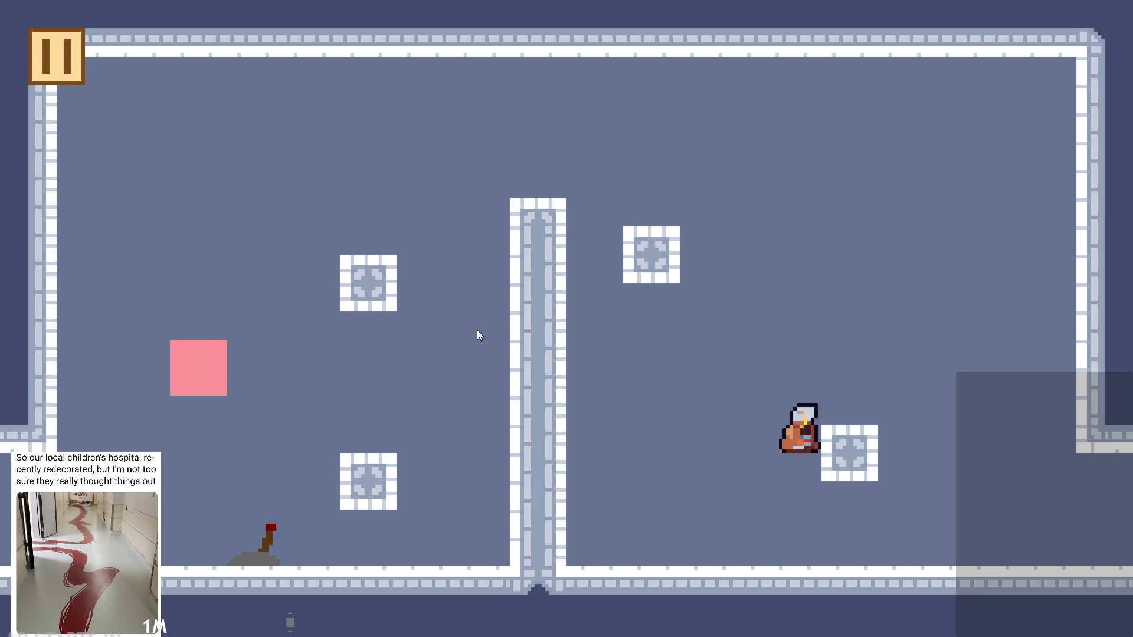
key("Up")
key("Left")
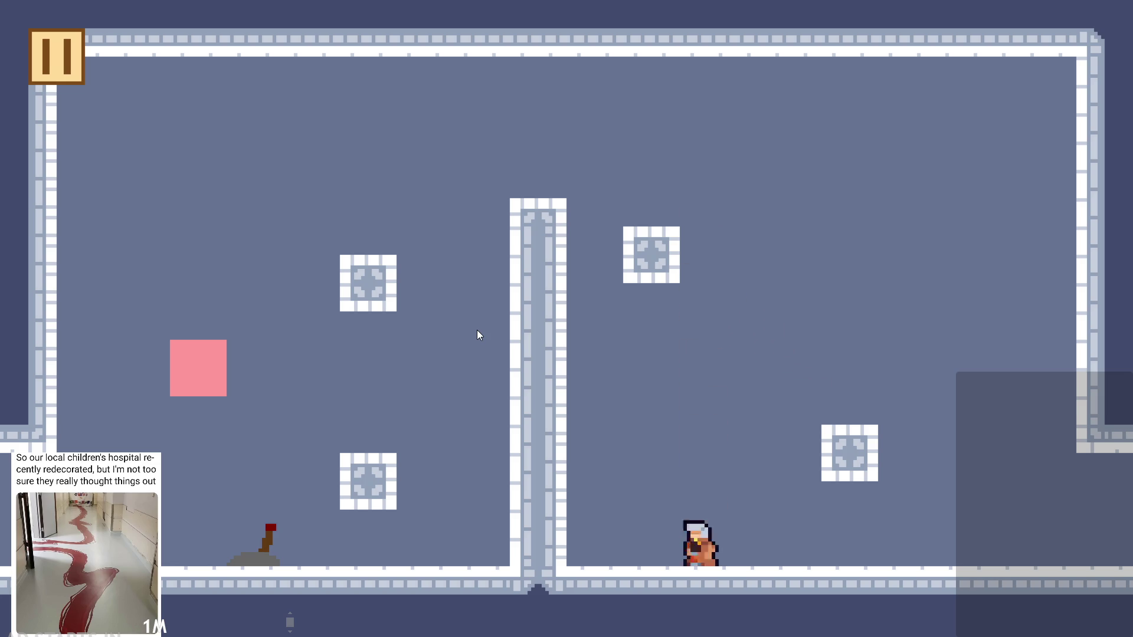
Hop between the lower-right and upper blocks, then pause and exit back to the editor.
key("Up")
key("Right")
key("Up")
key("Left")
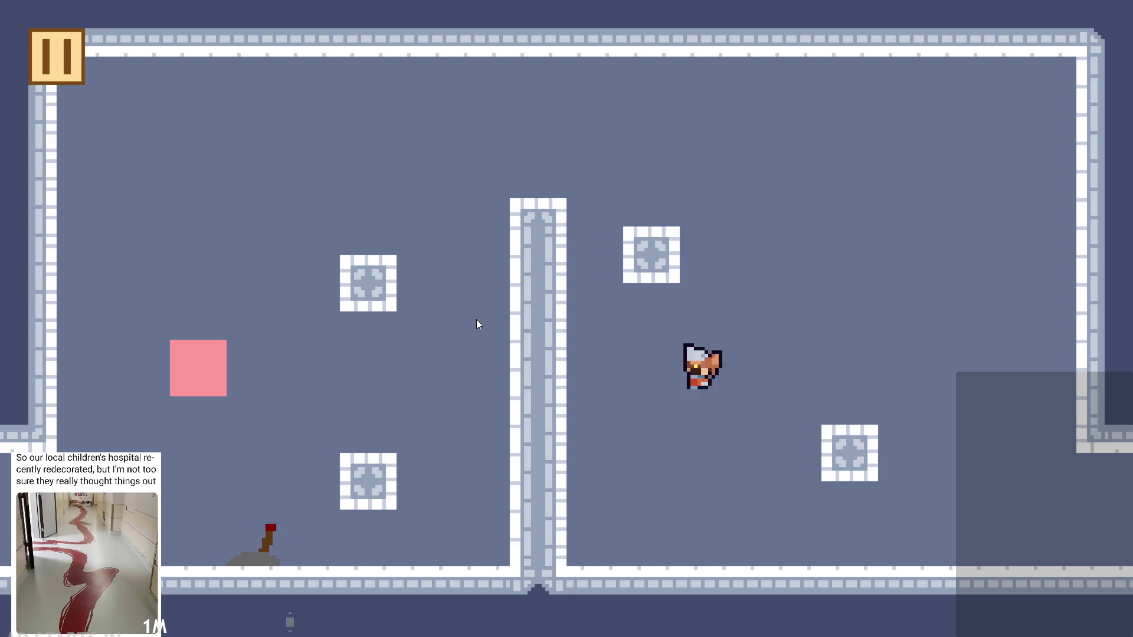
key("Right")
key("Up")
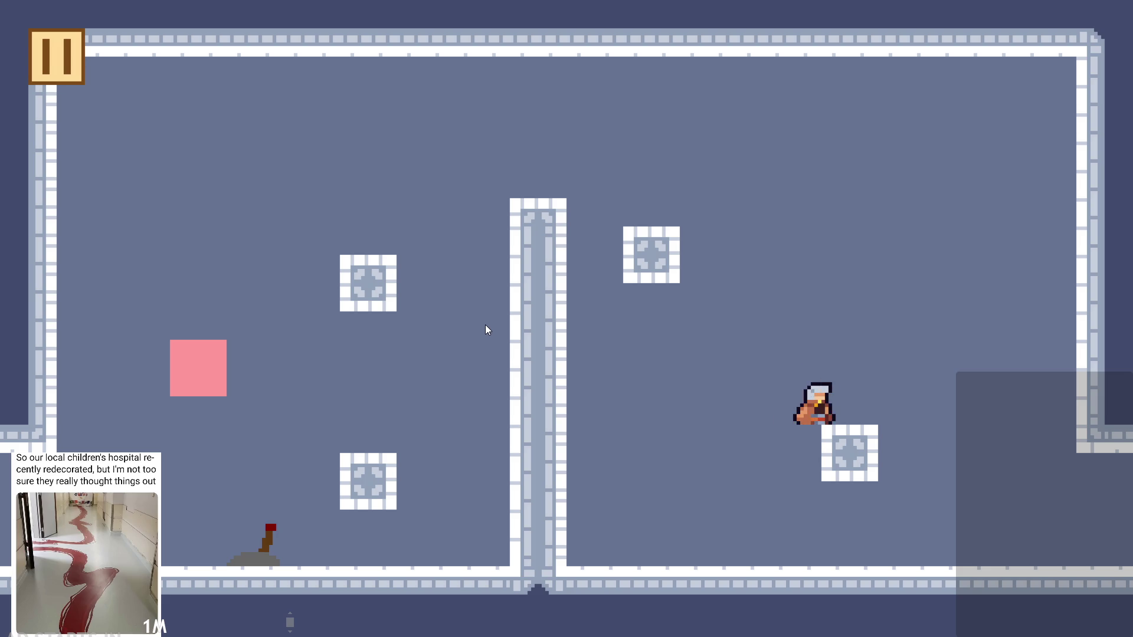
key("Up")
key("Left")
key("Right")
key("Up")
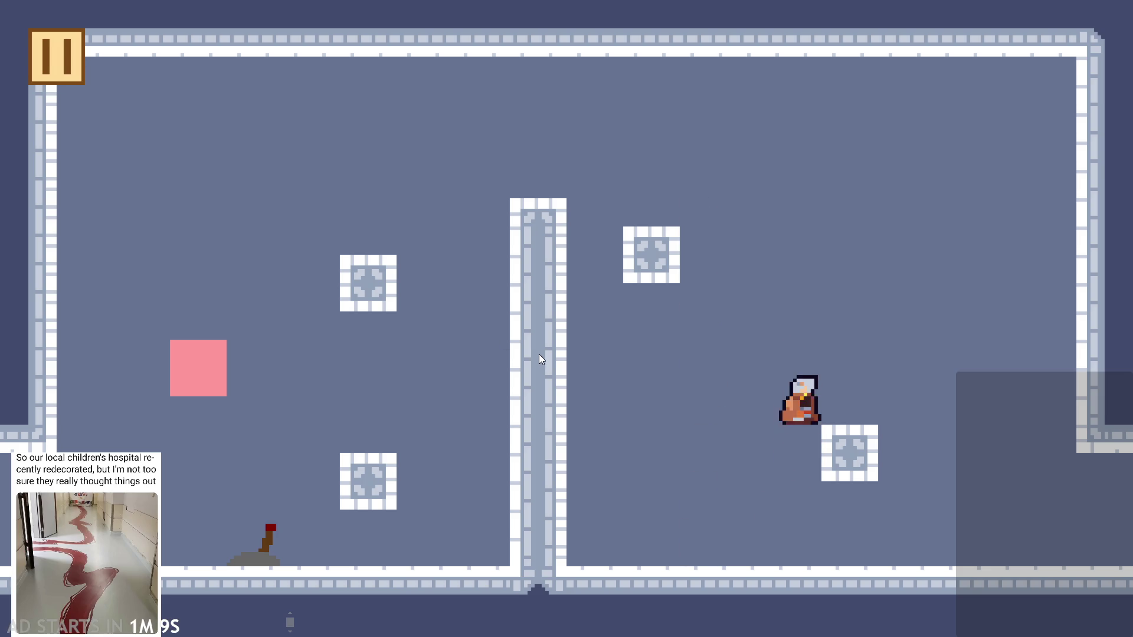
key("Right")
key("Up")
key("Left")
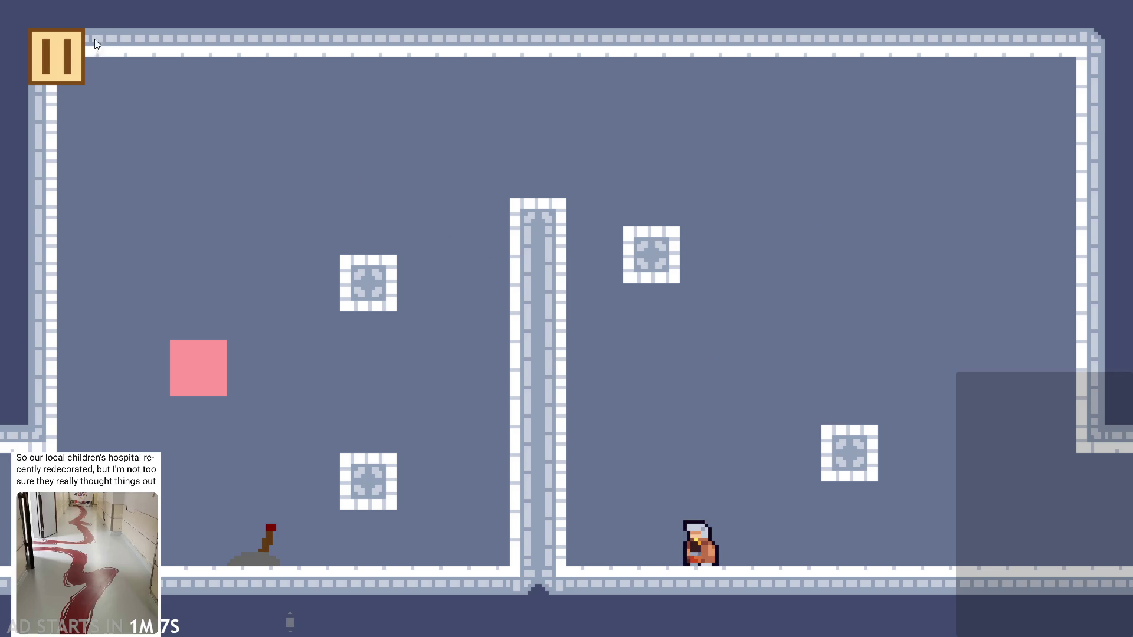
left_click(79, 50)
left_click(889, 555)
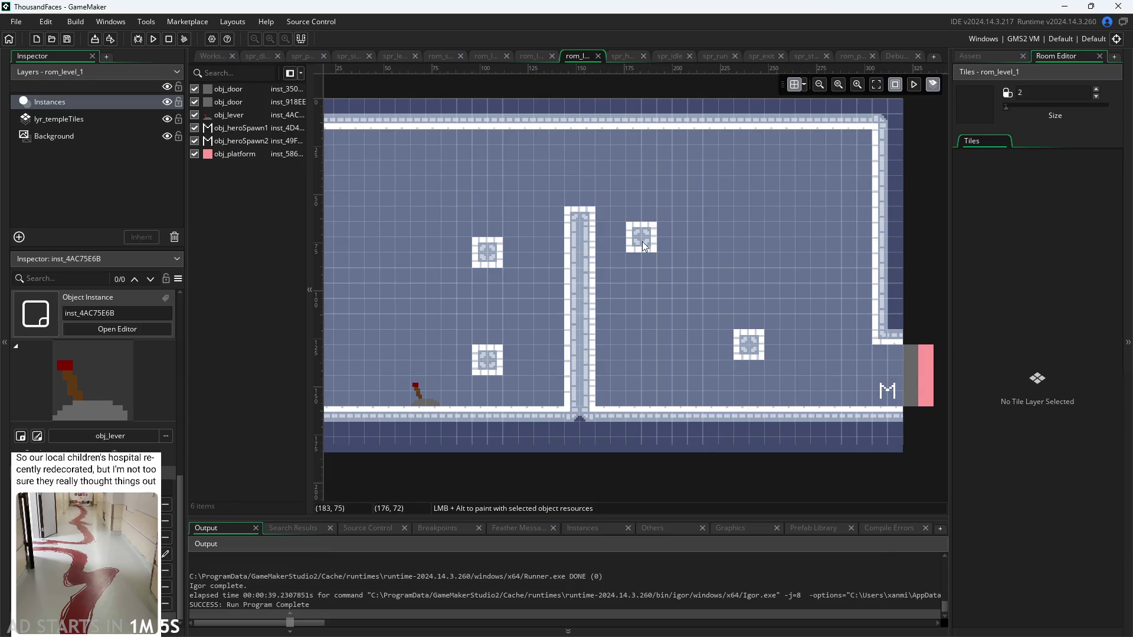
Select the lyr_templeTiles layer, save the project, and run the game again.
left_click(644, 240)
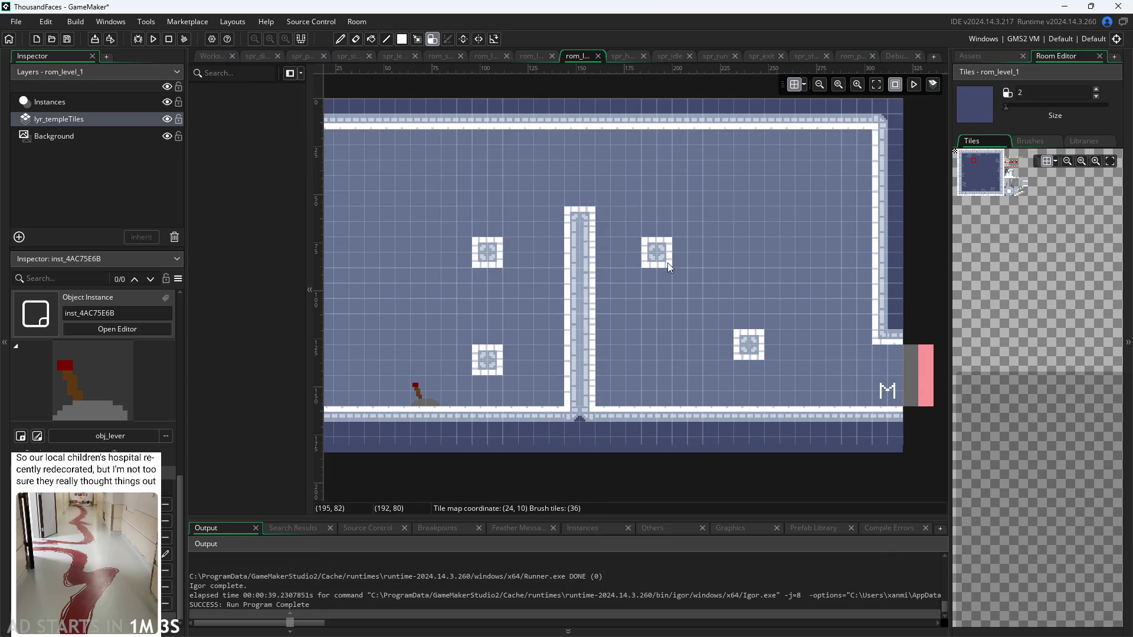
key("ctrl+s")
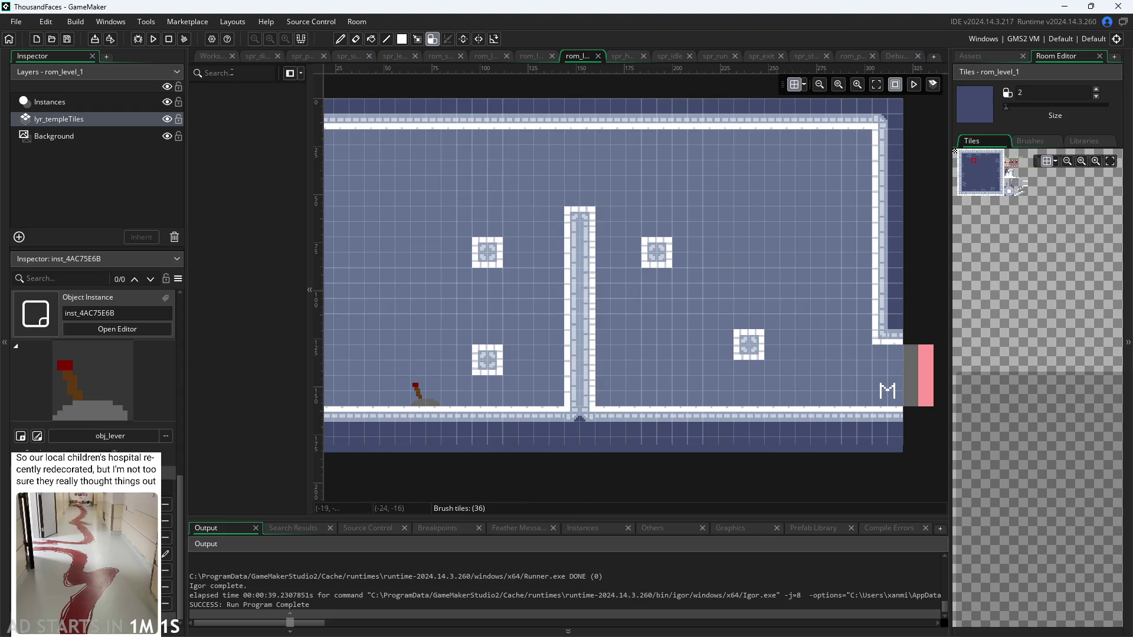
left_click(156, 39)
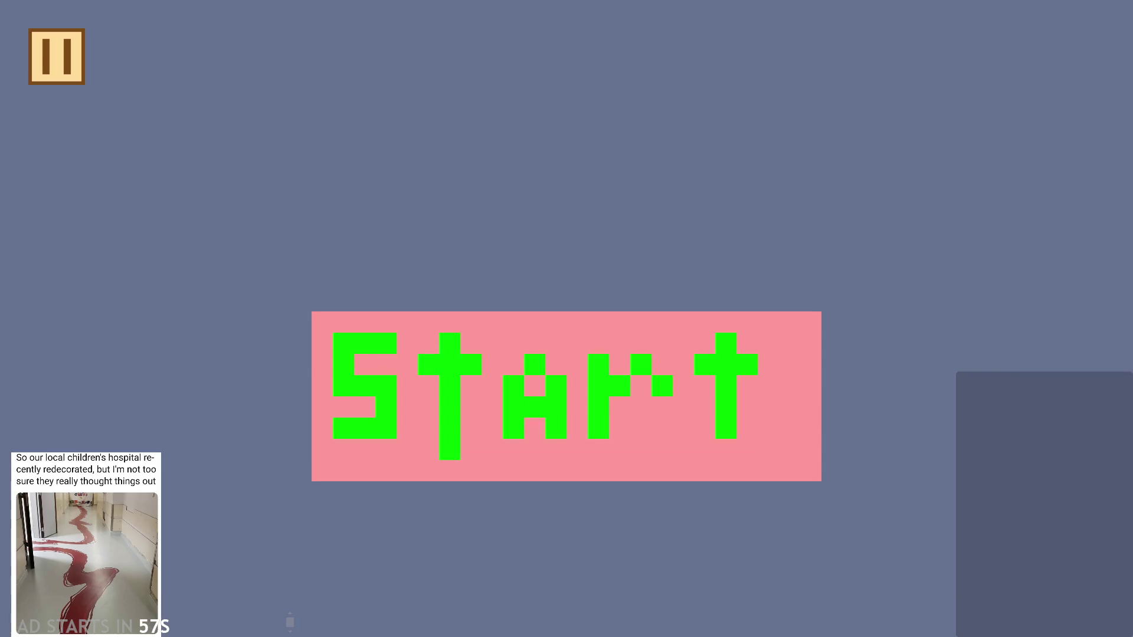
Start the game, climb to the lever, flip it, and reach the next level's central pillar.
left_click(554, 357)
key("Right")
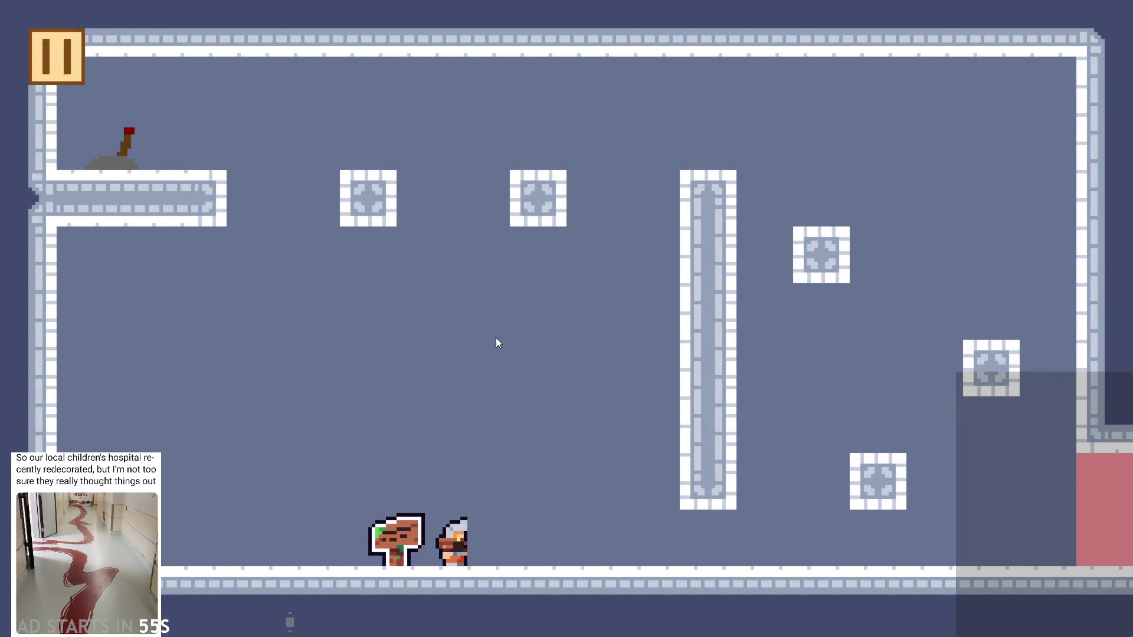
key("Up")
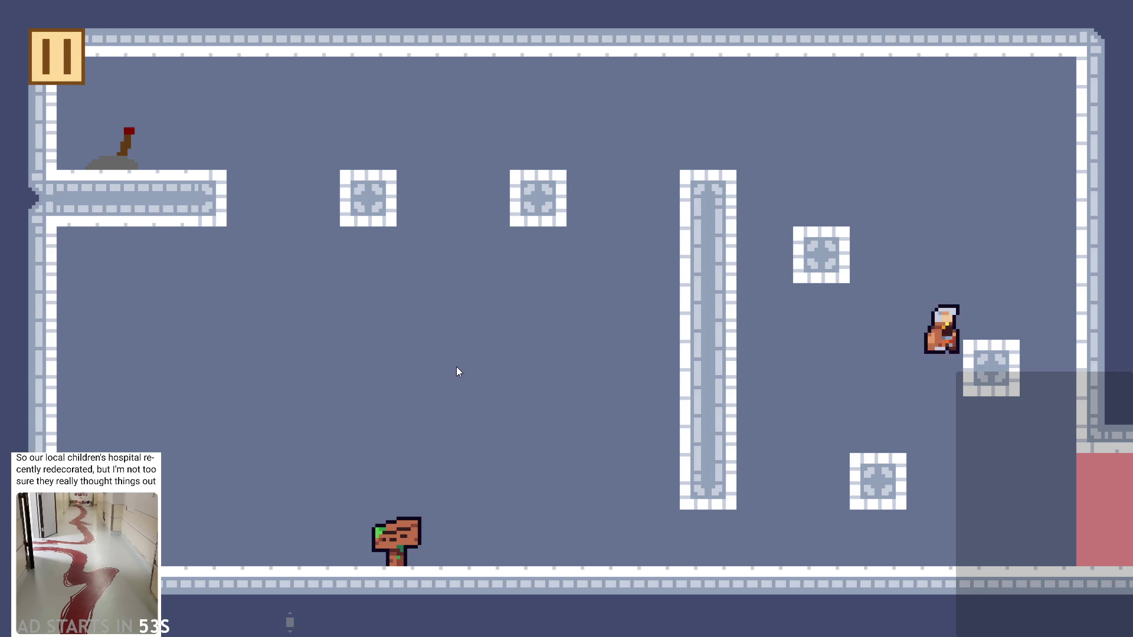
key("Left")
key("Up")
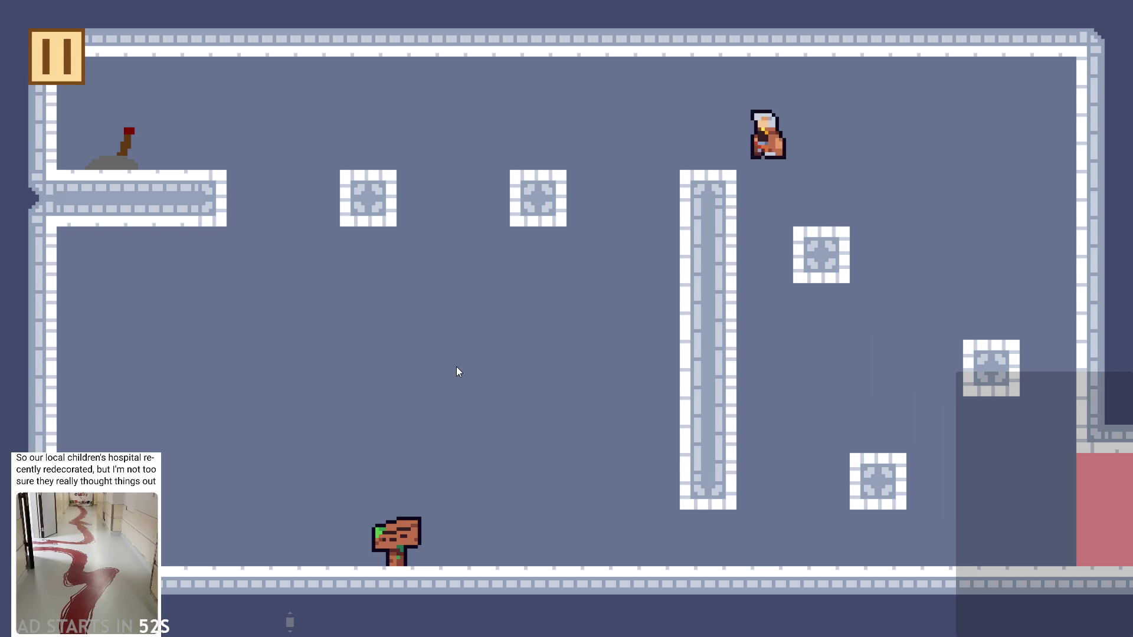
key("Left")
key("Up")
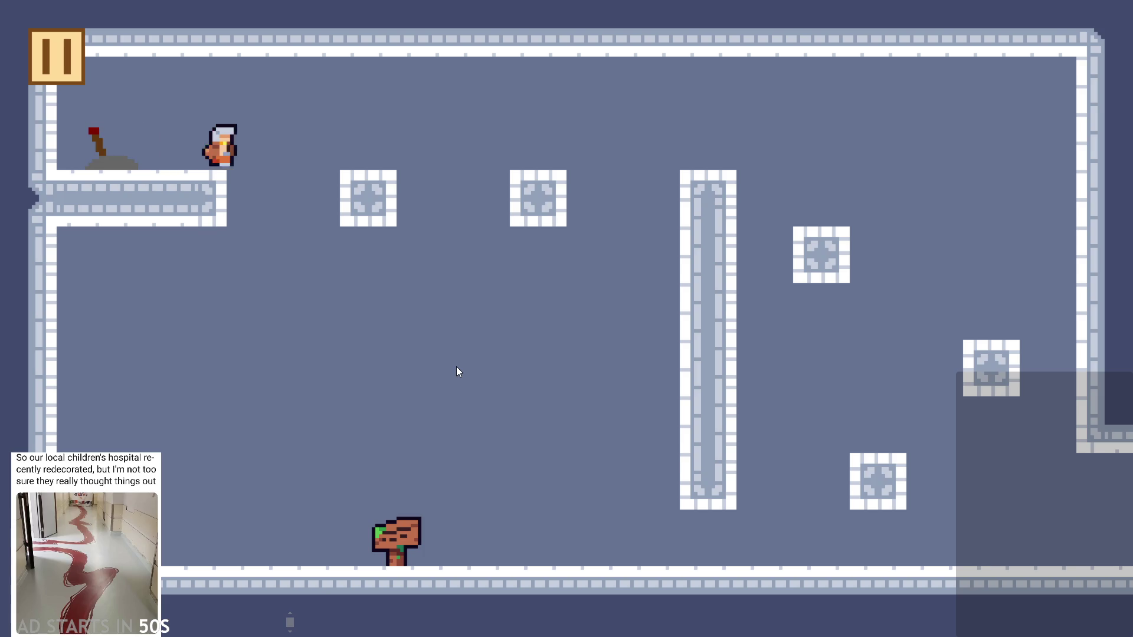
key("Right")
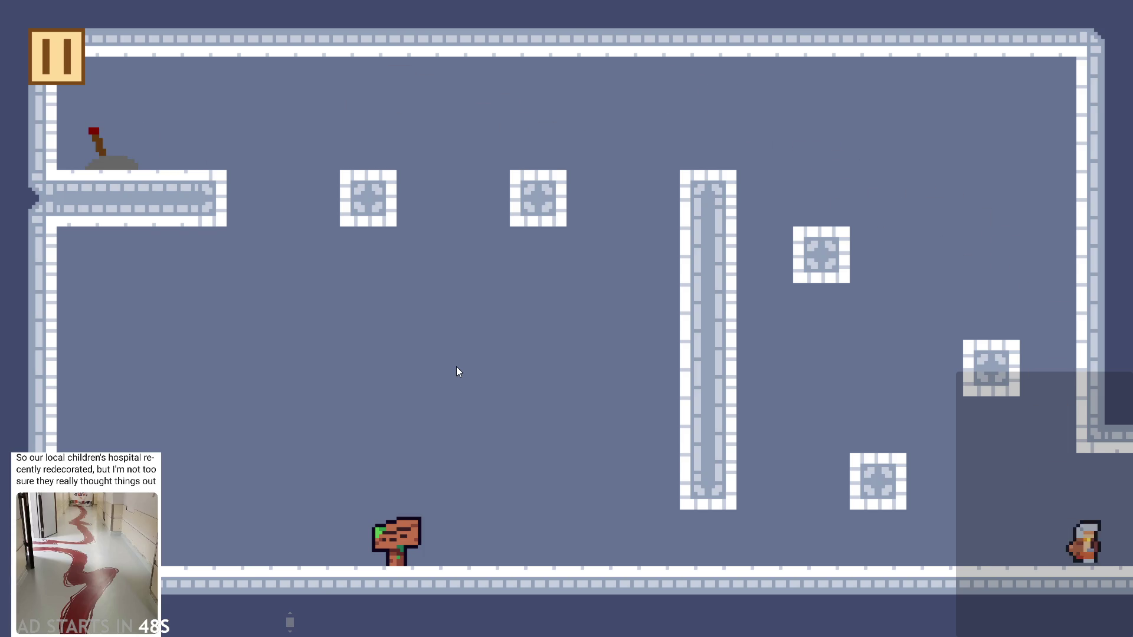
key("Up")
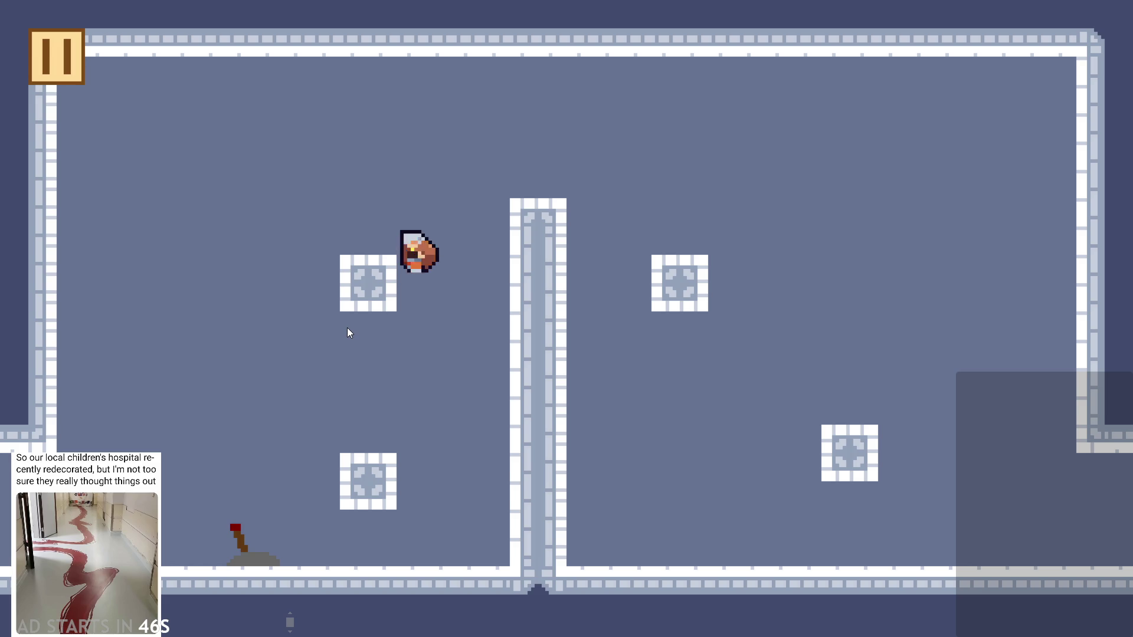
key("Right")
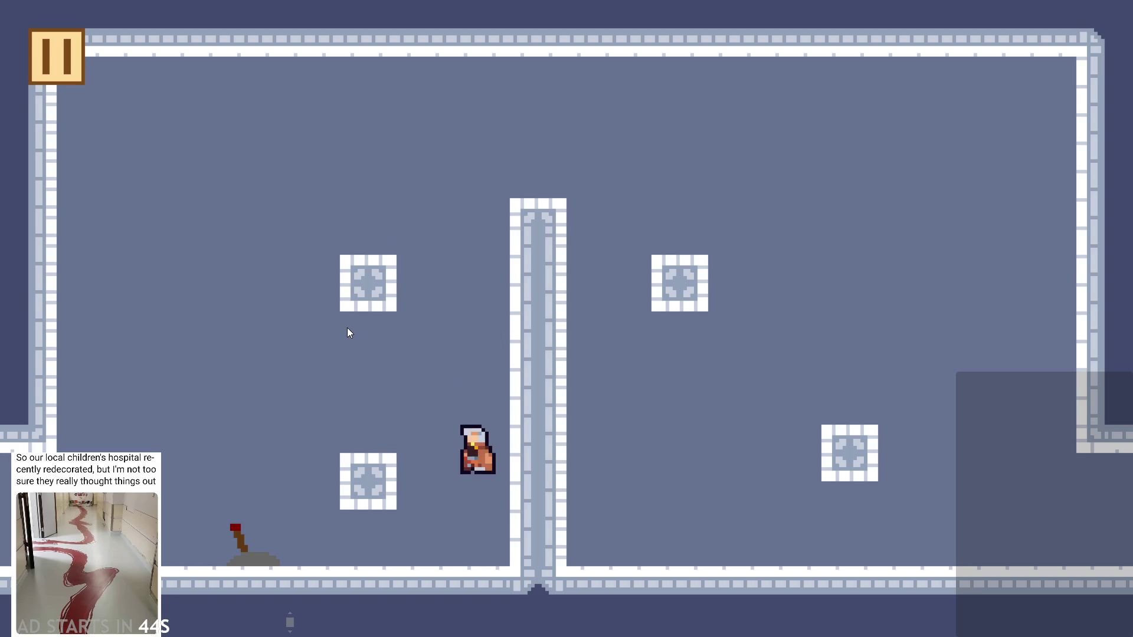
key("Right")
key("Left")
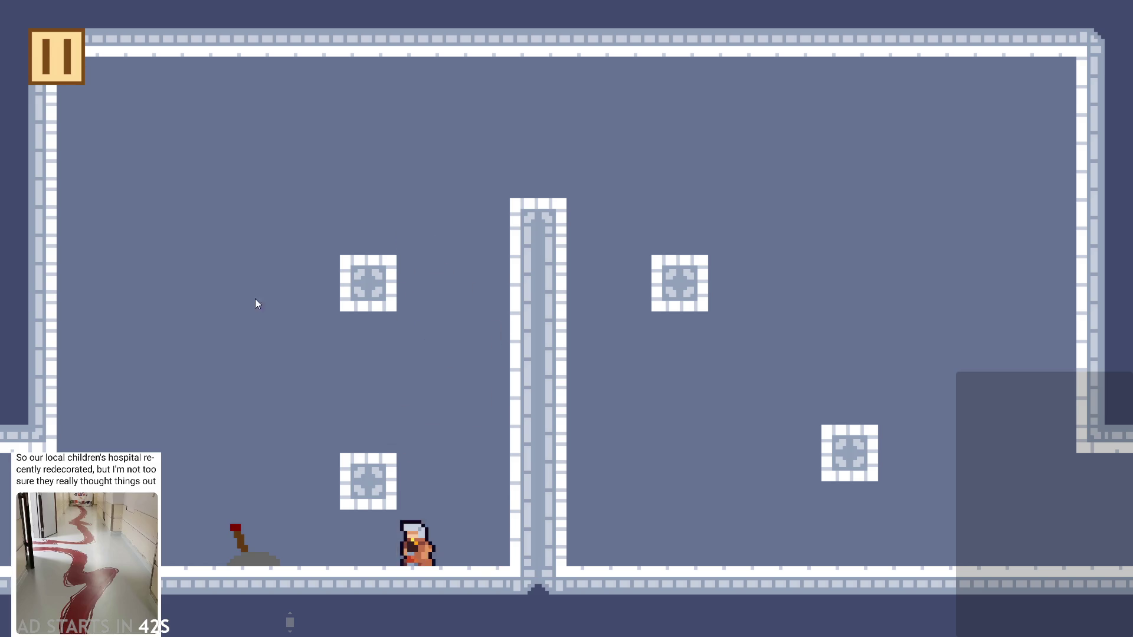
Turn on Debug Stats and Pause Button on Right Side in the pause menu, then resume.
left_click(68, 70)
left_click(246, 181)
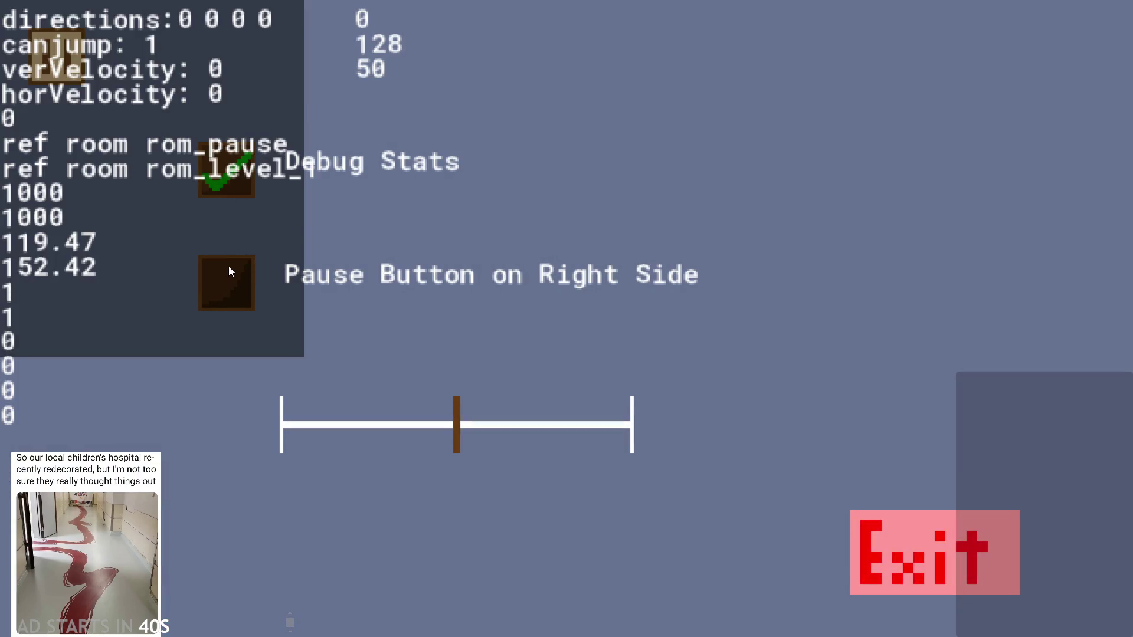
left_click(229, 266)
left_click(1062, 65)
Jump around the pillar onto the lower-left block and flip the lever to reveal the pink block.
key("Left")
key("Up")
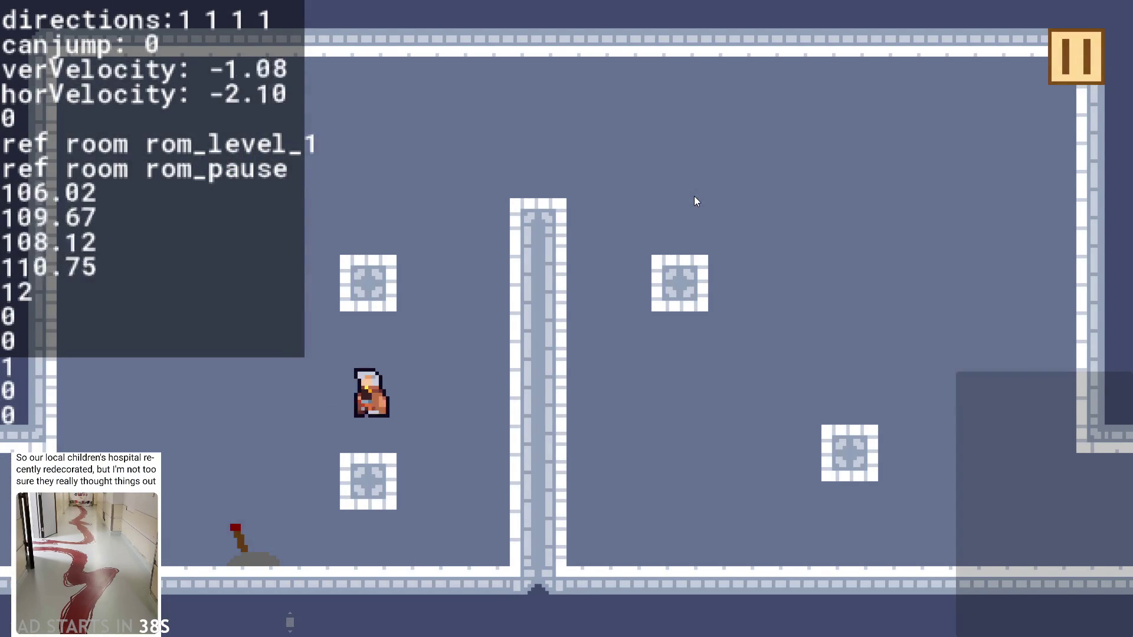
key("Up")
key("Up")
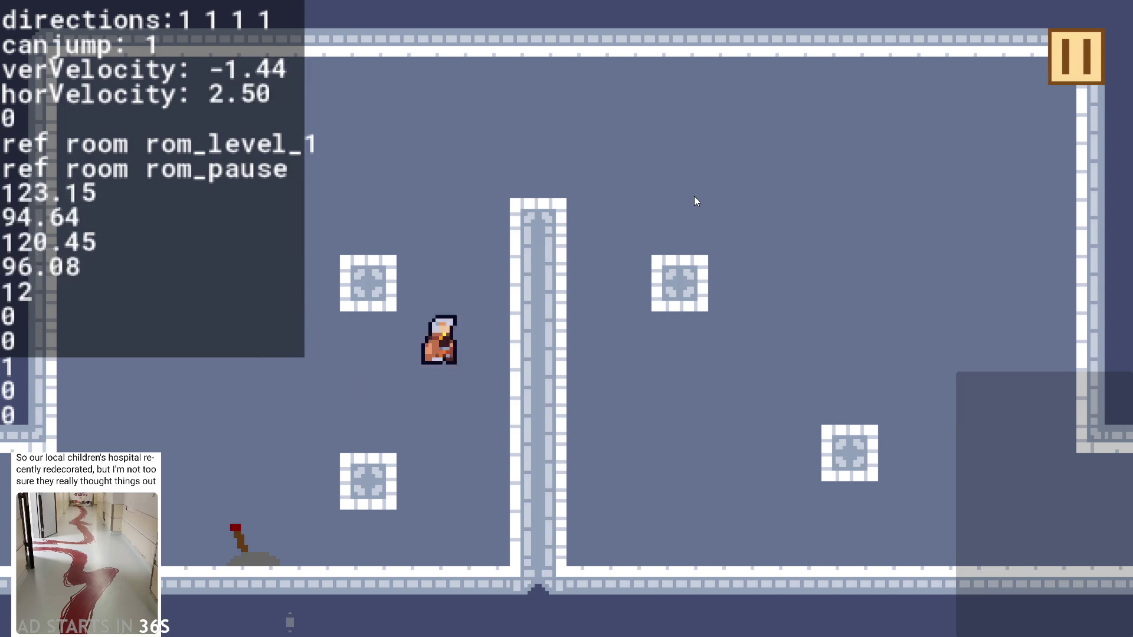
key("Right")
key("Up")
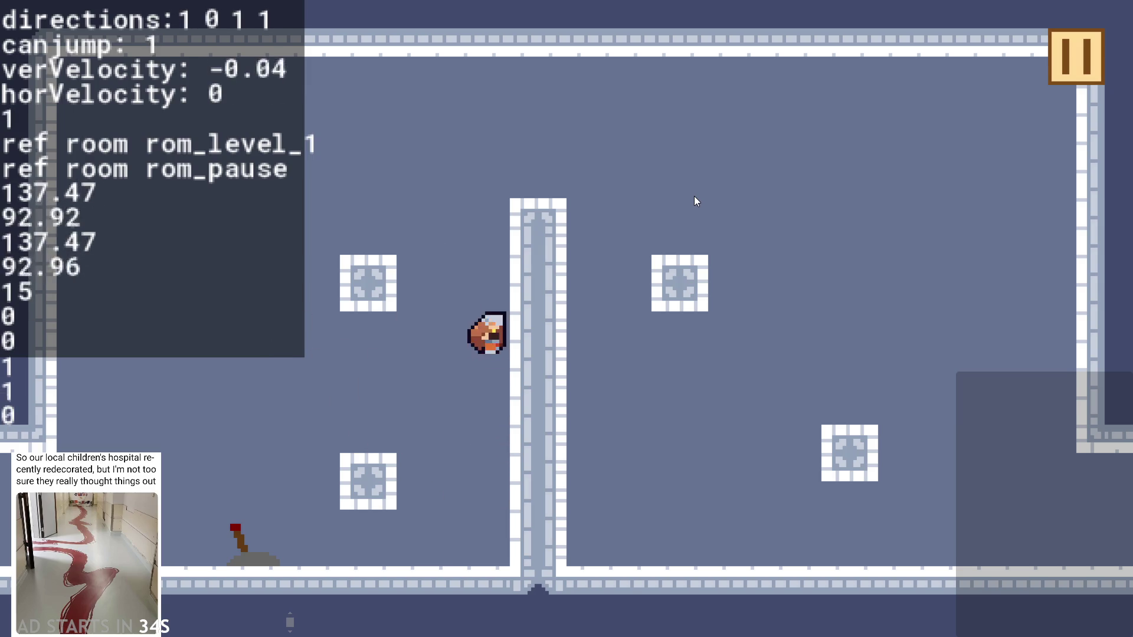
key("Left")
key("Up")
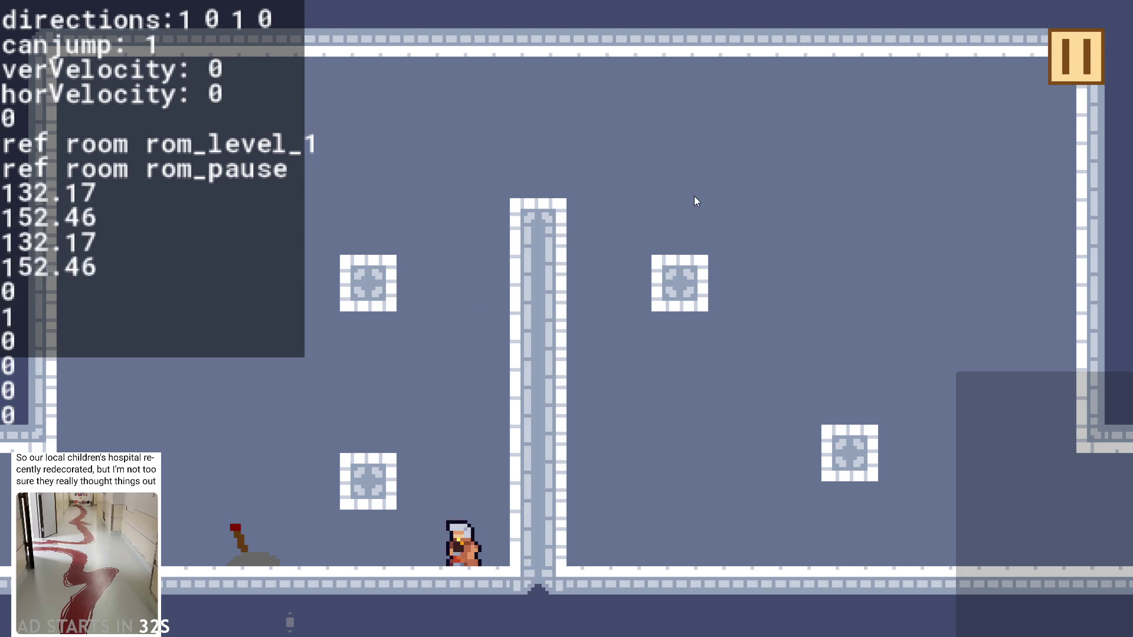
key("Up")
key("Left")
key("Up")
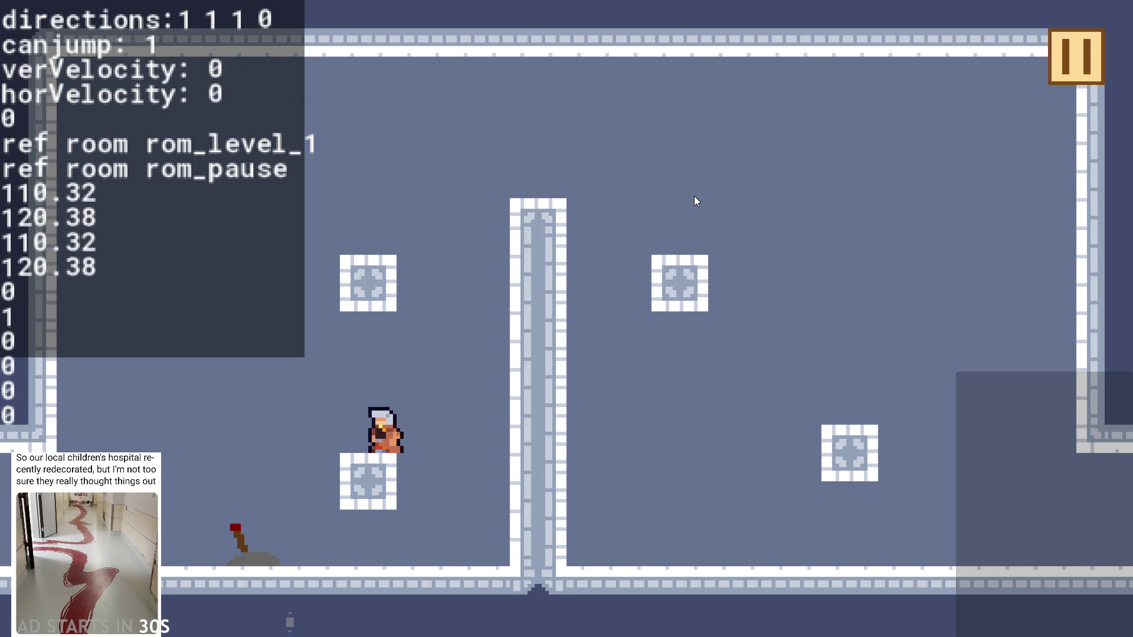
key("Up")
key("Right")
key("Left")
key("Up")
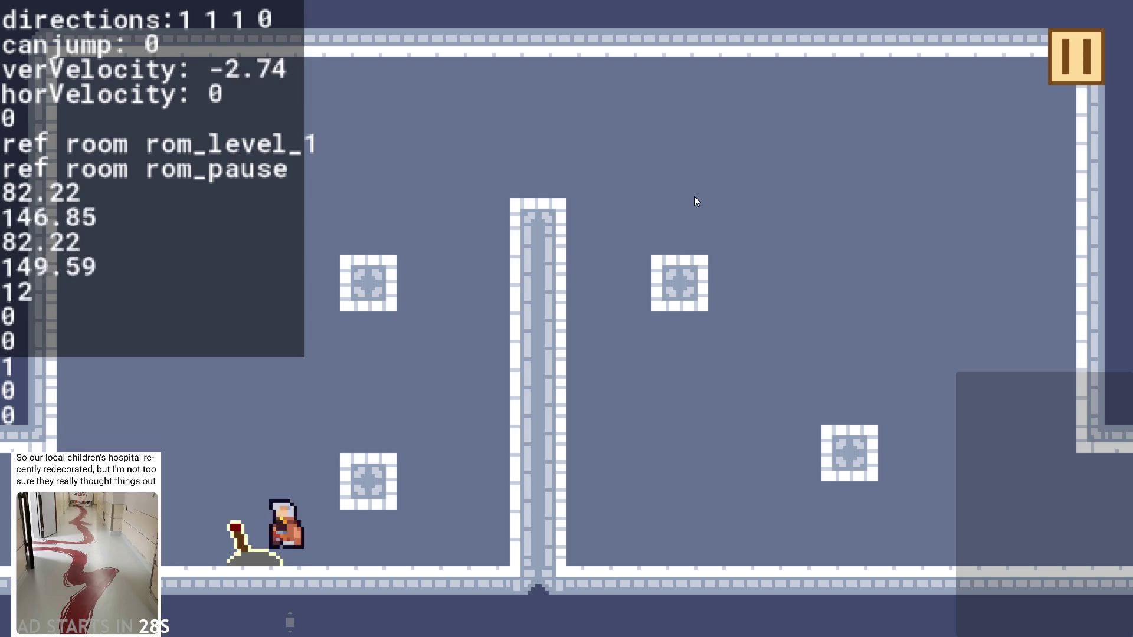
key("Right")
key("Left")
key("Up")
Climb over the upper-right and lower-right blocks to land on top of the central pillar.
key("Right")
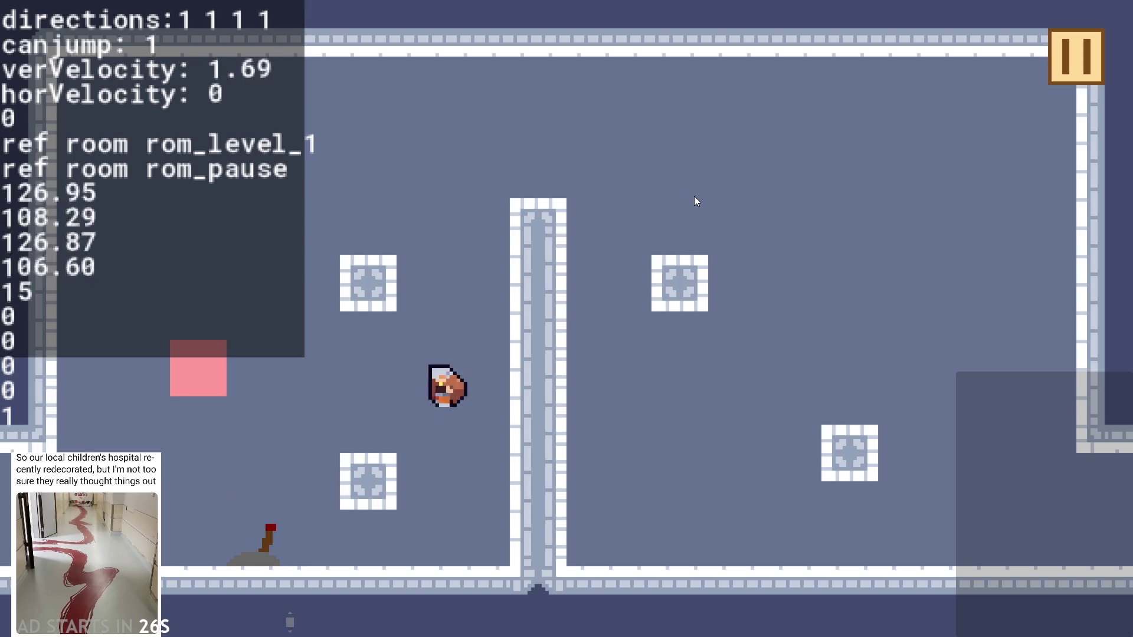
key("Left")
key("Up")
key("Left")
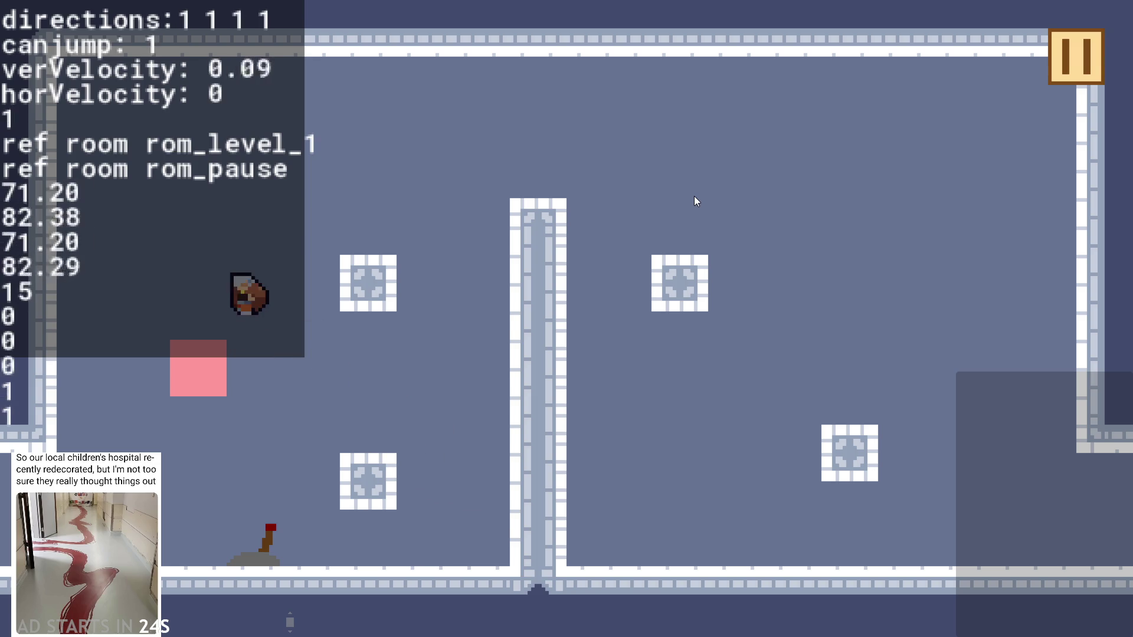
key("Up")
key("Right")
key("Left")
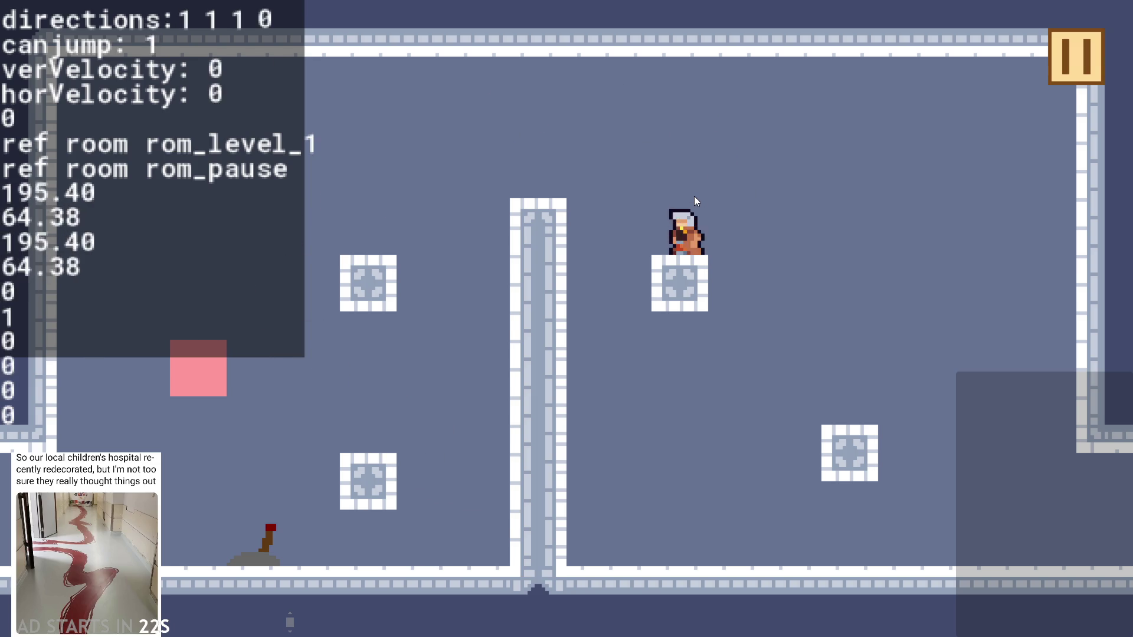
key("Right")
key("Right")
key("Up")
key("Left")
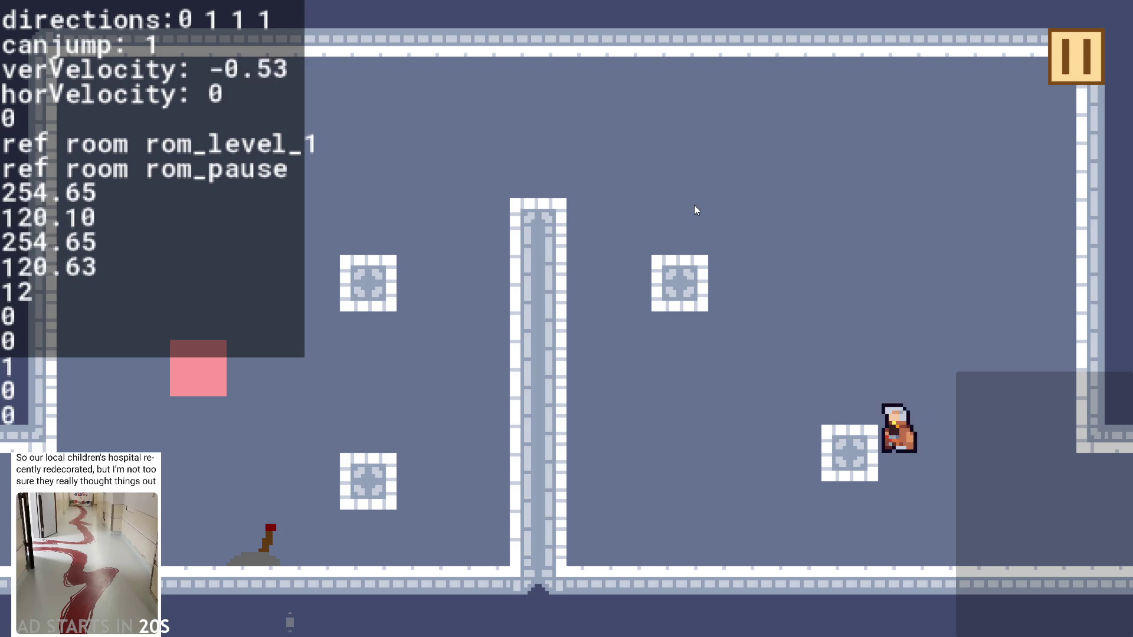
key("Right")
key("Up")
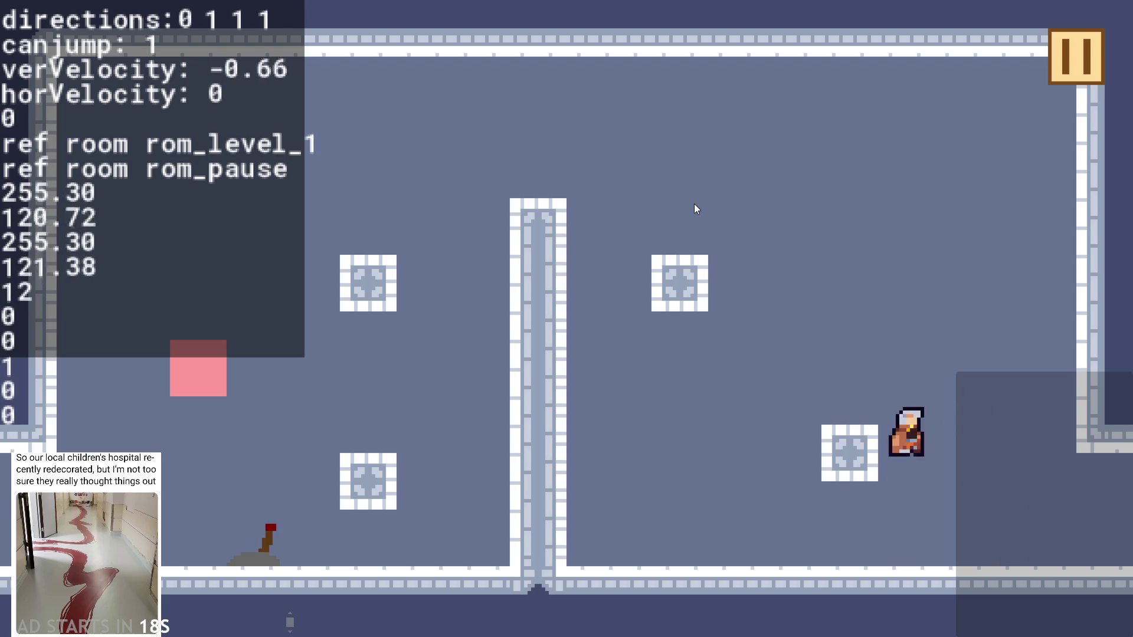
key("Up")
key("Left")
key("Up")
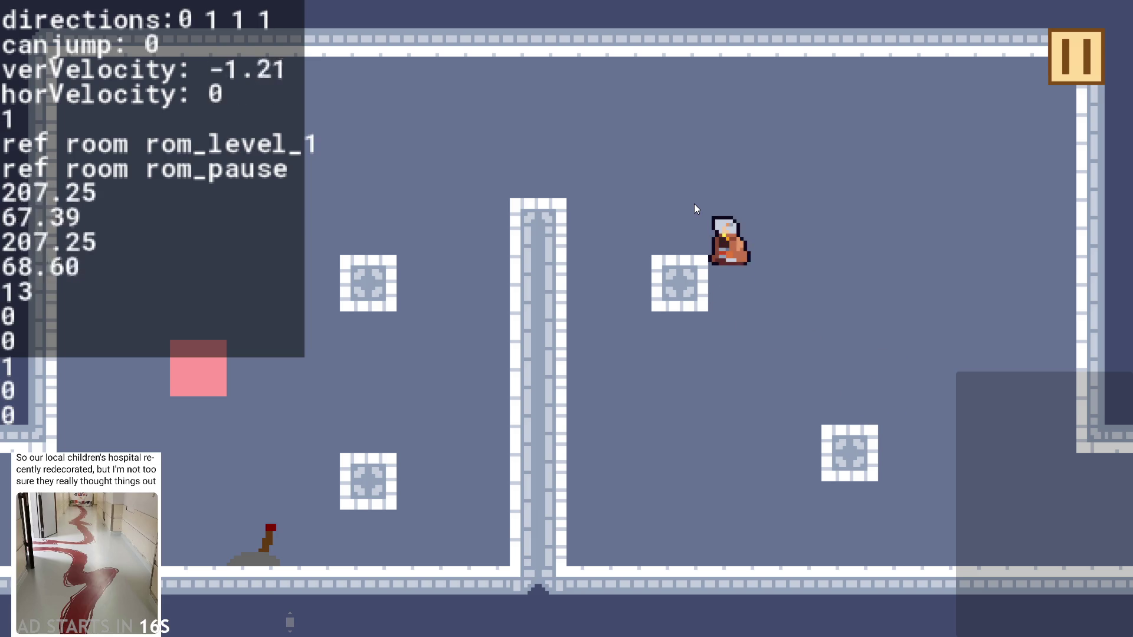
key("Right")
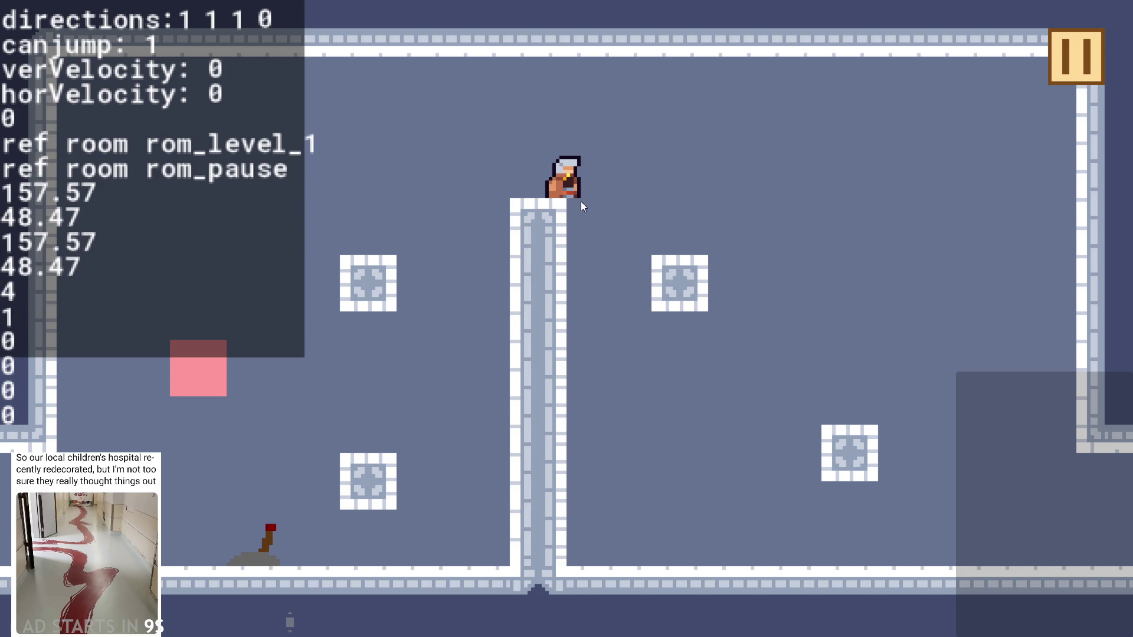
Move the hero across the upper-left, pink and upper-right blocks, then pause and quit to the editor.
left_click(375, 465)
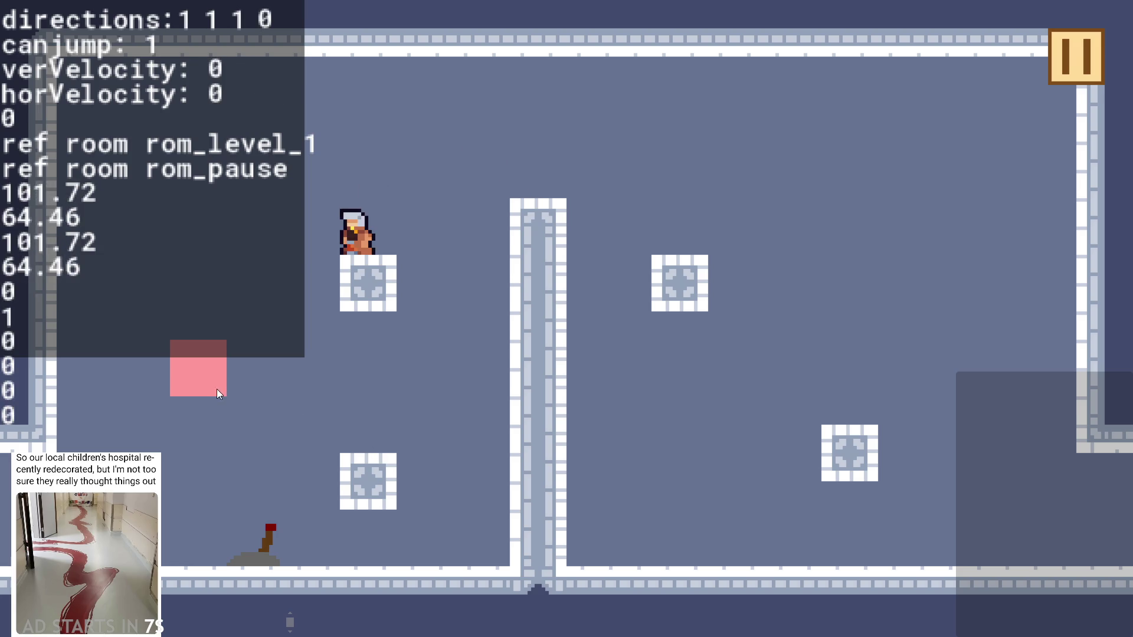
left_click(199, 376)
left_click(301, 398)
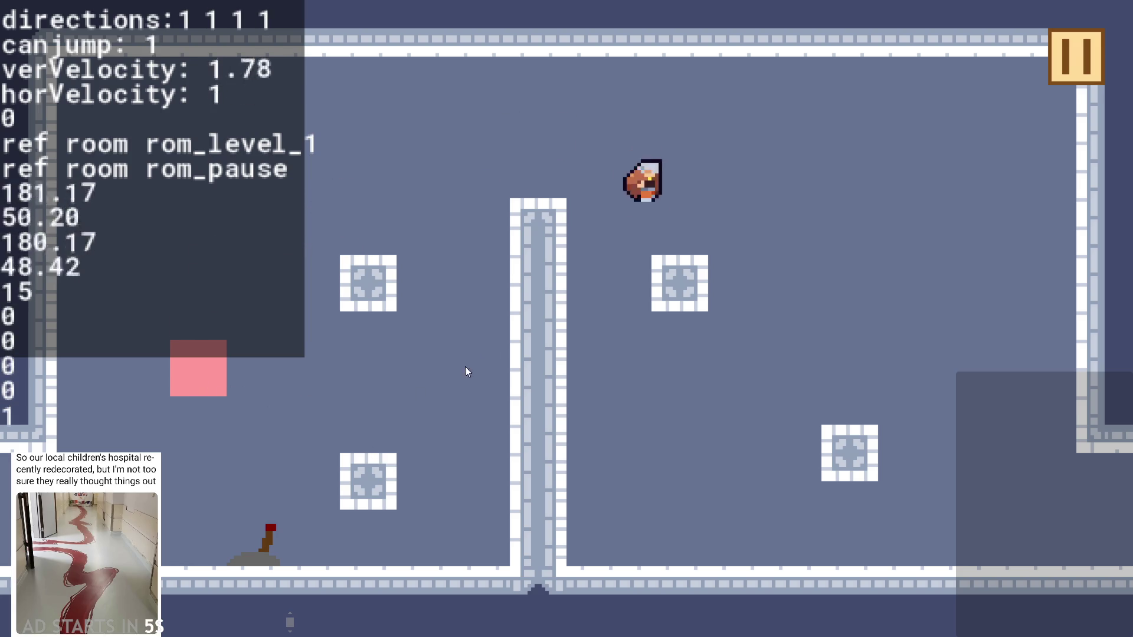
left_click(1081, 66)
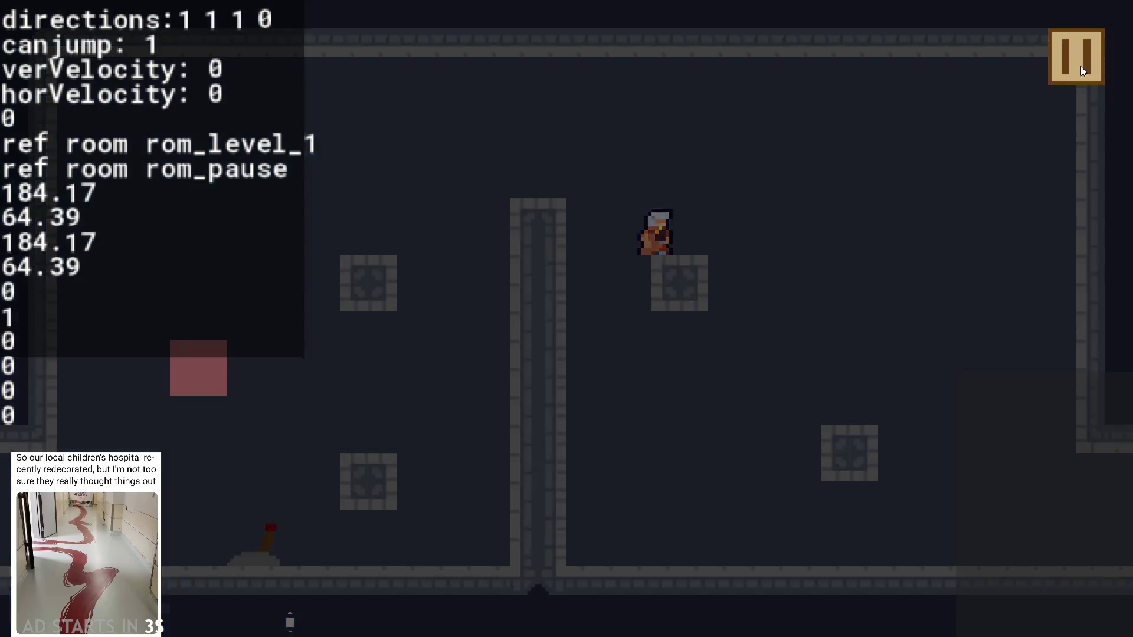
left_click(897, 518)
Erase two block tiles on lyr_templeTiles, paint a 2x2 block elsewhere, and relaunch the game.
right_click(779, 315)
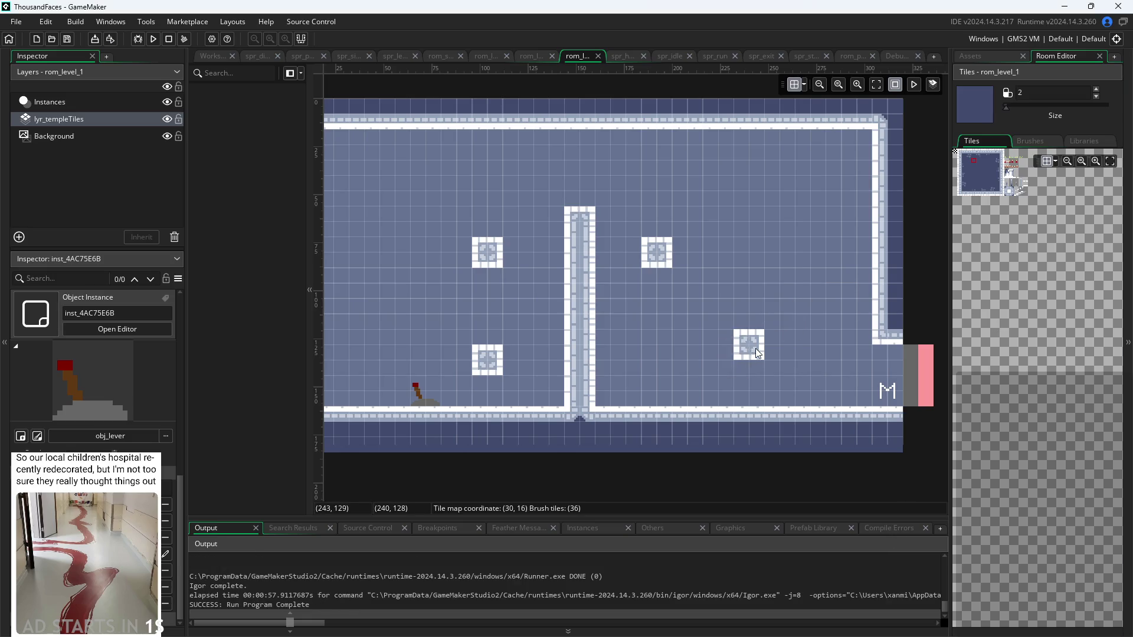
right_click(656, 252)
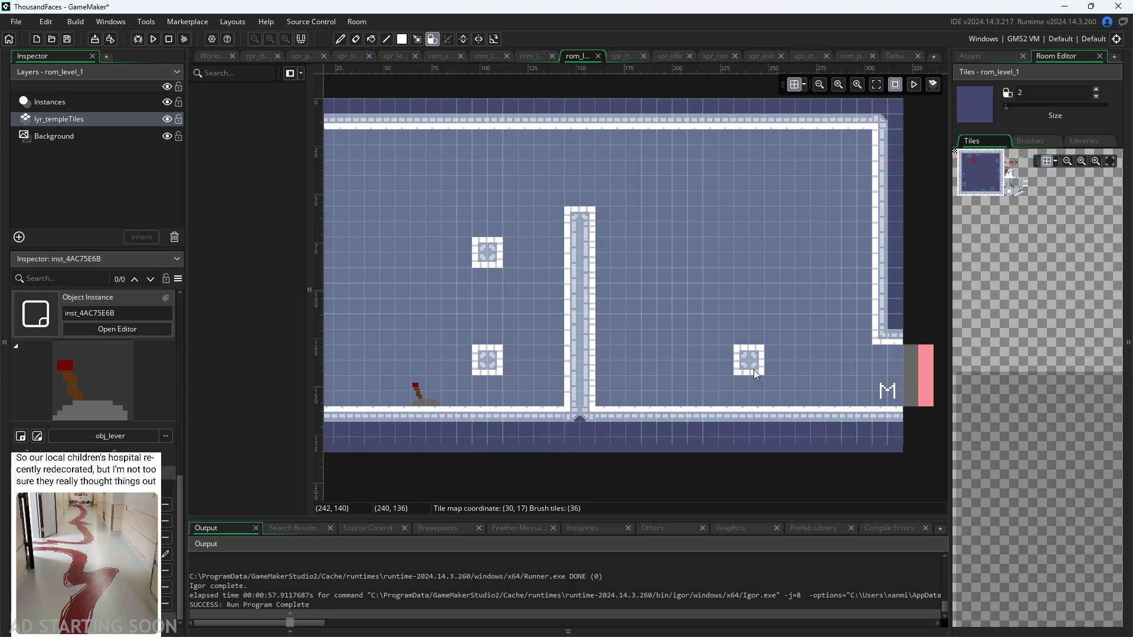
left_click(740, 374)
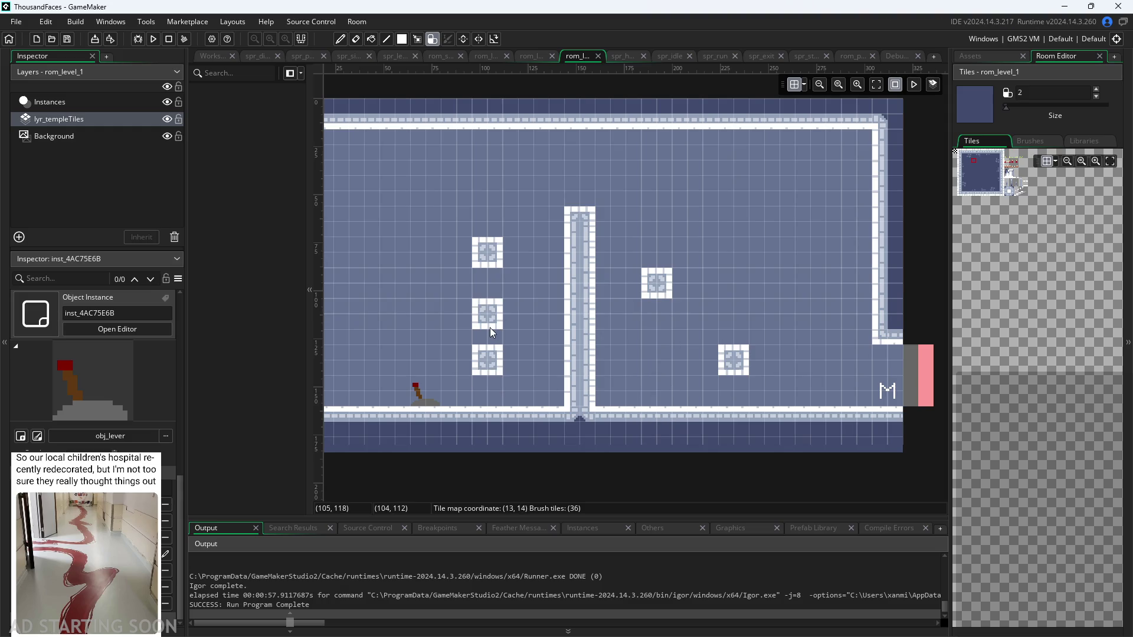
left_click(153, 38)
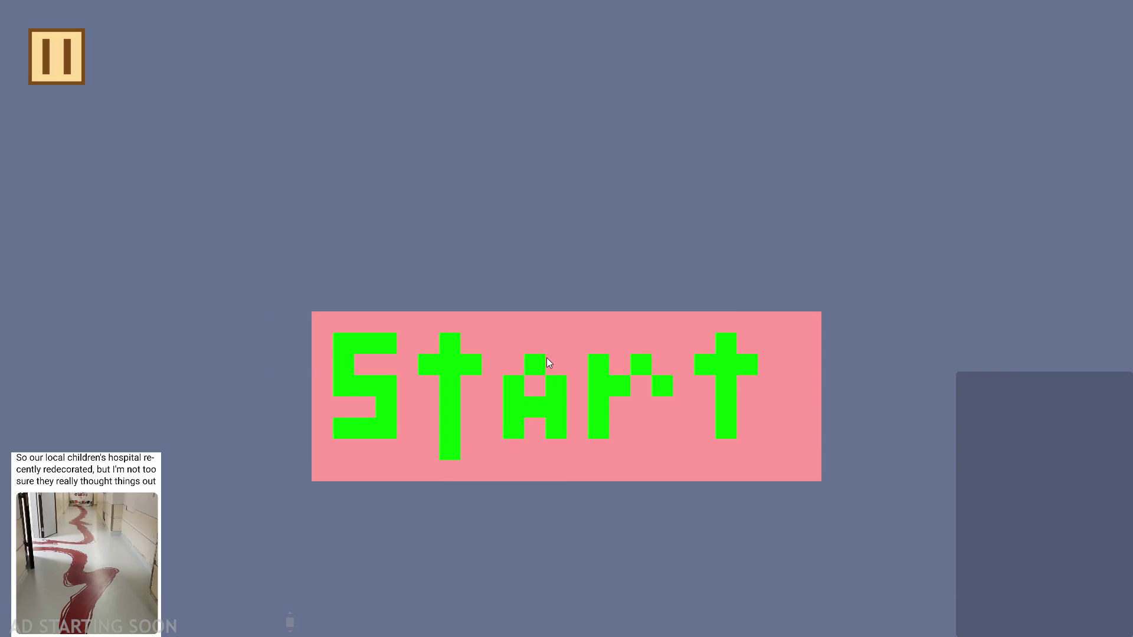
Start the game and pace back and forth over the signpost to read its messages.
left_click(546, 357)
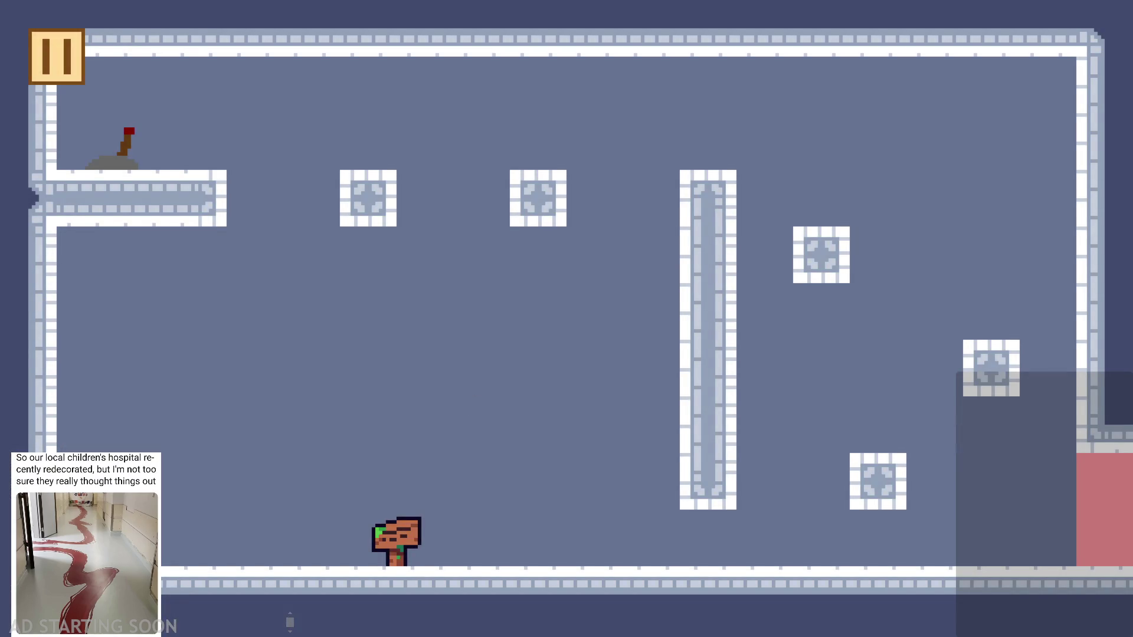
key("Right")
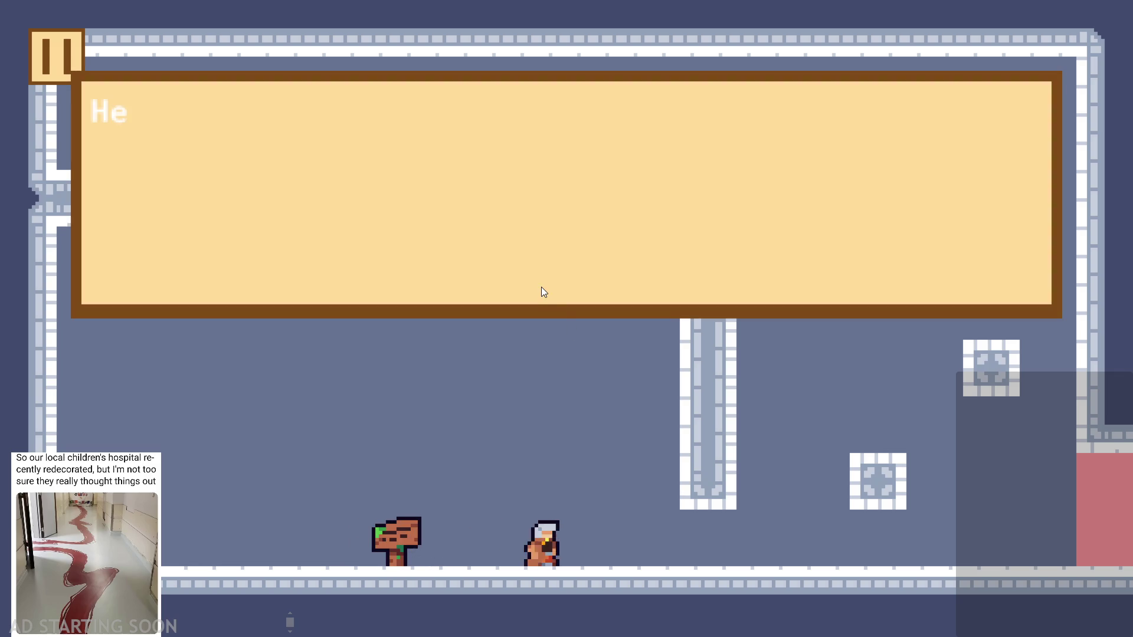
key("Left")
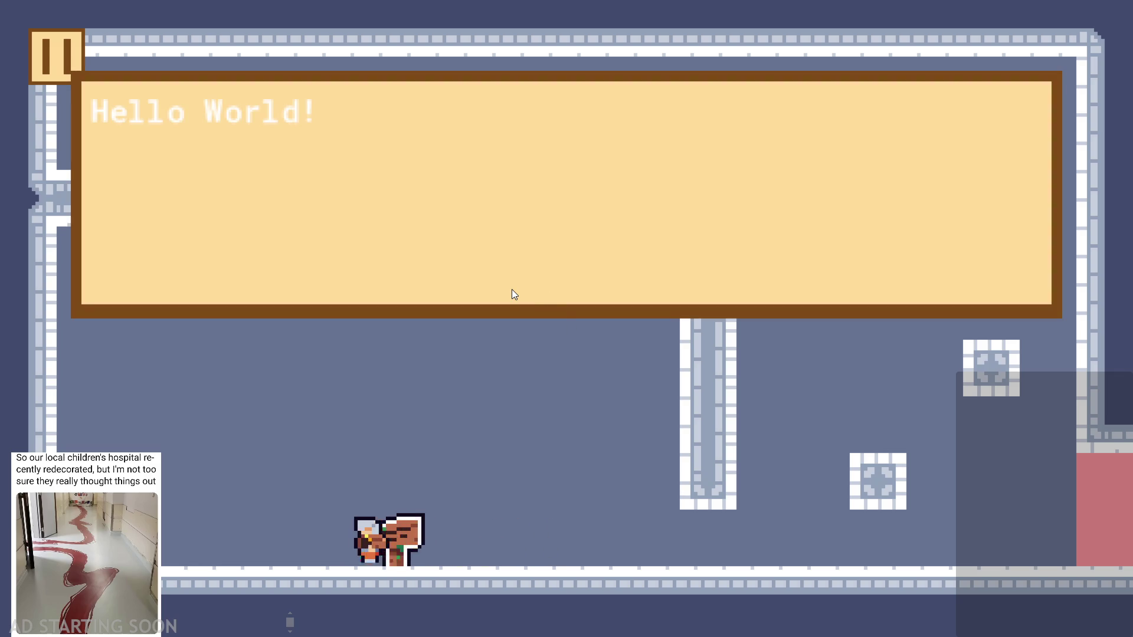
key("Right")
key("Right")
key("Left")
key("Right")
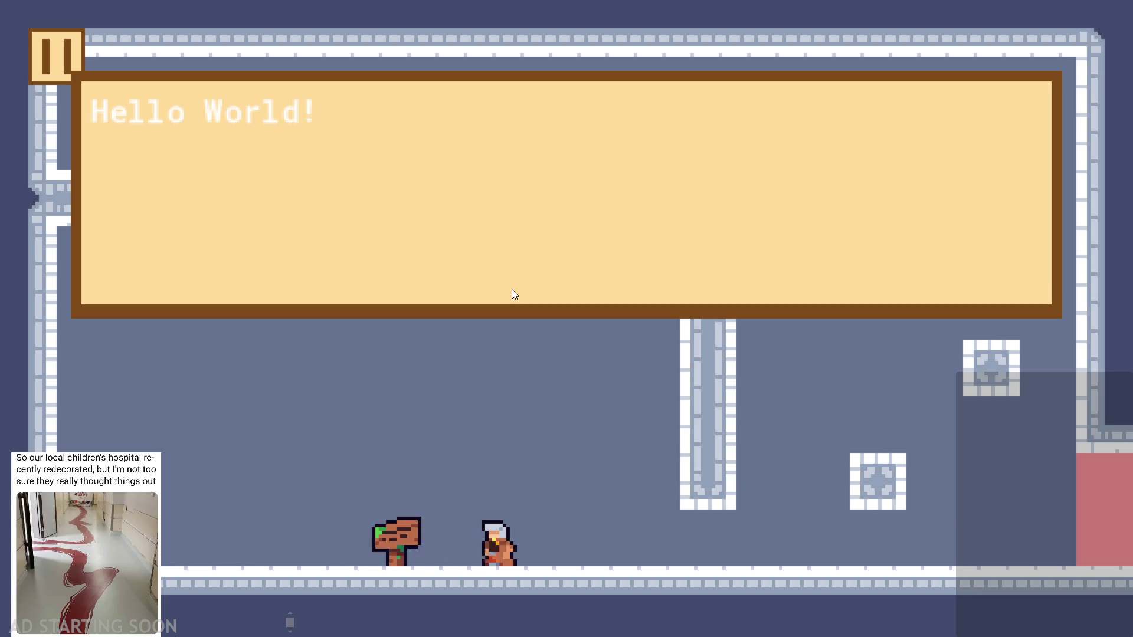
key("Left")
key("Right")
key("Left")
key("Right")
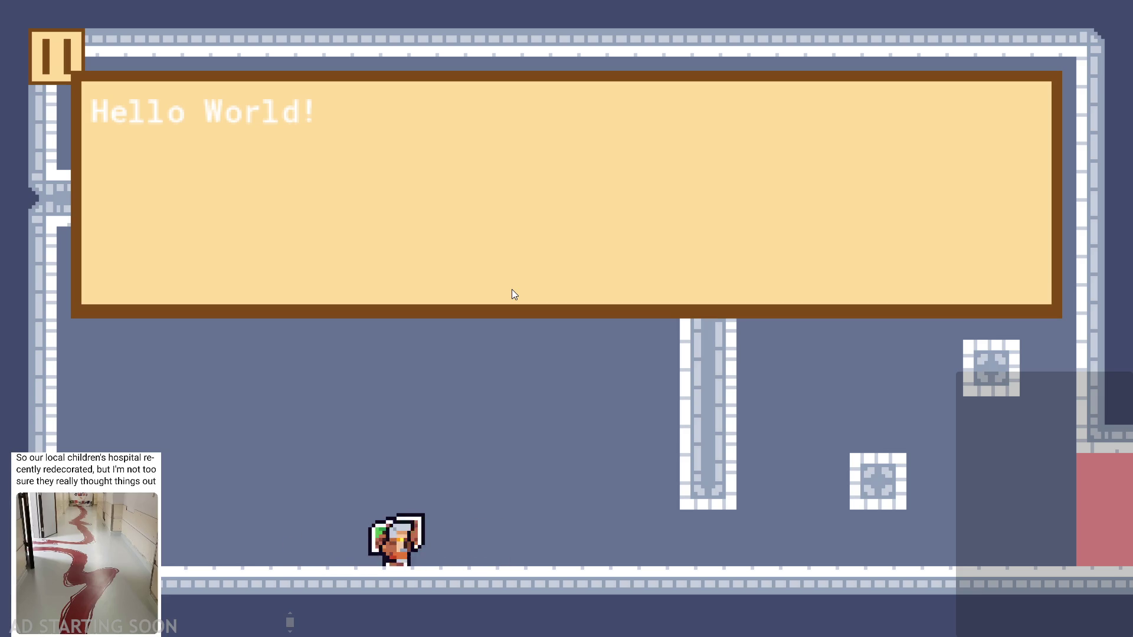
key("Left")
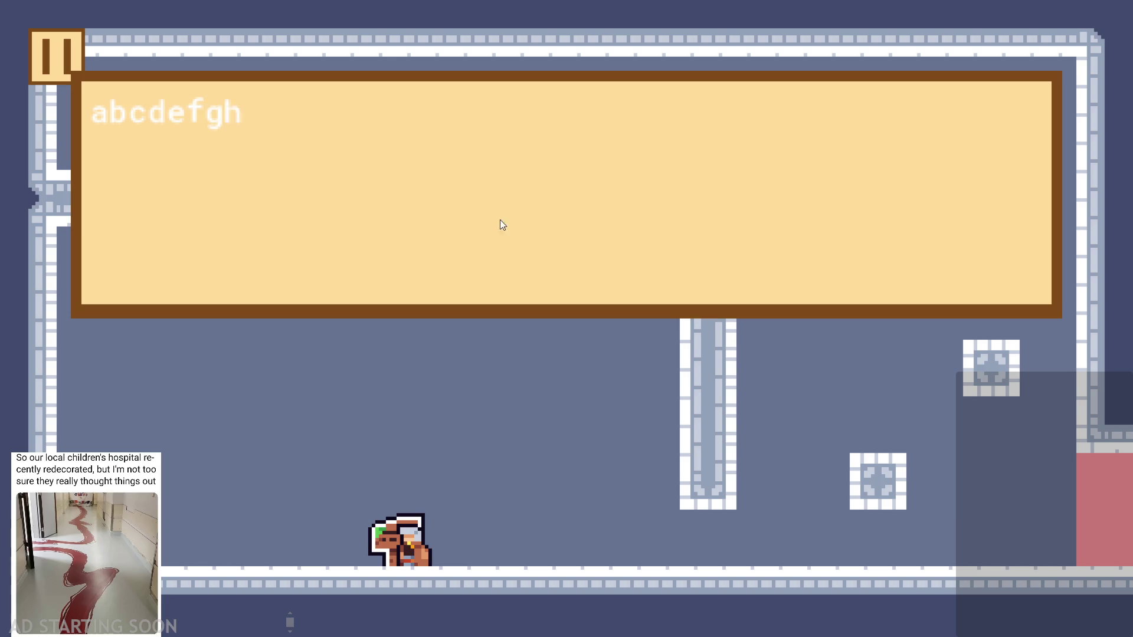
key("Right")
Climb the right-hand blocks, flip the lever with E to clear the barrier, and walk off the right edge.
key("Up")
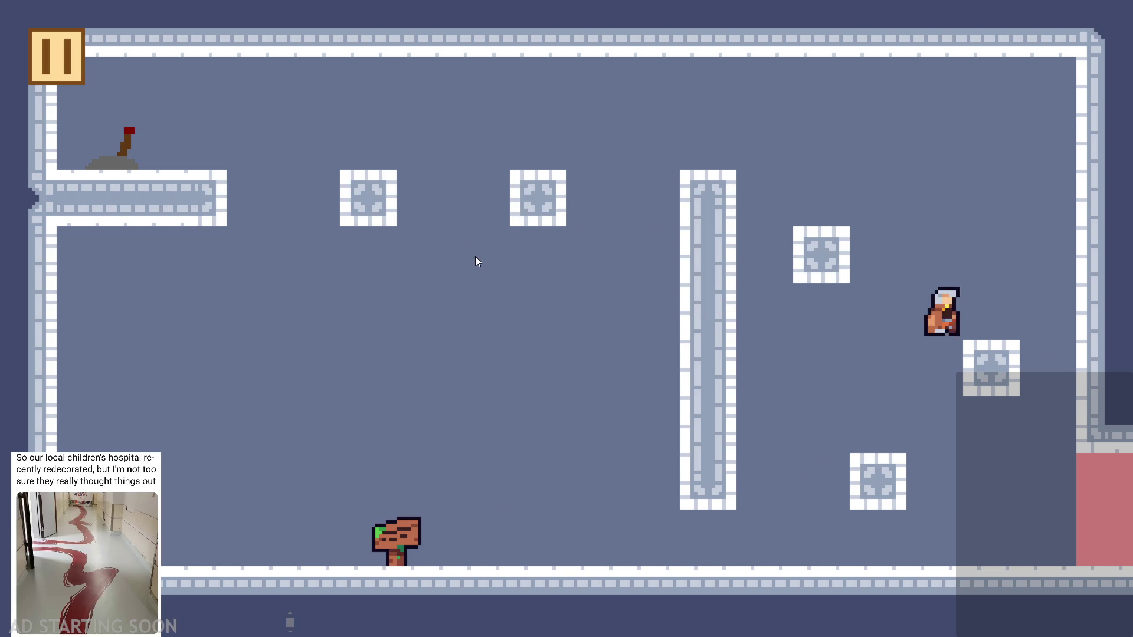
key("Left")
key("Up")
key("Right")
key("Left")
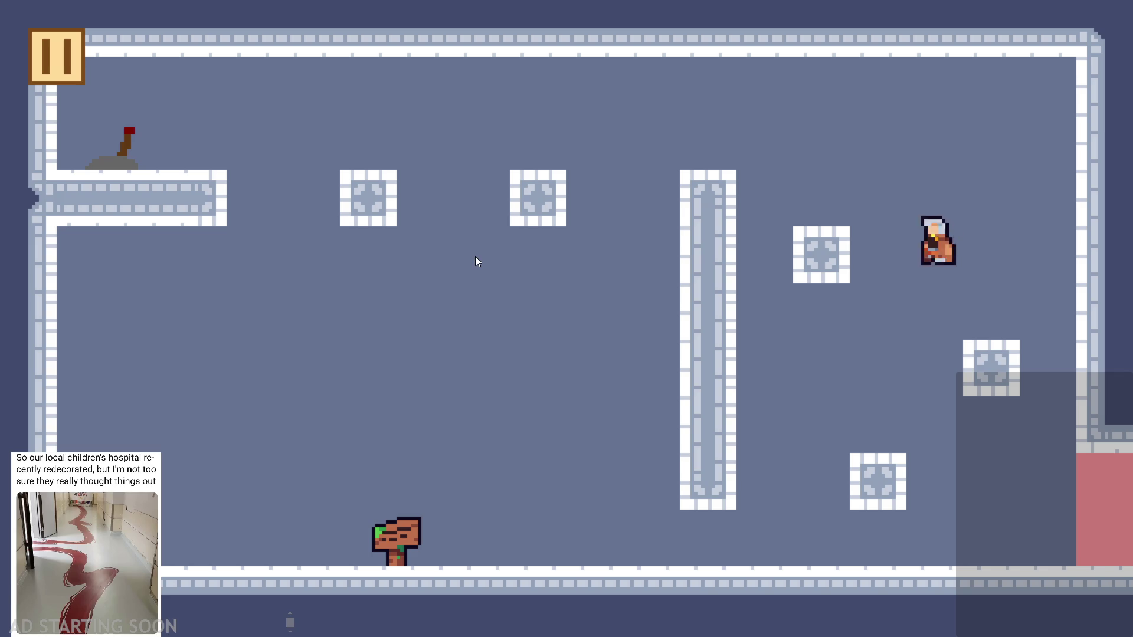
key("Left")
key("Up")
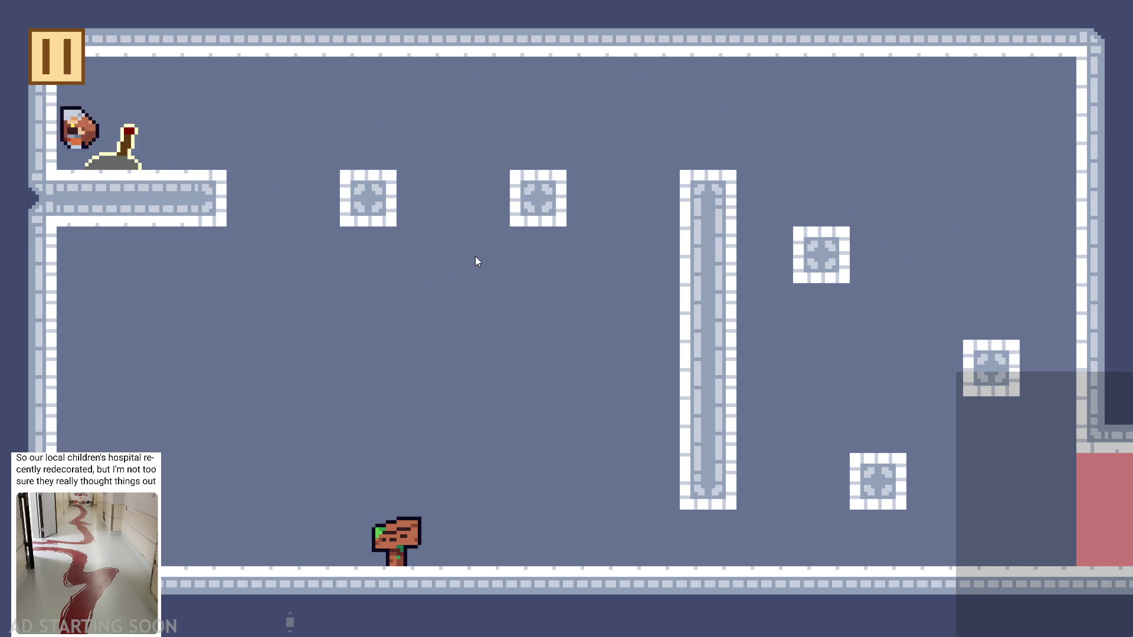
key("e")
key("Up")
key("Right")
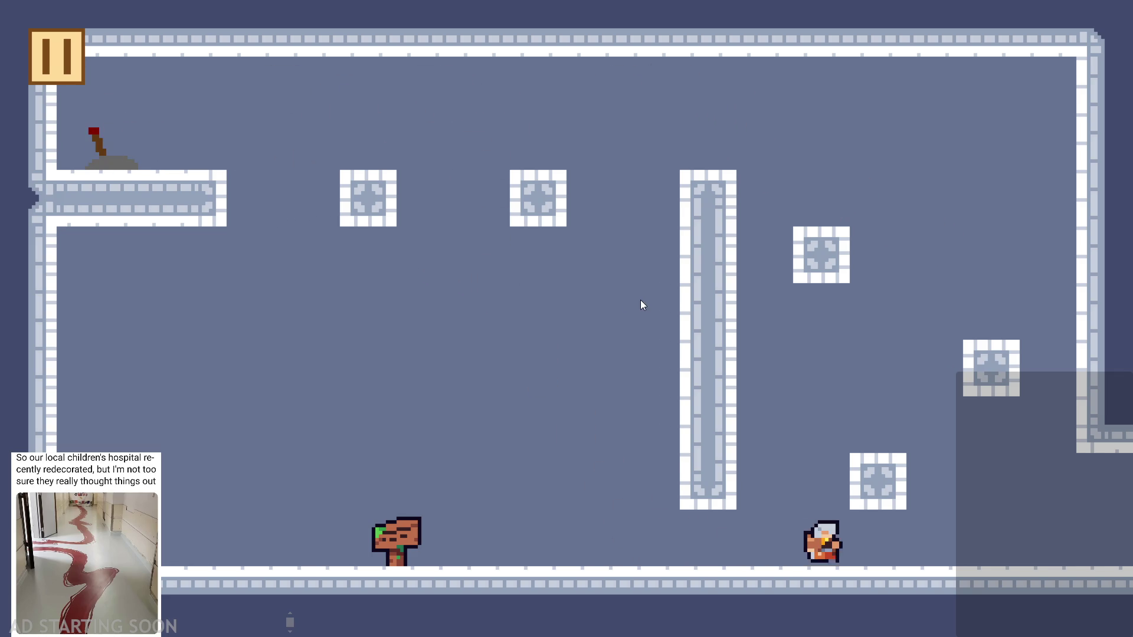
key("Right")
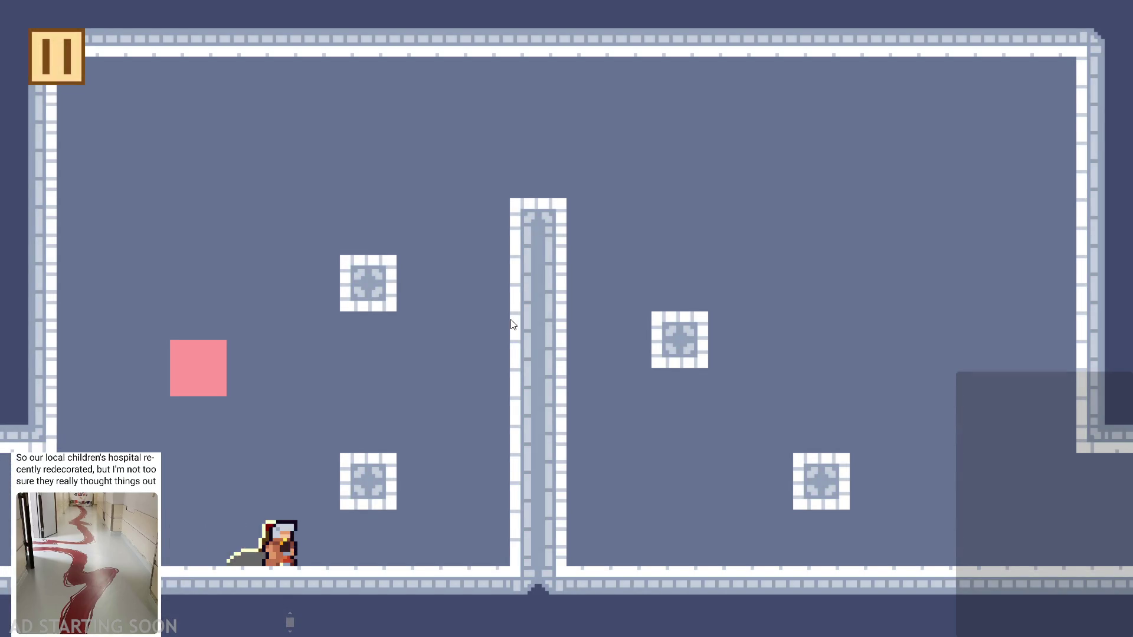
Flip the lever to remove the pink block, then flip it again to bring it back.
key("Up")
key("Right")
key("Left")
key("e")
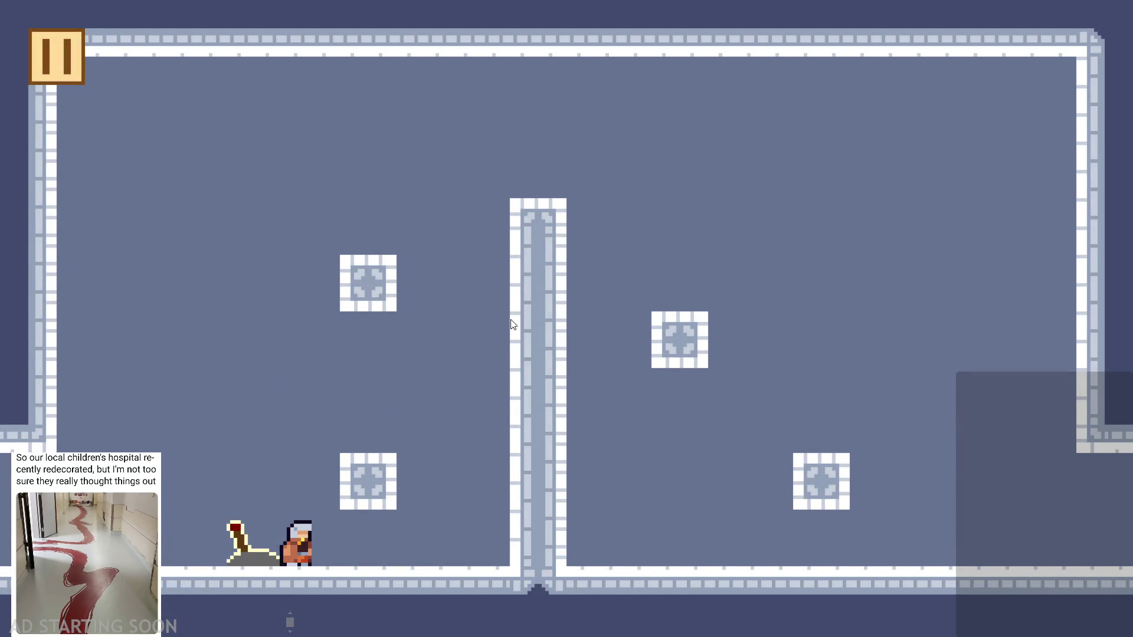
key("Up")
key("Right")
key("Left")
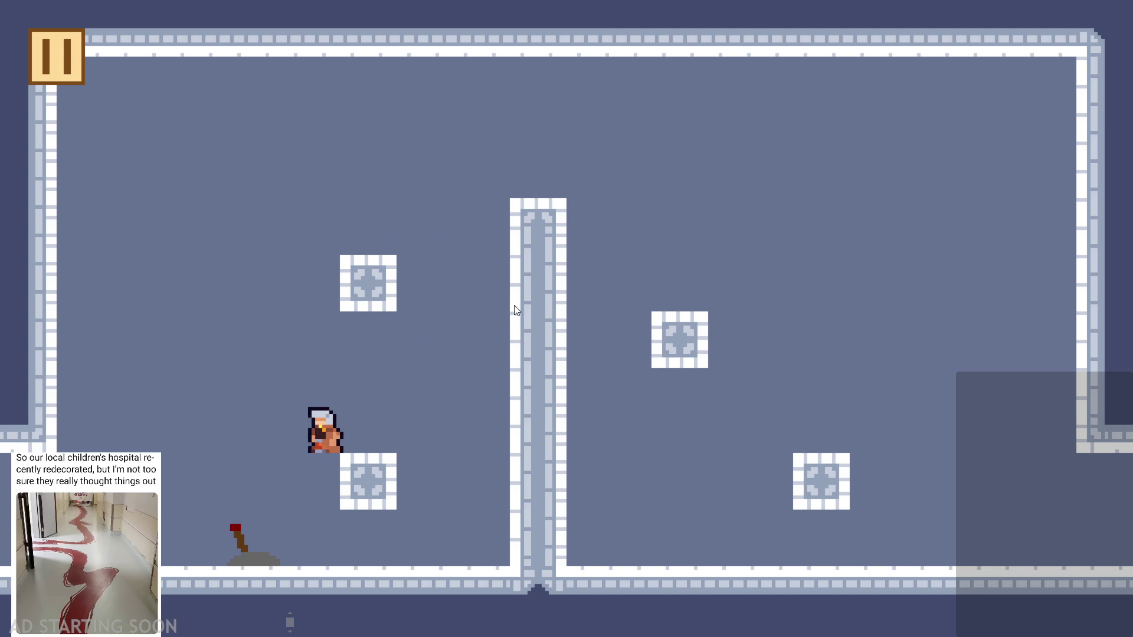
key("Left")
key("e")
Hop between the lower-left and lower-right blocks, jumping over the central pillar and back.
key("Up")
key("Right")
key("Left")
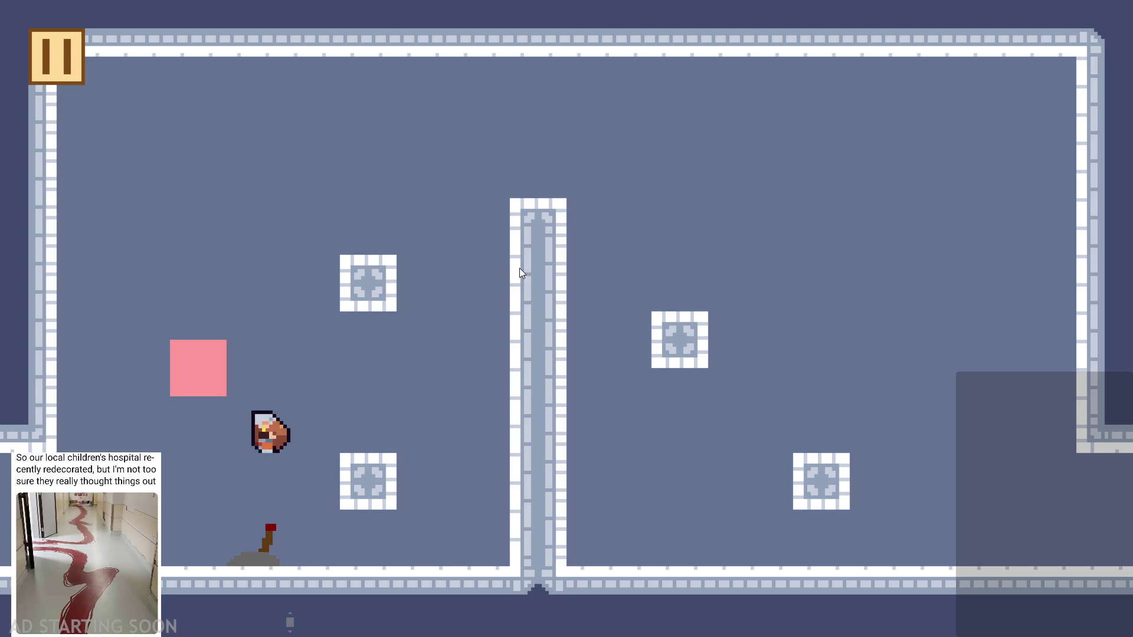
key("Right")
key("Up")
key("Up")
key("Left")
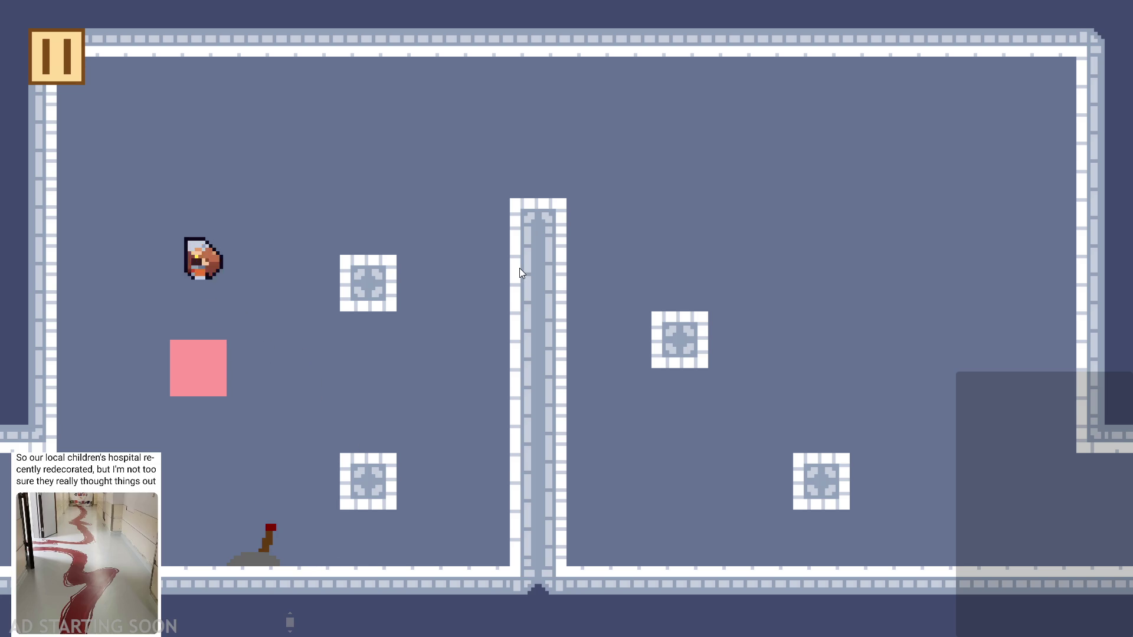
key("Right")
key("Up")
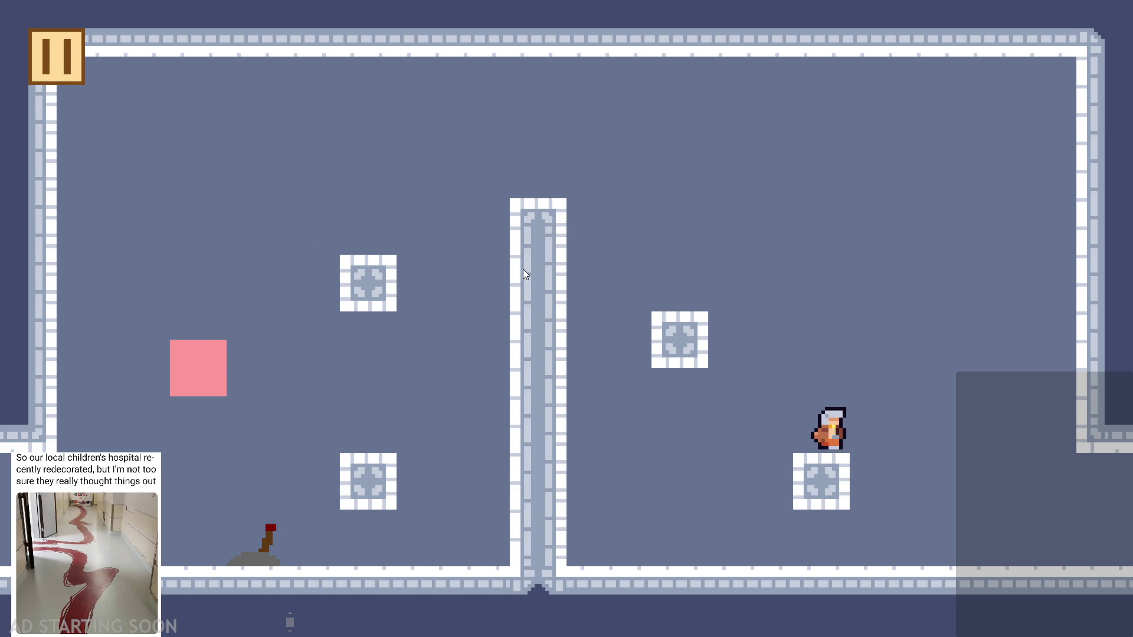
key("Right")
key("Up")
key("Left")
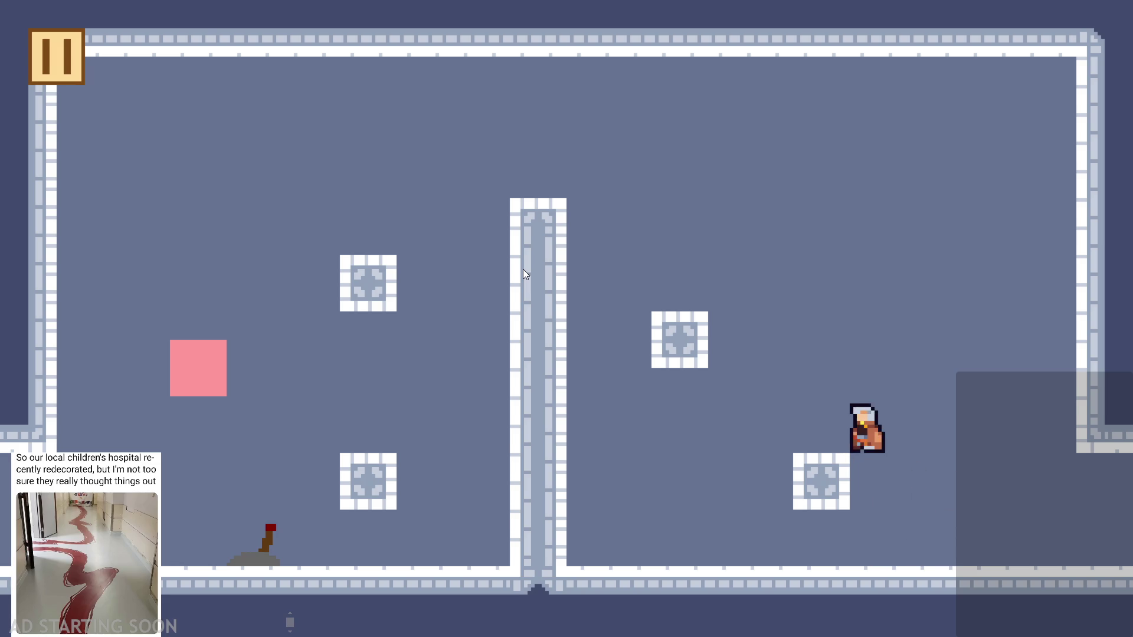
key("Left")
key("Right")
key("Up")
key("Left")
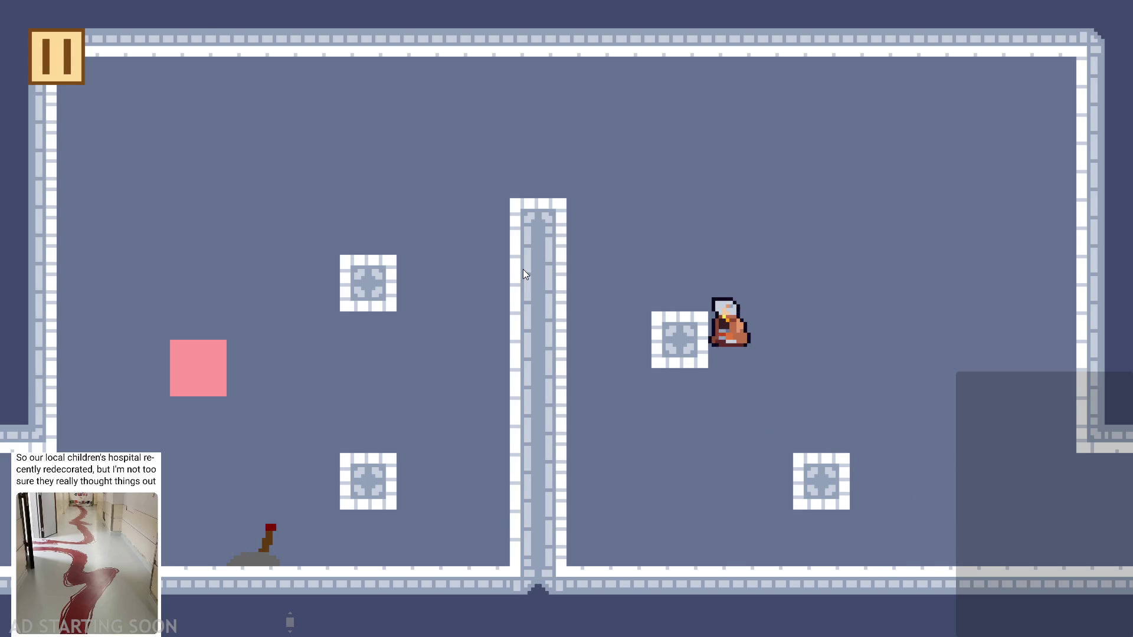
key("Right")
key("Up")
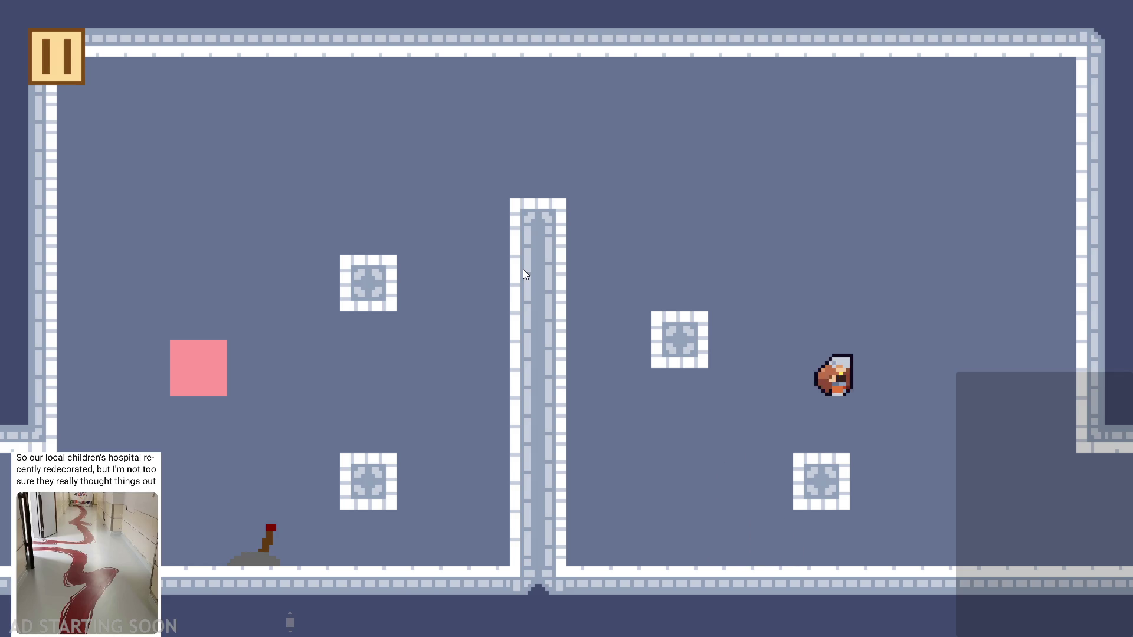
key("Left")
key("Up")
key("Up")
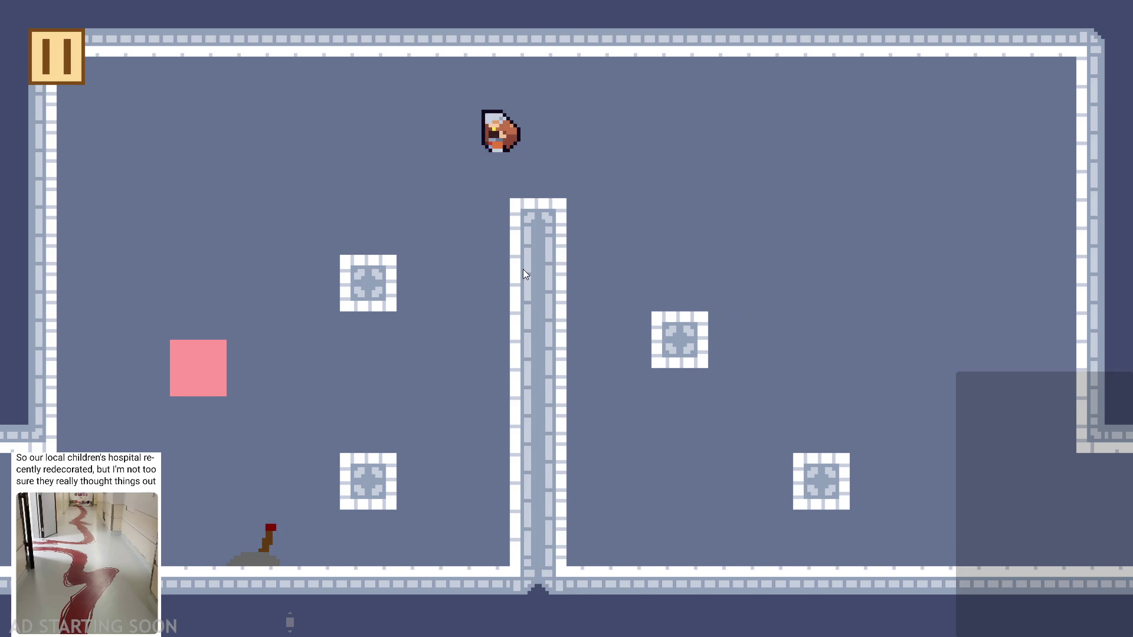
key("Right")
key("Left")
key("Up")
key("Up")
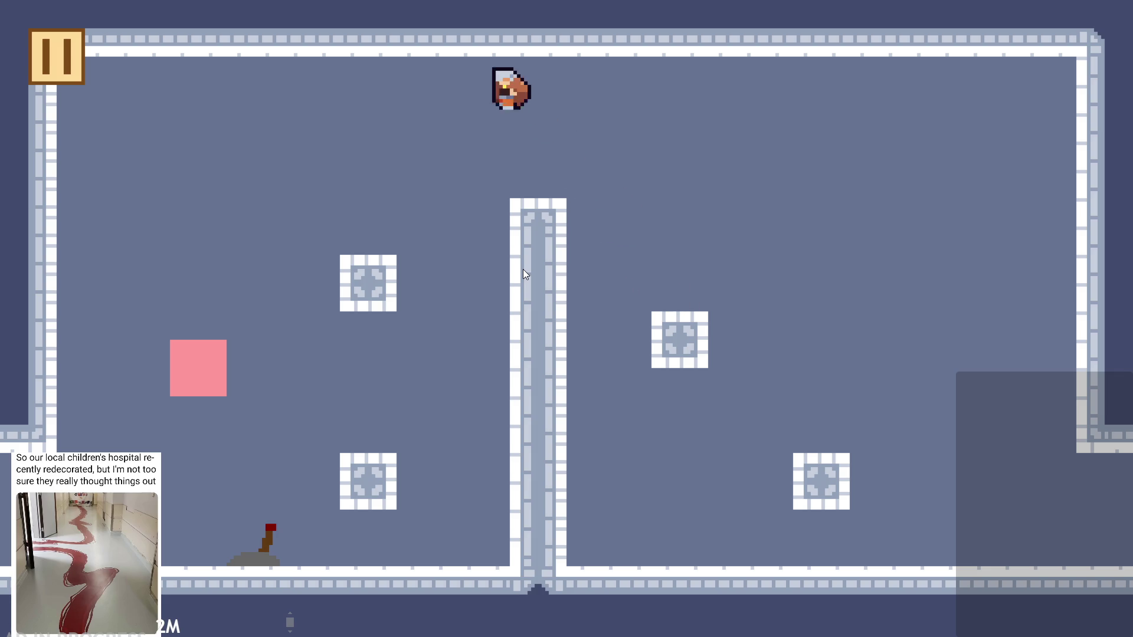
key("Right")
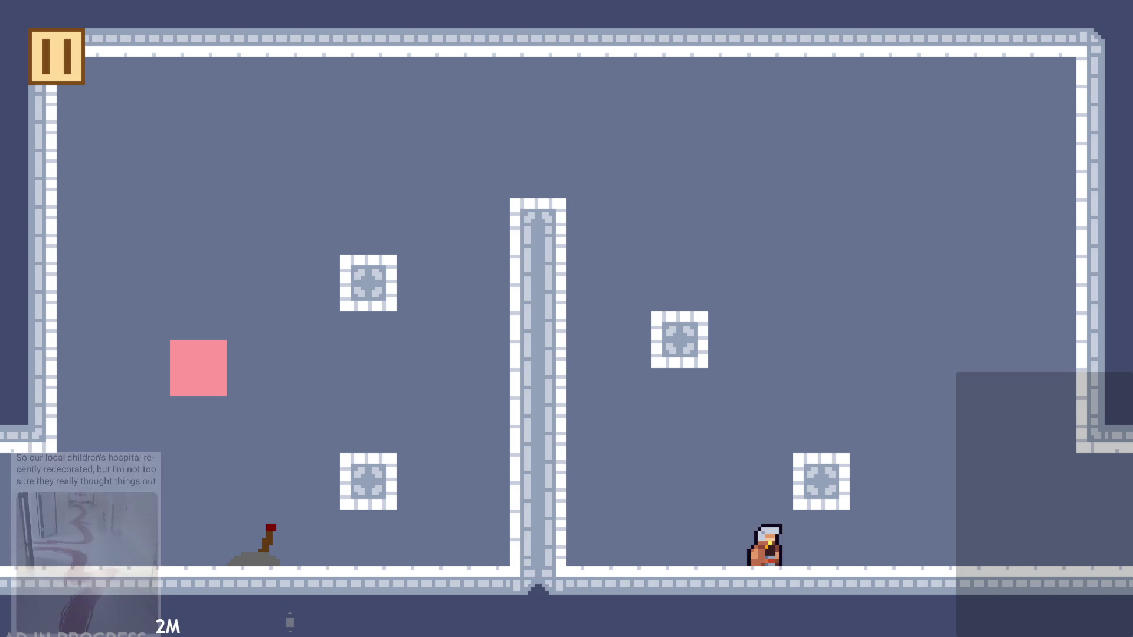
Climb from the lower-right and middle-right blocks onto the tall central pillar top.
key("Up")
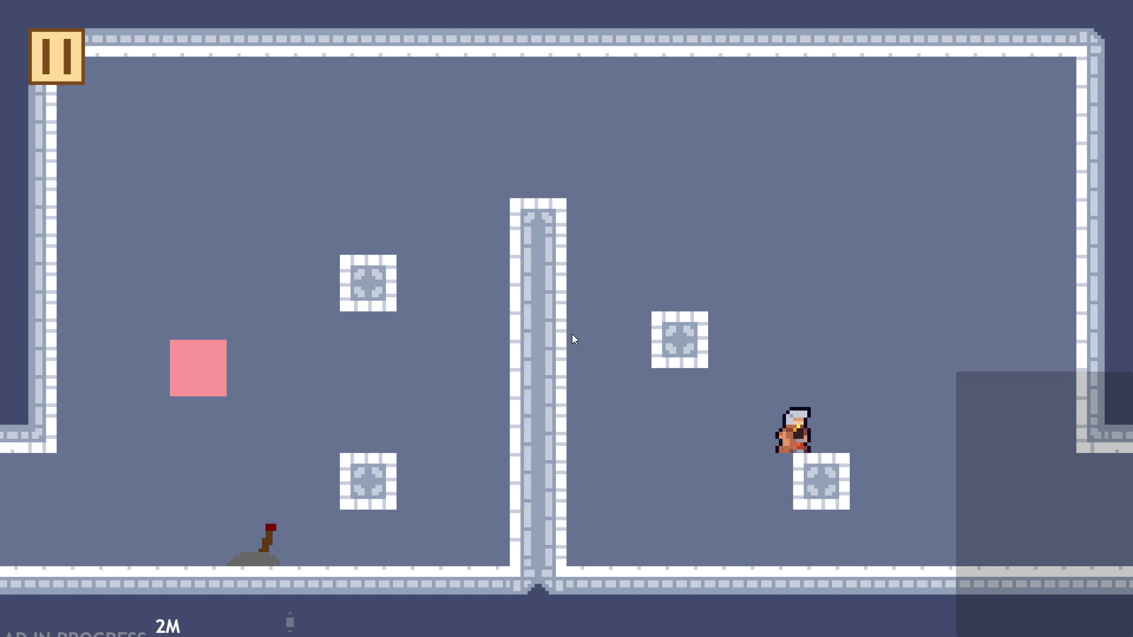
key("Up")
key("Left")
key("Up")
key("Left")
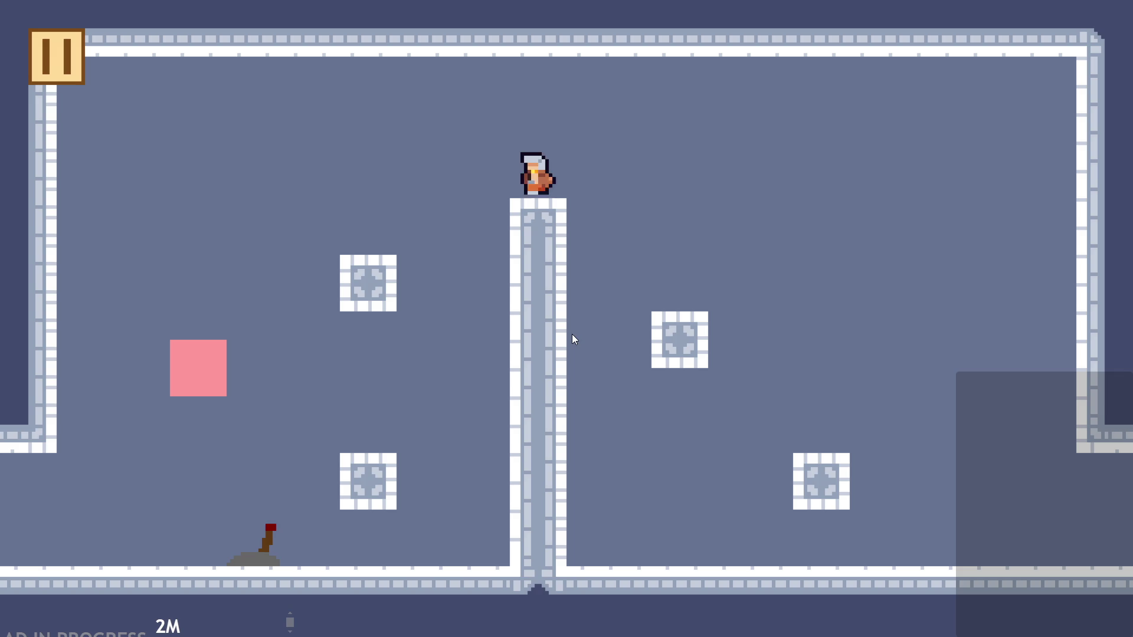
key("Up")
key("Left")
key("Up")
key("Right")
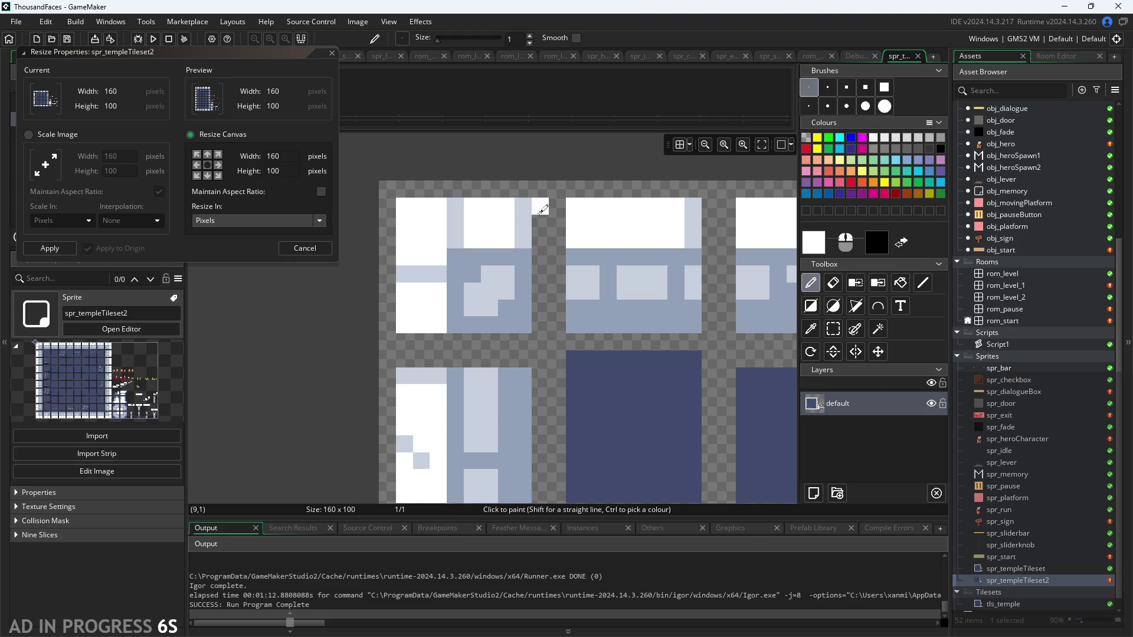
scroll(555, 319, "down", 5)
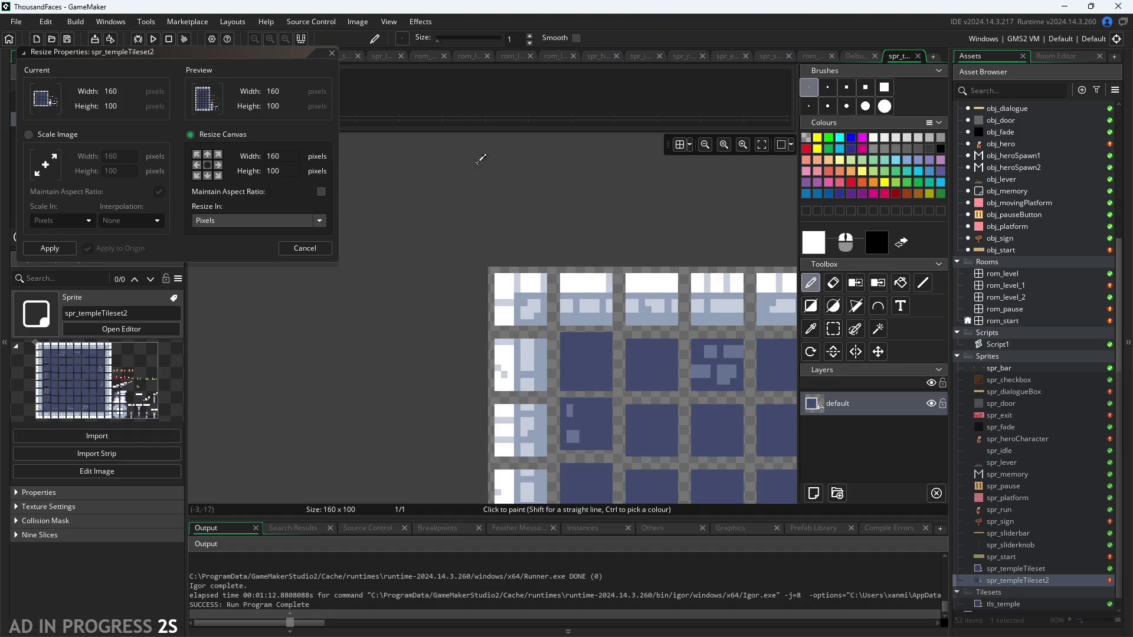
scroll(480, 160, "down", 2)
scroll(521, 161, "down", 2)
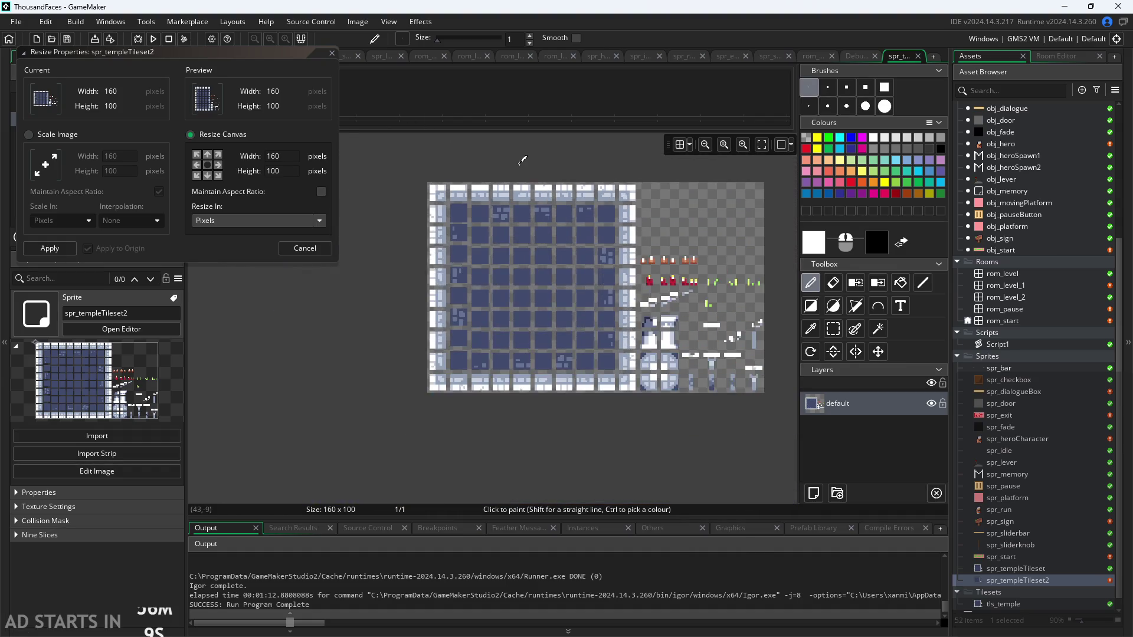
scroll(534, 210, "up", 4)
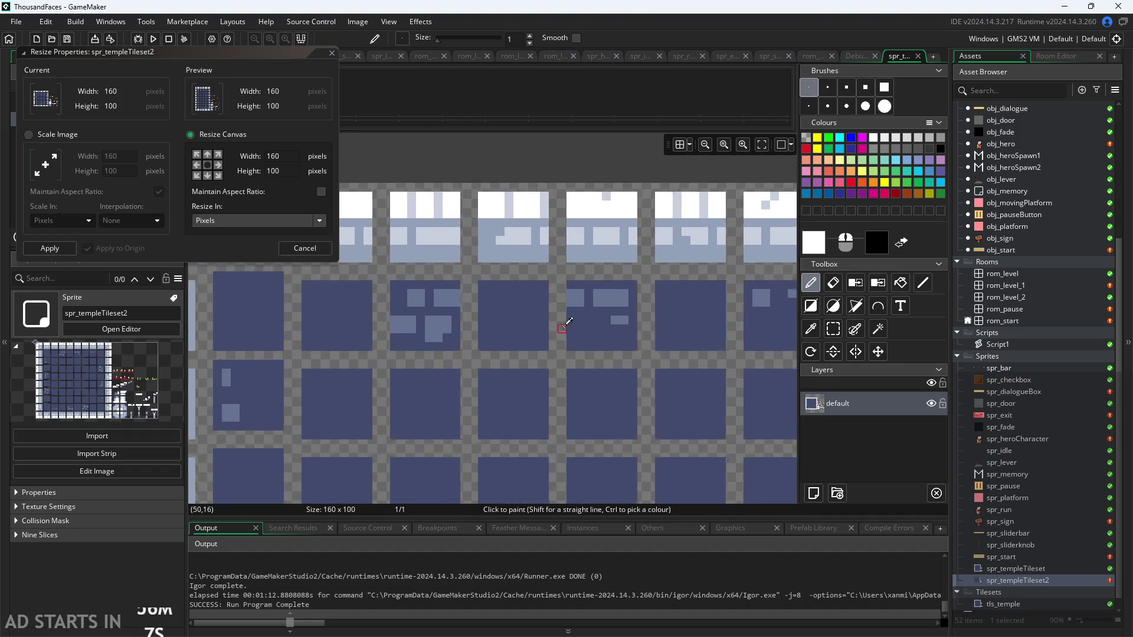
scroll(567, 322, "up", 2)
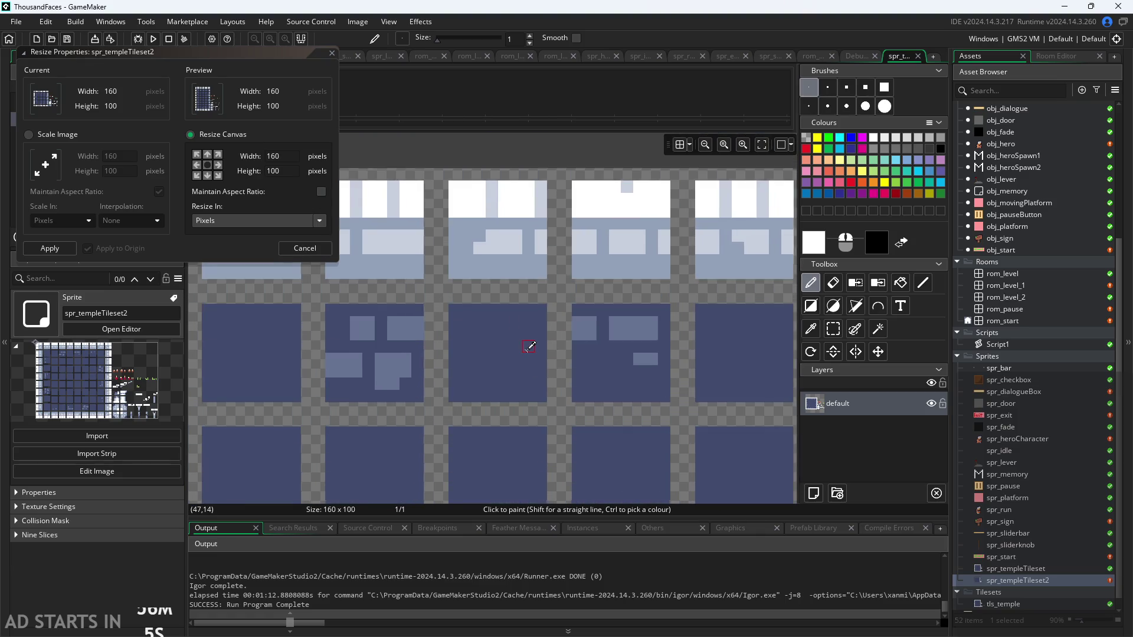
scroll(529, 346, "up", 1)
scroll(534, 344, "up", 1)
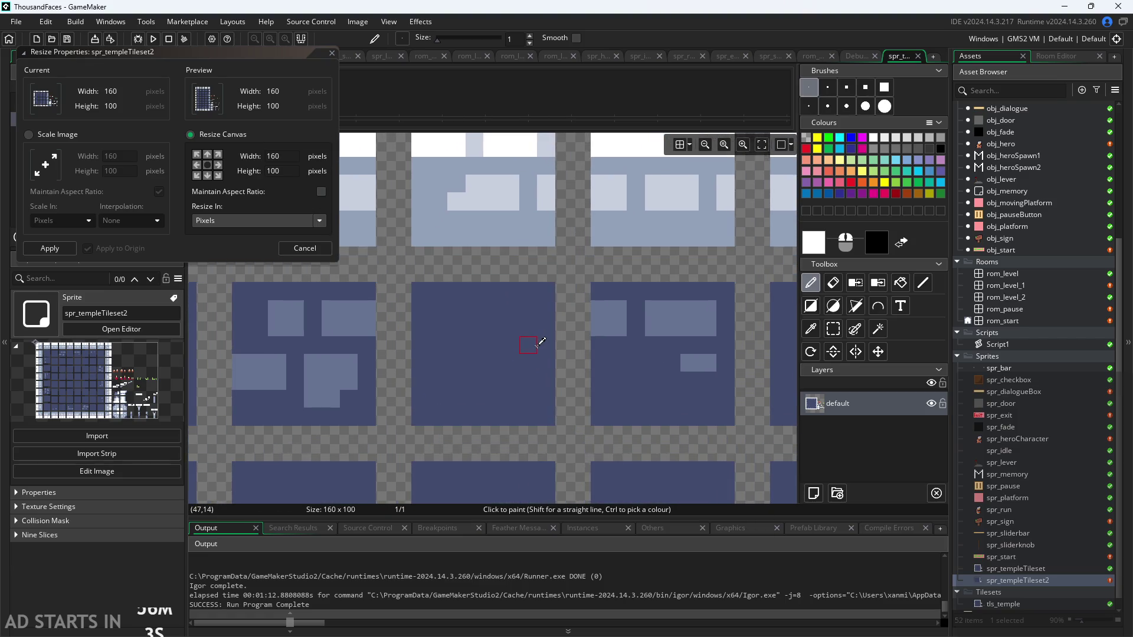
scroll(539, 285, "down", 3)
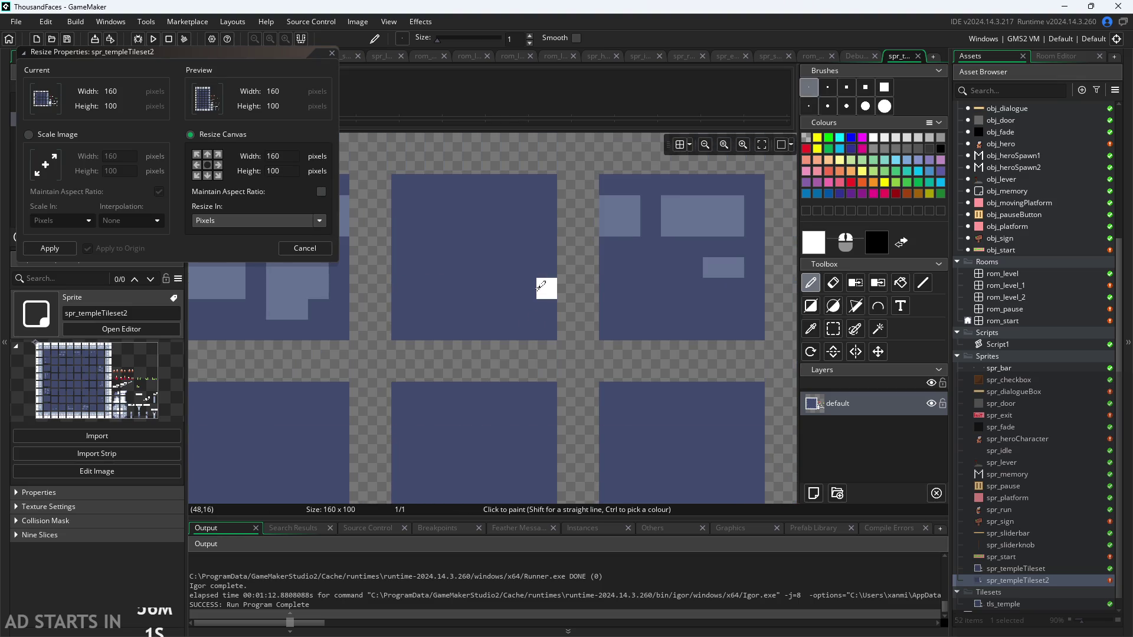
scroll(566, 322, "up", 2)
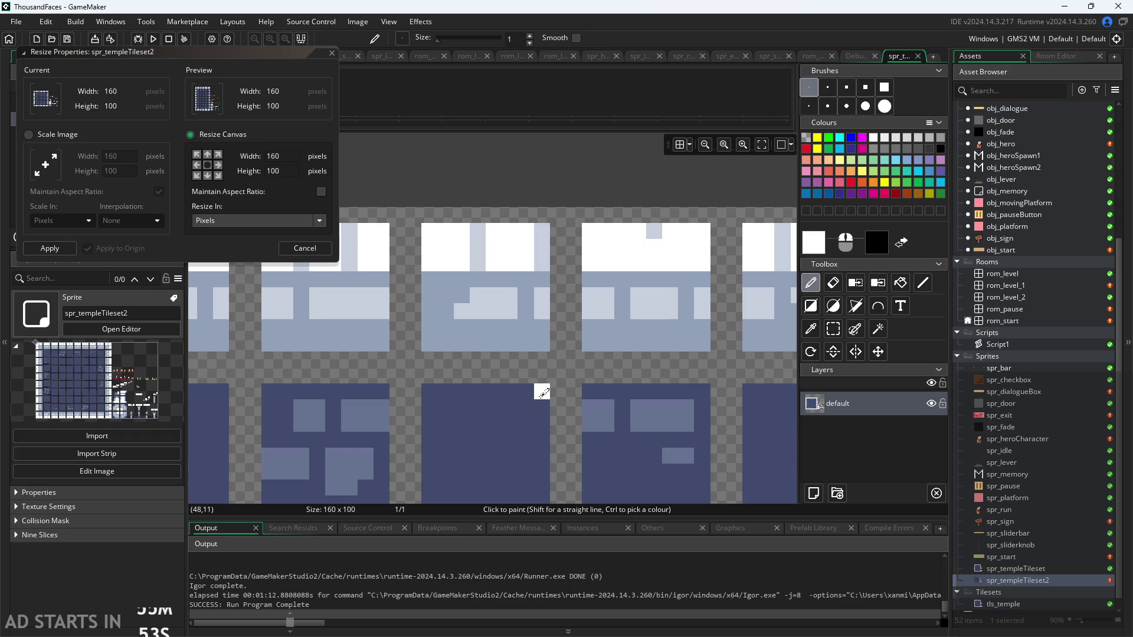
scroll(541, 392, "down", 2)
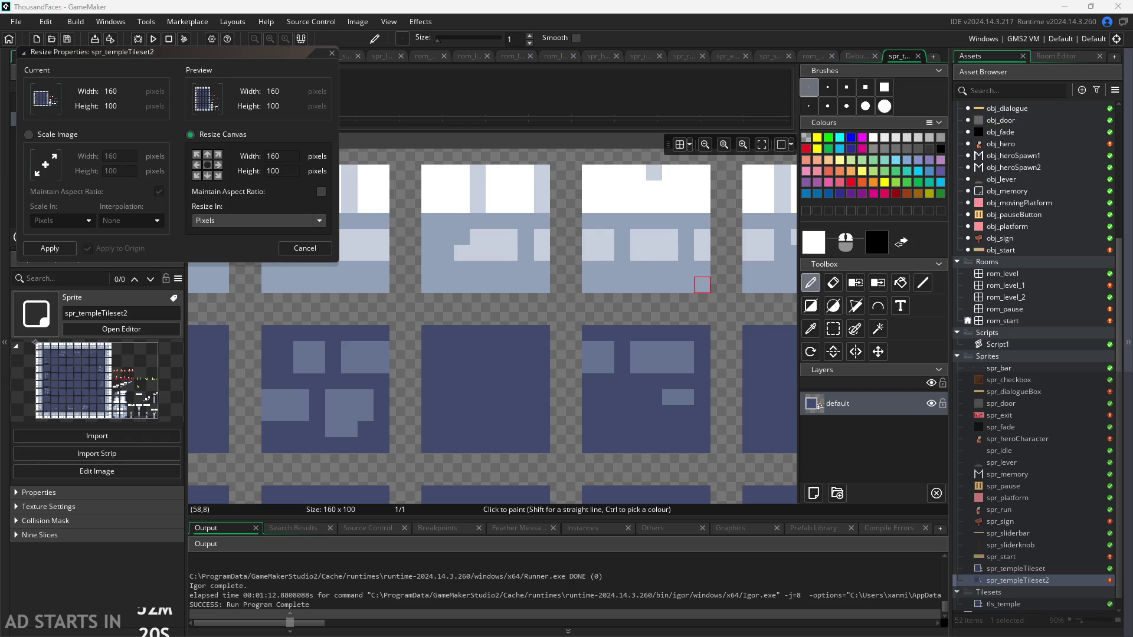
Switch to the ThousandFacesNotes drawing in Paint and scroll to the sketch area.
key("alt+Tab")
scroll(881, 472, "down", 5, "ctrl")
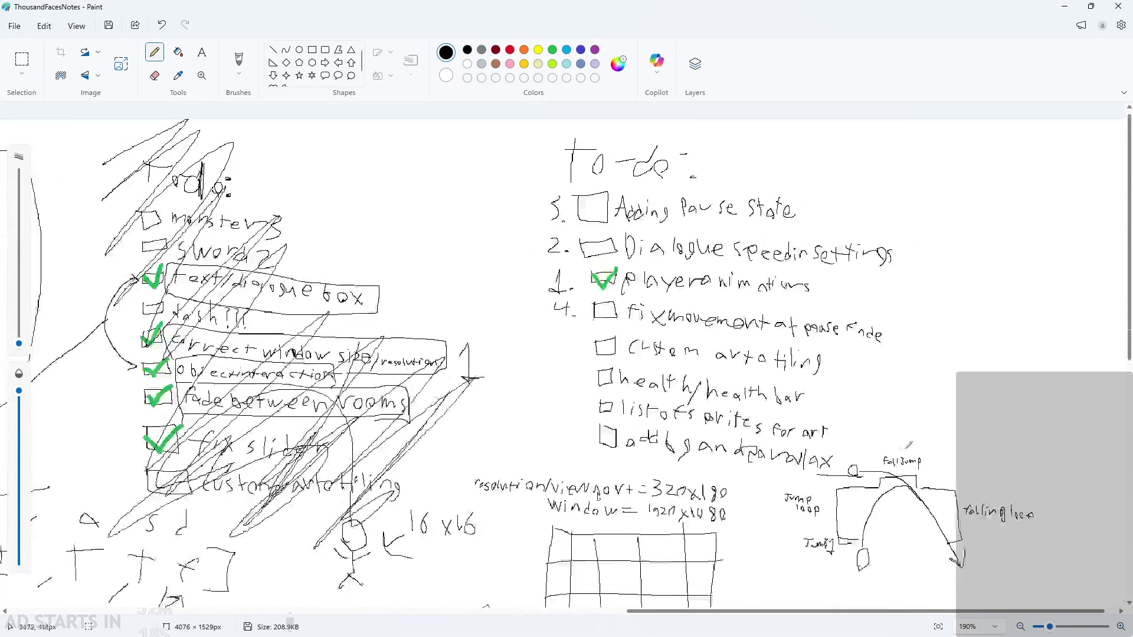
scroll(1039, 471, "up", 6, "ctrl")
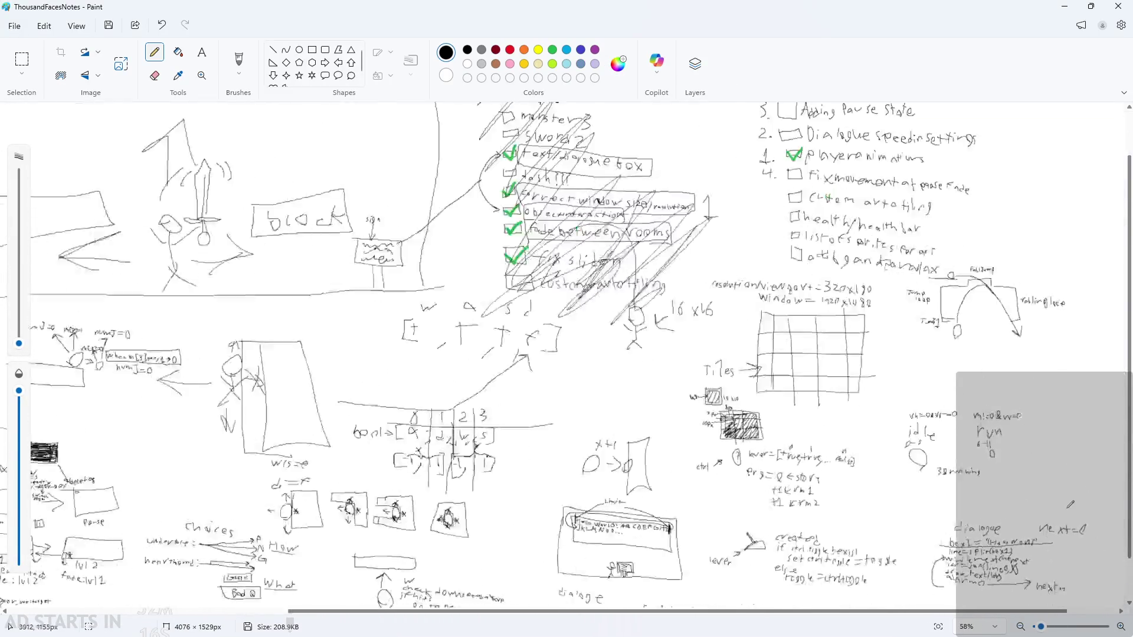
scroll(1037, 448, "right", 3)
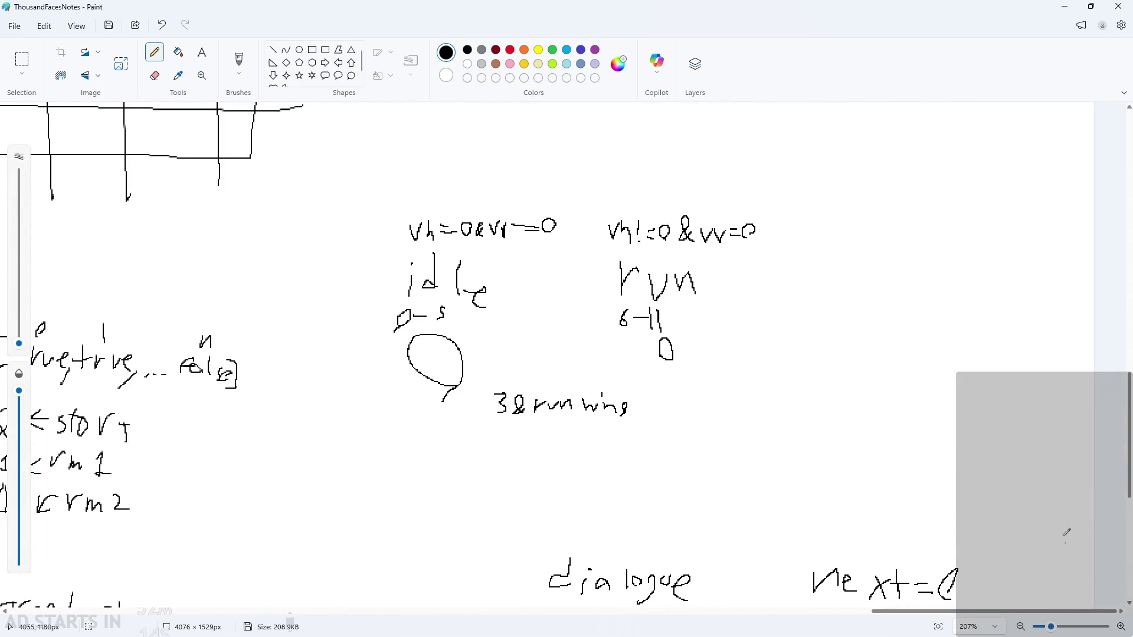
scroll(1034, 426, "up", 3, "ctrl")
scroll(1034, 425, "down", 3, "ctrl")
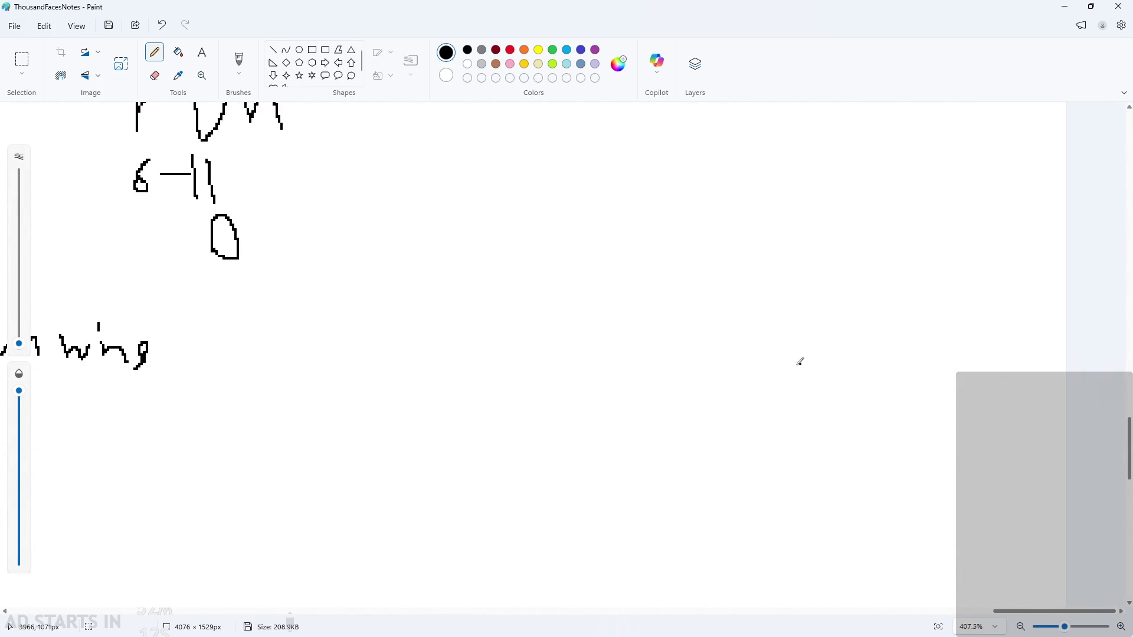
Pencil-sketch a box with a horizontal divider and a width bracket, undoing a stray '100' label.
mouse_move(539, 245)
left_mouse_down()
mouse_move(555, 495)
mouse_move(848, 498)
mouse_move(853, 263)
mouse_move(621, 237)
mouse_move(531, 242)
left_mouse_up()
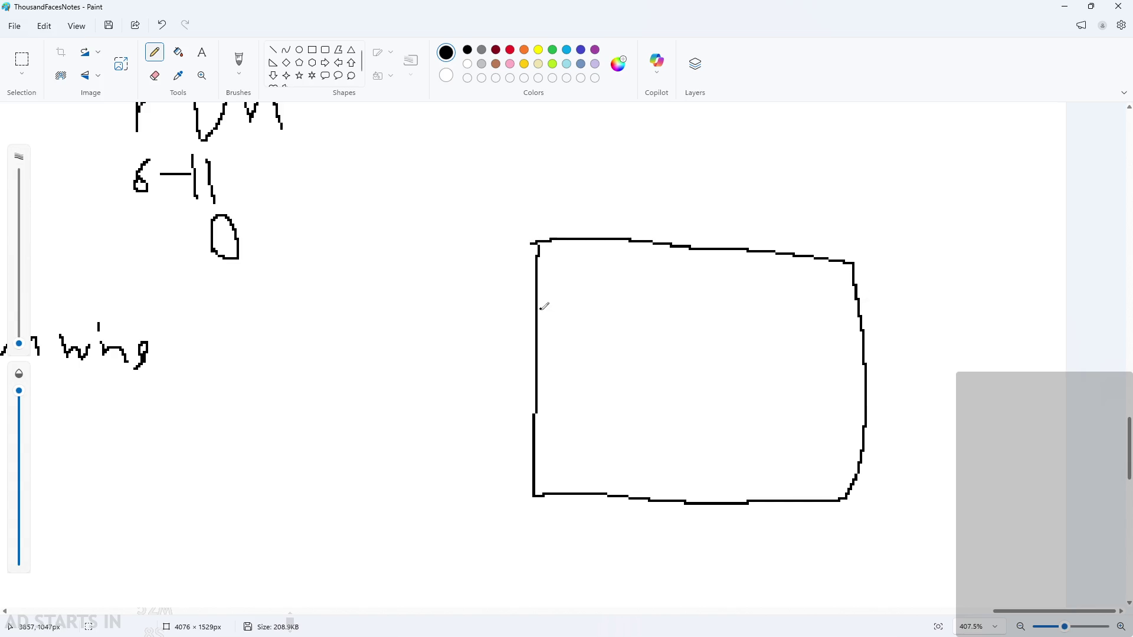
left_click_drag(537, 301, 881, 326)
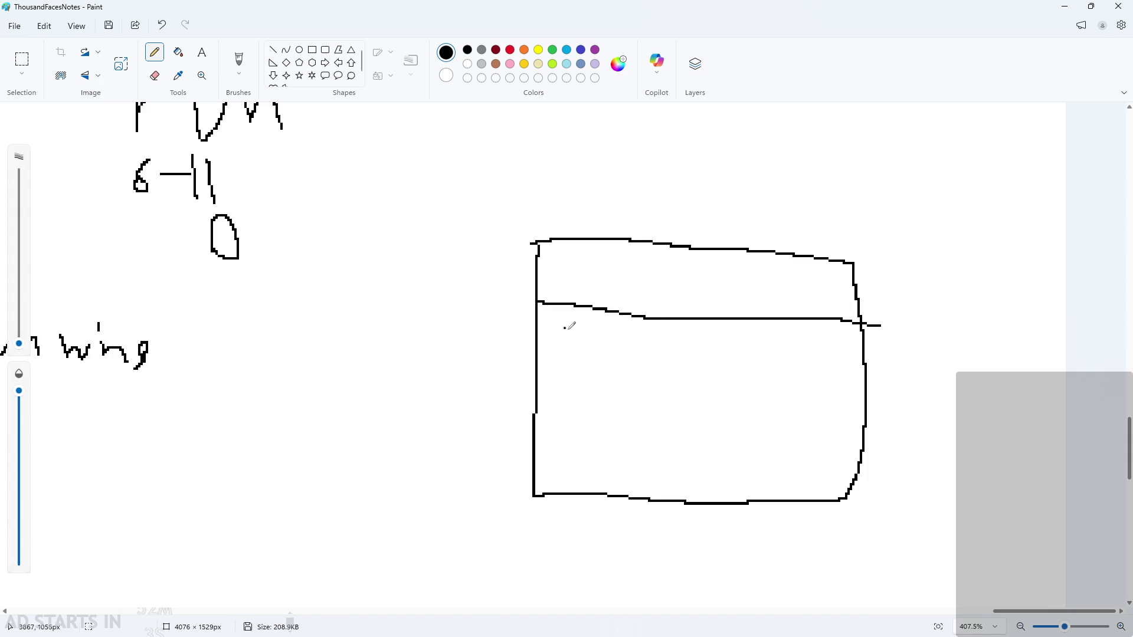
mouse_move(536, 224)
left_mouse_down()
mouse_move(536, 203)
mouse_move(805, 214)
mouse_move(853, 228)
mouse_move(852, 242)
left_mouse_up()
mouse_move(649, 142)
left_mouse_down()
mouse_move(653, 167)
mouse_move(707, 175)
left_mouse_up()
key("ctrl+z")
key("ctrl+z")
key("ctrl+z")
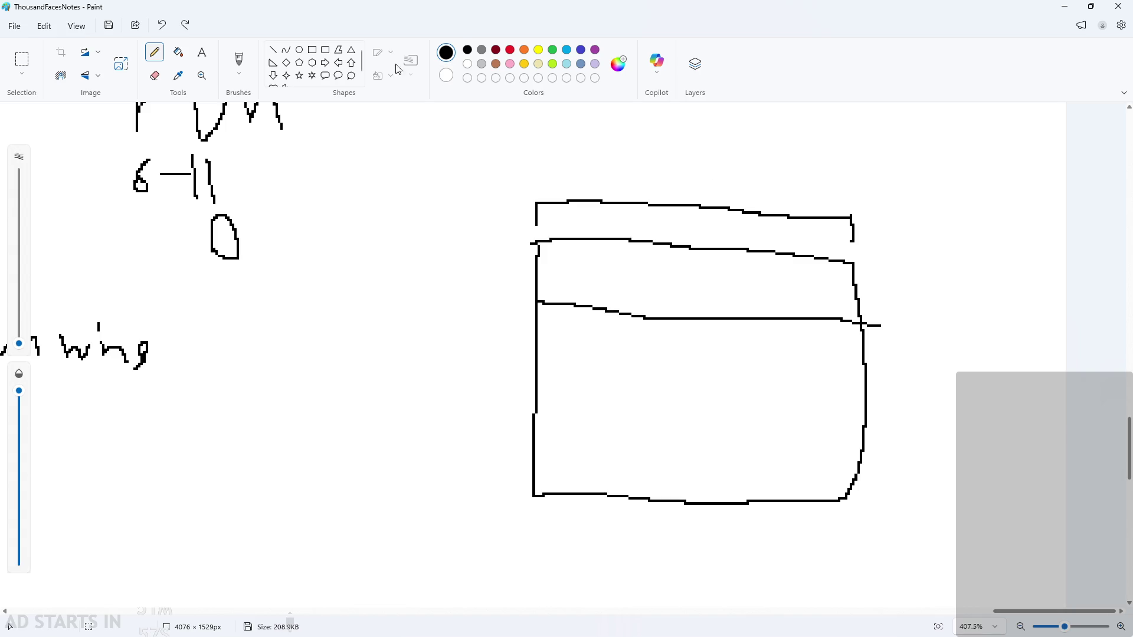
Add a typed '10 px' width label above the box's bracket.
left_click(202, 52)
left_click(657, 168)
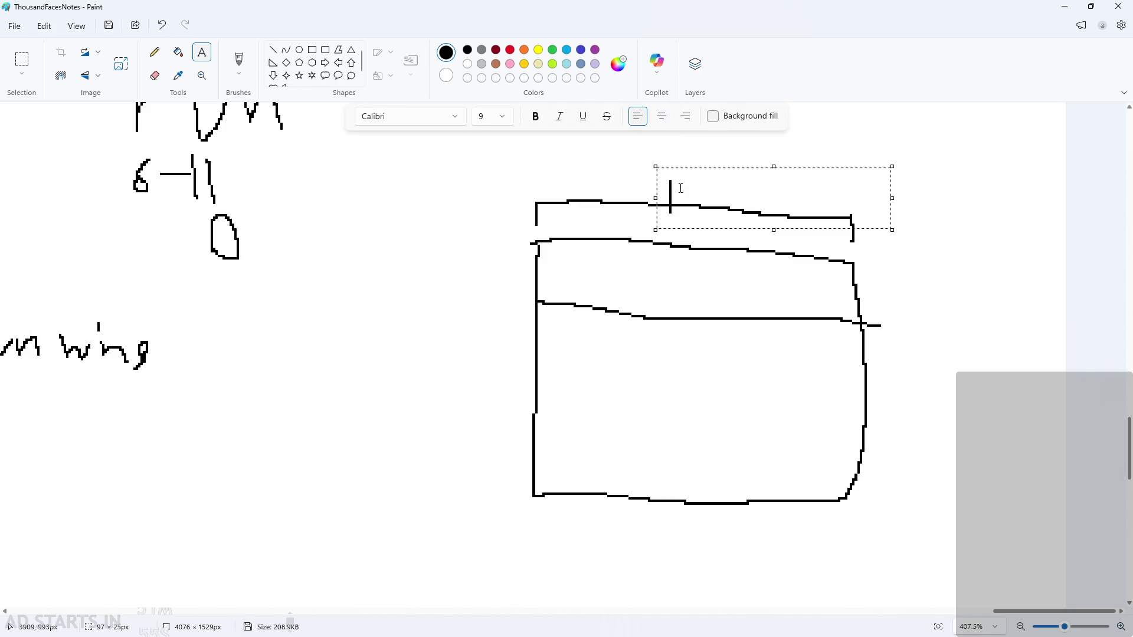
type("10 px")
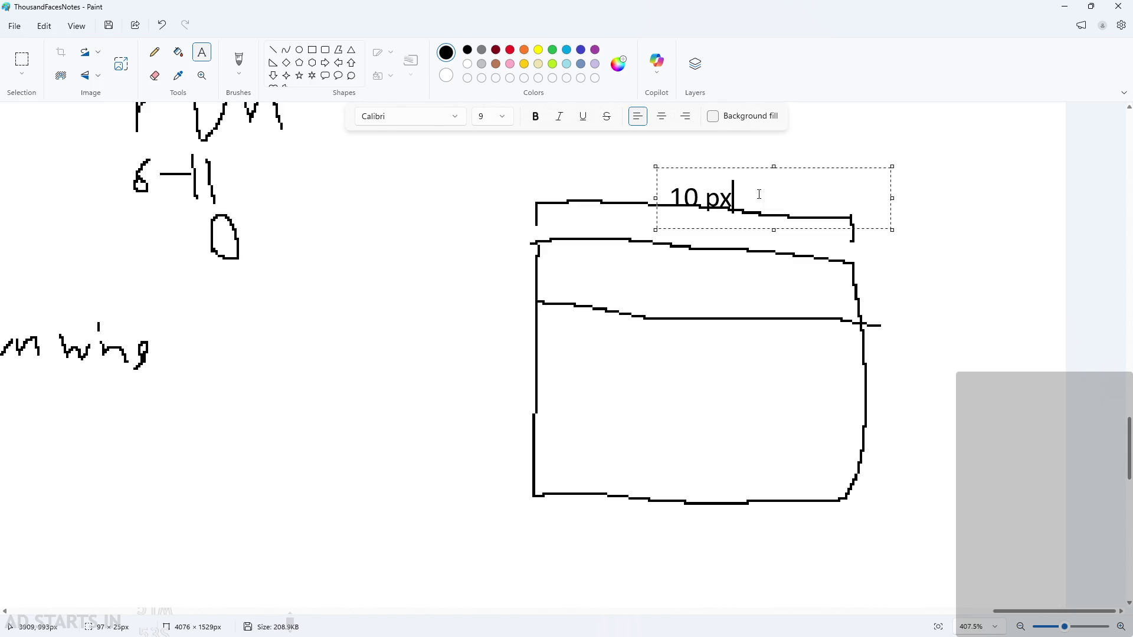
mouse_move(797, 170)
left_mouse_down()
mouse_move(780, 157)
mouse_move(789, 160)
mouse_move(791, 140)
mouse_move(794, 162)
left_mouse_up()
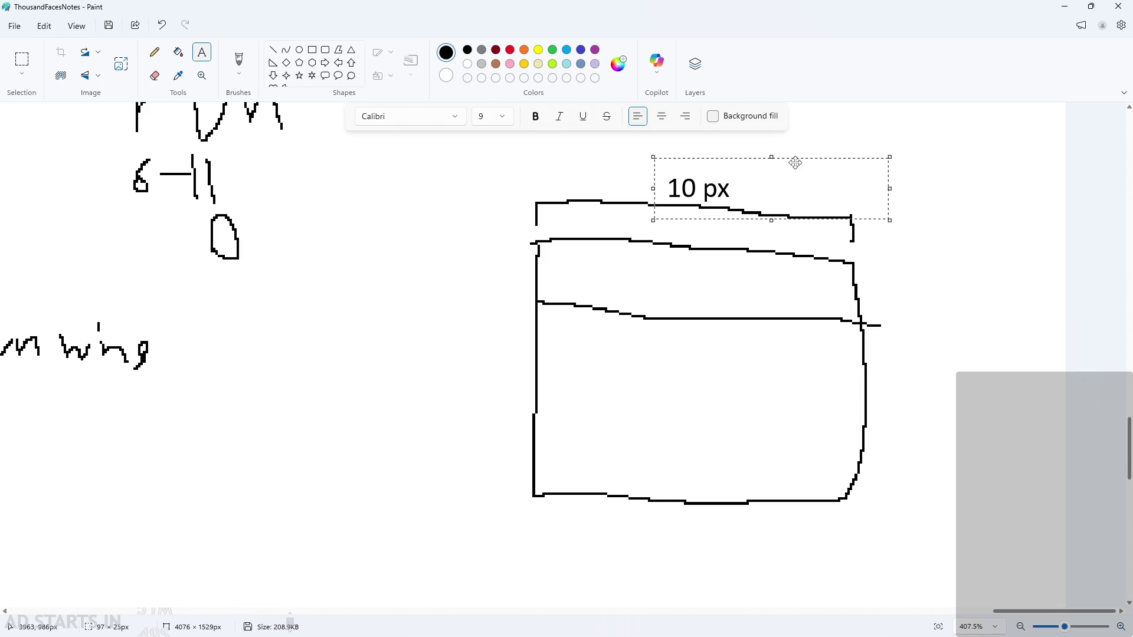
left_click(916, 319)
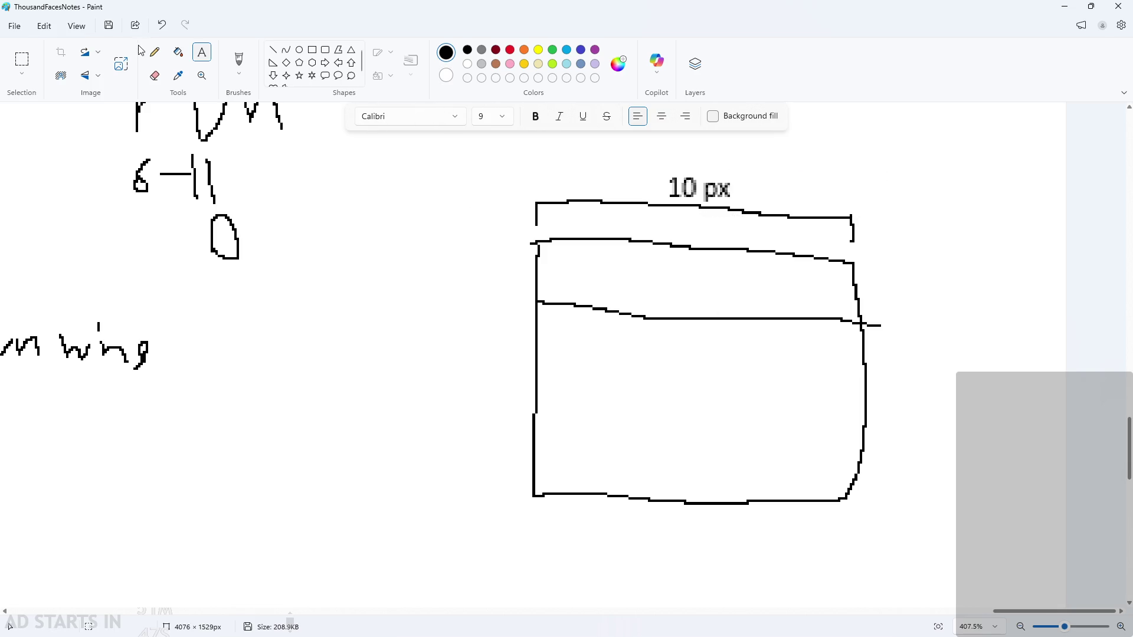
Draw a side bracket and hand-write 'air' inside the box with the Pencil.
left_click(154, 52)
mouse_move(530, 244)
left_mouse_down()
mouse_move(504, 246)
mouse_move(504, 290)
mouse_move(523, 294)
mouse_move(502, 372)
mouse_move(505, 479)
mouse_move(522, 489)
left_mouse_up()
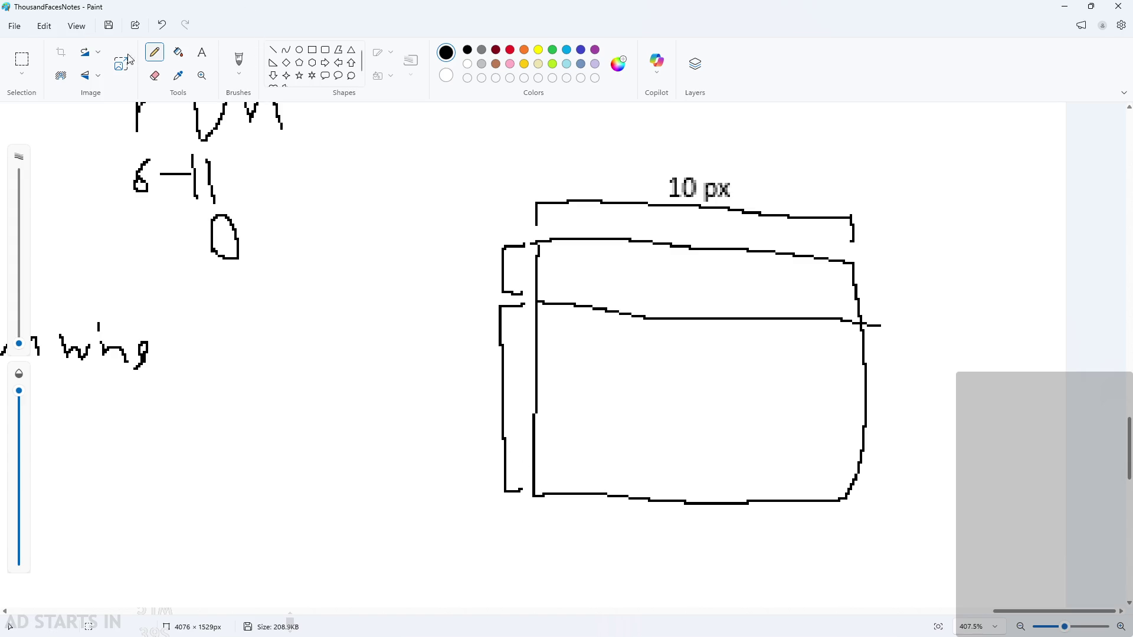
mouse_move(657, 270)
left_mouse_down()
mouse_move(666, 286)
mouse_move(711, 276)
left_mouse_up()
left_click(672, 261)
mouse_move(635, 380)
left_mouse_down()
mouse_move(634, 392)
mouse_move(685, 420)
mouse_move(692, 410)
mouse_move(726, 418)
left_mouse_up()
key("ctrl+z")
key("ctrl+z")
key("ctrl+z")
key("ctrl+z")
key("ctrl+z")
key("ctrl+z")
key("ctrl+z")
key("ctrl+z")
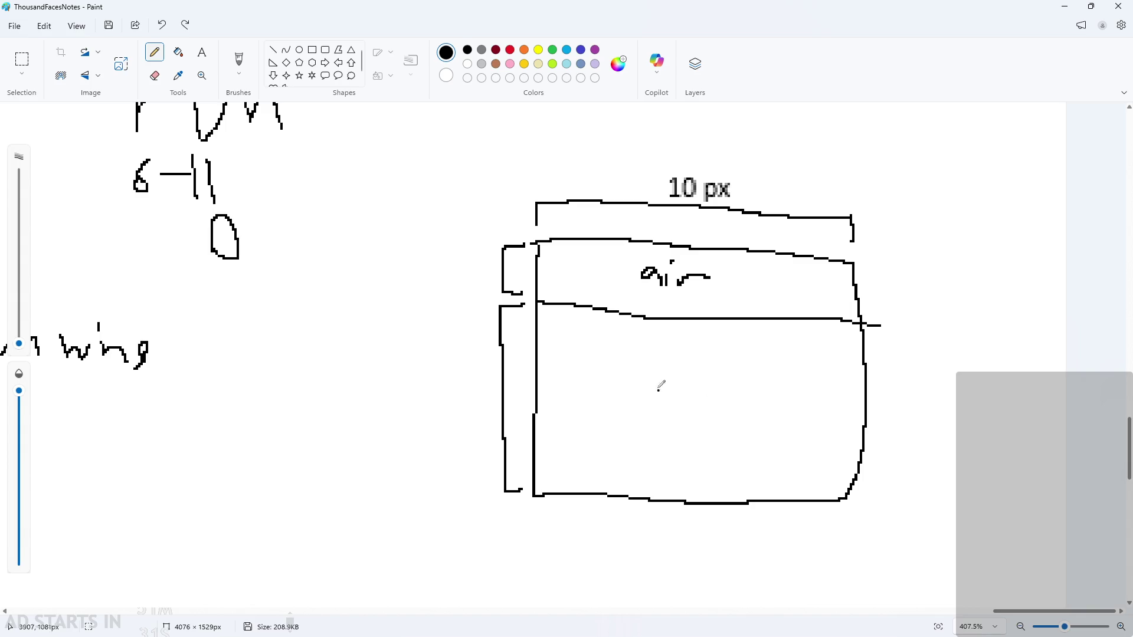
mouse_move(639, 369)
left_mouse_down()
mouse_move(636, 424)
mouse_move(663, 398)
mouse_move(668, 418)
left_mouse_up()
left_click(670, 387)
key("ctrl+z")
key("ctrl+z")
key("ctrl+z")
Add typed '2 px' and '8 px' labels beside the top and lower brackets.
left_click(203, 53)
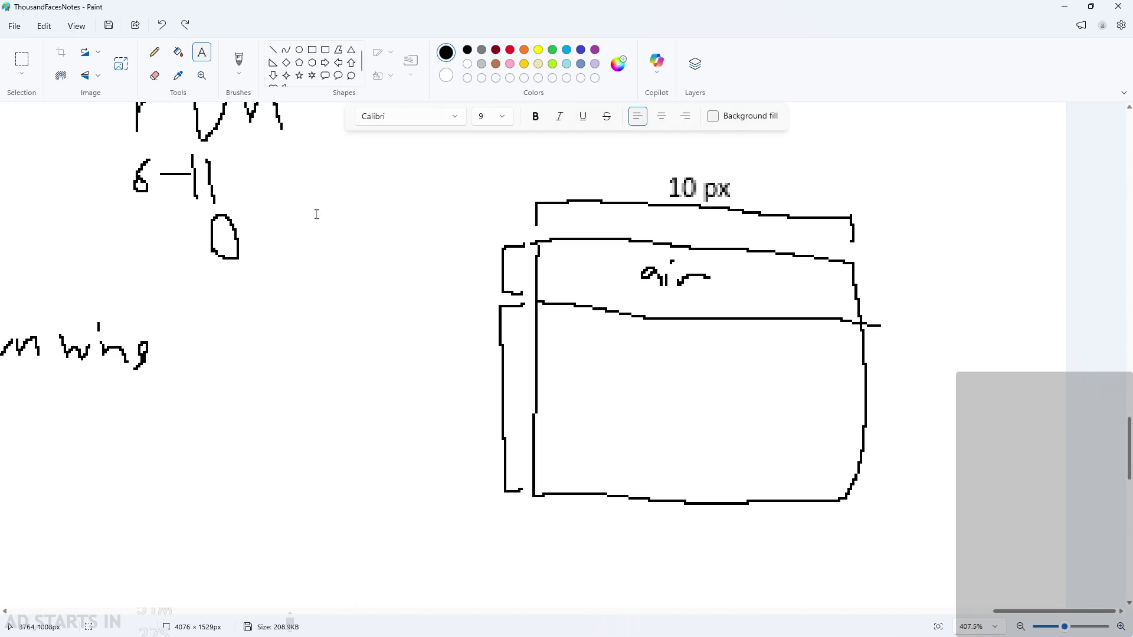
left_click(353, 256)
type("2 px")
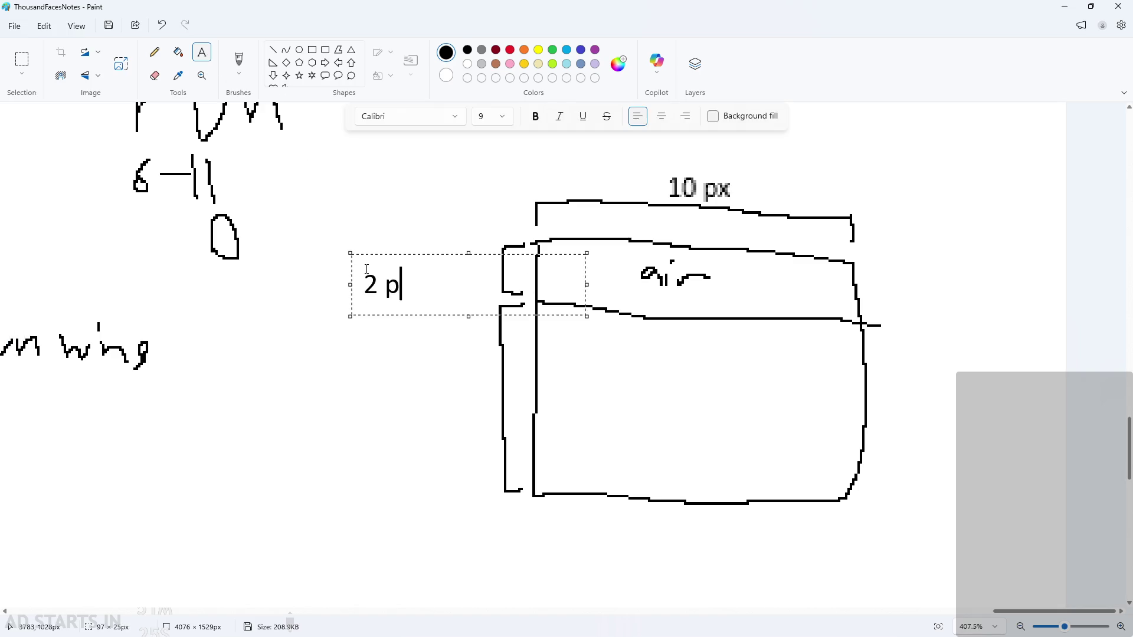
left_click_drag(510, 256, 591, 231)
left_click(386, 398)
left_click(406, 387)
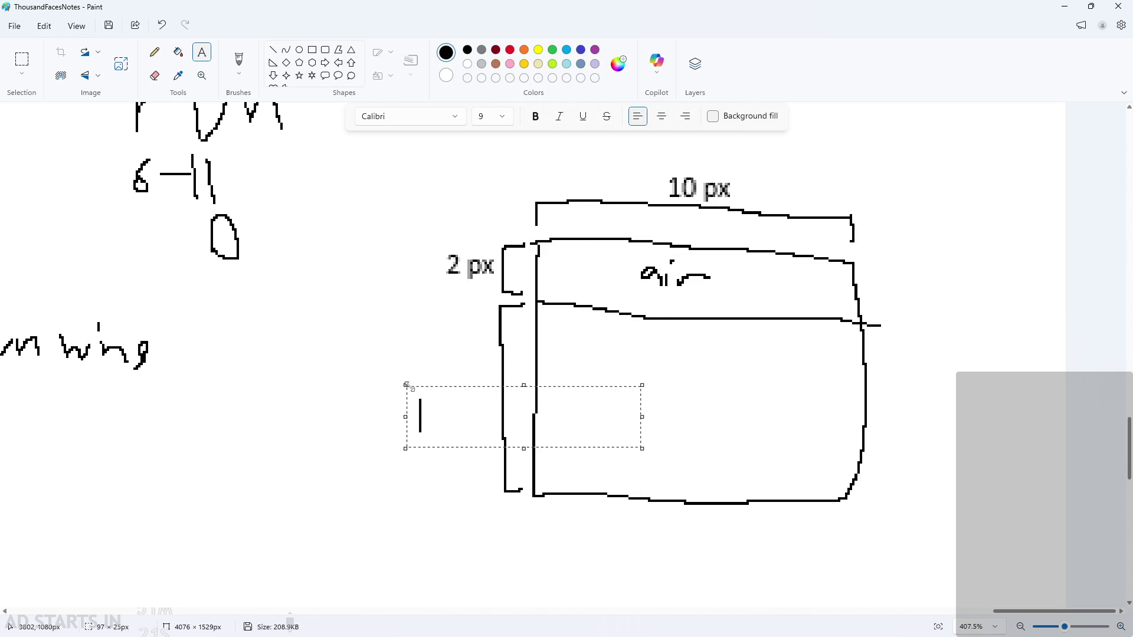
type("8 pc")
key("BackSpace")
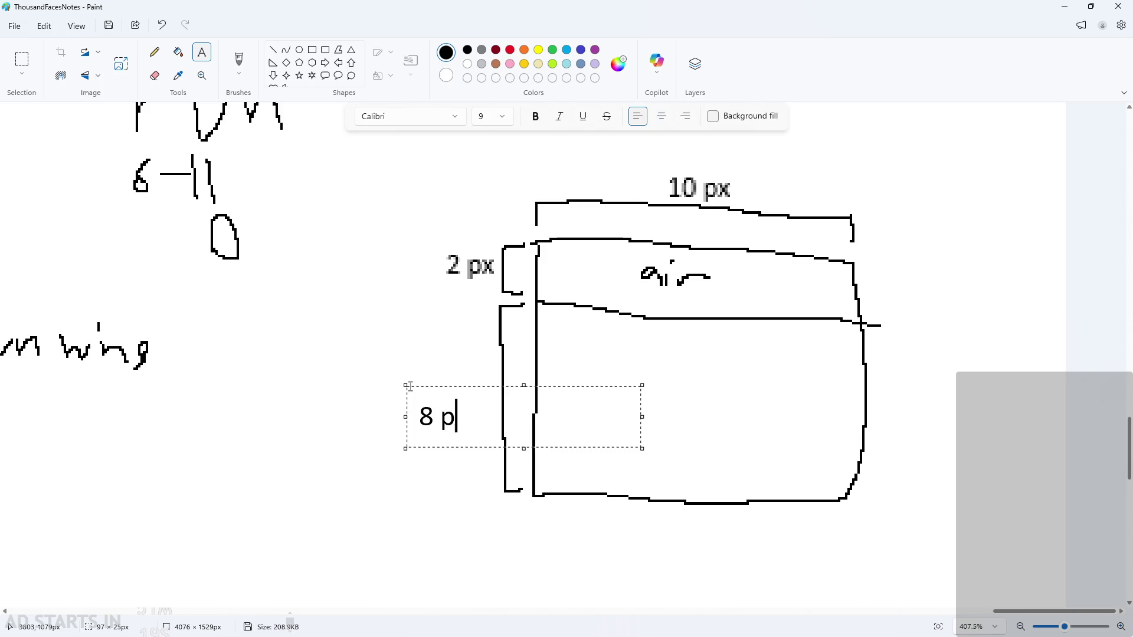
type("x")
left_click_drag(468, 386, 489, 364)
left_click(406, 471)
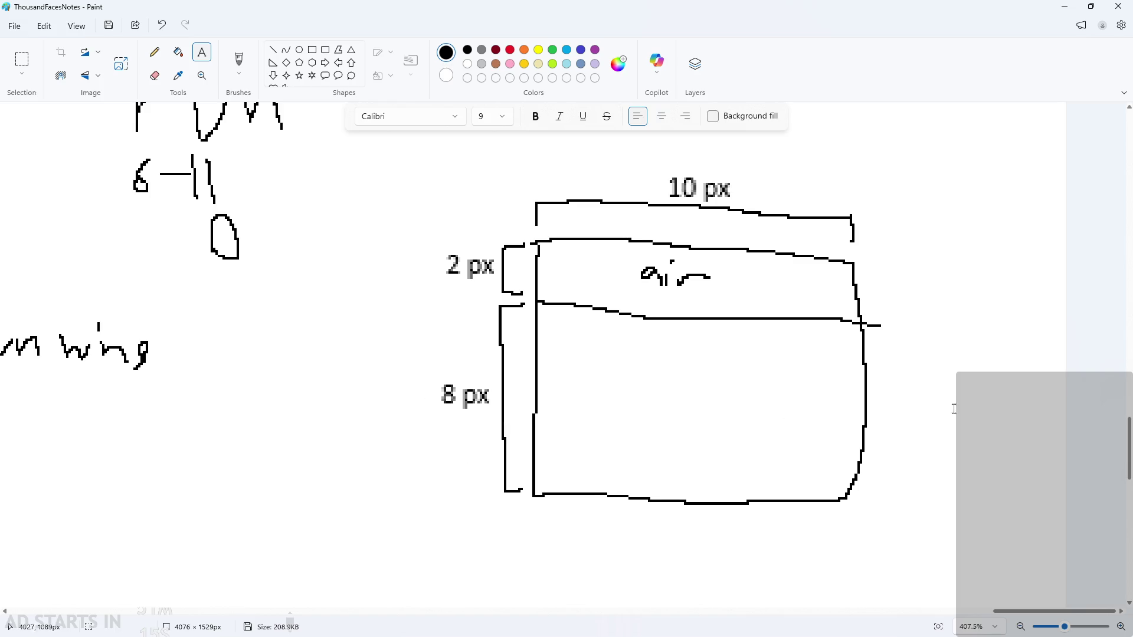
scroll(953, 409, "up", 4, "ctrl")
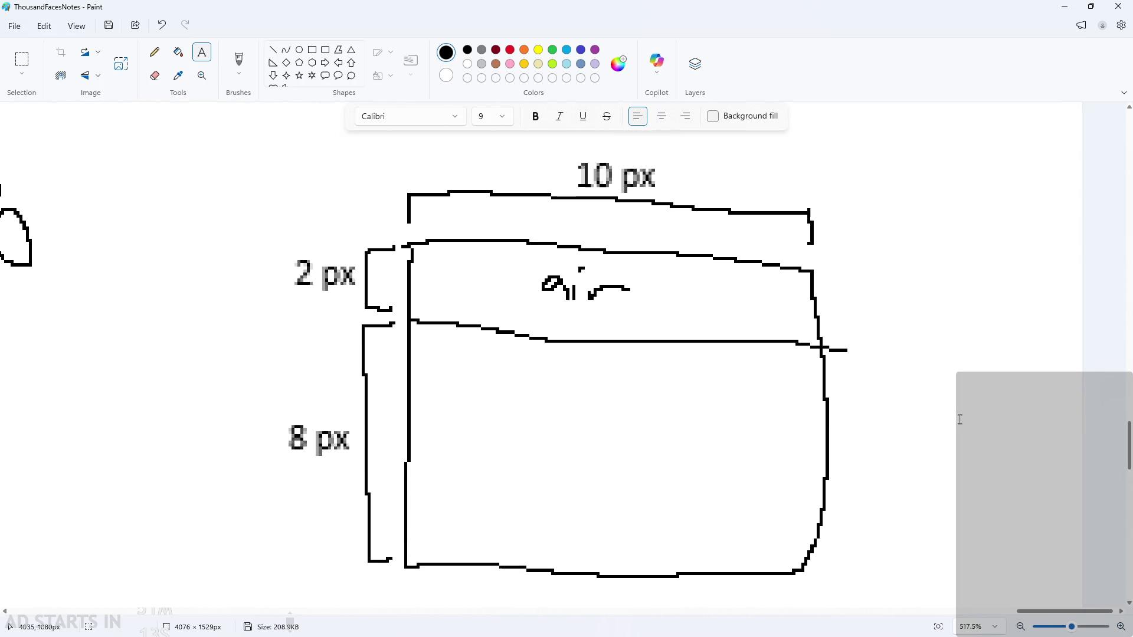
Undo the pencil scribbles and the old hand-written labels inside the box.
left_click(154, 53)
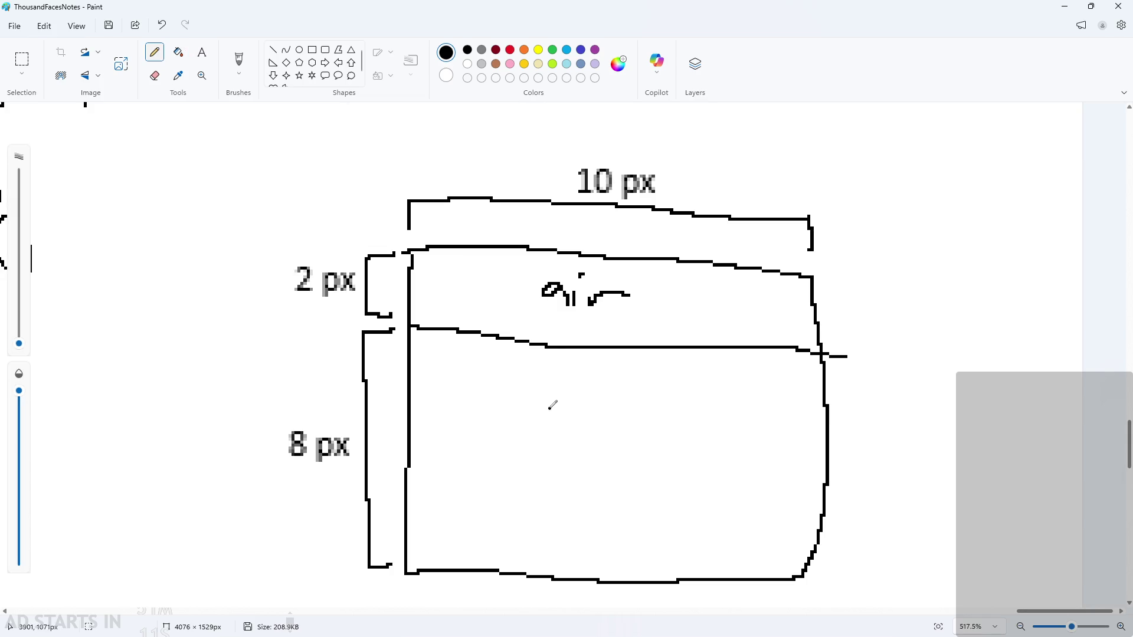
left_click_drag(531, 412, 541, 399)
key("ctrl+z")
left_click_drag(505, 464, 528, 433)
mouse_move(528, 454)
left_mouse_down()
mouse_move(513, 439)
mouse_move(551, 435)
mouse_move(565, 465)
left_mouse_up()
mouse_move(573, 421)
left_mouse_down()
mouse_move(573, 465)
mouse_move(612, 439)
left_mouse_up()
key("ctrl+z")
key("ctrl+z")
key("ctrl+z")
key("ctrl+z")
key("ctrl+z")
key("ctrl+z")
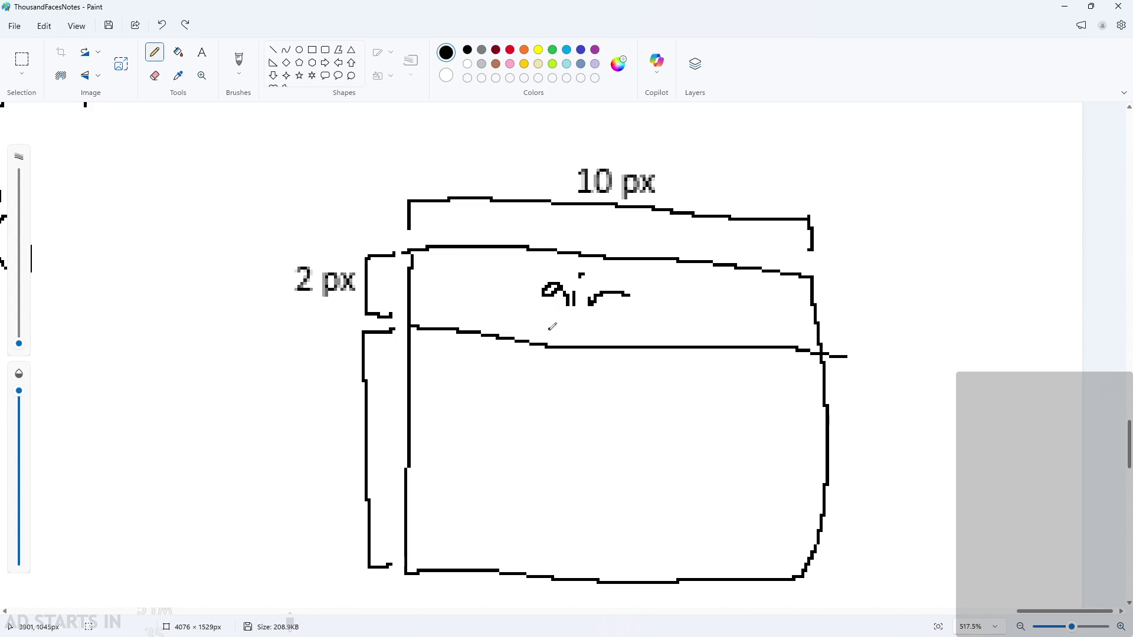
key("ctrl+z")
key("ctrl+z")
key("ctrl+z")
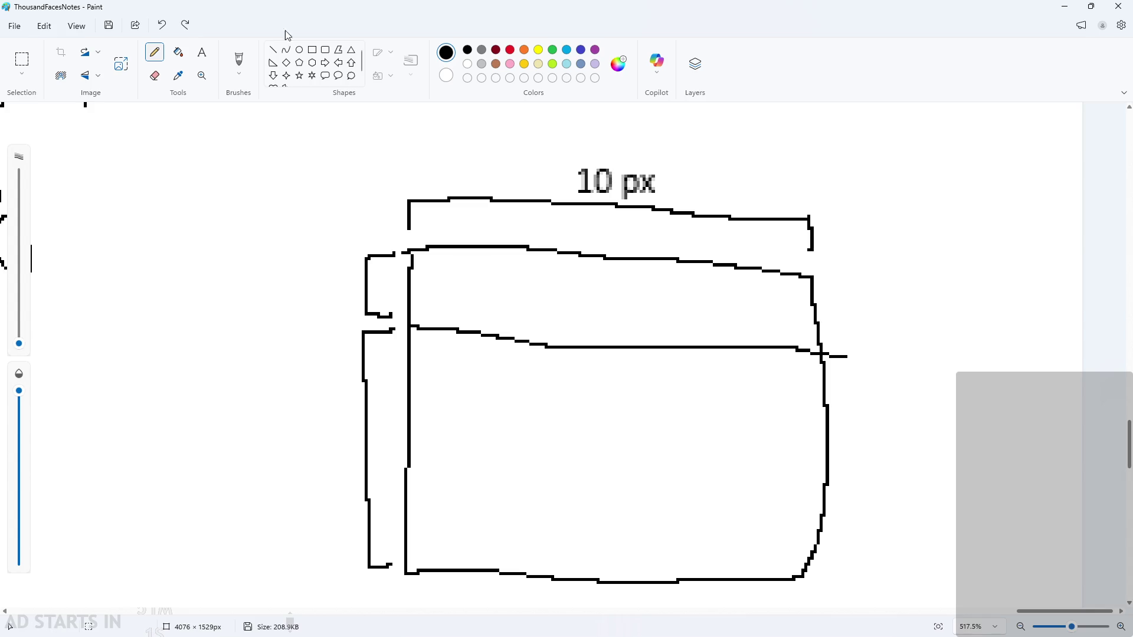
Add typed 'air' in the top section and 'filled in' in the lower compartment.
left_click(202, 52)
left_click(514, 287)
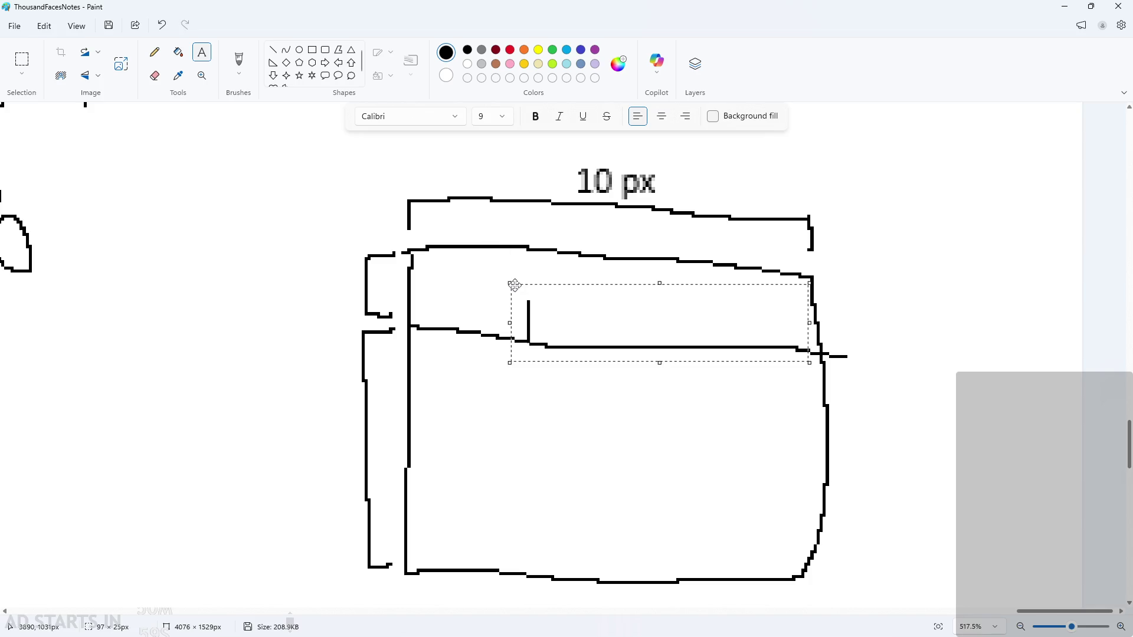
type("air")
left_click_drag(594, 295, 633, 273)
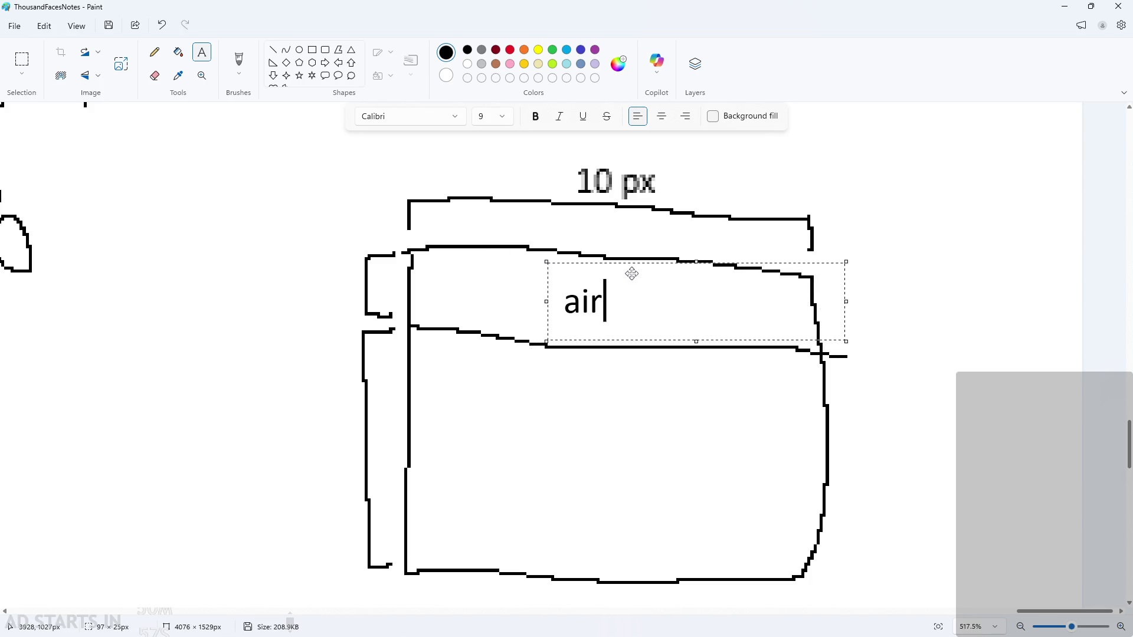
left_click(702, 447)
left_click(230, 275)
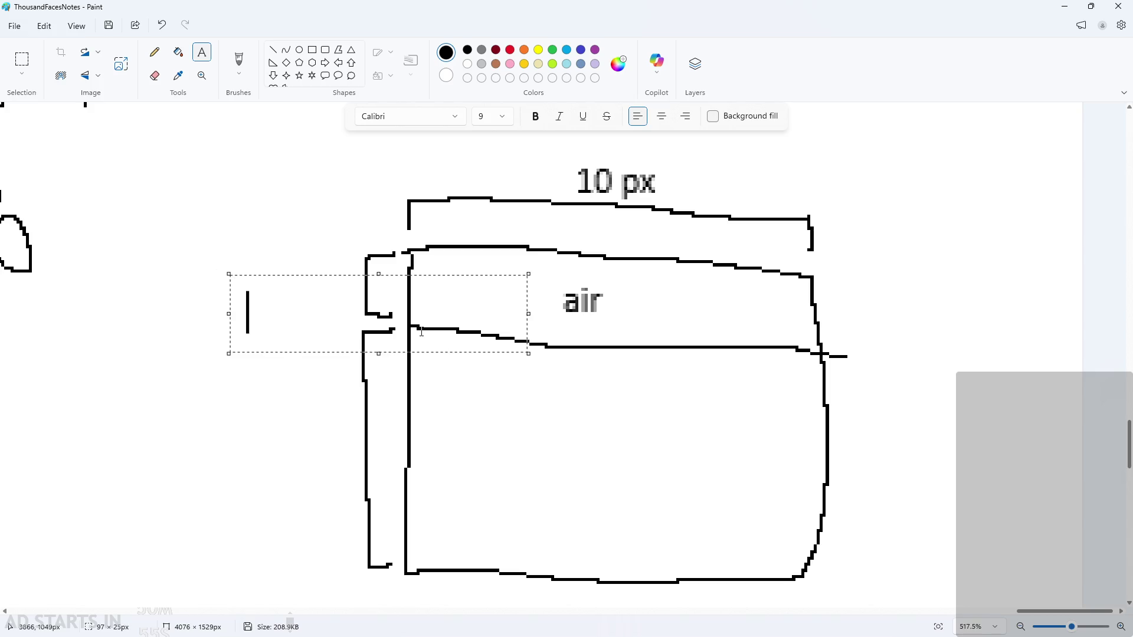
type("filled in")
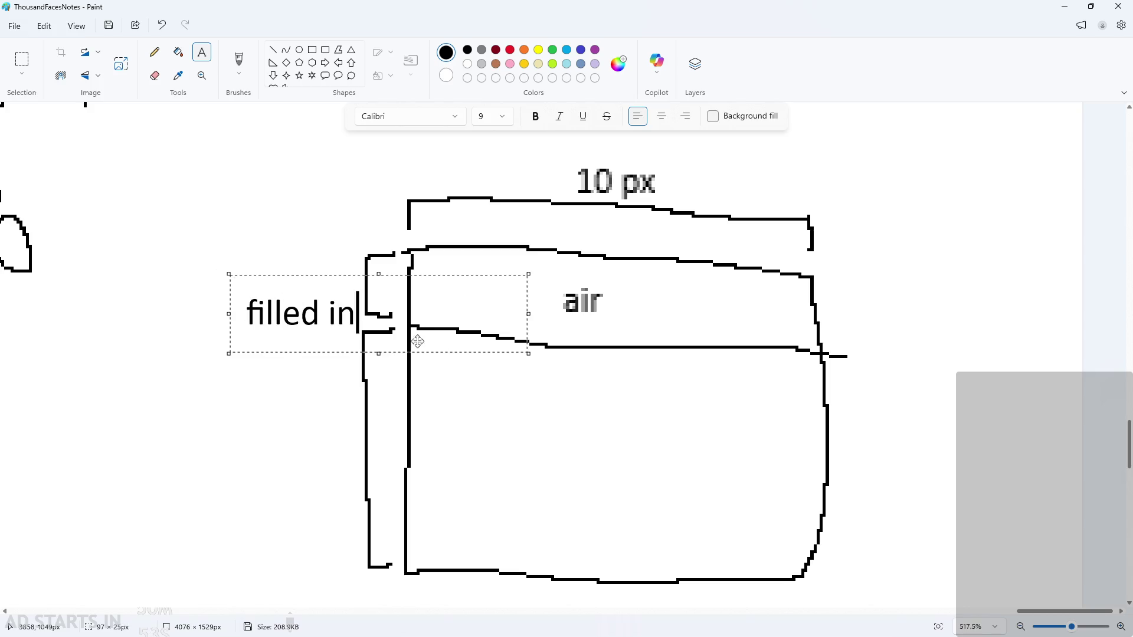
mouse_move(414, 348)
left_mouse_down()
mouse_move(602, 444)
mouse_move(713, 480)
left_mouse_up()
left_click(282, 421)
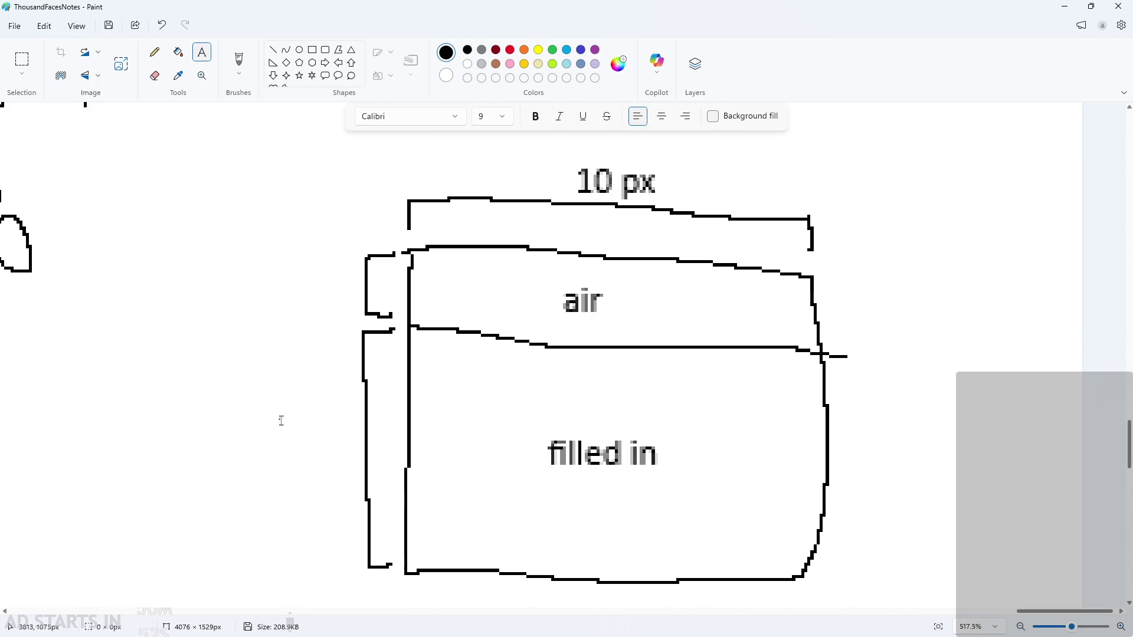
Place '2 px' beside the top bracket and '8px' beside the lower bracket.
left_click(168, 305)
type("2 px")
key("Return")
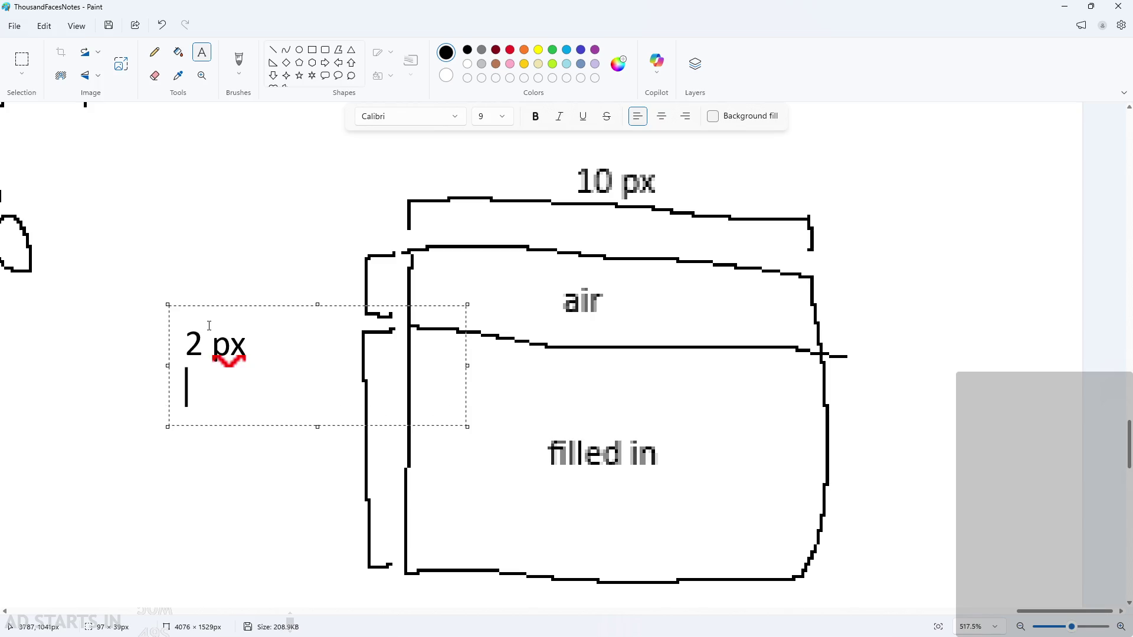
key("BackSpace")
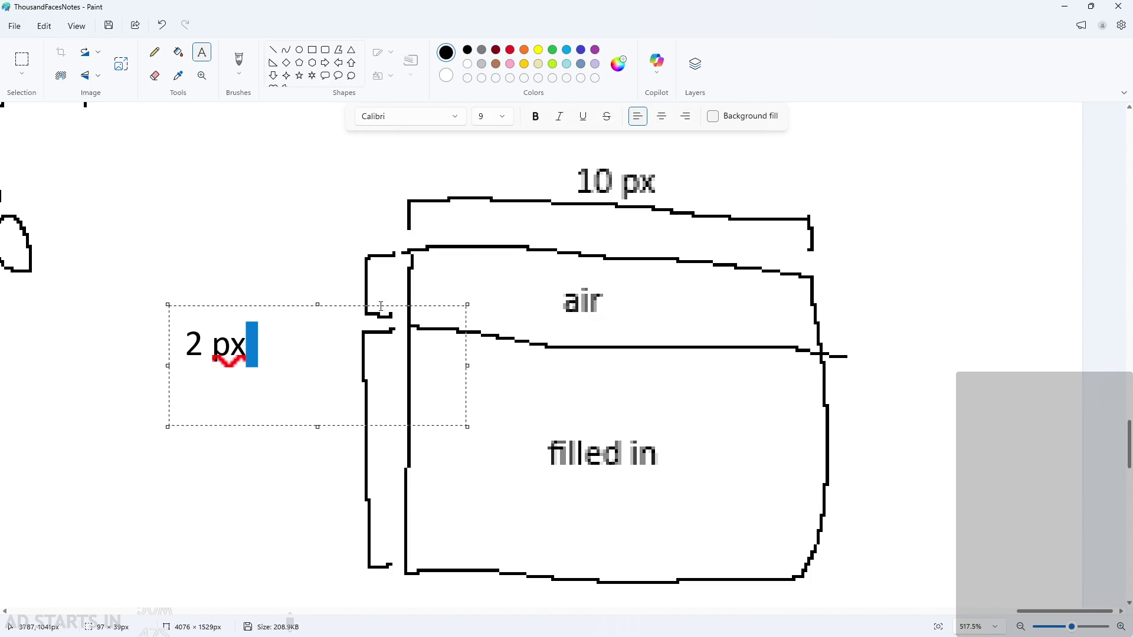
left_click_drag(382, 313, 494, 243)
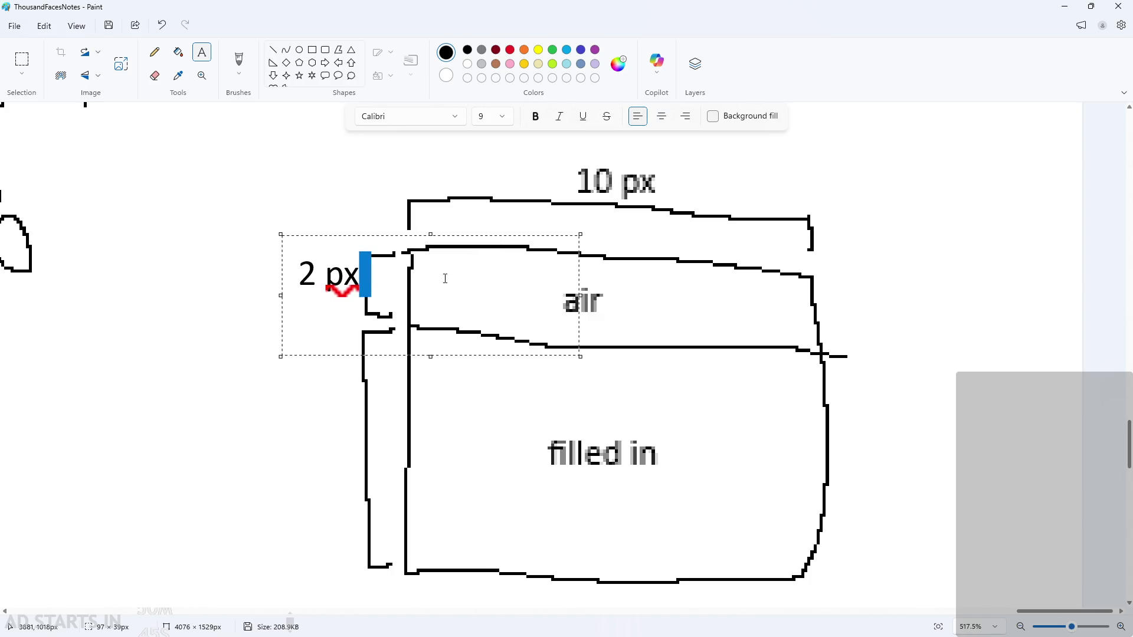
left_click(276, 387)
left_click(281, 452)
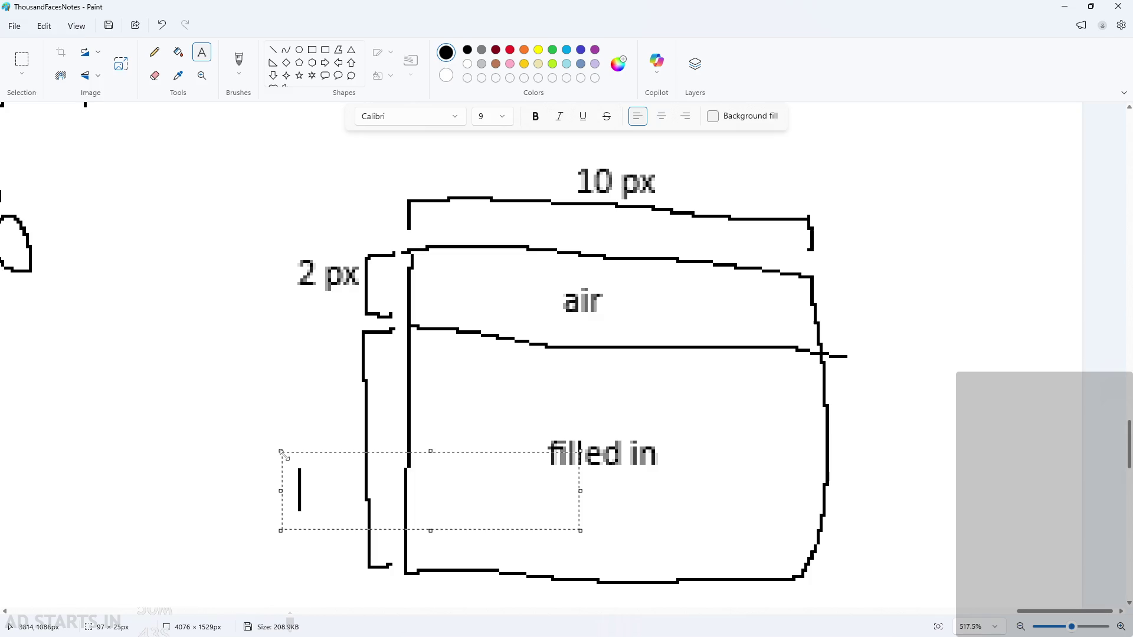
type("8px")
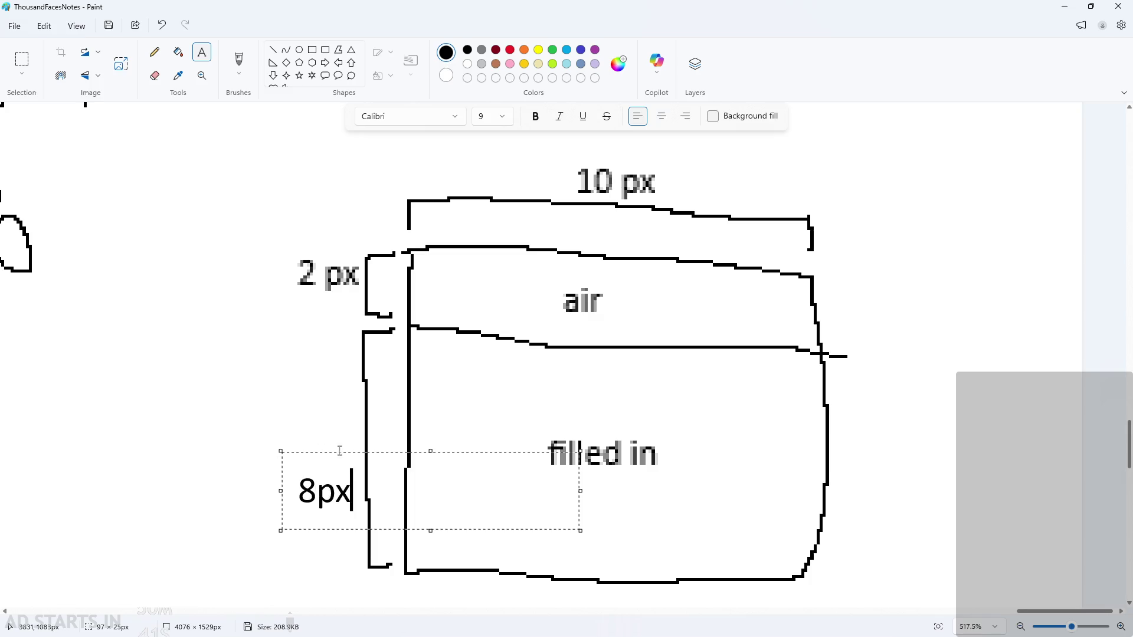
left_click_drag(362, 481, 354, 437)
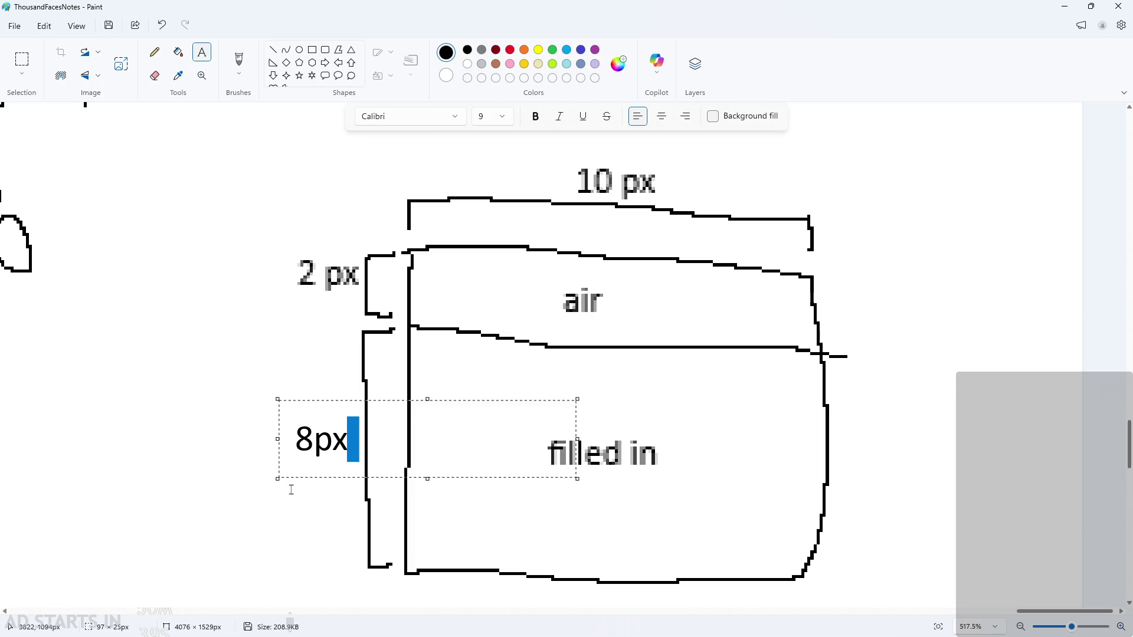
left_click(417, 495)
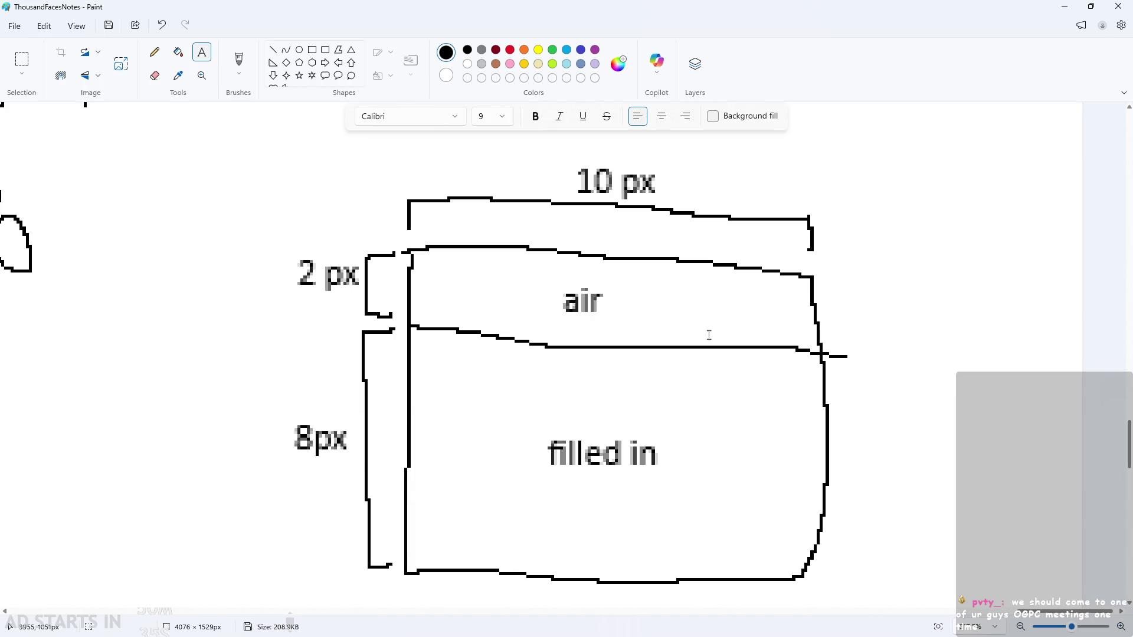
left_click(154, 51)
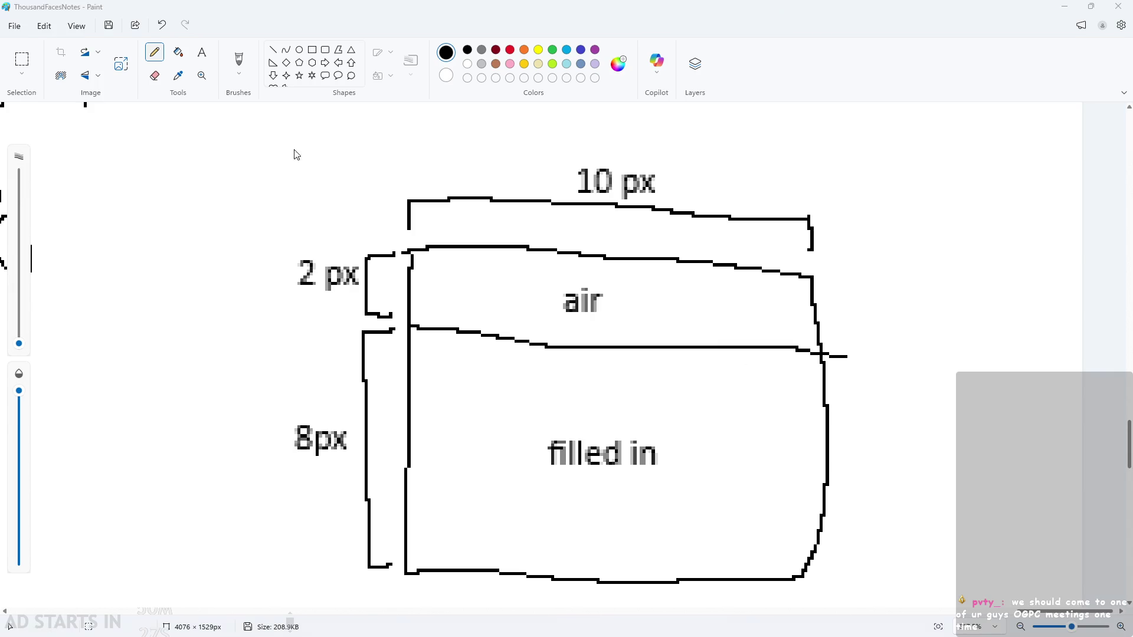
Screen-capture the labelled box sketch and scroll around the notes canvas.
key("super+shift+s")
mouse_move(257, 126)
left_mouse_down()
mouse_move(293, 175)
mouse_move(737, 534)
mouse_move(857, 603)
mouse_move(890, 606)
left_mouse_up()
scroll(751, 337, "down", 2, "ctrl")
scroll(750, 337, "down", 3, "ctrl")
scroll(895, 324, "up", 3, "ctrl")
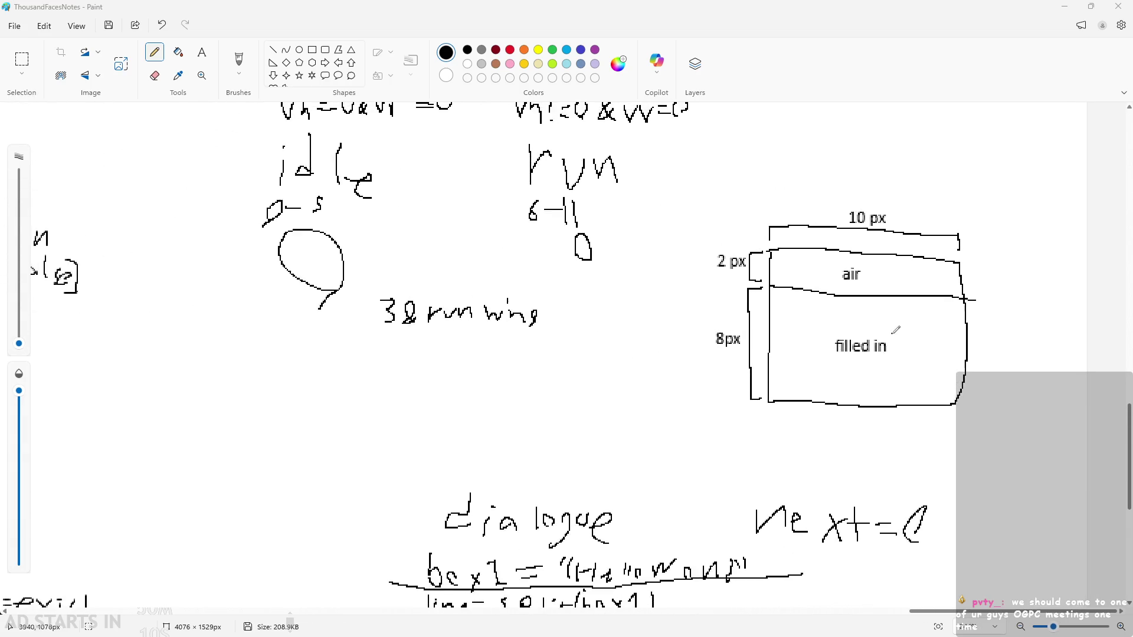
scroll(1028, 357, "up", 1)
scroll(1028, 353, "up", 2, "ctrl")
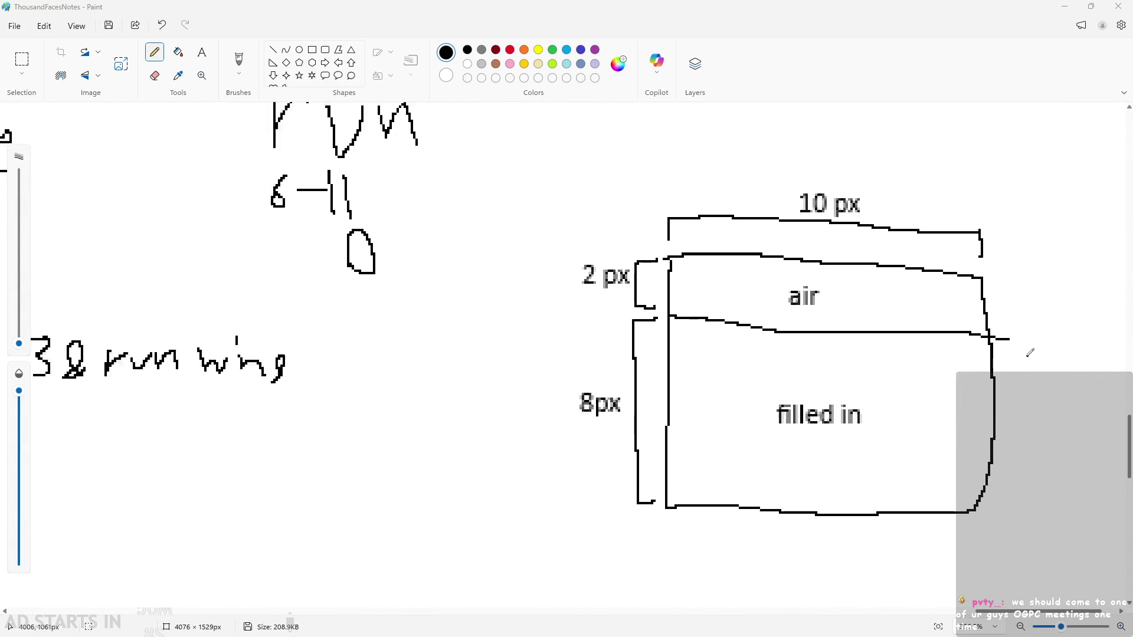
scroll(1028, 351, "down", 2, "ctrl")
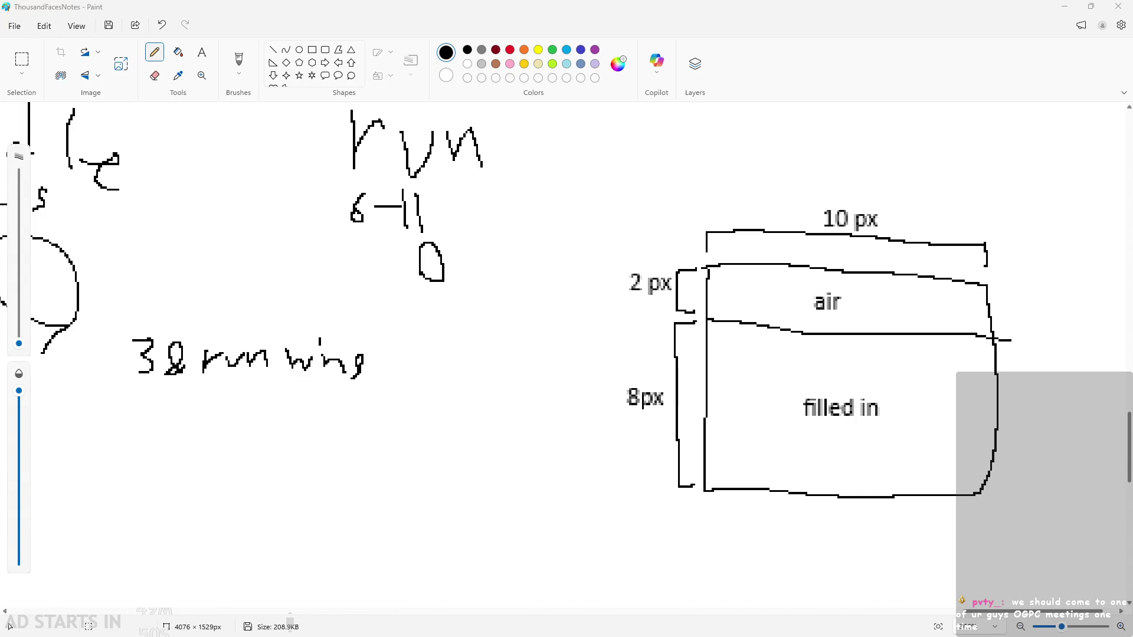
scroll(850, 333, "down", 2)
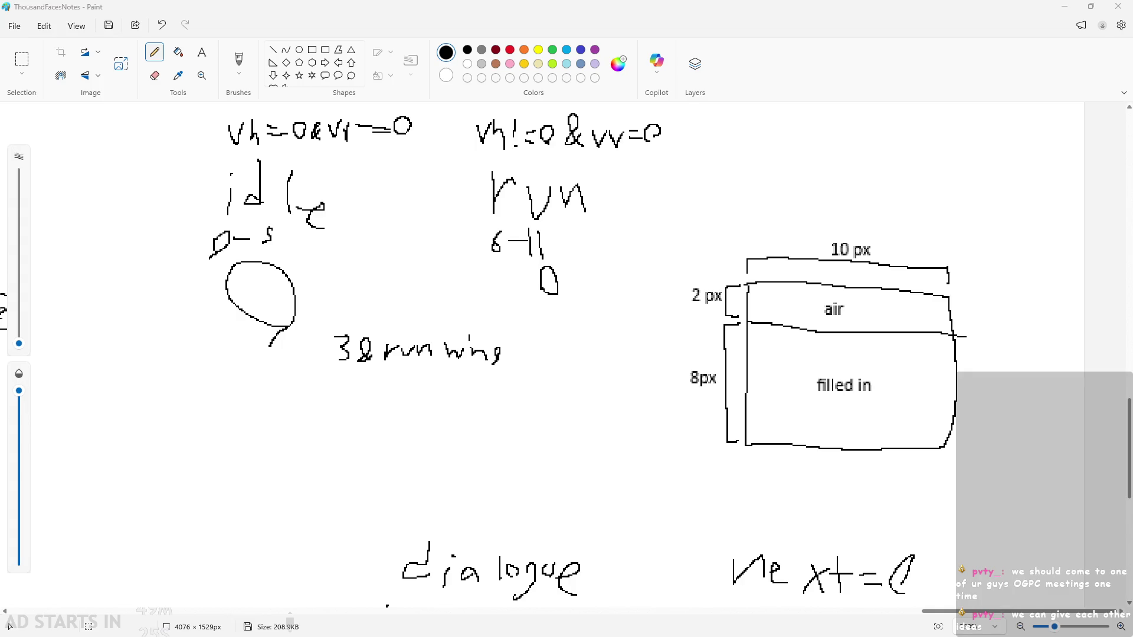
scroll(956, 336, "down", 3)
scroll(1026, 419, "up", 3)
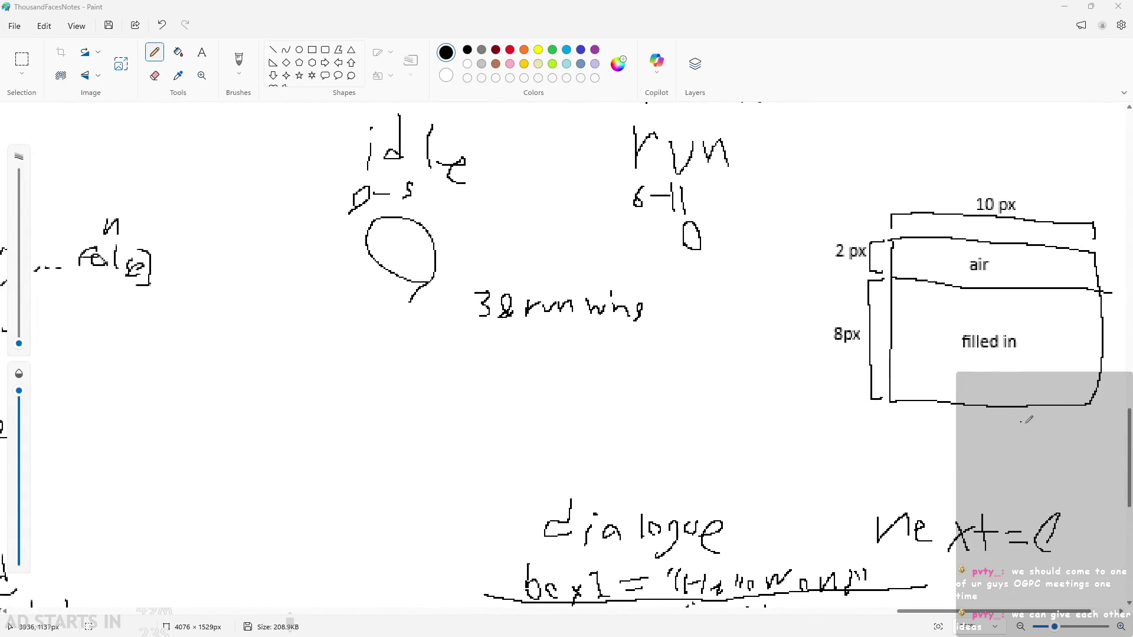
scroll(1027, 419, "up", 1)
Minimize Paint to bring GameMaker's sprite editor back to the front.
left_click_drag(1067, 611, 1094, 621)
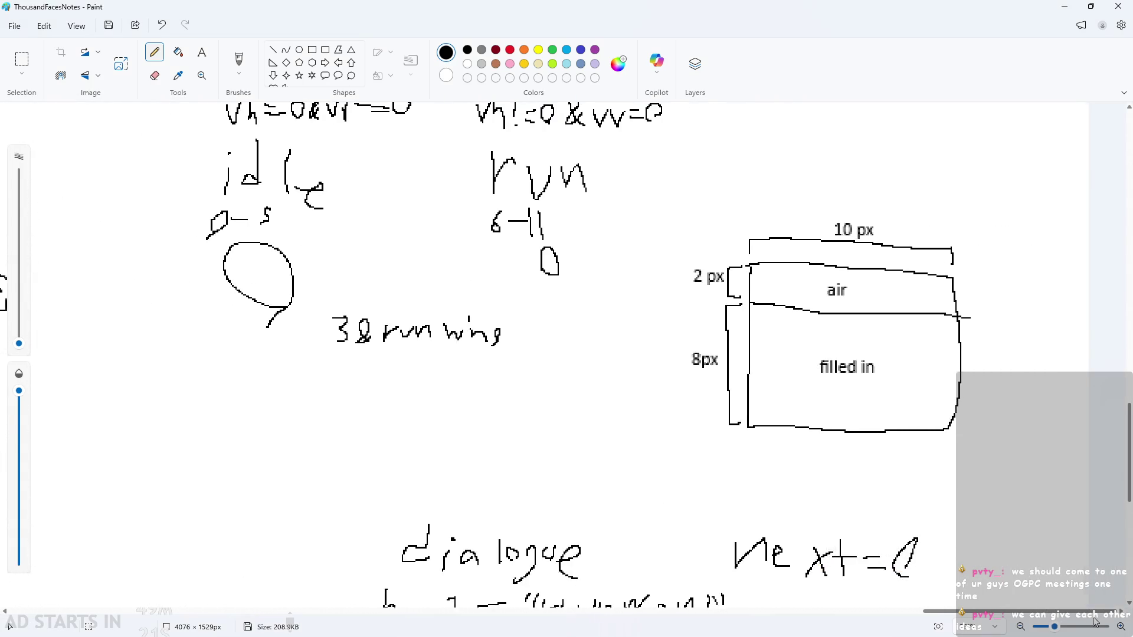
scroll(834, 467, "left", 5)
scroll(923, 405, "right", 3)
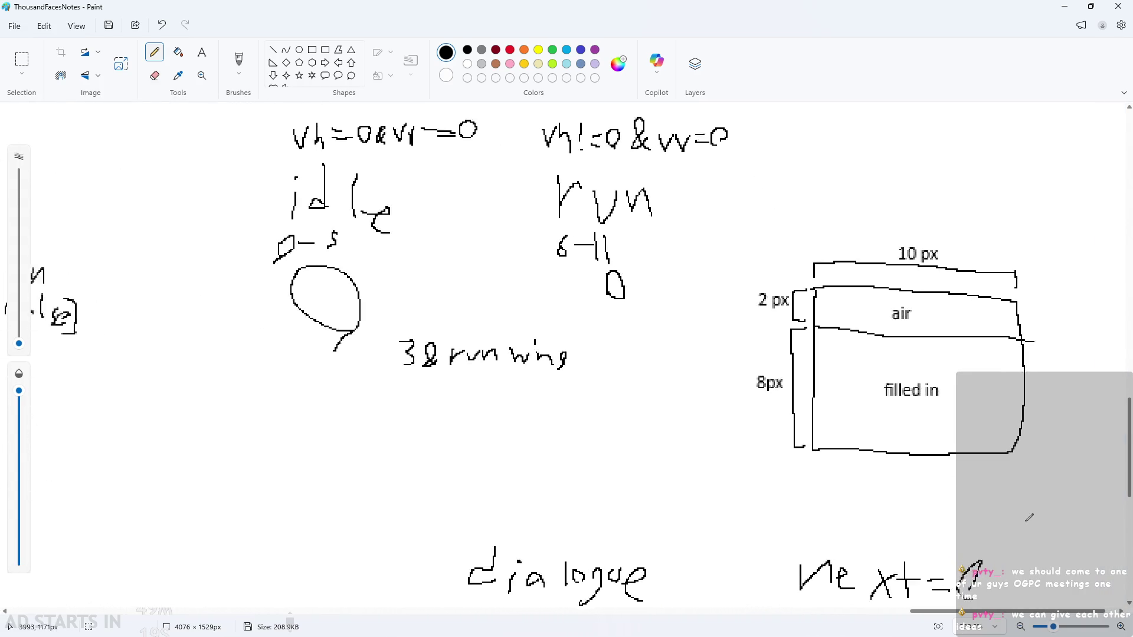
scroll(1029, 517, "up", 1)
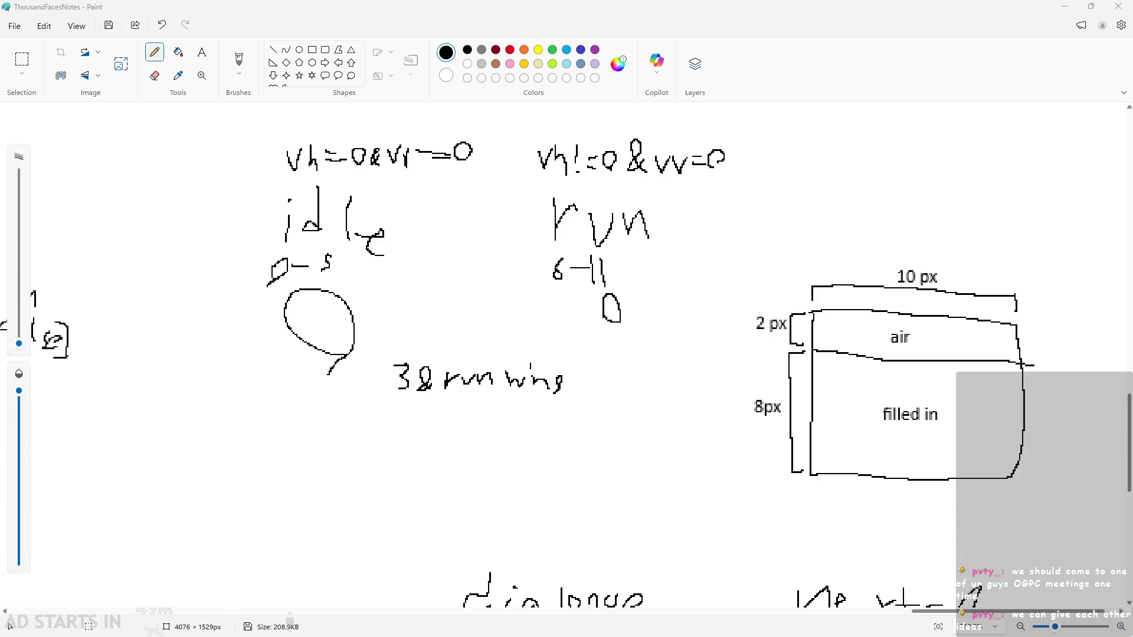
scroll(767, 236, "up", 3)
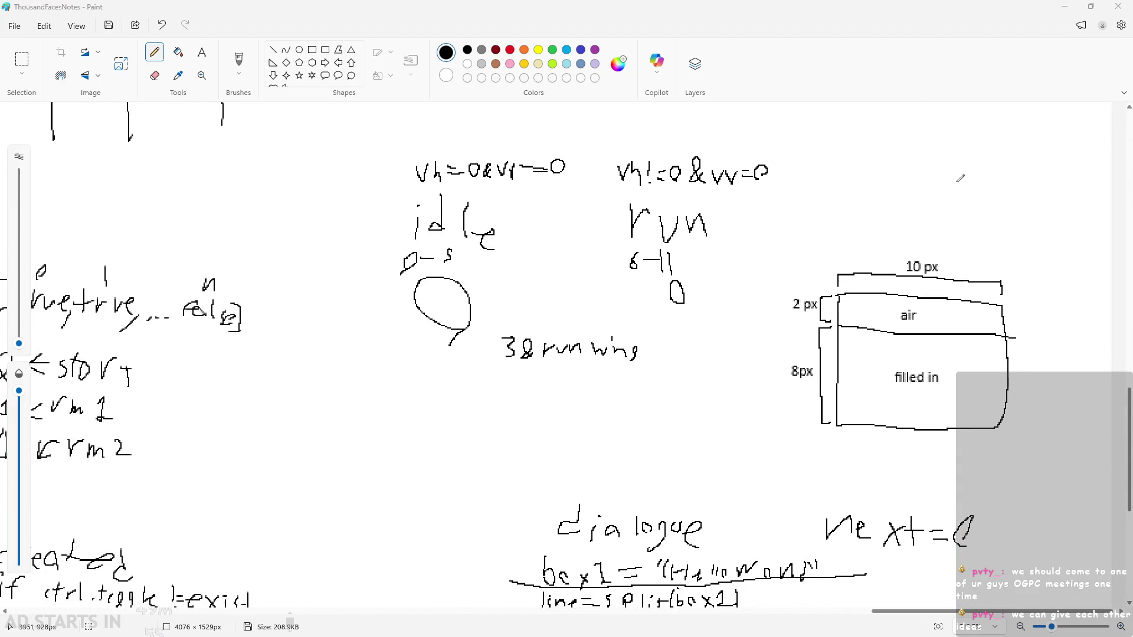
left_click(1056, 6)
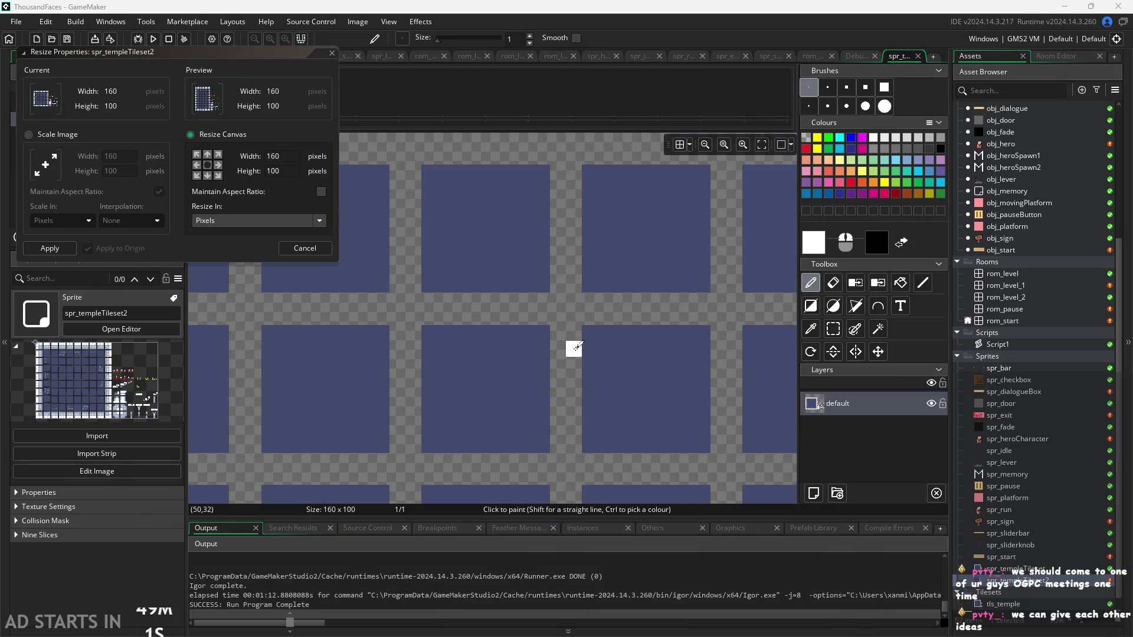
Cancel the canvas resize unchanged and zoom around the 160×100 spr_templeTileset2 tile sheet.
left_click(304, 249)
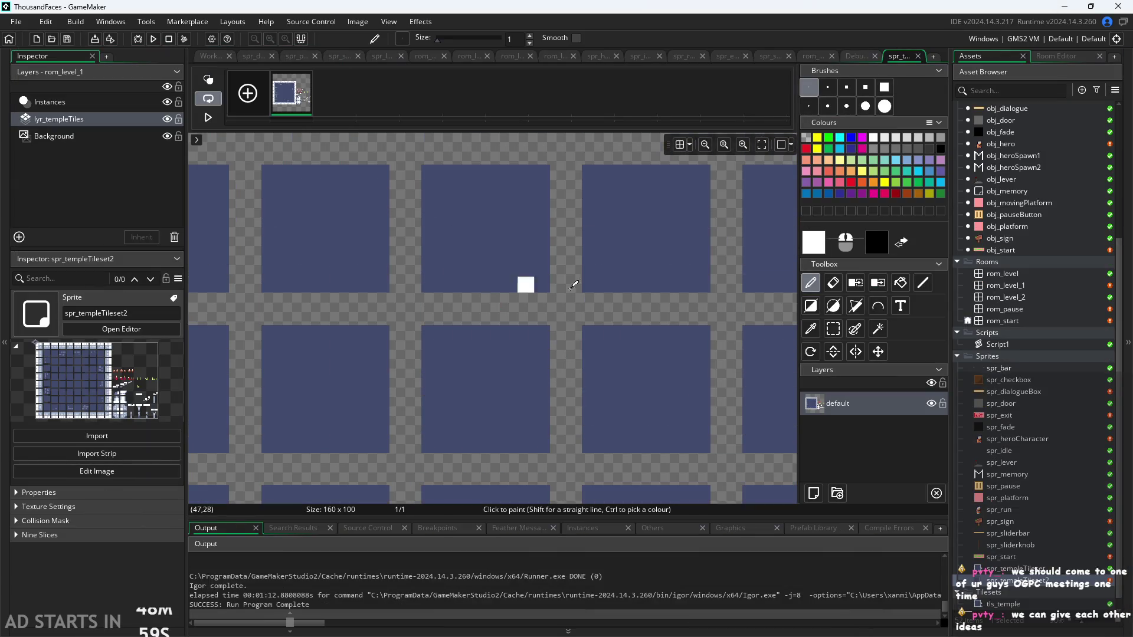
scroll(649, 304, "down", 5)
scroll(652, 305, "down", 2)
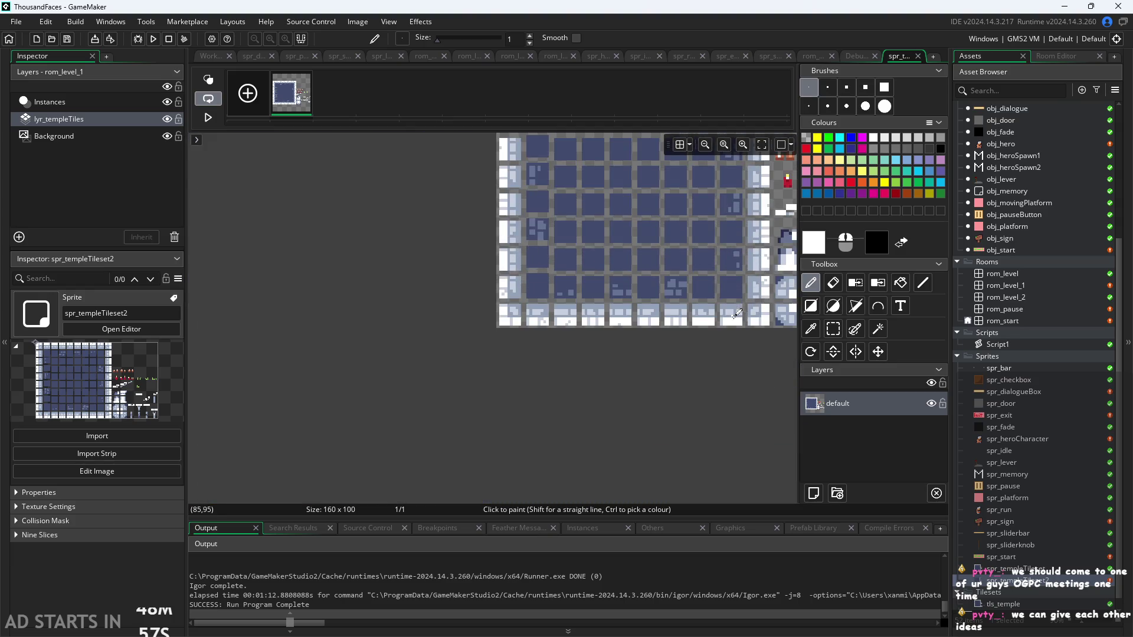
scroll(666, 348, "up", 2)
scroll(683, 395, "down", 1)
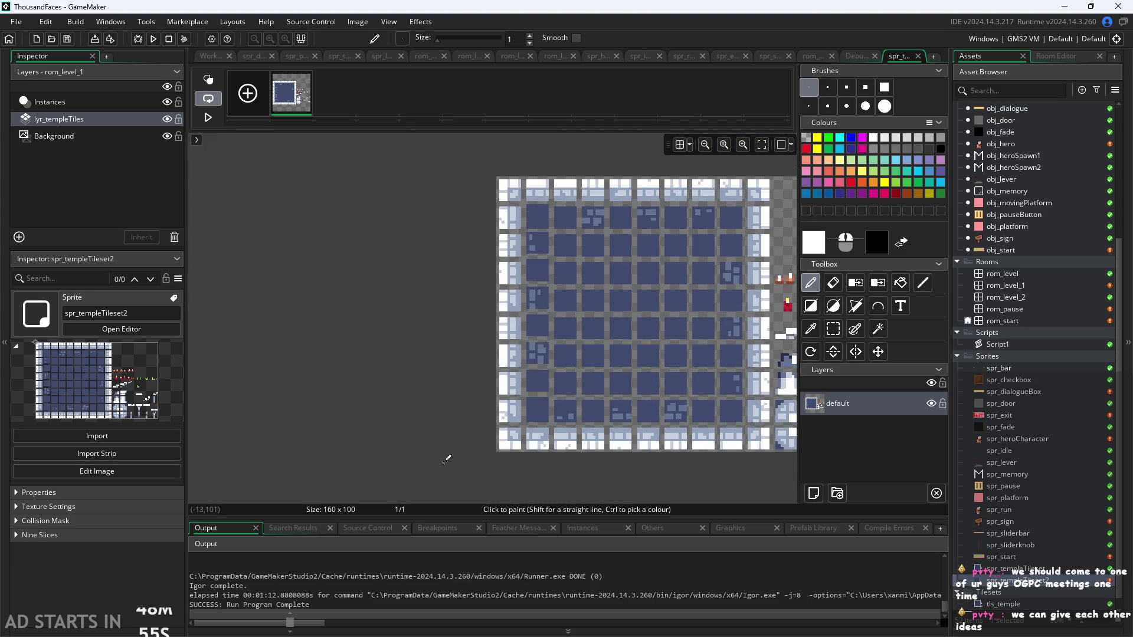
scroll(519, 476, "right", 4)
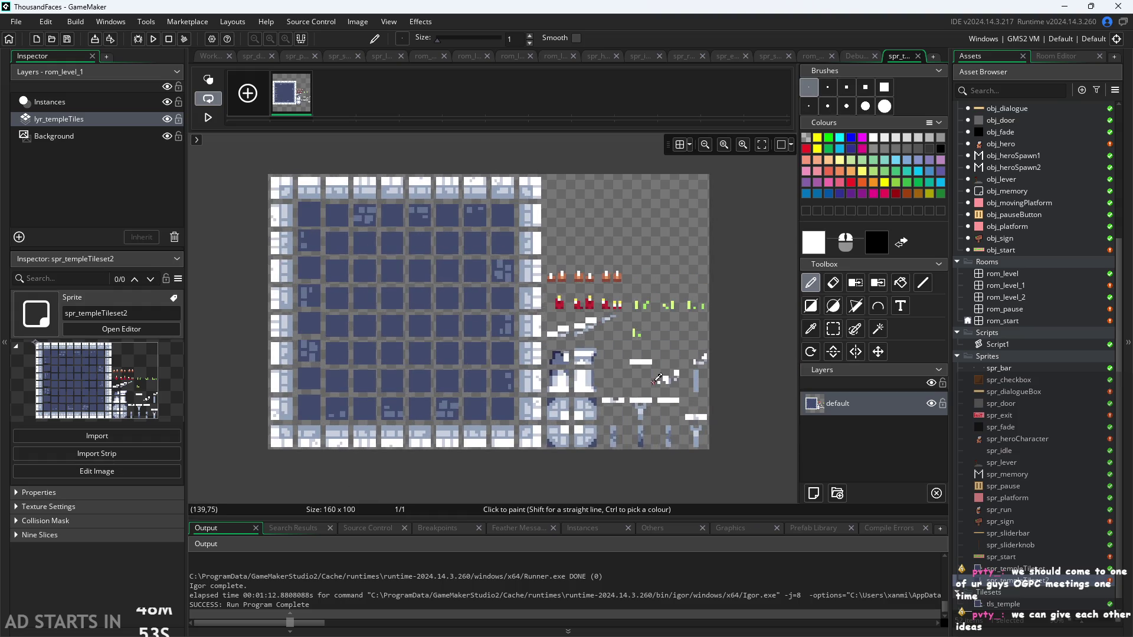
scroll(649, 384, "up", 2)
scroll(483, 276, "up", 2)
scroll(483, 275, "down", 1)
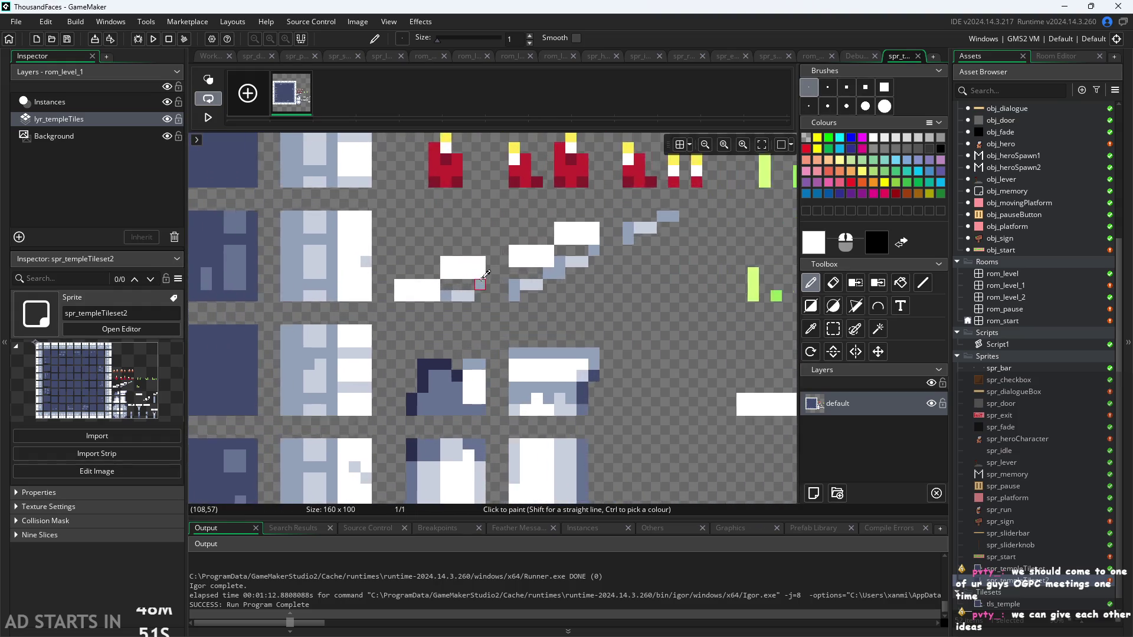
scroll(483, 283, "down", 2)
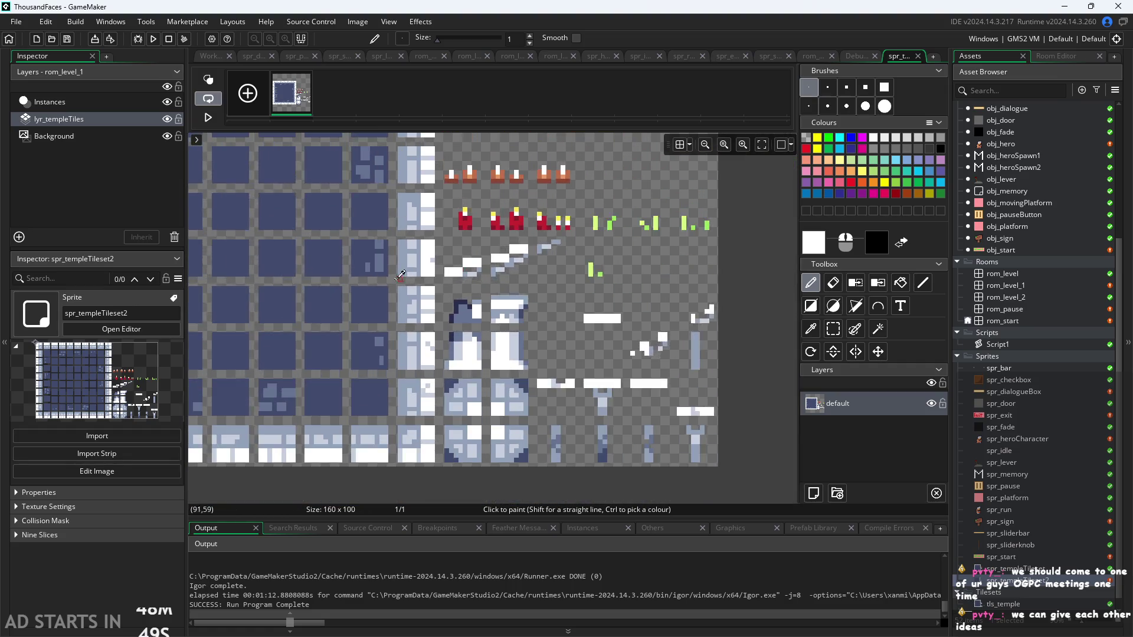
scroll(489, 313, "up", 1)
scroll(495, 342, "down", 1)
scroll(502, 363, "up", 1)
scroll(499, 356, "up", 3)
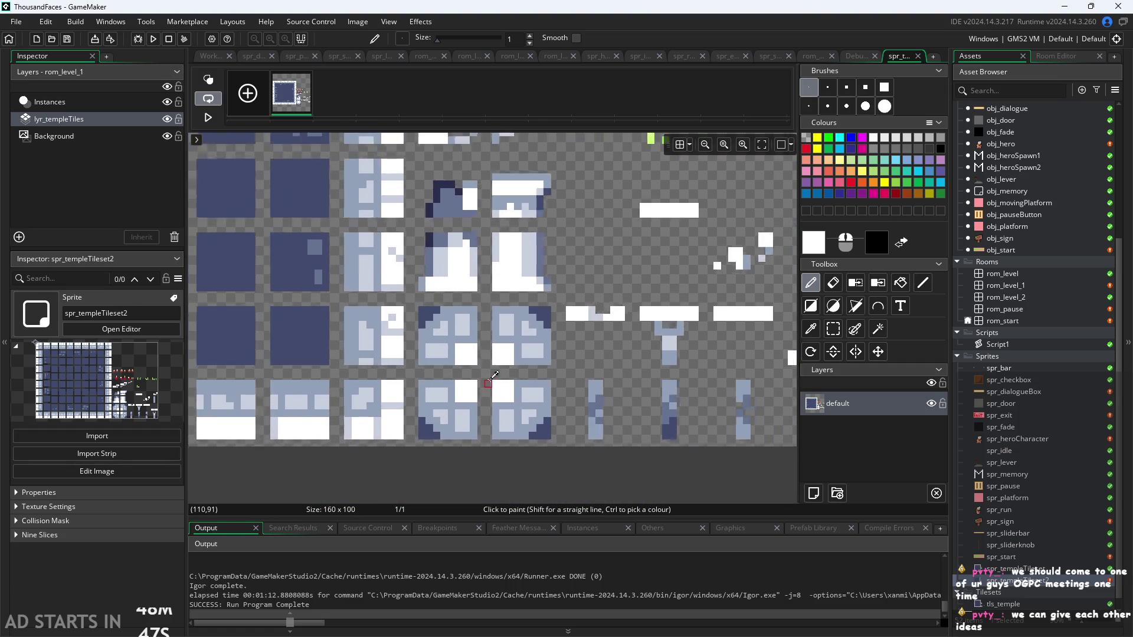
scroll(479, 348, "down", 5)
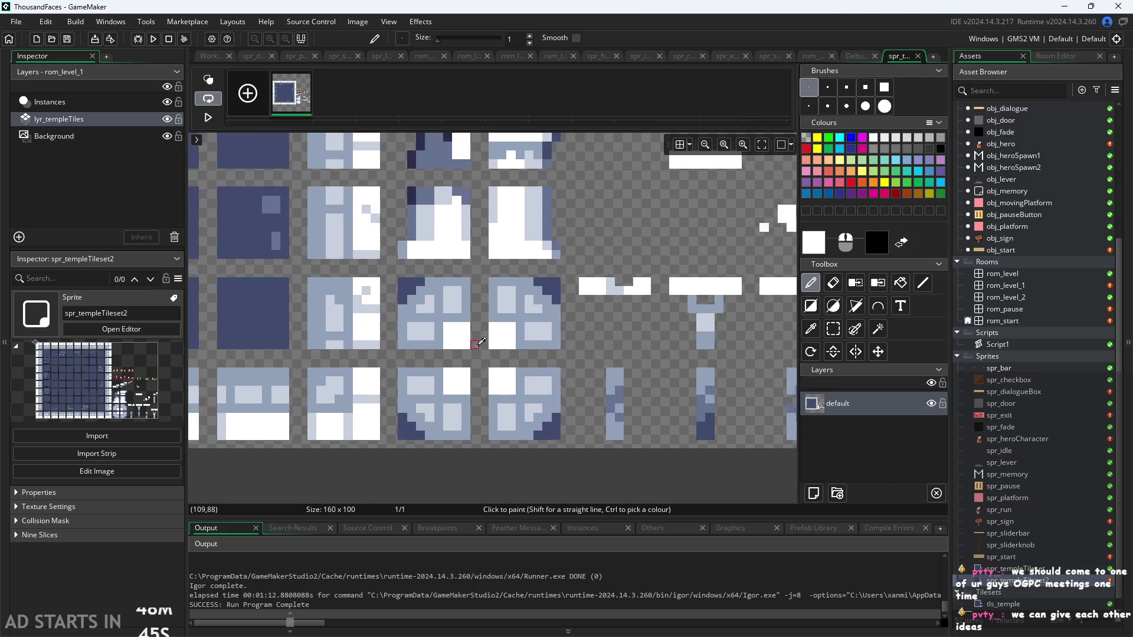
scroll(544, 429, "up", 2)
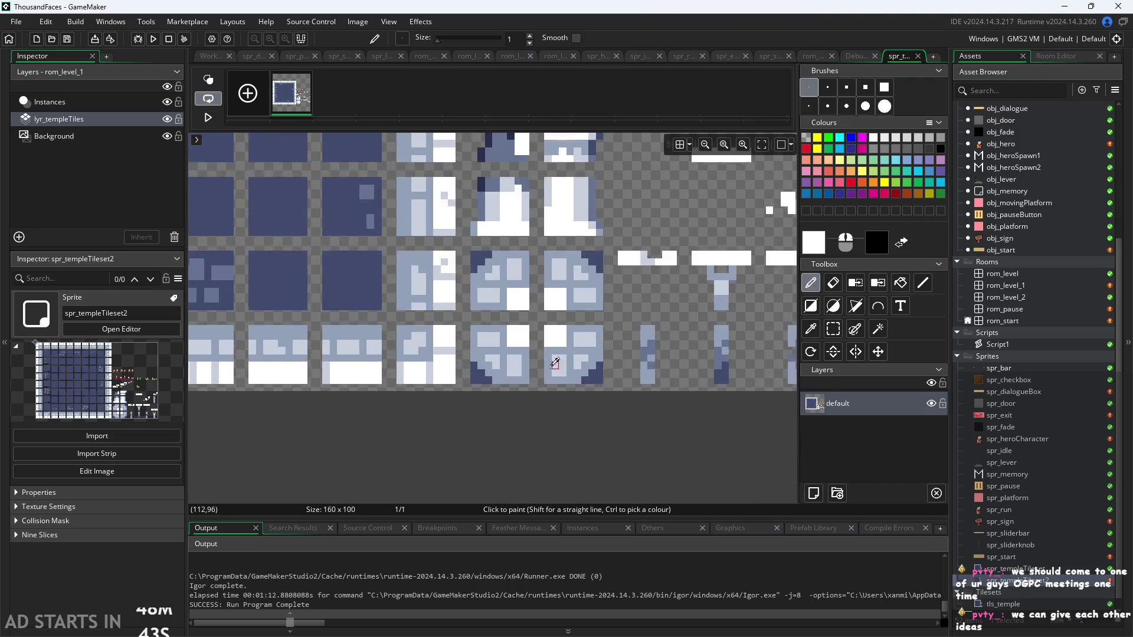
scroll(546, 392, "up", 2)
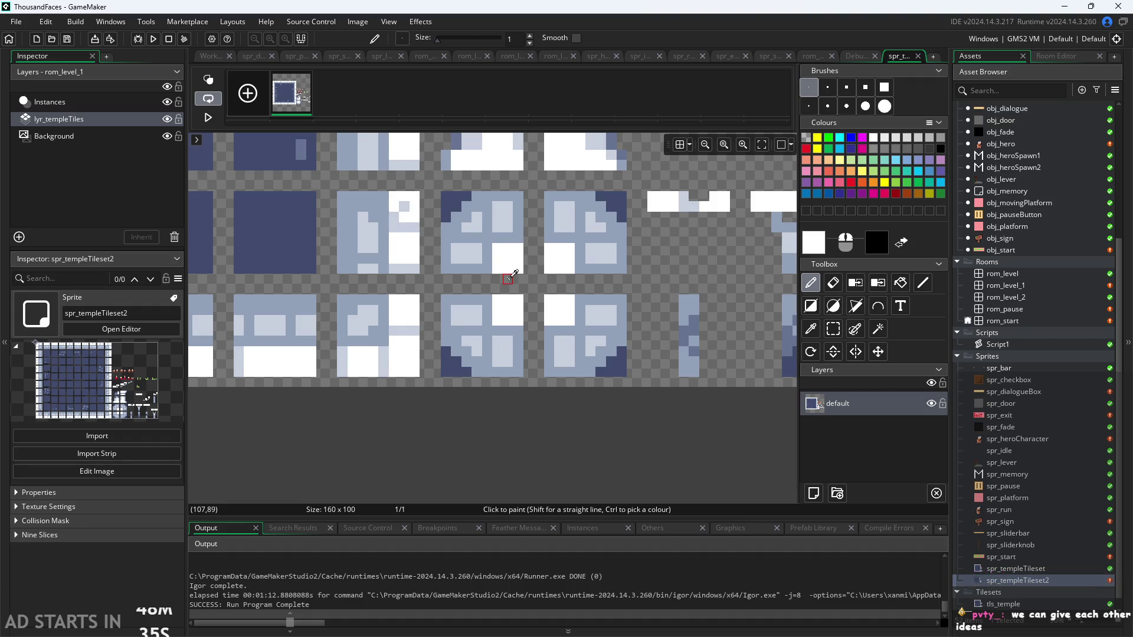
scroll(508, 277, "up", 1)
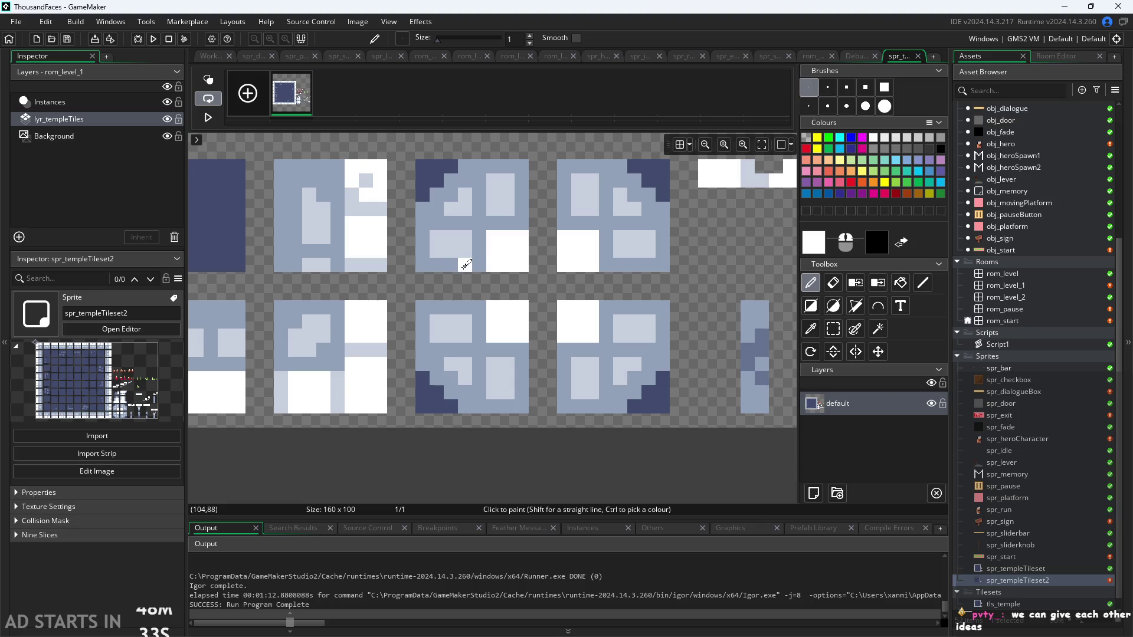
scroll(540, 268, "down", 1)
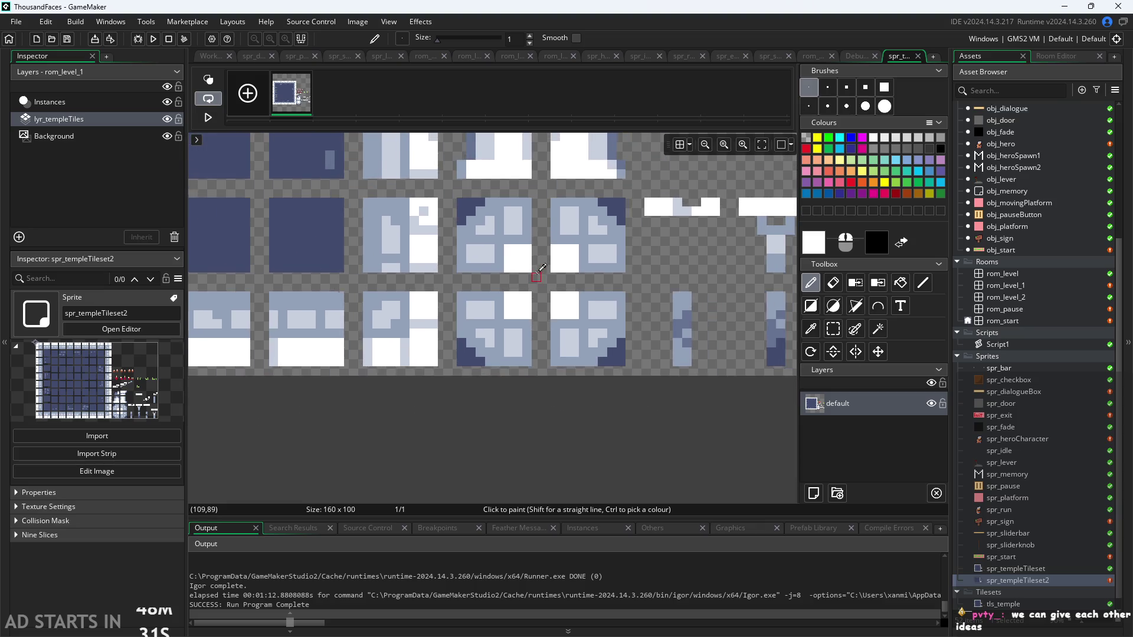
scroll(540, 271, "down", 2)
scroll(526, 419, "up", 2)
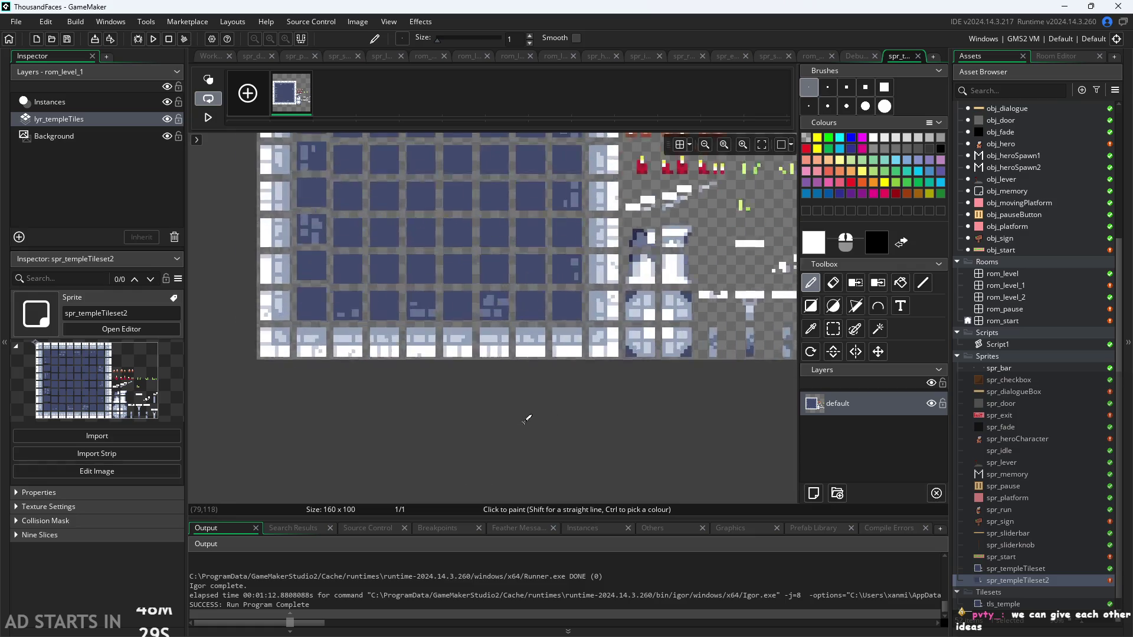
scroll(527, 419, "right", 2)
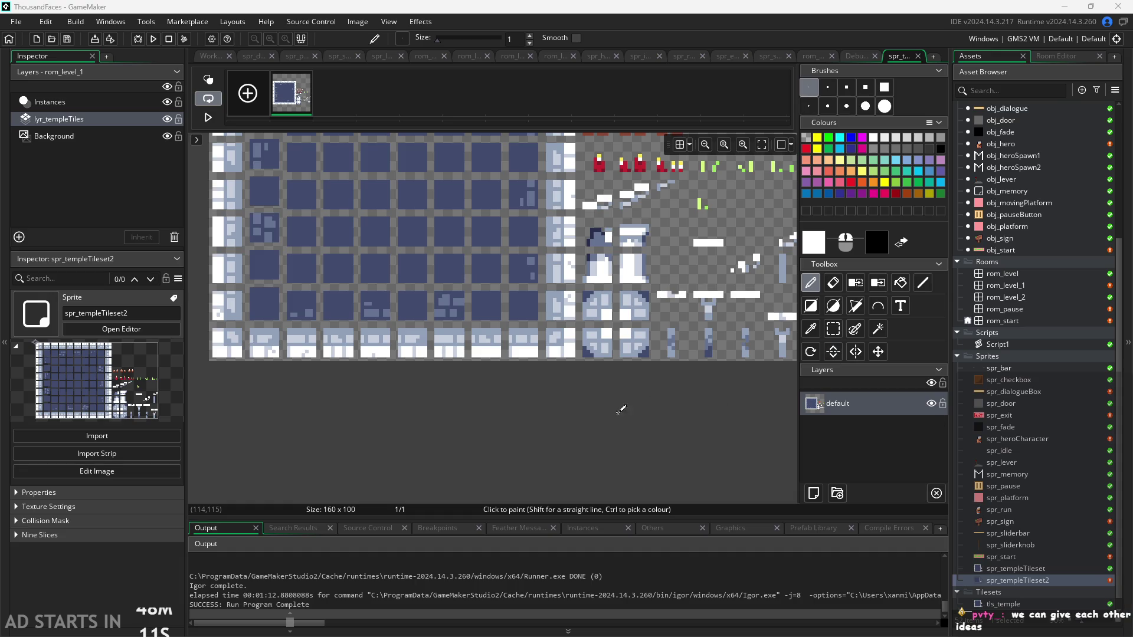
Finish inspecting the tileset and go back to the Workspace's spr_templeTileset2 sprite window.
scroll(602, 392, "down", 4)
scroll(590, 413, "up", 4)
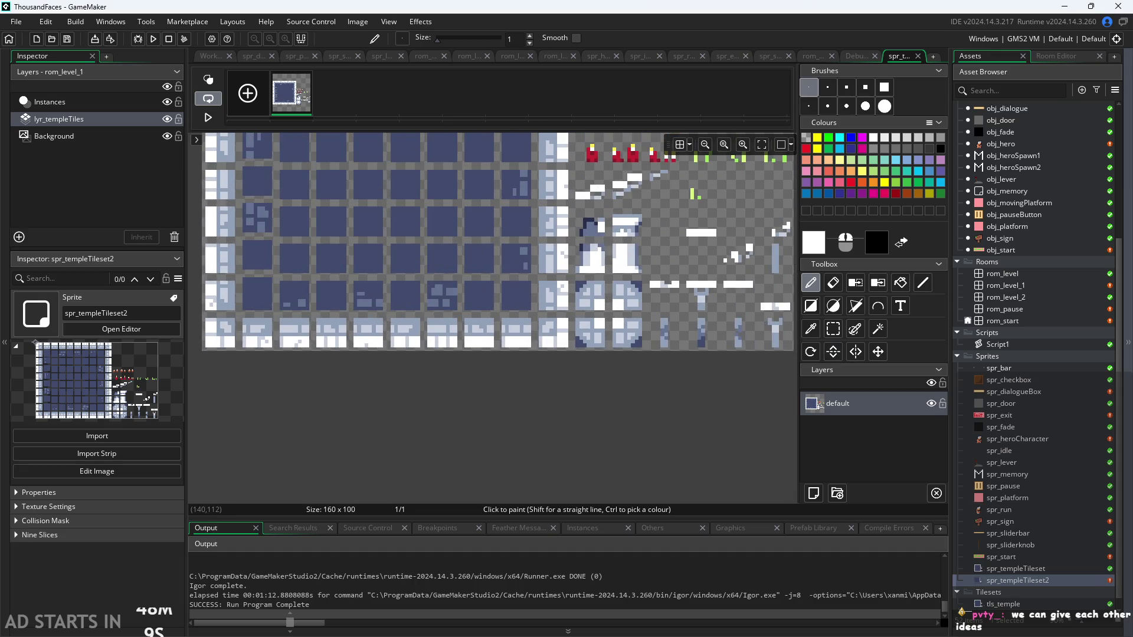
scroll(536, 425, "up", 5)
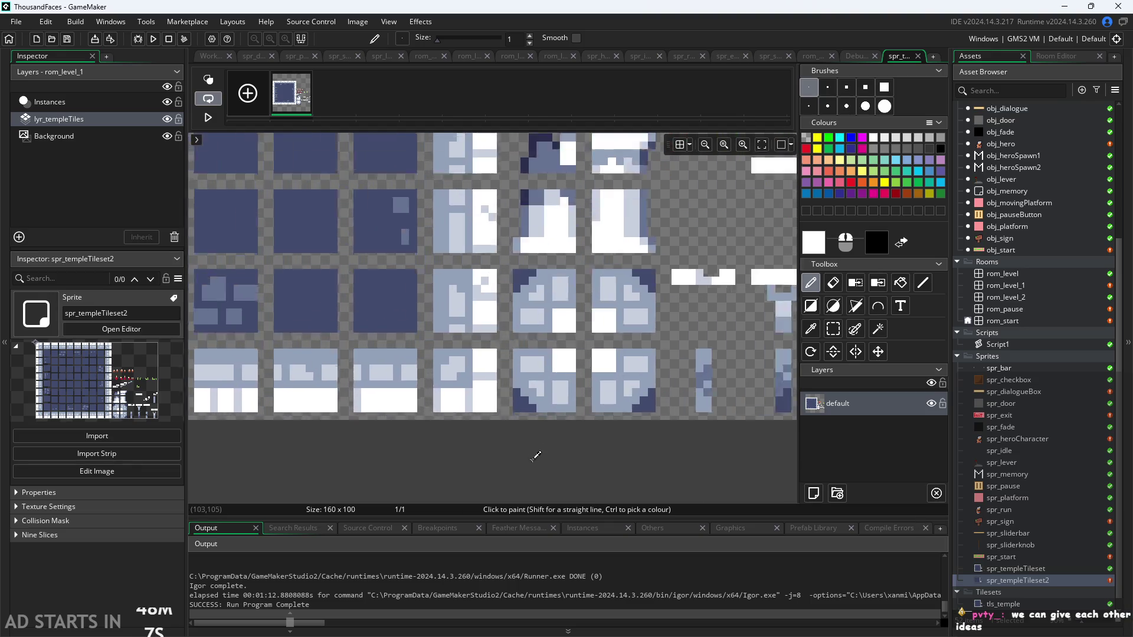
scroll(536, 425, "up", 2)
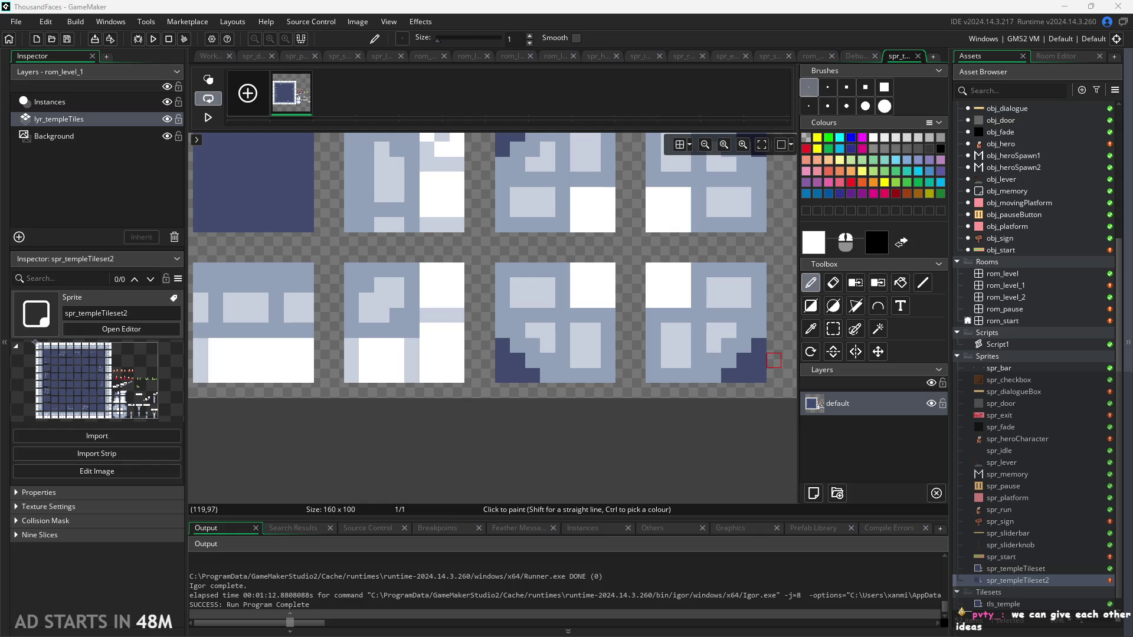
scroll(639, 425, "down", 2)
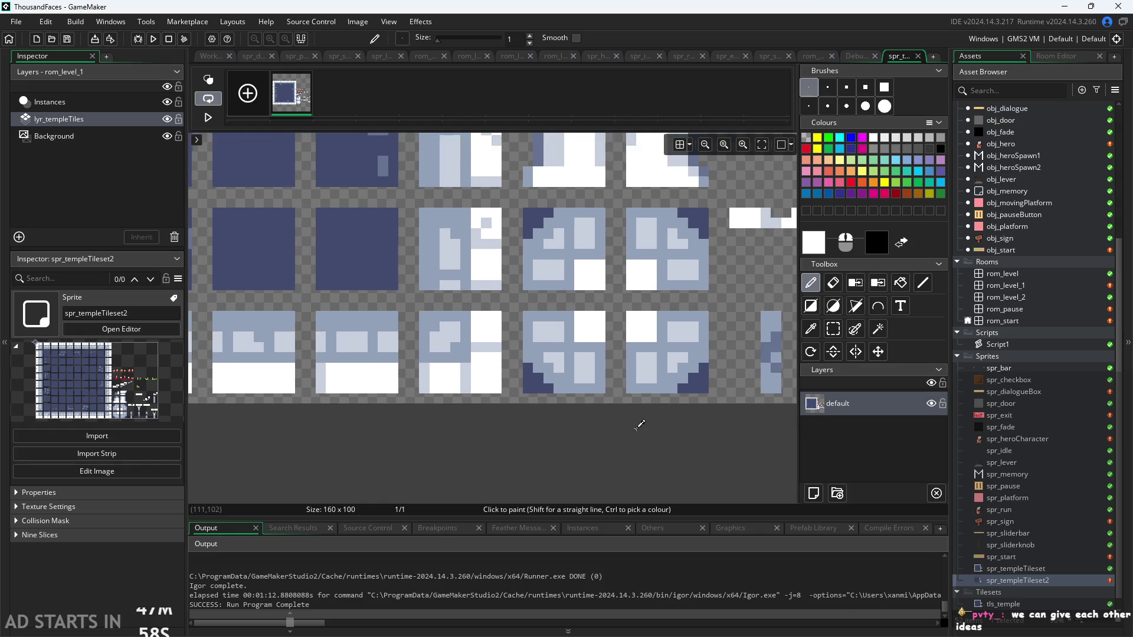
scroll(639, 425, "down", 3)
scroll(578, 372, "up", 3)
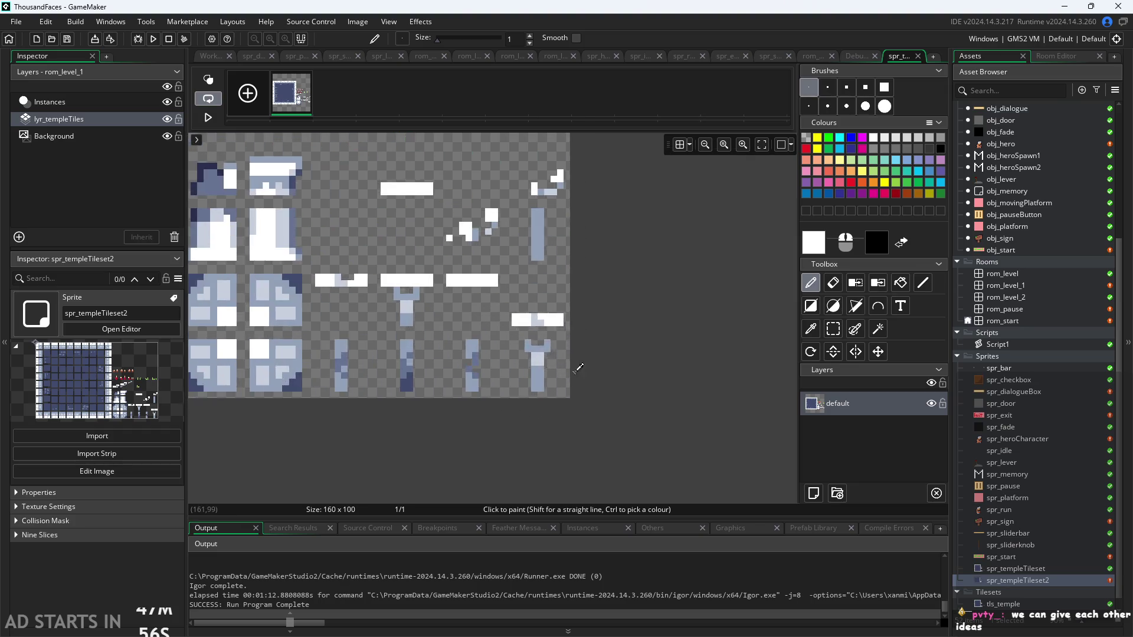
scroll(578, 369, "down", 2)
scroll(606, 353, "up", 3)
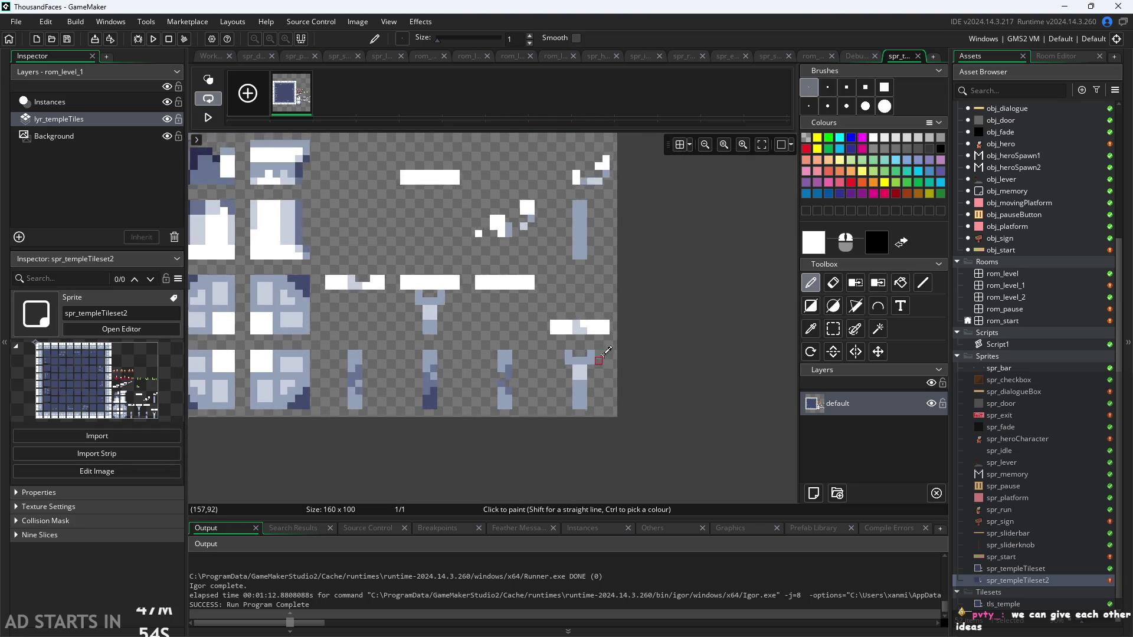
scroll(606, 352, "down", 2)
scroll(606, 352, "up", 1)
left_click(211, 55)
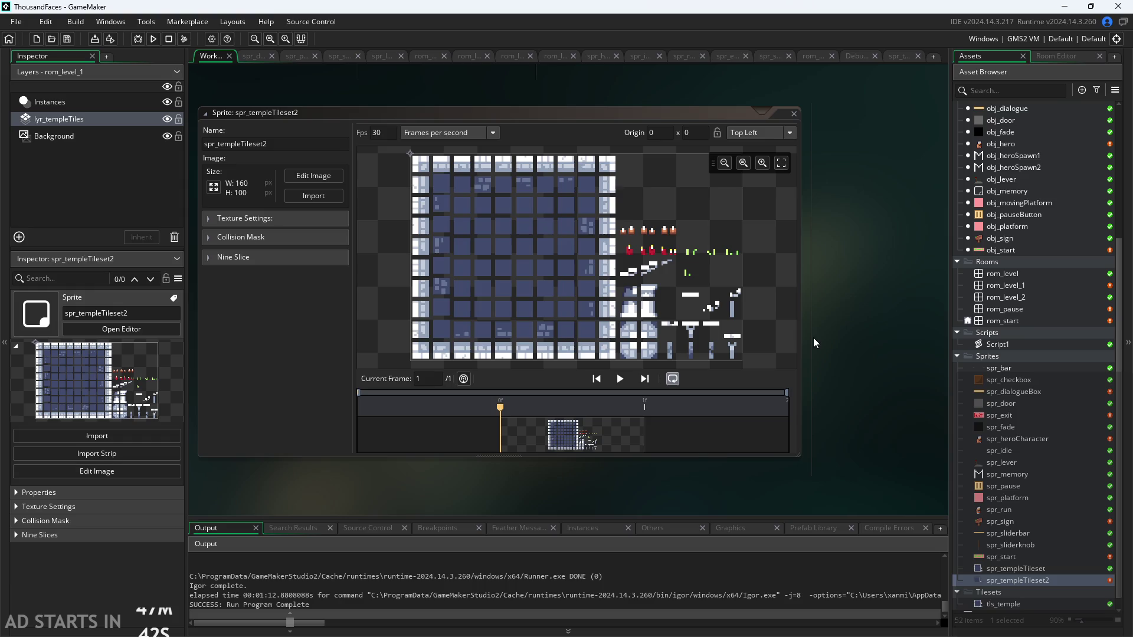
left_click_drag(879, 365, 887, 426)
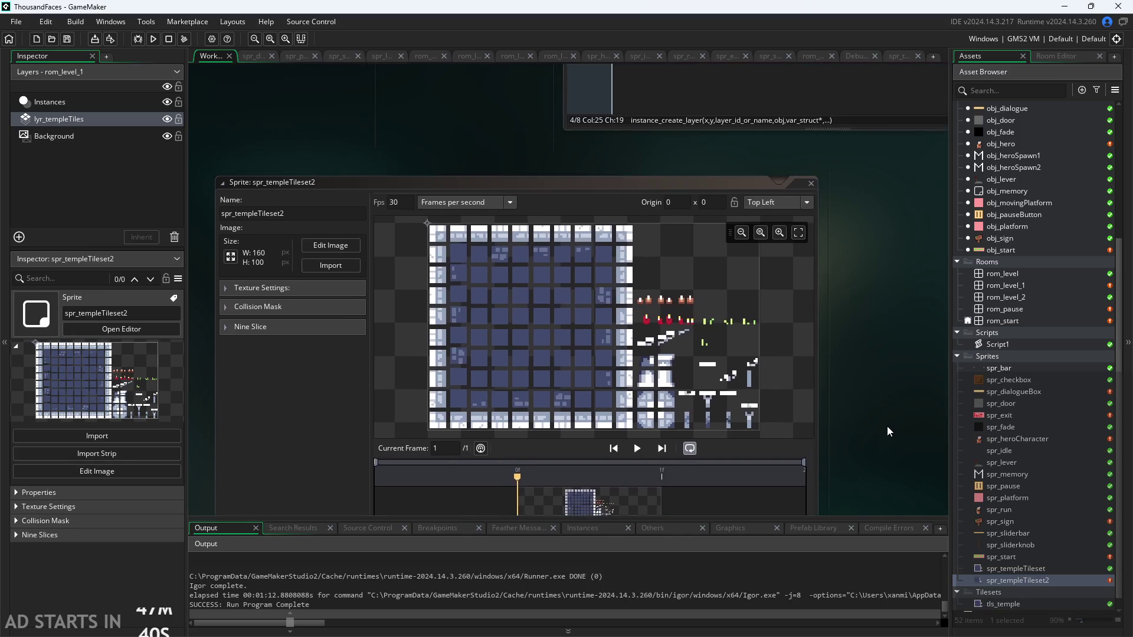
scroll(873, 383, "down", 3)
scroll(738, 416, "up", 3)
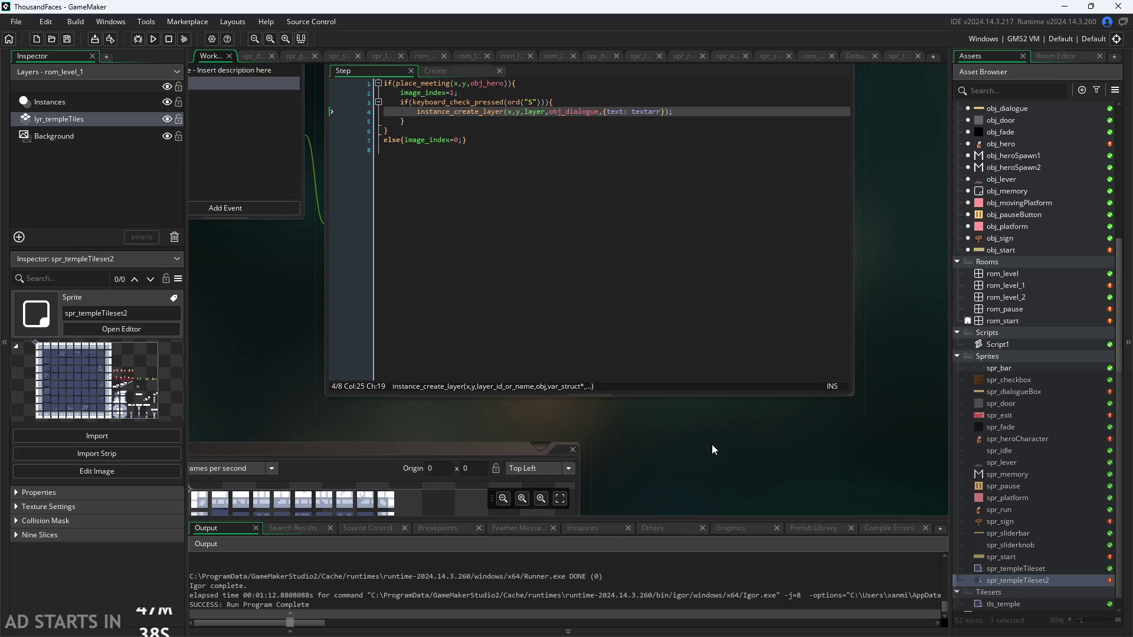
scroll(711, 428, "down", 2)
scroll(711, 428, "up", 6)
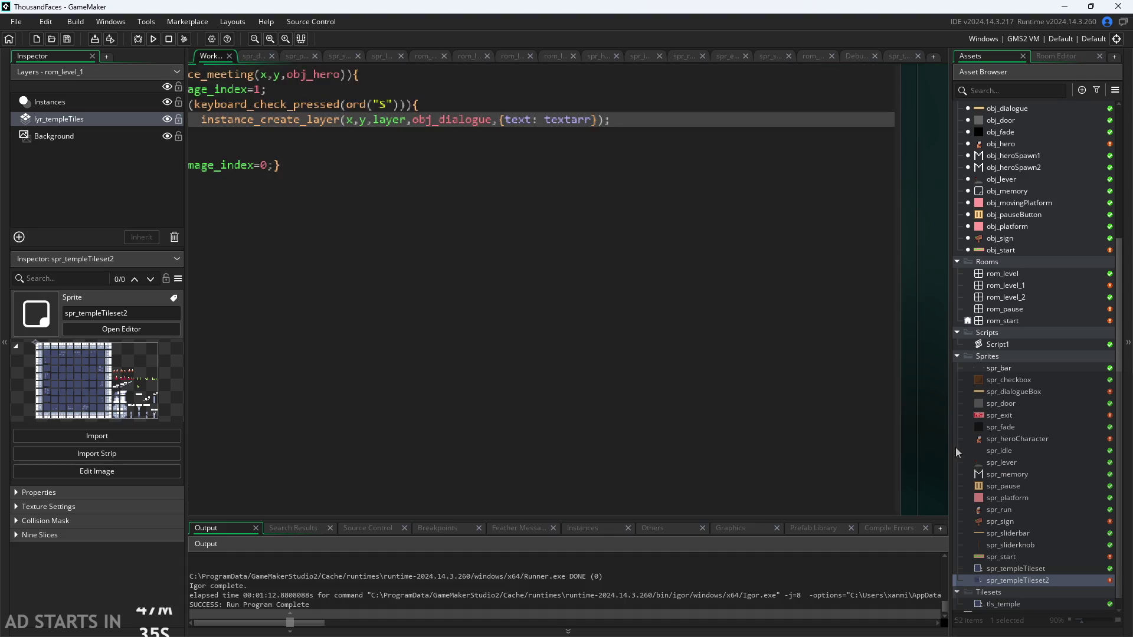
scroll(533, 319, "down", 4)
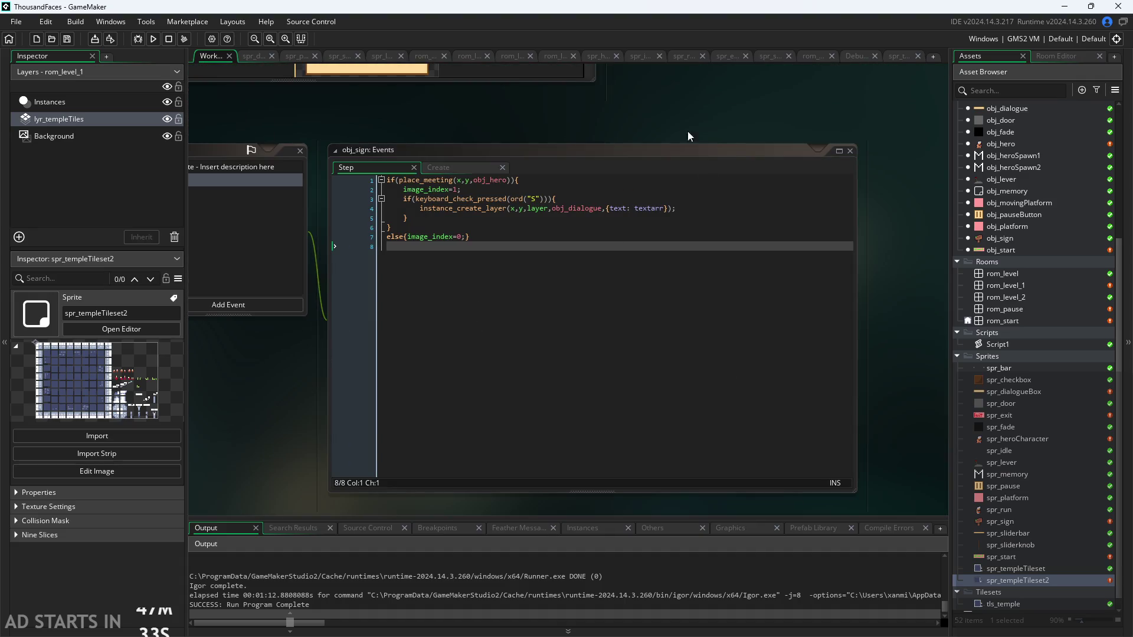
scroll(688, 130, "down", 1)
scroll(682, 133, "up", 2)
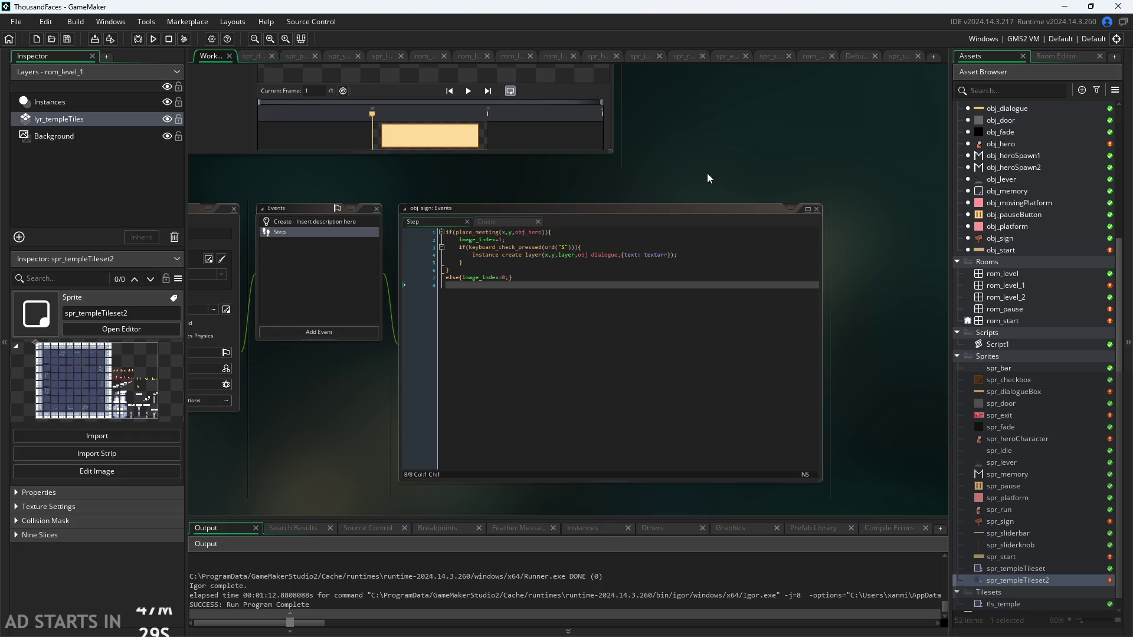
scroll(706, 172, "down", 1)
scroll(802, 255, "up", 2)
scroll(805, 301, "up", 2)
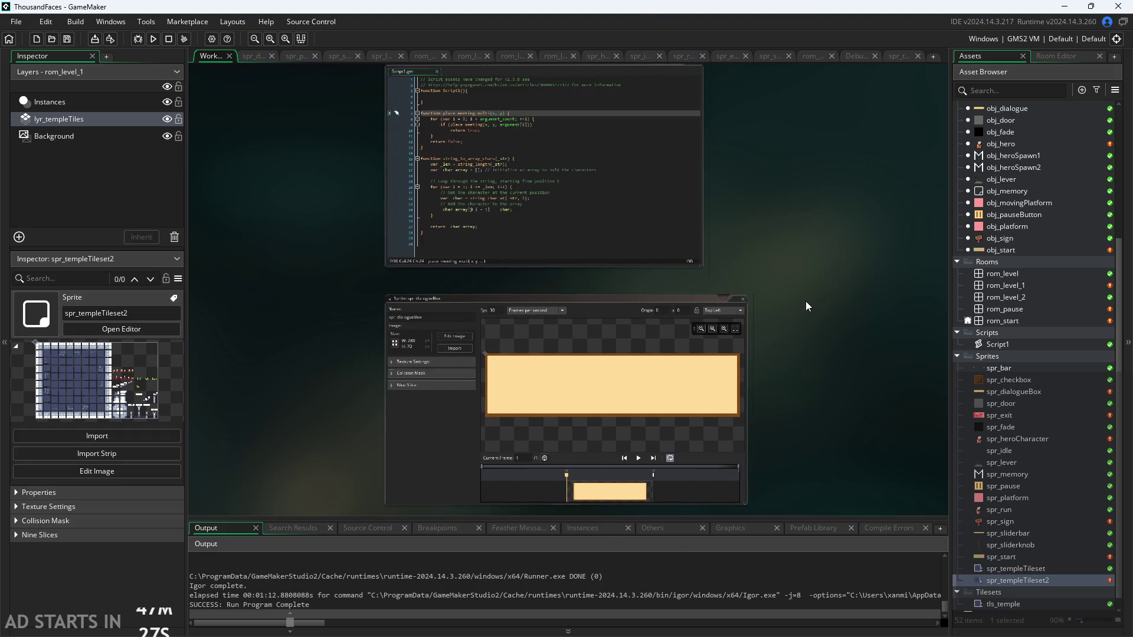
scroll(805, 300, "up", 3)
scroll(807, 305, "down", 2)
scroll(818, 306, "down", 3)
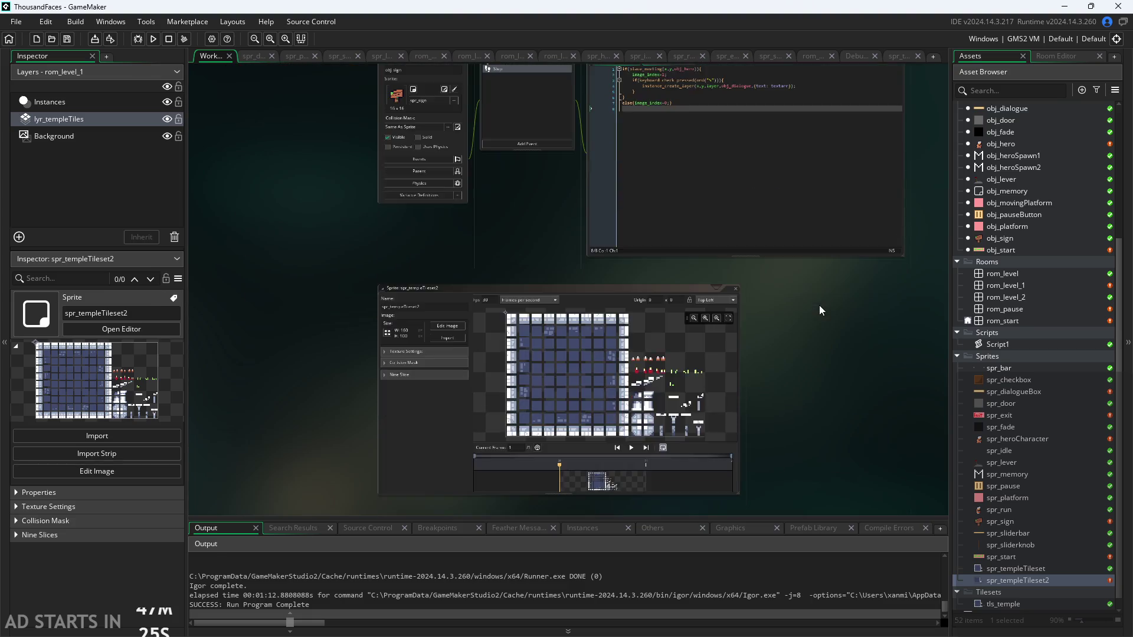
scroll(793, 292, "up", 3)
scroll(790, 301, "up", 1)
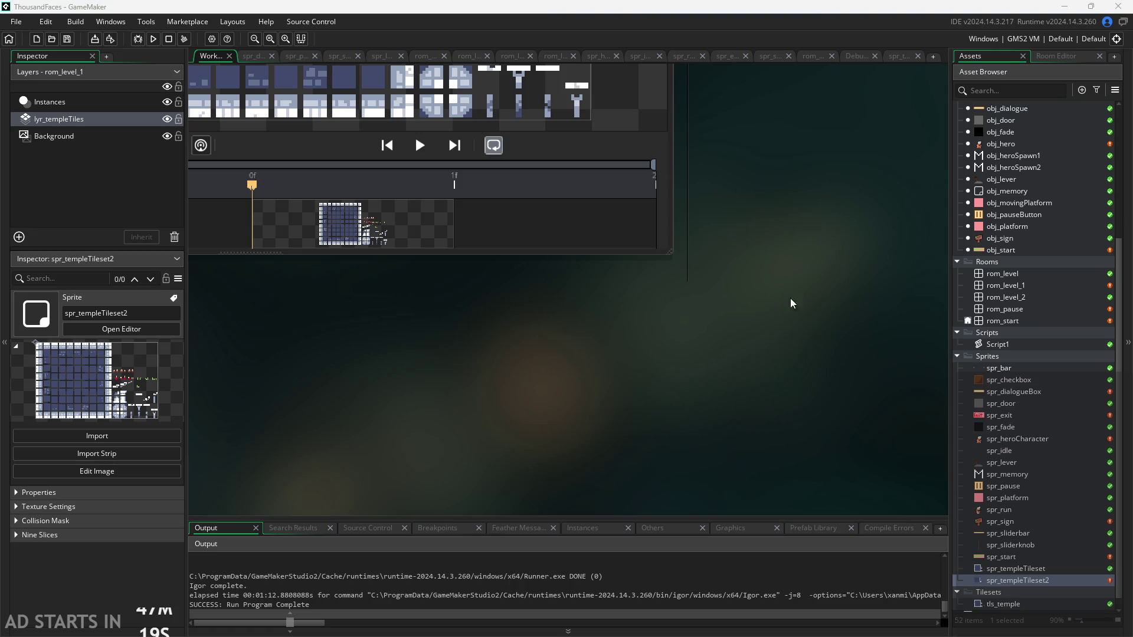
scroll(788, 300, "down", 2)
scroll(817, 363, "up", 3)
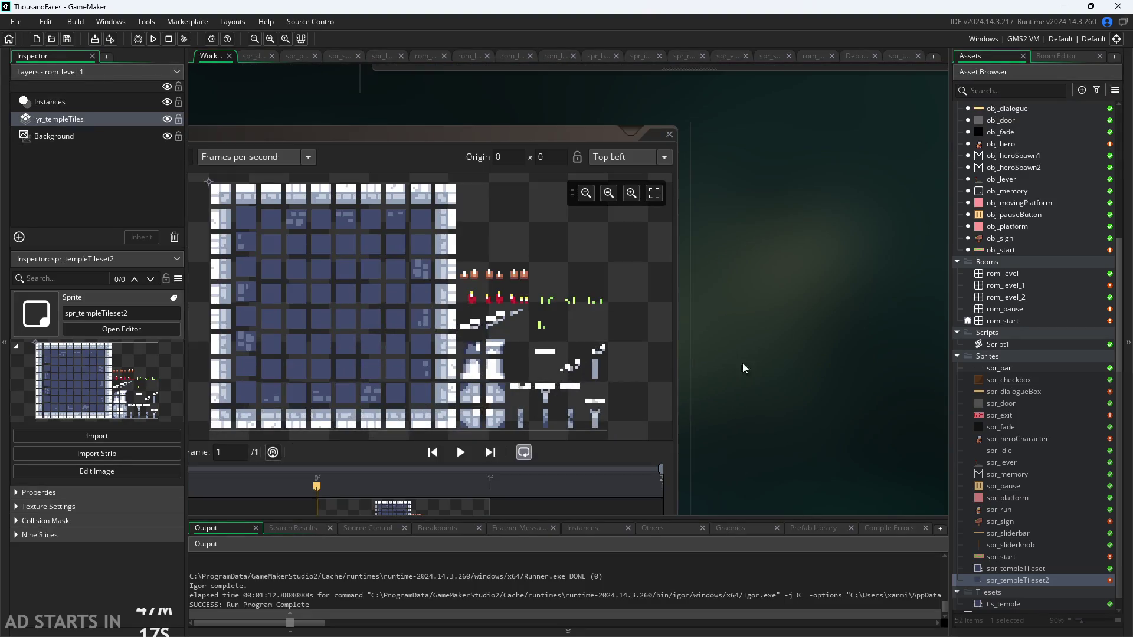
scroll(628, 236, "up", 2)
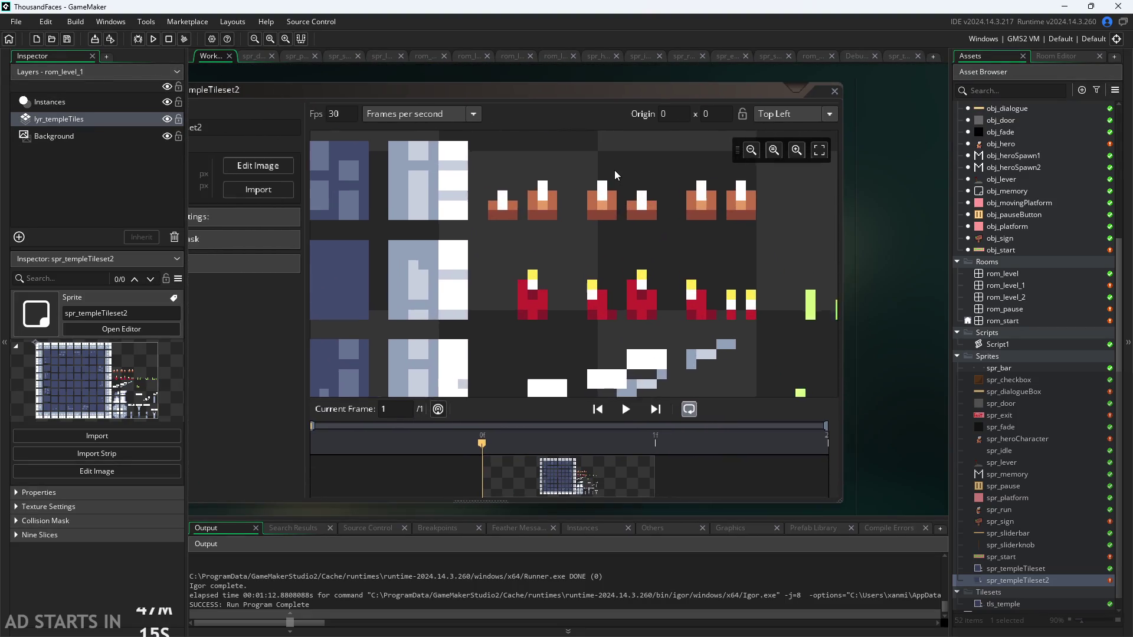
scroll(614, 170, "down", 4)
scroll(646, 302, "up", 2)
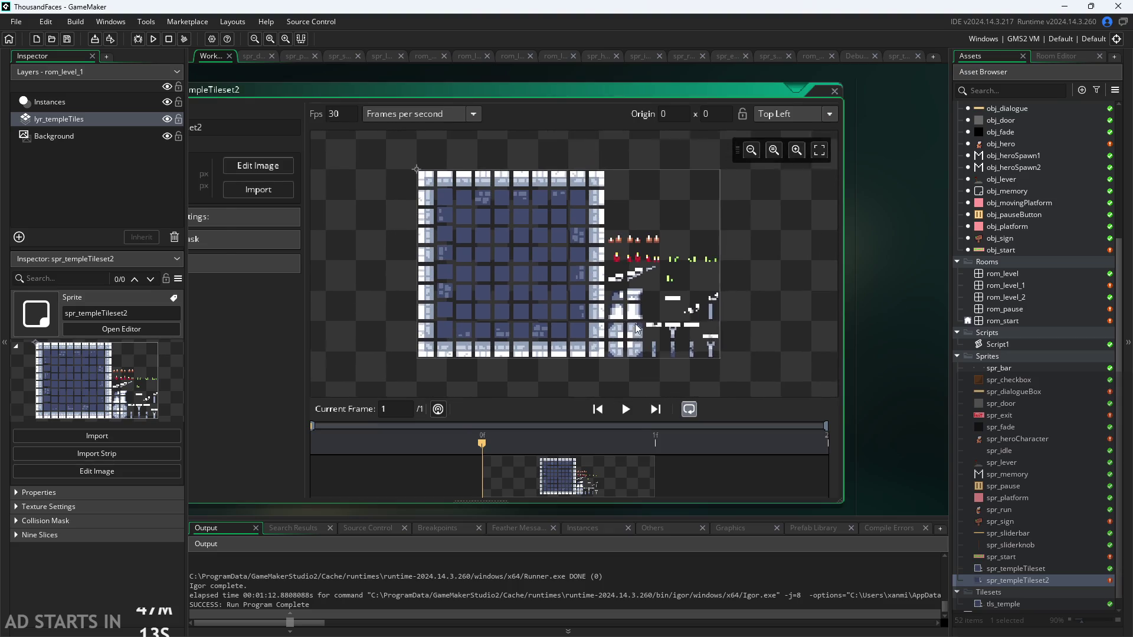
scroll(918, 302, "down", 3)
scroll(915, 302, "up", 3)
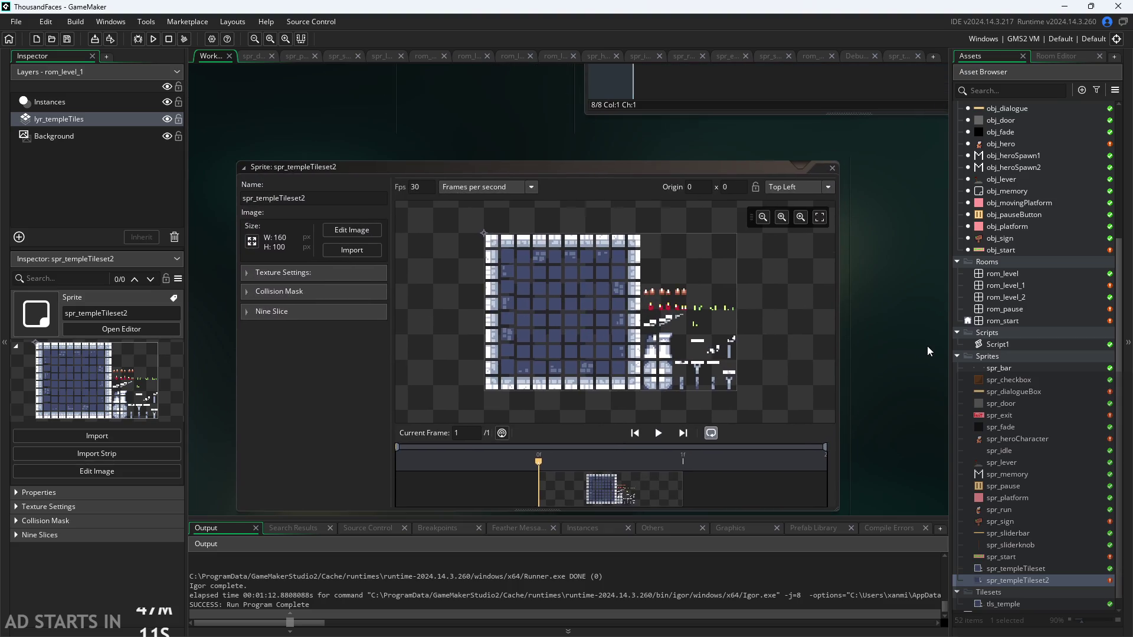
scroll(904, 278, "down", 2)
scroll(903, 278, "up", 5)
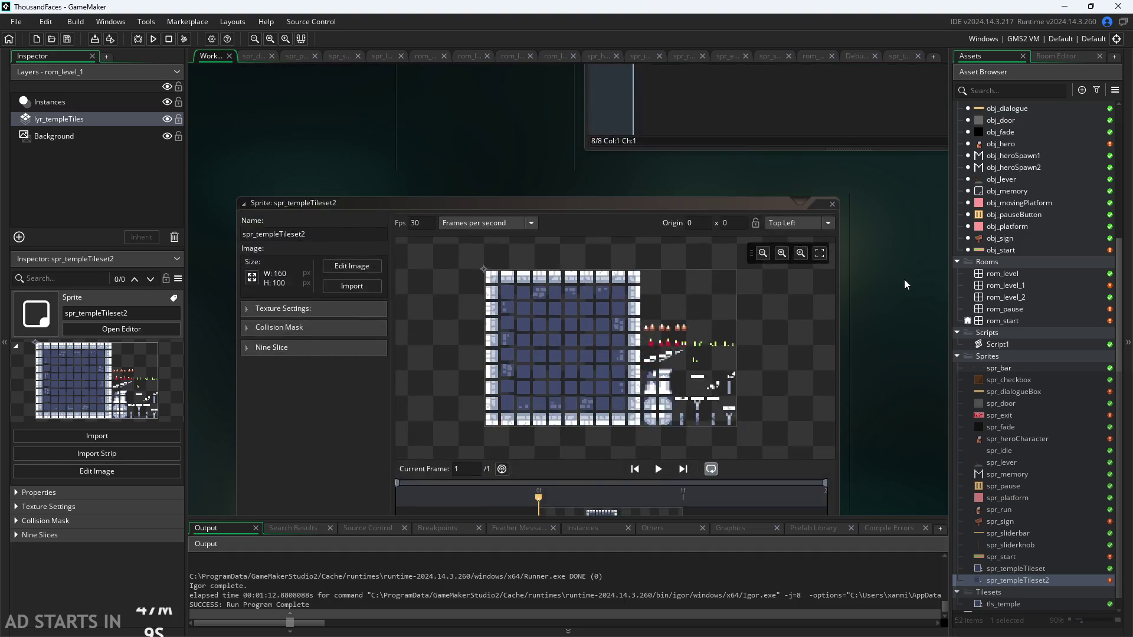
scroll(903, 278, "down", 2)
scroll(901, 288, "down", 1)
scroll(865, 308, "up", 2)
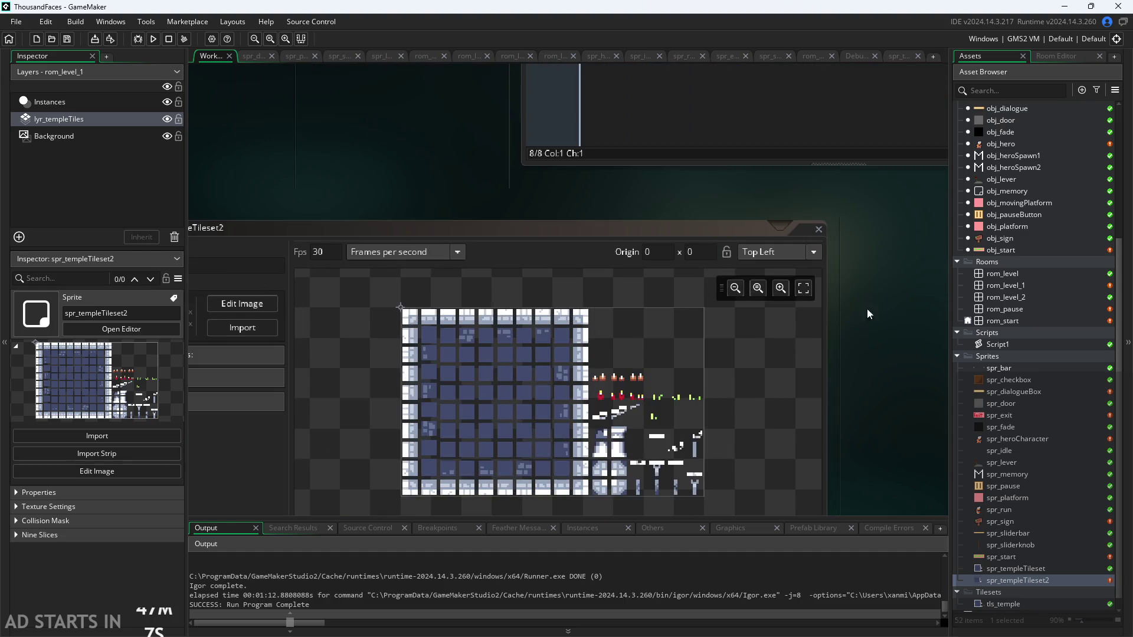
scroll(876, 314, "down", 1)
left_click_drag(876, 313, 811, 242)
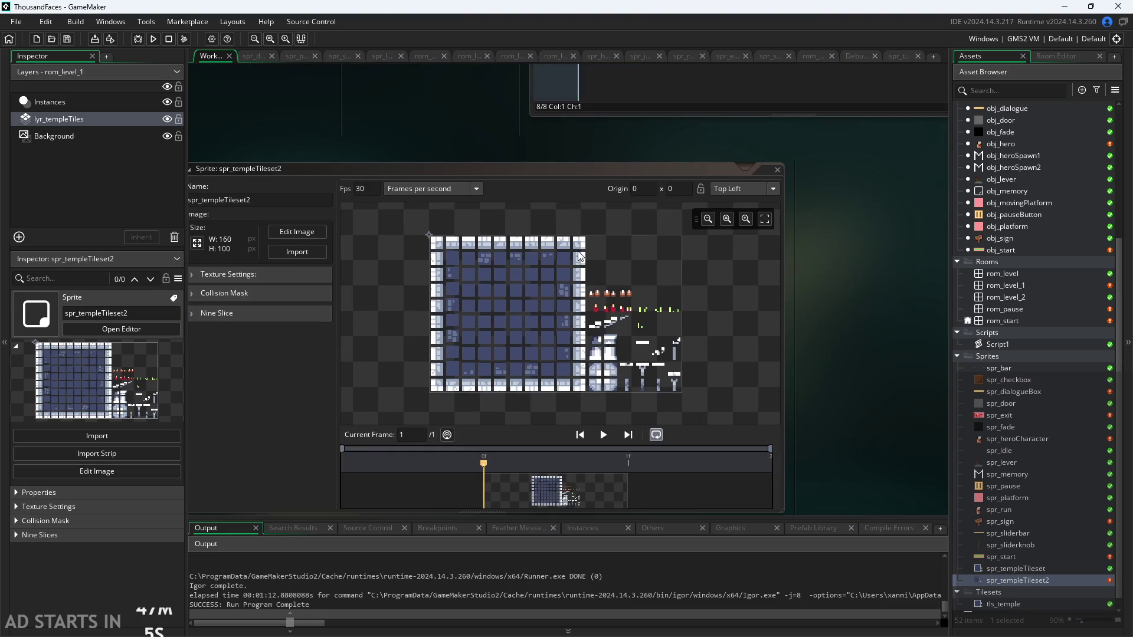
Open the original spr_templeTileset sprite from the Asset Browser.
double_click(1001, 568)
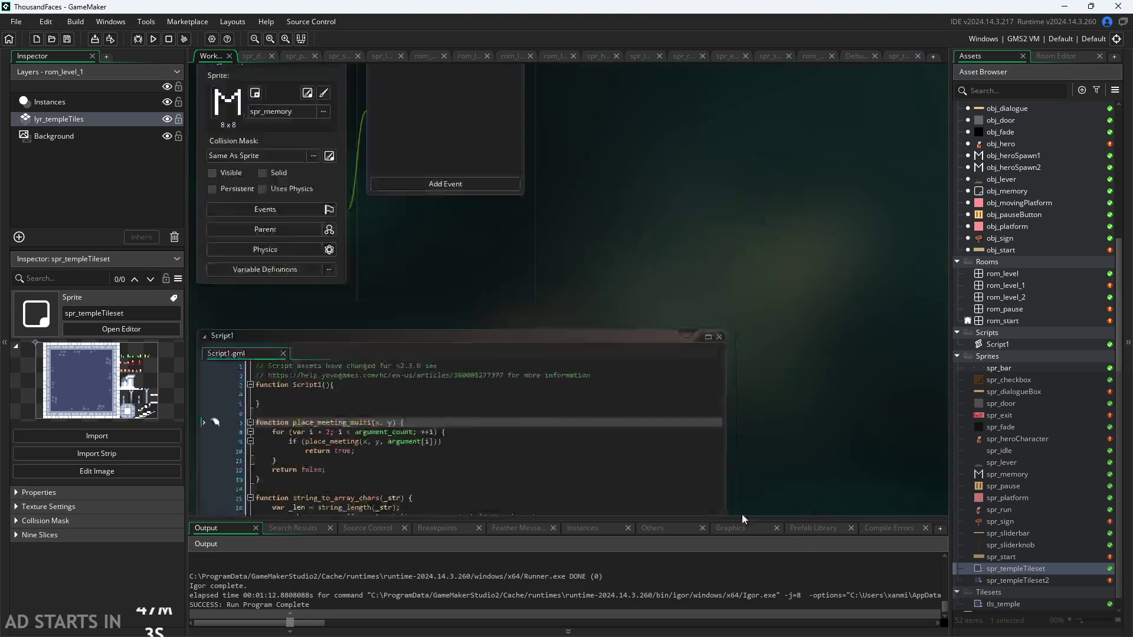
scroll(559, 288, "up", 2)
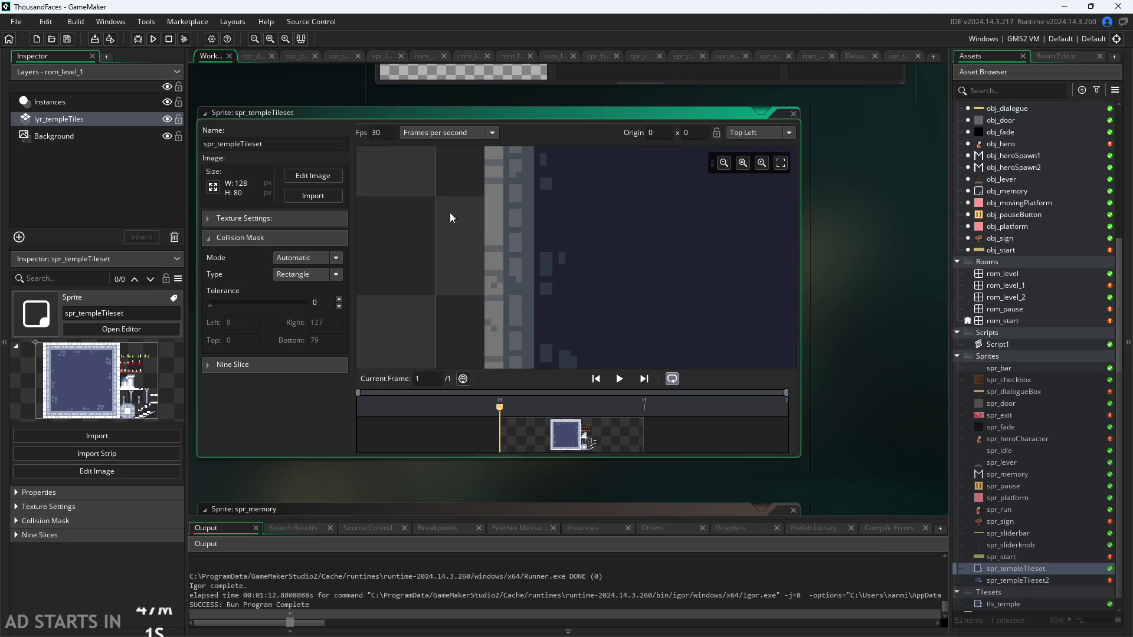
scroll(504, 233, "down", 3)
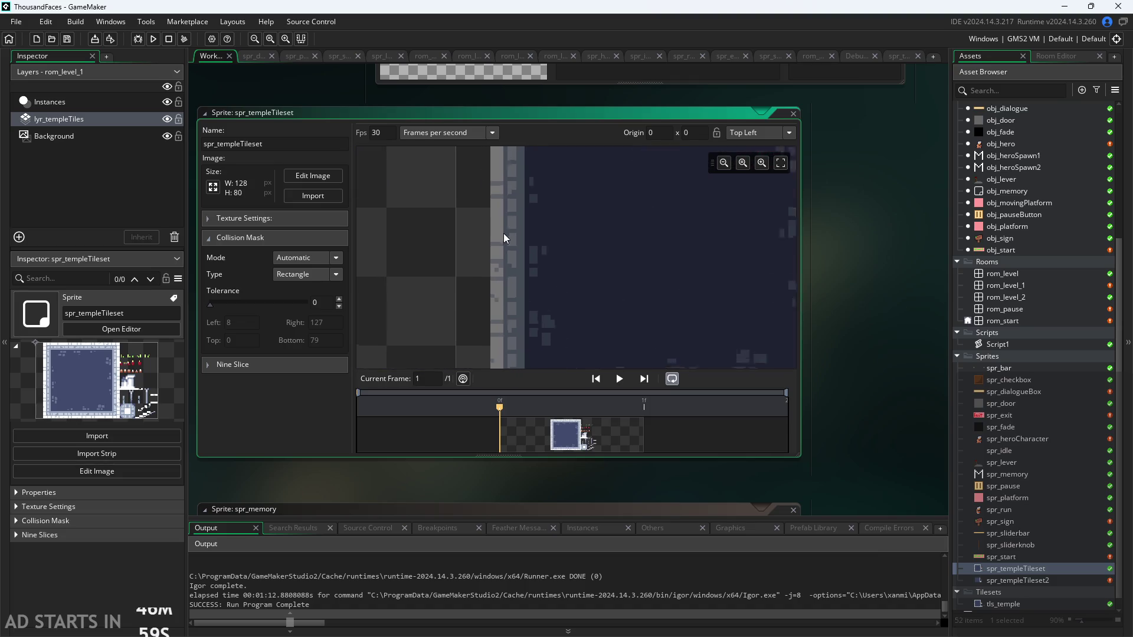
scroll(601, 218, "up", 2)
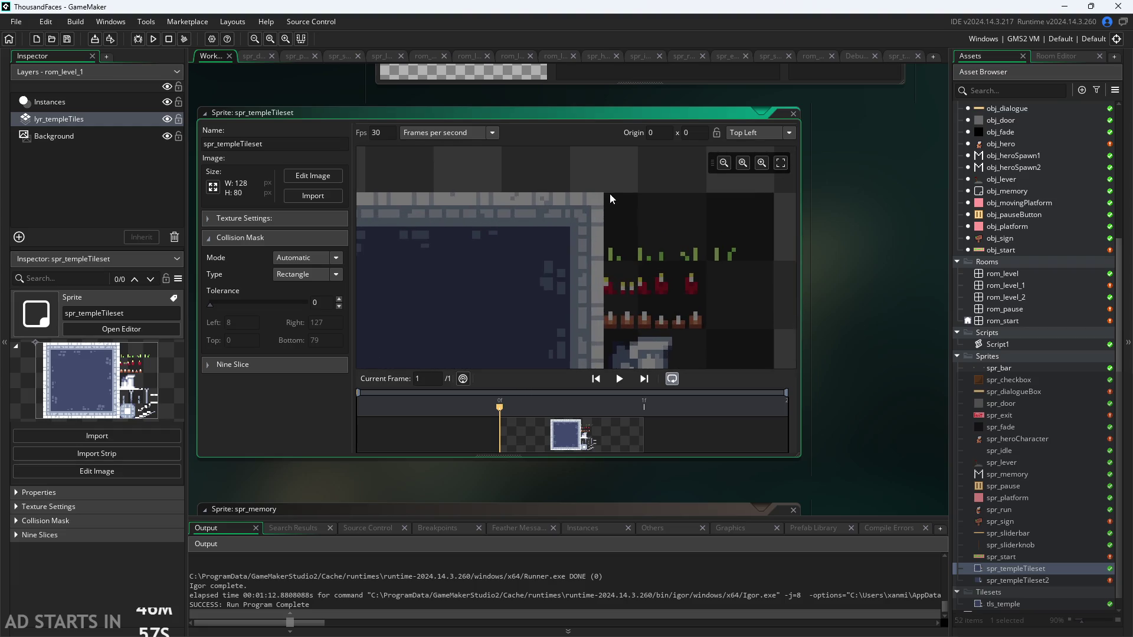
scroll(578, 252, "down", 2)
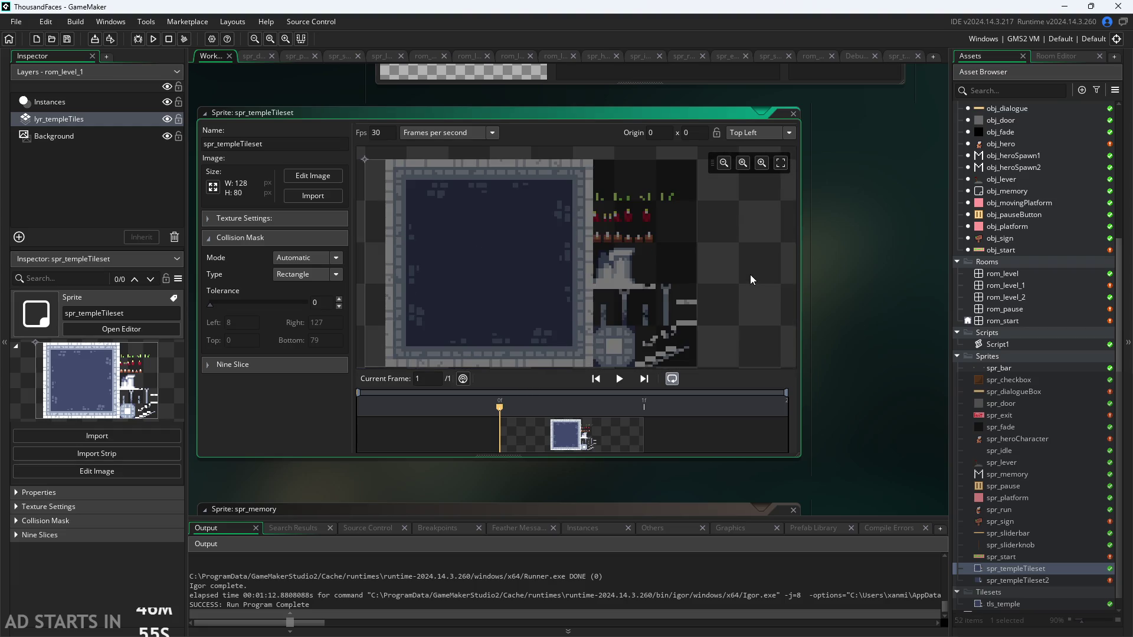
scroll(896, 296, "down", 1)
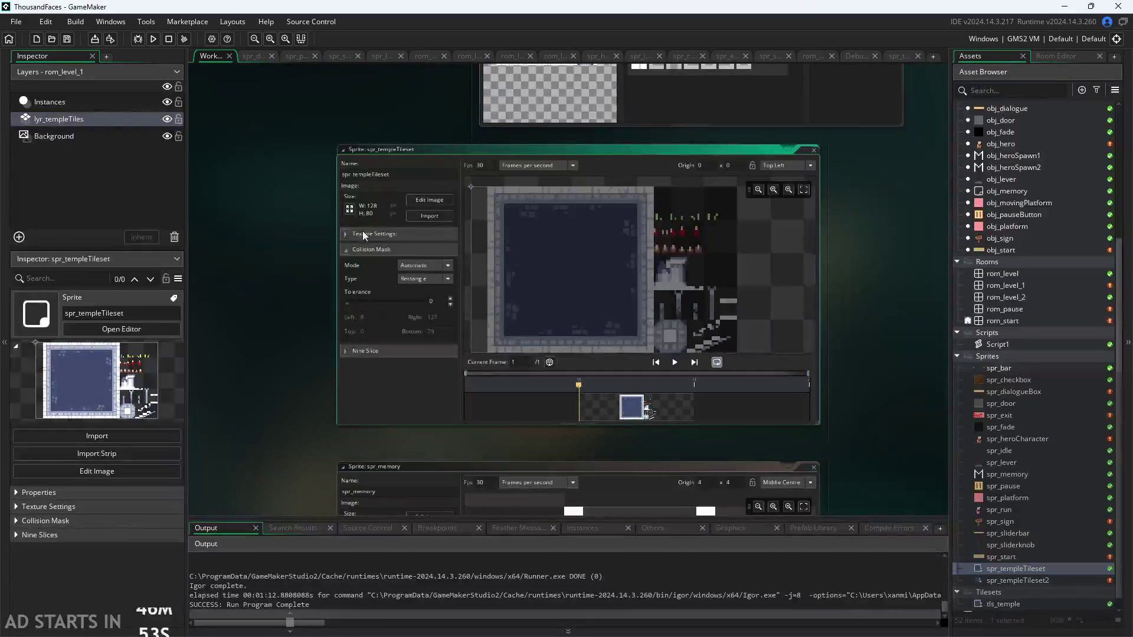
Collapse Collision Mask and pan to the temple tileset's 47-tile autotile 1 setup.
left_click(341, 249)
scroll(681, 266, "up", 2)
scroll(590, 250, "down", 3)
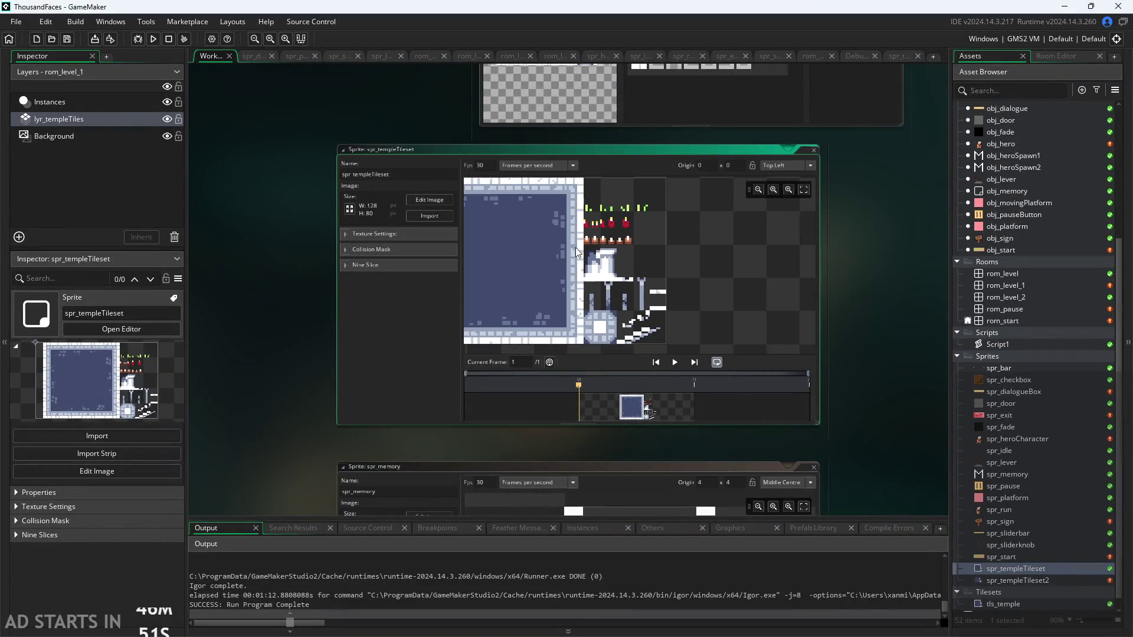
scroll(607, 233, "up", 1)
scroll(608, 238, "down", 1)
scroll(649, 248, "down", 1)
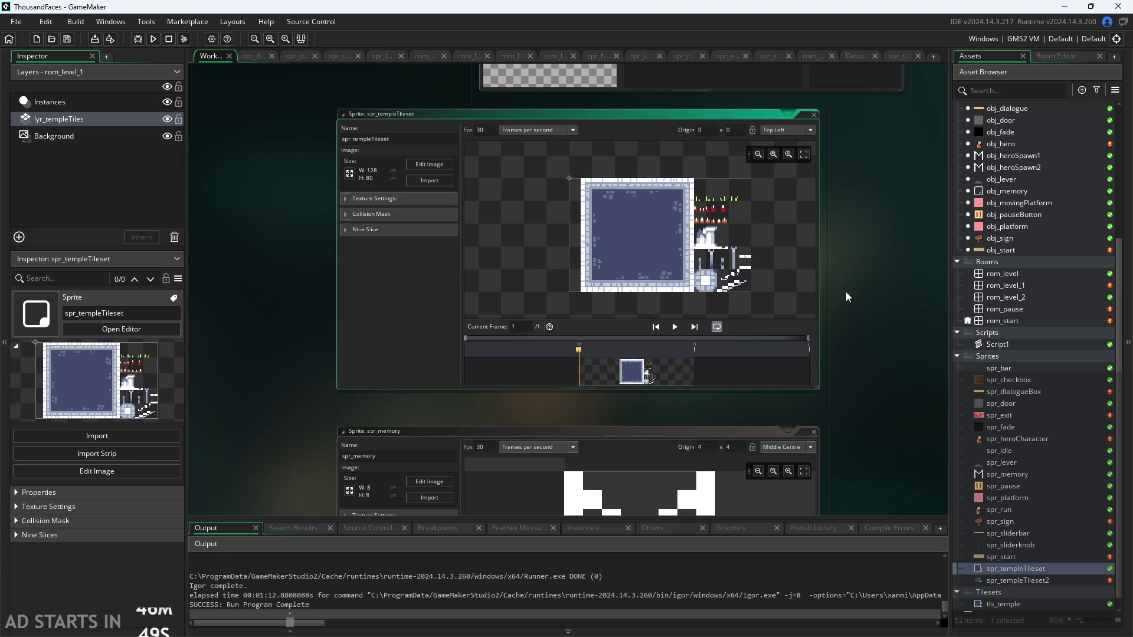
scroll(695, 252, "up", 2)
scroll(717, 256, "down", 2)
scroll(881, 269, "up", 4)
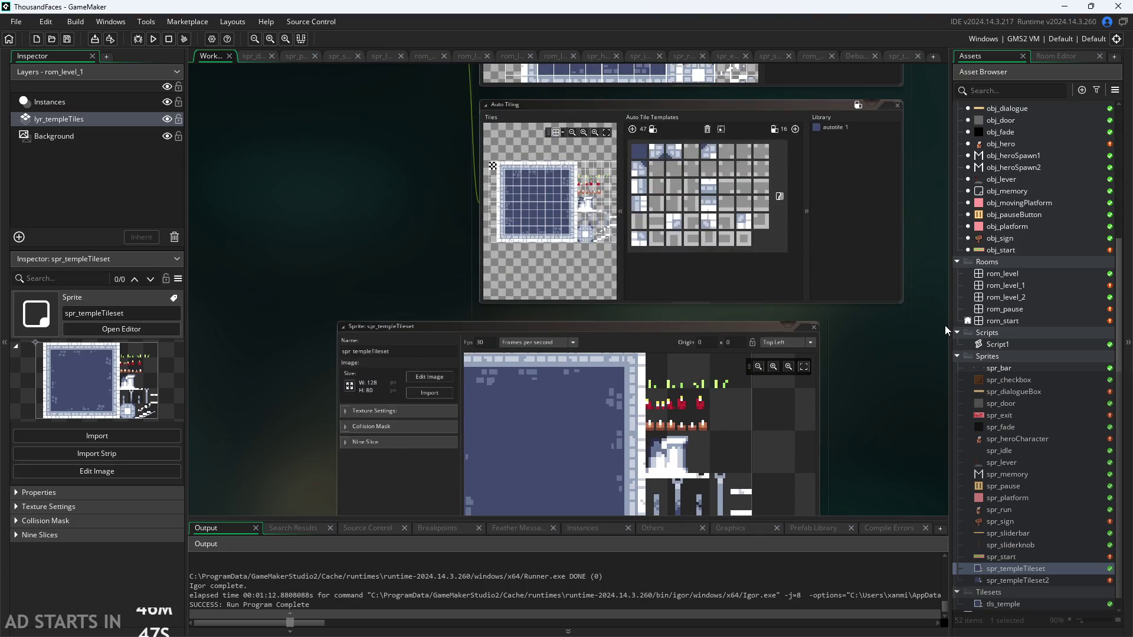
scroll(944, 325, "right", 3)
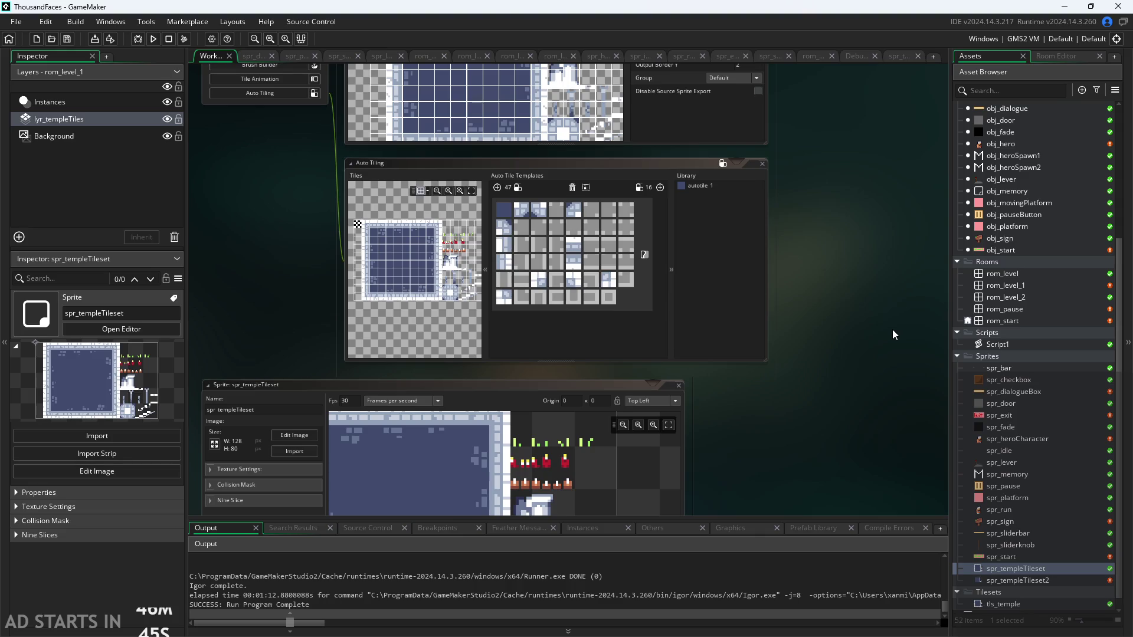
scroll(873, 384, "right", 1)
scroll(814, 455, "up", 2)
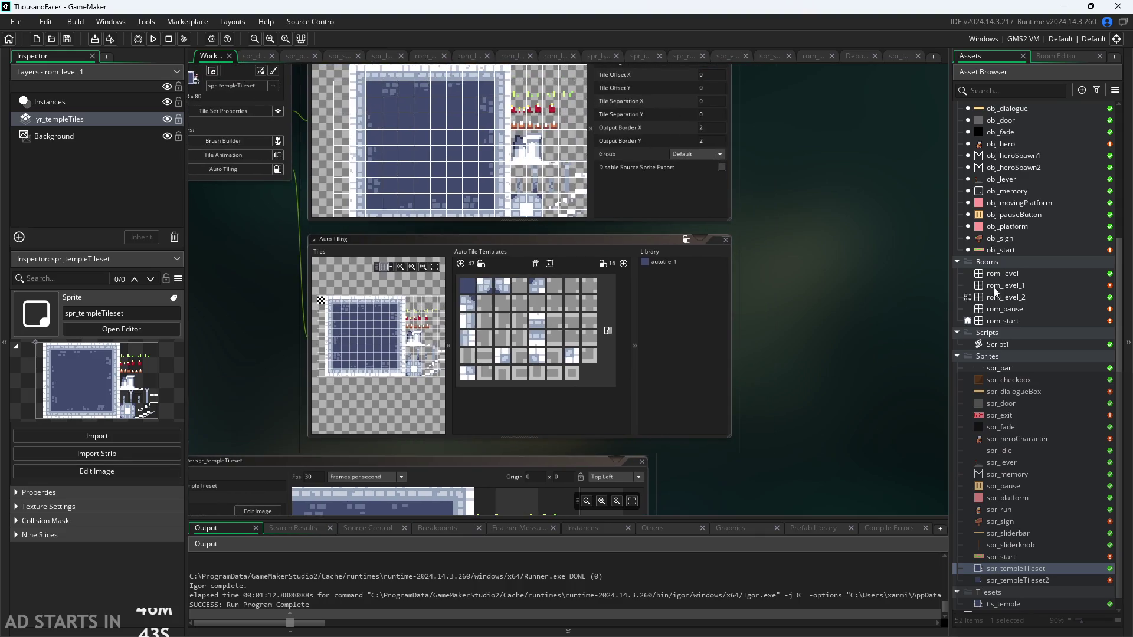
scroll(999, 373, "down", 1)
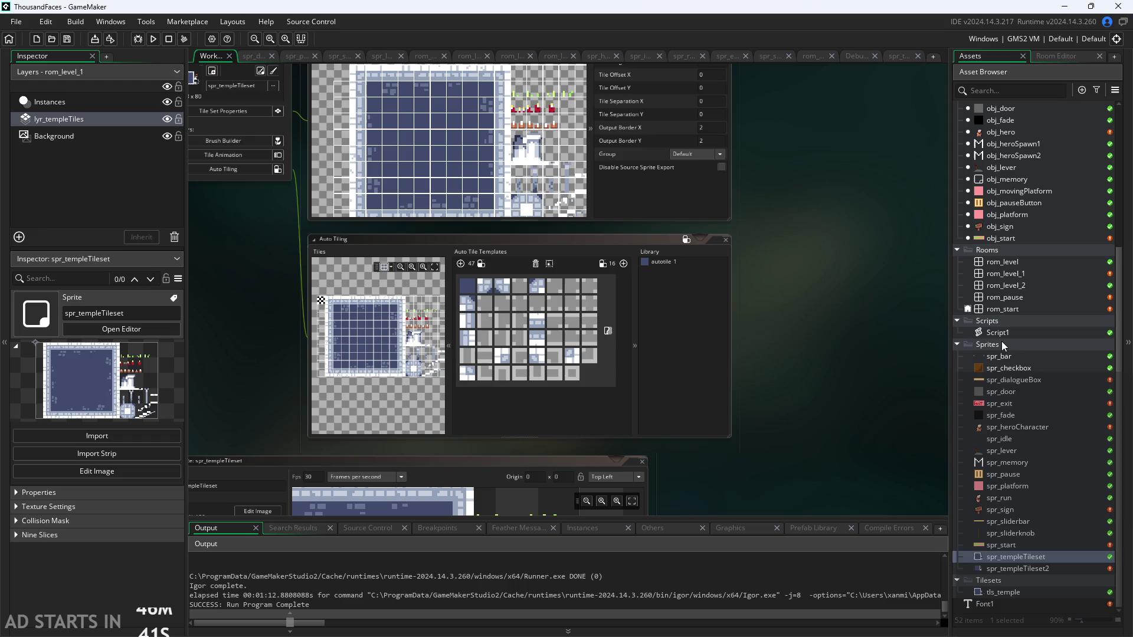
Create a blank 64×64 sprite in the Sprites group and name it spr_templeBg.
right_click(1002, 344)
mouse_move(1014, 353)
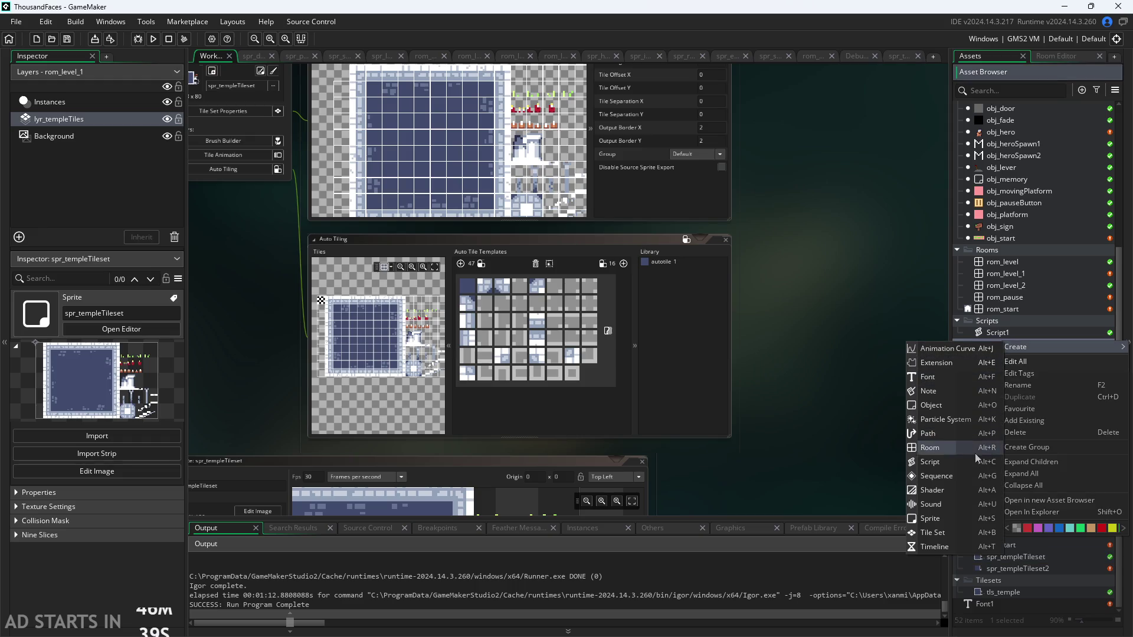
left_click(969, 518)
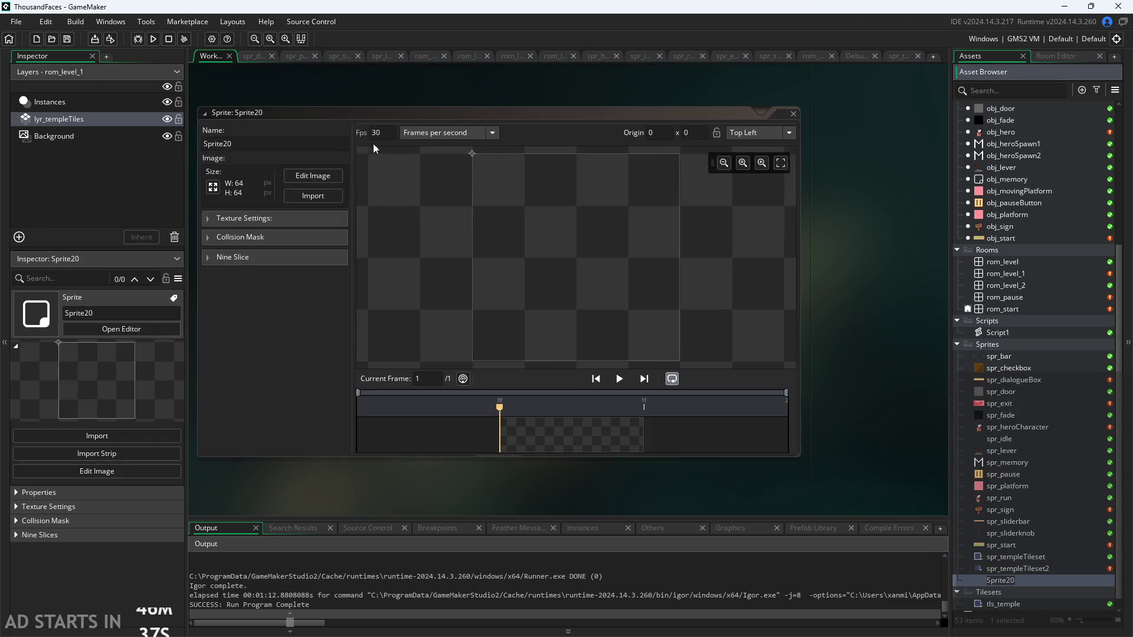
left_click(292, 143)
type("spr_")
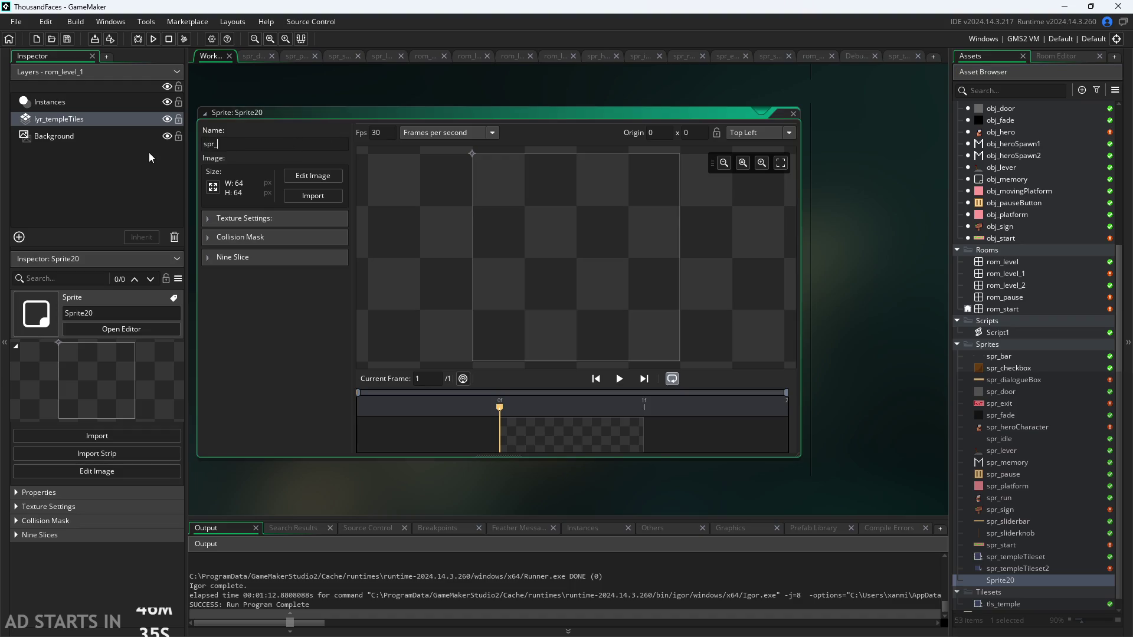
type("temple")
type("Bg")
key("Return")
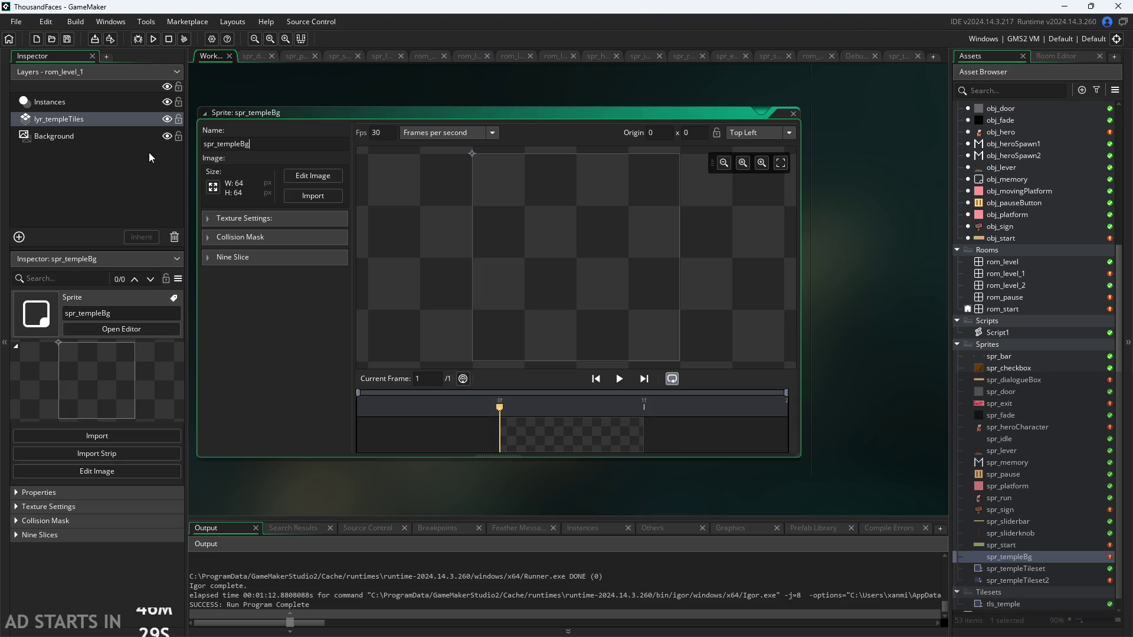
left_click(861, 426)
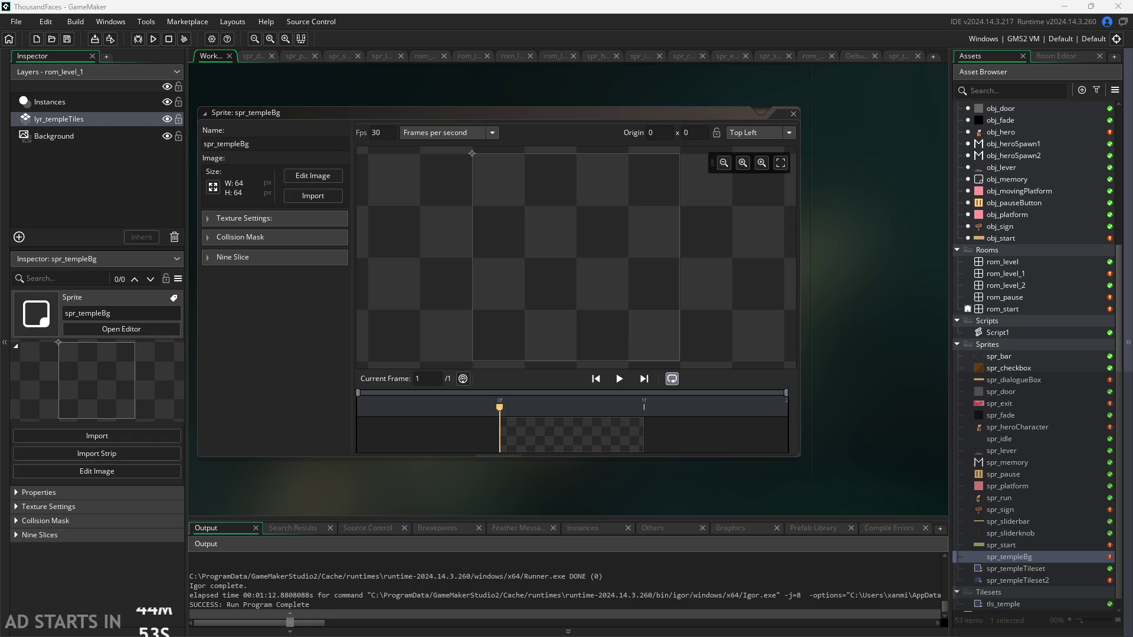
scroll(855, 459, "down", 1)
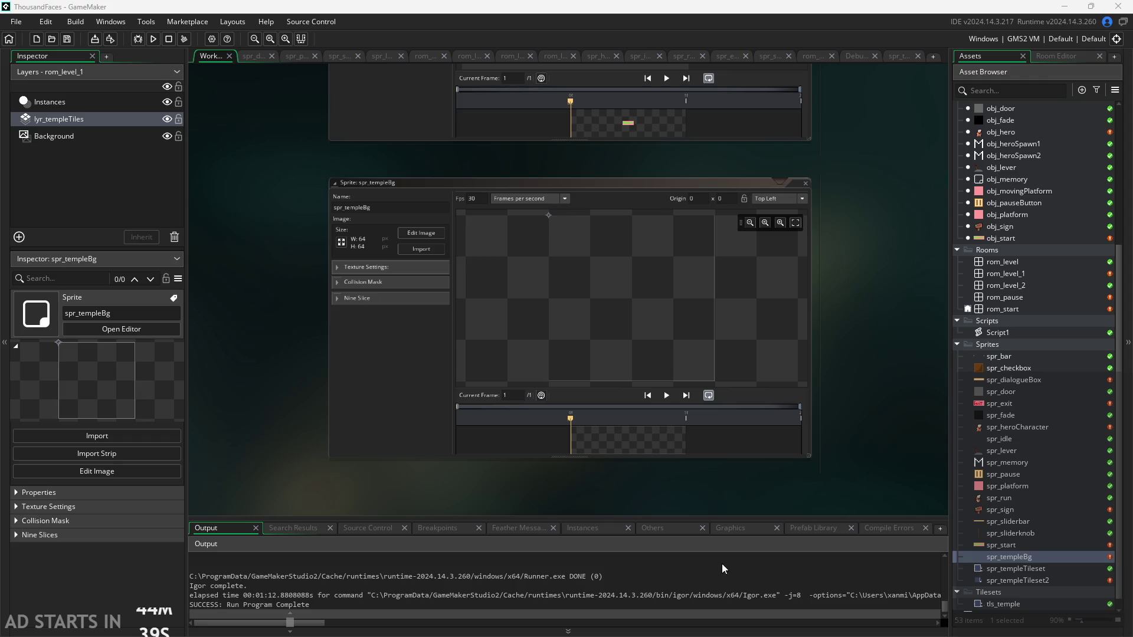
Rename the background sprite spr_templeBg1 and bring up the image import dialog.
left_click(387, 207)
scroll(386, 207, "up", 3)
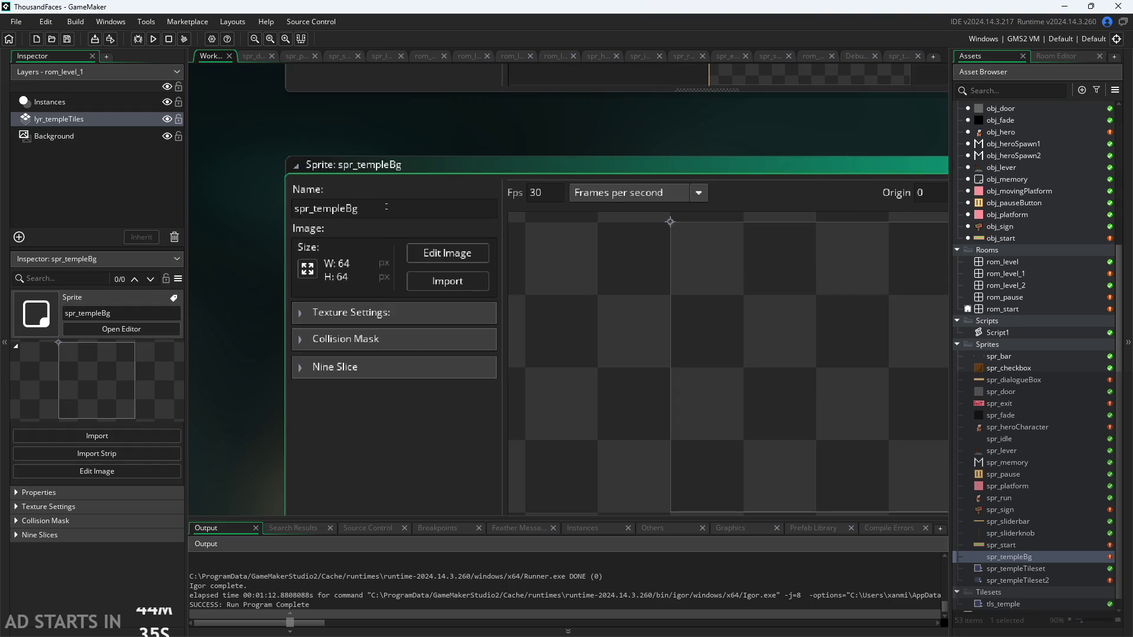
type("1")
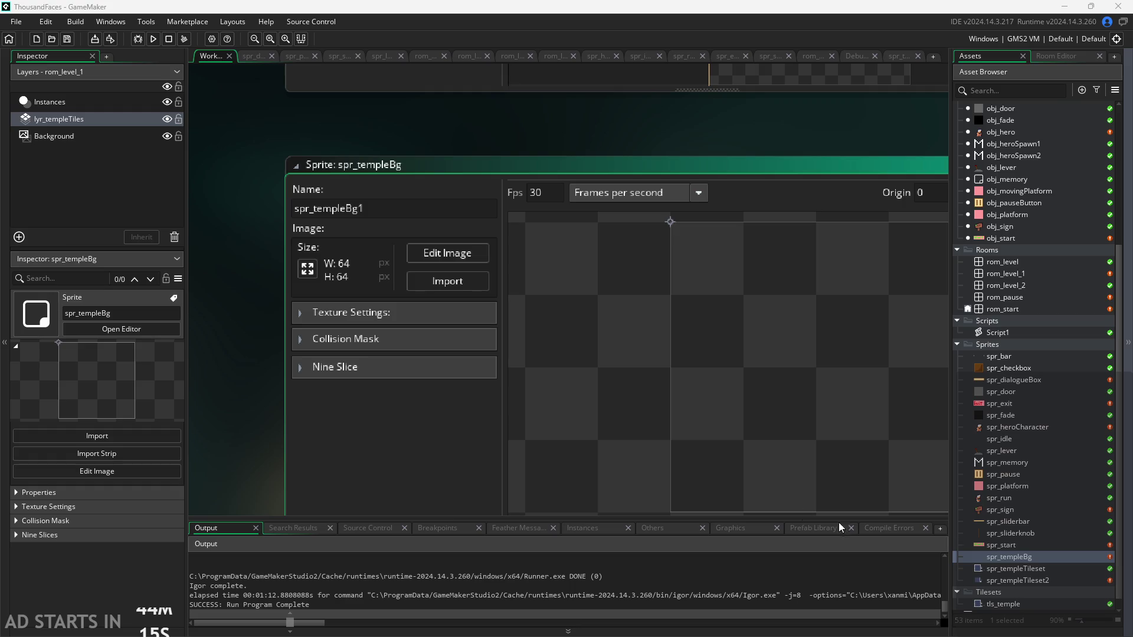
left_click(444, 279)
Load the temple_bg_1 image into spr_templeBg1, accepting the non-undoable import.
scroll(590, 331, "down", 3)
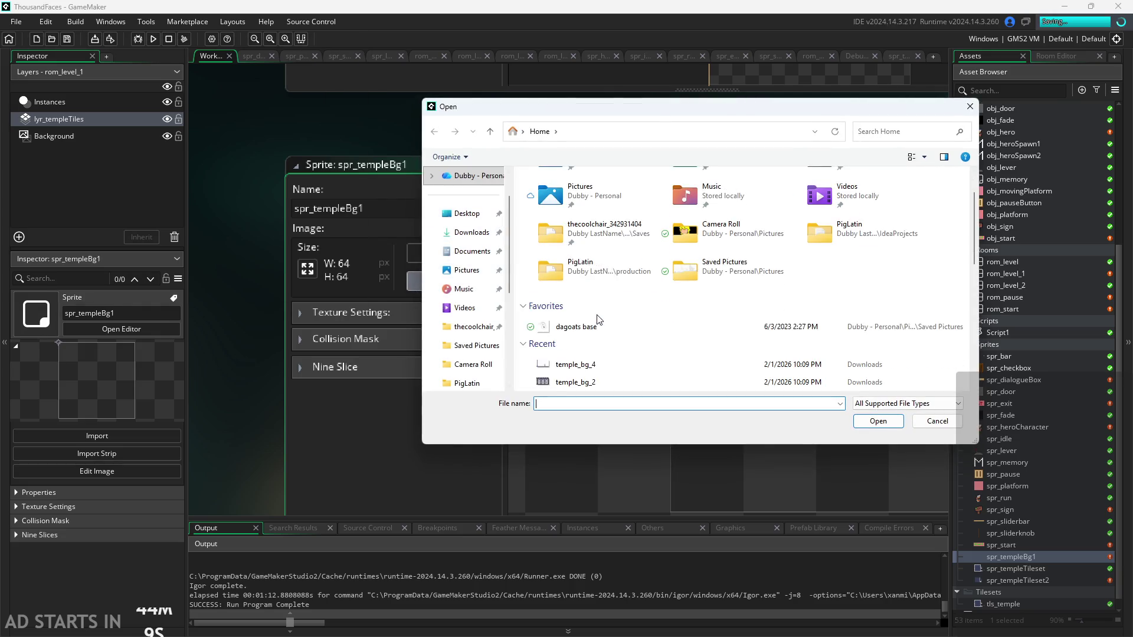
double_click(575, 364)
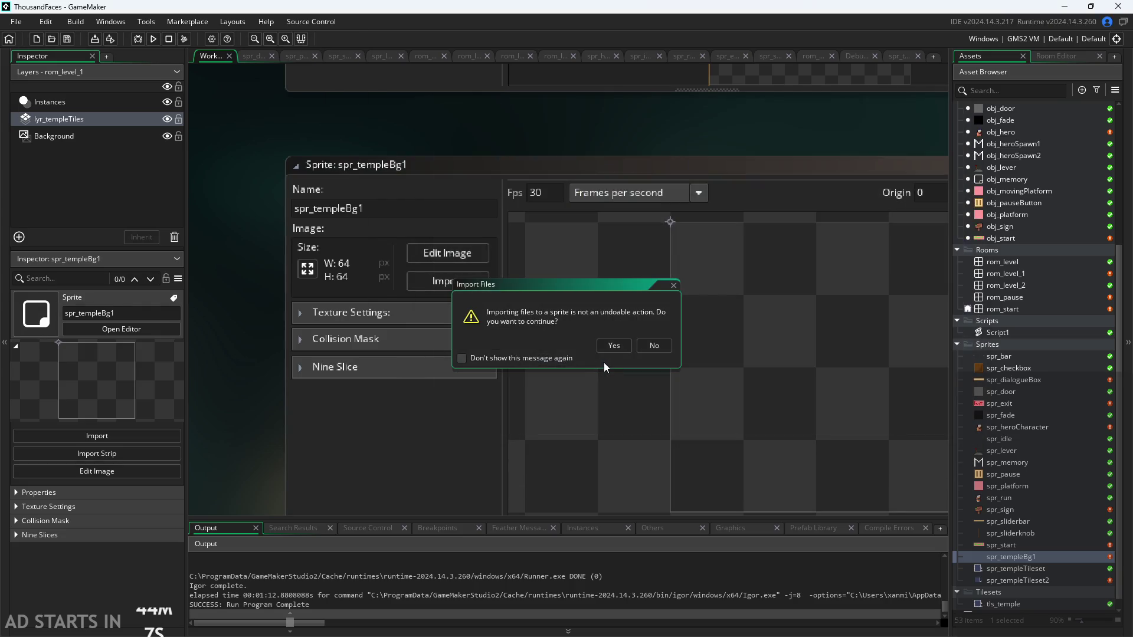
left_click(610, 345)
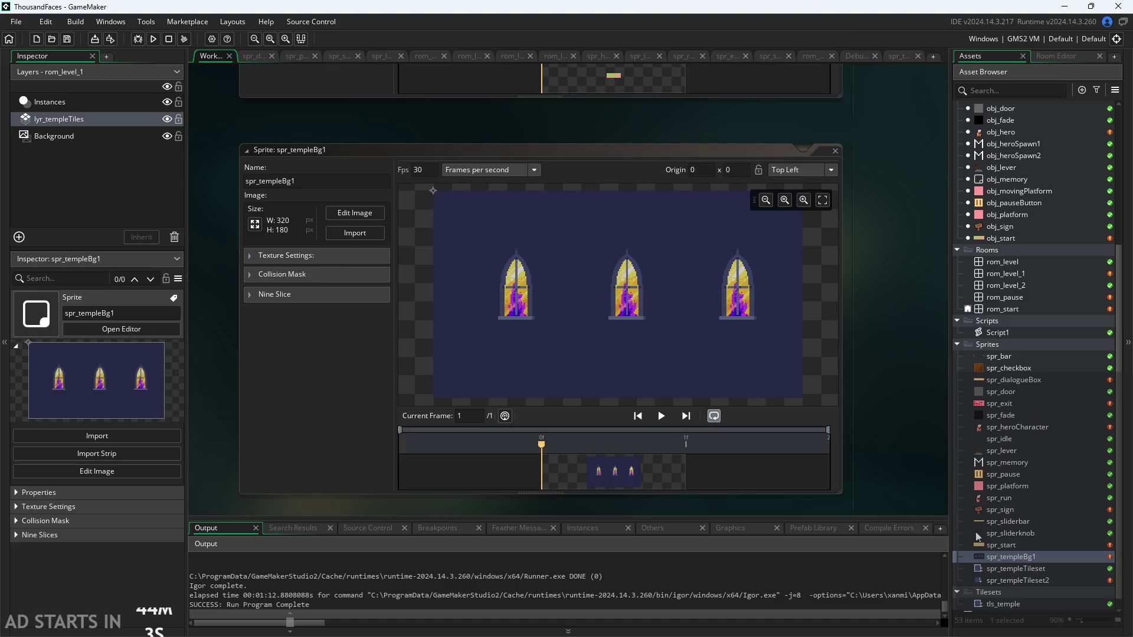
Duplicate spr_templeBg1 and rename the copy spr_templeBg2.
right_click(1022, 557)
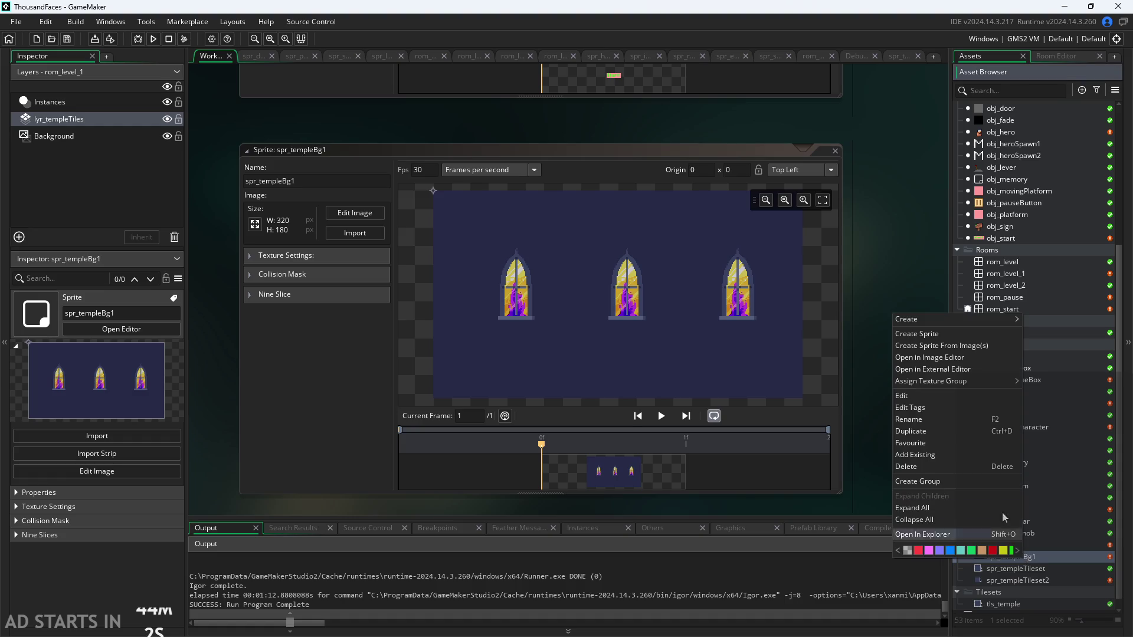
left_click(929, 429)
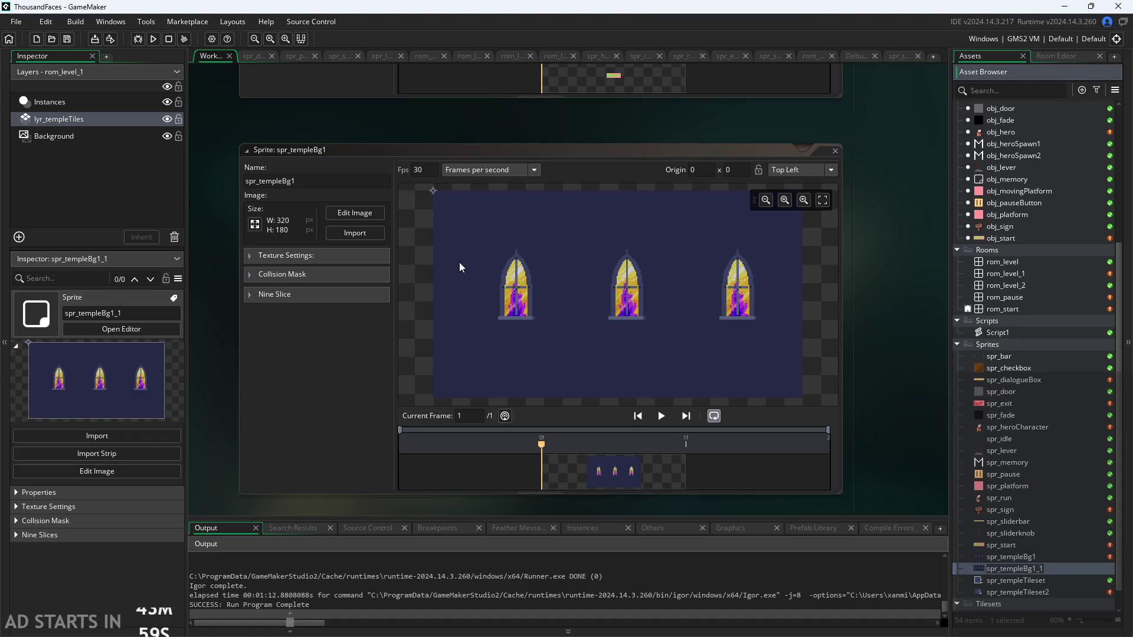
left_click(1066, 571)
double_click(1064, 568)
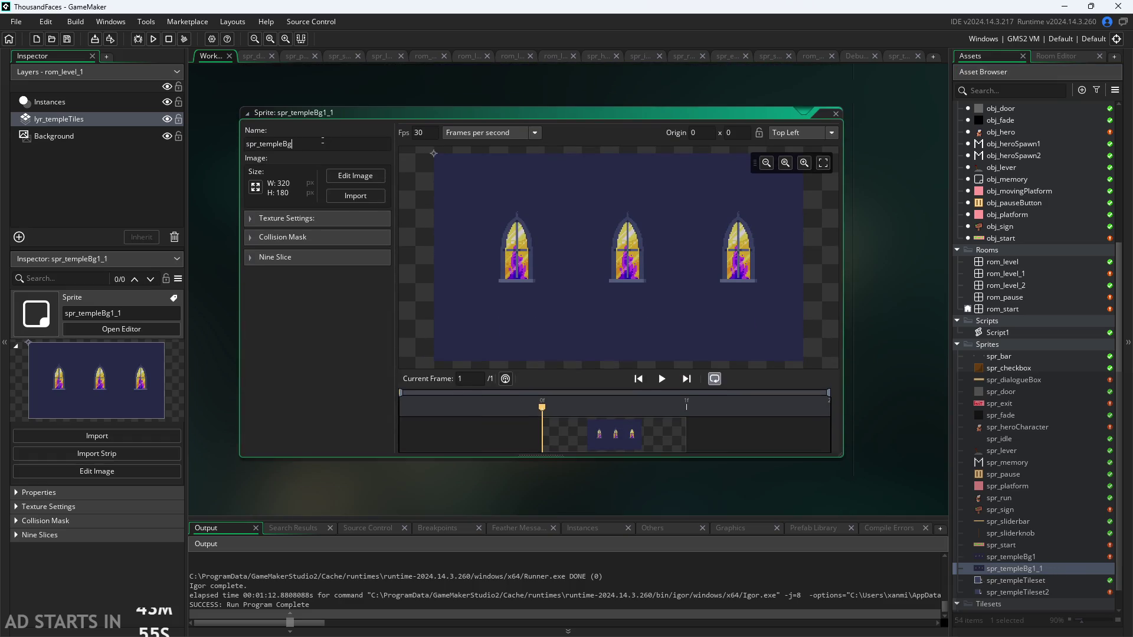
key("BackSpace")
key("BackSpace")
key("BackSpace")
type("2")
key("Return")
Import the temple_bg_2 image into spr_templeBg2, replacing its current image.
left_click(359, 202)
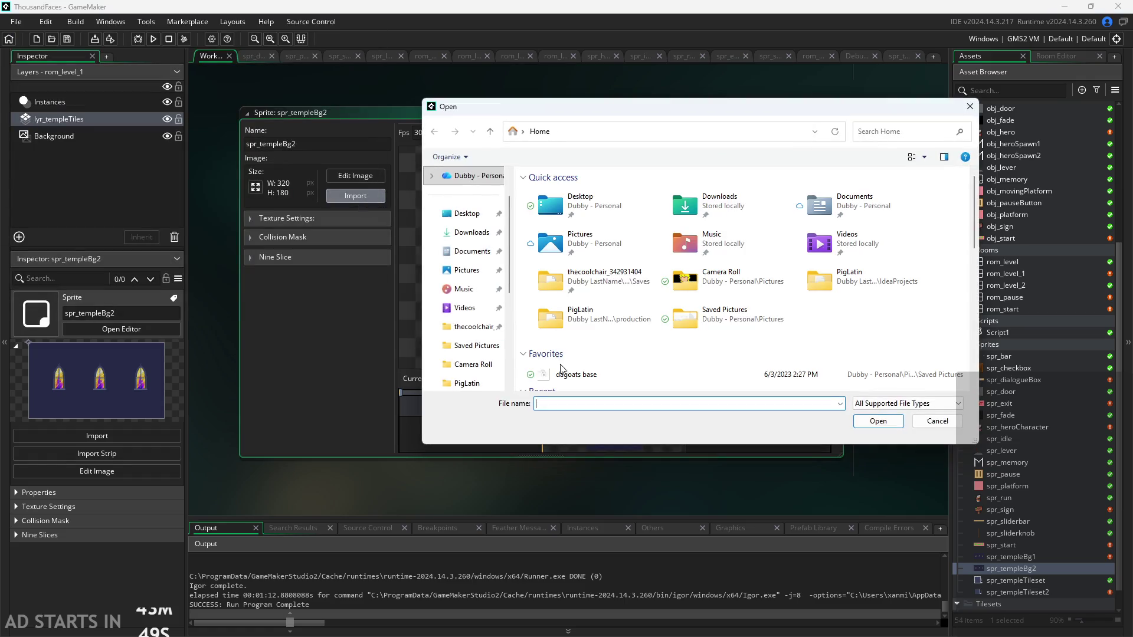
scroll(591, 358, "down", 2)
double_click(611, 348)
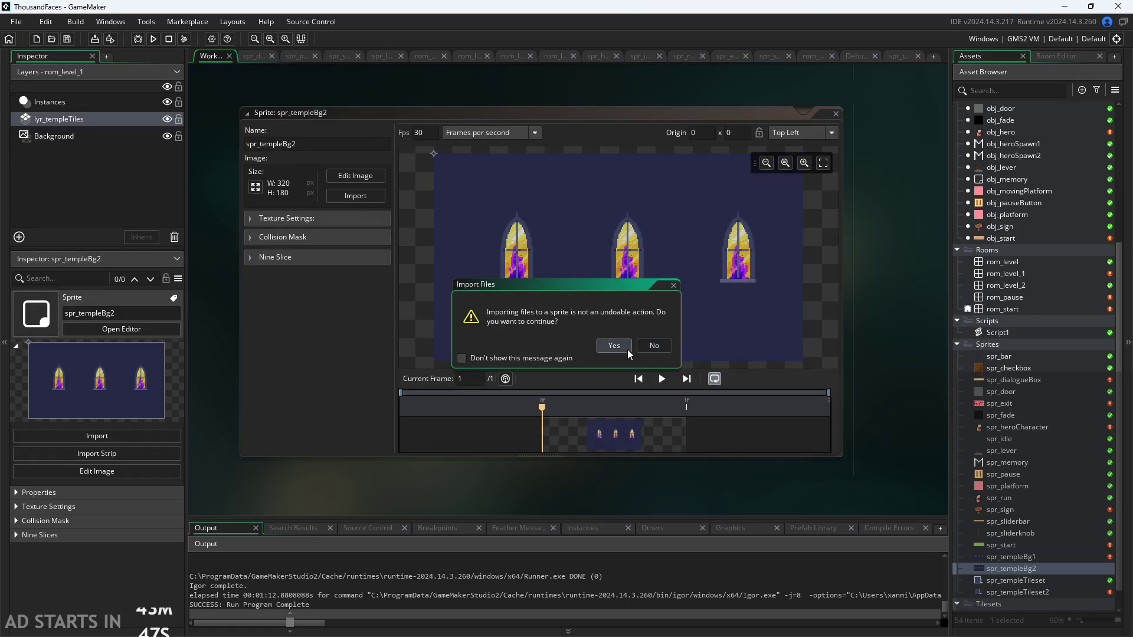
left_click(628, 349)
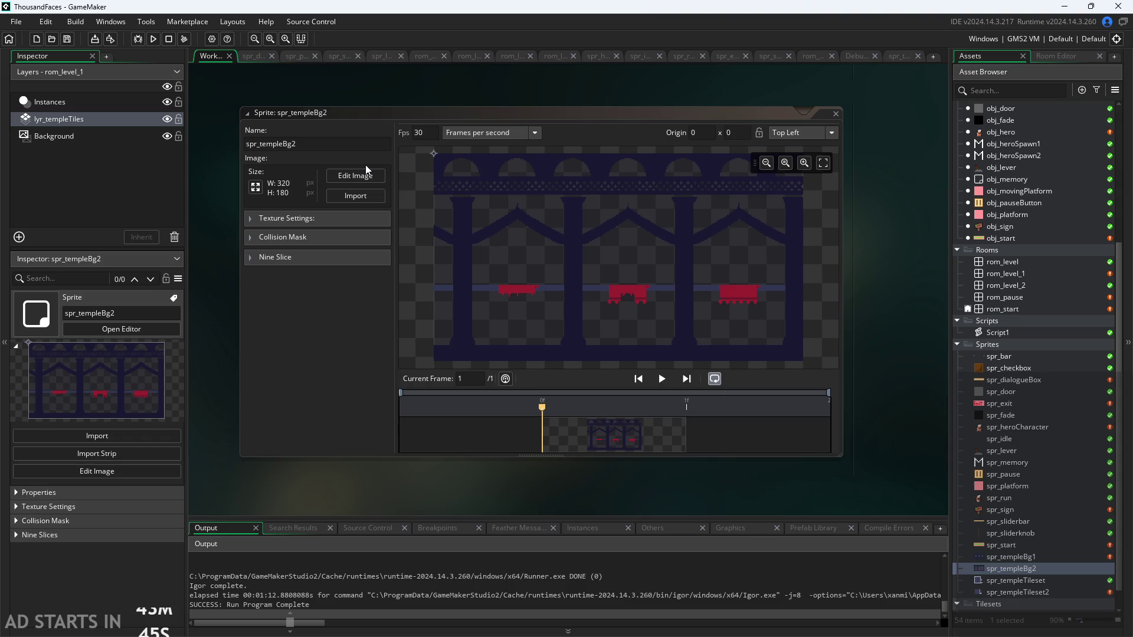
Duplicate spr_templeBg2 and rename the copy spr_templeFg1.
left_click(1040, 569)
right_click(1039, 568)
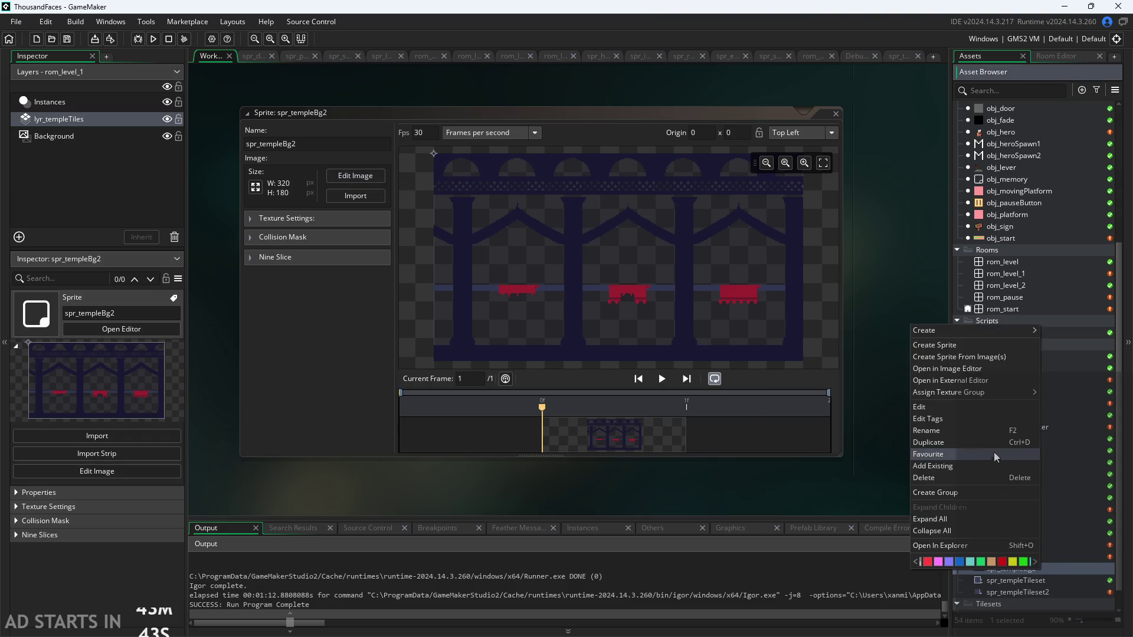
left_click(979, 444)
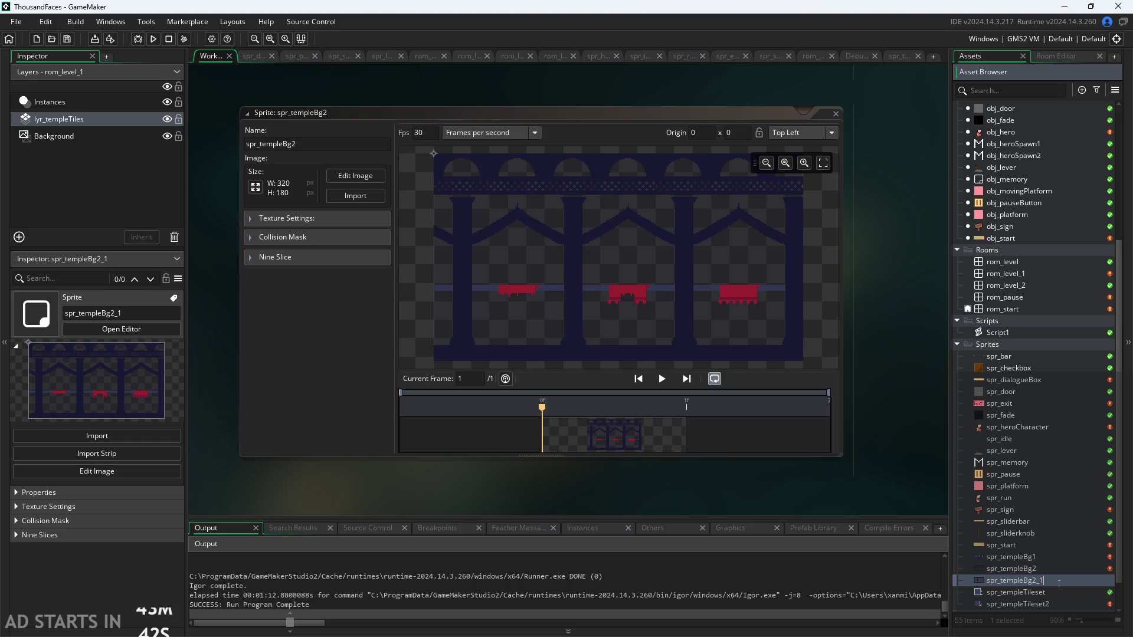
key("BackSpace")
key("BackSpace")
key("BackSpace")
key("BackSpace")
type("Fg1")
key("Return")
Import the recent temple floor-and-pillar image into spr_templeFg1.
double_click(1046, 583)
left_click(355, 196)
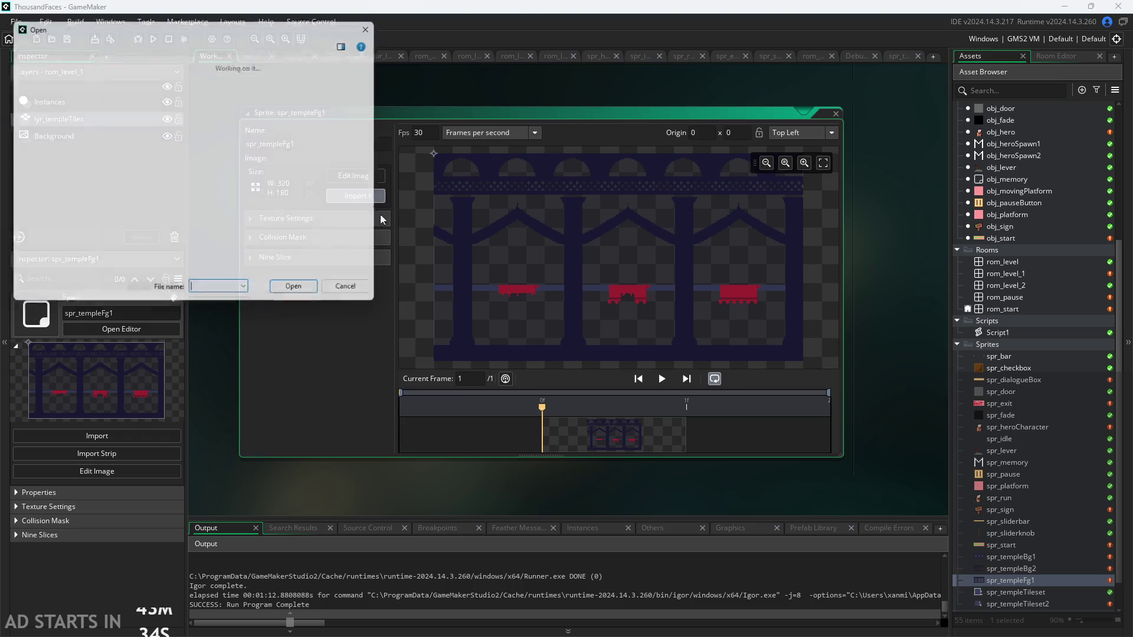
scroll(644, 327, "down", 3)
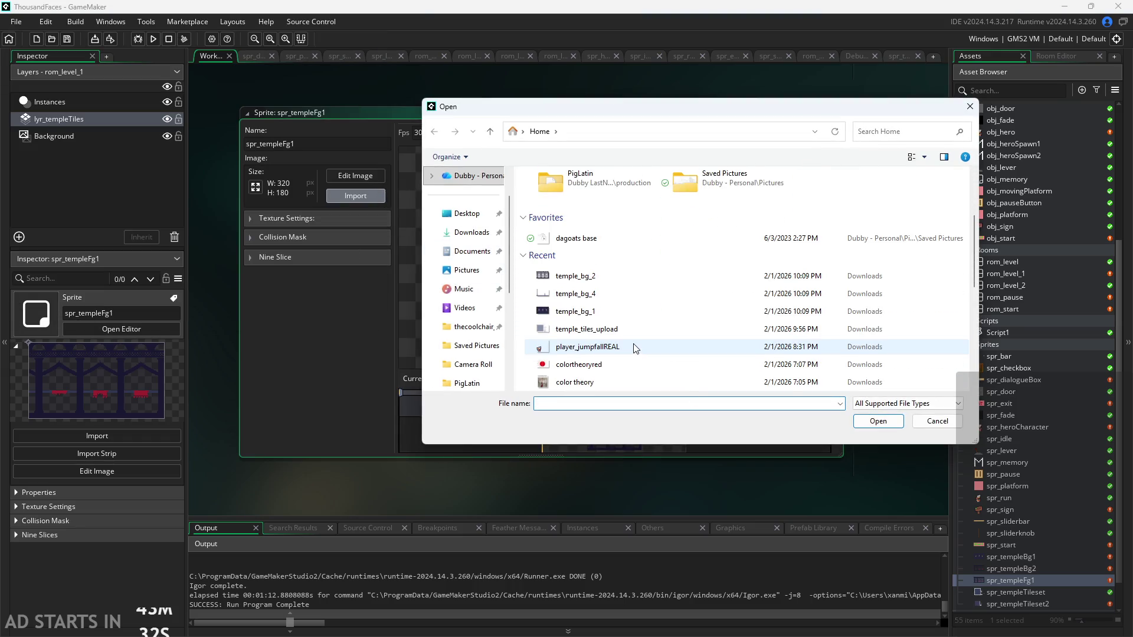
left_click(969, 107)
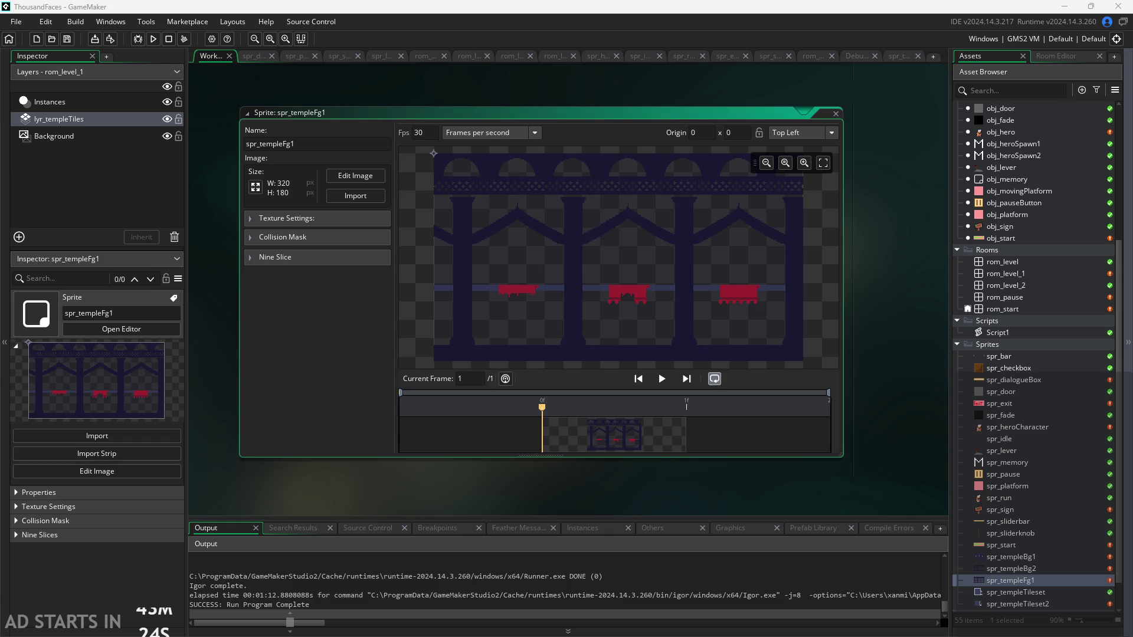
left_click(341, 198)
scroll(599, 331, "down", 1)
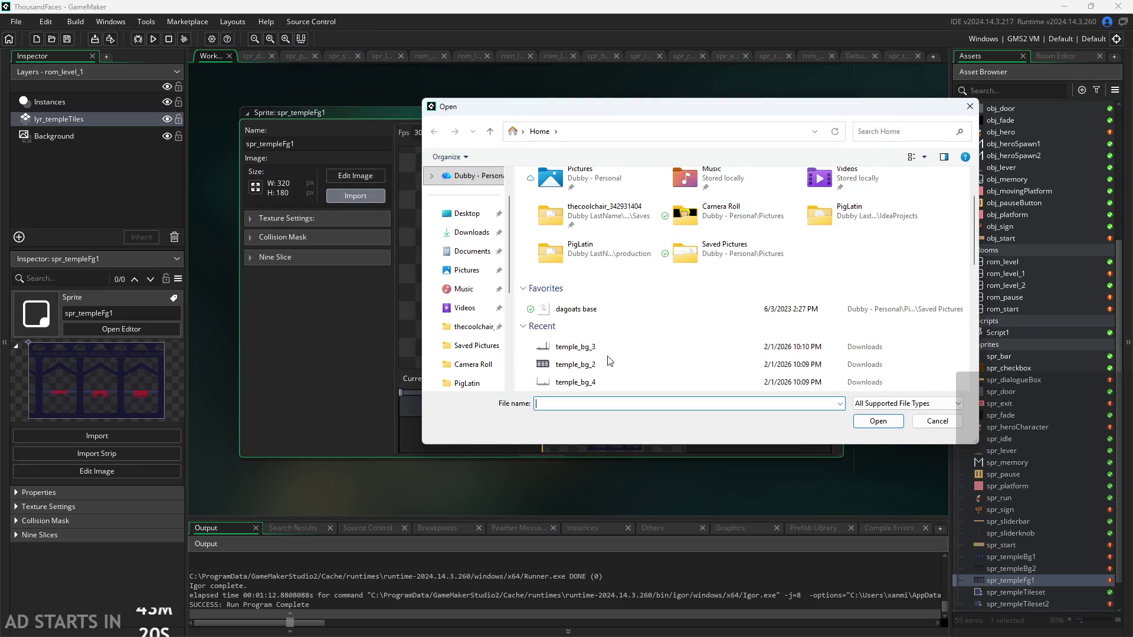
double_click(600, 353)
left_click(627, 346)
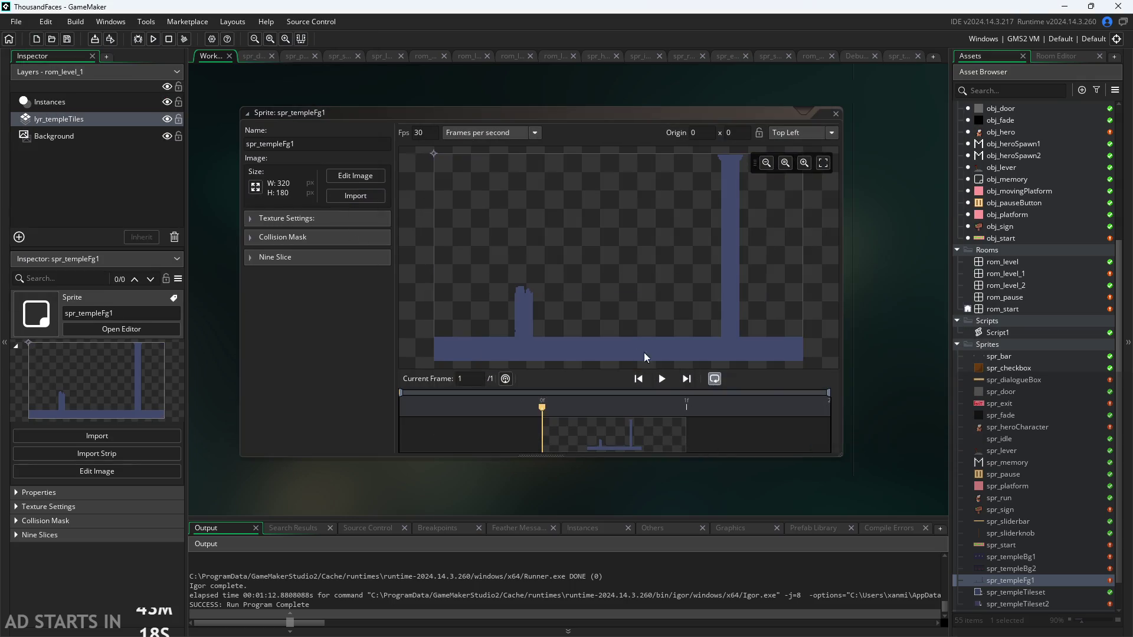
Duplicate spr_templeFg1 and name the copy spr_templeFg2.
right_click(1037, 583)
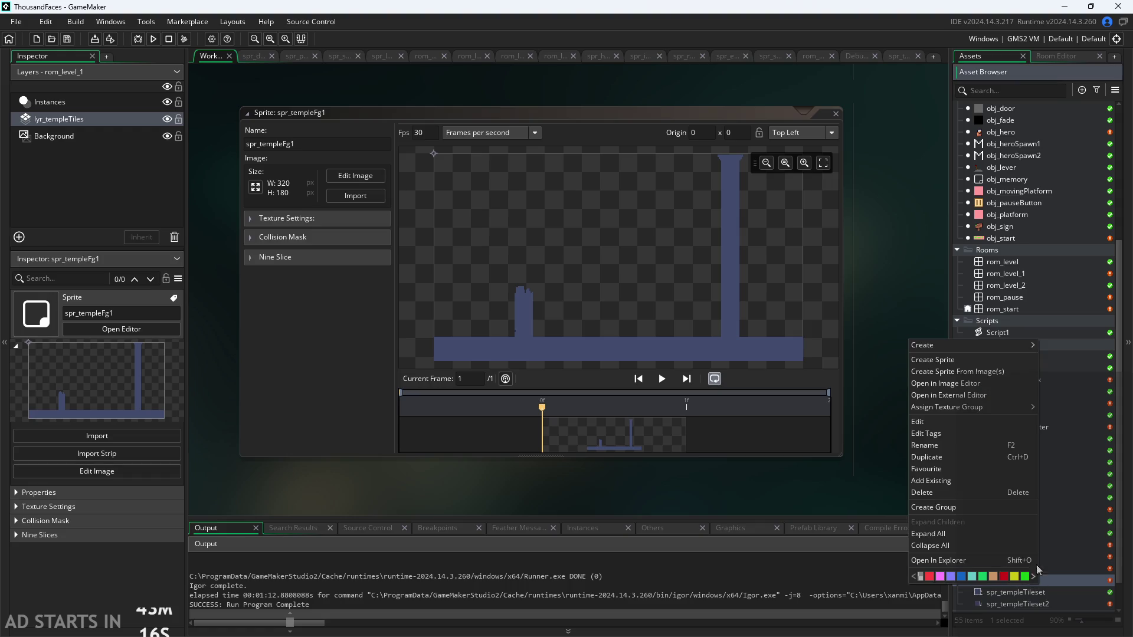
left_click(954, 458)
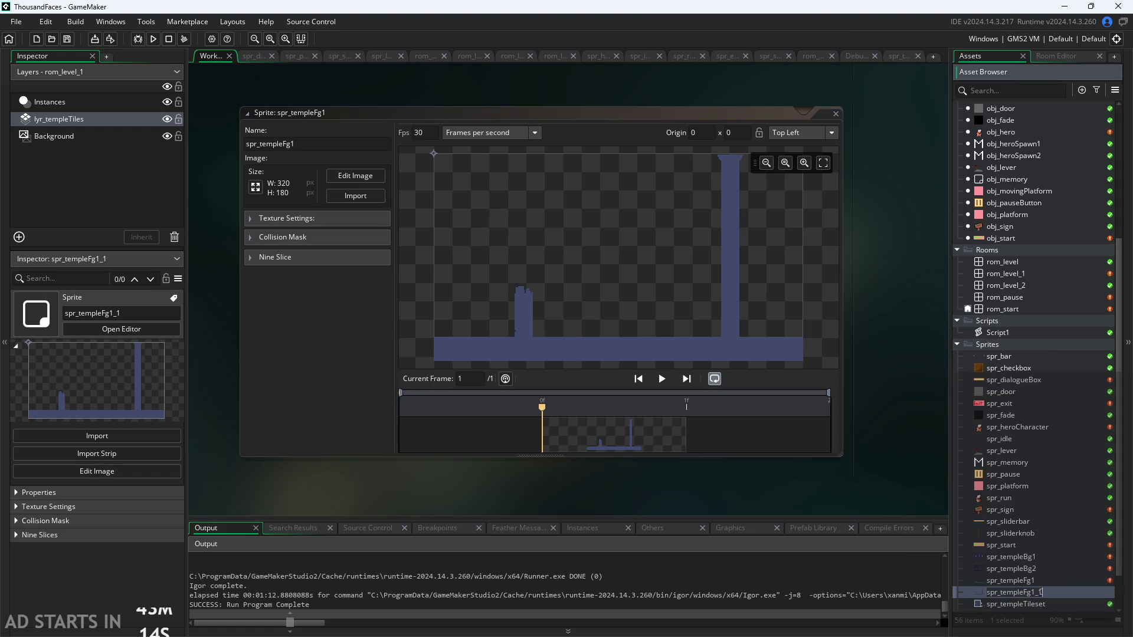
type("-")
key("BackSpace")
key("BackSpace")
left_click(1067, 585)
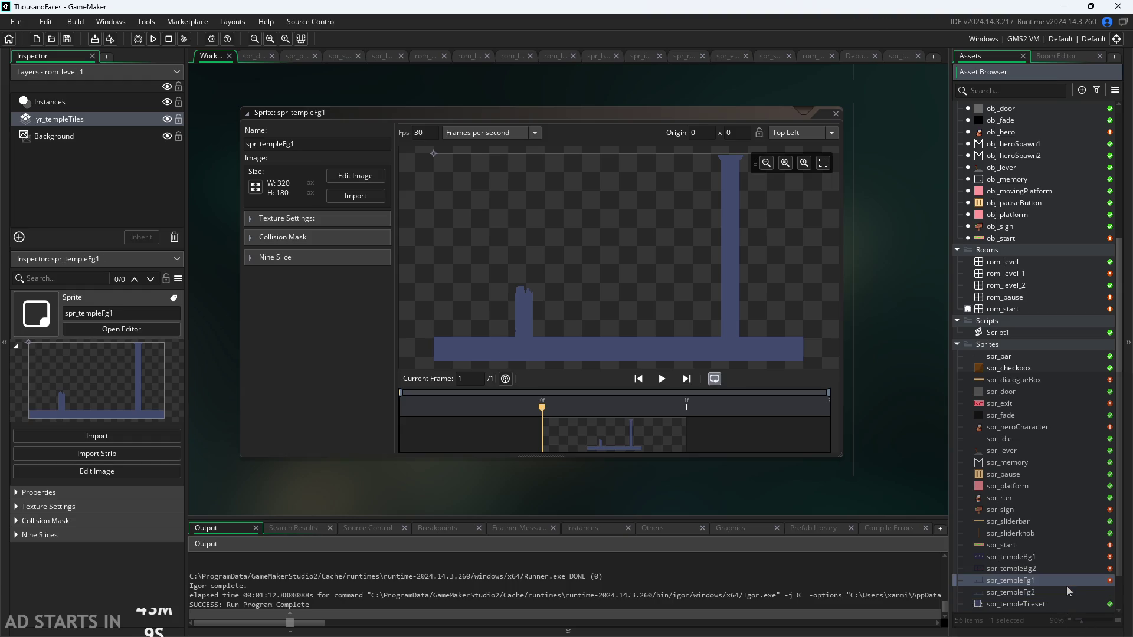
Import the temple_bg_4 image into spr_templeFg2, replacing its current image.
double_click(1069, 594)
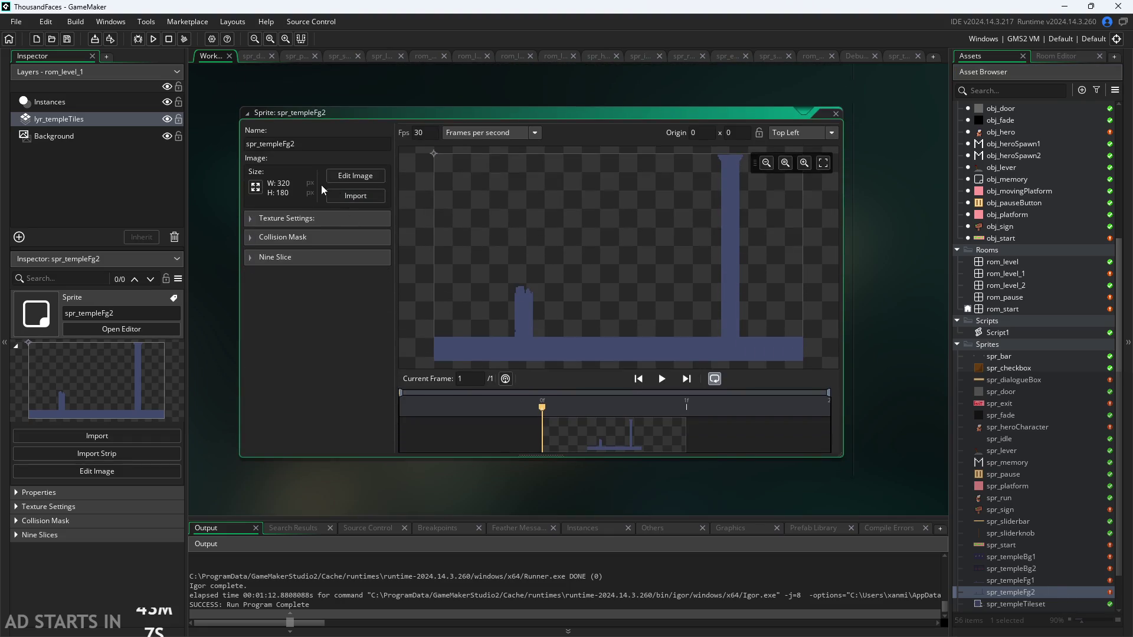
left_click(354, 196)
scroll(599, 354, "down", 3)
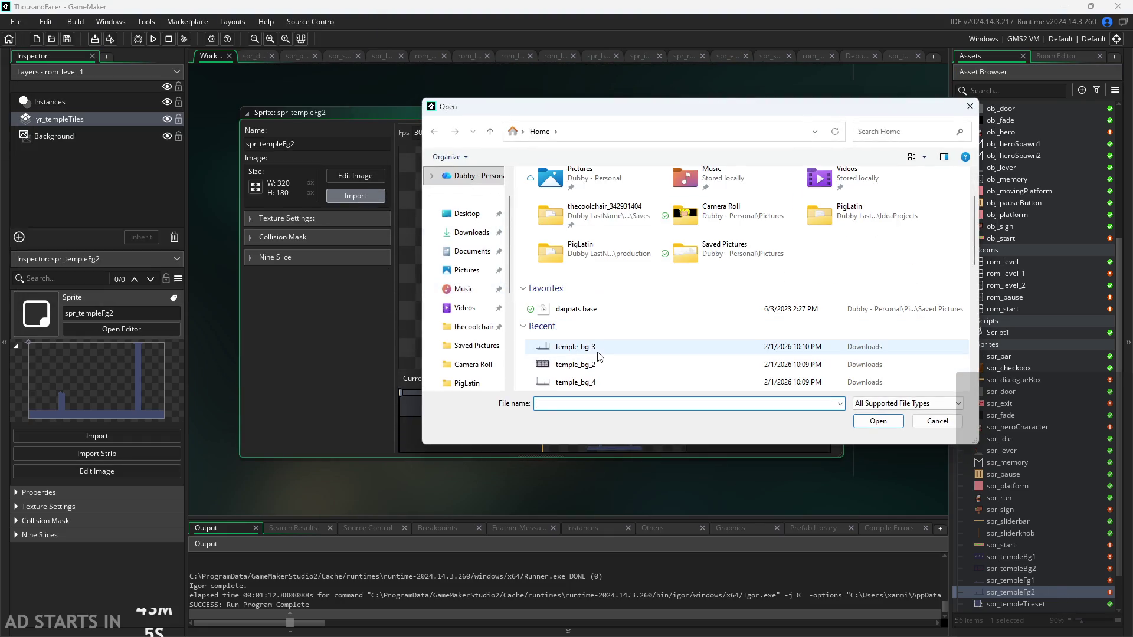
double_click(597, 383)
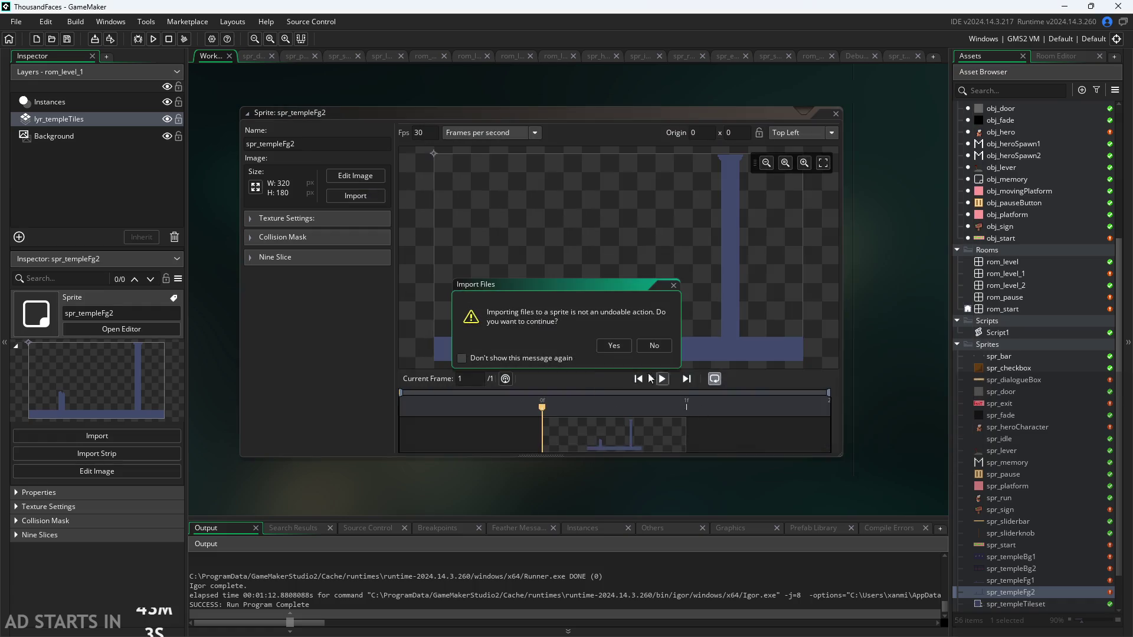
left_click(609, 346)
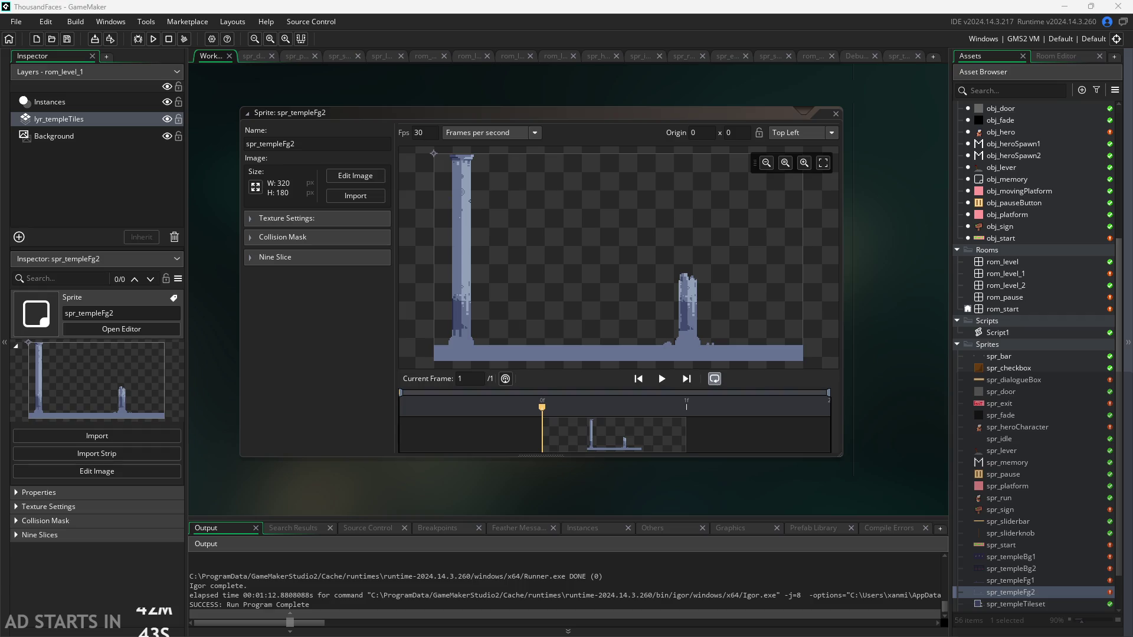
Check the spr_templeFg2 image, then open the rom_level room.
left_click(368, 348)
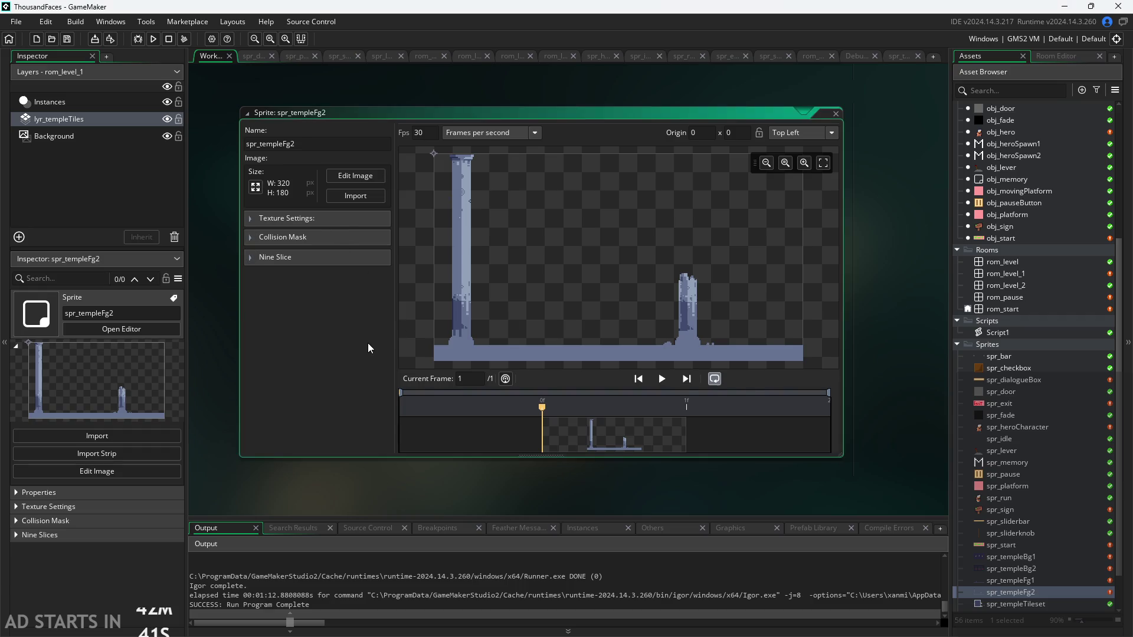
left_click(400, 216)
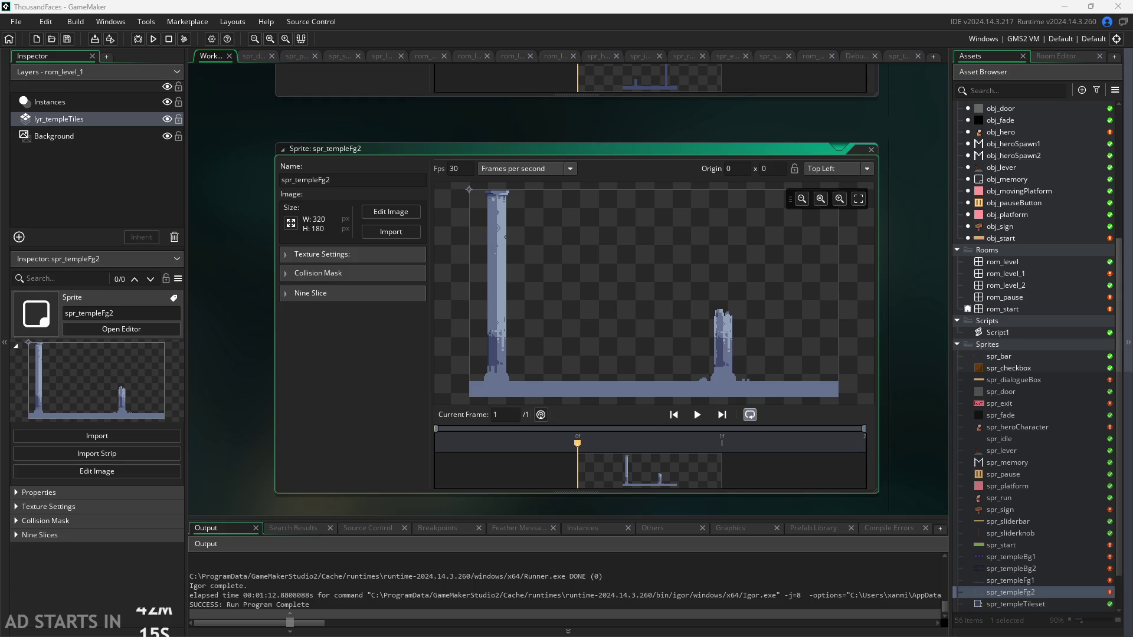
scroll(1032, 283, "up", 2)
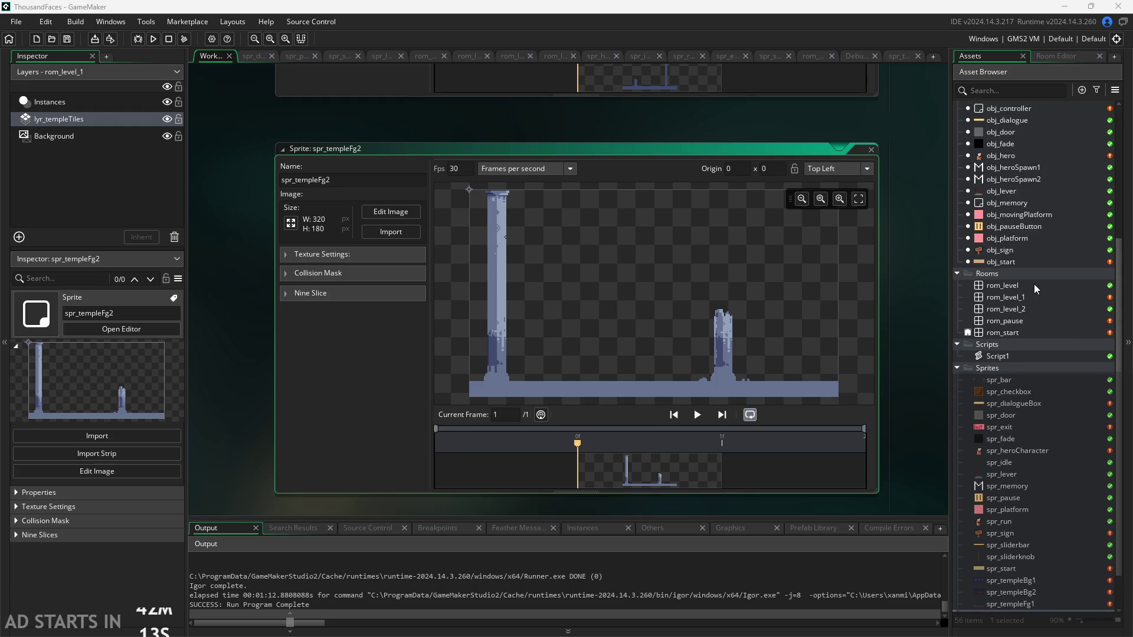
double_click(1028, 334)
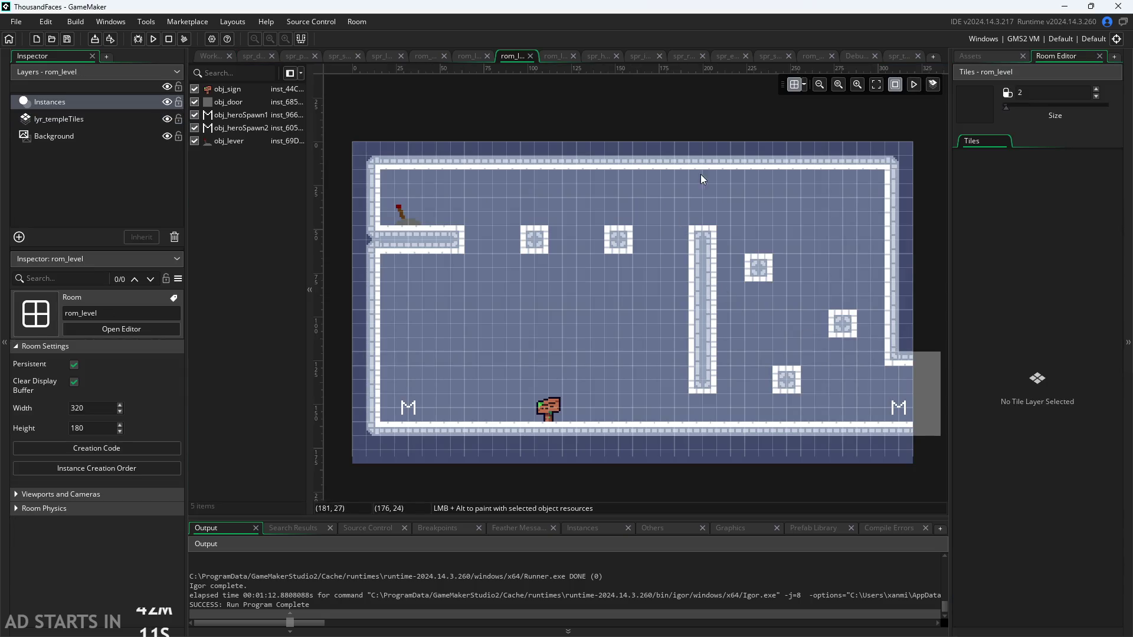
Cycle through rom_start, rom_pause and rom_level_2, then select rom_level's Background layer.
left_click(971, 56)
double_click(1004, 378)
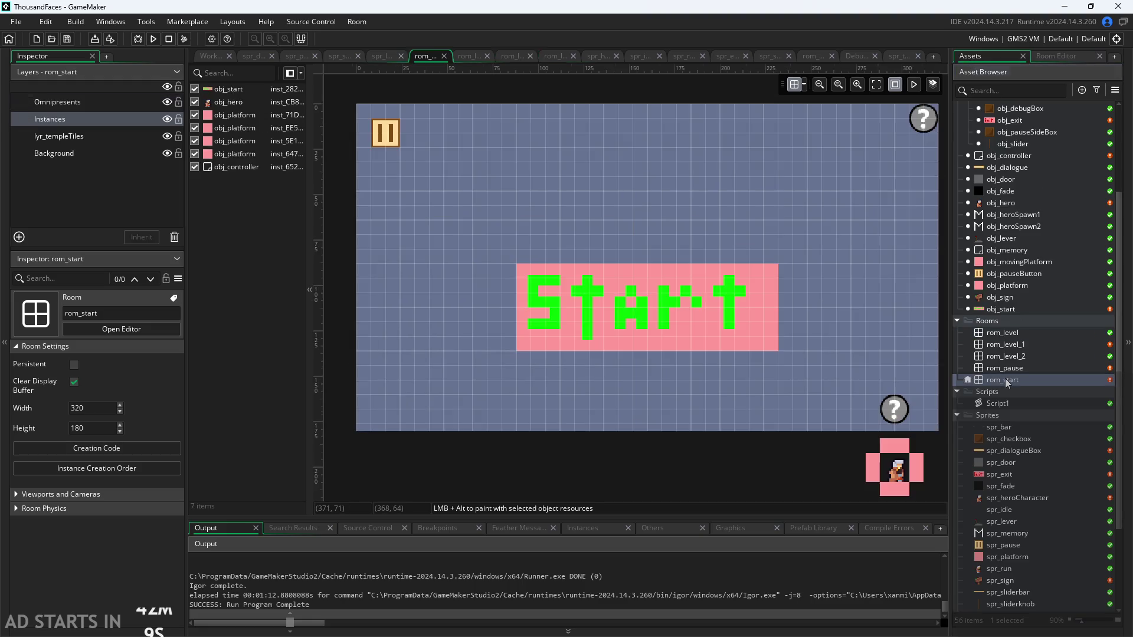
double_click(1006, 368)
double_click(1017, 358)
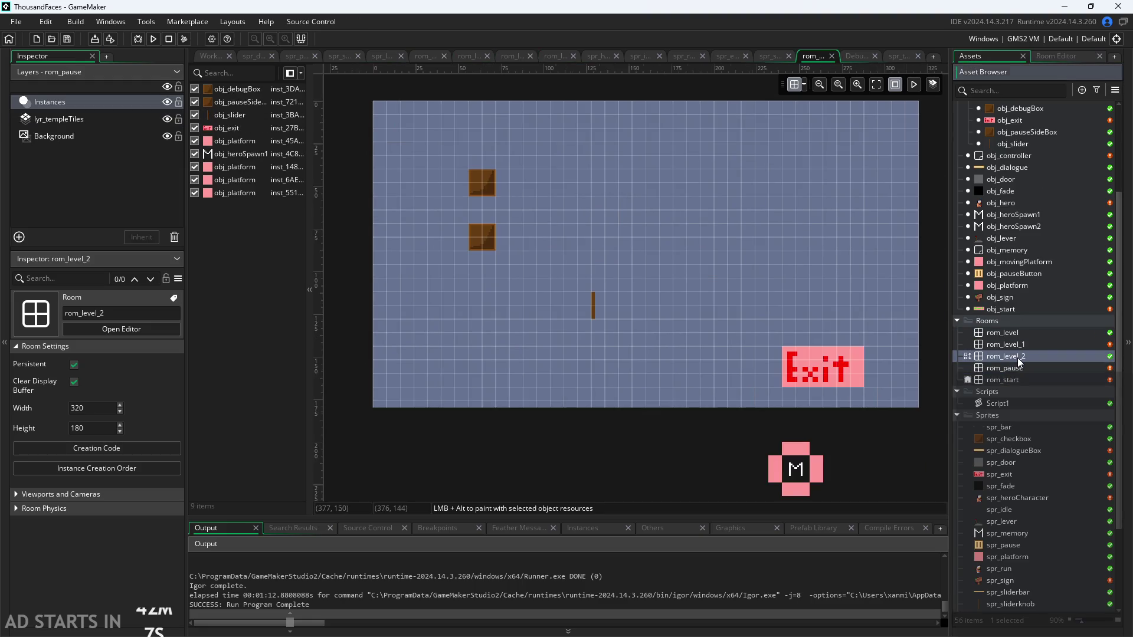
double_click(1010, 333)
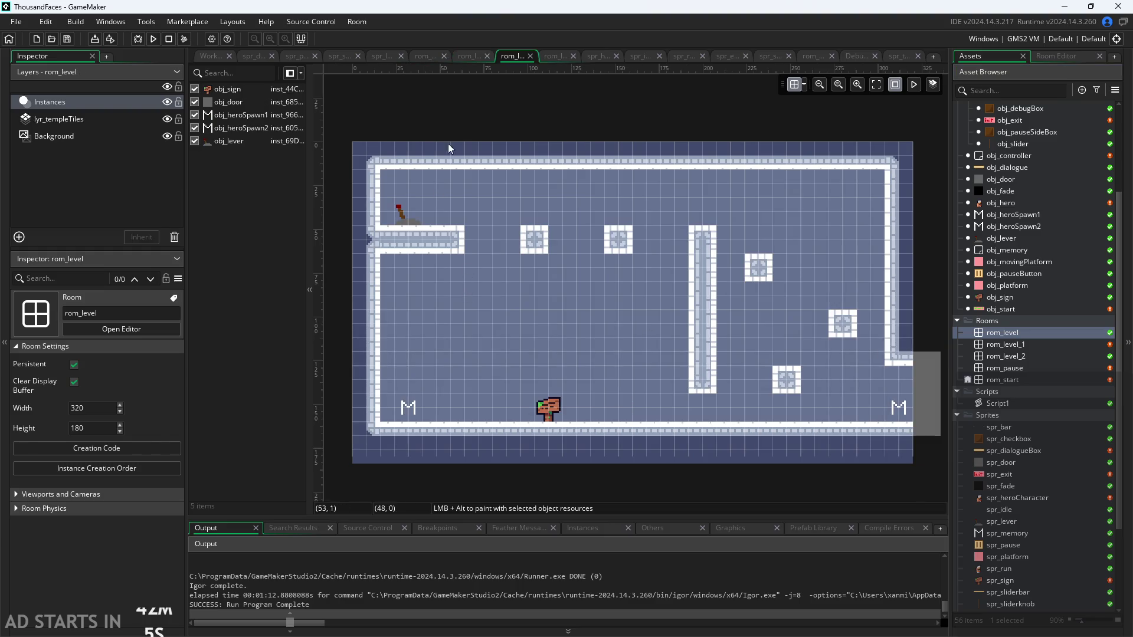
left_click(65, 139)
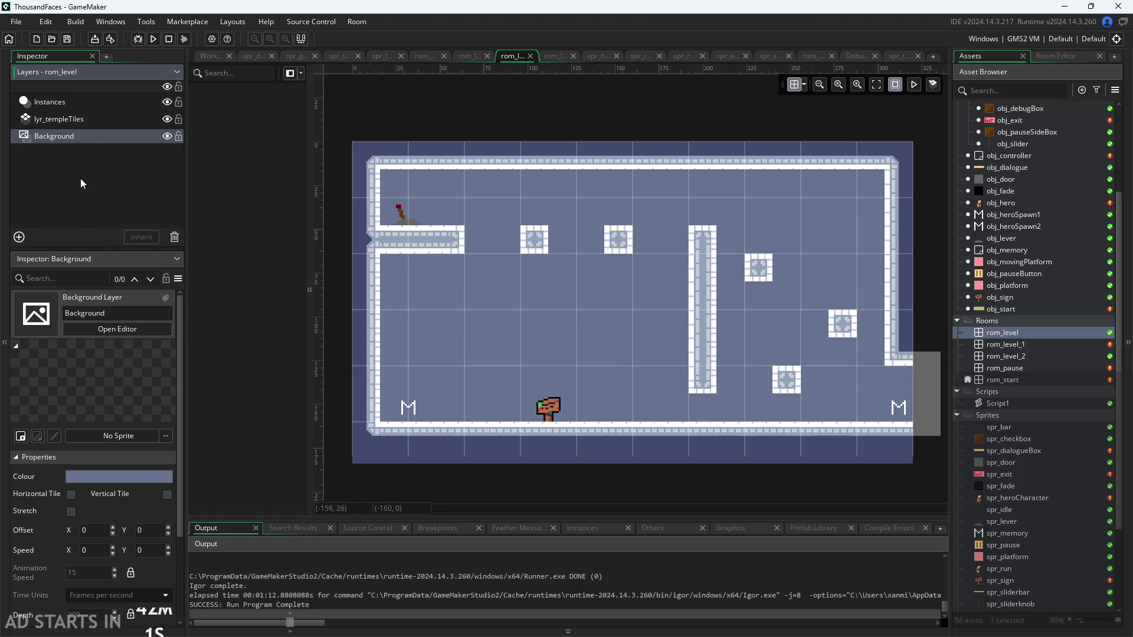
double_click(93, 313)
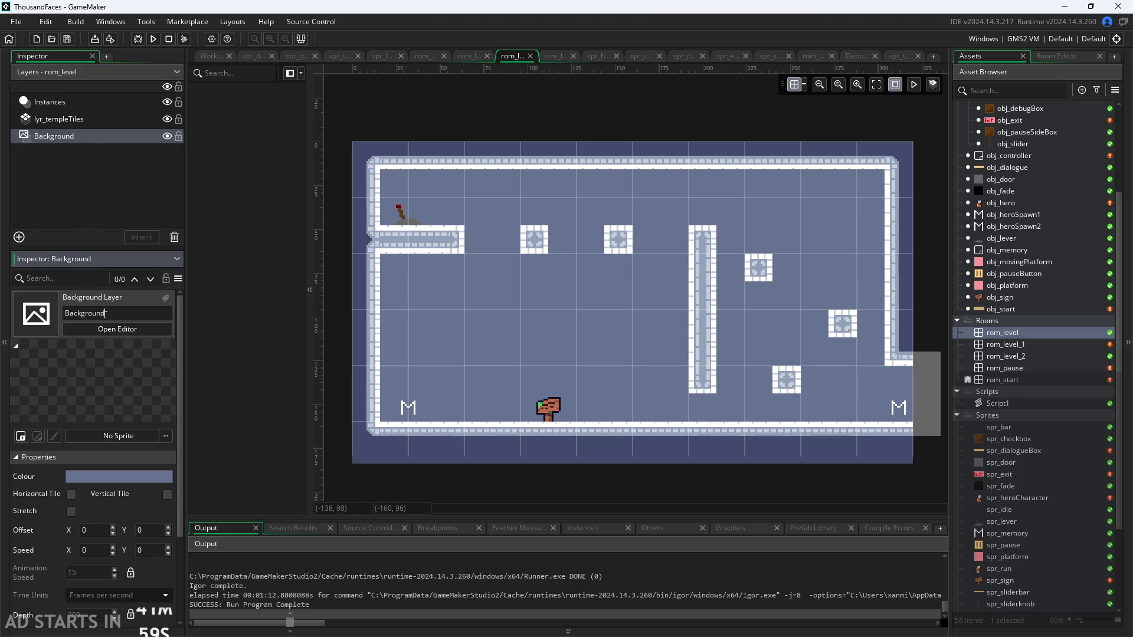
Rename the room's Background layer to templebg1.
key("BackSpace")
type("bg")
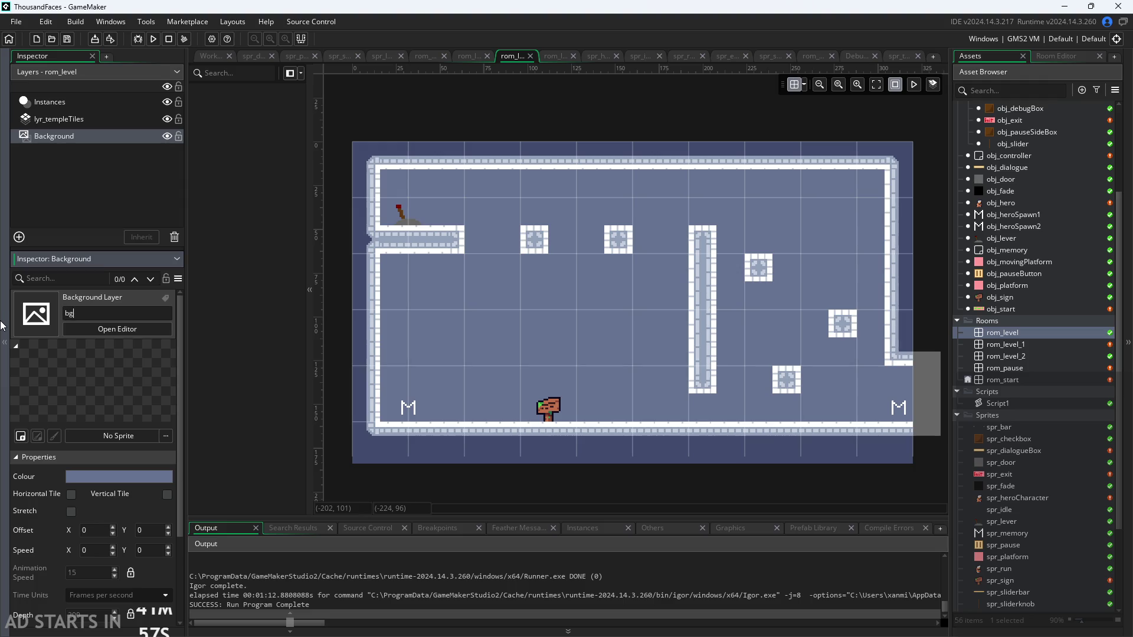
key("BackSpace")
key("BackSpace")
key("BackSpace")
type("temple")
type("bg1")
key("Return")
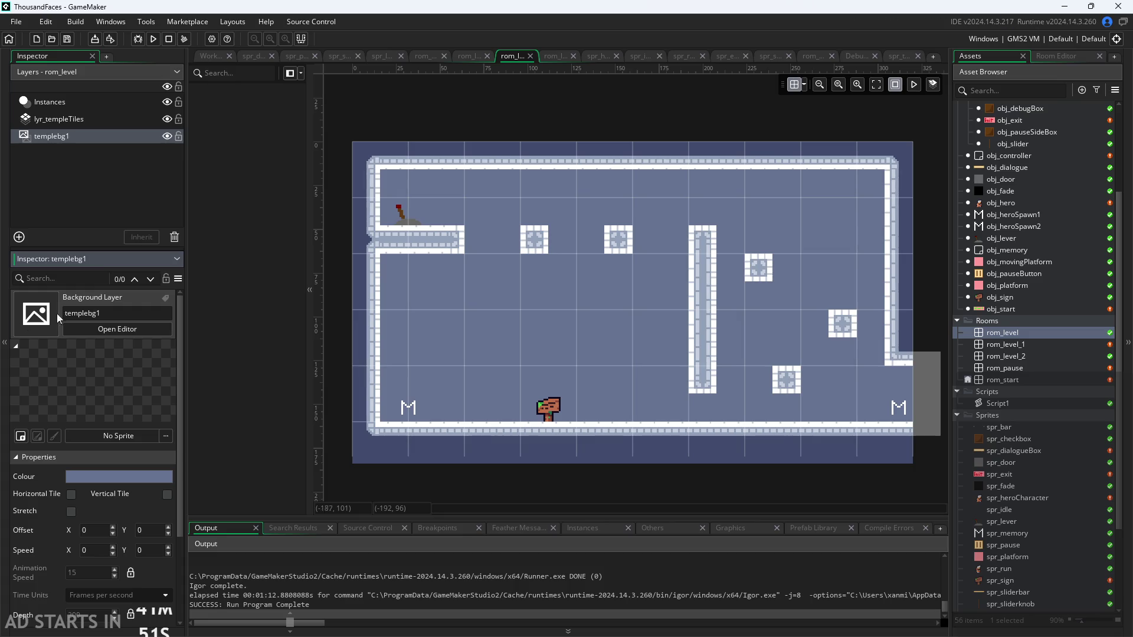
Duplicate templebg1, name the copy templebg2, and reselect templebg1.
right_click(85, 140)
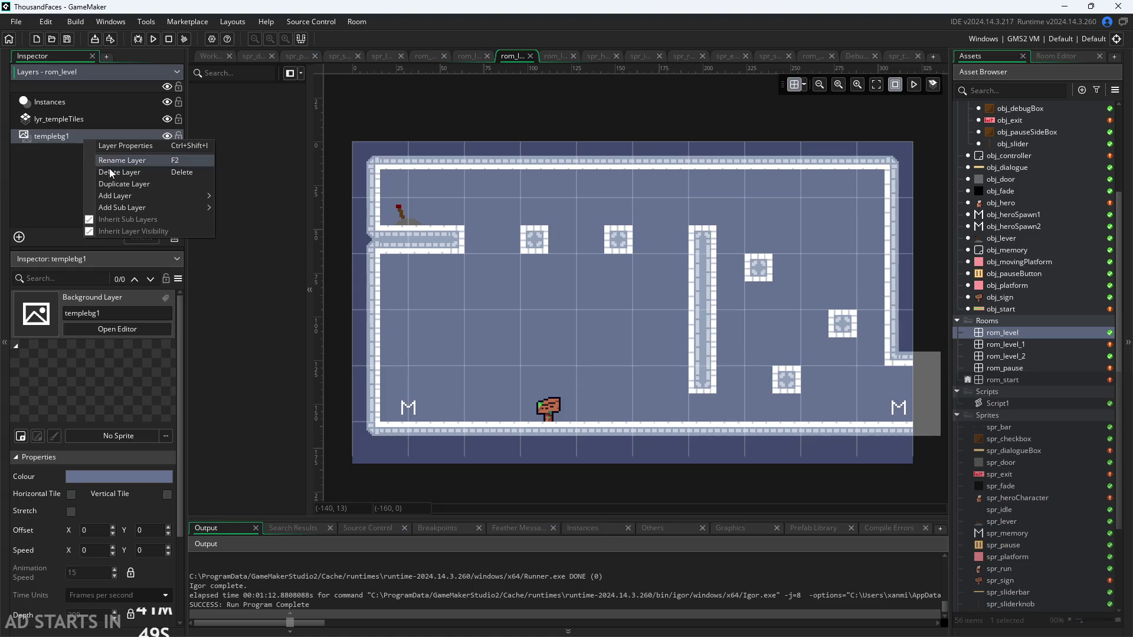
left_click(119, 184)
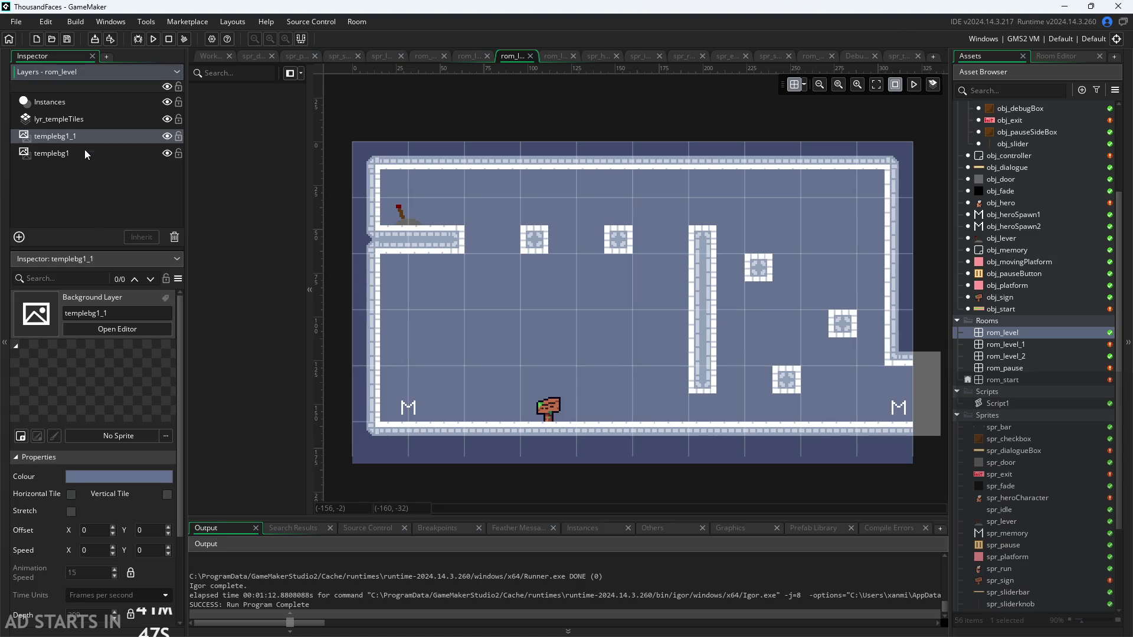
left_click(97, 313)
key("BackSpace")
key("BackSpace")
key("BackSpace")
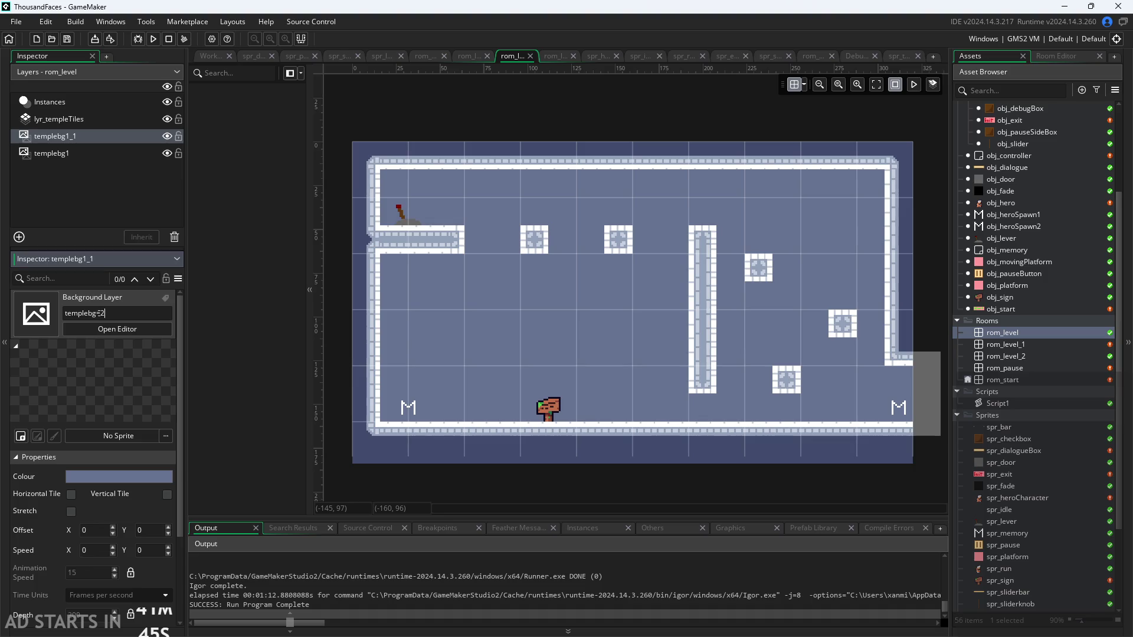
type("2")
key("Return")
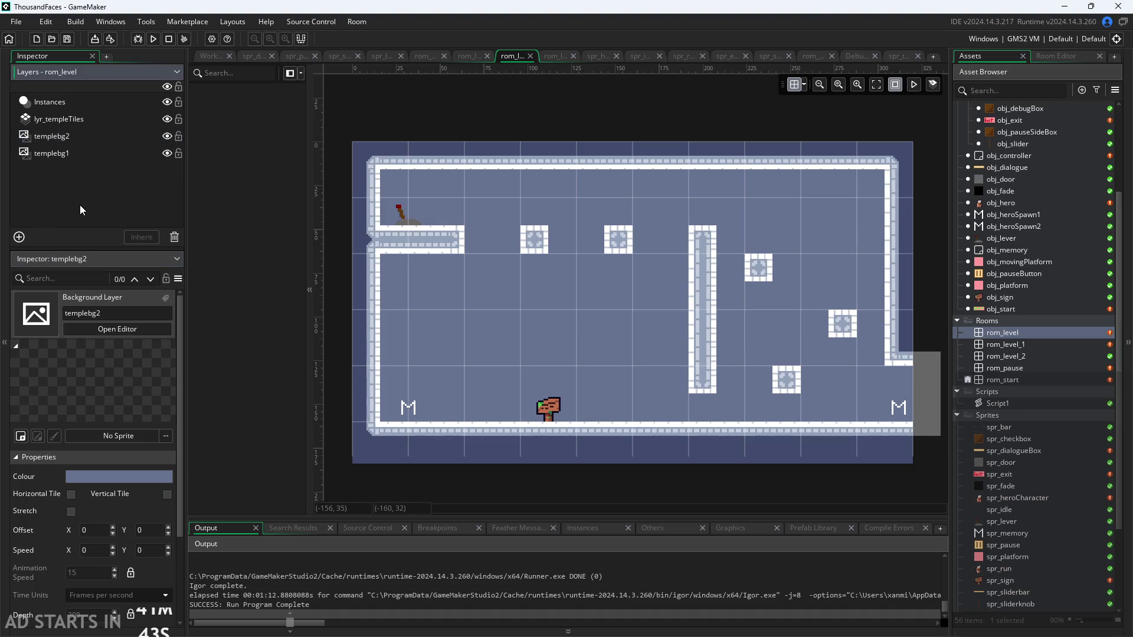
right_click(80, 135)
left_click(52, 153)
right_click(51, 153)
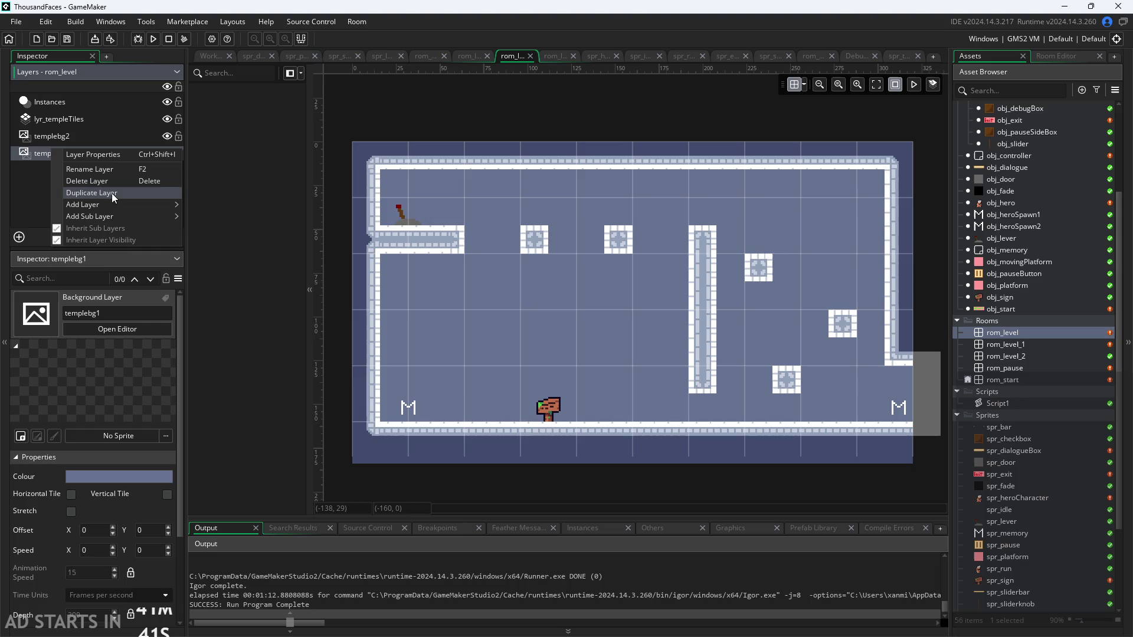
Duplicate the templebg1 layer and rename the copy templefg1.
left_click(121, 193)
double_click(88, 313)
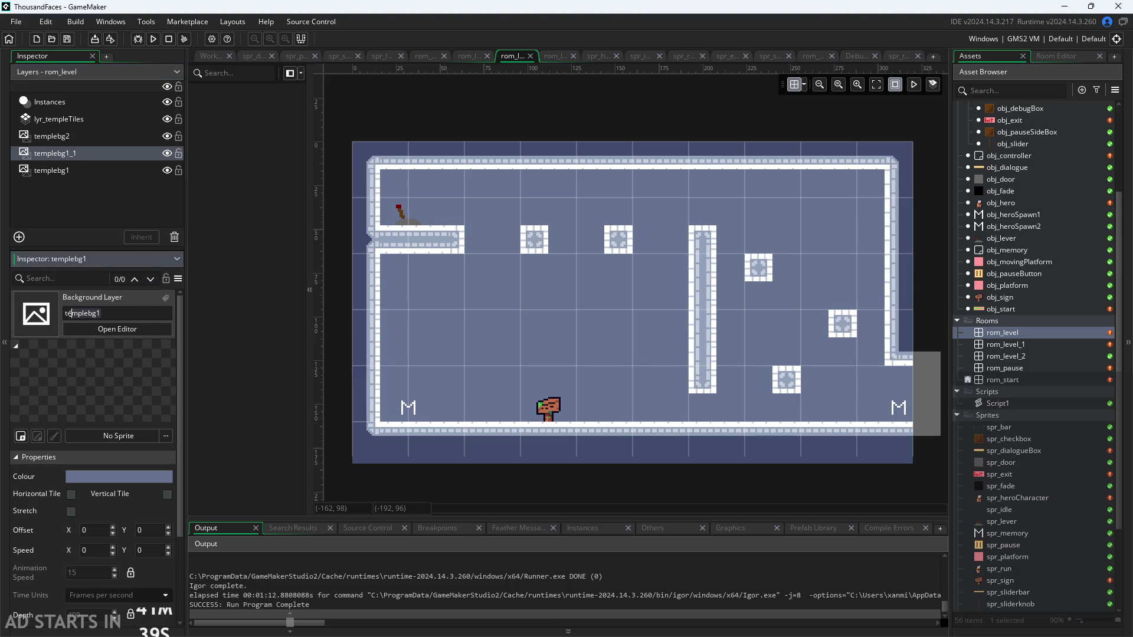
key("BackSpace")
type("f")
key("Return")
left_click(101, 213)
Duplicate templefg1 and rename the copy templefg2.
right_click(86, 169)
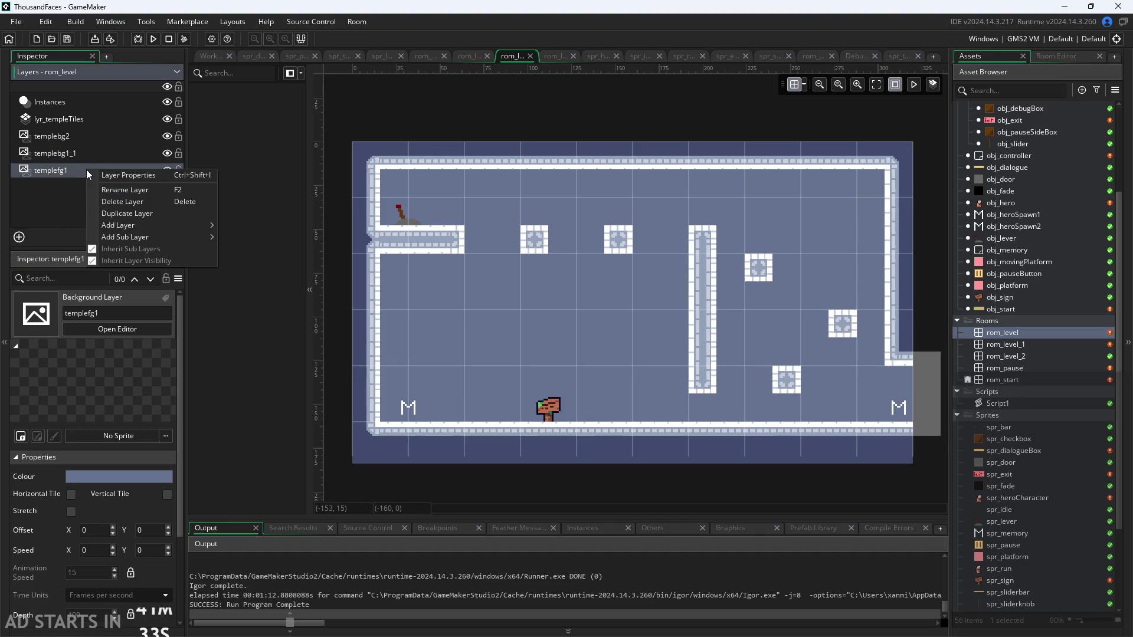
left_click(127, 216)
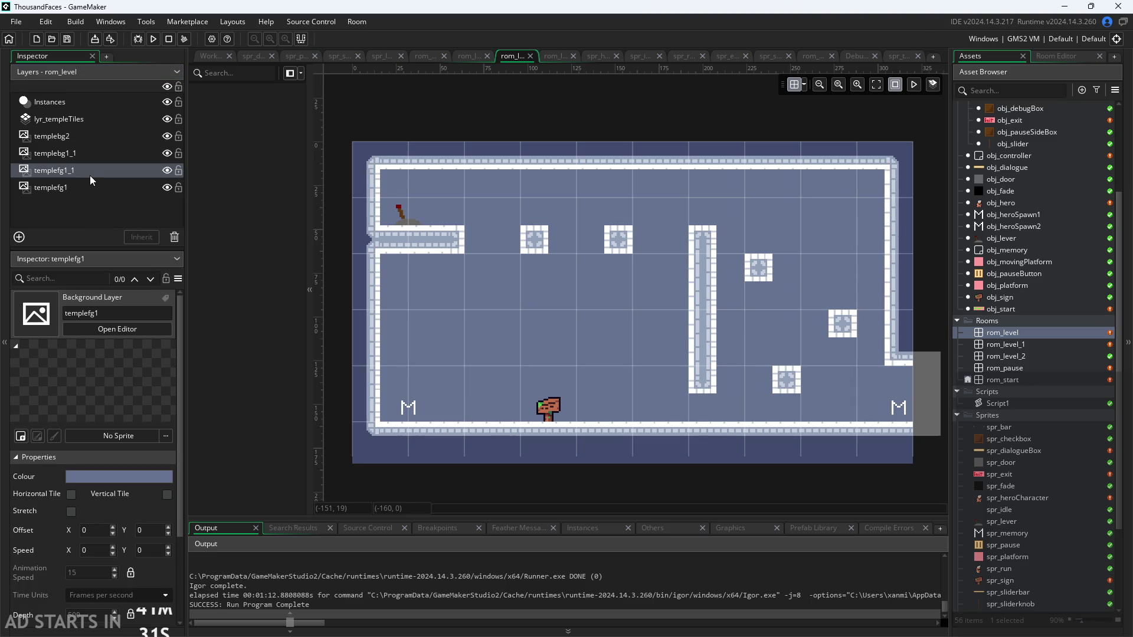
left_click(93, 173)
left_click(112, 312)
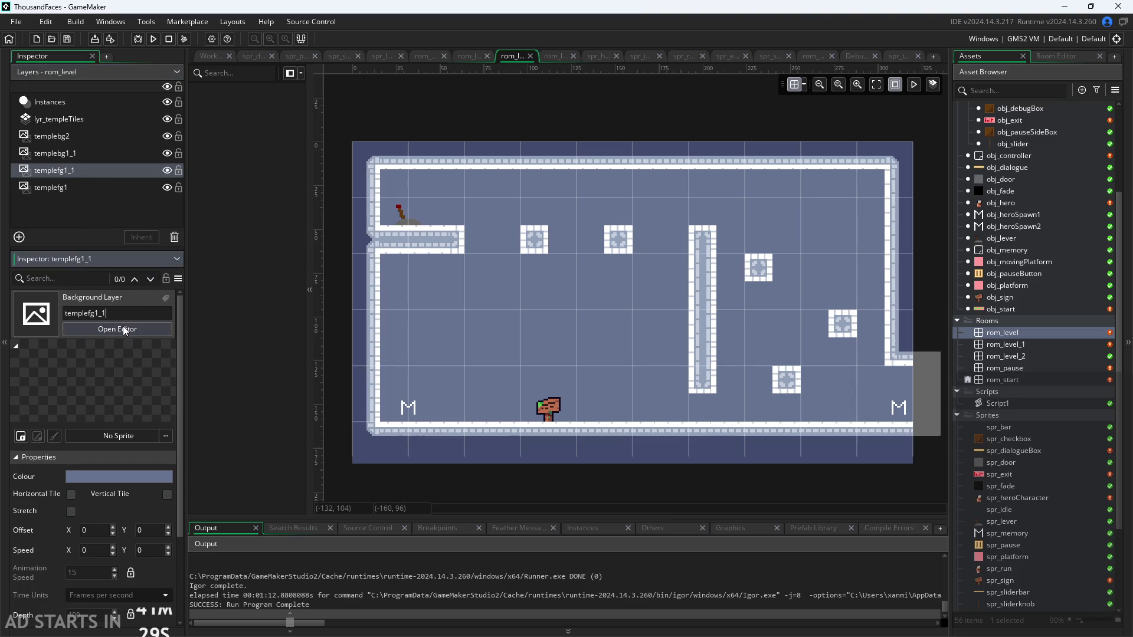
key("BackSpace")
key("BackSpace")
type("2")
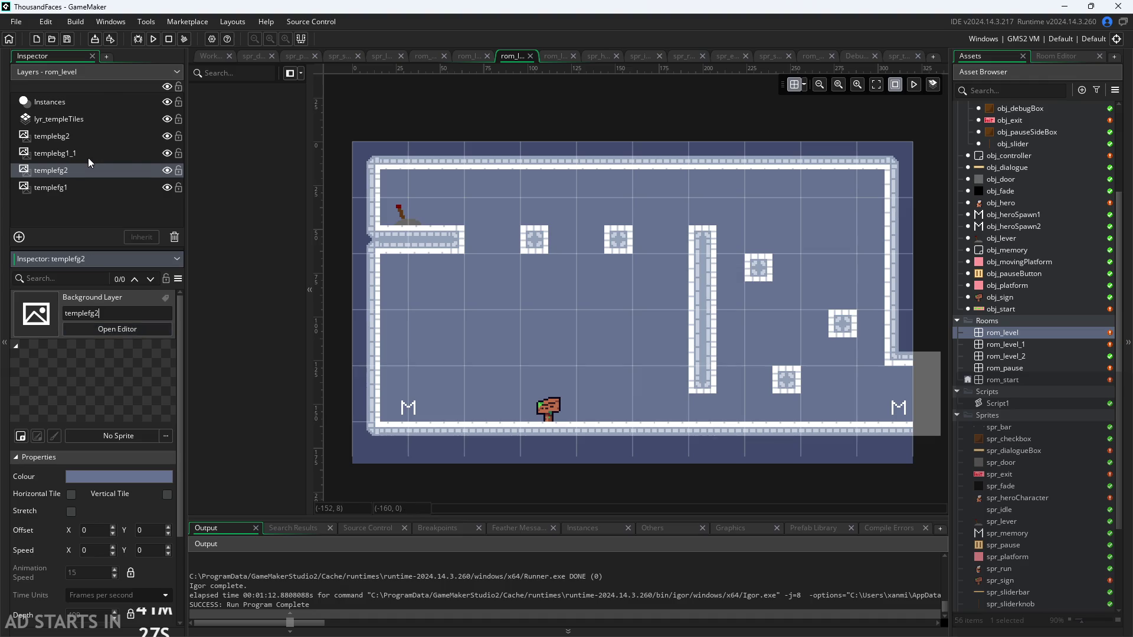
left_click(87, 154)
Rename the templebg1_1 layer to templebg1.
left_click(125, 311)
key("BackSpace")
key("BackSpace")
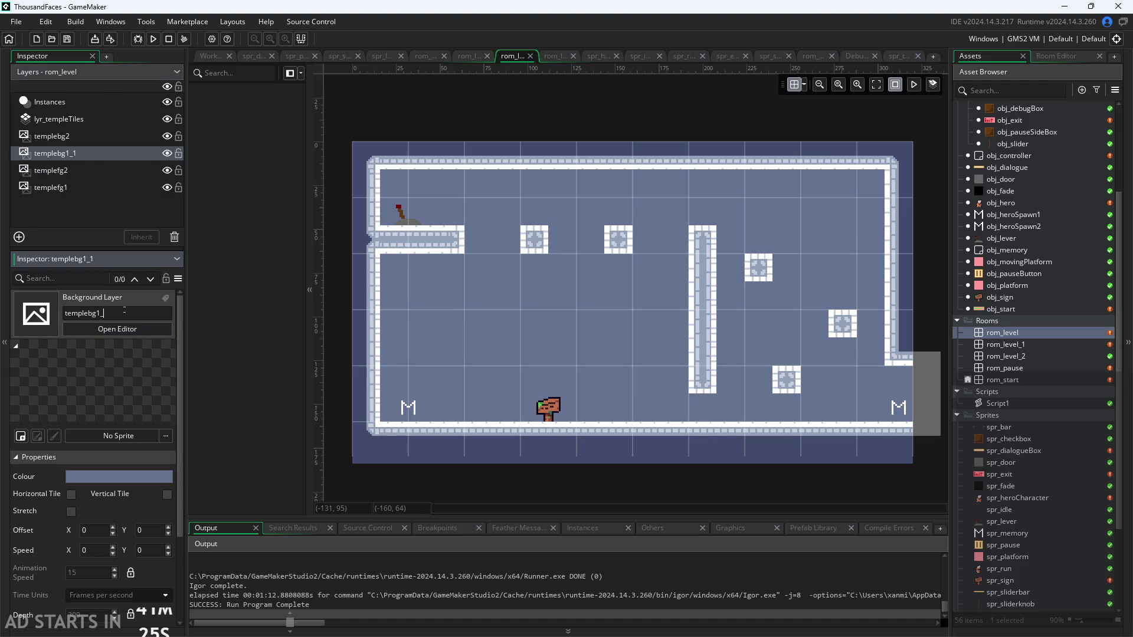
left_click(111, 197)
left_click(92, 155)
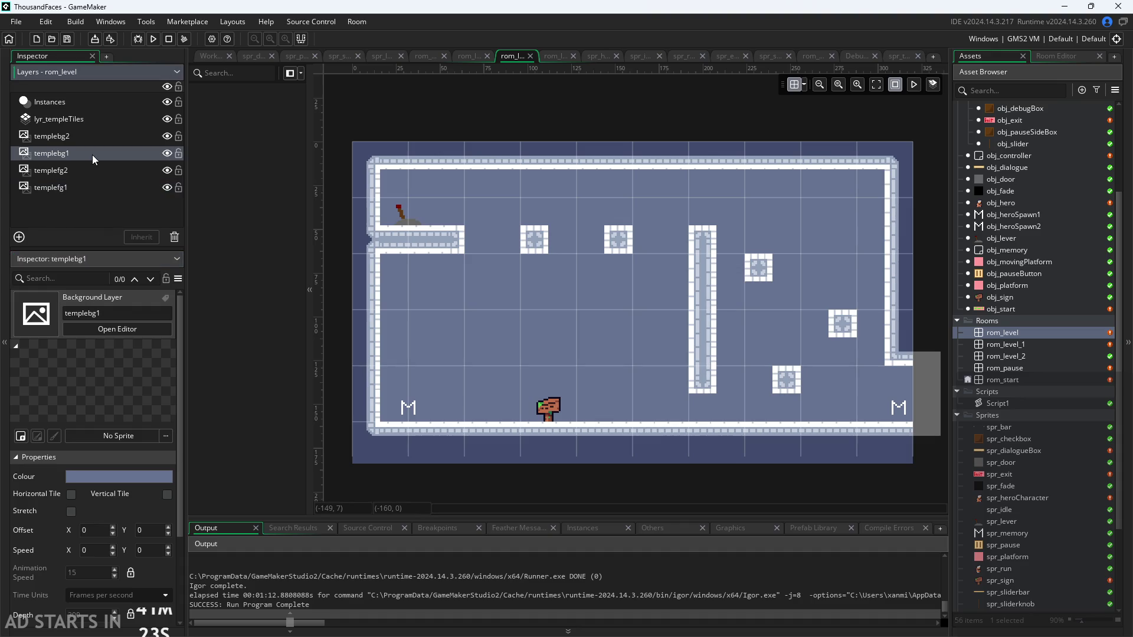
Reorder layers: templebg1 at the bottom, templebg2 beneath templefg1.
left_click(80, 104)
left_click(88, 186)
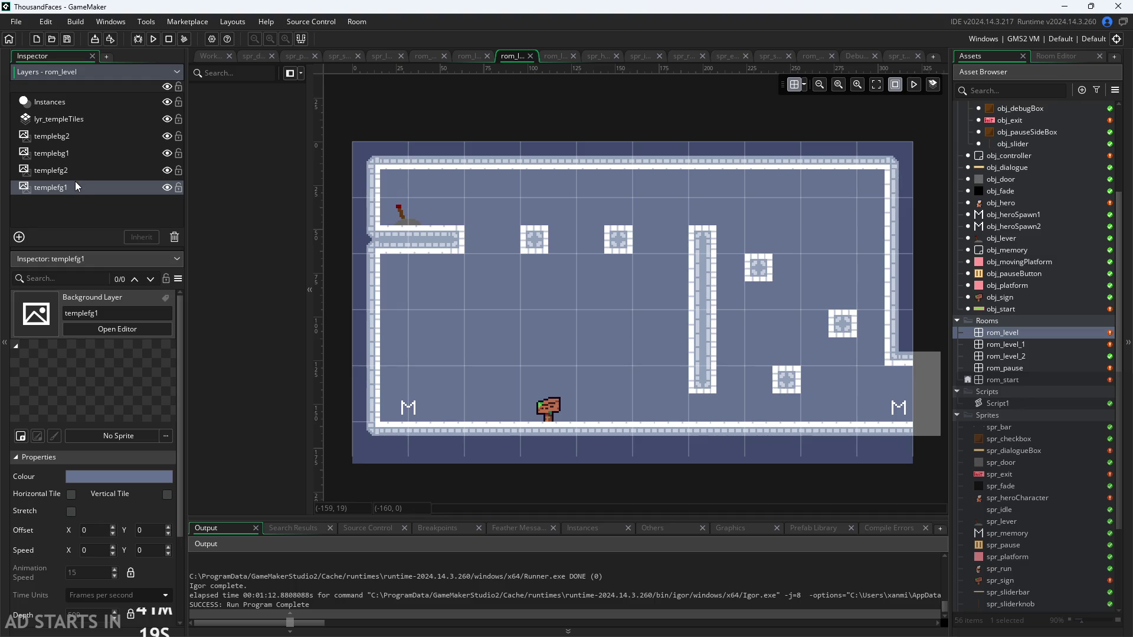
left_click_drag(72, 152, 71, 202)
left_click_drag(75, 137, 79, 176)
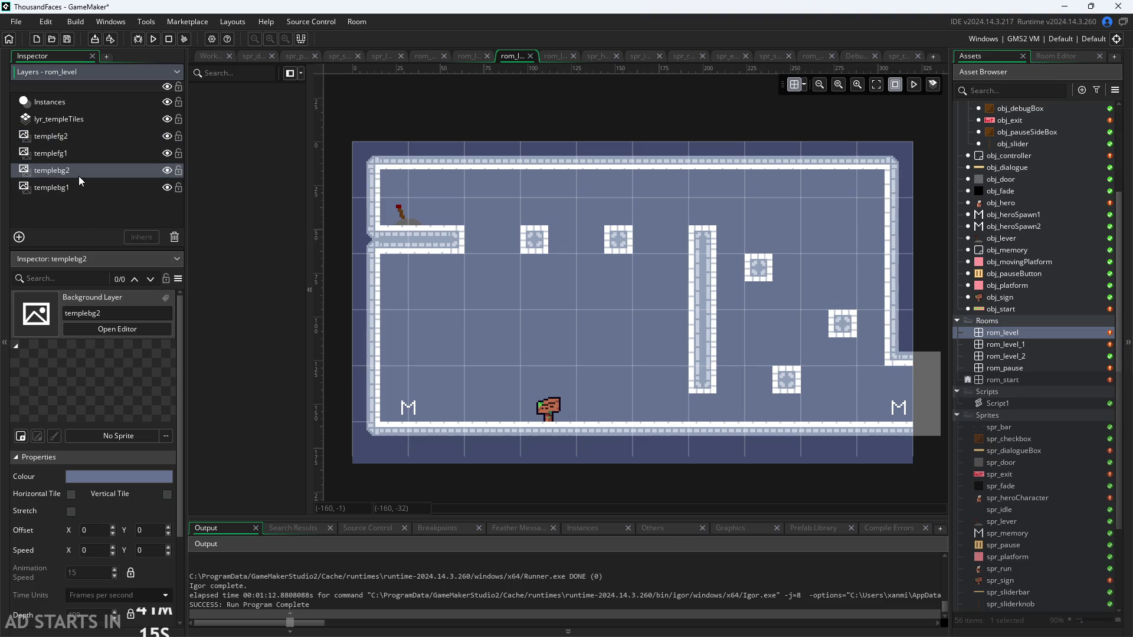
left_click(76, 136)
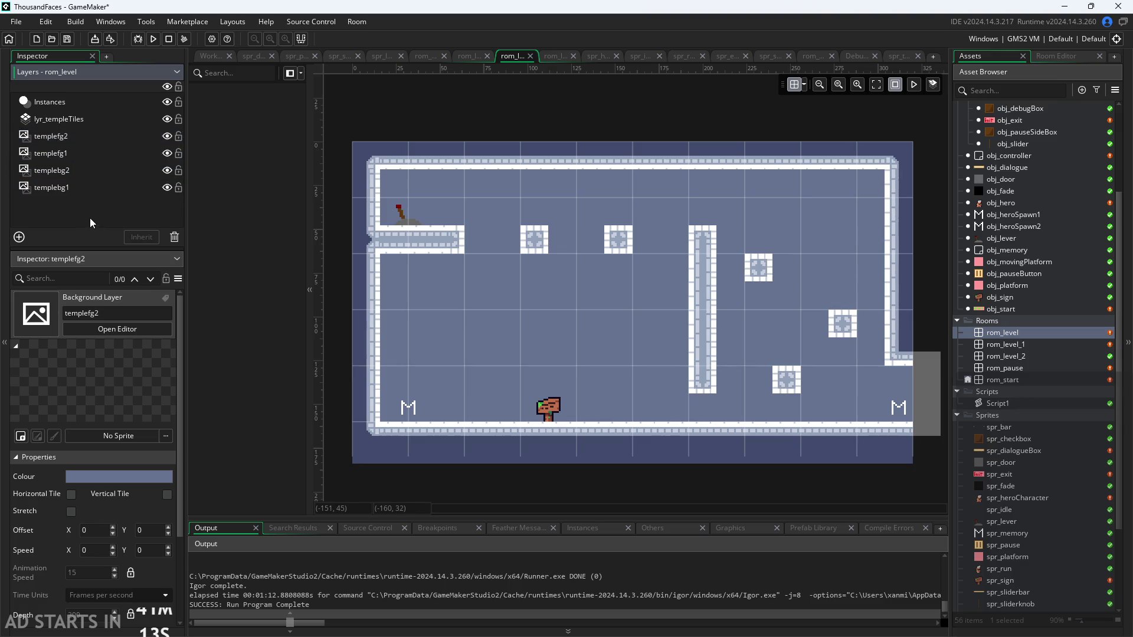
left_click(83, 190)
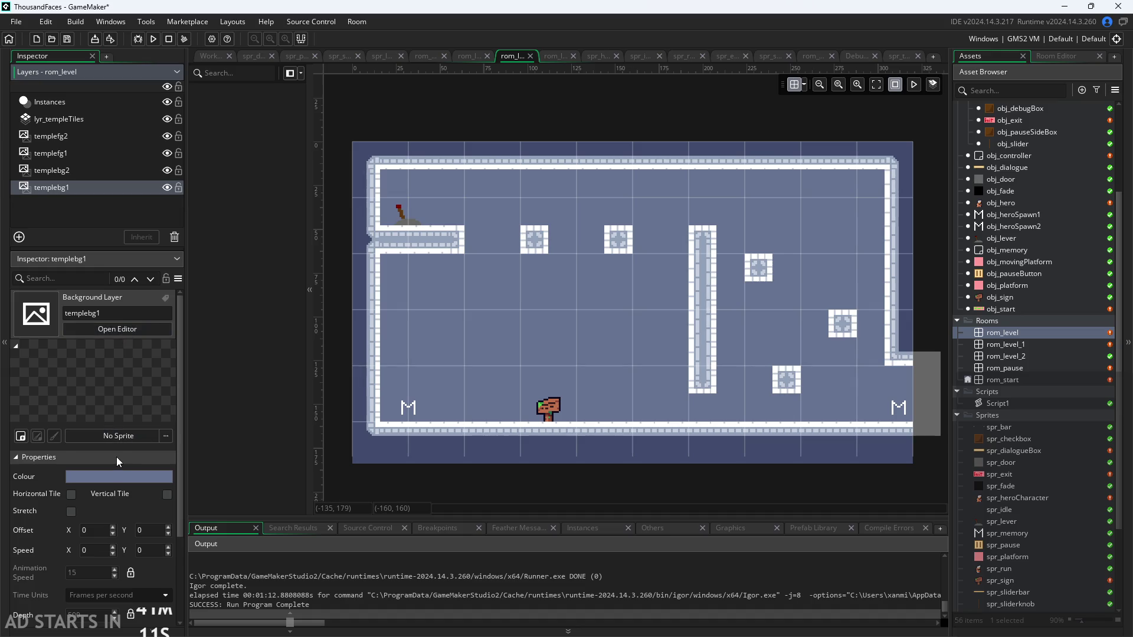
Browse sprite choices for templebg1 without assigning one, then open spr_templeFg1.
left_click(119, 436)
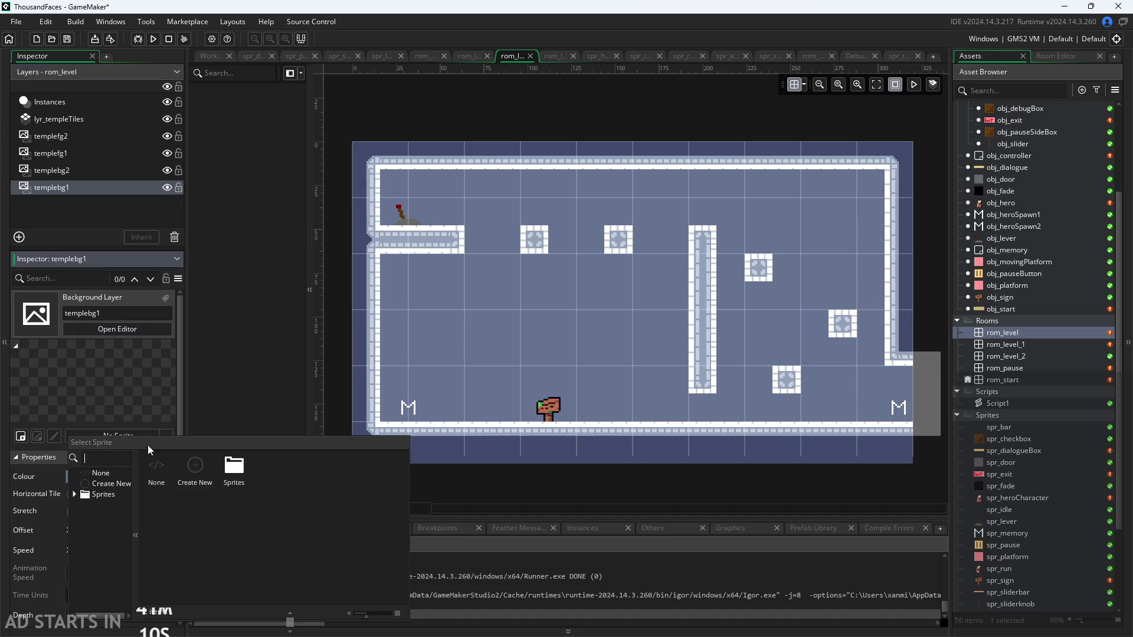
left_click(100, 495)
scroll(99, 520, "down", 3)
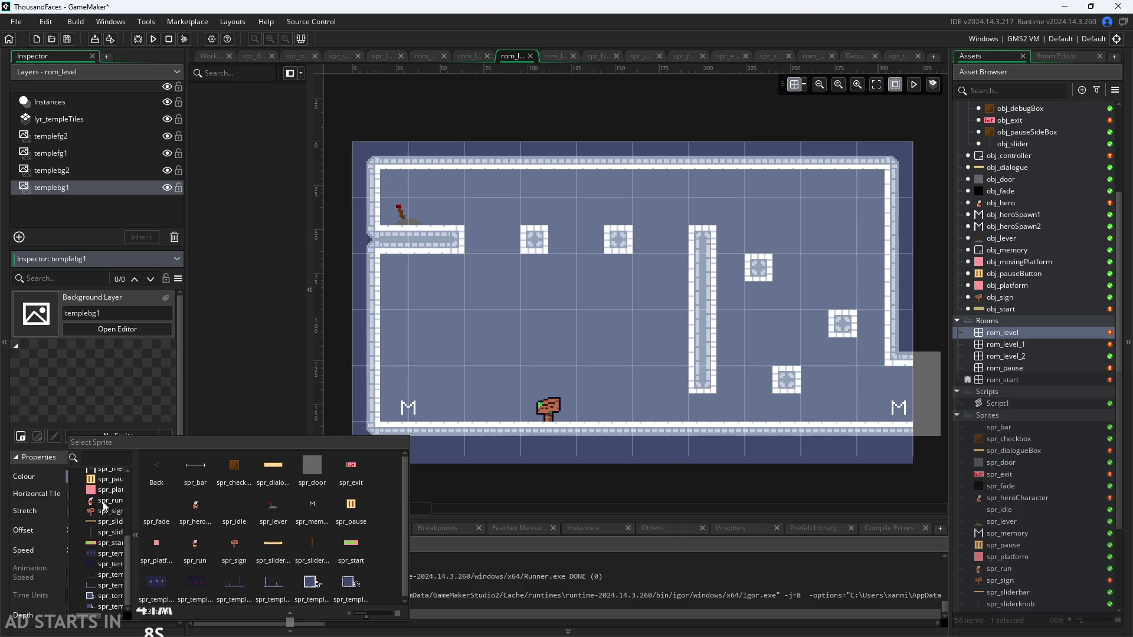
left_click(110, 230)
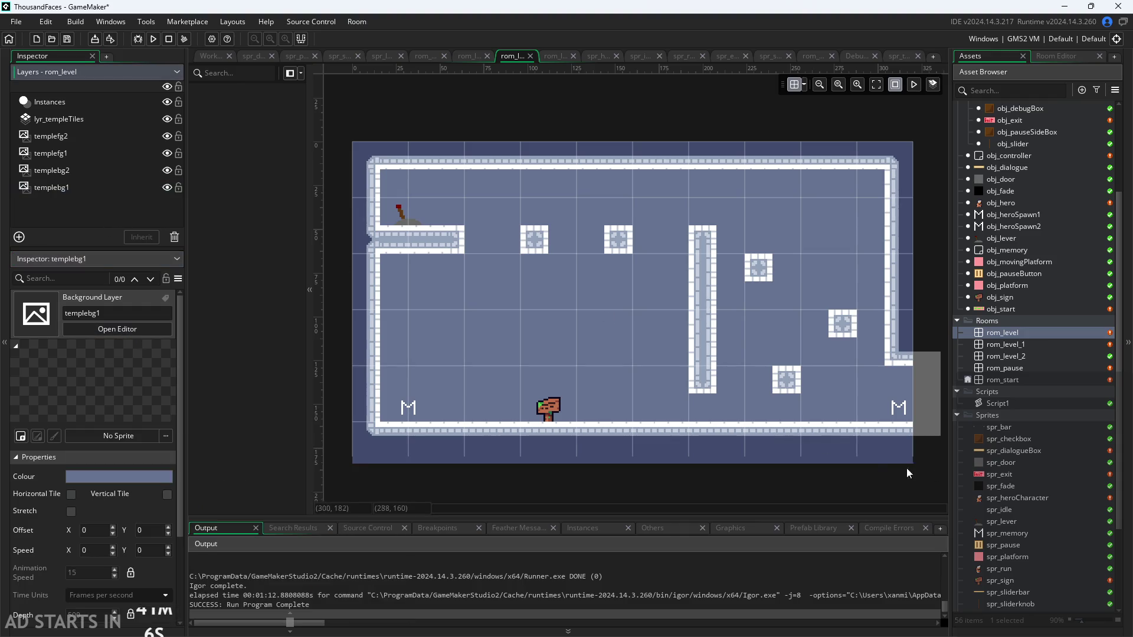
scroll(994, 503, "down", 5)
left_click(1014, 533)
double_click(1014, 533)
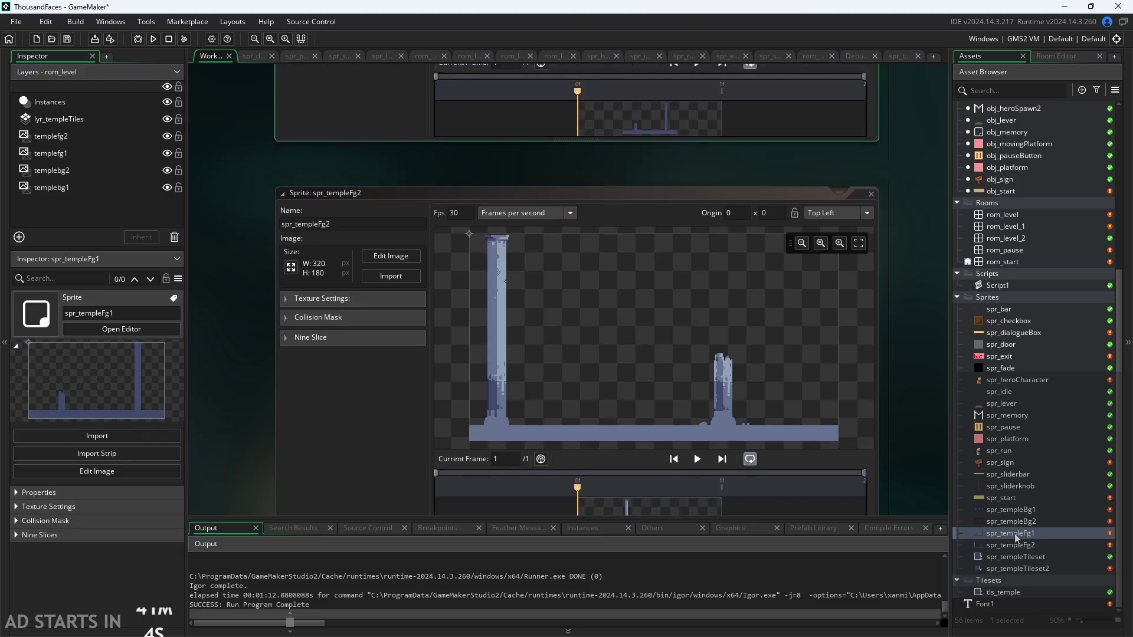
Rename spr_templeBg1 to bg_templeBg1 and spr_templeBg2 to bg_templeBg2.
double_click(1010, 509)
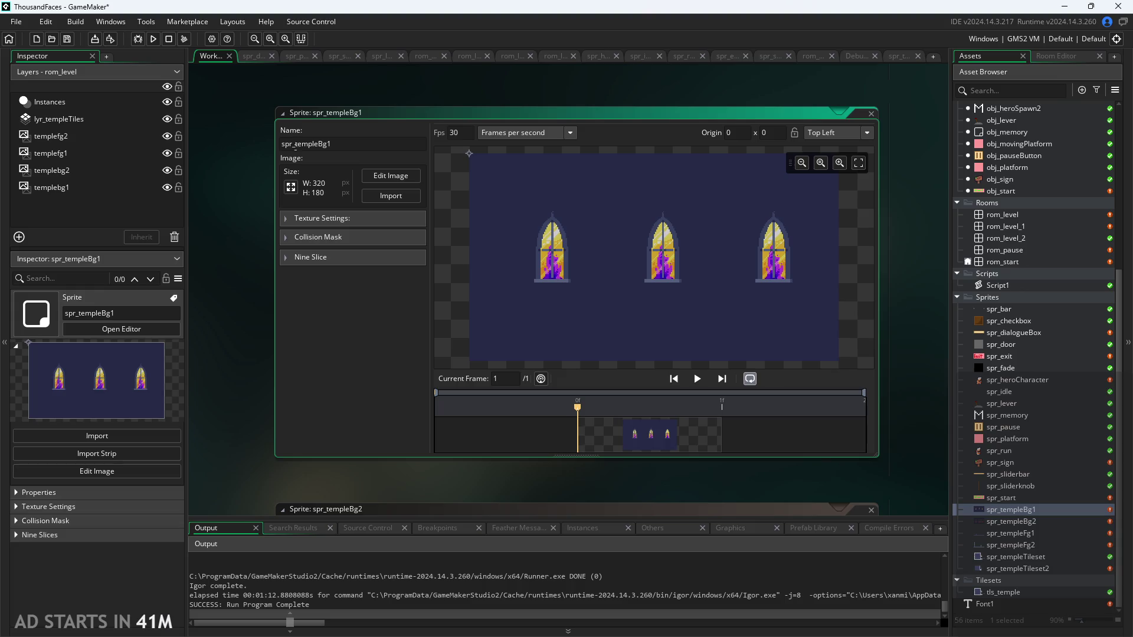
type("bg")
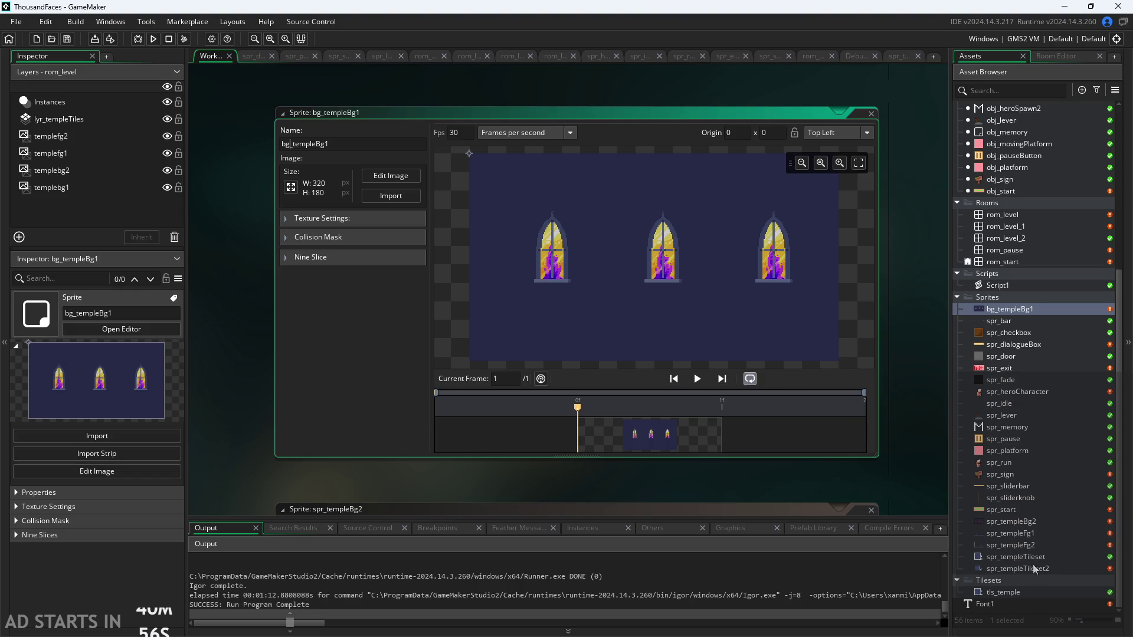
double_click(1013, 524)
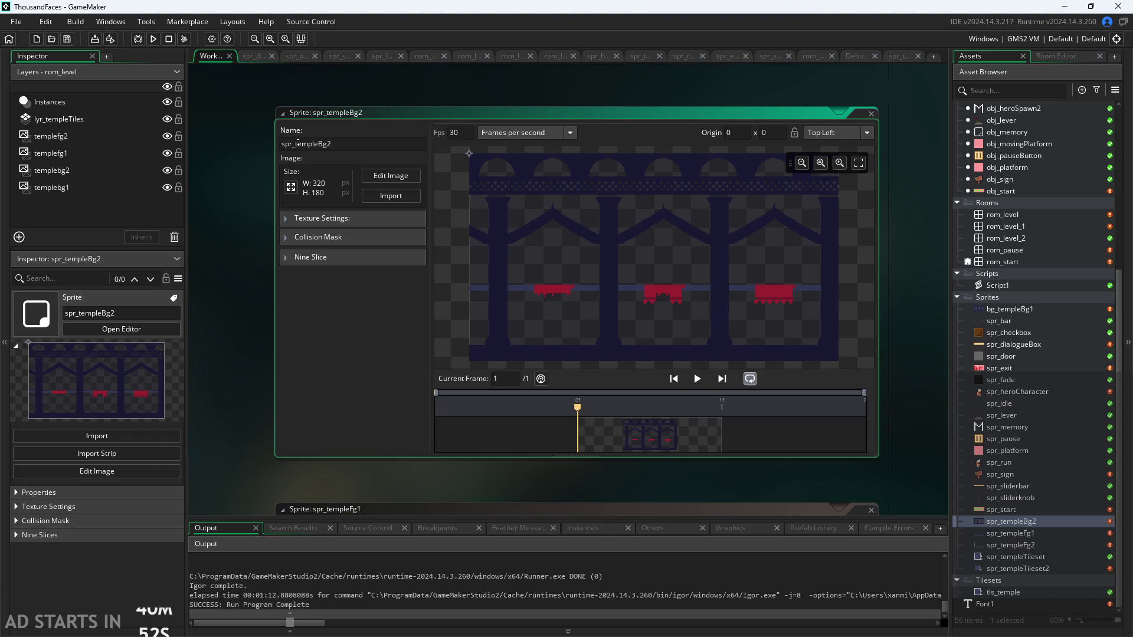
left_click_drag(297, 143, 249, 154)
type("bg_")
key("Return")
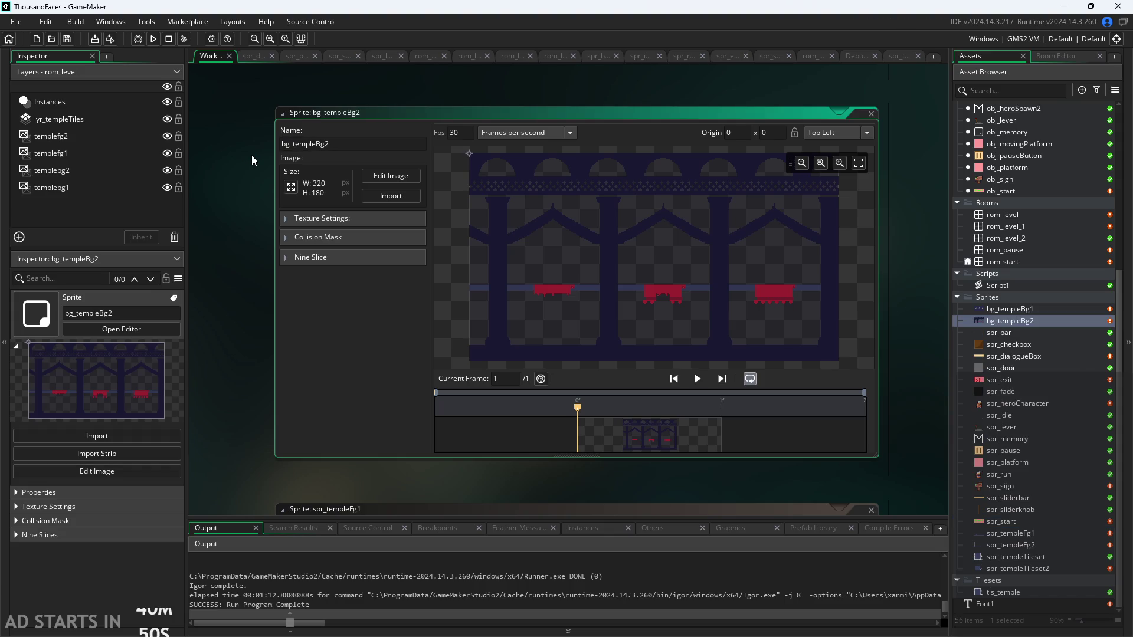
Rename spr_templeFg2 to bg_templeFg2.
double_click(1037, 544)
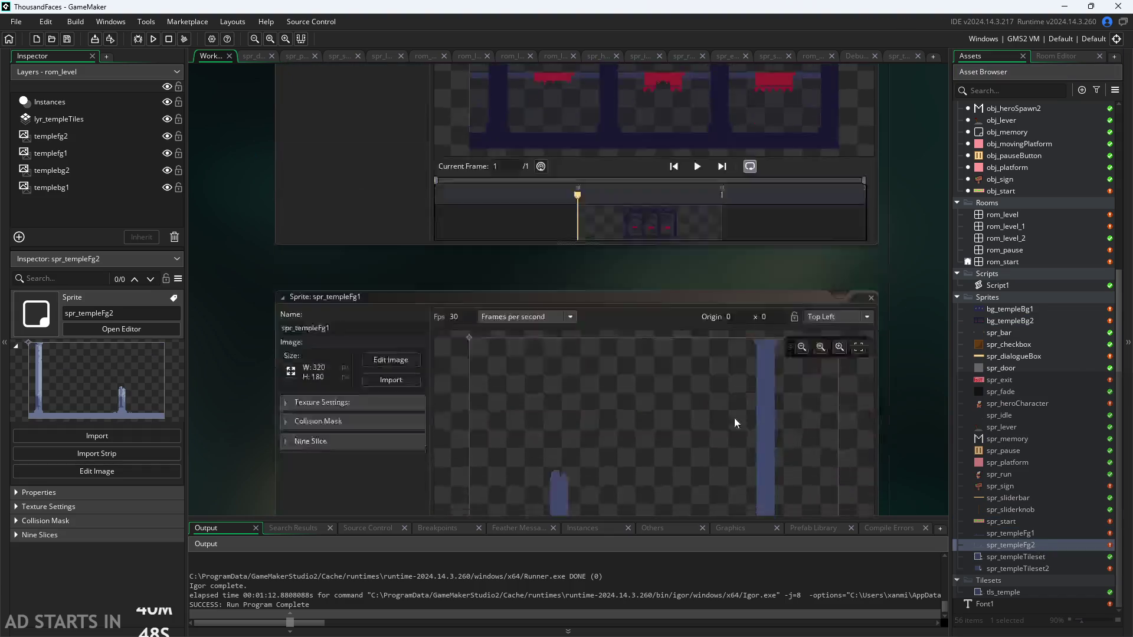
left_click_drag(297, 144, 249, 145)
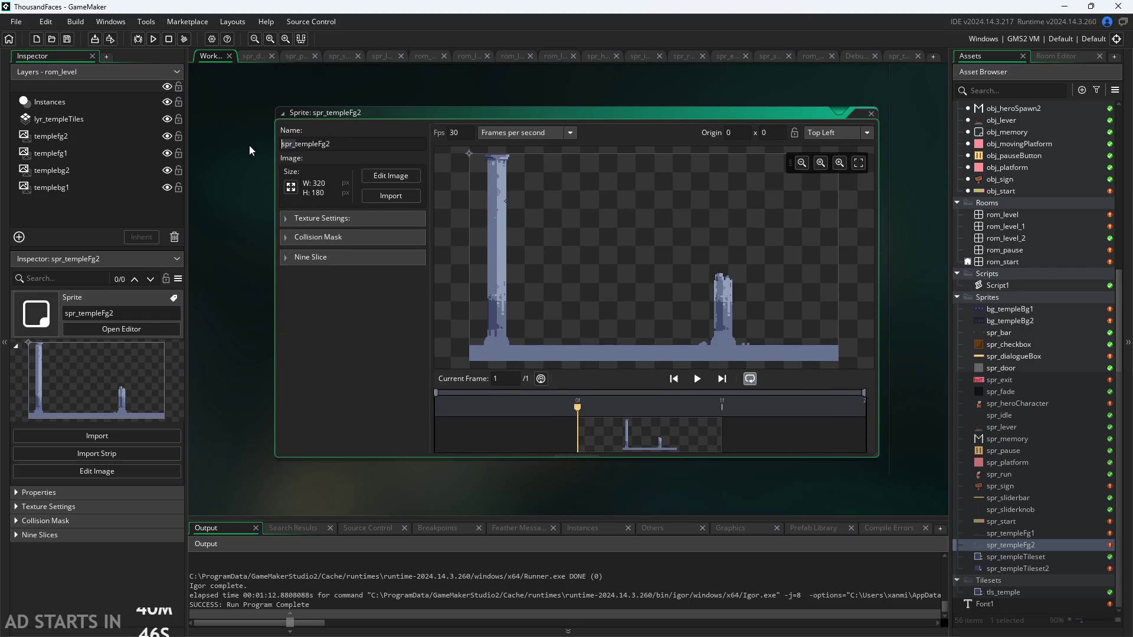
type("bg")
key("Return")
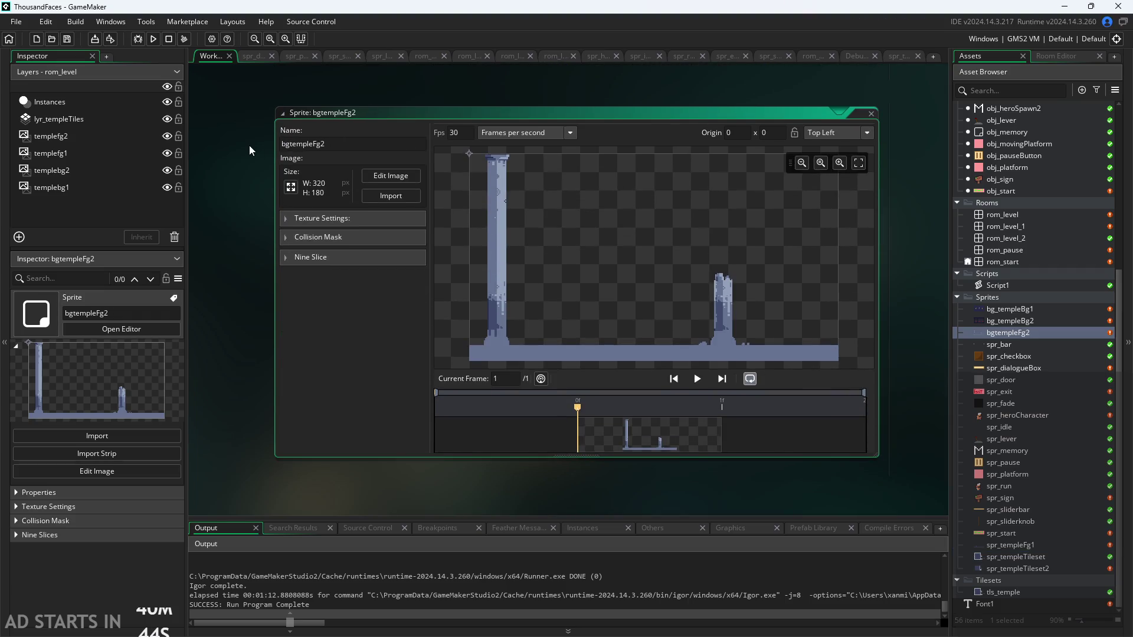
type("_")
key("Return")
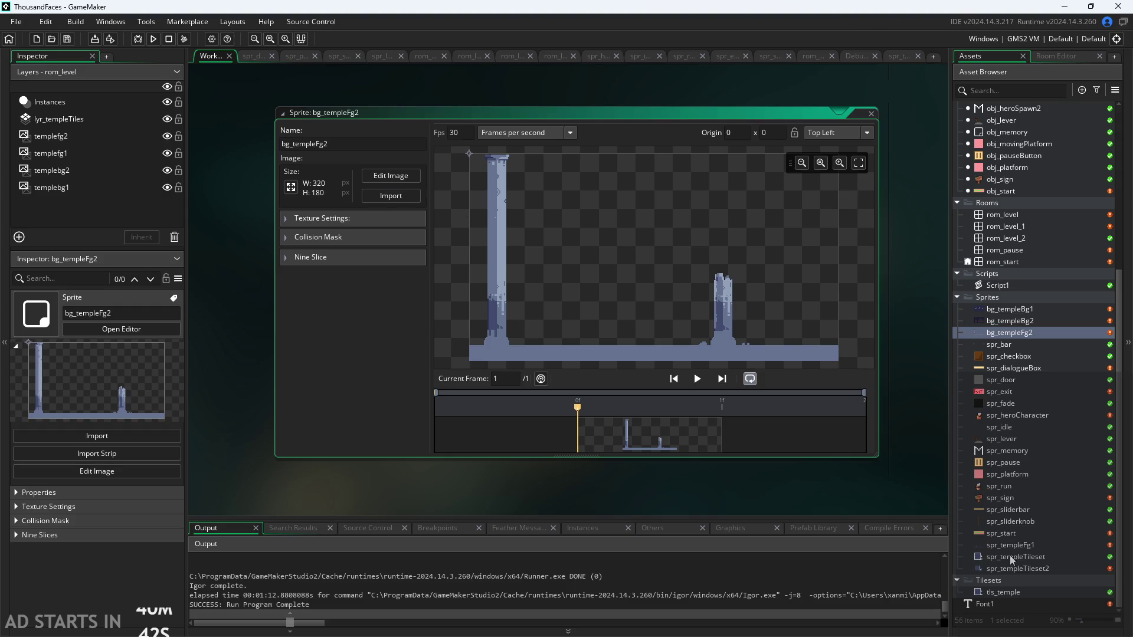
Rename spr_templeFg1 to bg_templeFg1, then reopen rom_level with templebg1 selected.
double_click(1010, 545)
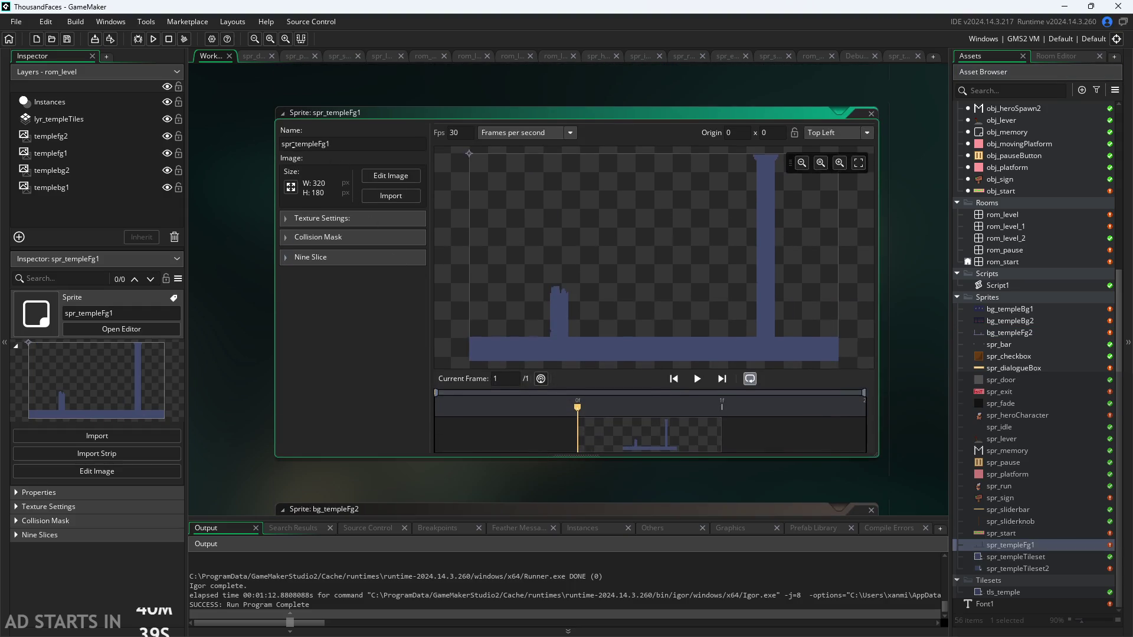
left_click_drag(292, 144, 266, 157)
type("bg")
key("Return")
double_click(1022, 216)
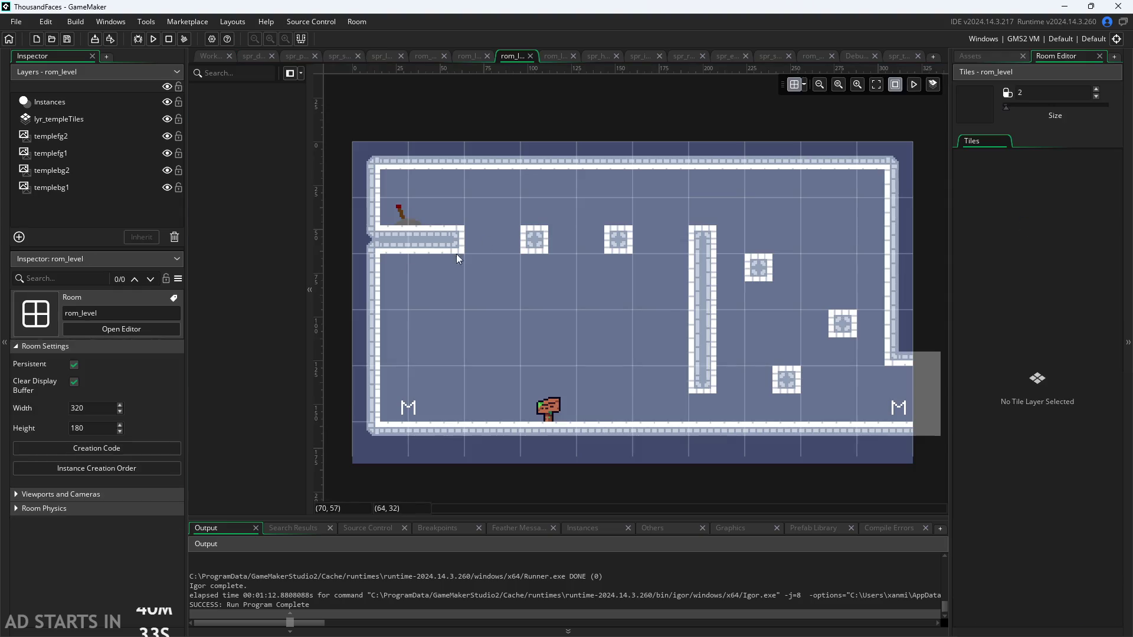
left_click(80, 187)
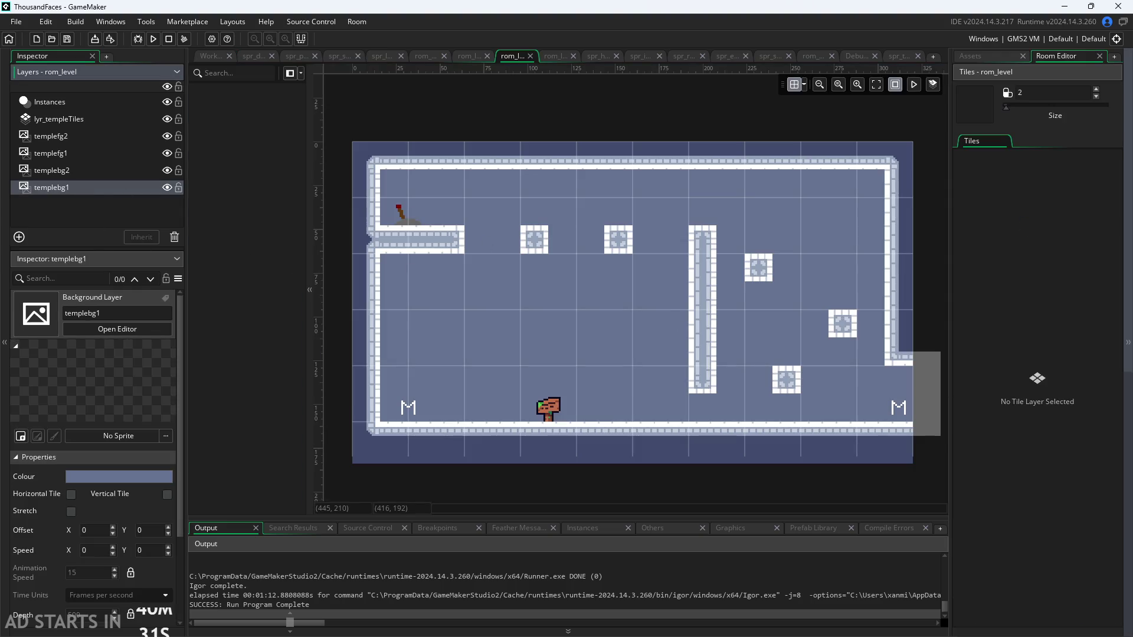
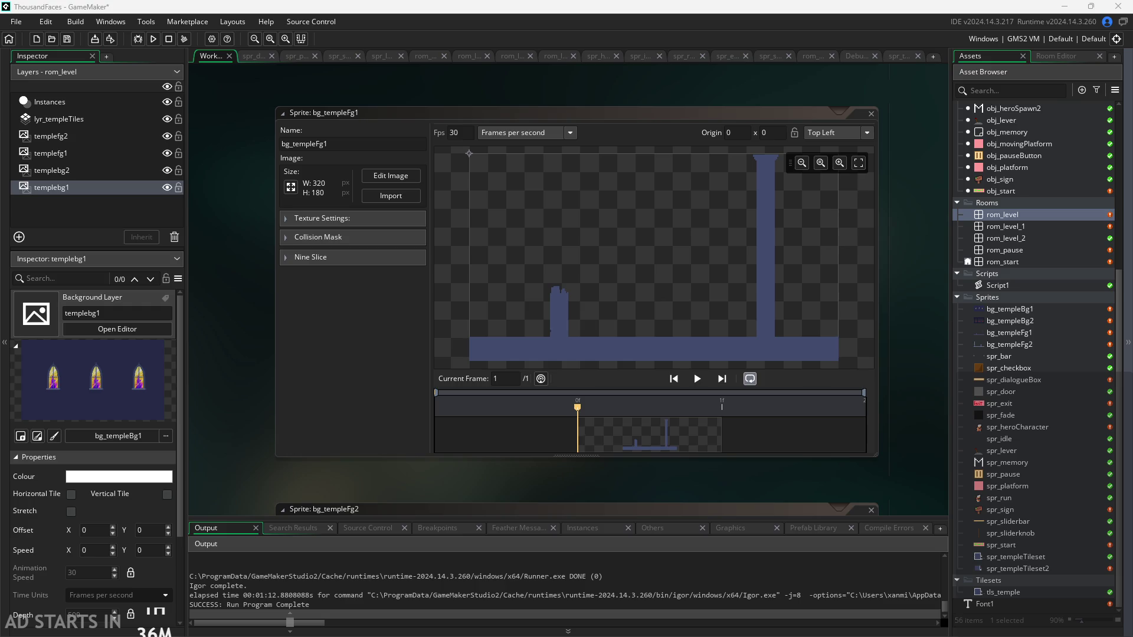
Open obj_controller's object editor and review its Create event code.
scroll(1013, 140, "up", 4)
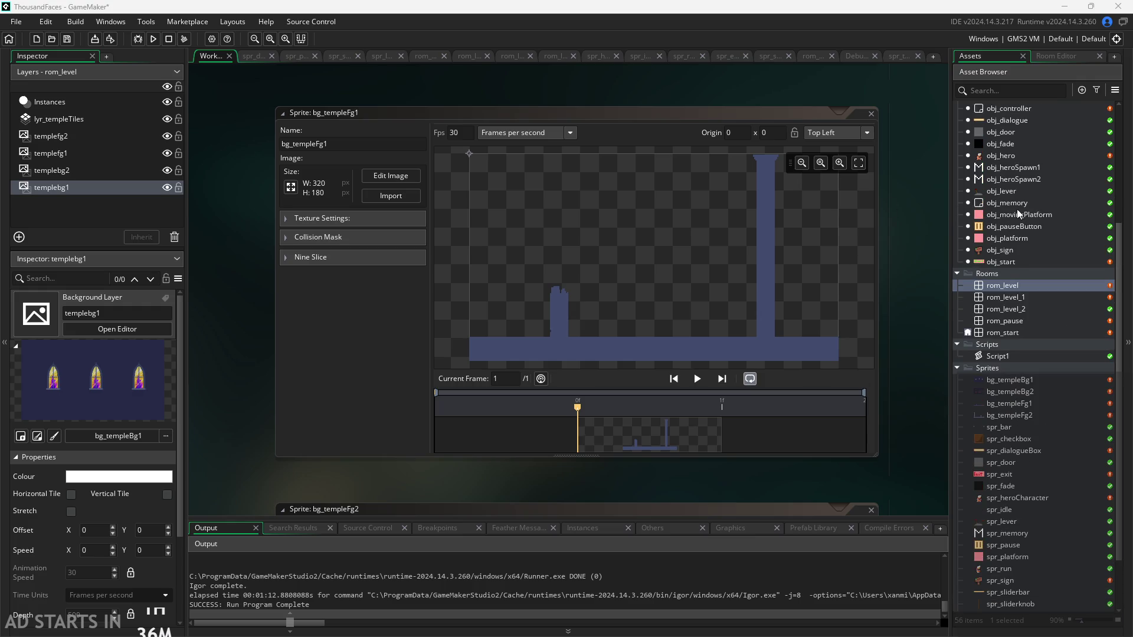
double_click(1013, 156)
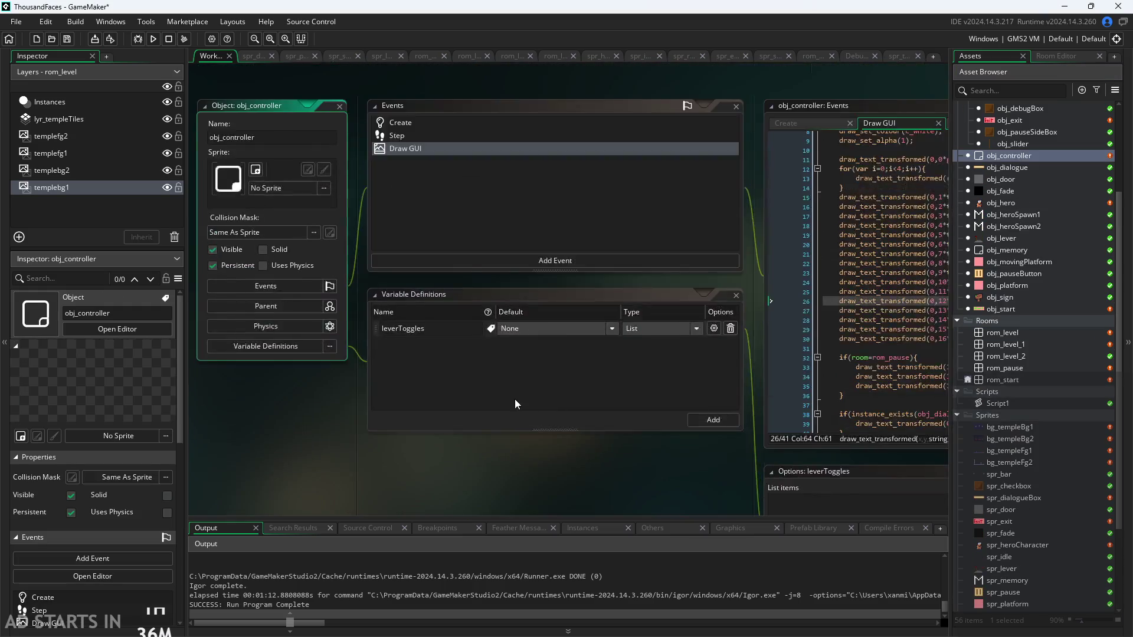
scroll(378, 484, "down", 2, "ctrl")
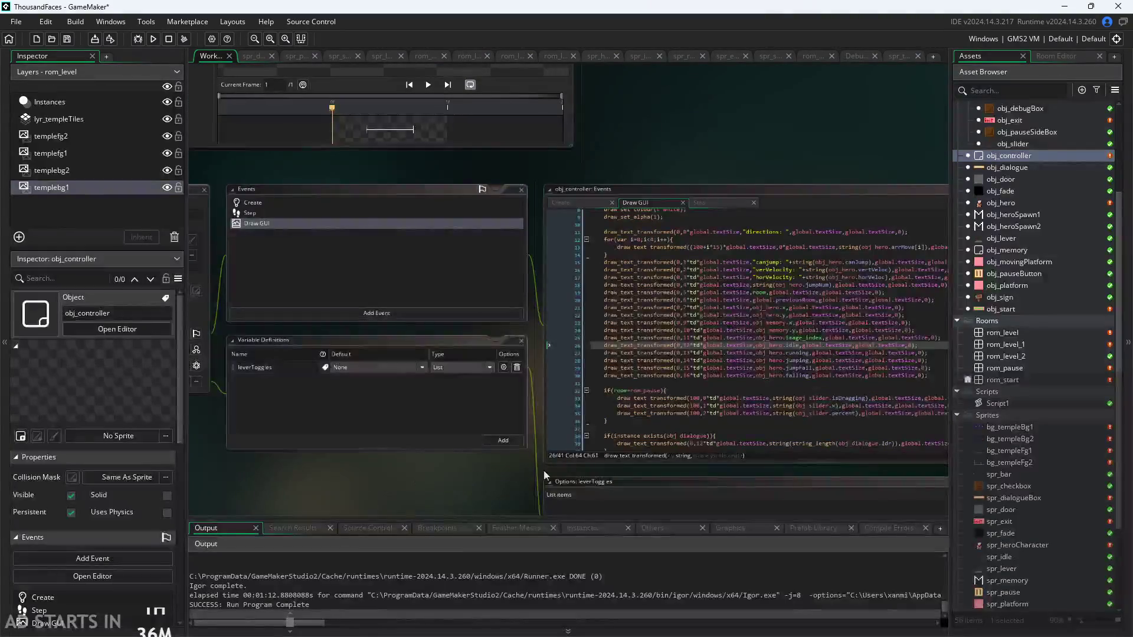
left_click(576, 203)
scroll(695, 144, "up", 1, "ctrl")
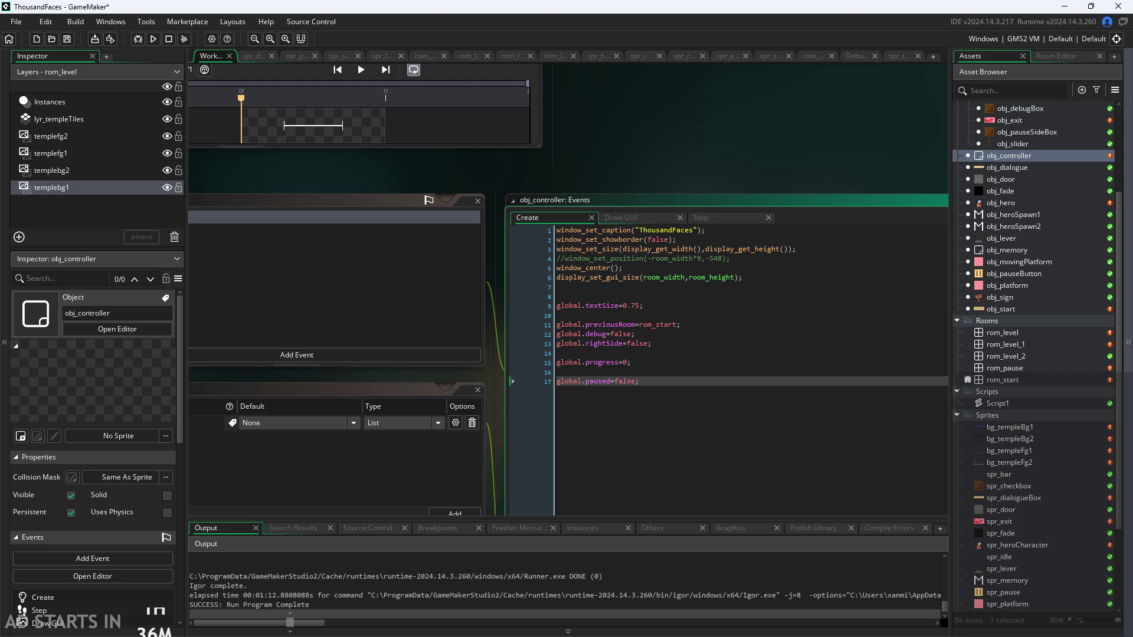
scroll(799, 104, "down", 2, "ctrl")
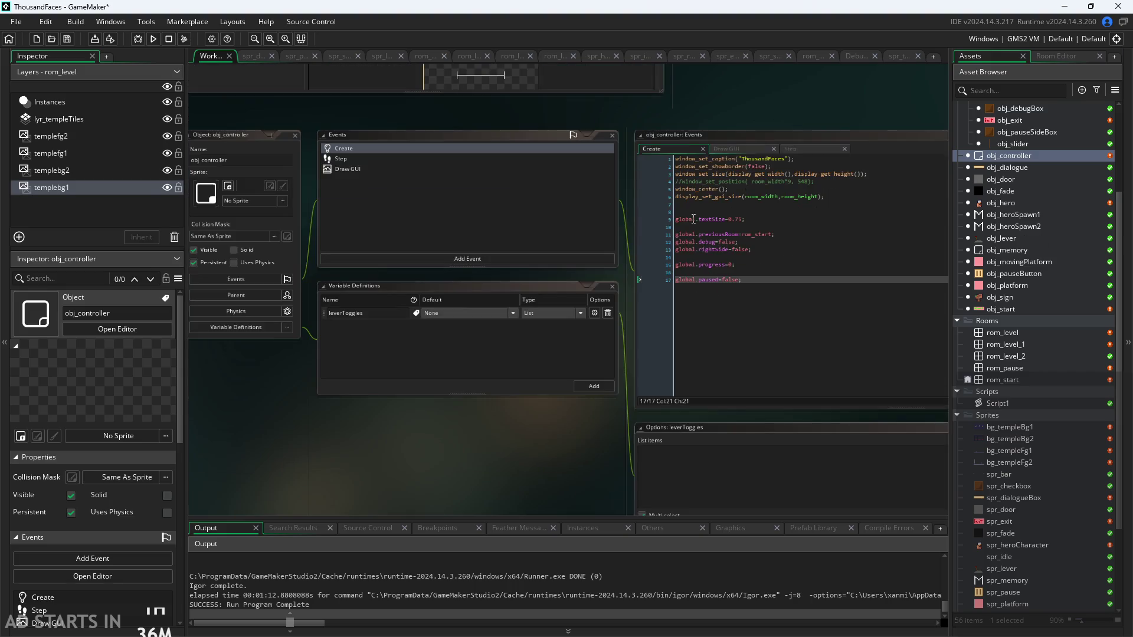
Add an End Step event to obj_controller.
left_click(481, 260)
mouse_move(511, 311)
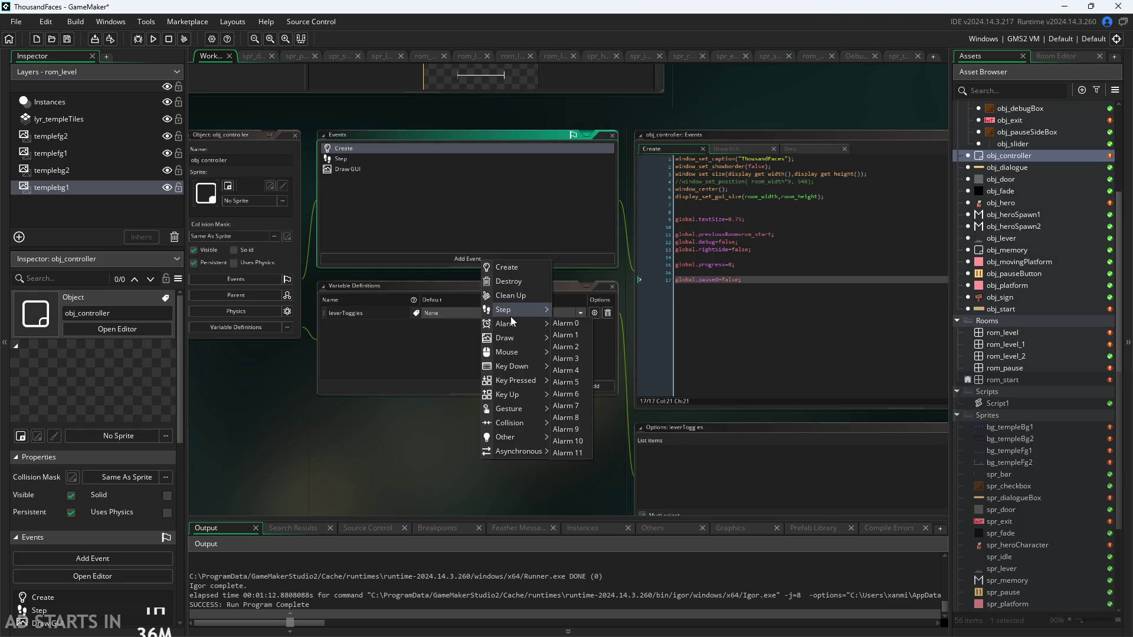
left_click(564, 334)
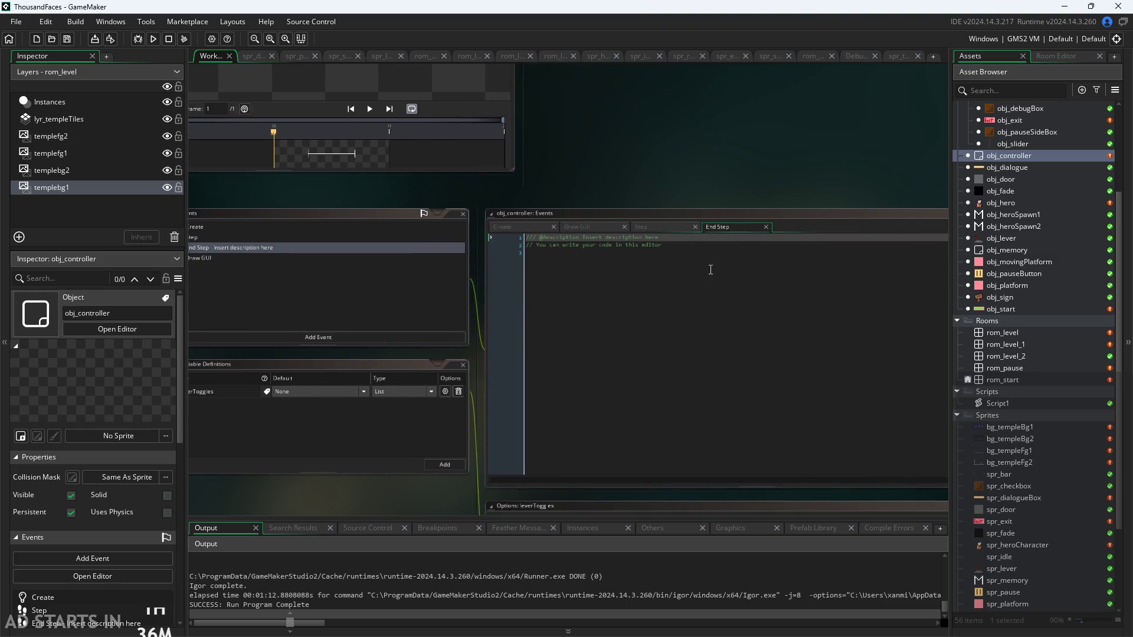
Clear the End Step template code, trying and then removing a layer_x line.
key("BackSpace")
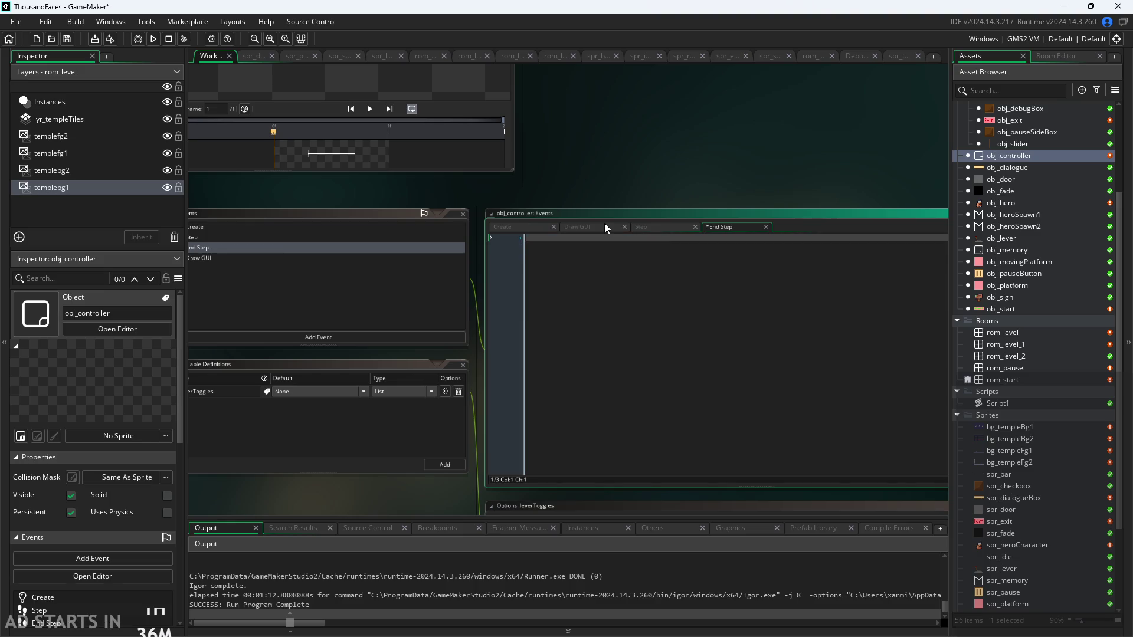
scroll(605, 223, "up", 3, "ctrl")
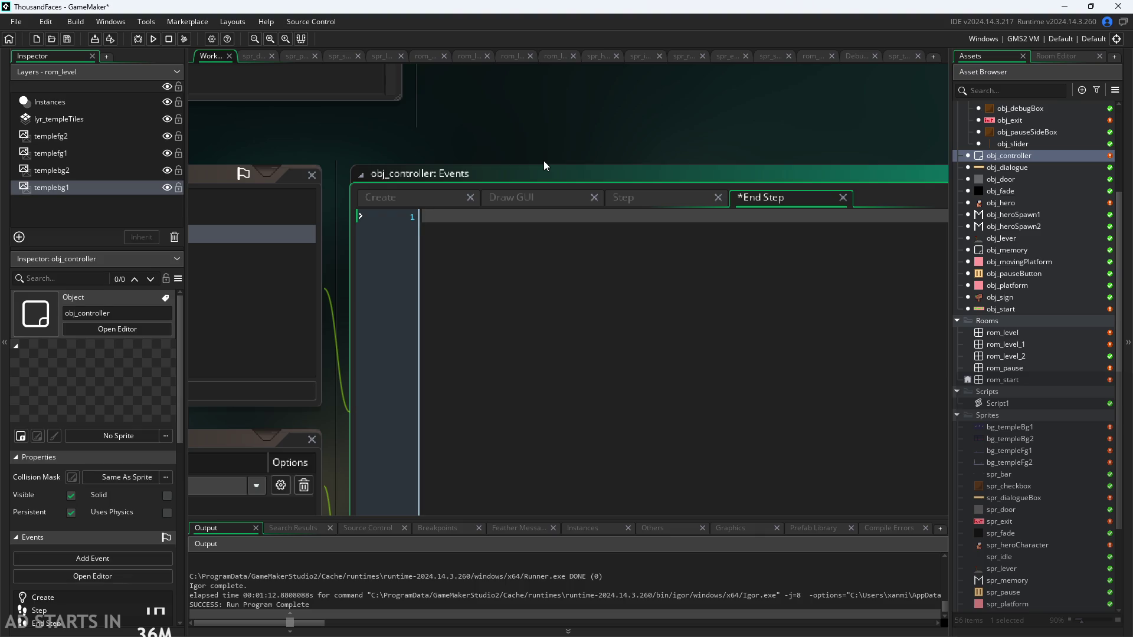
type("layer")
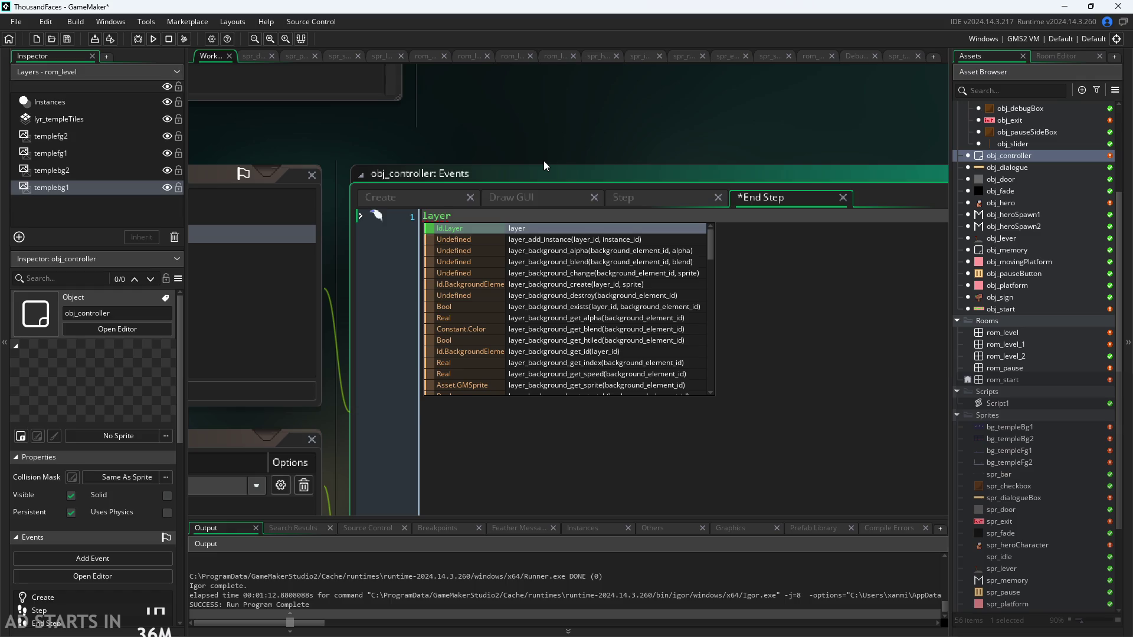
key("BackSpace")
key("BackSpace")
key("BackSpace")
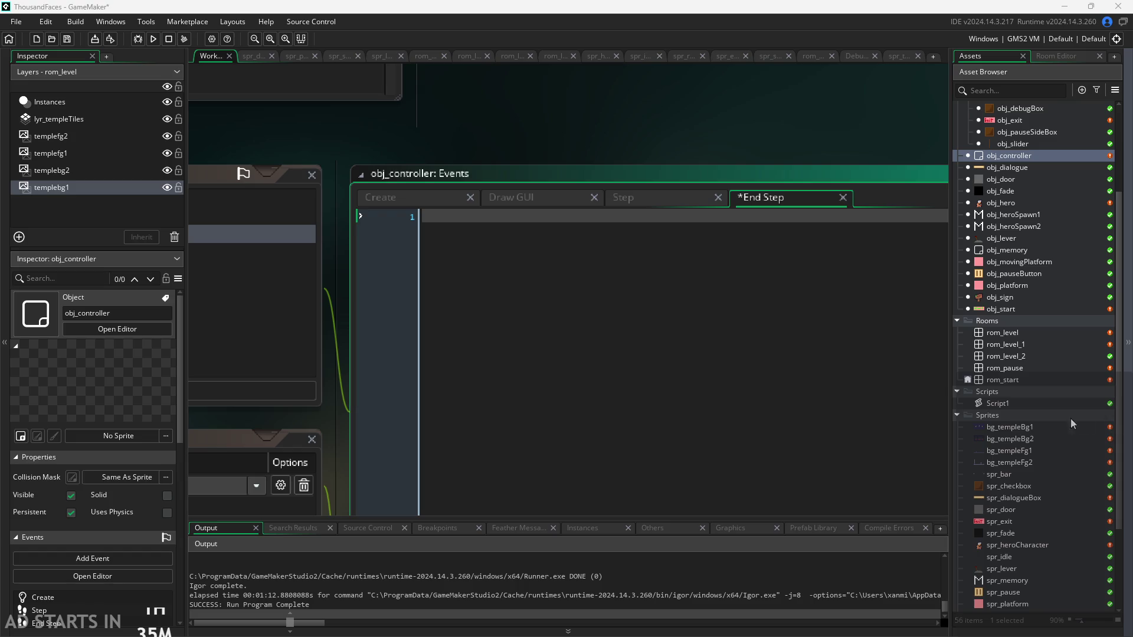
left_click(665, 215)
type("layer_x")
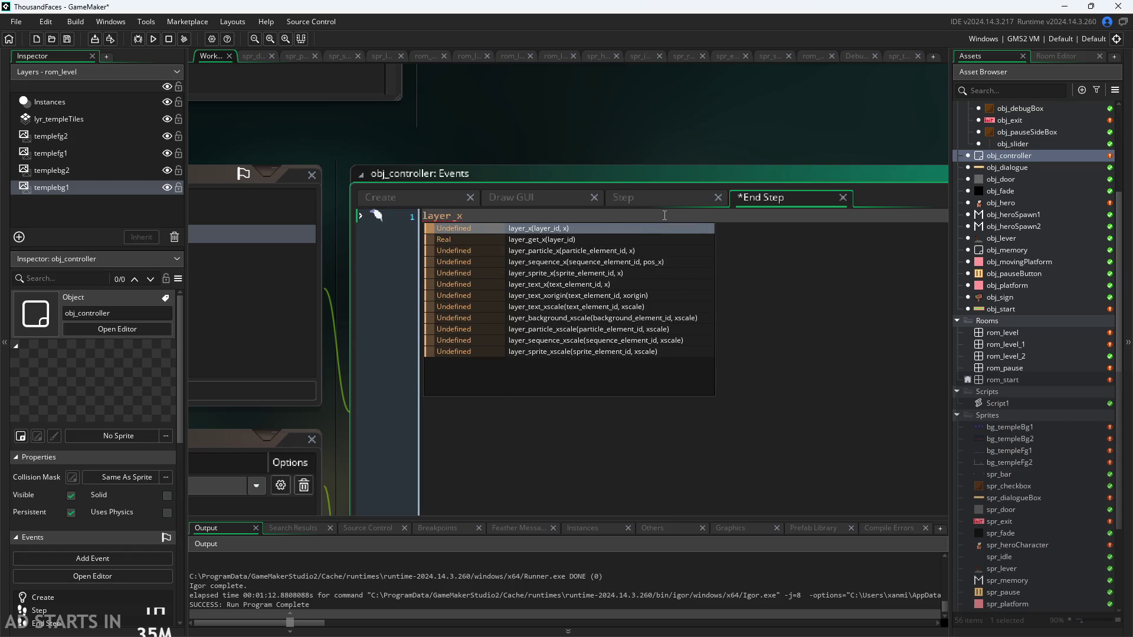
key("Return")
type(");")
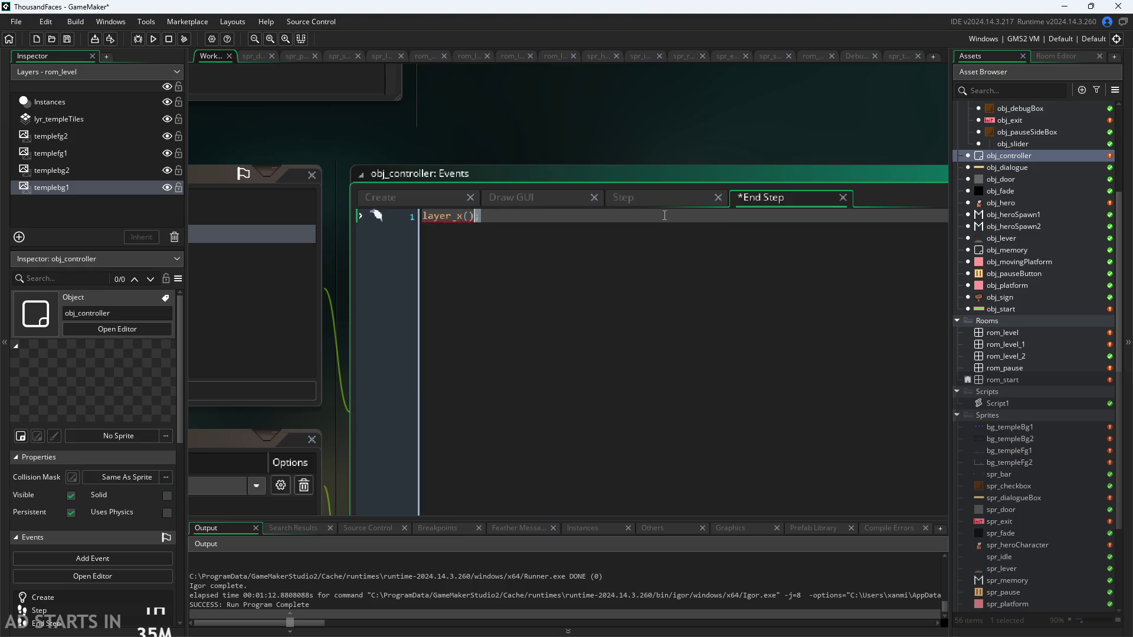
key("ctrl+shift+Left")
key("ctrl+shift+Left")
key("BackSpace")
Declare var temple_1=0.1 and copy the declaration onto the following lines.
type("var")
type("f")
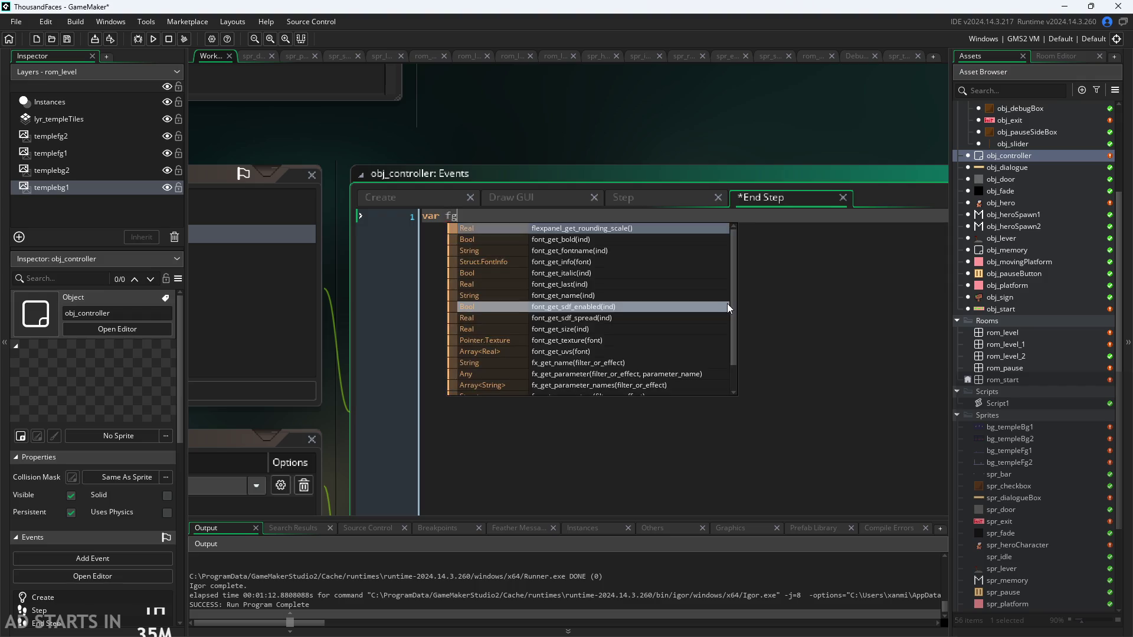
key("BackSpace")
type("temple")
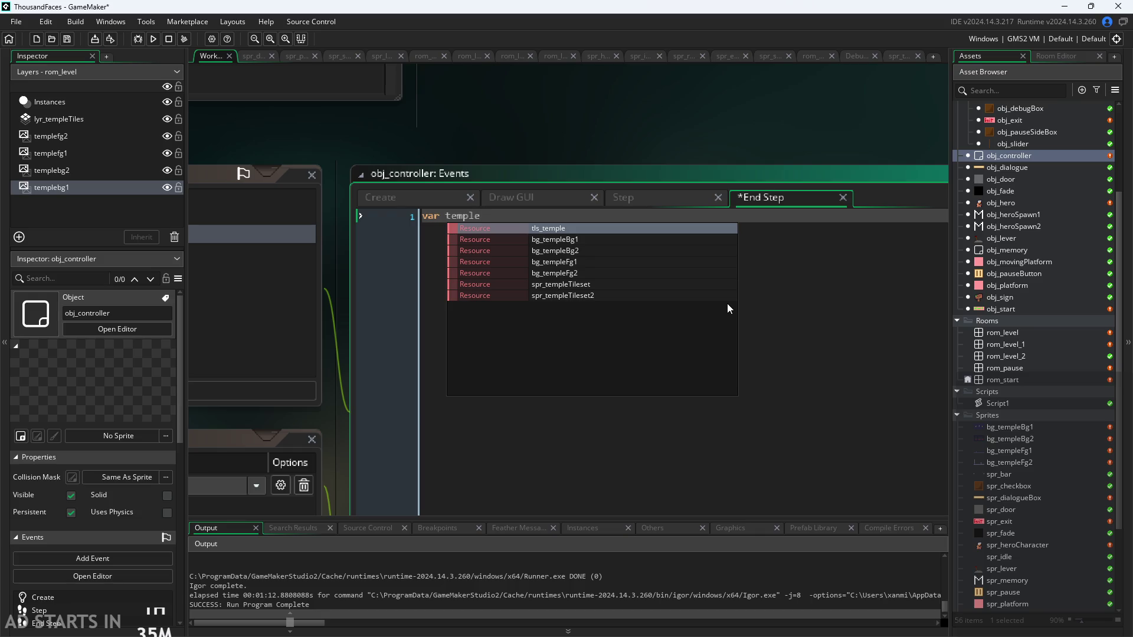
type("_1;")
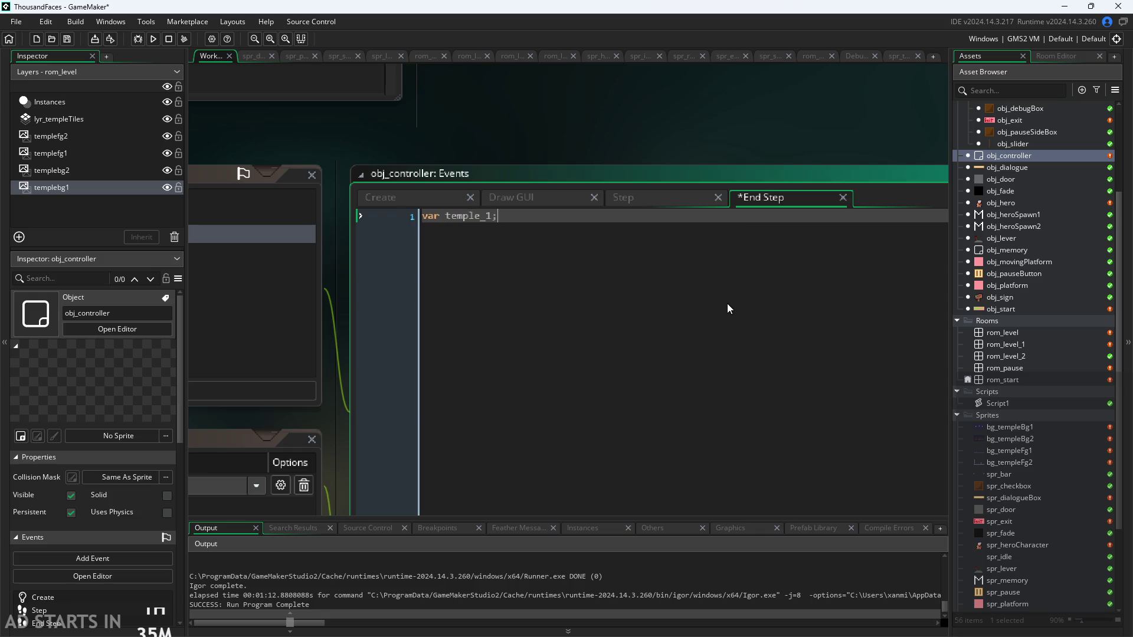
type("=0.1")
key("End")
key("Return")
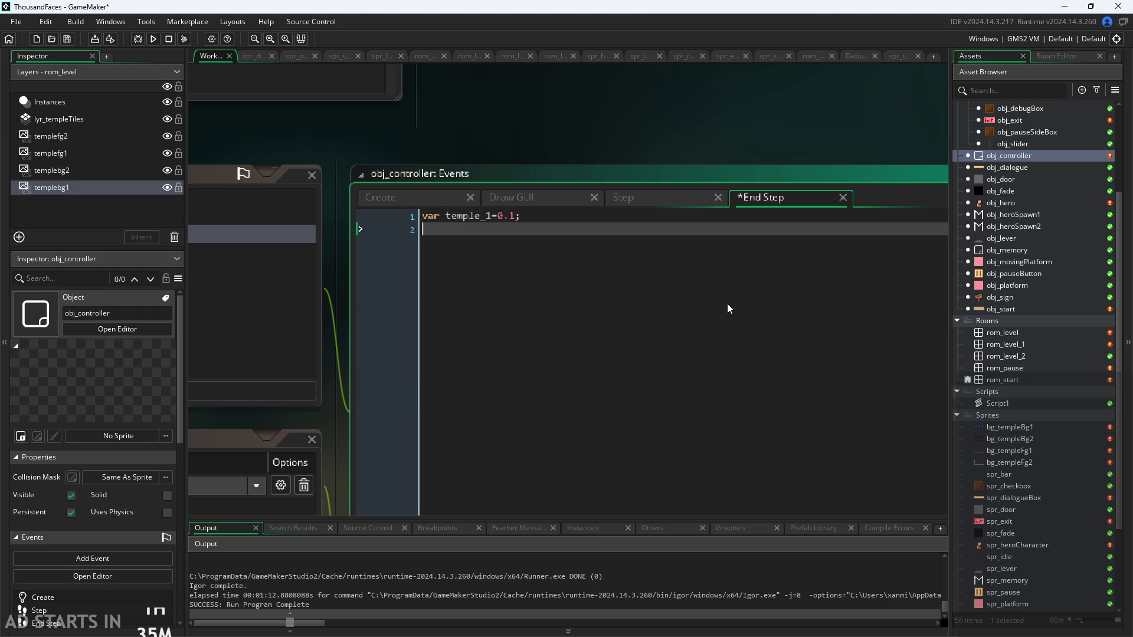
key("ctrl+space")
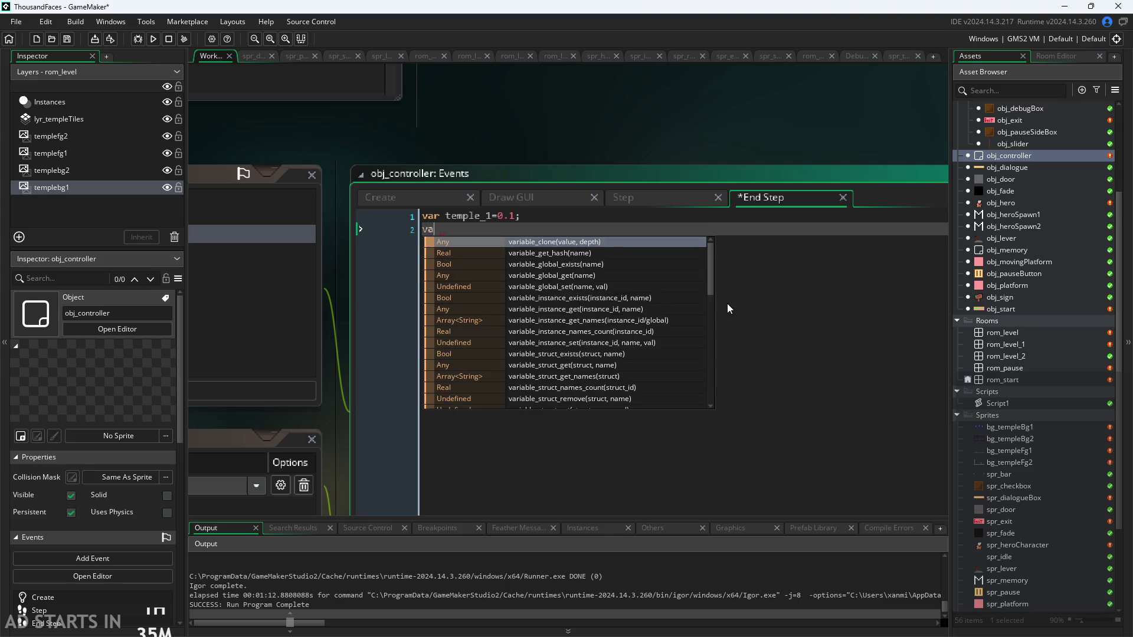
key("Escape")
key("Up")
key("shift+End")
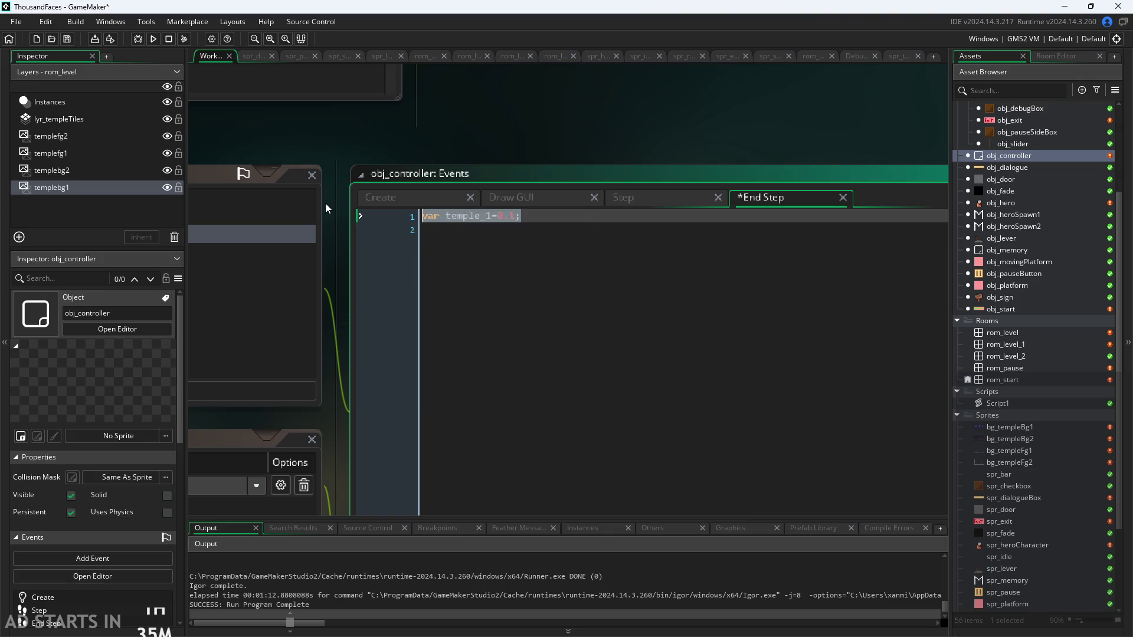
key("ctrl+c")
key("Down")
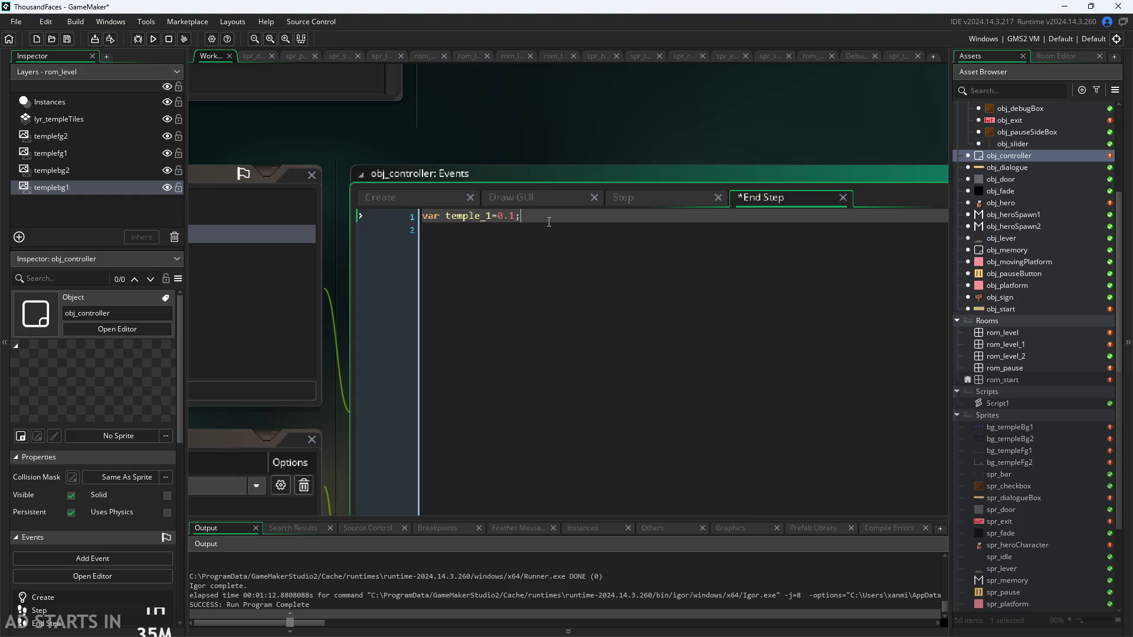
key("ctrl+v")
key("ctrl+v")
key("ctrl+v")
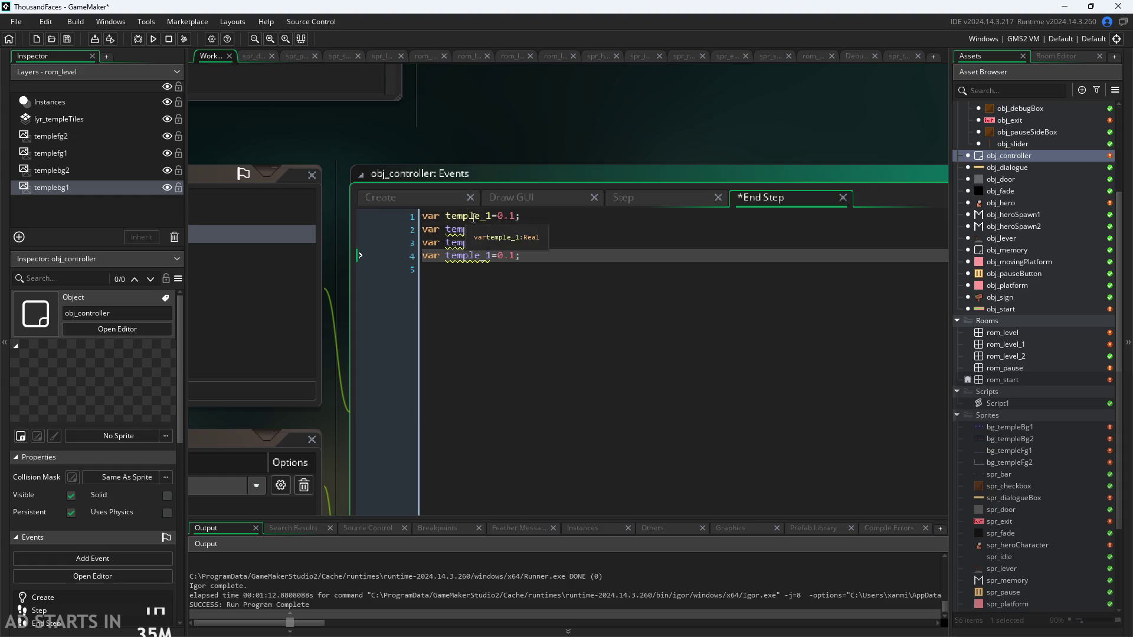
Rename the copied variables to temple_2, temple_3 and temple_4.
left_click(498, 229)
key("BackSpace")
type("2=0.1;")
key("Down")
key("BackSpace")
type("3=0.1;")
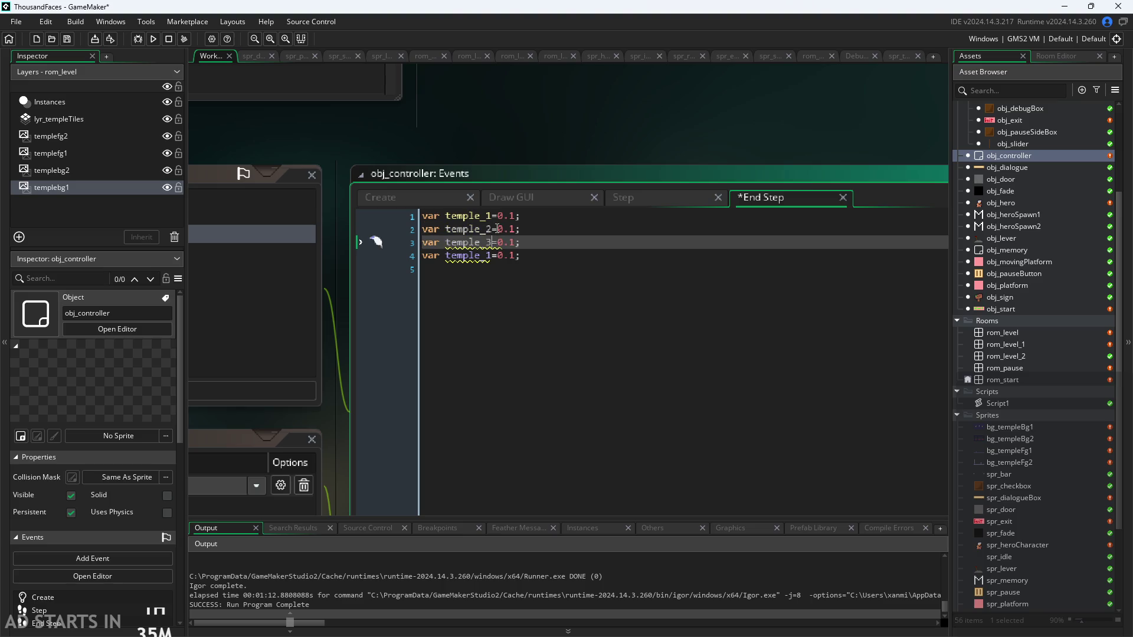
key("Down")
key("BackSpace")
type("4")
Set temple_2 to temple_4 values to 0.2, 0.3 and 0.4, then add a blank line.
key("Up")
key("Up")
key("Up")
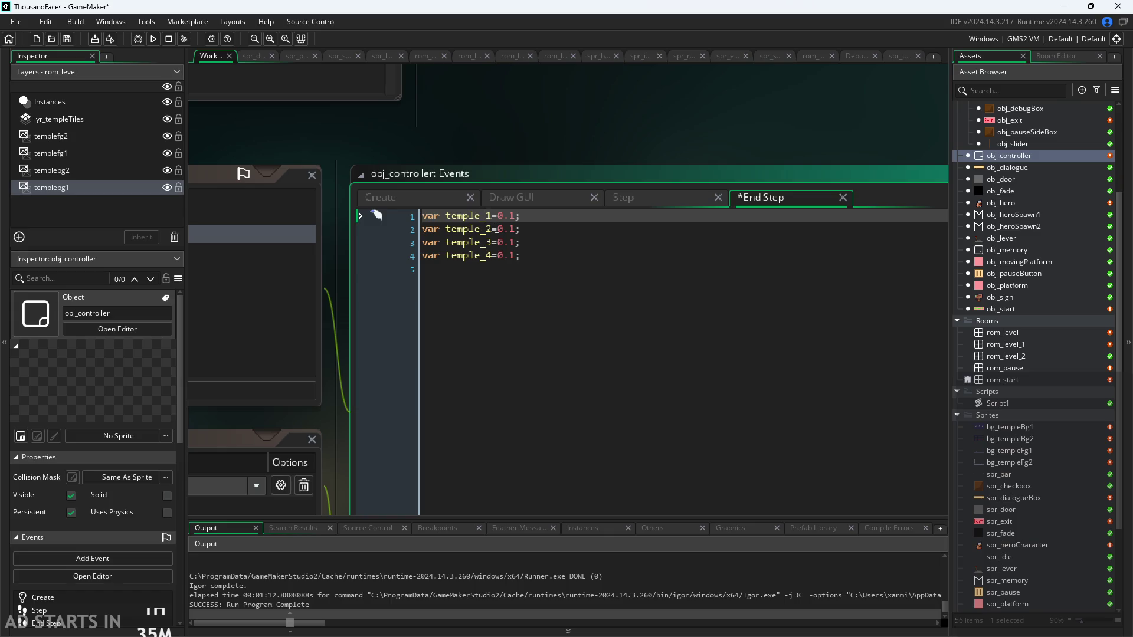
key("Down")
key("Down")
key("Up")
key("Up")
key("Right")
key("Right")
key("Right")
key("Down")
key("Right")
key("BackSpace")
type("2")
key("Down")
key("BackSpace")
type("4")
key("Down")
key("BackSpace")
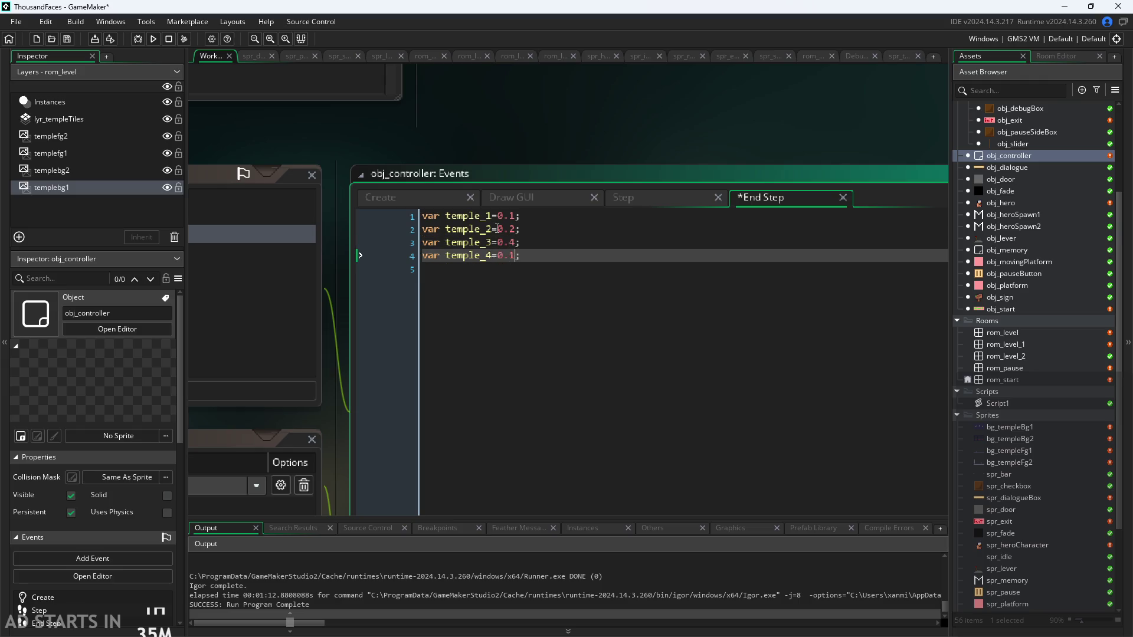
type("5")
key("Up")
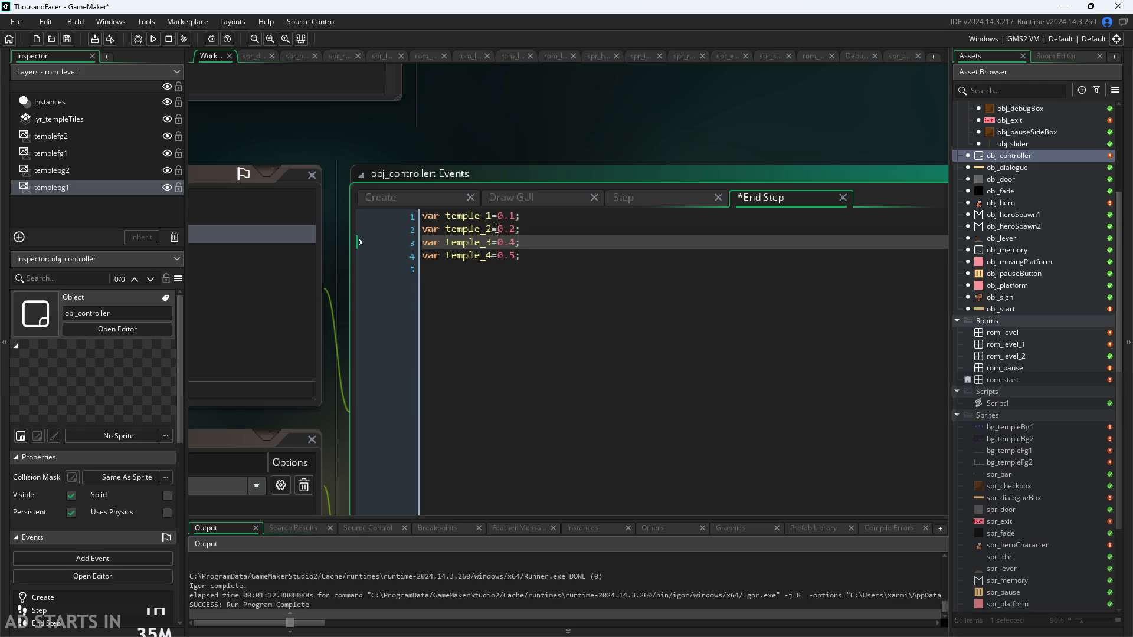
key("BackSpace")
type("3")
key("Down")
key("BackSpace")
type("4")
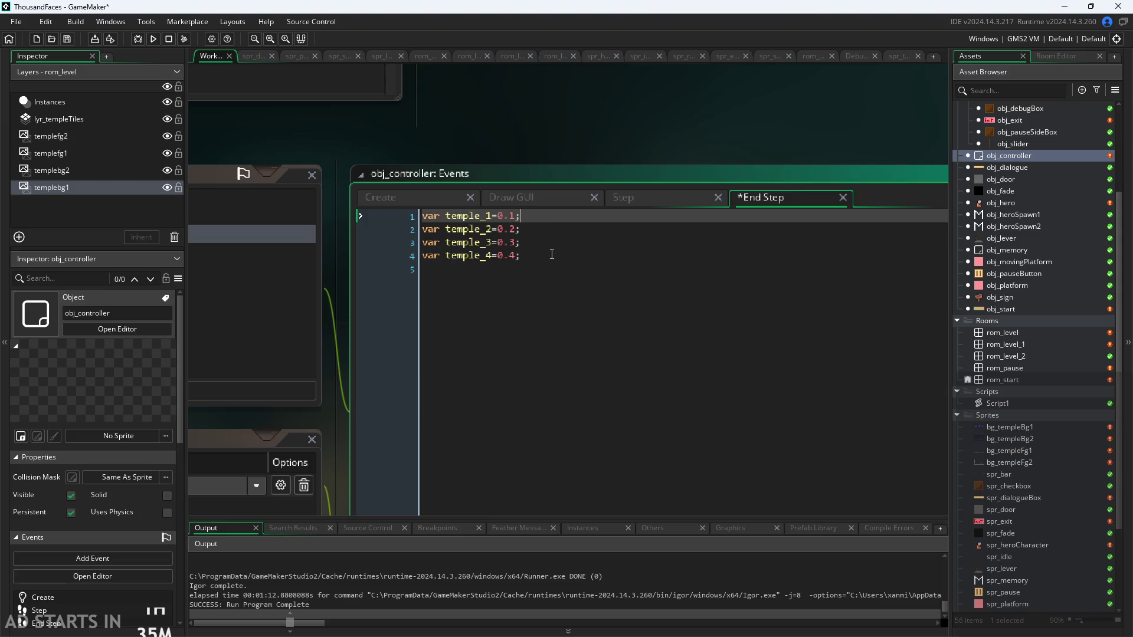
left_click(552, 254)
key("Return")
key("Return")
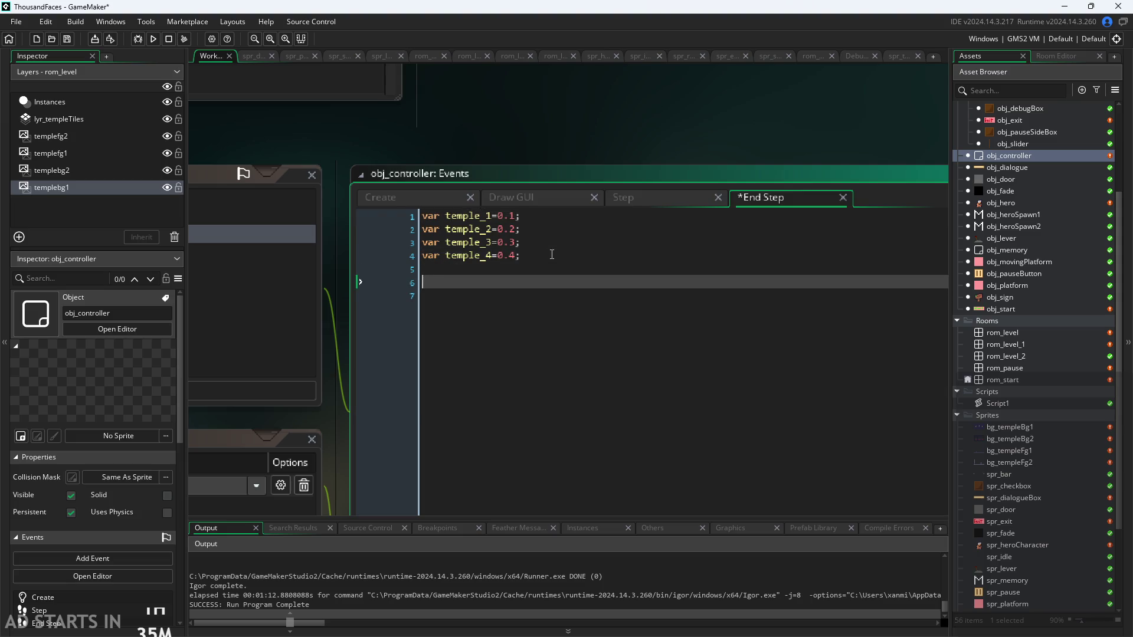
Begin a layer_x call and check the background layer names in rom_level.
type("layer_x")
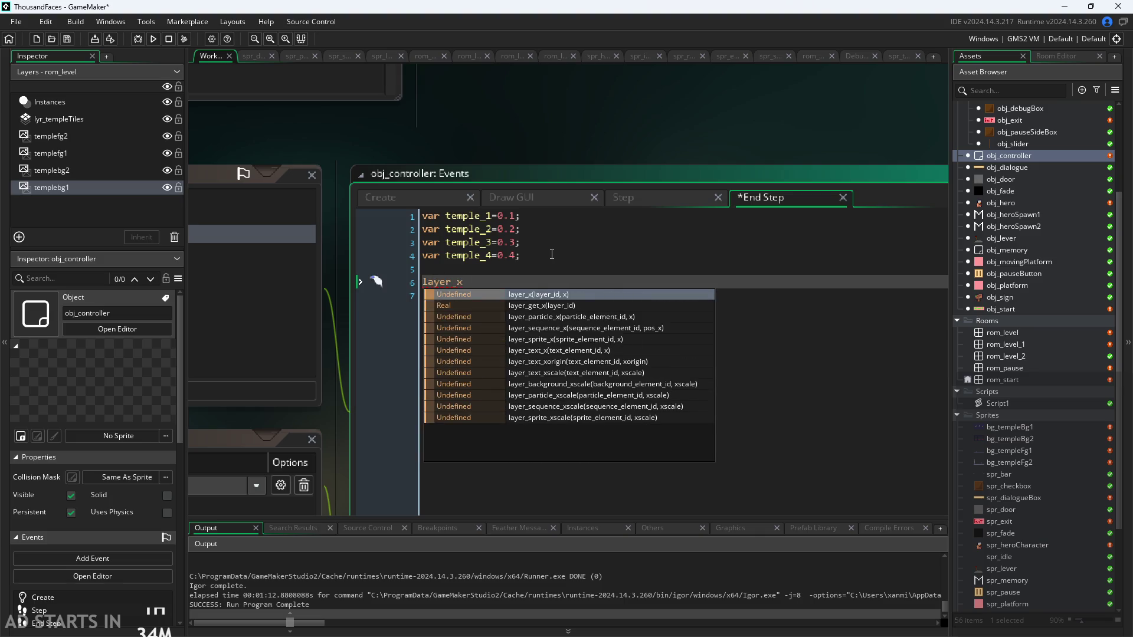
type("(")
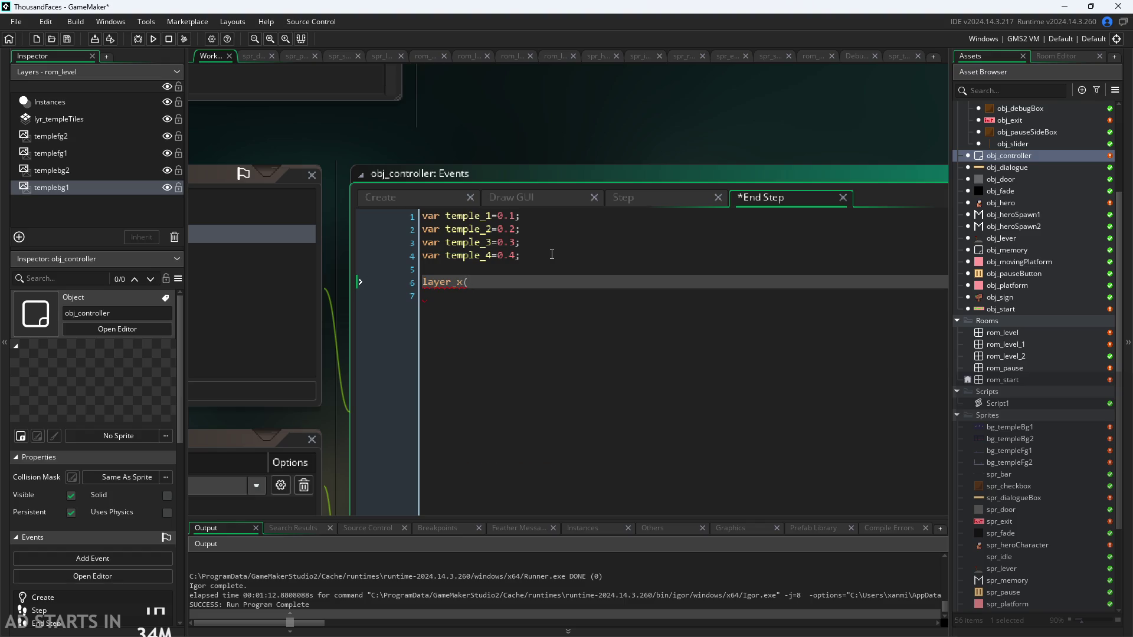
type("bg")
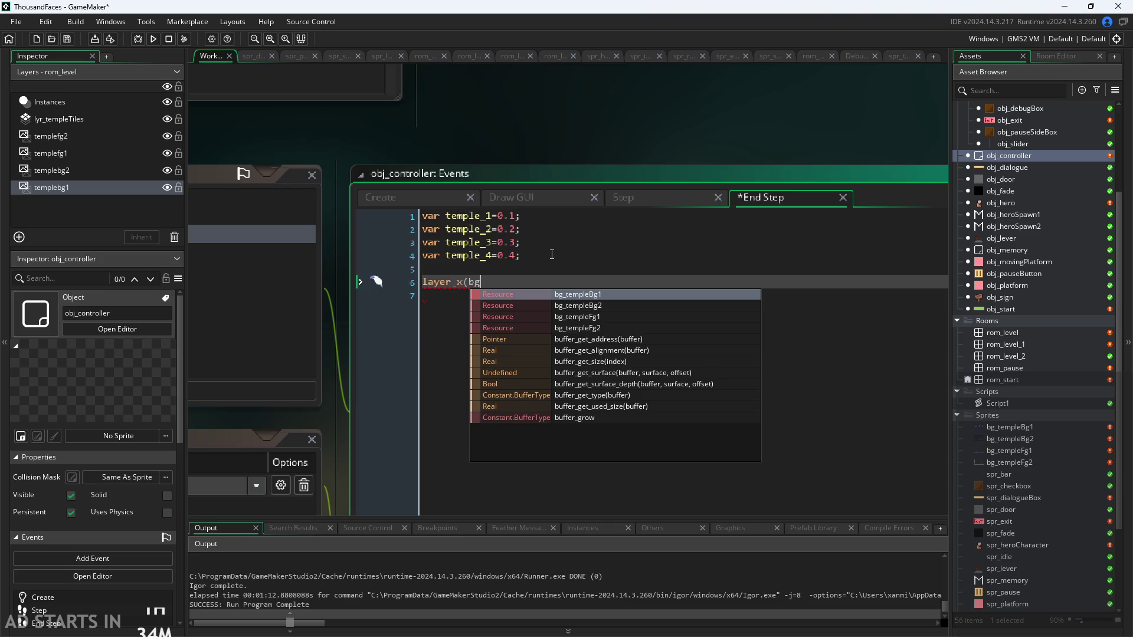
key("BackSpace")
key("BackSpace")
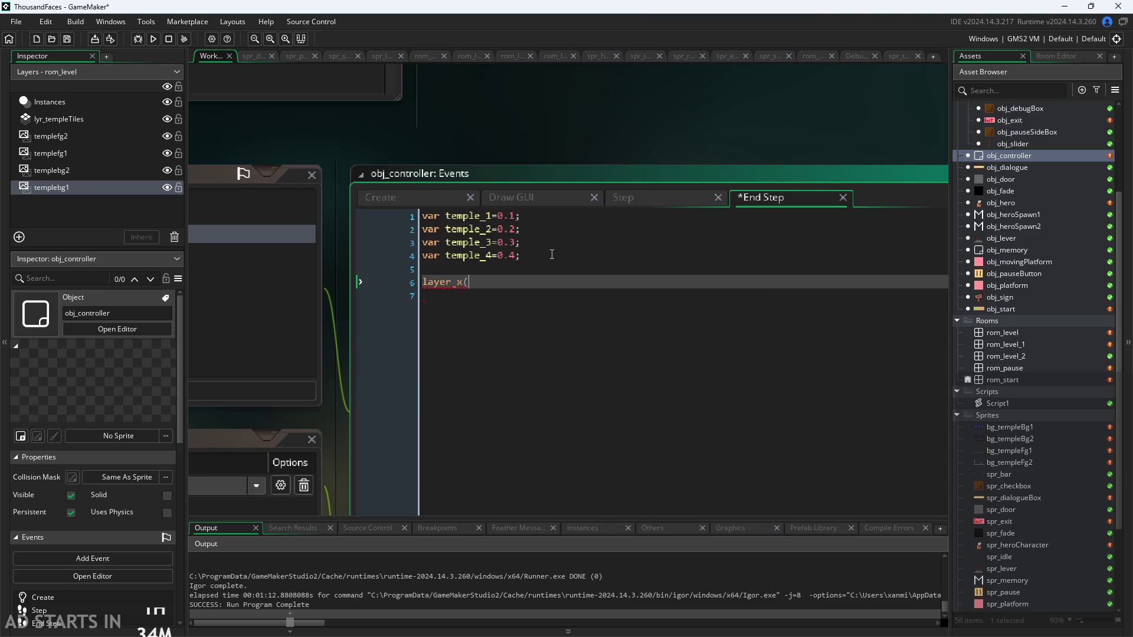
type("\"")
double_click(1021, 331)
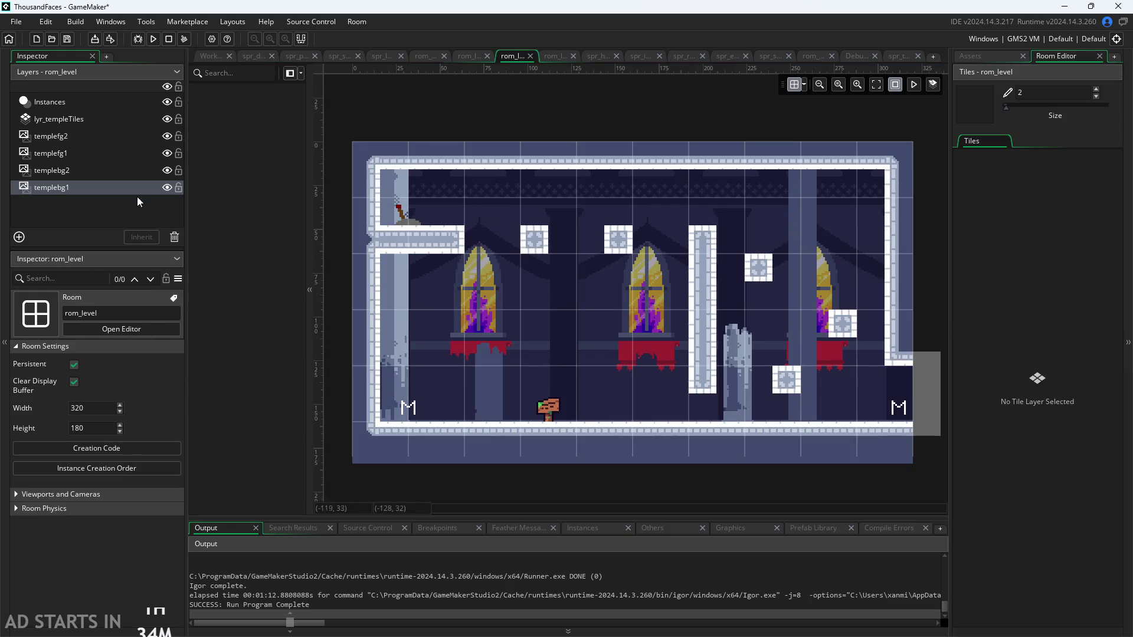
left_click(76, 169)
left_click(80, 135)
left_click(83, 181)
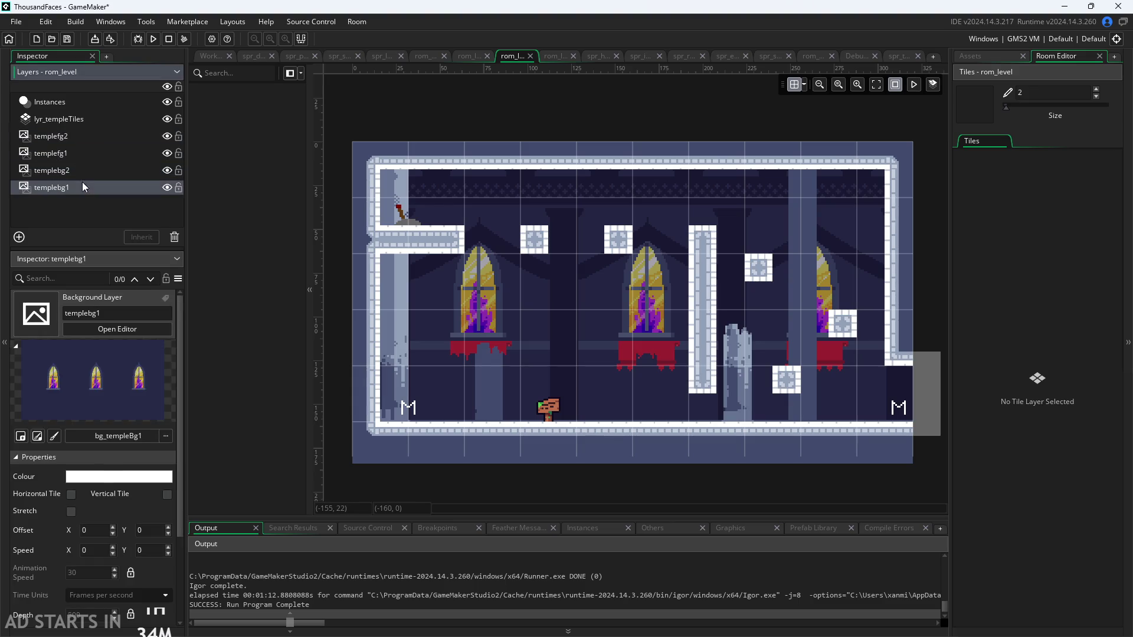
left_click(82, 169)
left_click(210, 57)
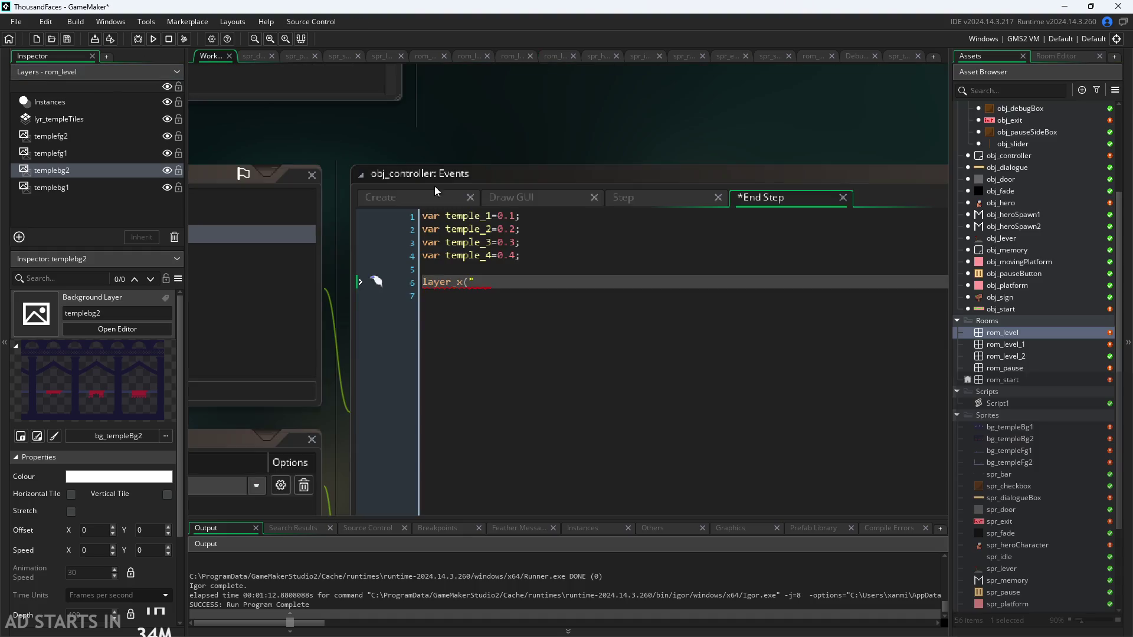
Complete line 6 as layer_x("templebg1",temple_1);.
left_click(483, 281)
key("BackSpace")
type("t")
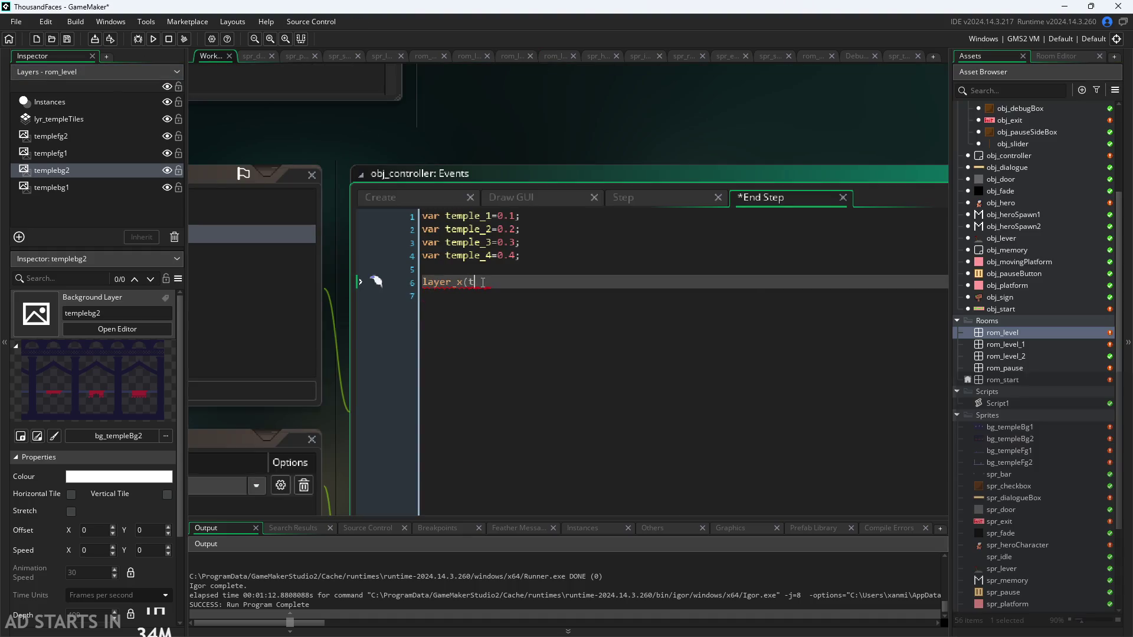
type("emple")
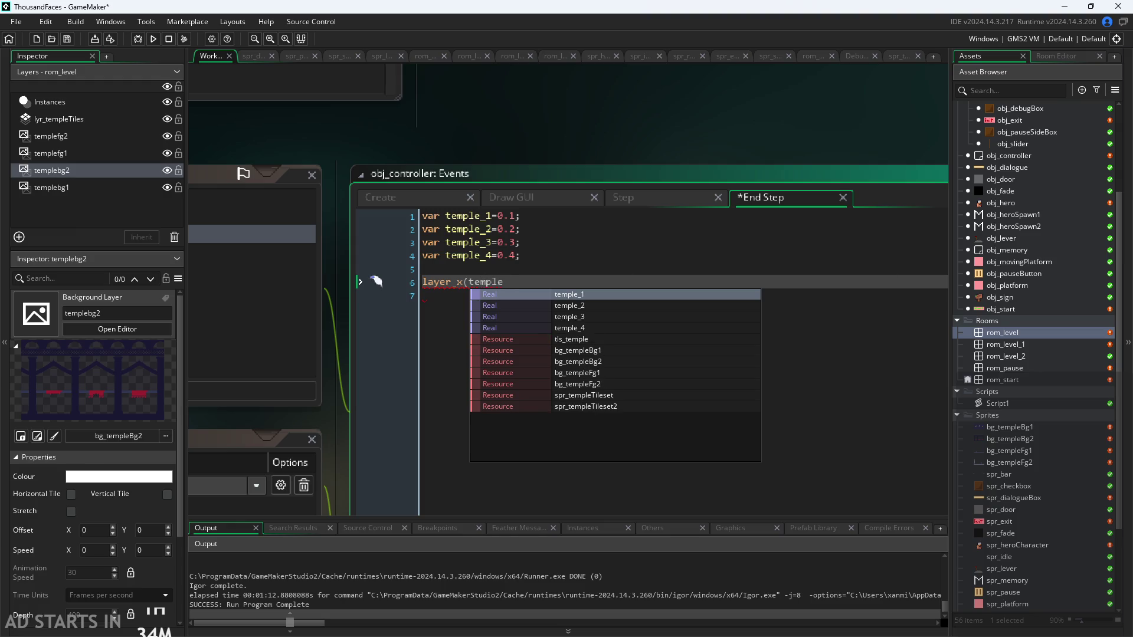
scroll(1032, 295, "down", 3)
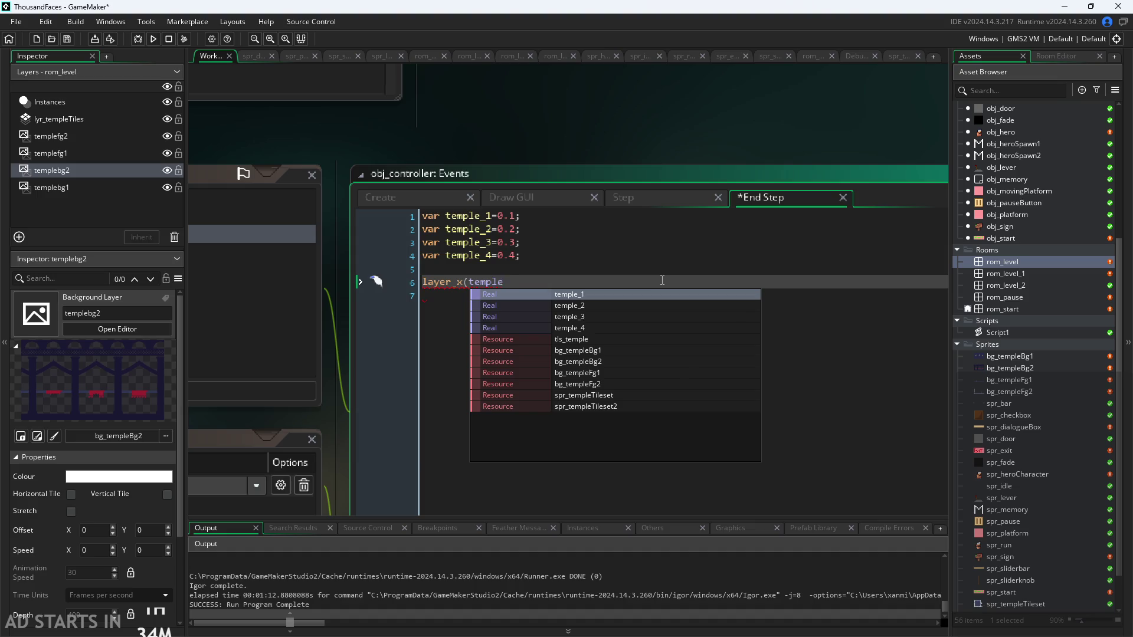
type("bg1")
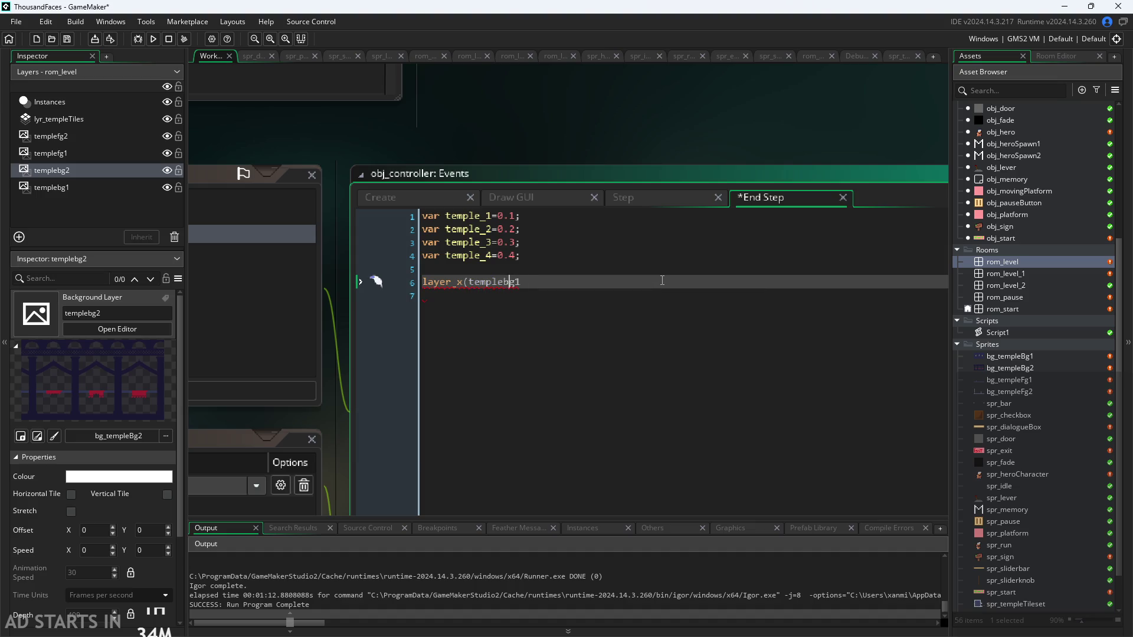
type("\"")
type("\"")
type(",temple_1")
type(");")
Duplicate the layer_x line into four identical copies.
key("shift+Home")
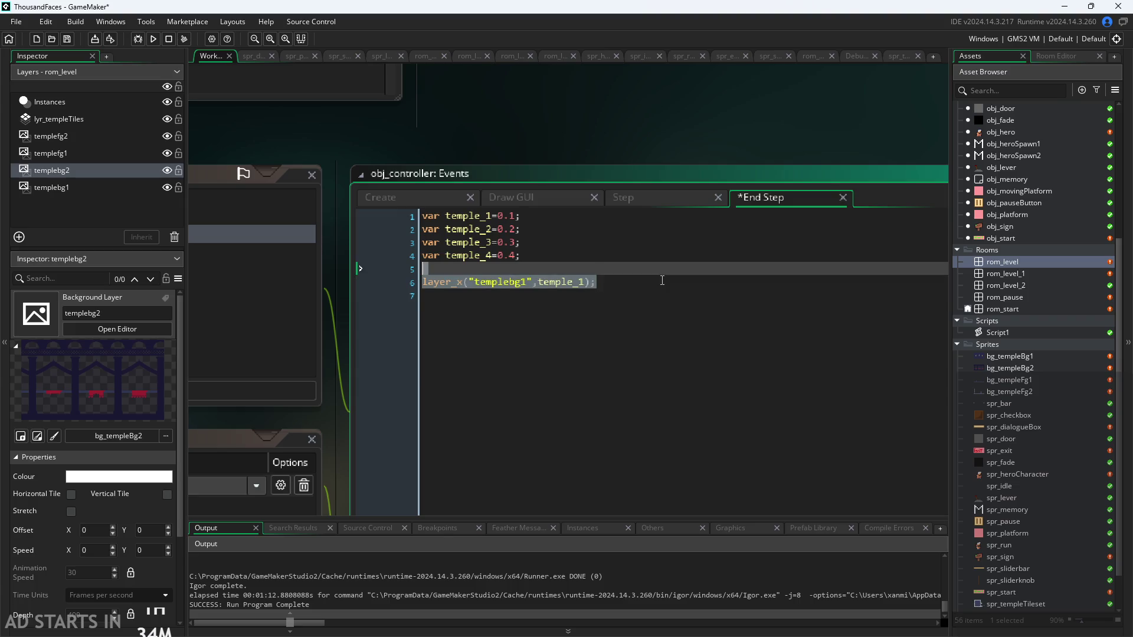
key("ctrl+c")
key("Down")
key("ctrl+v")
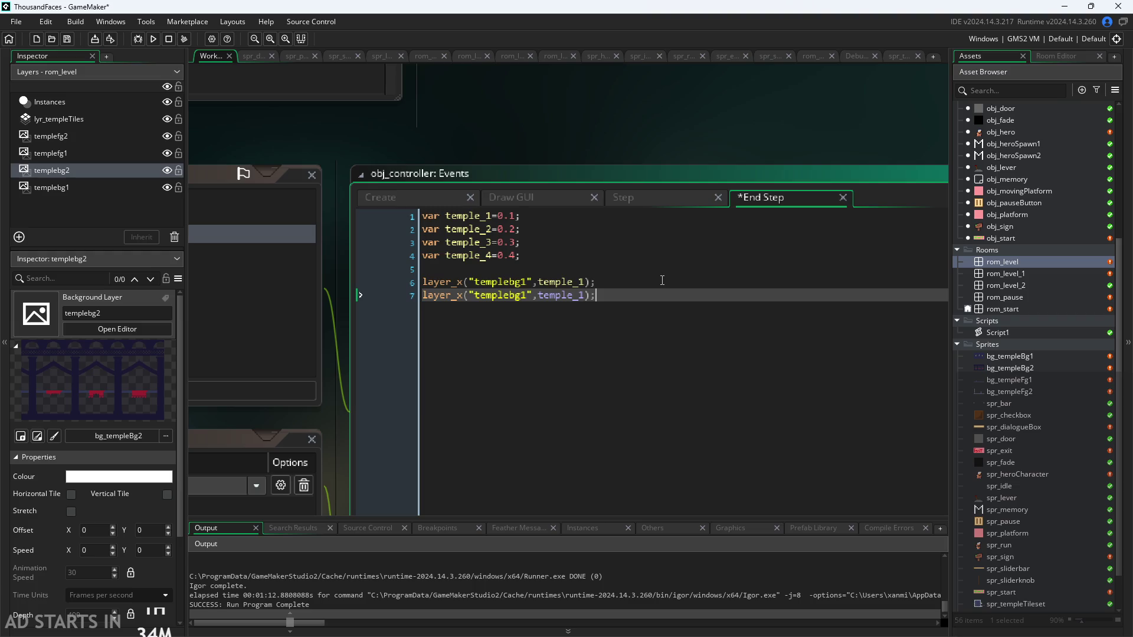
key("ctrl+d")
key("ctrl+d")
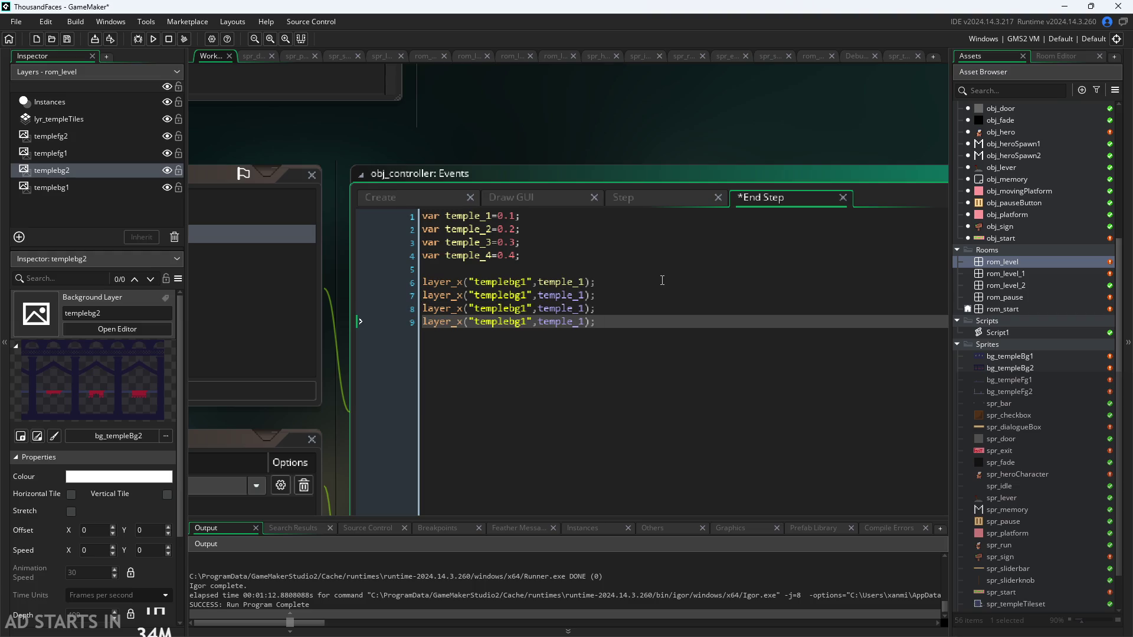
left_click(578, 294)
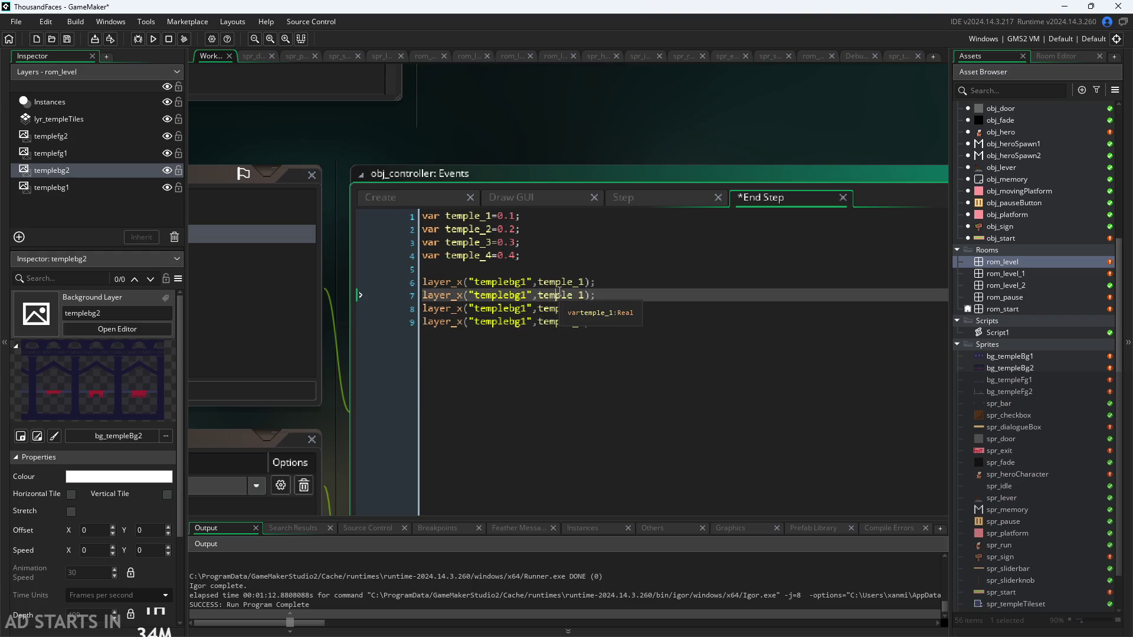
View the bg_templeBg1 sprite, then return to obj_controller's End Step code.
double_click(1015, 358)
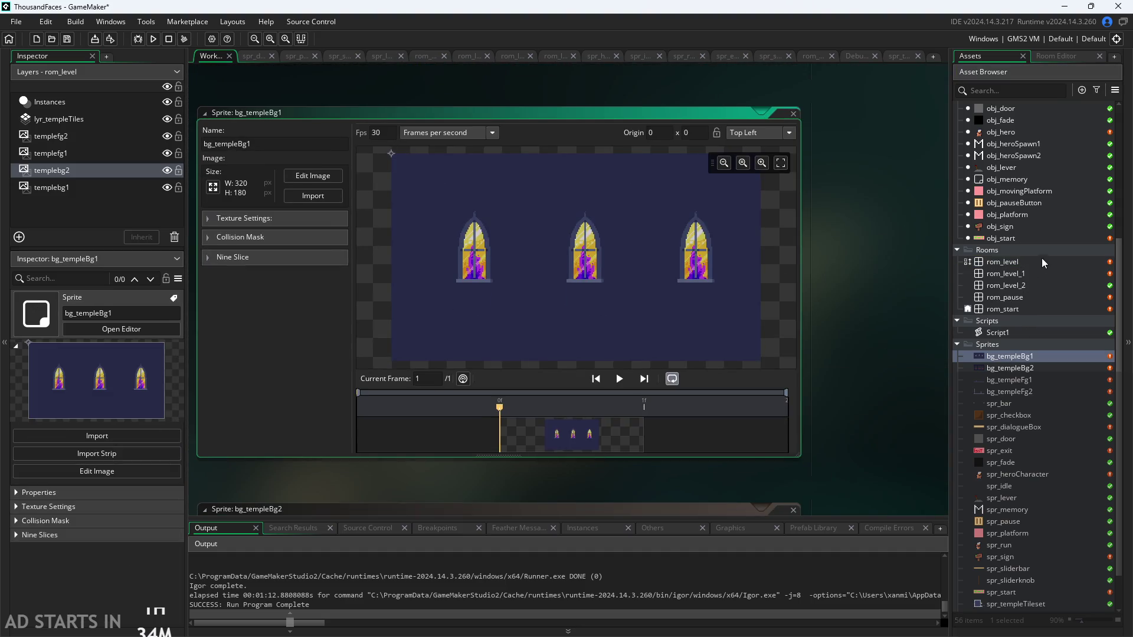
scroll(1009, 177, "up", 4)
double_click(1011, 179)
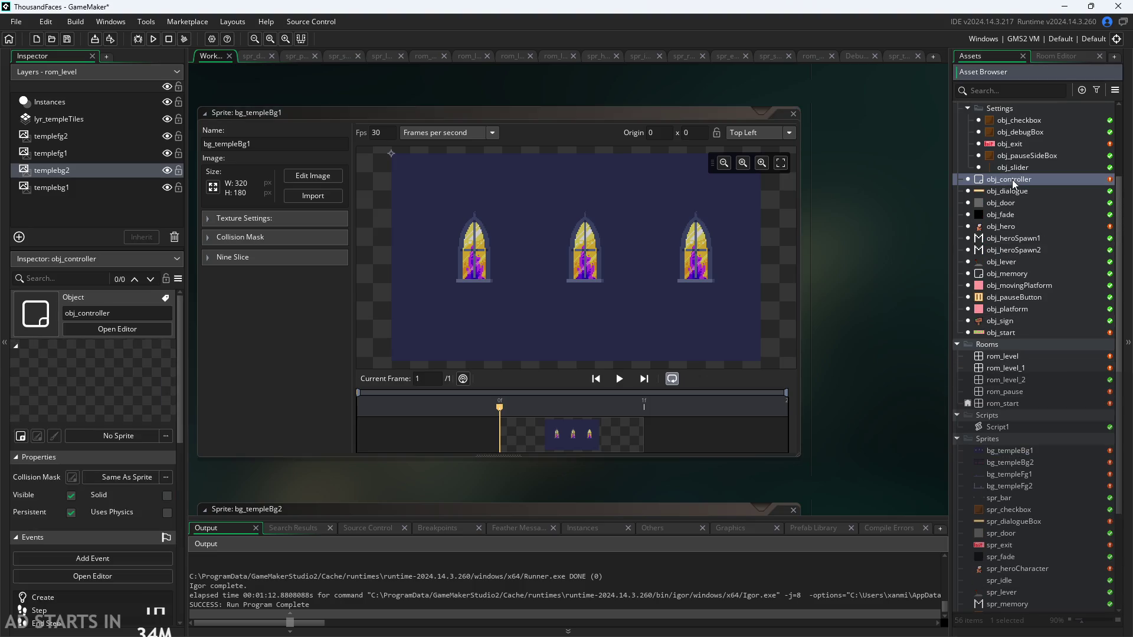
mouse_move(734, 274)
left_mouse_down()
mouse_move(399, 400)
mouse_move(353, 396)
left_mouse_up()
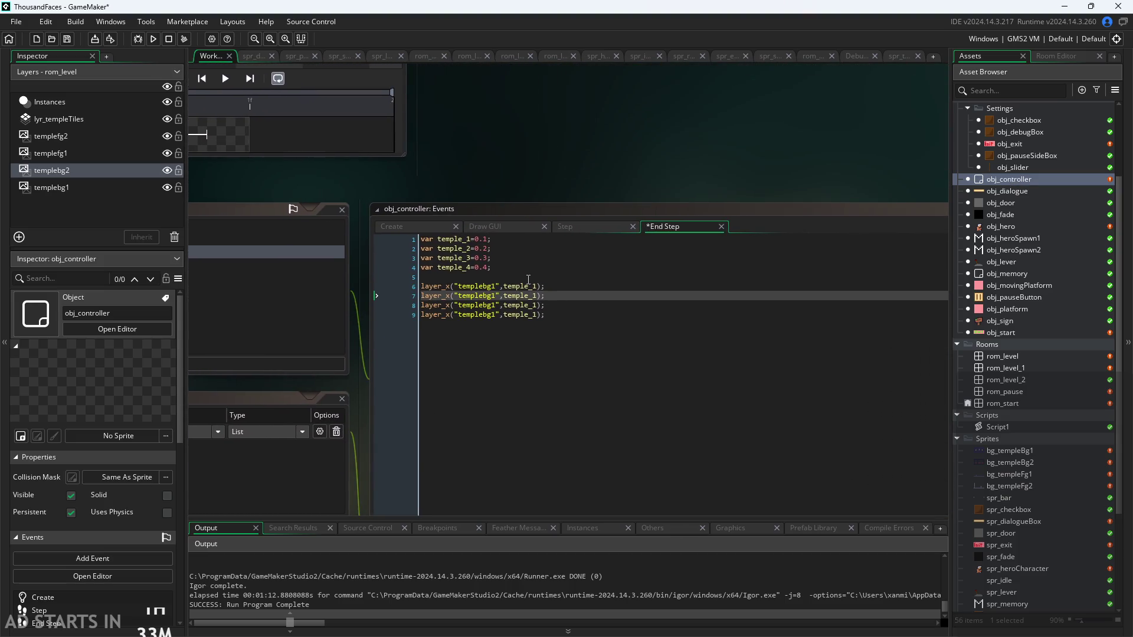
scroll(532, 279, "up", 4)
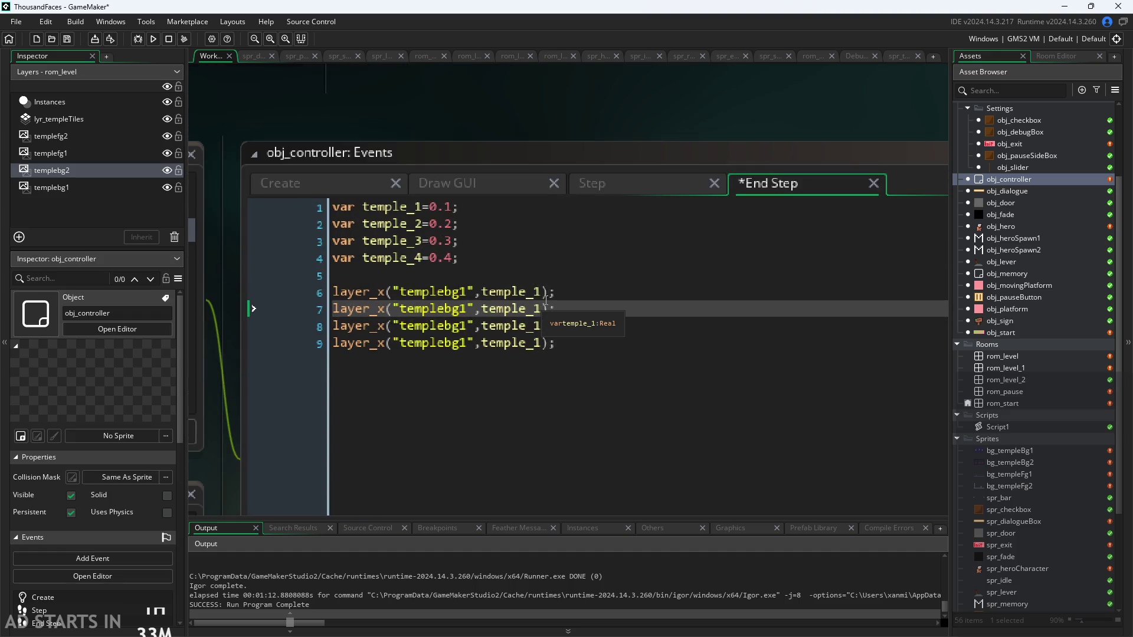
left_click(543, 291)
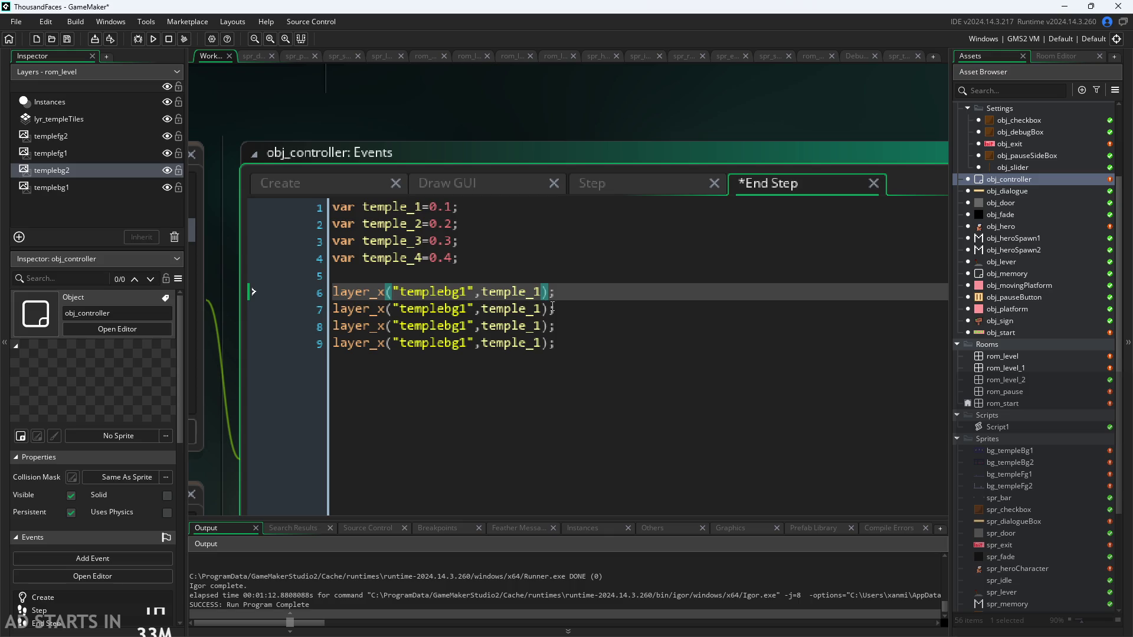
Change the layer names on lines 7-9 to templebg2, templefg1 and templefg2.
key("Left")
key("Down")
key("Left")
key("Left")
key("Left")
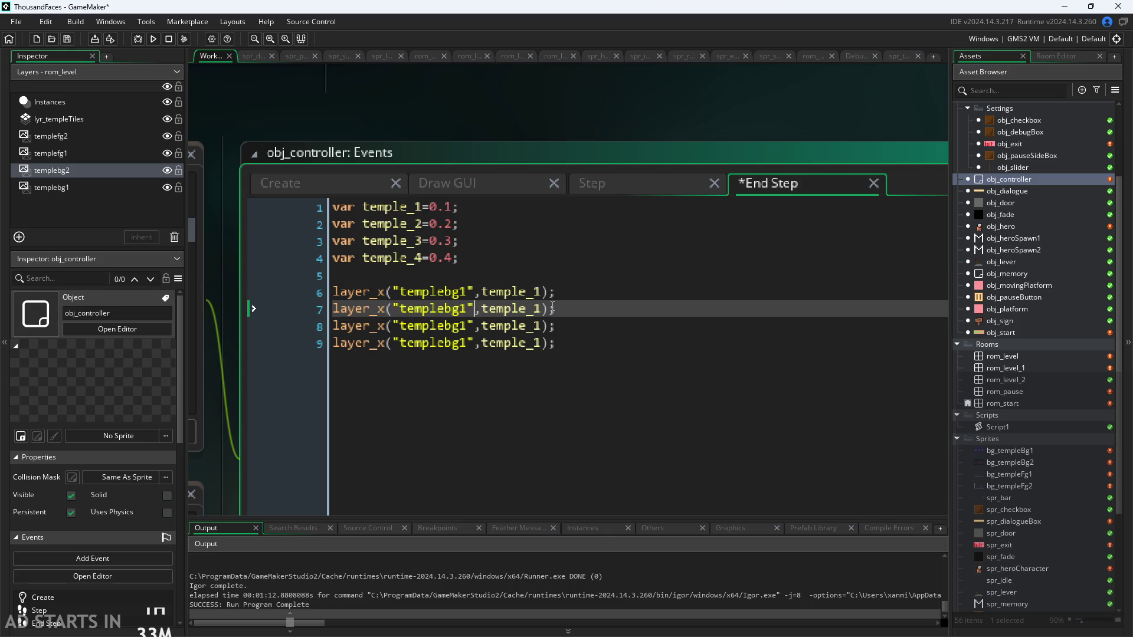
key("Down")
key("Left")
key("Left")
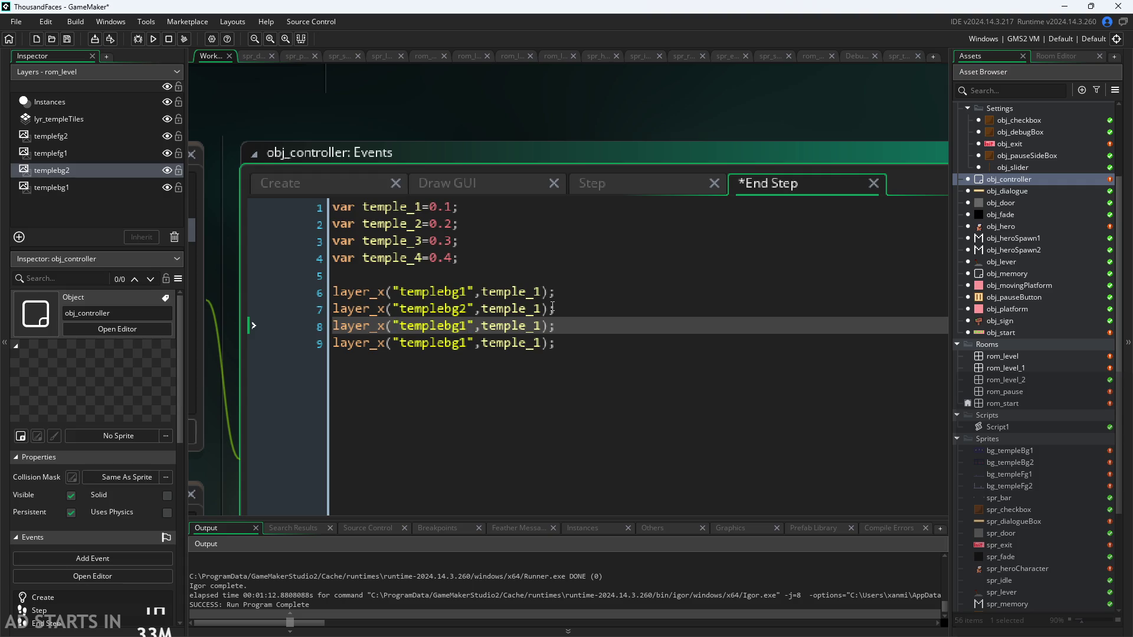
key("BackSpace")
type("f")
key("Down")
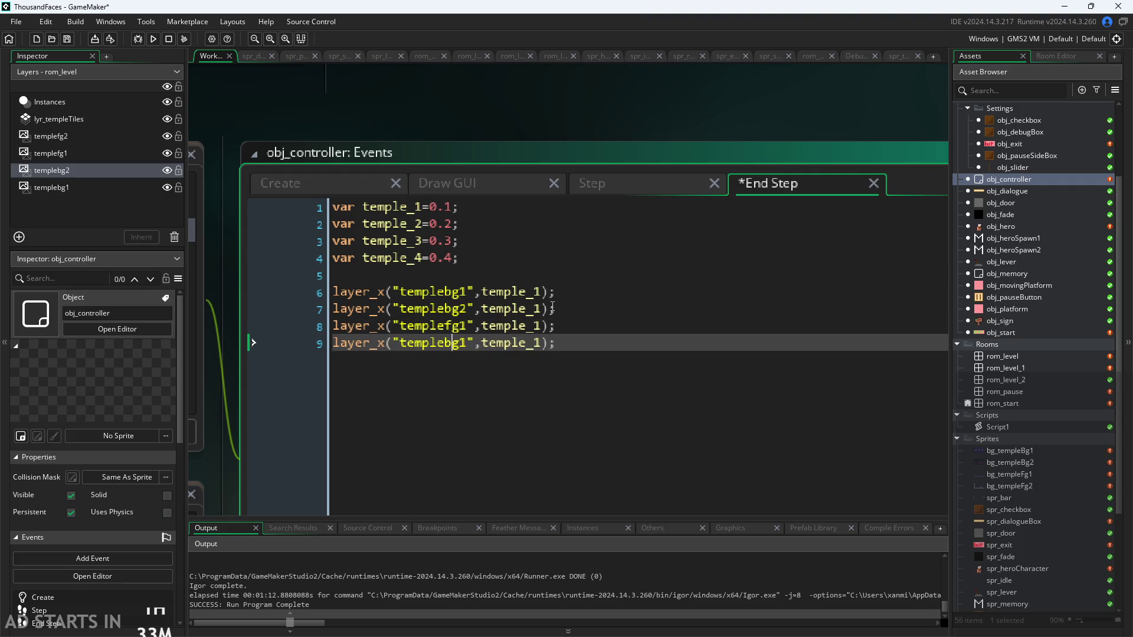
key("BackSpace")
type("f")
key("Right")
key("Right")
key("BackSpace")
type("2")
key("Right")
key("Right")
key("Right")
Change the speed arguments on lines 7-9 to temple_2, temple_3 and temple_4.
key("Up")
key("Up")
key("Up")
key("Down")
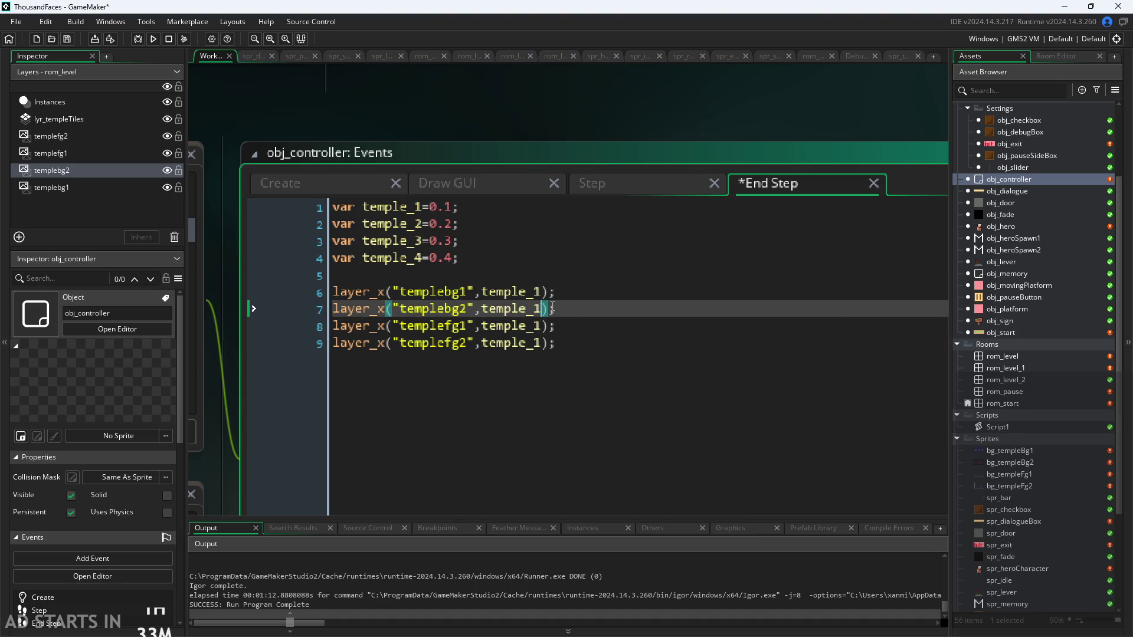
key("BackSpace")
type("2")
key("Down")
key("BackSpace")
type("3")
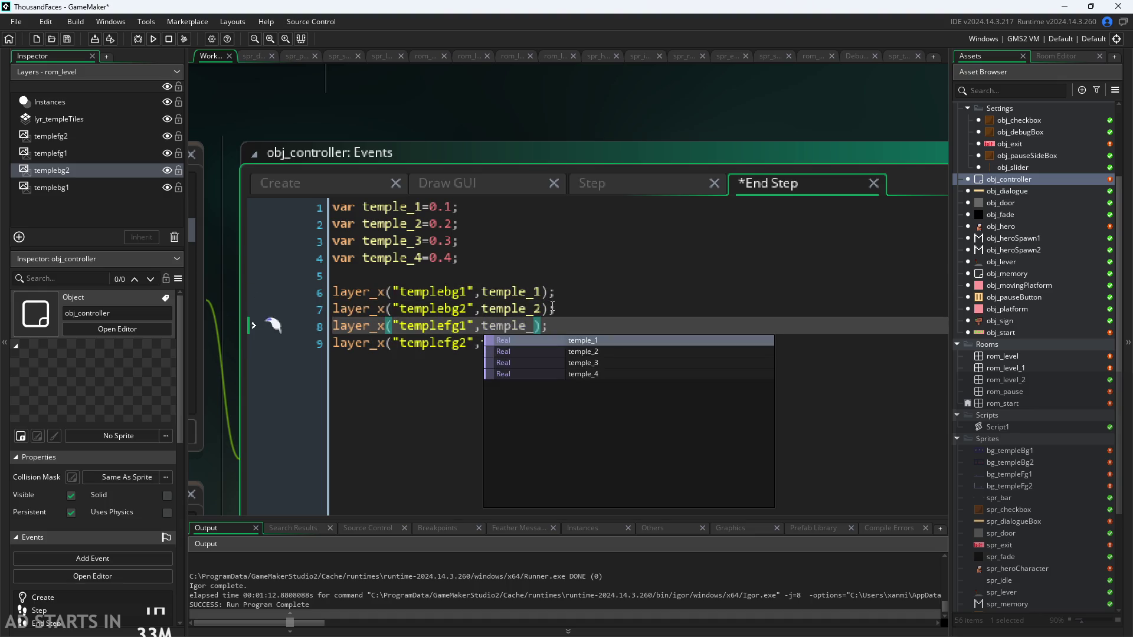
key("Down")
key("BackSpace")
type("4")
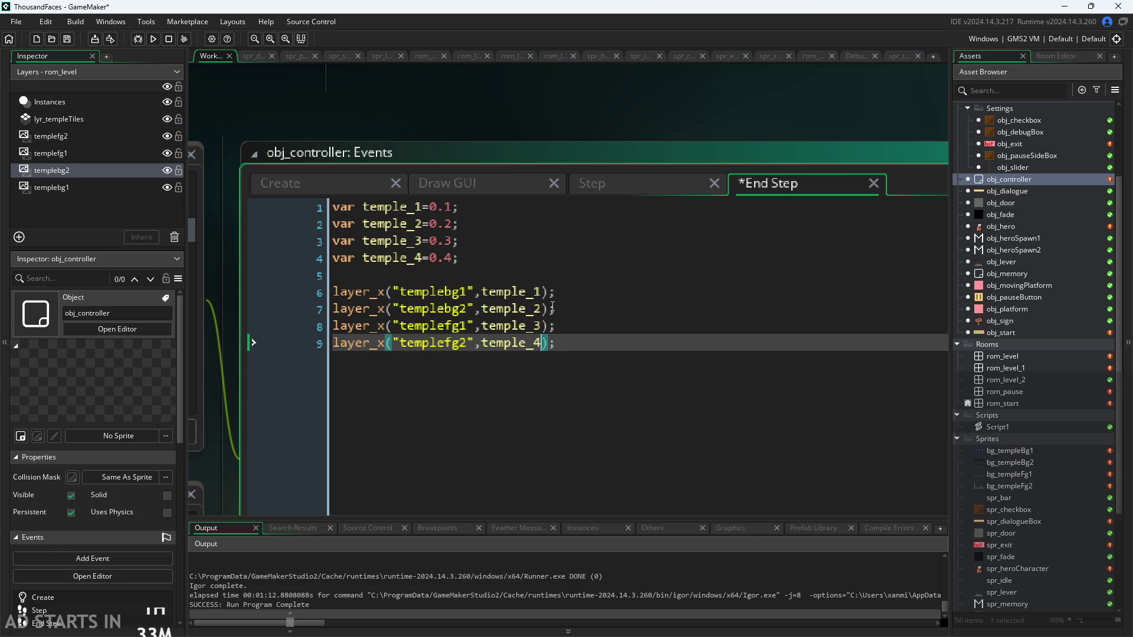
Append *obj_hero.x to the temple_1 argument of the first layer_x call.
key("Up")
key("Up")
key("Up")
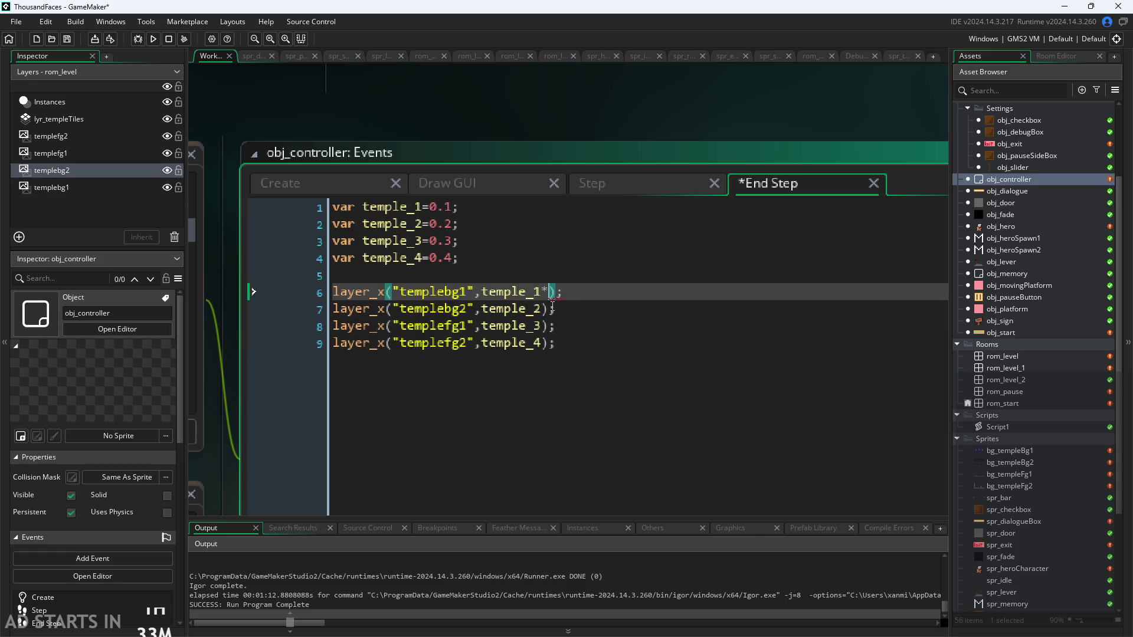
type("*obj_play")
key("BackSpace")
key("BackSpace")
key("BackSpace")
key("BackSpace")
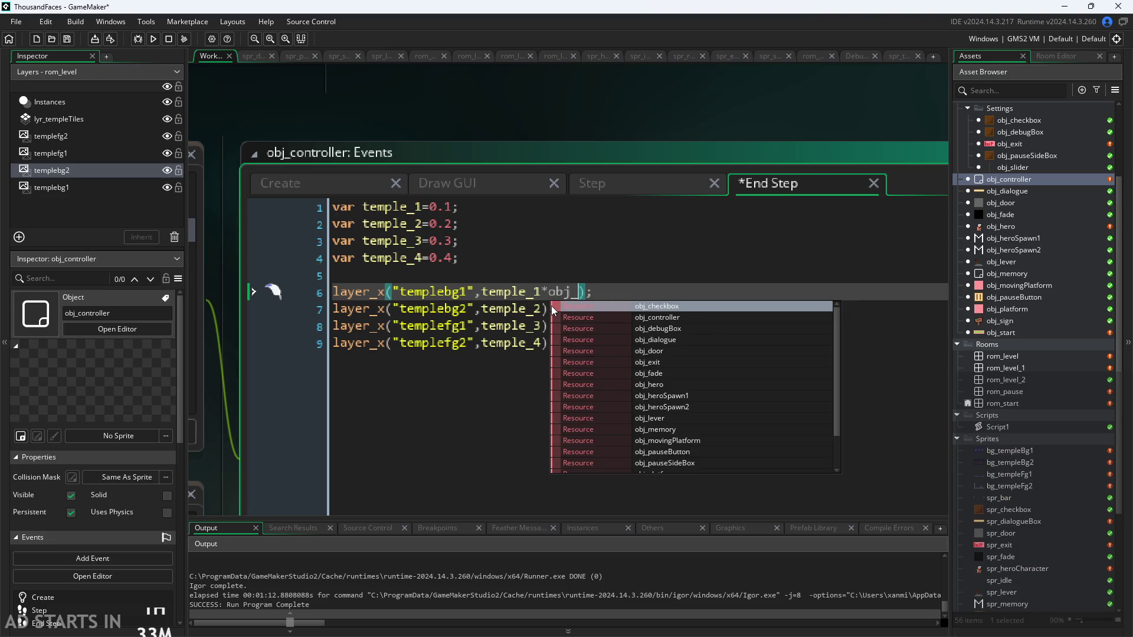
type("h")
key("Return")
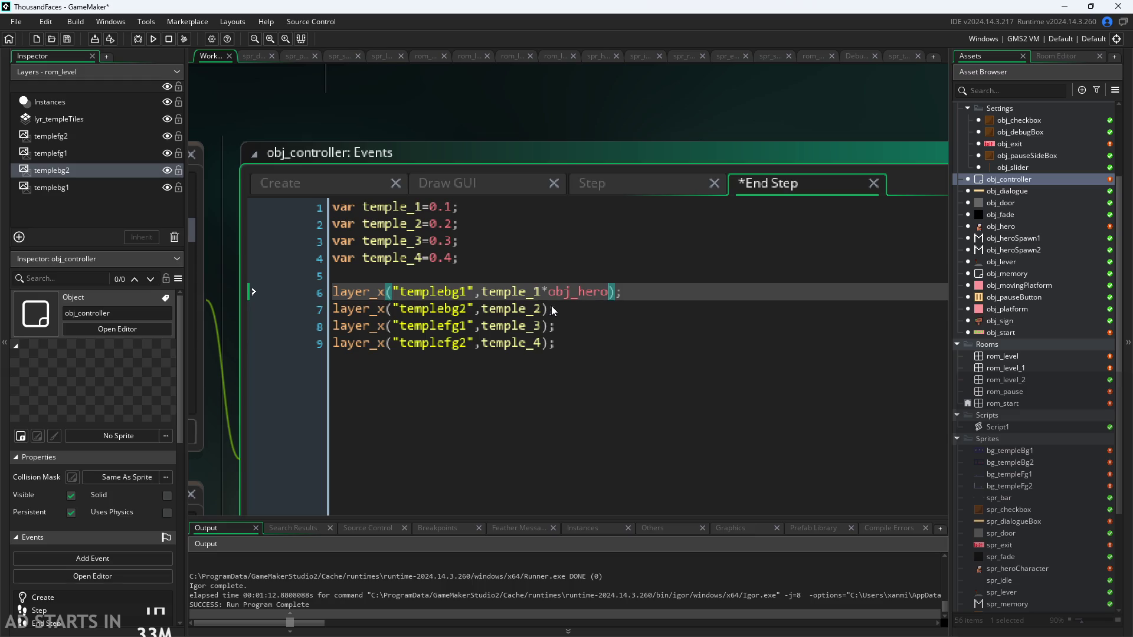
type(".x")
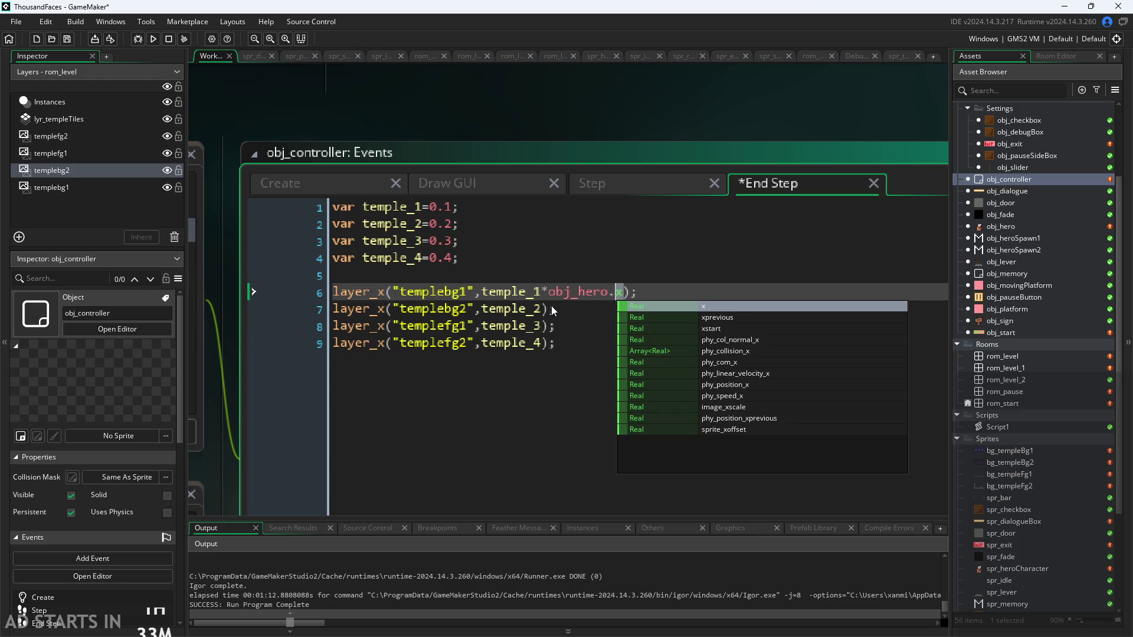
key("ctrl+shift+Left")
key("ctrl+shift+Left")
key("ctrl+shift+Left")
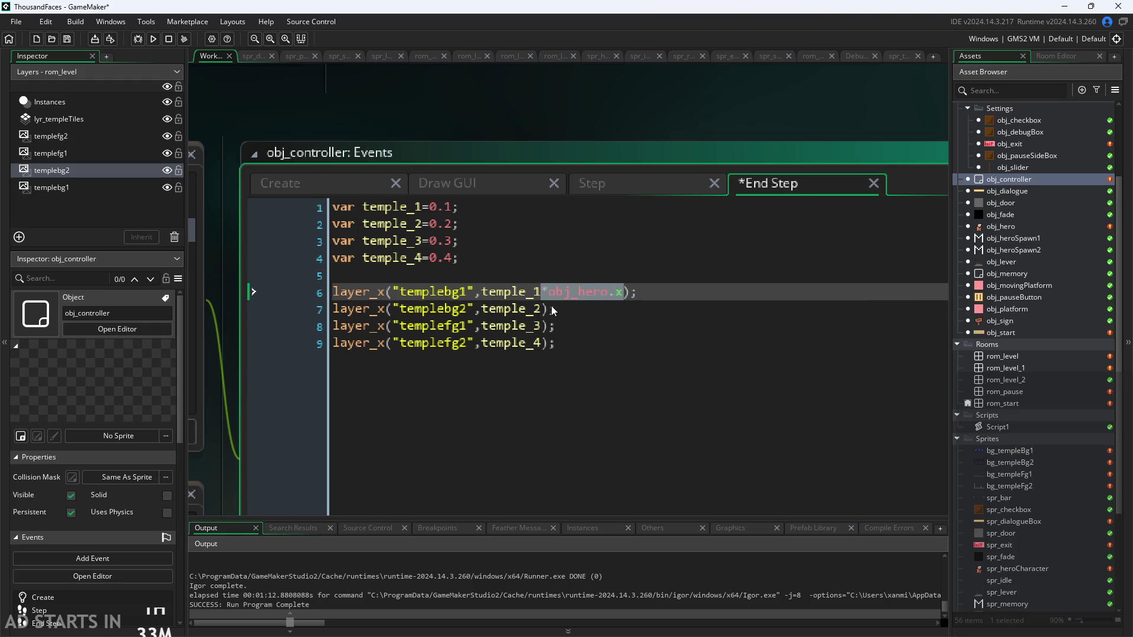
Paste *obj_hero.x after temple_2, temple_3 and temple_4, and save the code.
key("ctrl+c")
key("Down")
key("ctrl+v")
key("Down")
key("ctrl+v")
key("Down")
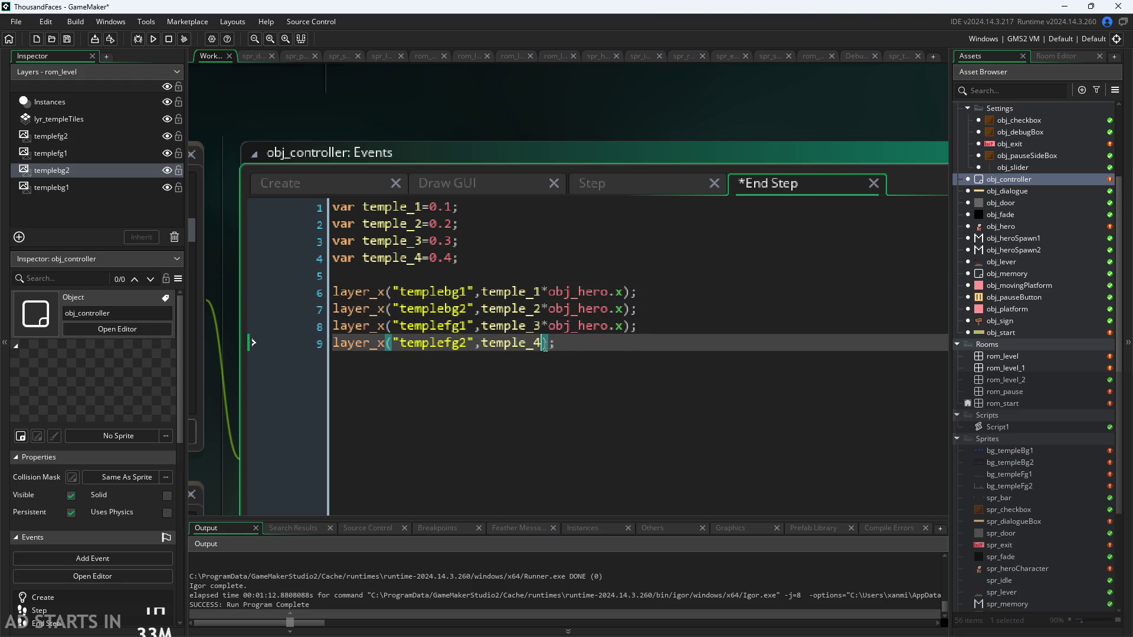
key("ctrl+v")
key("ctrl+s")
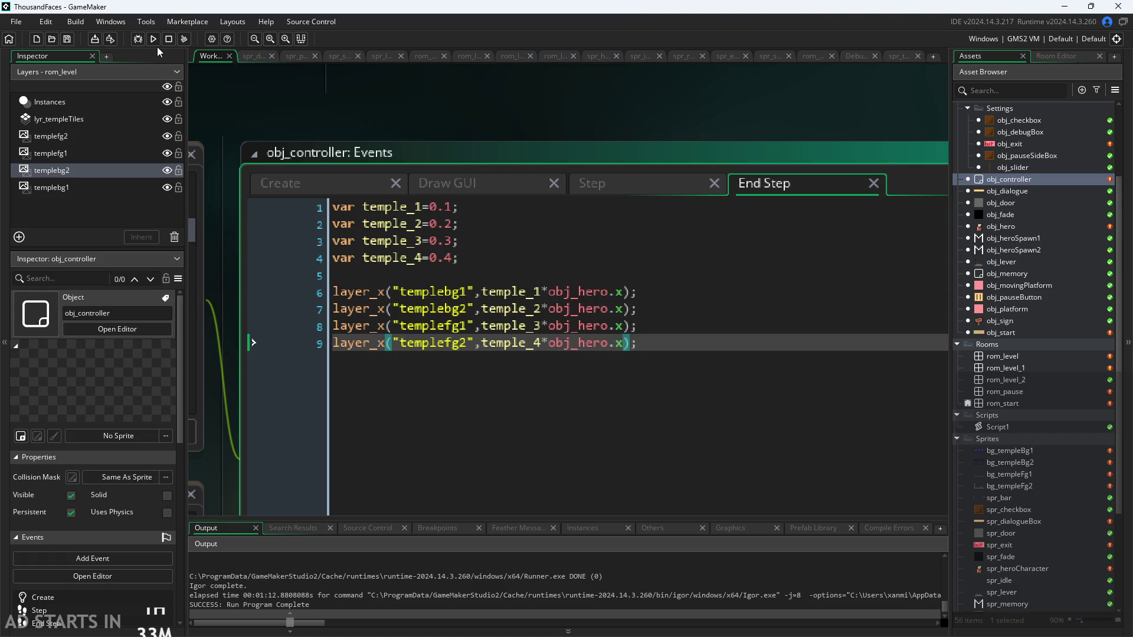
left_click(154, 40)
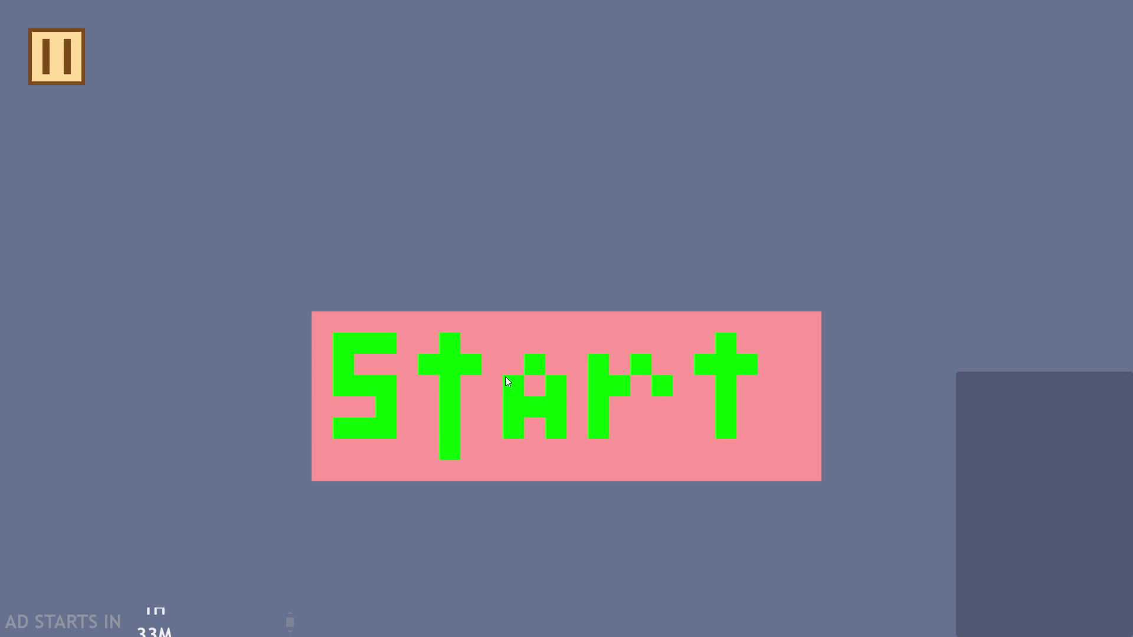
left_click(504, 376)
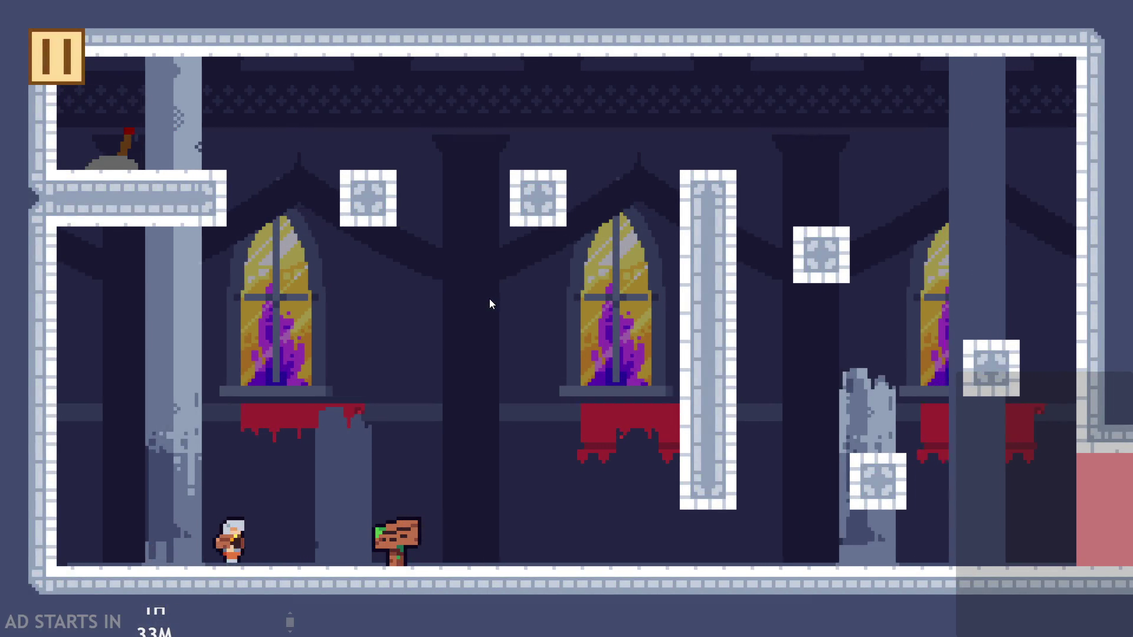
key("Right")
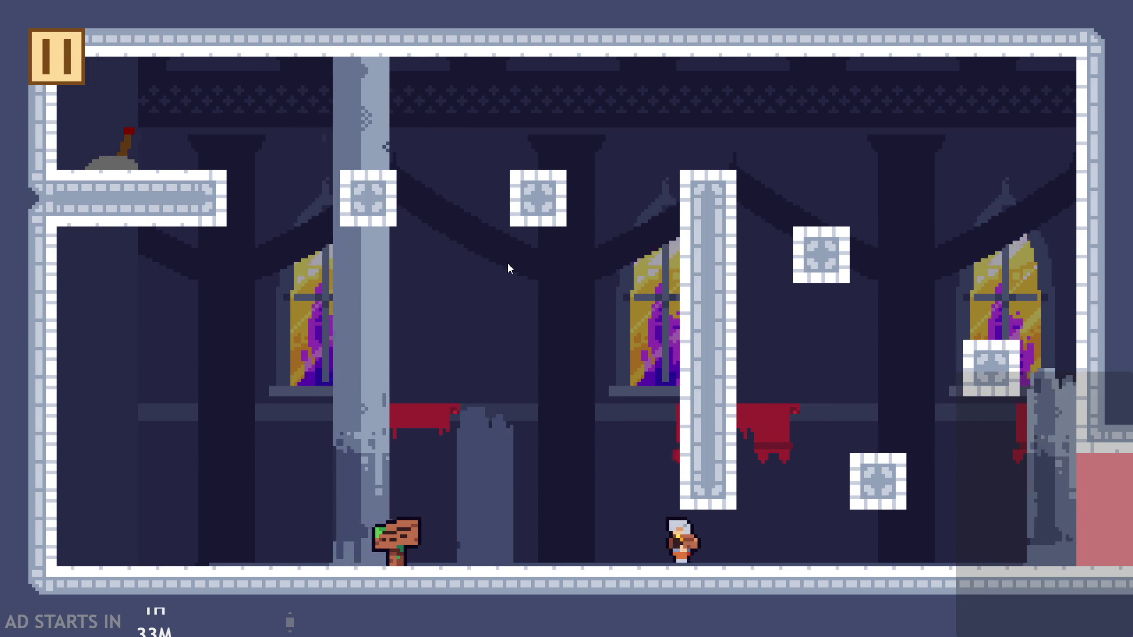
key("Left")
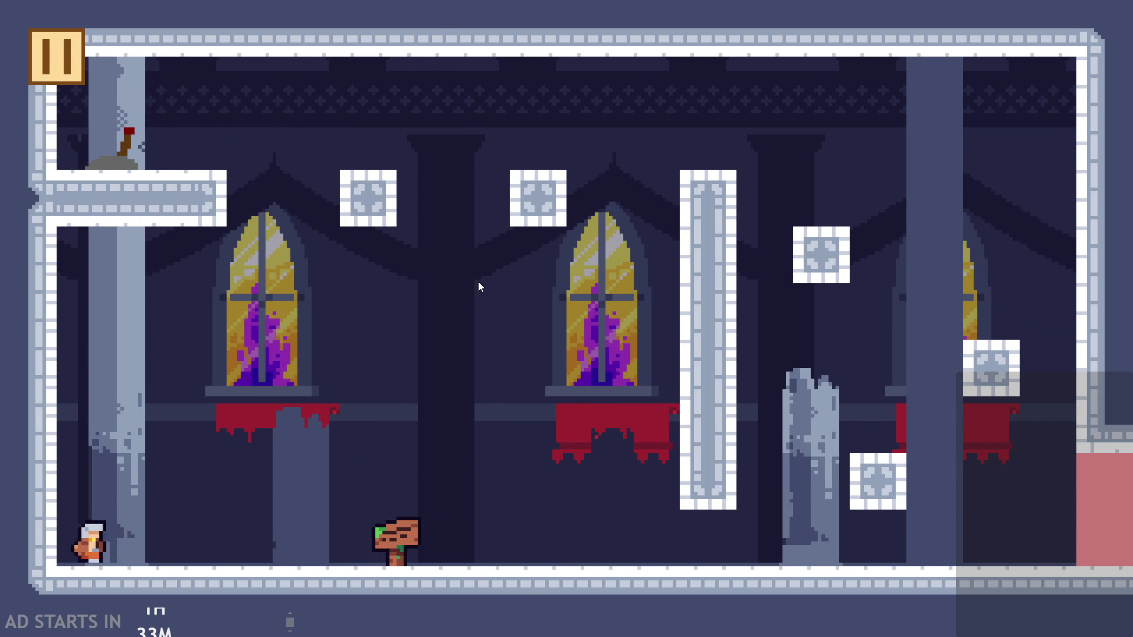
key("Right")
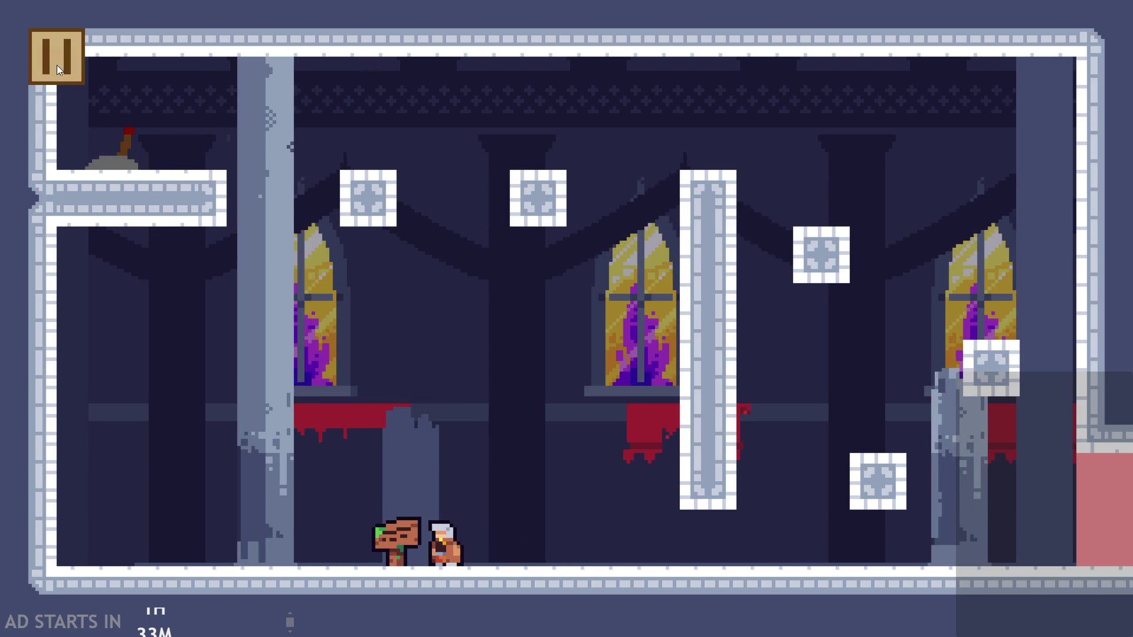
left_click(58, 70)
left_click(935, 549)
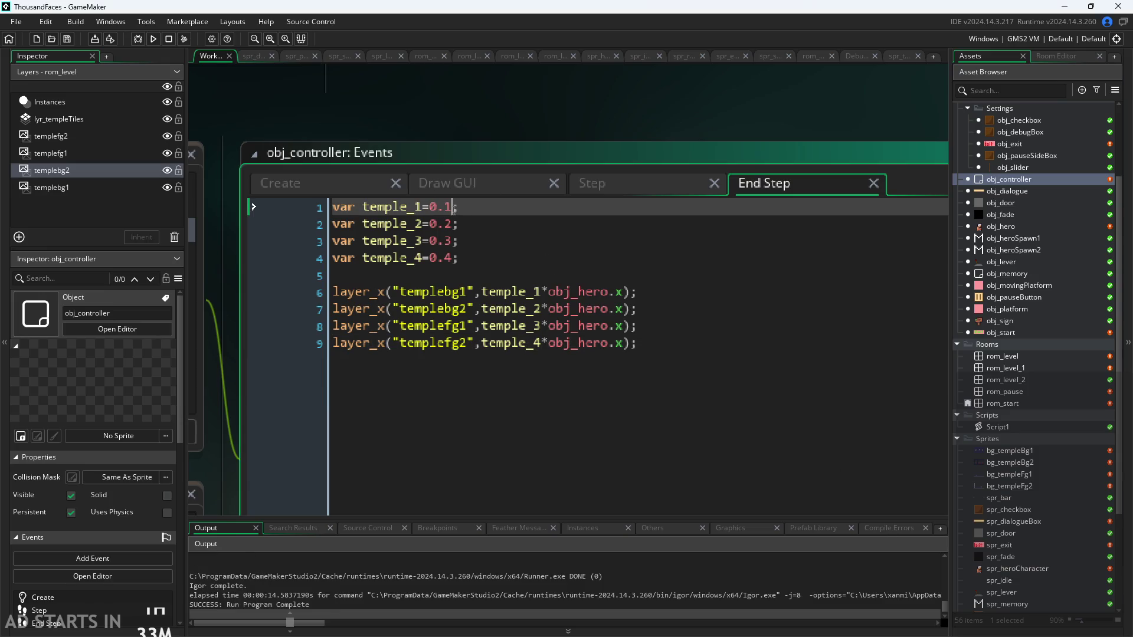
Replace the last digit of temple_1 through temple_4 with 4, 3, 2 and 1.
key("BackSpace")
type("4")
key("Down")
key("BackSpace")
type("3")
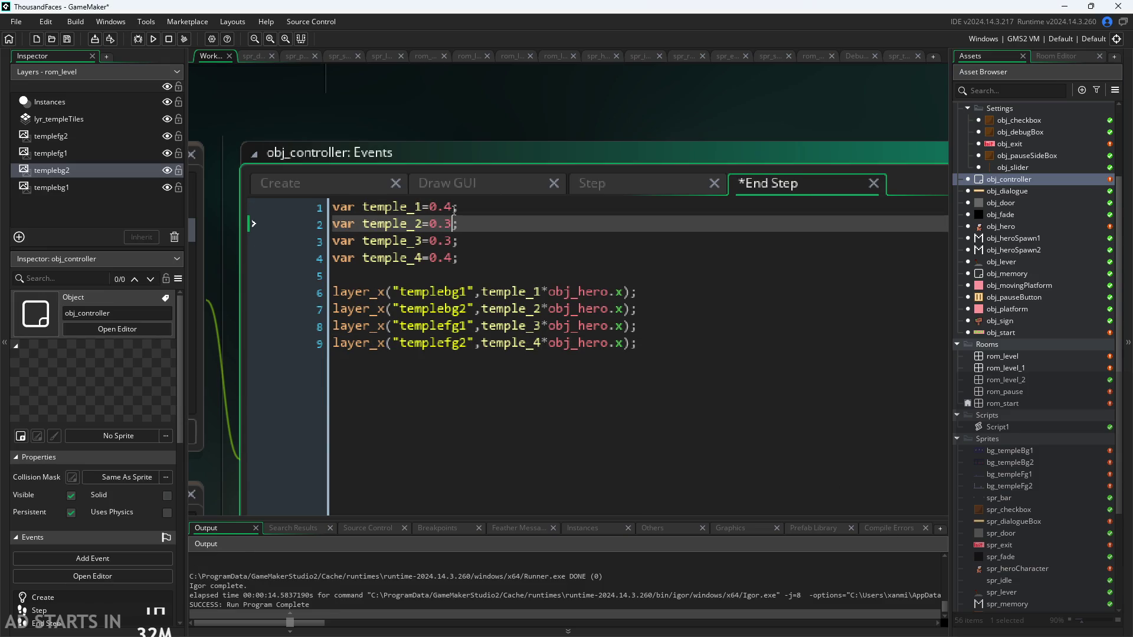
key("Down")
key("BackSpace")
type("2")
key("Down")
key("BackSpace")
type("1")
Save and playtest the first level, running the hero right to watch the parallax.
key("ctrl+s")
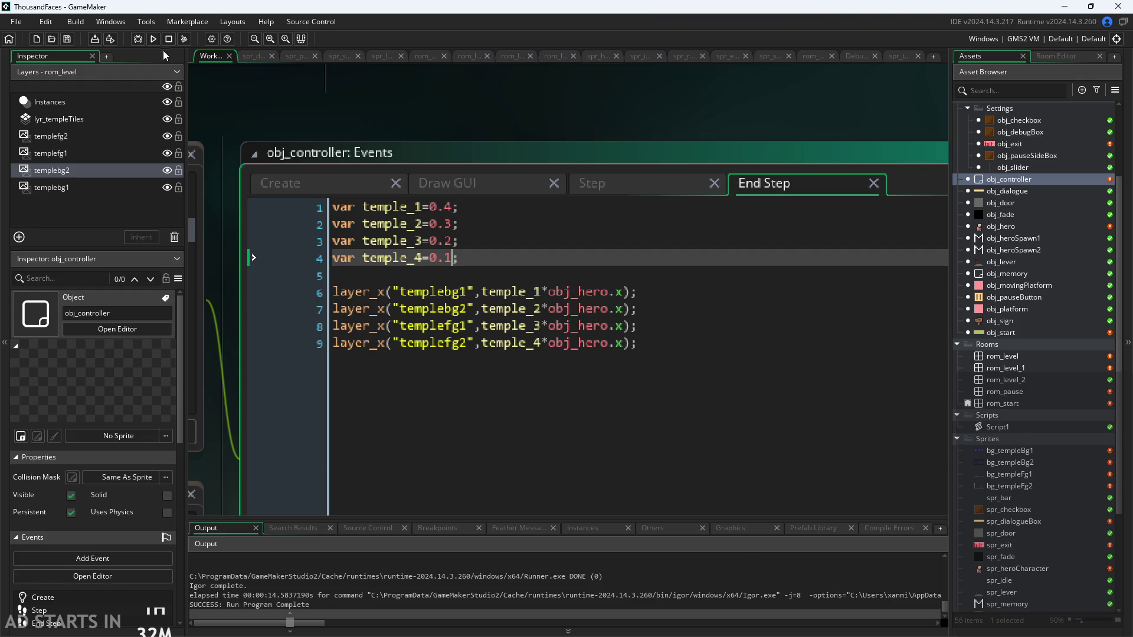
left_click(153, 39)
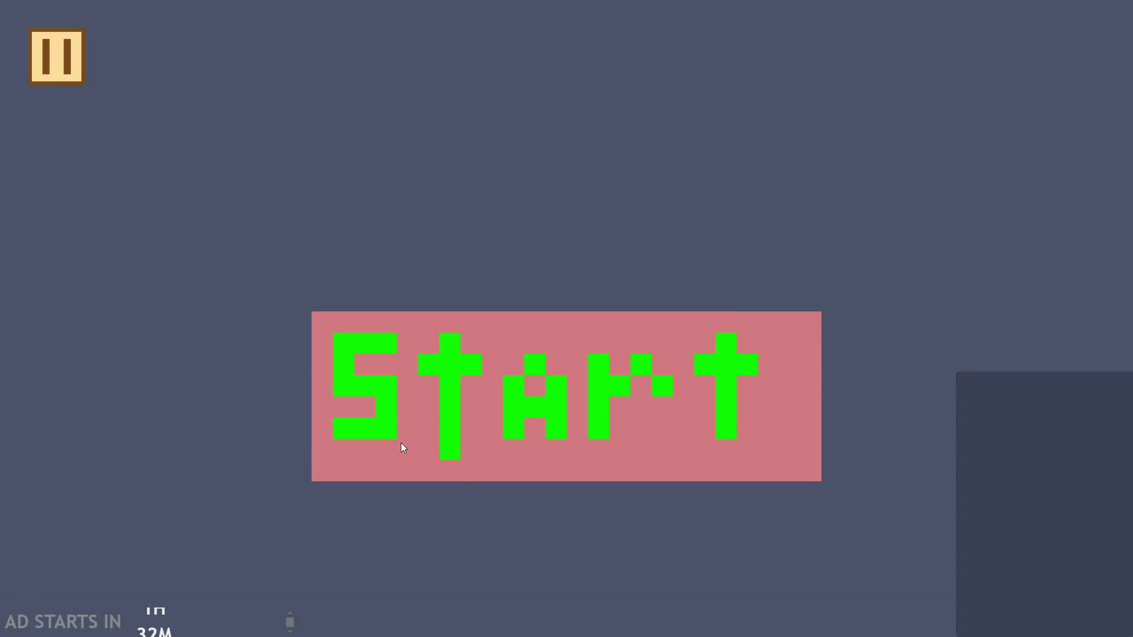
left_click(476, 423)
key("Right")
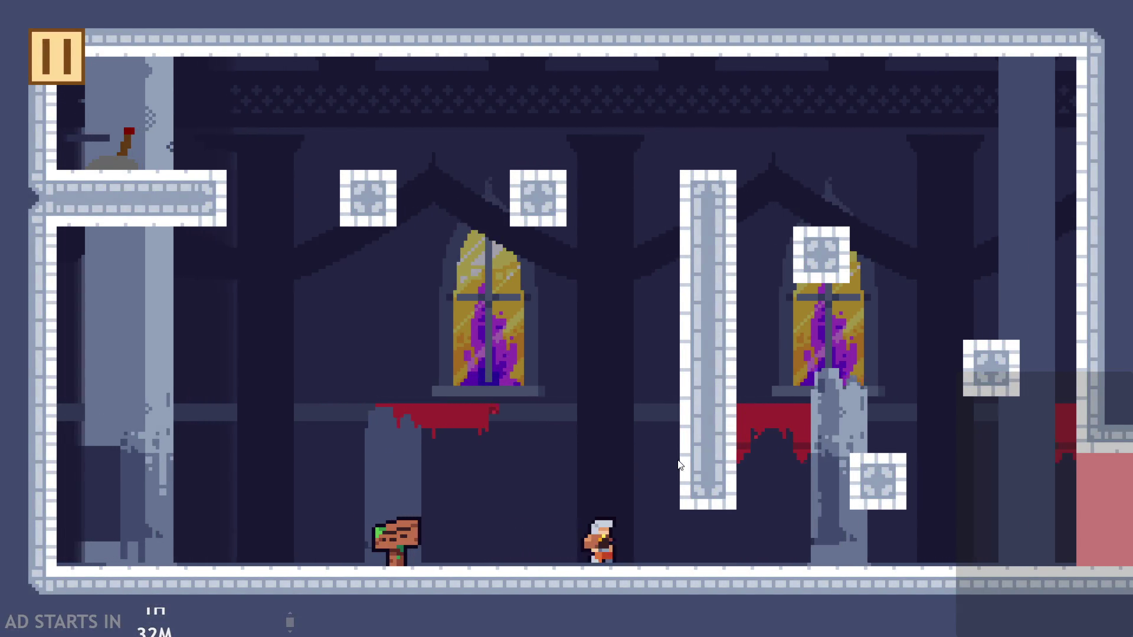
key("Escape")
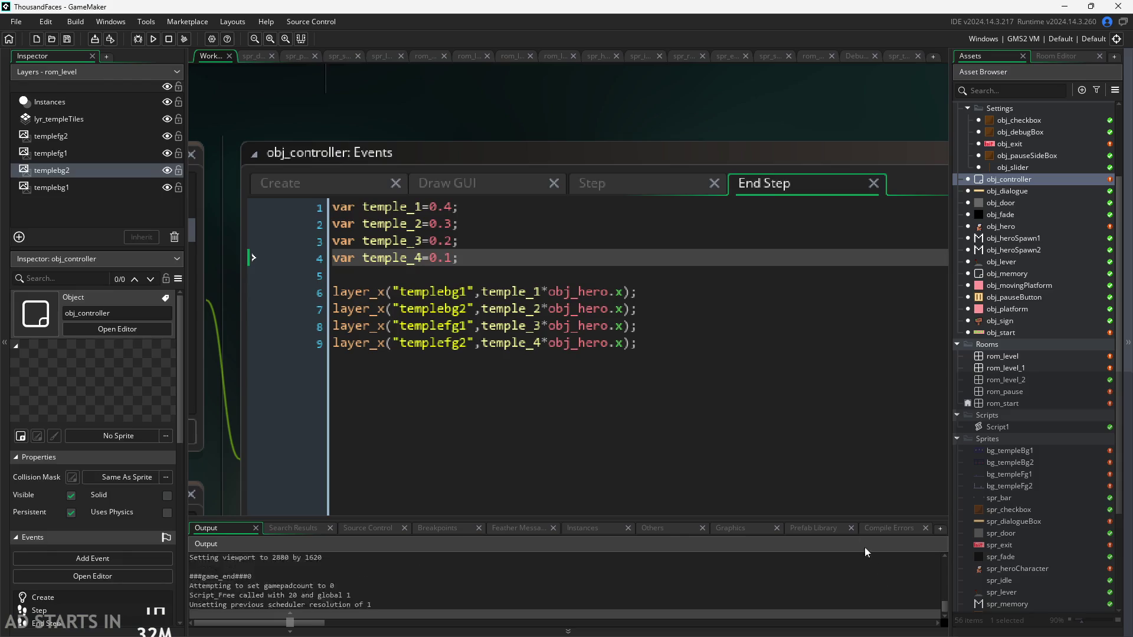
Retype temple_4 as 0.05 and temple_3 as 0.1.
left_click(457, 252)
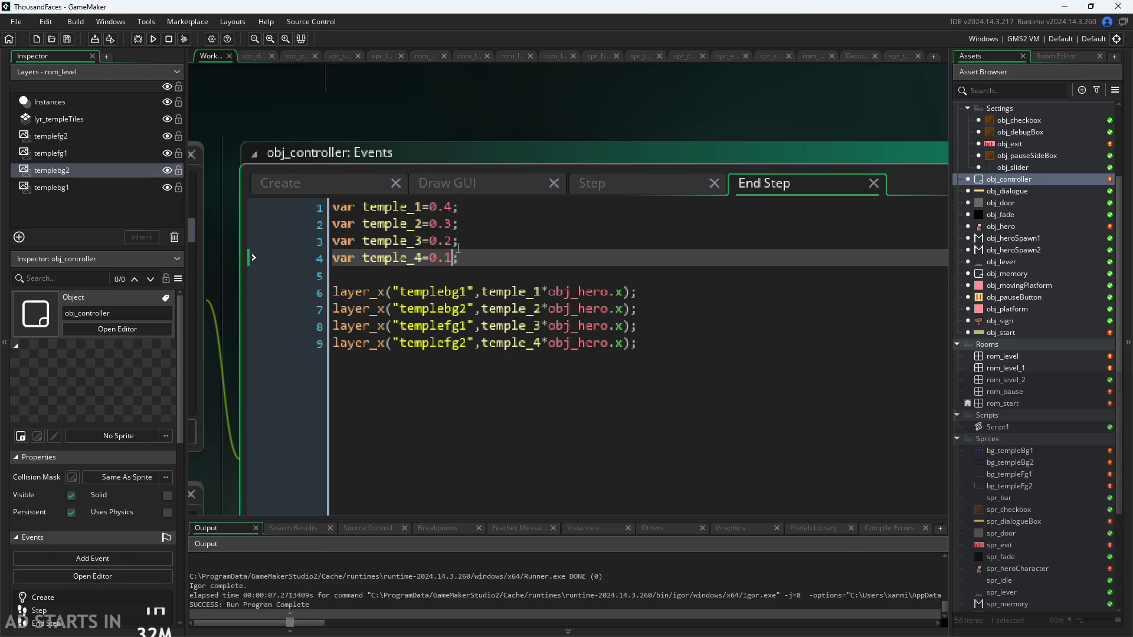
key("BackSpace")
type("5")
key("Up")
key("BackSpace")
key("Down")
type("0")
key("Up")
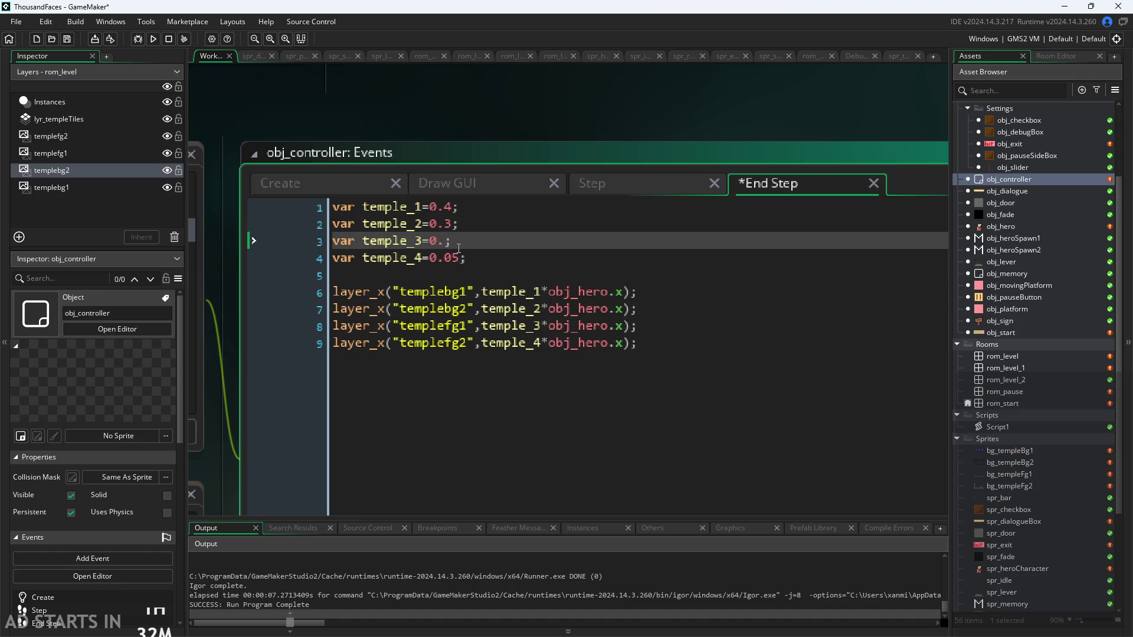
type("1")
Set temple_2 to 0.15, then save and relaunch the game to its Start screen.
key("Up")
key("BackSpace")
type("15")
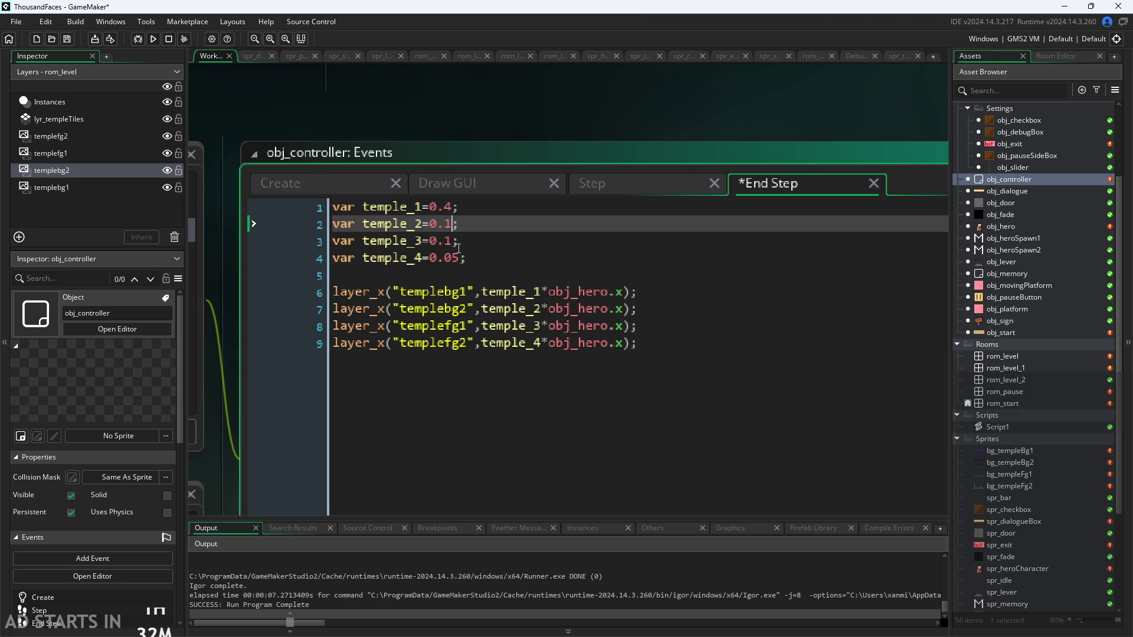
key("Up")
key("F5")
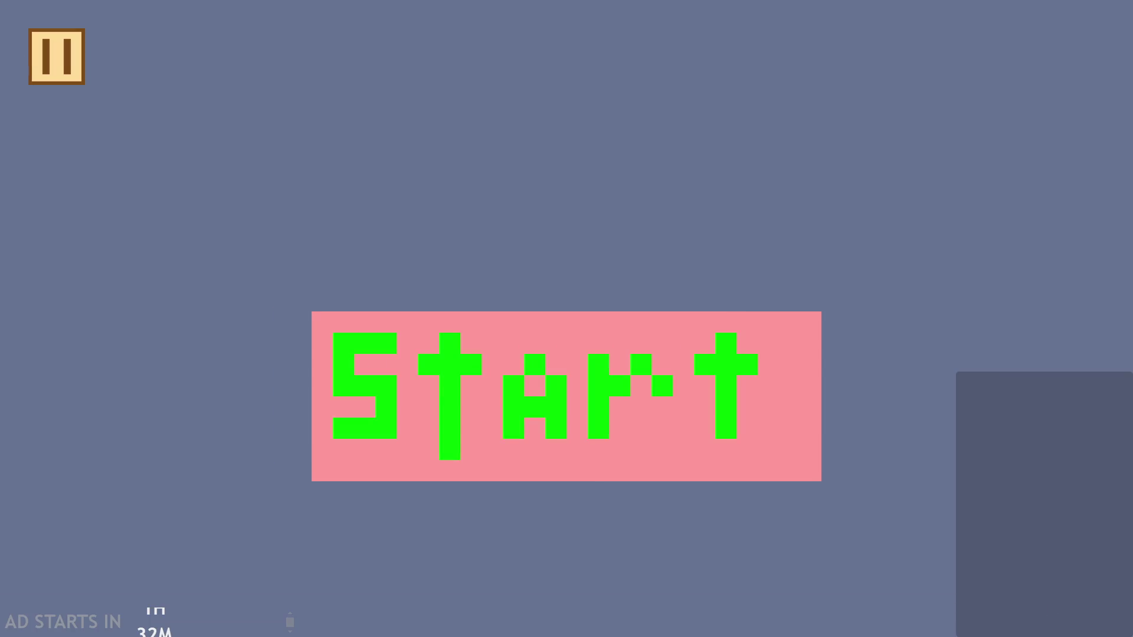
left_click(540, 425)
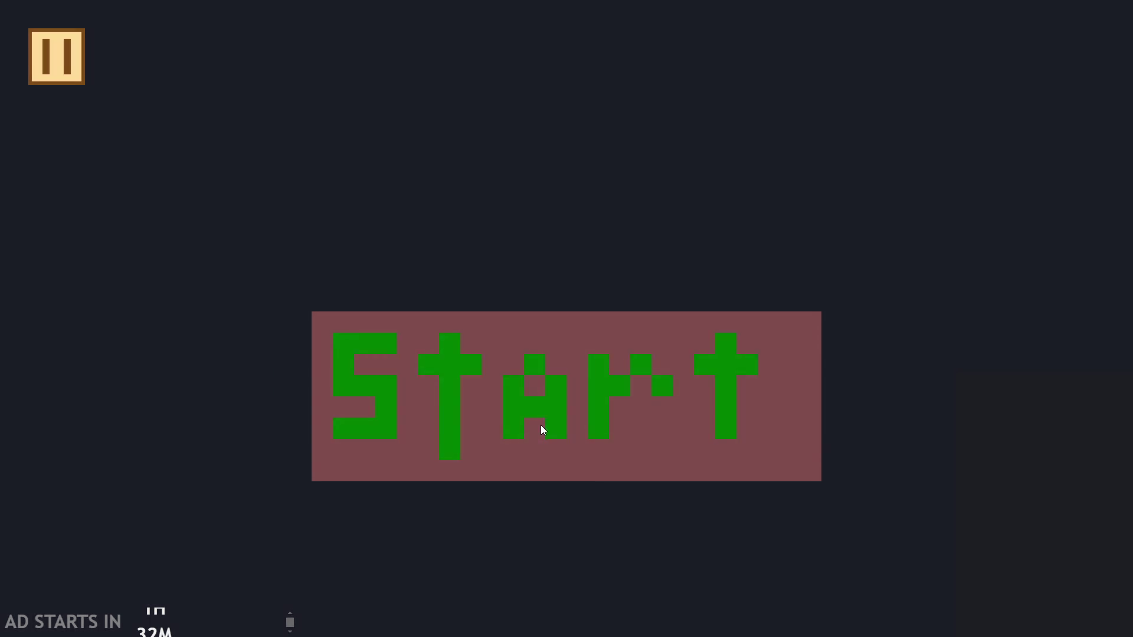
Run the hero right, left and right again to check the parallax, then quit back to the End Step code.
key("Right")
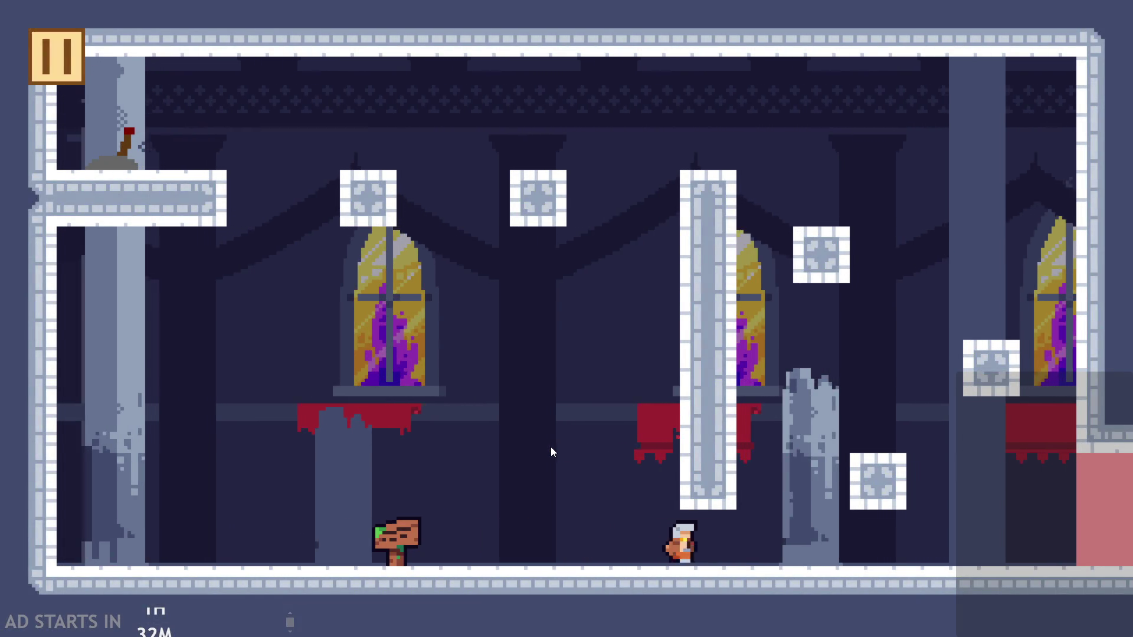
key("Left")
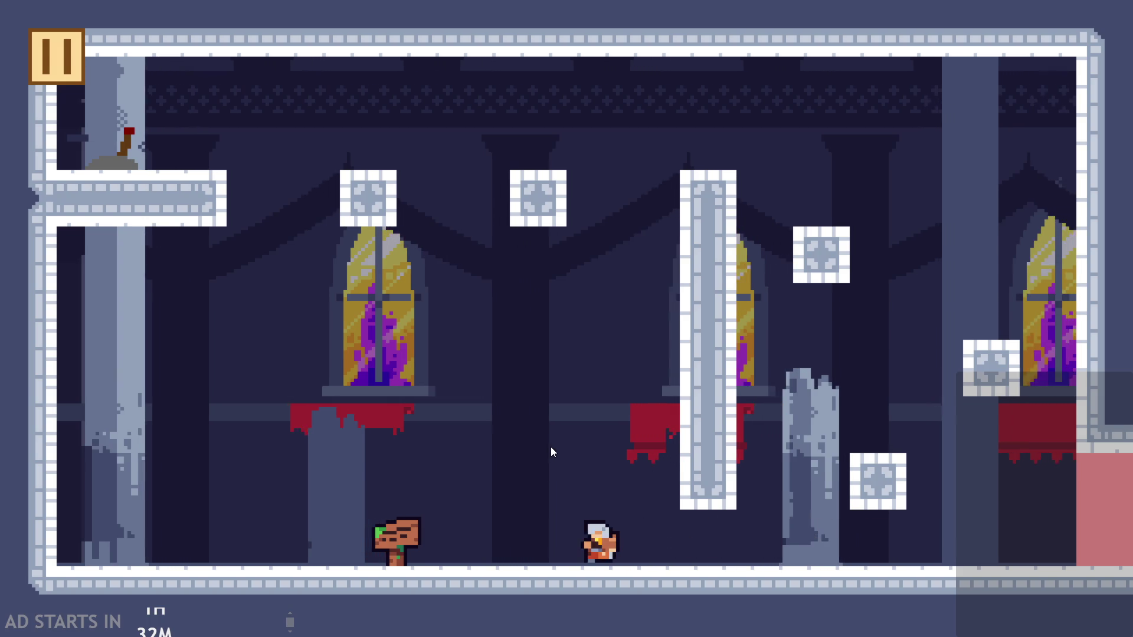
key("Right")
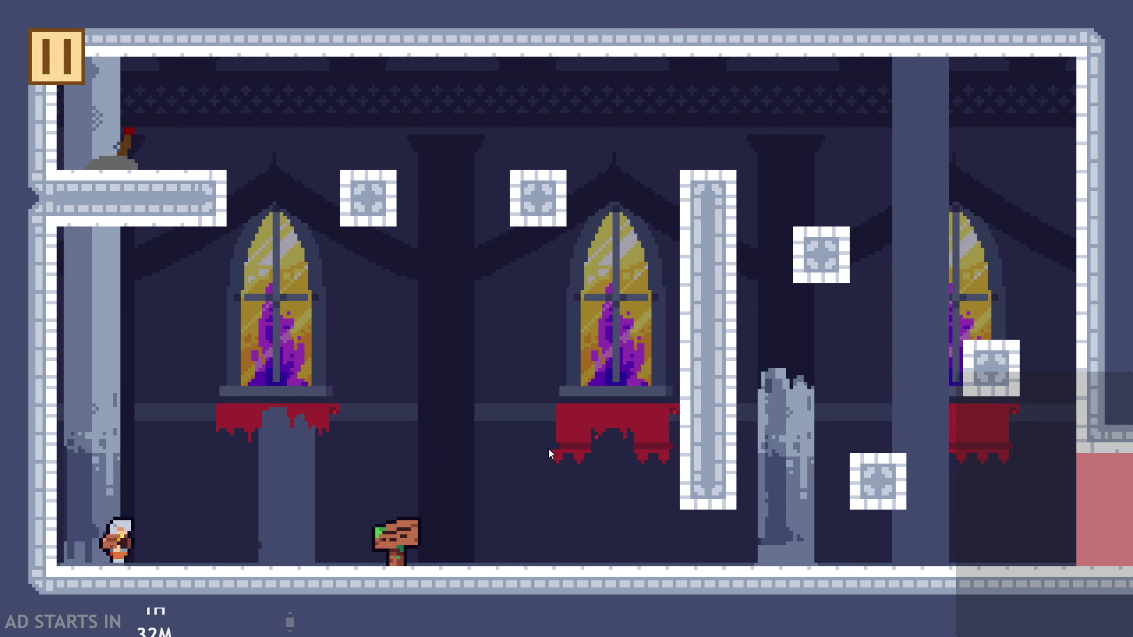
key("Escape")
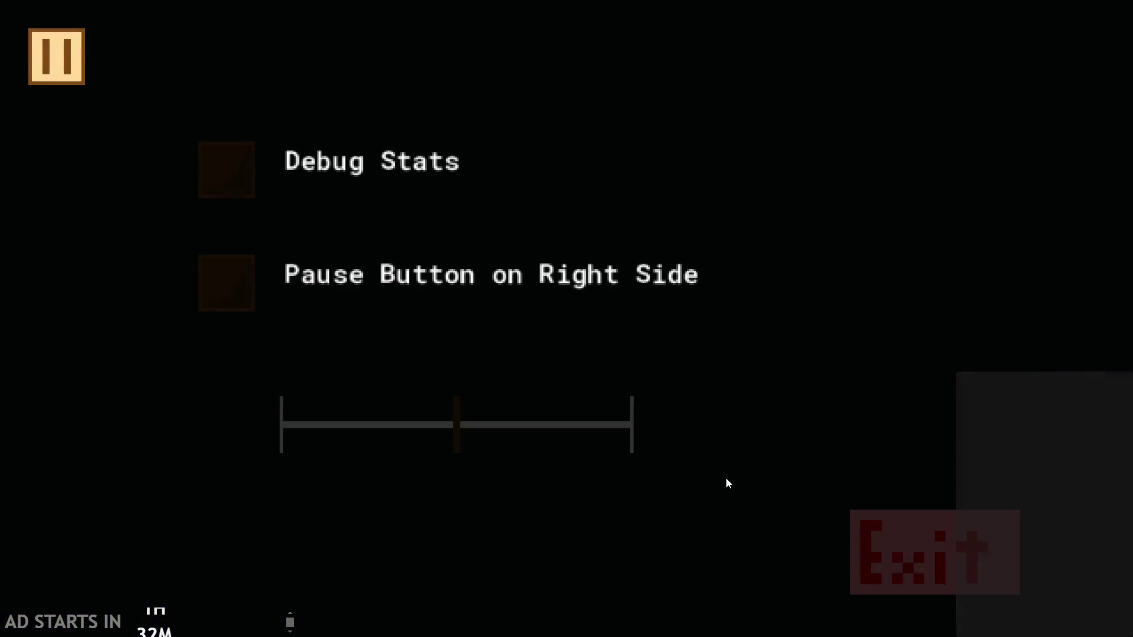
key("alt+F4")
left_click(452, 207)
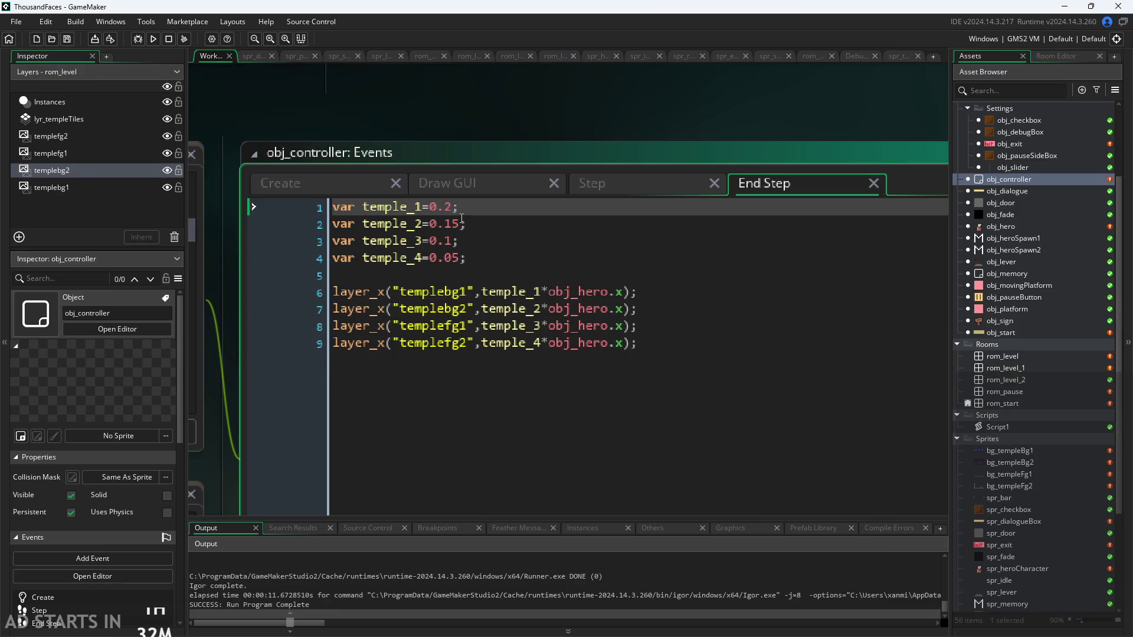
Set temple_1 to 0.1 and trim the temple_2–4 values for retyping.
key("BackSpace")
type("1")
key("Down")
key("Down")
key("Down")
key("BackSpace")
key("BackSpace")
key("BackSpace")
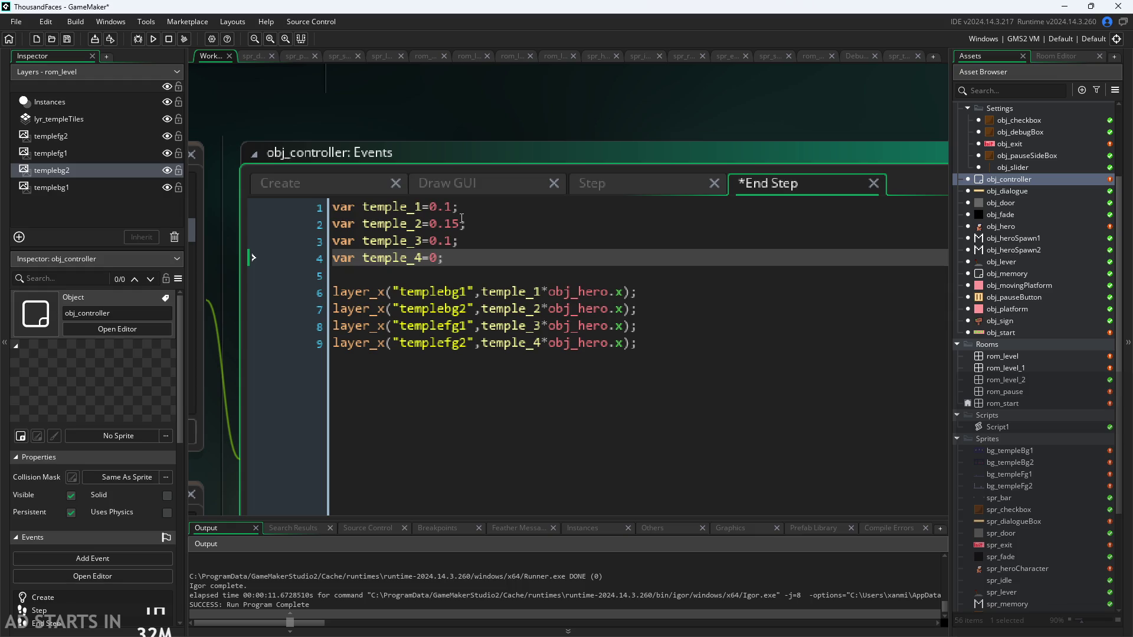
key("Up")
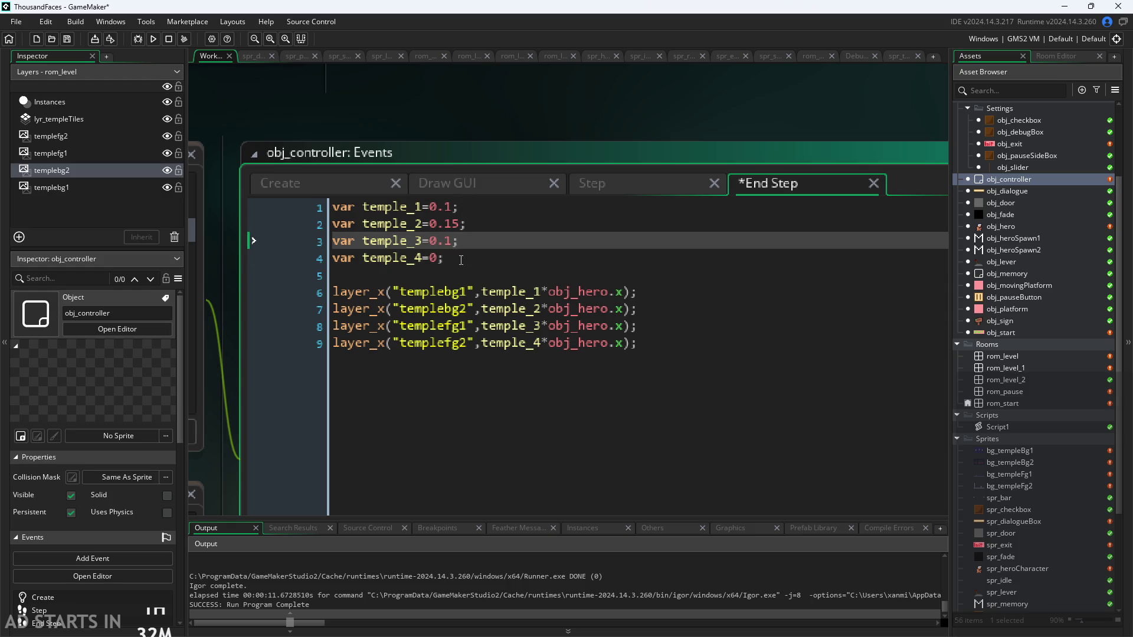
key("BackSpace")
key("BackSpace")
key("Up")
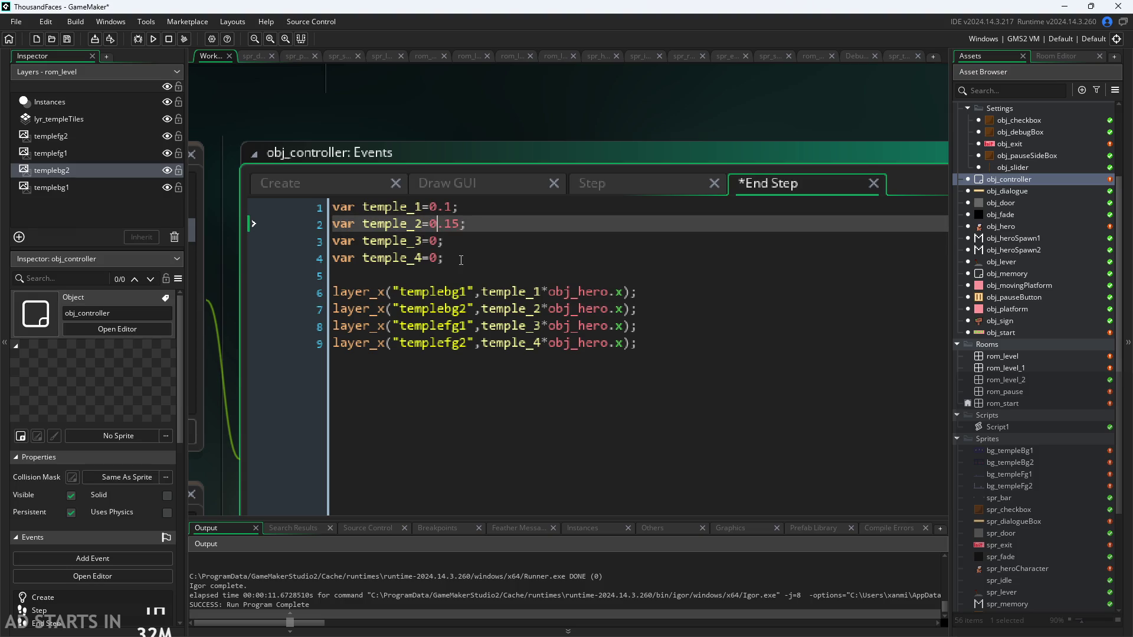
key("Right")
key("Delete")
key("Delete")
key("Left")
key("Down")
Retype temple_2–4 as 0.75, 0.5 and 0.25, save, and run the game.
type(".")
key("Down")
type(".")
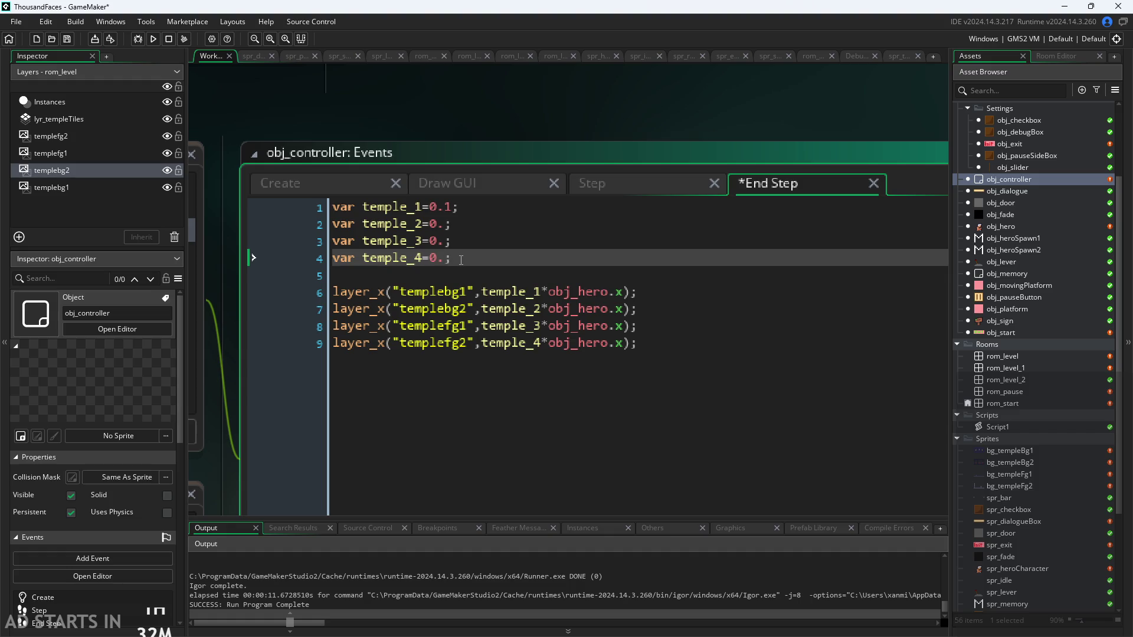
type("25")
key("Up")
type("5")
key("Up")
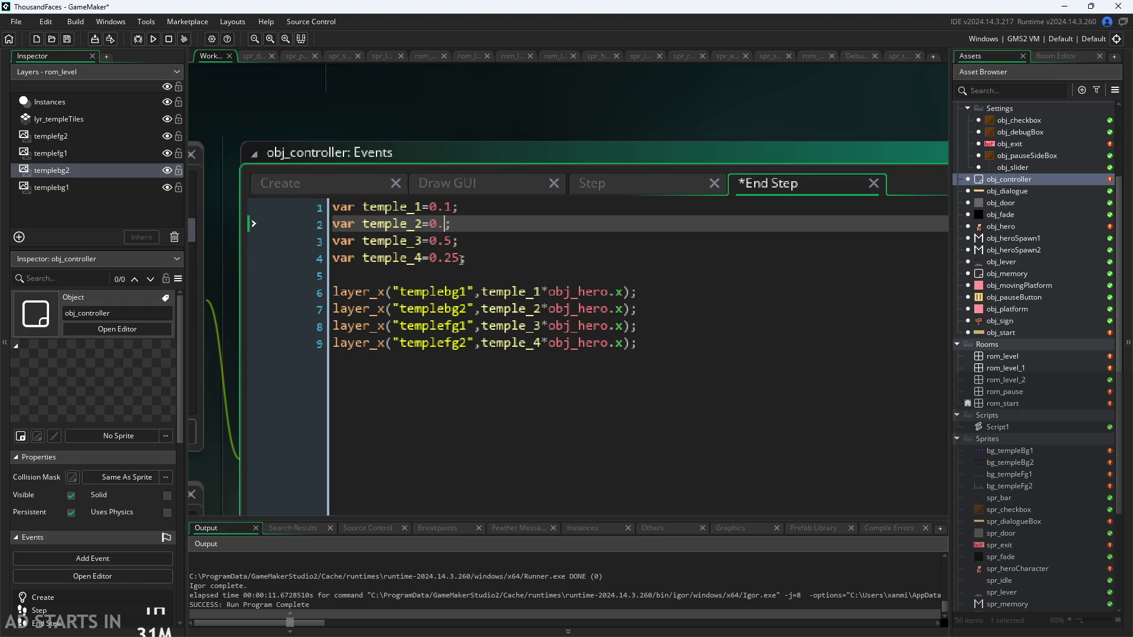
type("75")
key("ctrl+s")
key("F5")
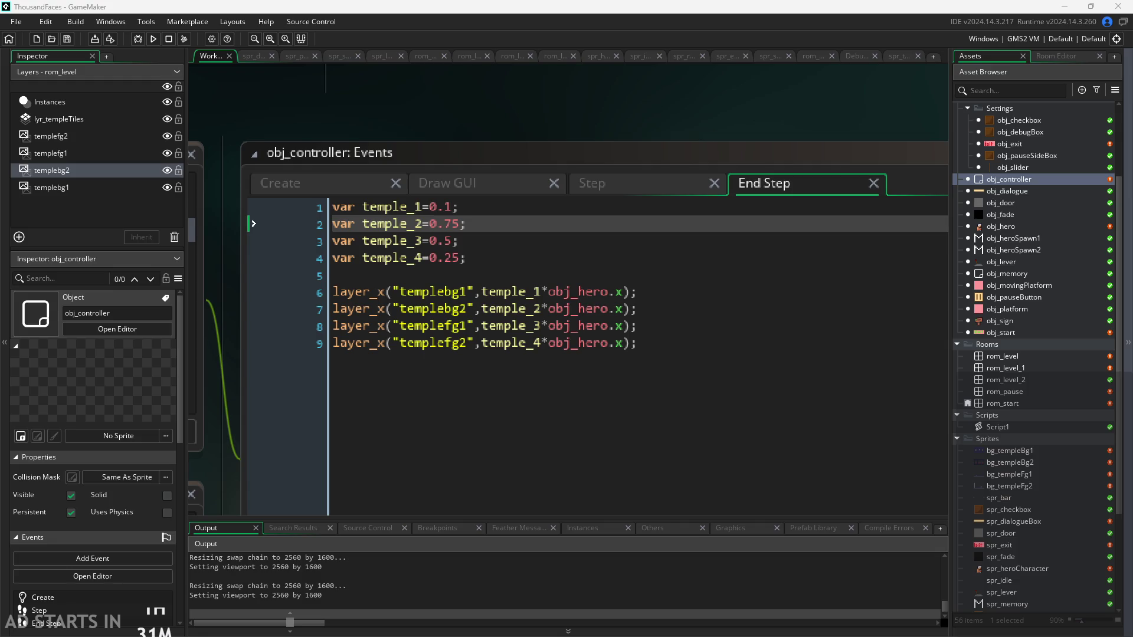
Insert a 0 after each decimal point so temple_2–4 read 0.075, 0.05 and 0.025, then save.
left_click(445, 223)
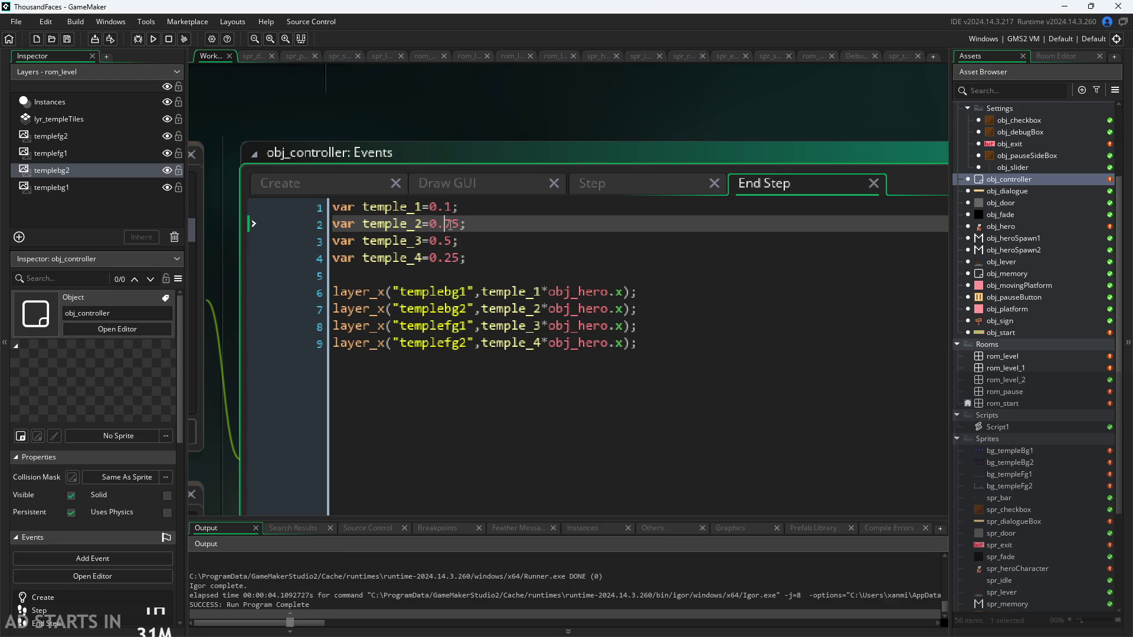
type("0")
key("Down")
type("0")
key("Down")
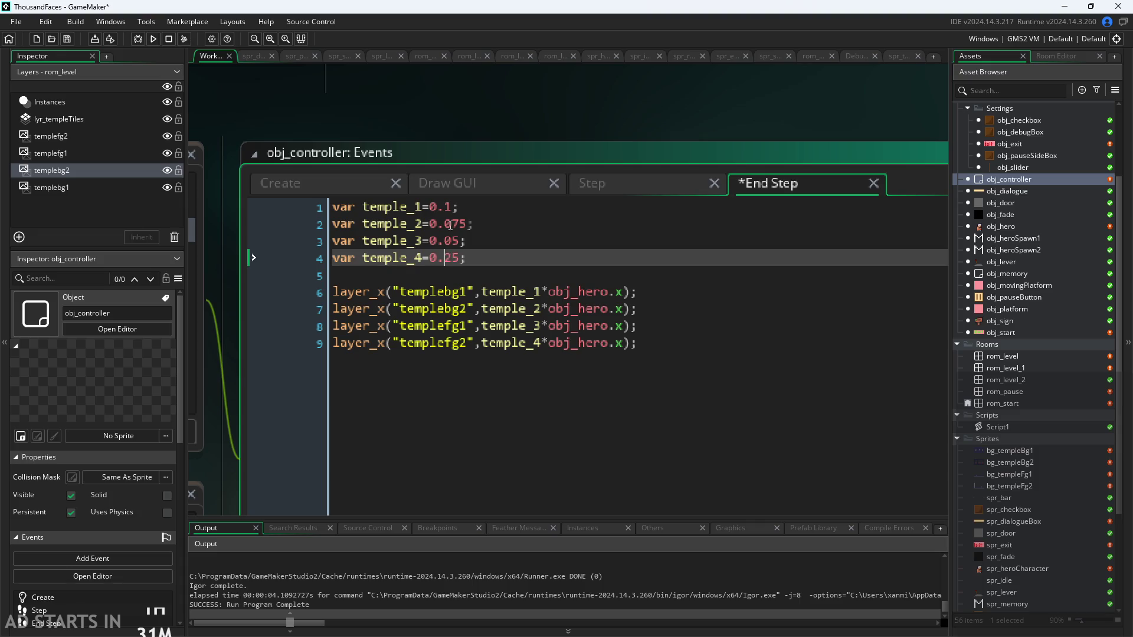
type("0")
key("ctrl+s")
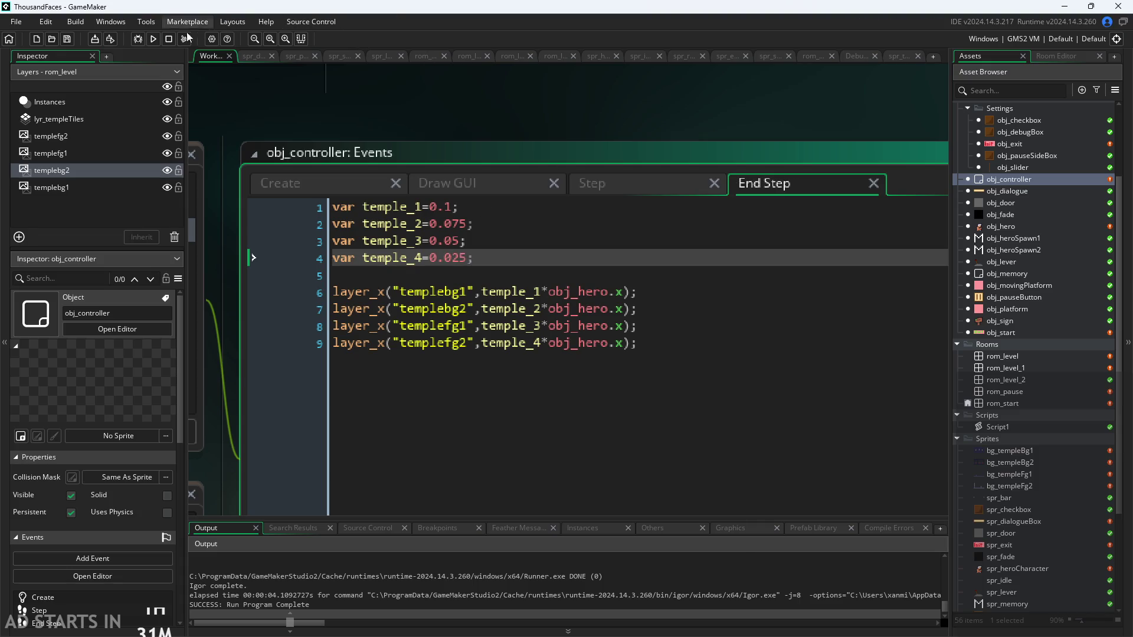
Start the game and run and jump the hero around the castle room, then exit.
left_click(153, 38)
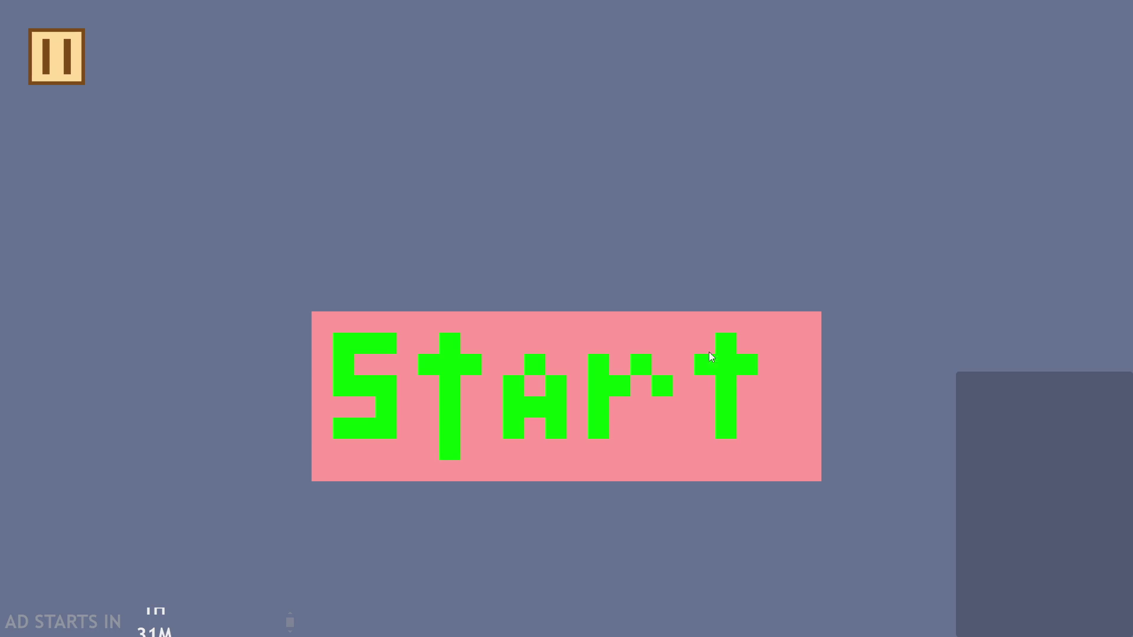
left_click(709, 352)
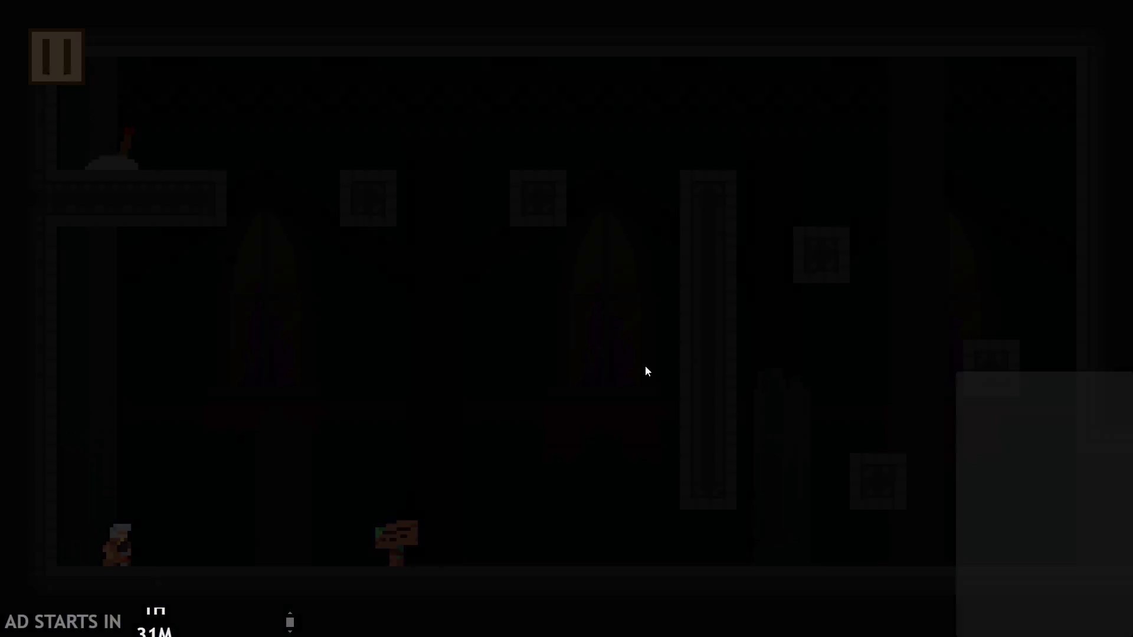
key("Right")
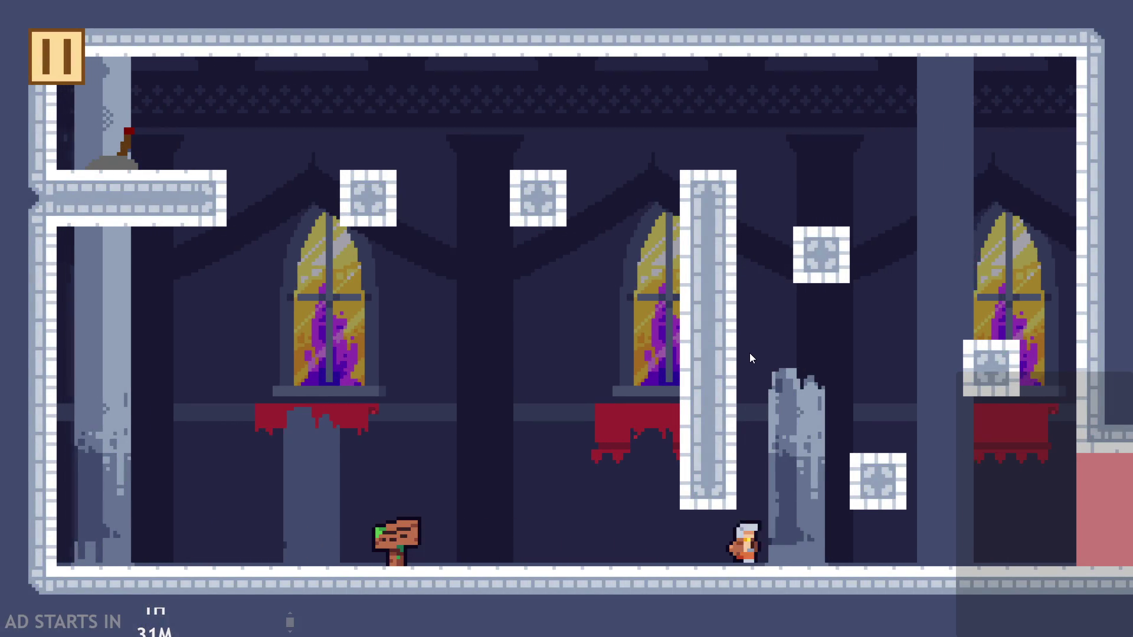
key("Left")
key("space")
key("Right")
key("space")
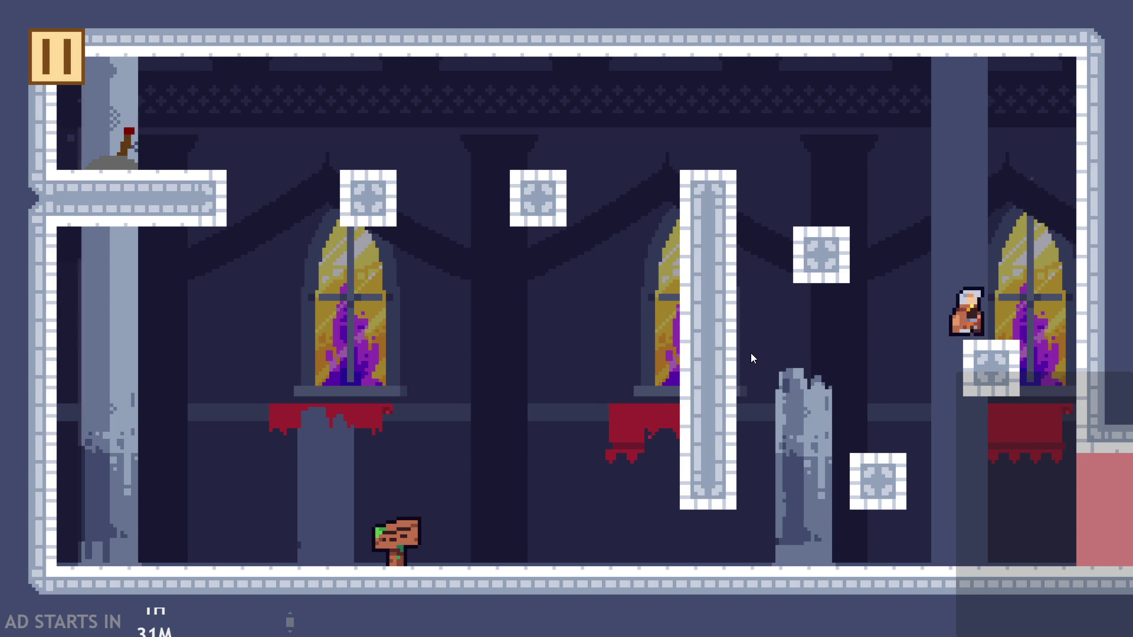
key("Left")
key("space")
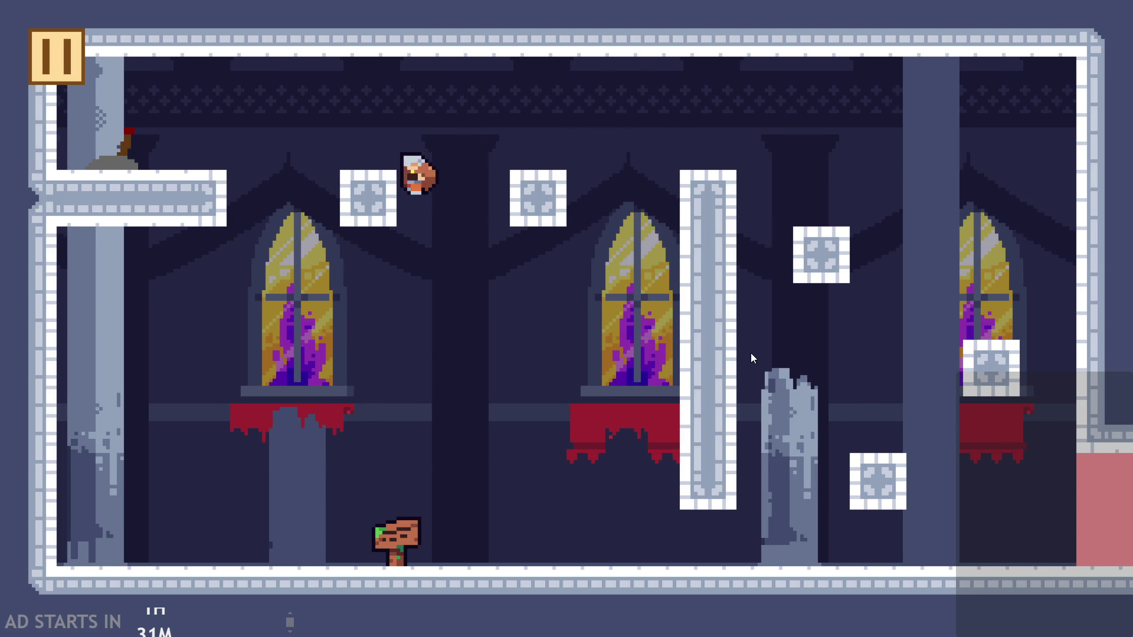
key("Left")
key("Right")
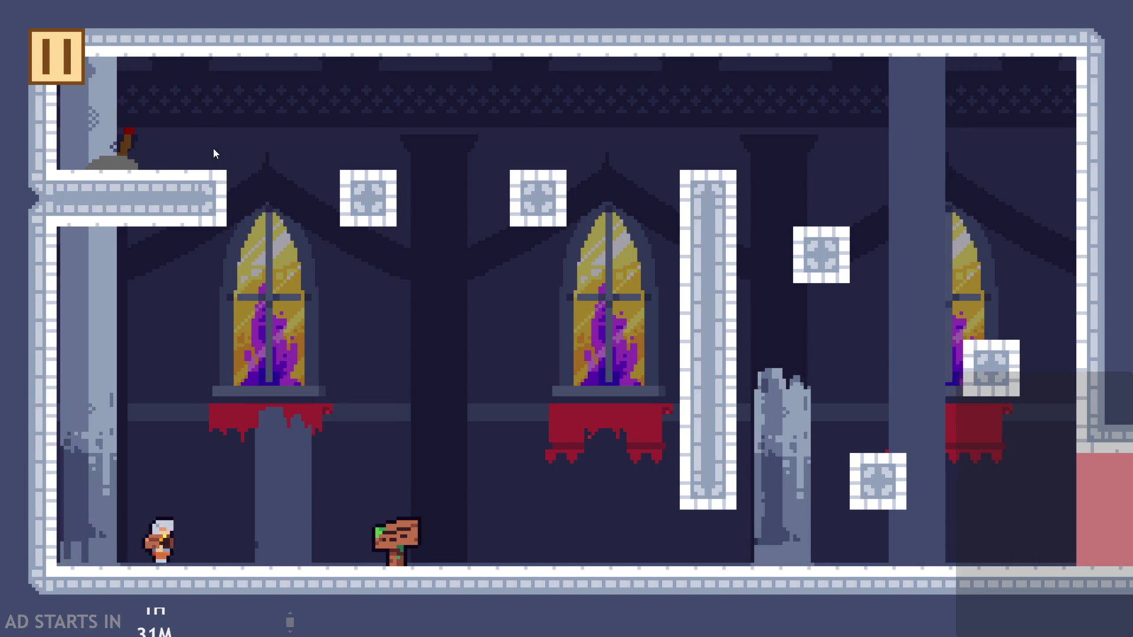
key("Right")
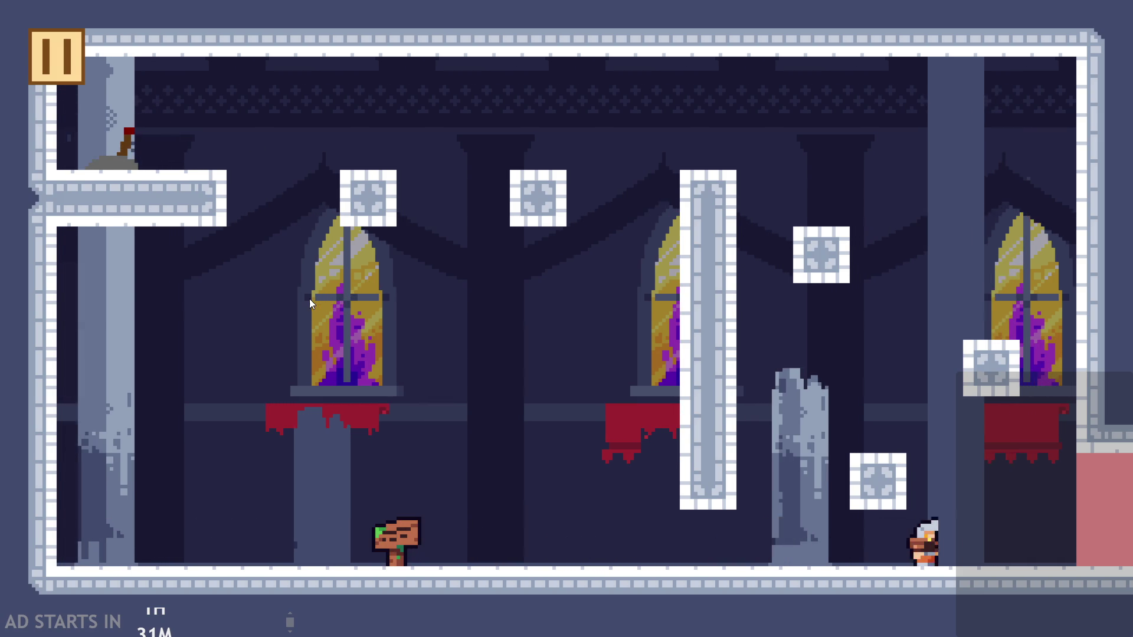
key("Left")
key("Escape")
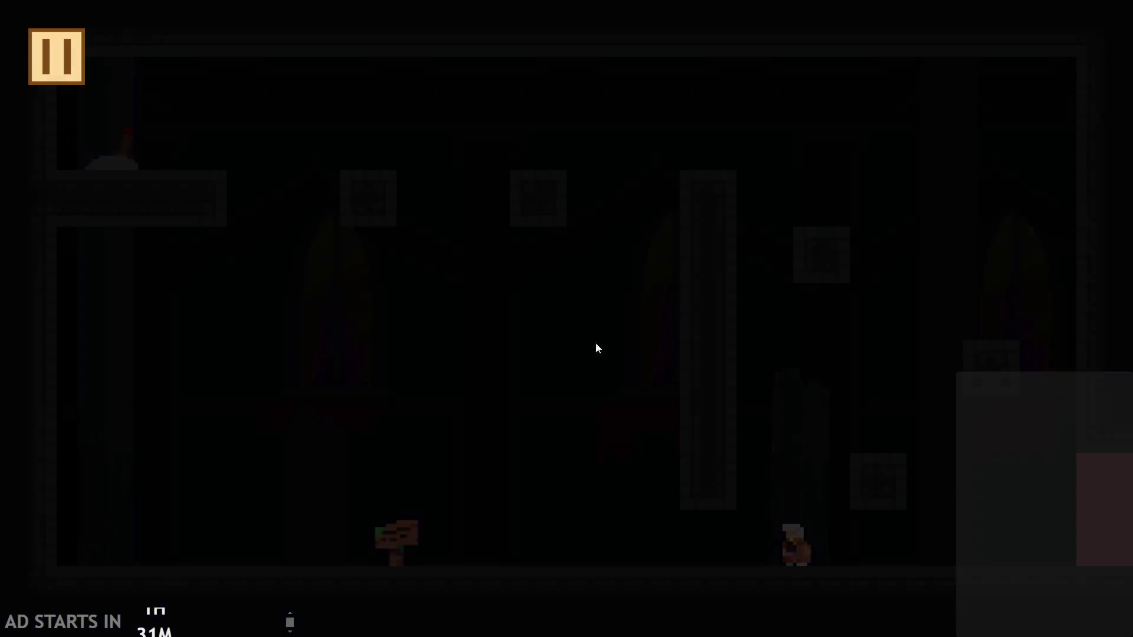
left_click(873, 561)
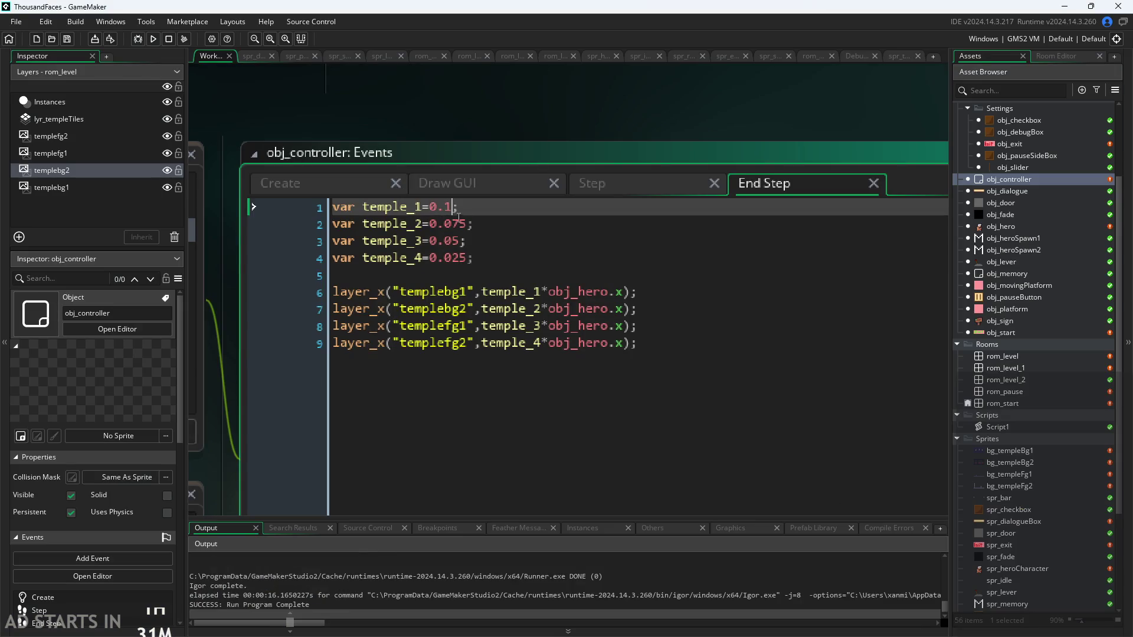
Insert a blank top line and replace the old temple_2–4 decimals with 3, 2 and 1.
key("Return")
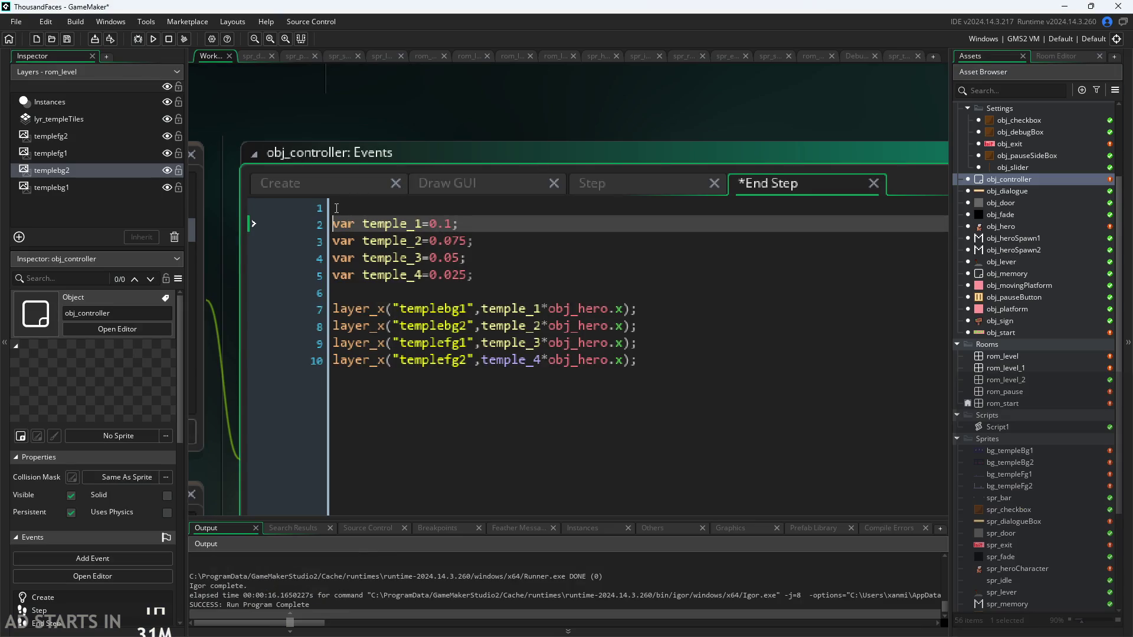
key("Right")
key("Right")
key("Right")
key("Down")
key("Left")
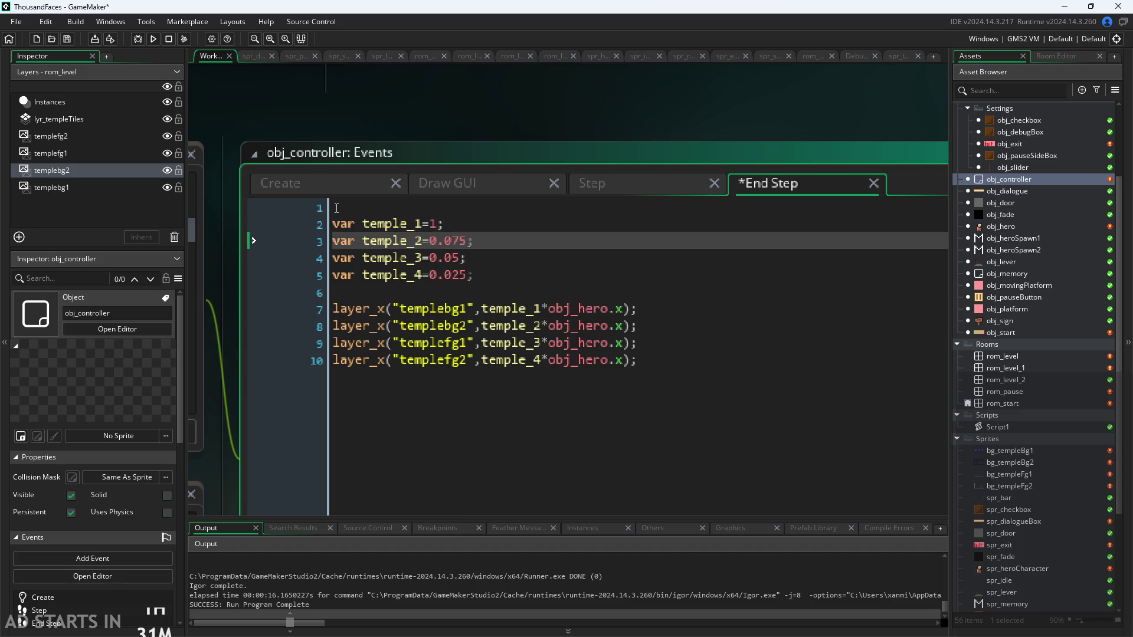
key("Up")
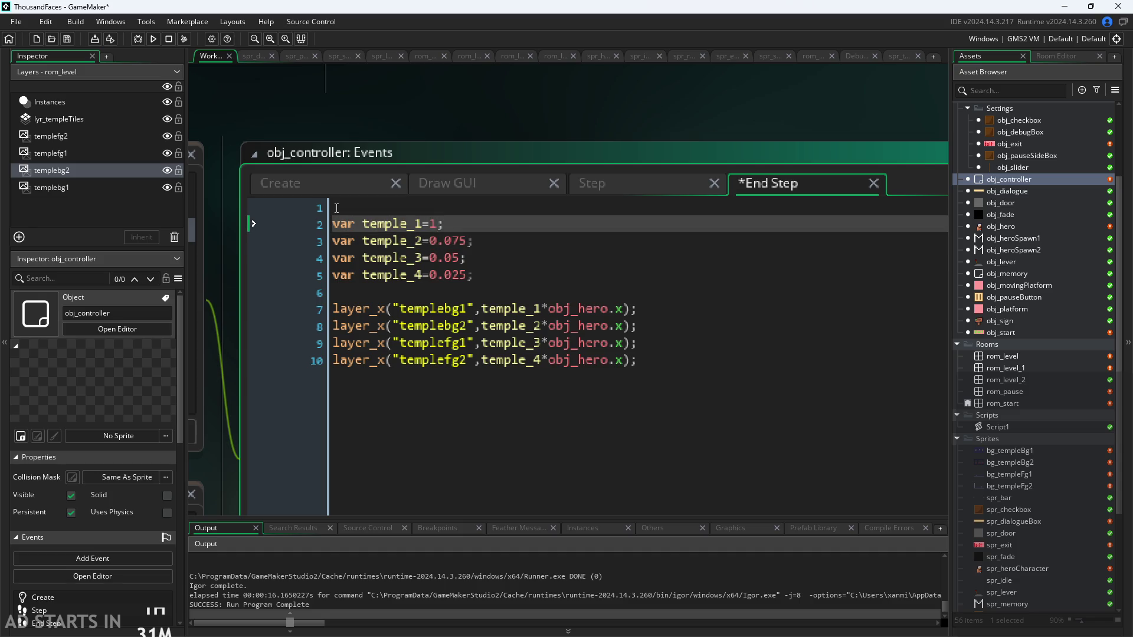
key("Down")
key("Left")
key("shift+Right")
key("shift+Right")
key("shift+Right")
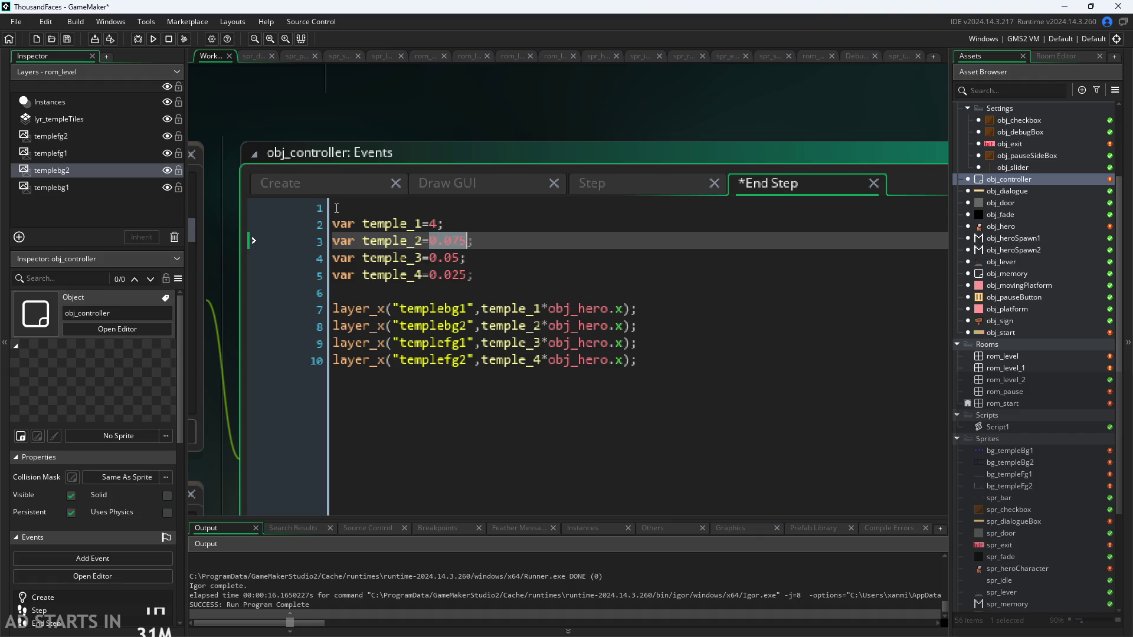
type("3")
key("Down")
key("shift+Right")
key("shift+Right")
key("shift+Right")
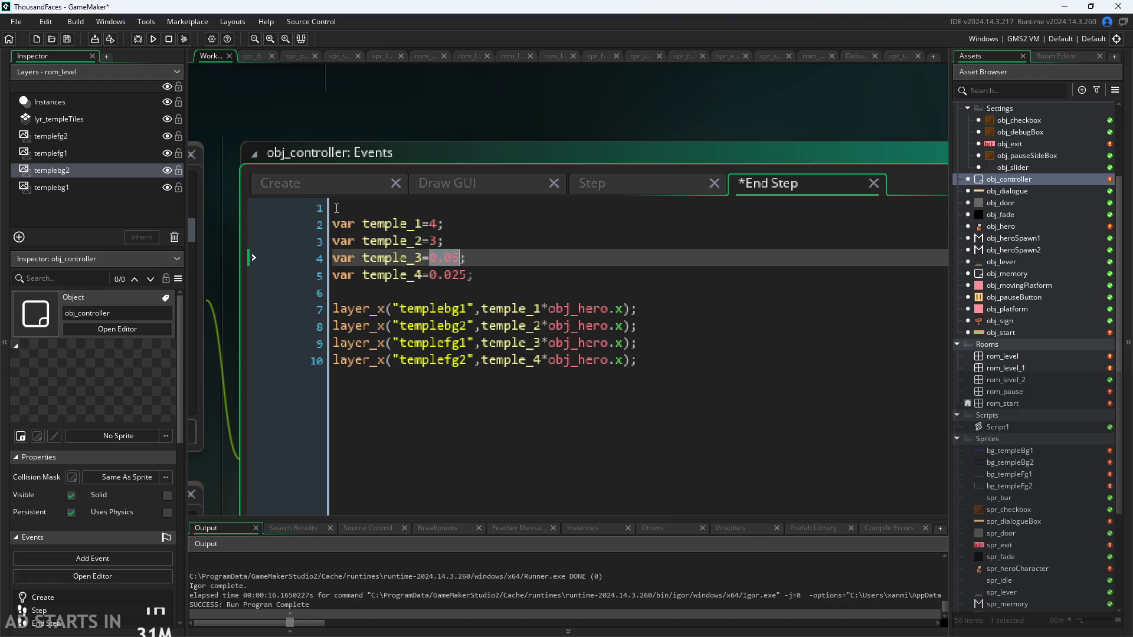
type("2")
key("Down")
key("shift+Right")
key("shift+Right")
key("shift+Right")
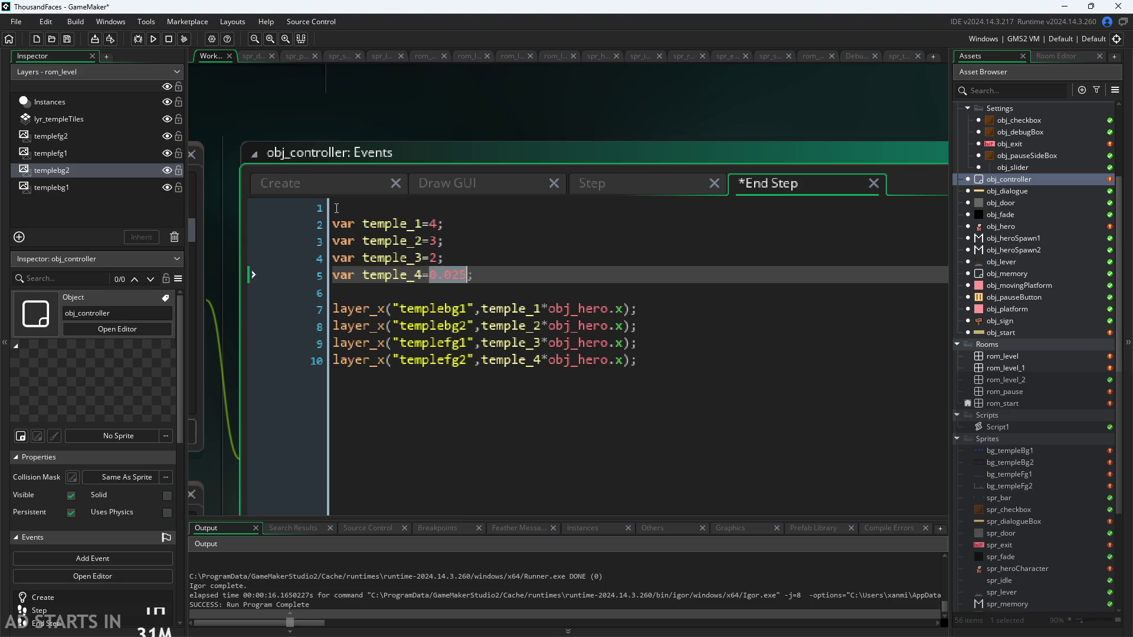
type("1/")
Complete the fractions so the temple factors read 4/5, 3/5, 2/5 and 1/5.
key("Up")
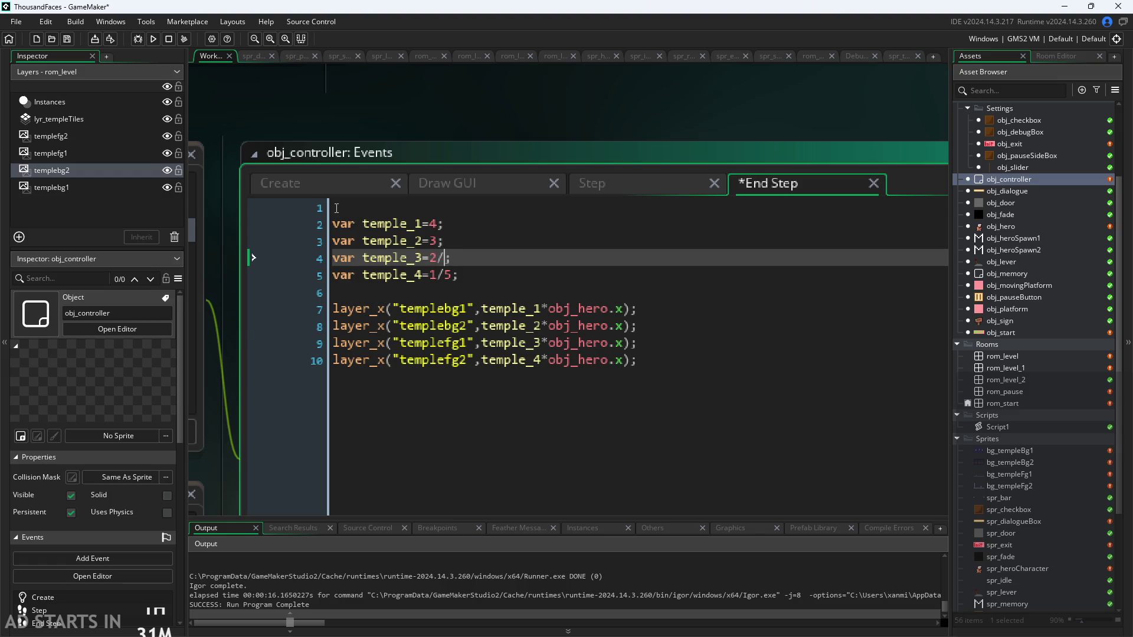
type("5")
key("Up")
type("/5")
key("Up")
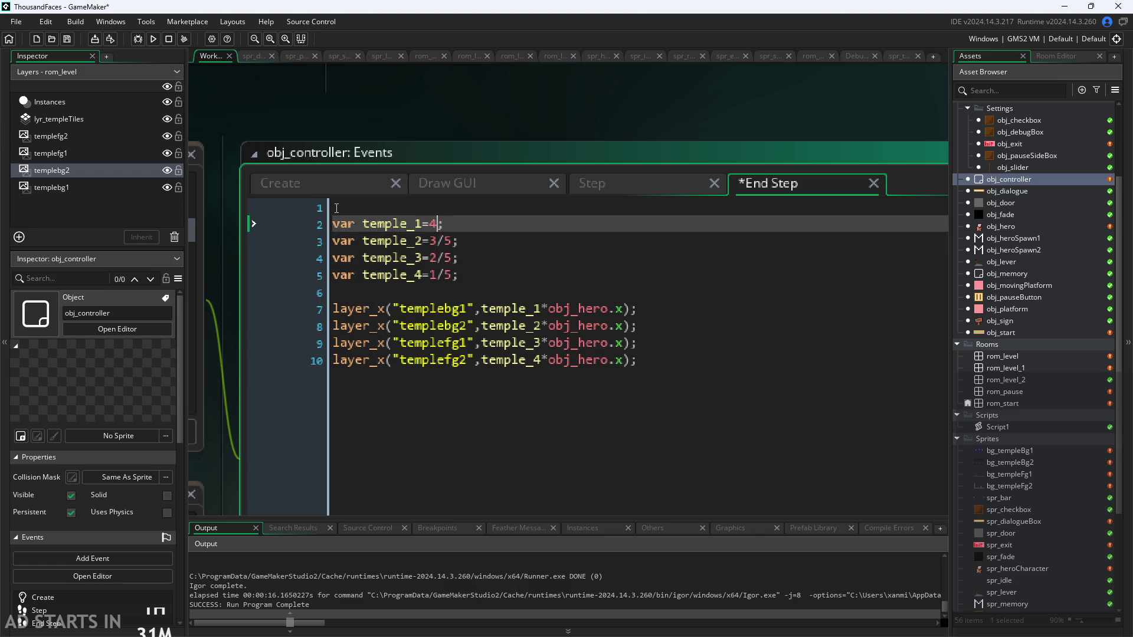
Save and playtest the level, running the hero right and left before closing the game.
key("ctrl+s")
left_click(153, 39)
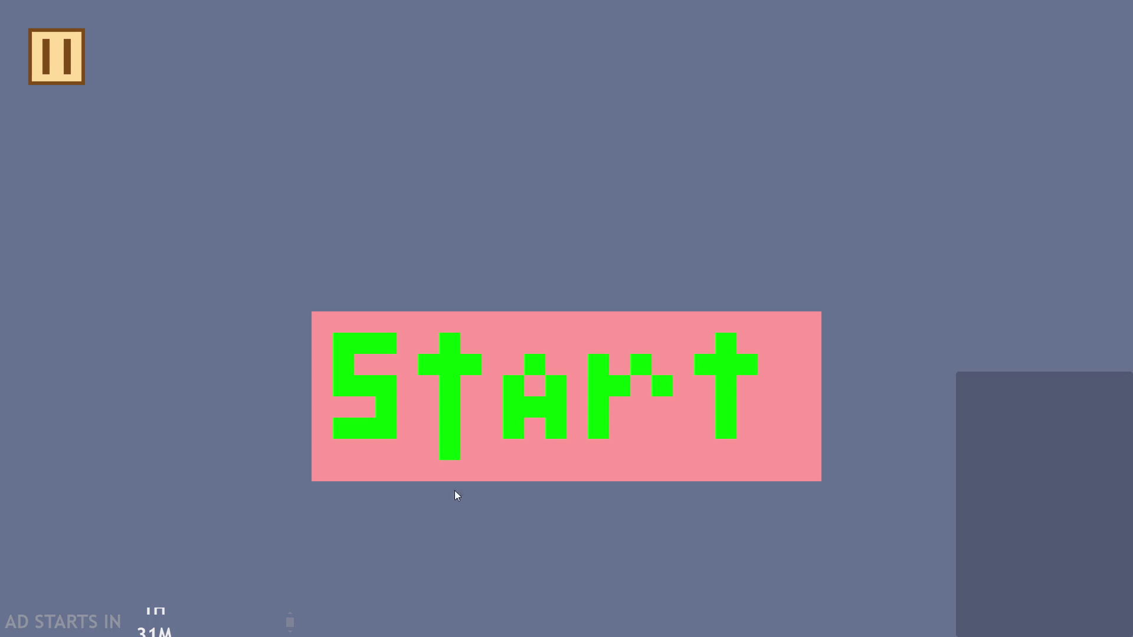
left_click(460, 475)
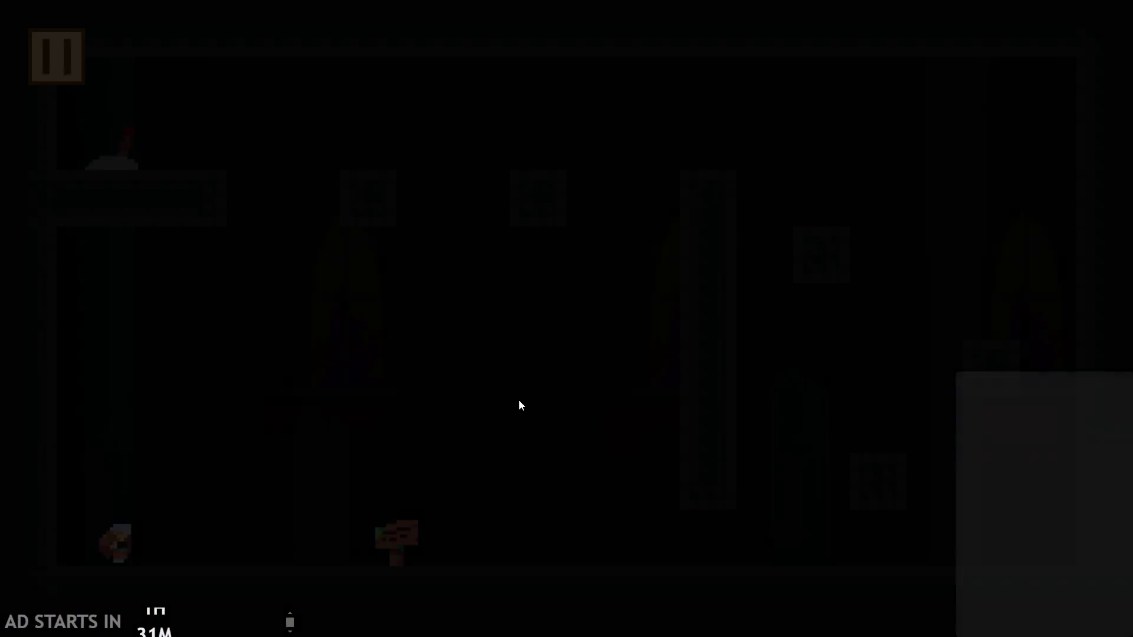
key("Right")
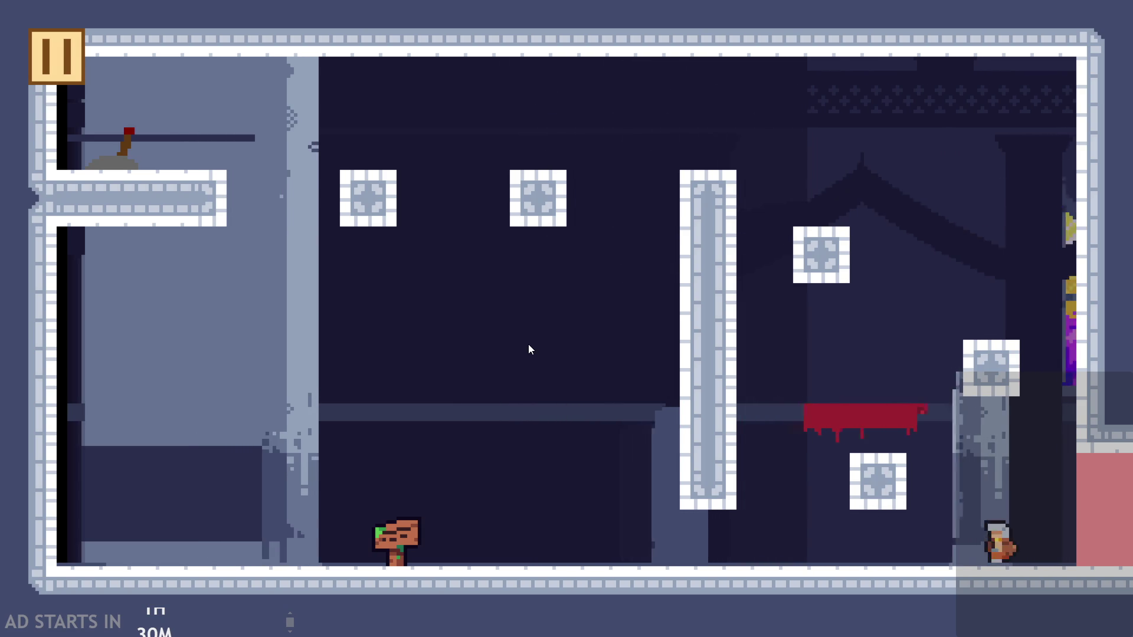
key("Left")
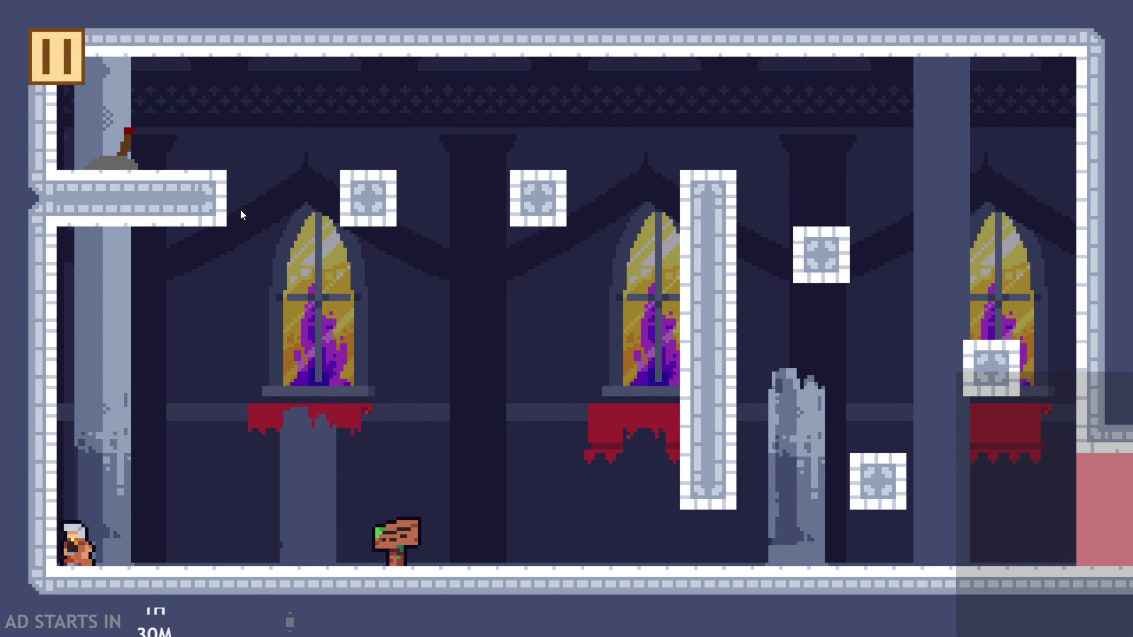
left_click(53, 55)
key("alt+F4")
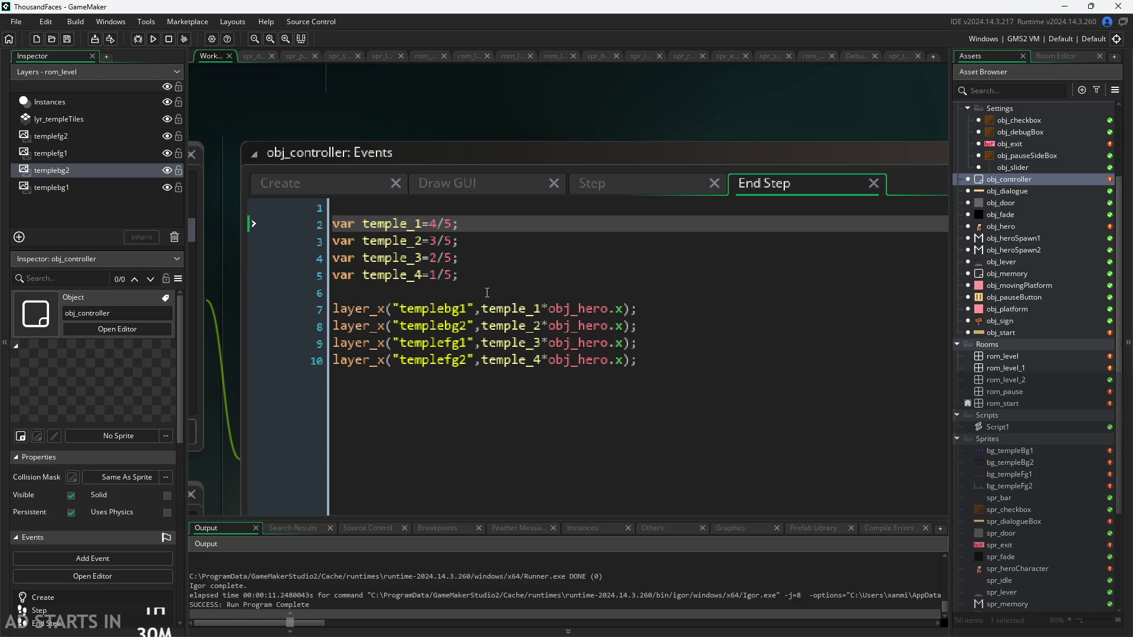
Add a 0 to each denominator so the factors become 4/50, 3/50, 2/50 and 1/50, and save.
left_click(447, 224)
type("0")
key("Down")
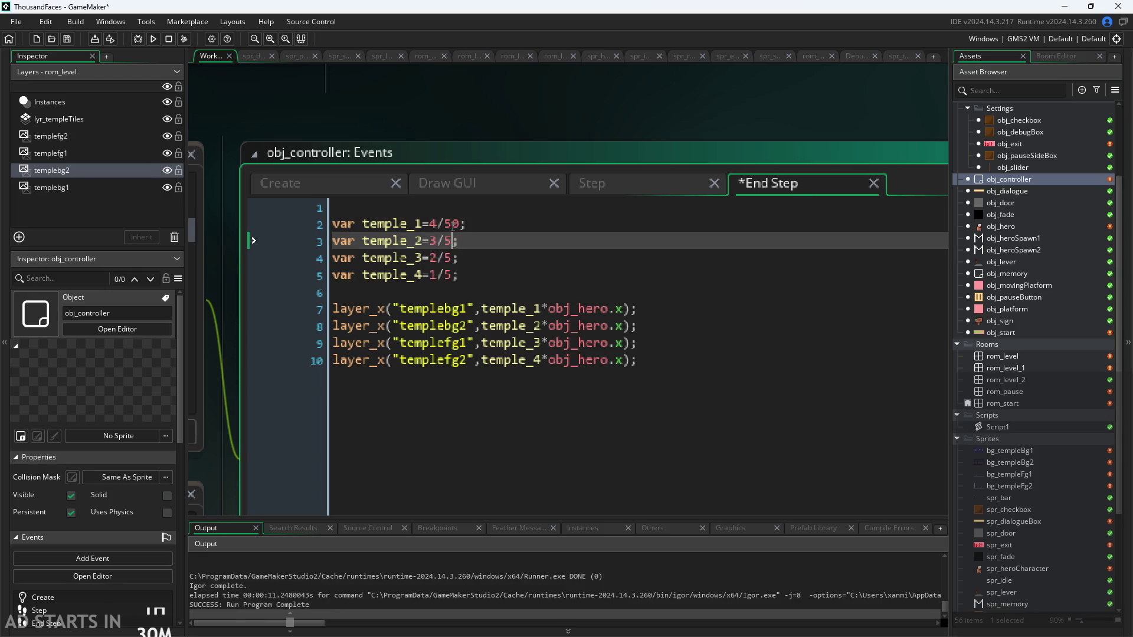
key("Left")
type("0")
key("Down")
key("Left")
type("0")
key("Down")
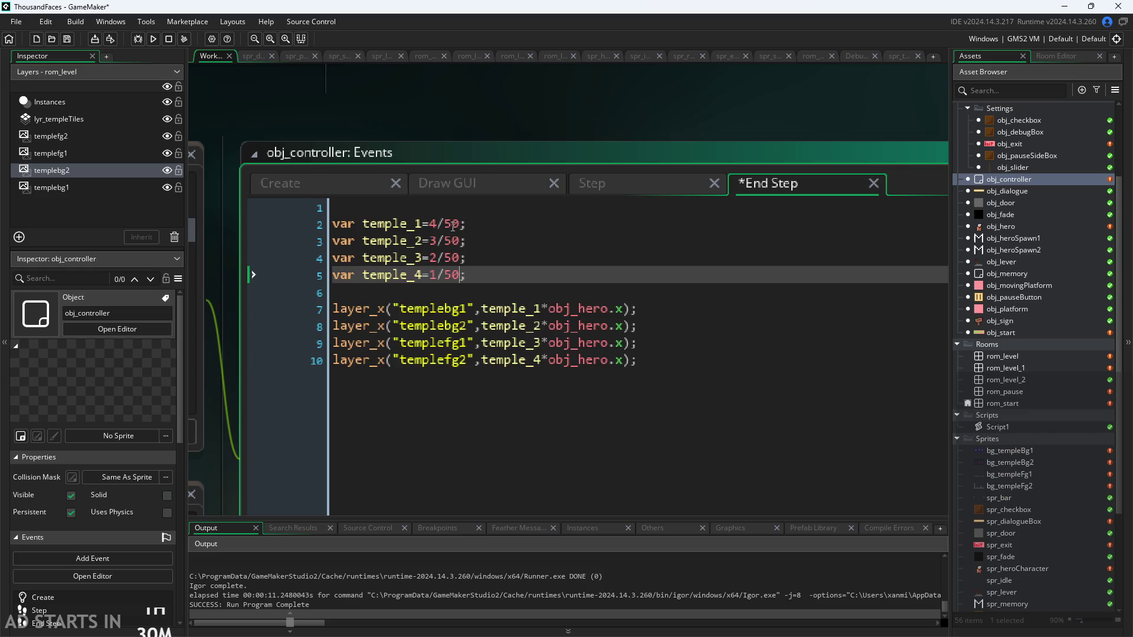
key("ctrl+s")
Playtest the temple room, running and wall-jumping the hero onto the ledges, then exit.
left_click(152, 38)
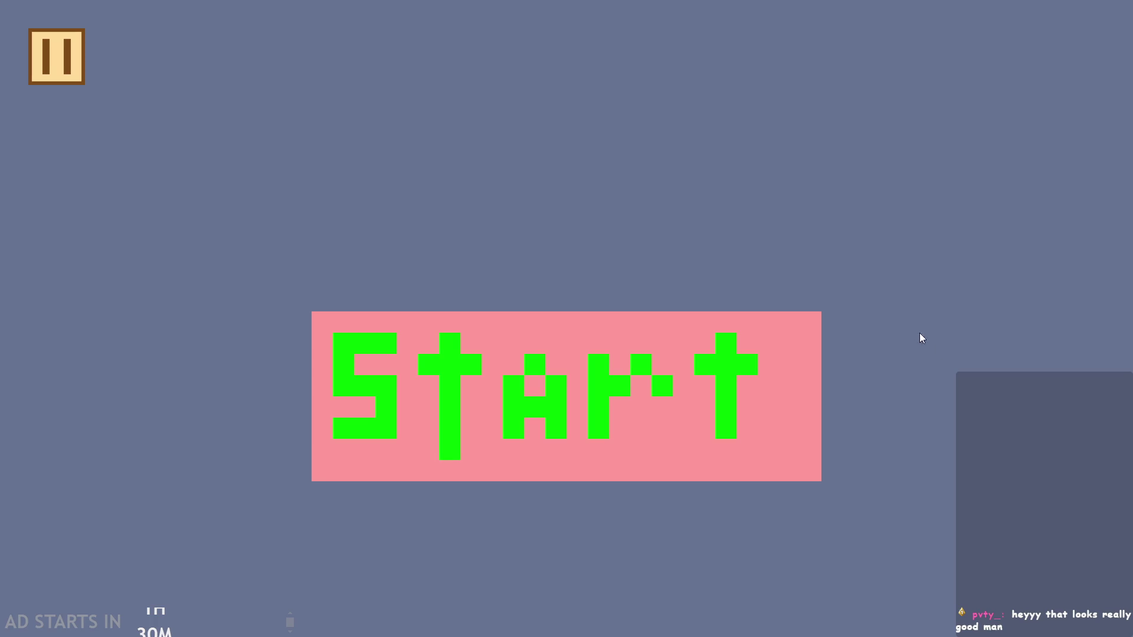
left_click(727, 380)
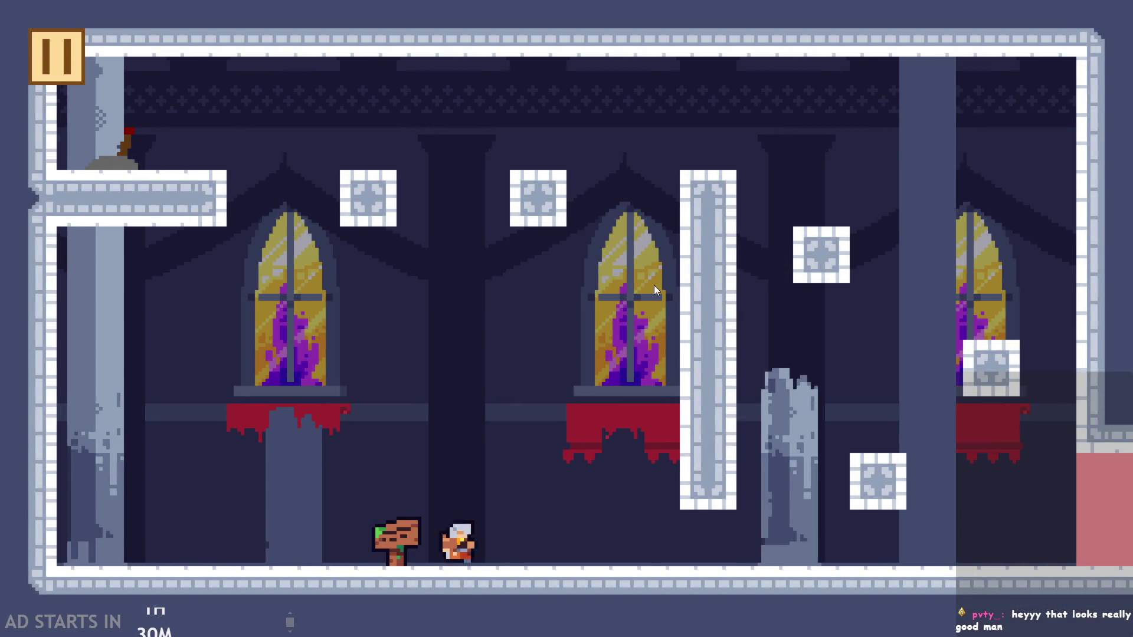
key("Right")
key("space")
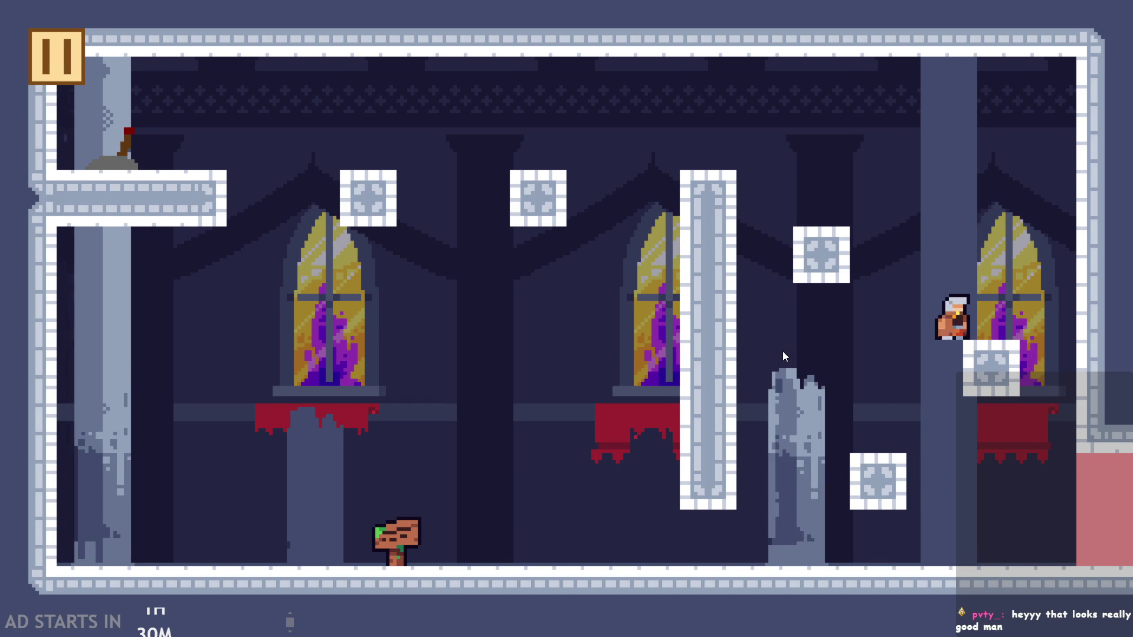
key("space")
key("Left")
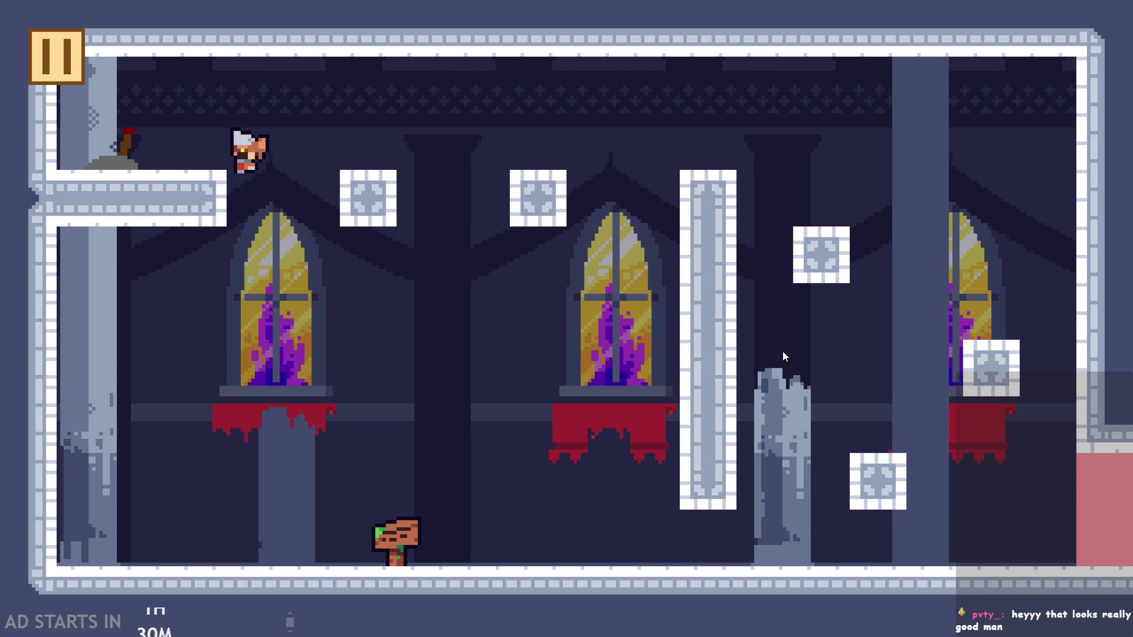
key("Right")
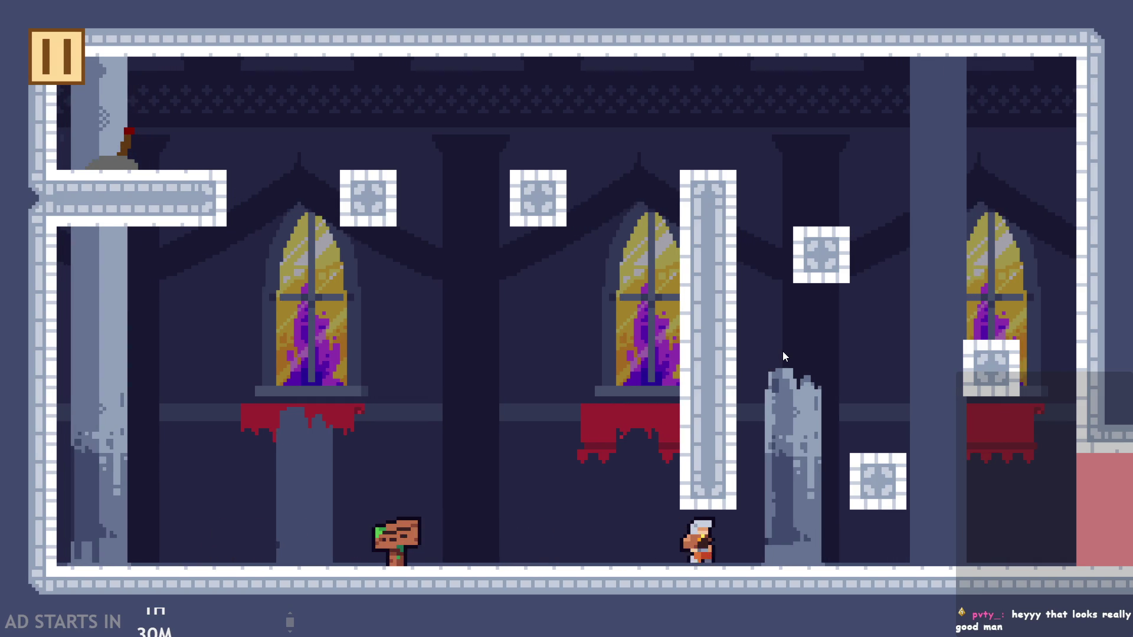
key("space")
key("space")
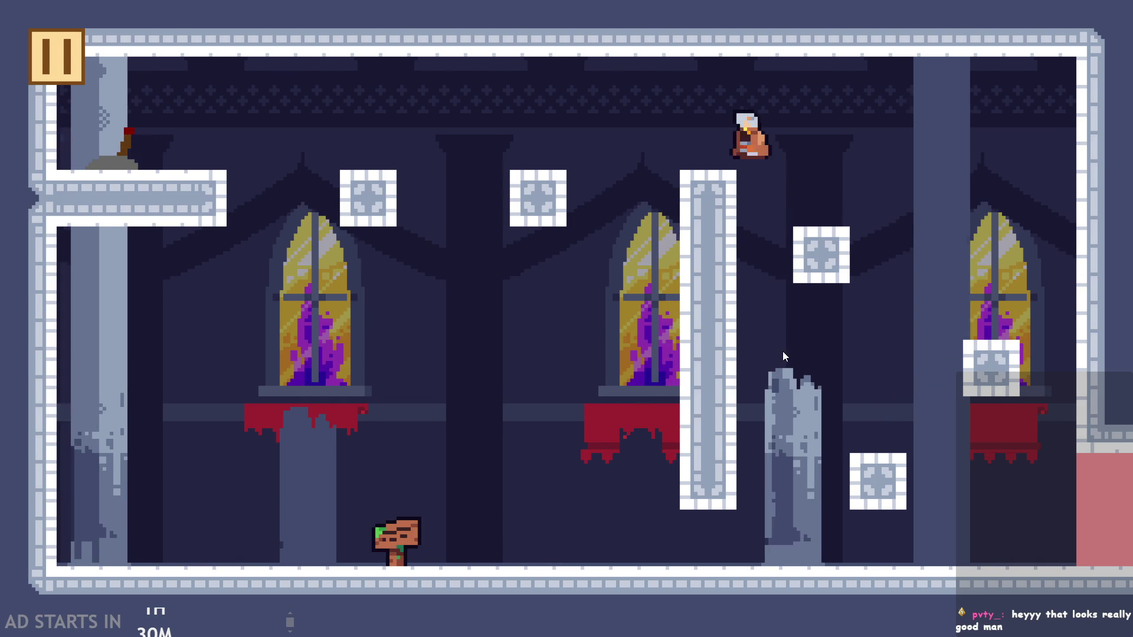
key("Left")
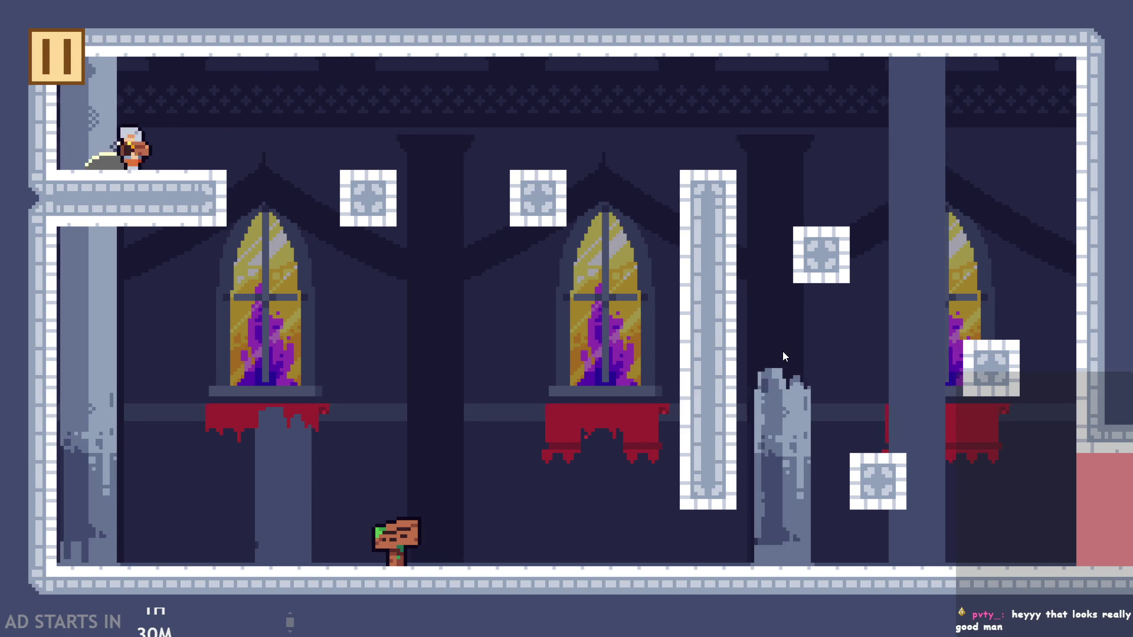
key("Right")
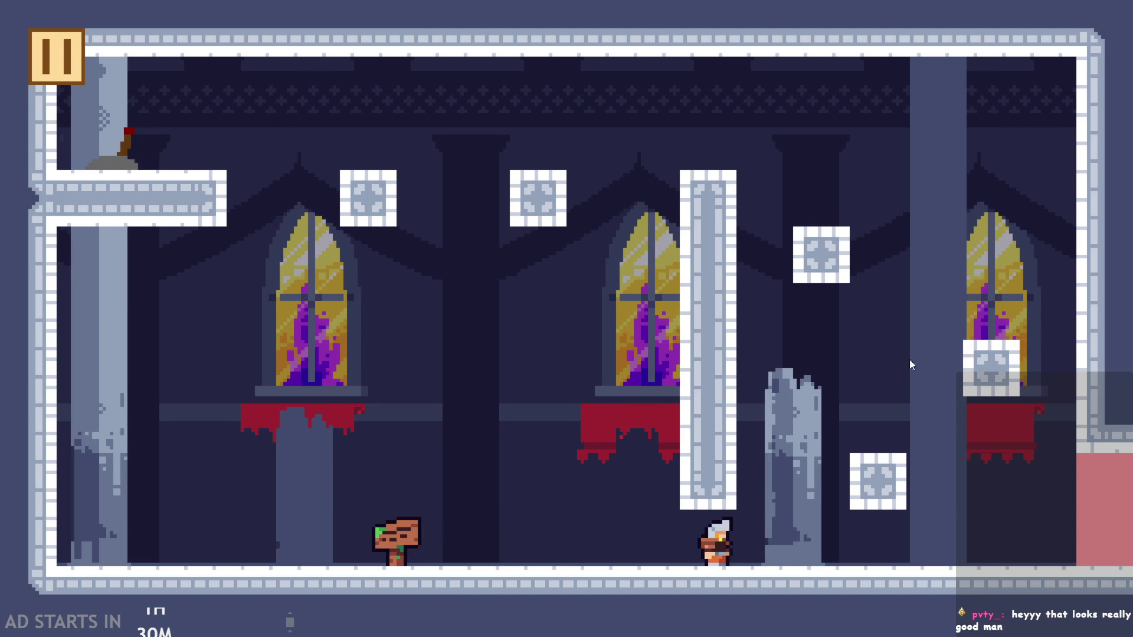
key("Right")
key("Left")
key("Escape")
left_click(968, 537)
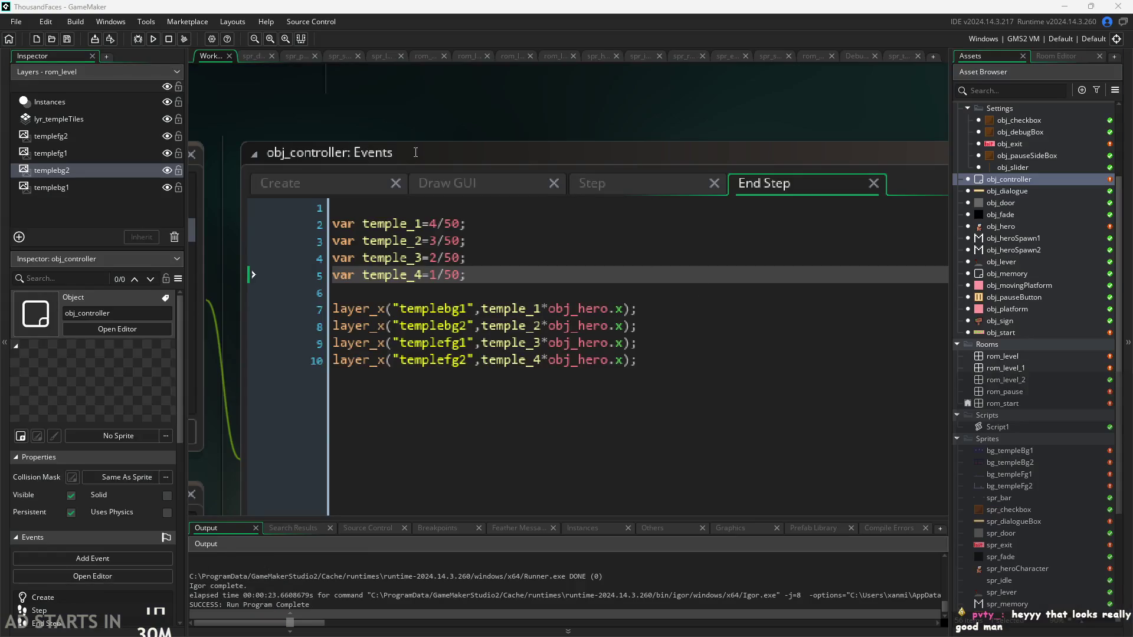
Change the temple divisors on End Step lines 2–5 from 50 to 200.
left_click(452, 221)
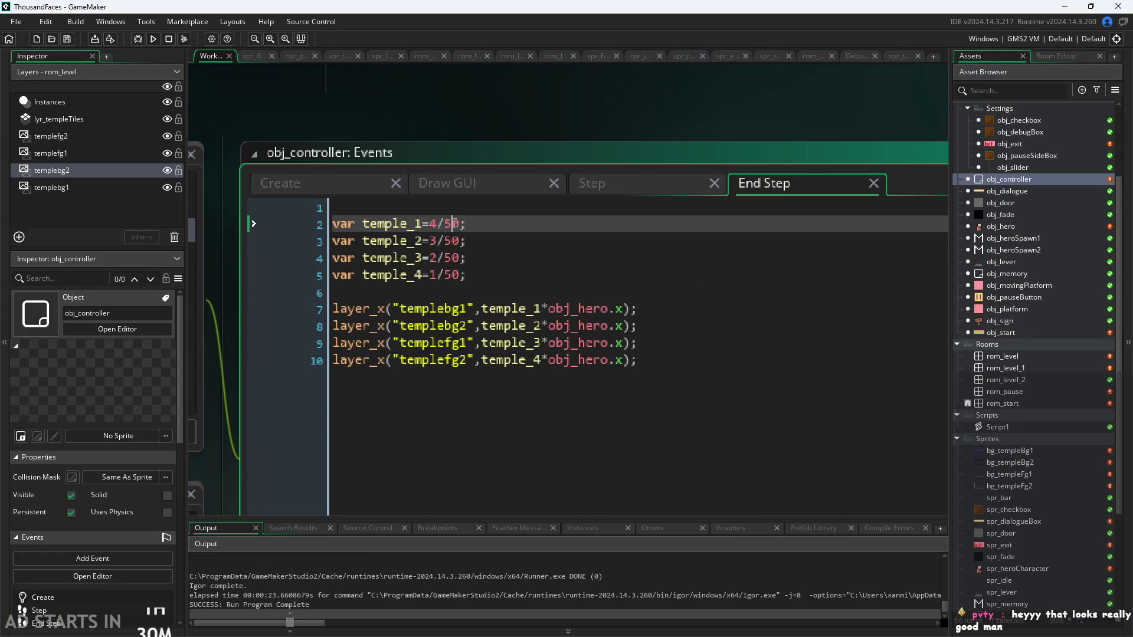
key("BackSpace")
type("20")
key("Down")
key("BackSpace")
key("BackSpace")
type("200")
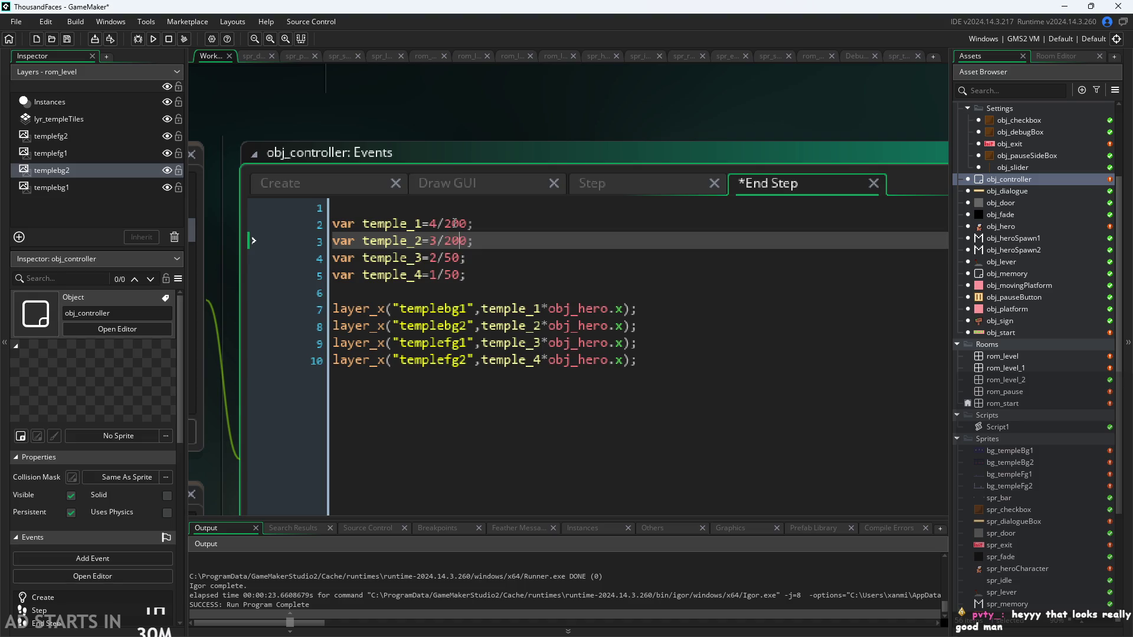
key("Down")
key("Left")
key("Left")
key("BackSpace")
type("20")
key("Down")
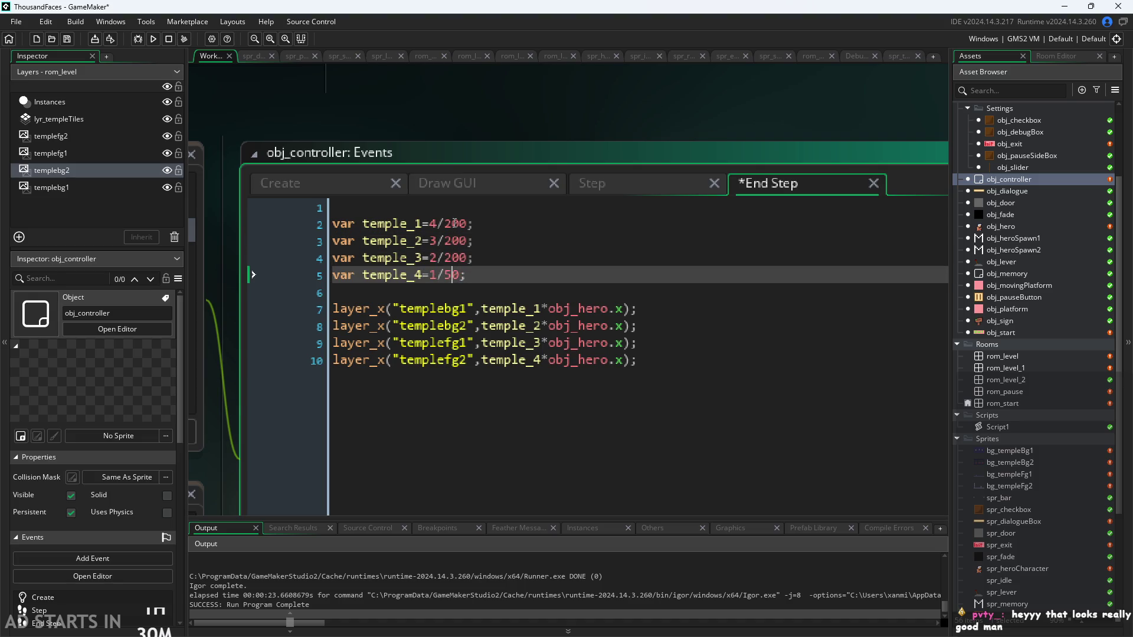
Save and playtest the /200 speeds, running the hero right and left, then exit.
key("ctrl+s")
left_click(154, 42)
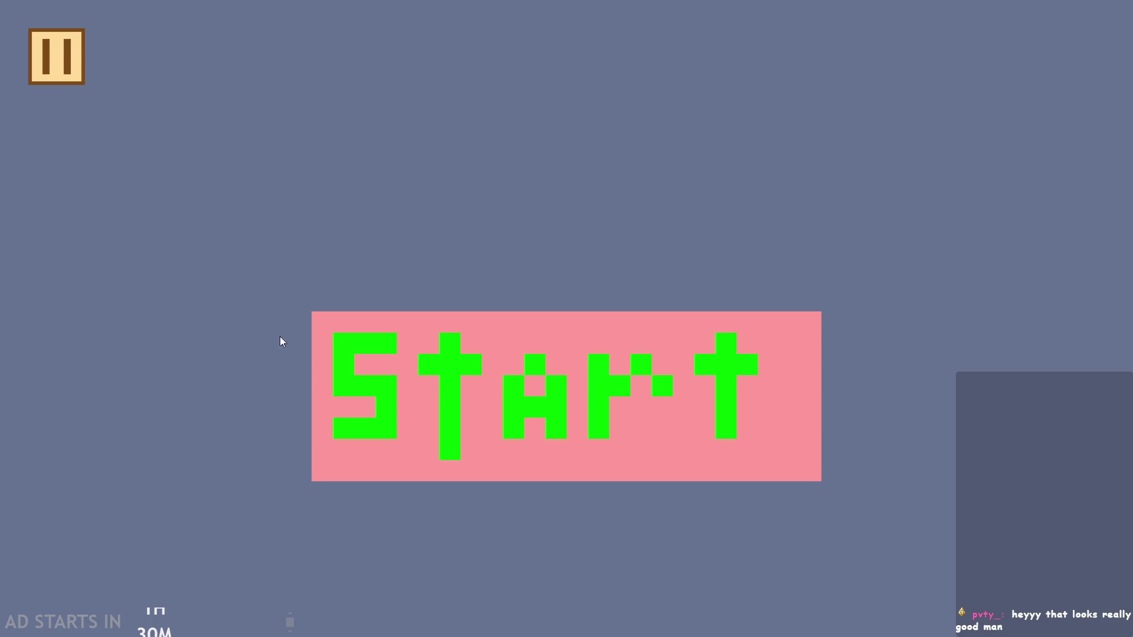
left_click(435, 408)
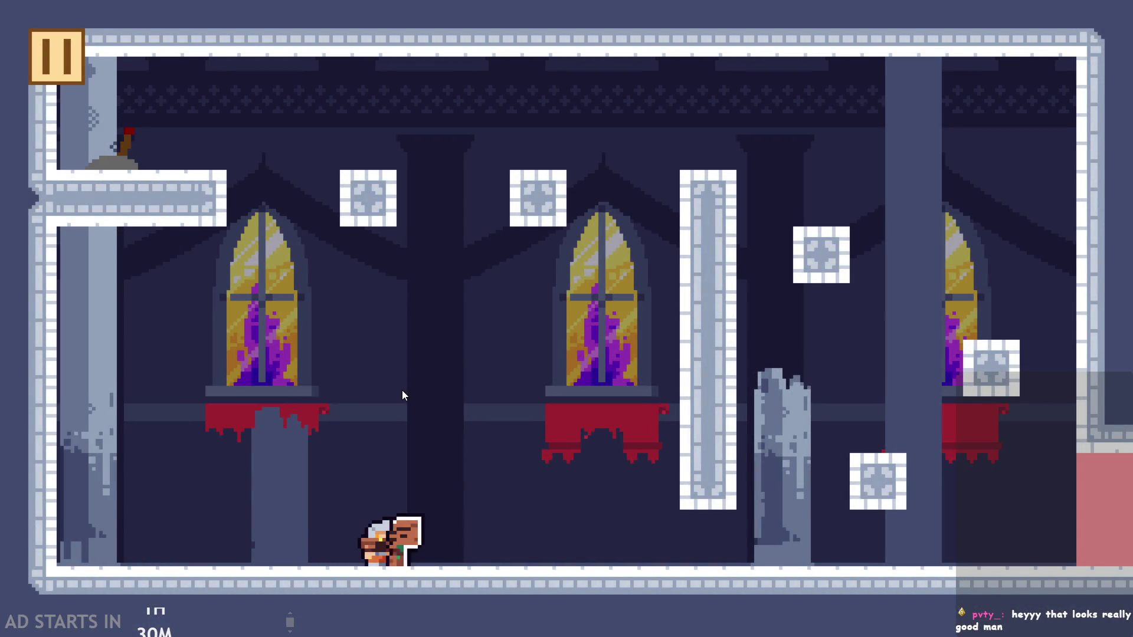
key("Right")
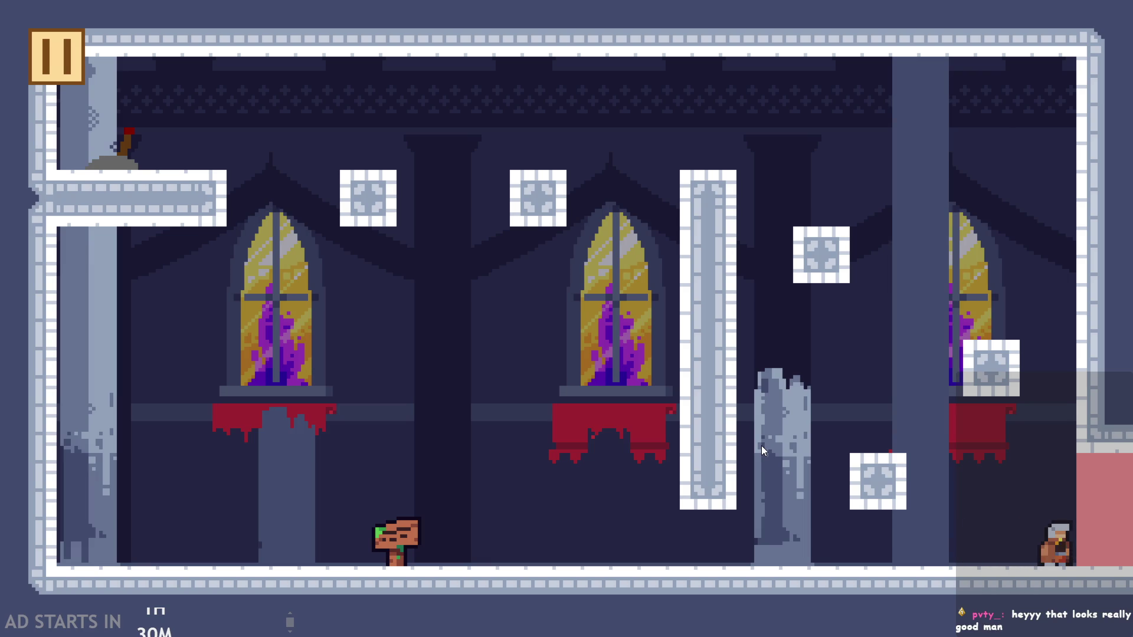
key("Left")
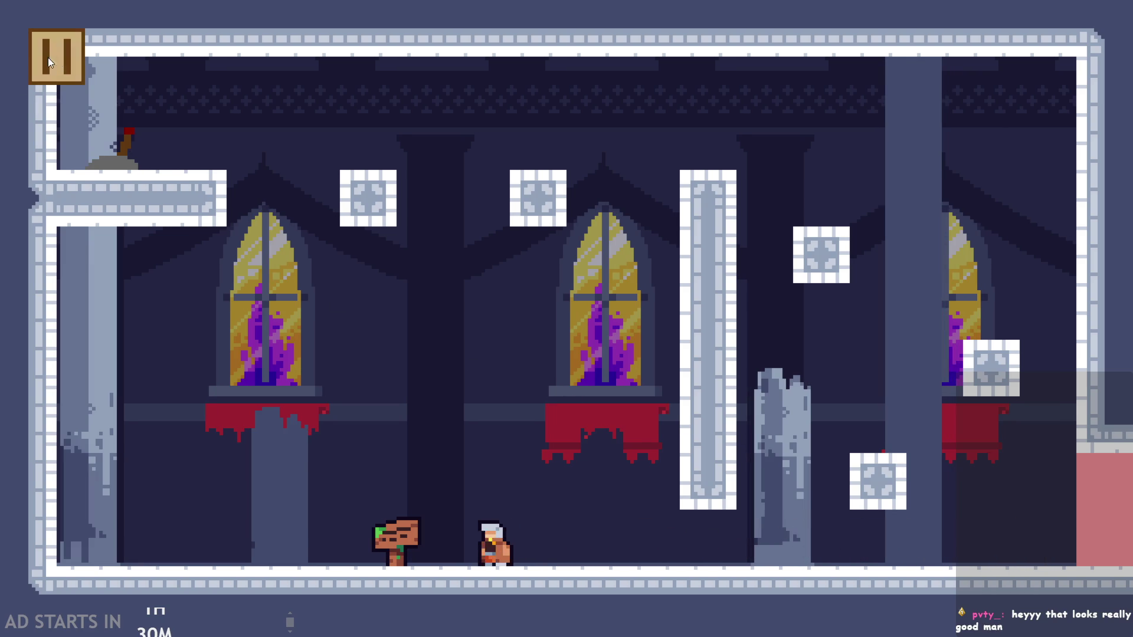
left_click(48, 58)
left_click(935, 552)
left_click(455, 231)
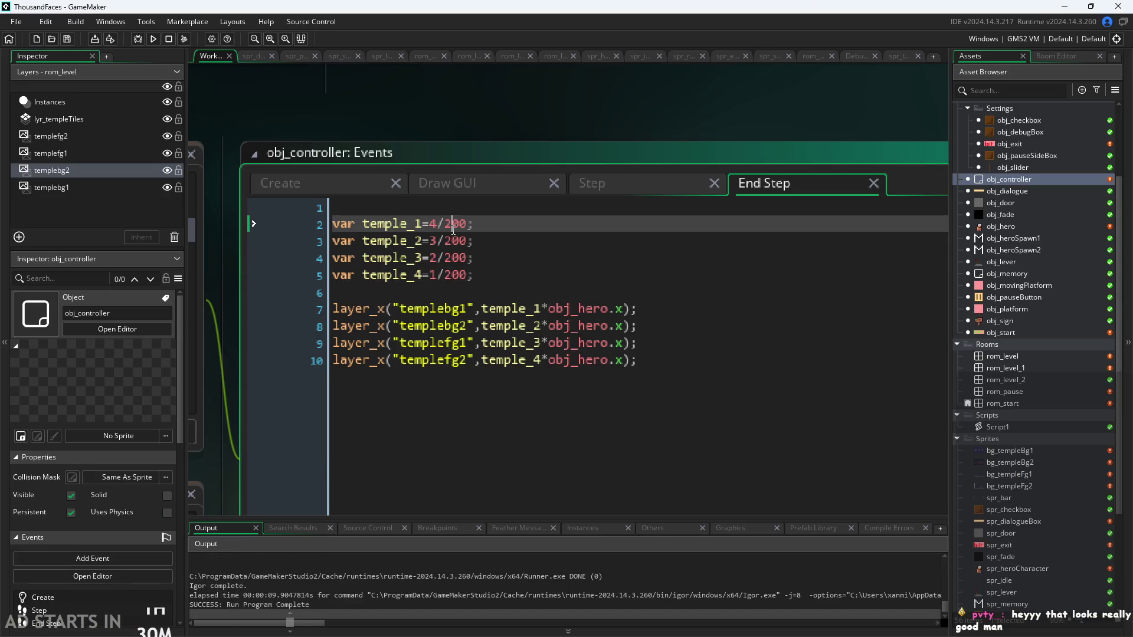
Change the temple divisors from 200 to 100, giving 4/100, 3/100, 2/100 and 1/100.
key("BackSpace")
type("1")
key("Down")
key("BackSpace")
type("1")
key("Down")
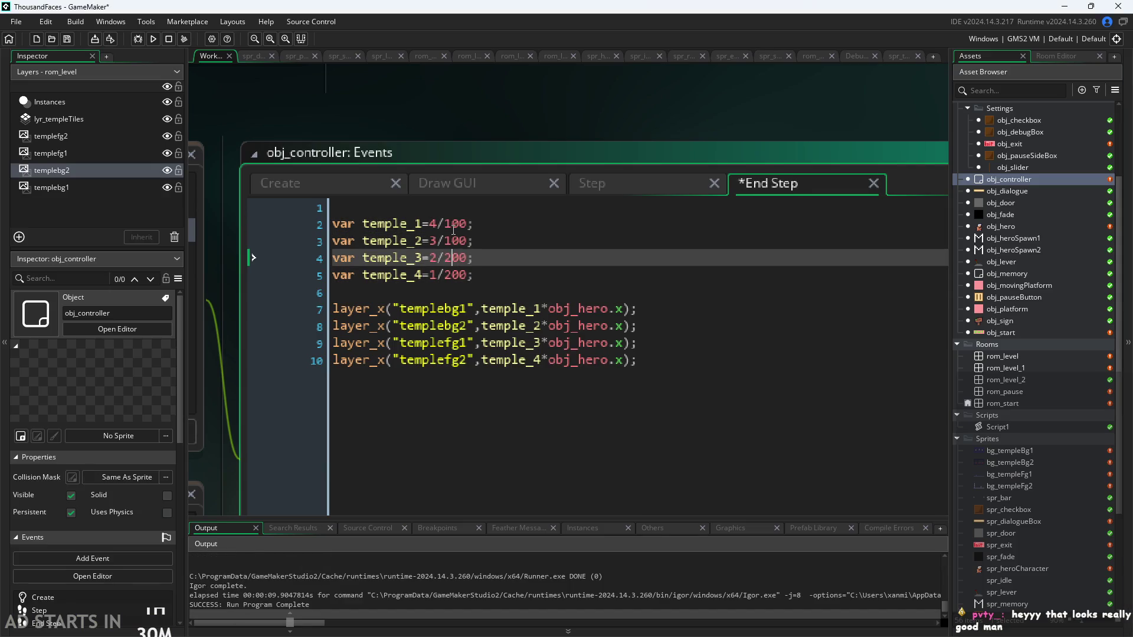
key("BackSpace")
type("1")
key("Down")
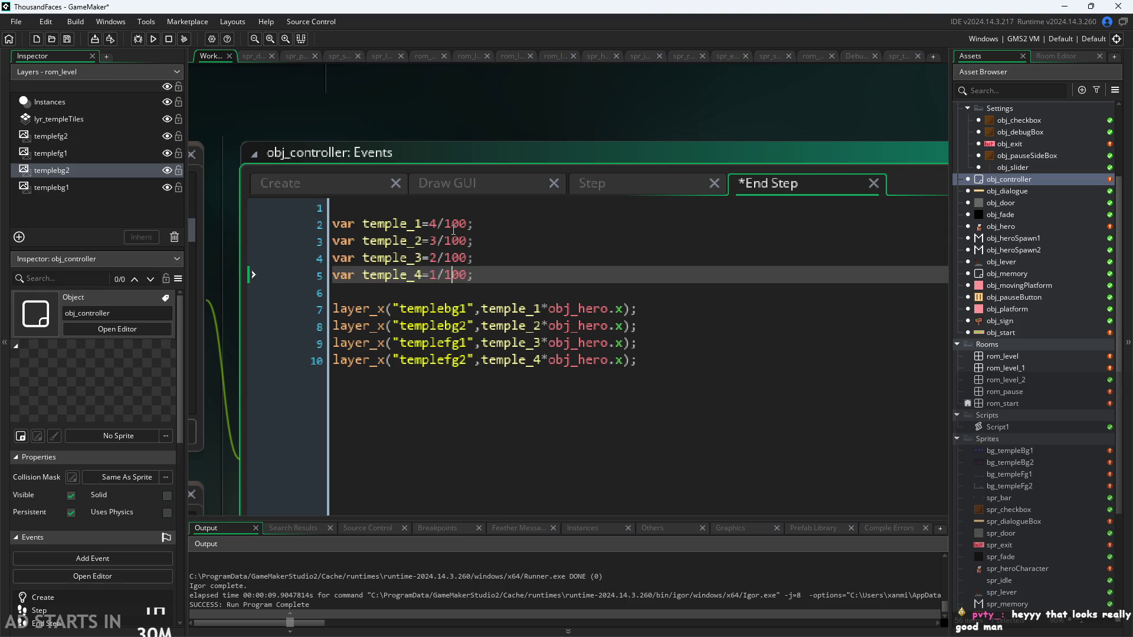
Save the End Step code and start a new playtest from the title screen.
key("ctrl+s")
left_click(153, 38)
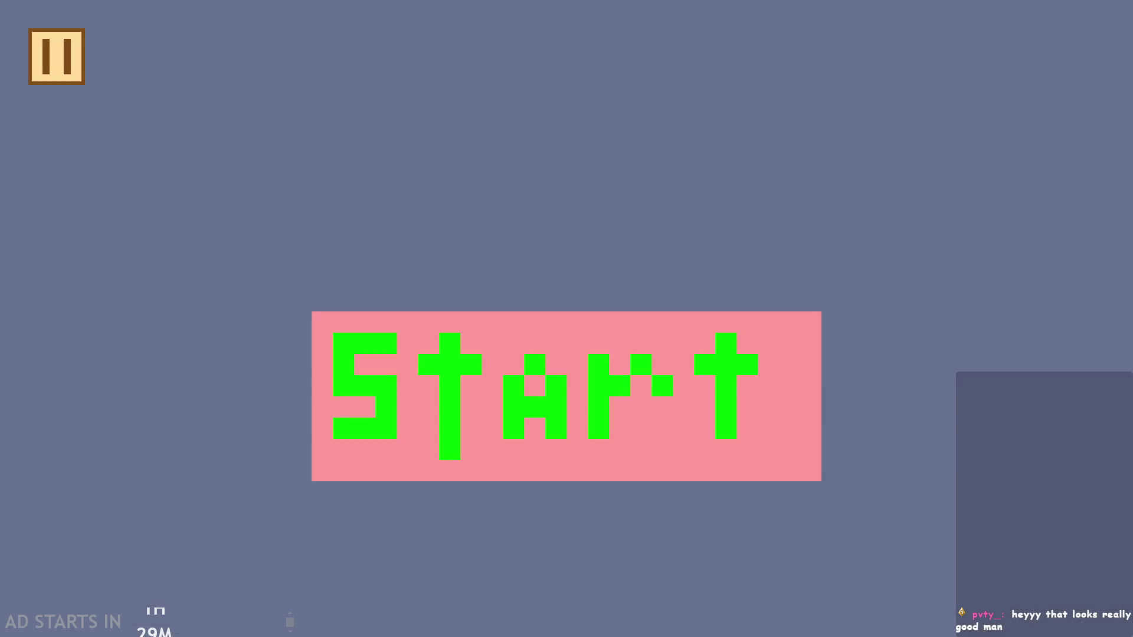
left_click(581, 432)
Run and jump the hero around the level to check the /100 parallax speeds.
key("Right")
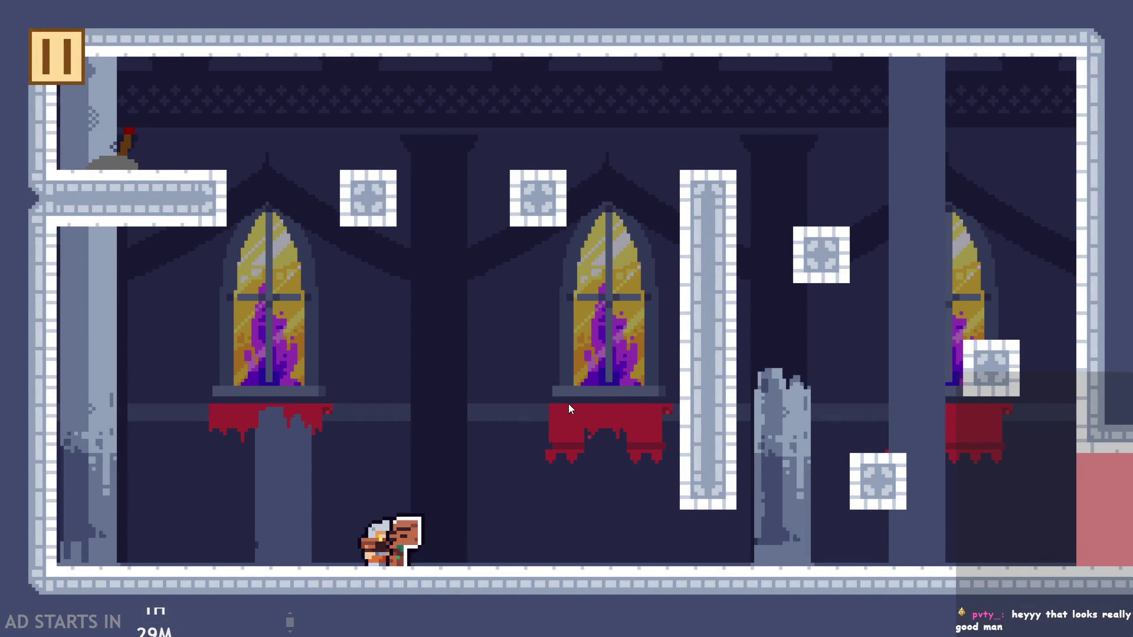
key("space")
key("space")
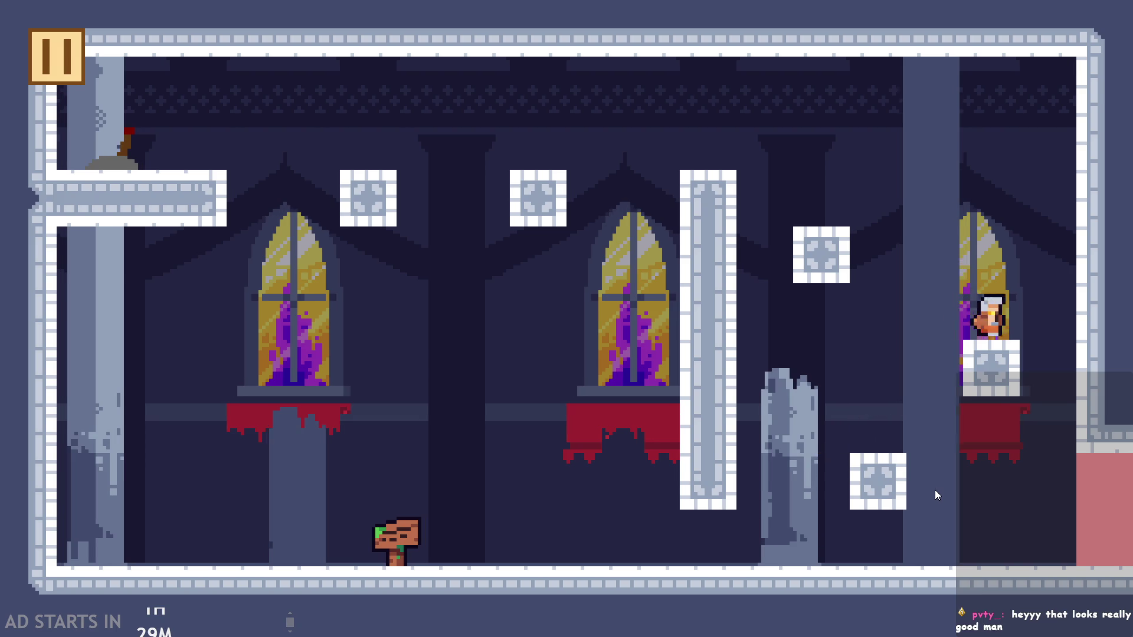
key("Left")
key("Left")
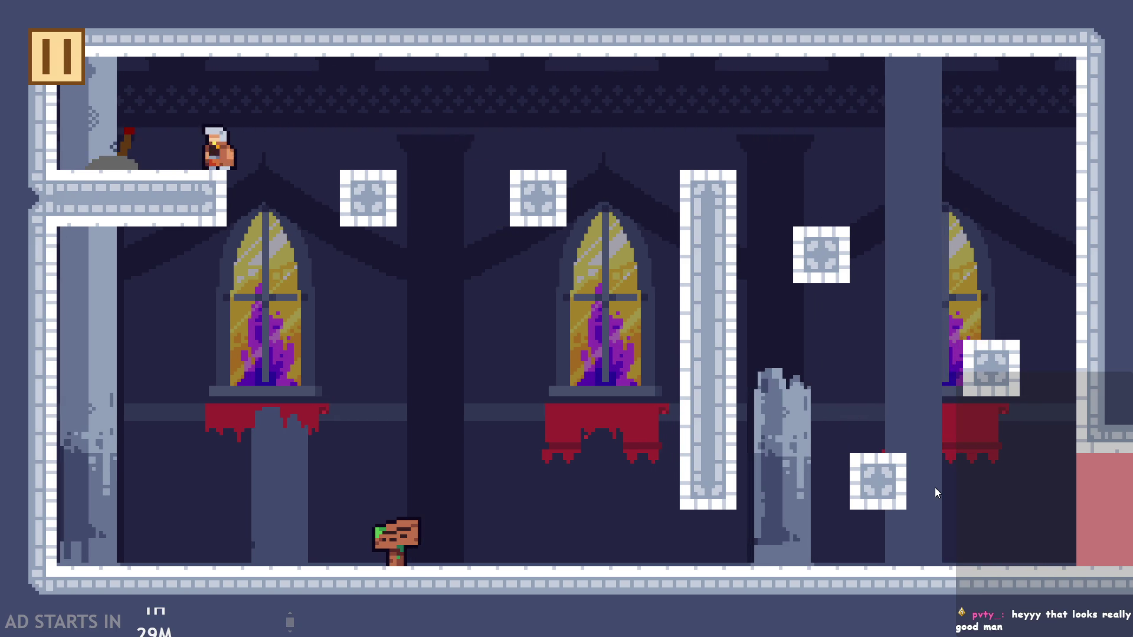
key("space")
key("Right")
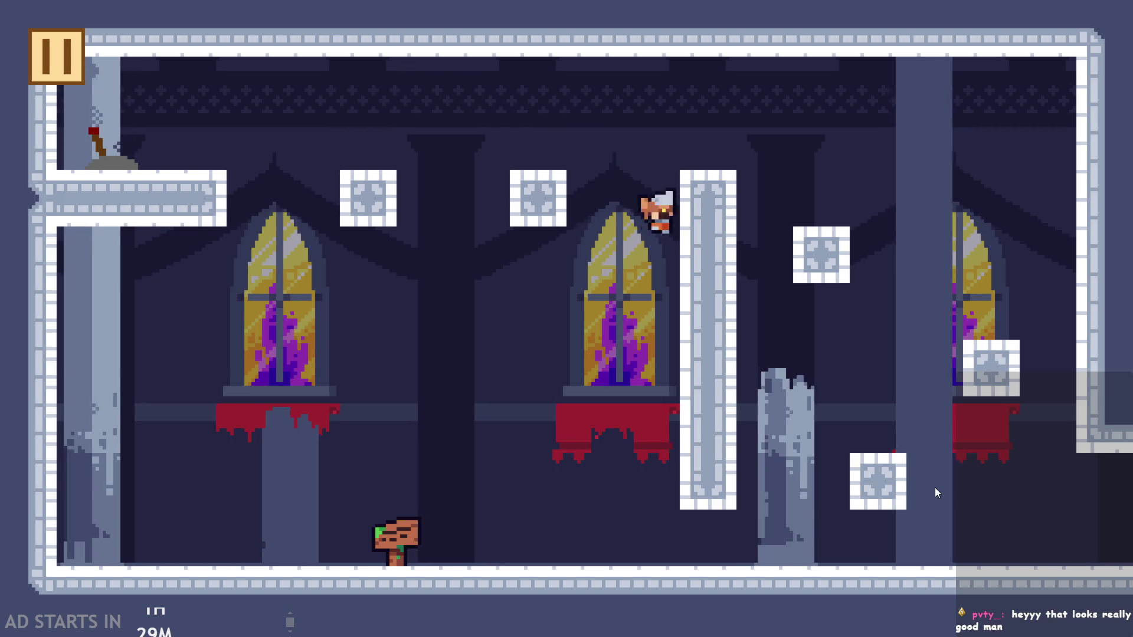
key("Right")
key("space")
key("space")
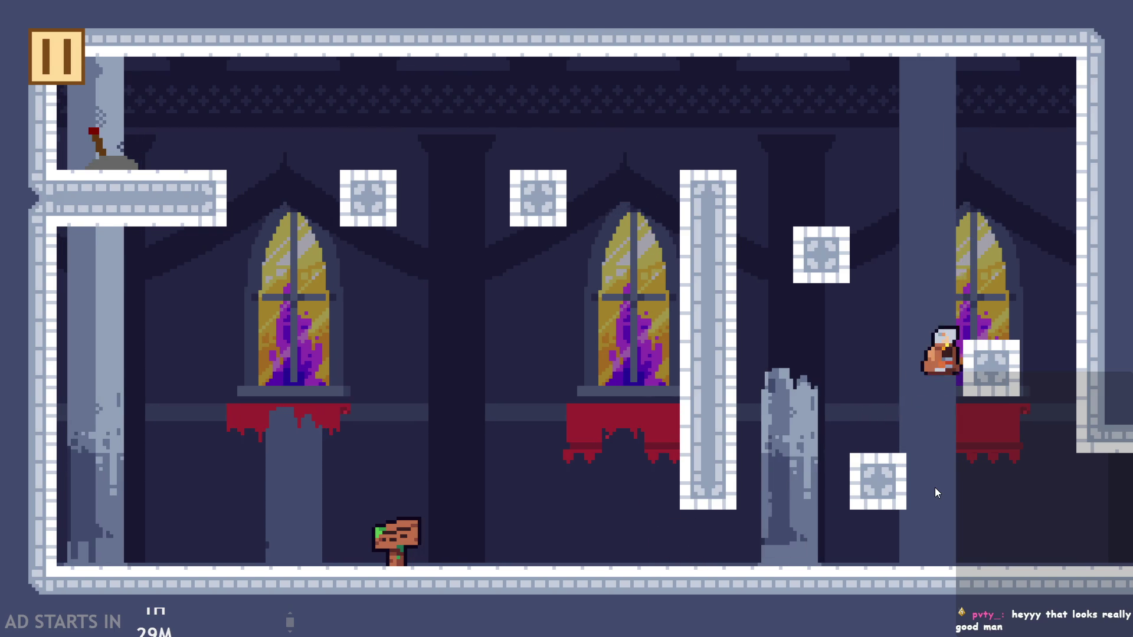
key("Left")
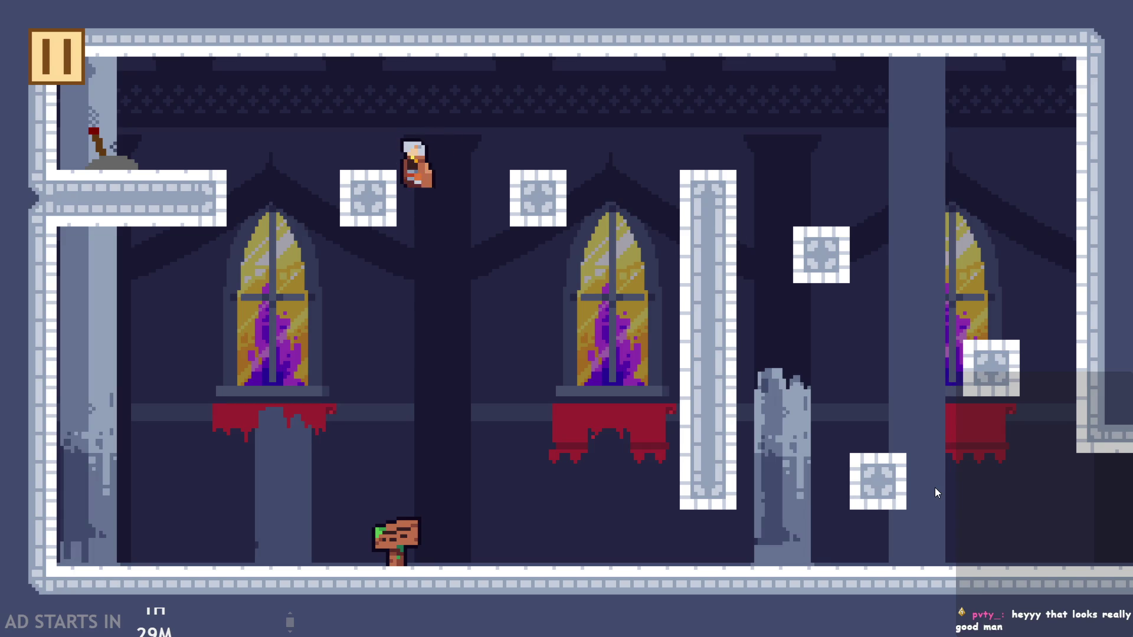
key("Right")
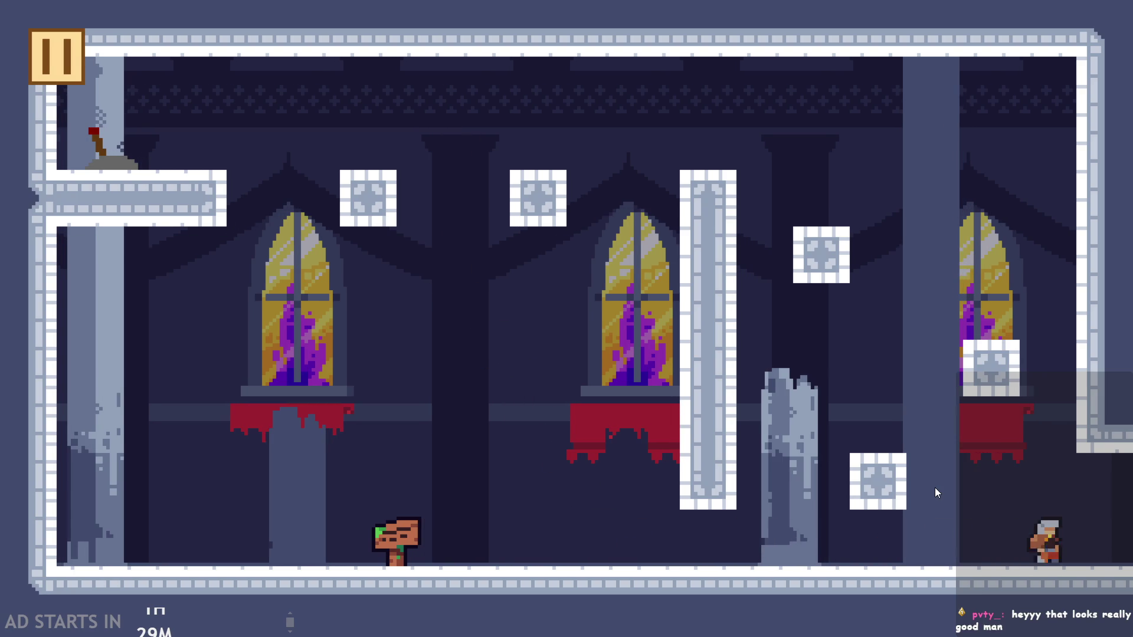
key("Right")
key("Left")
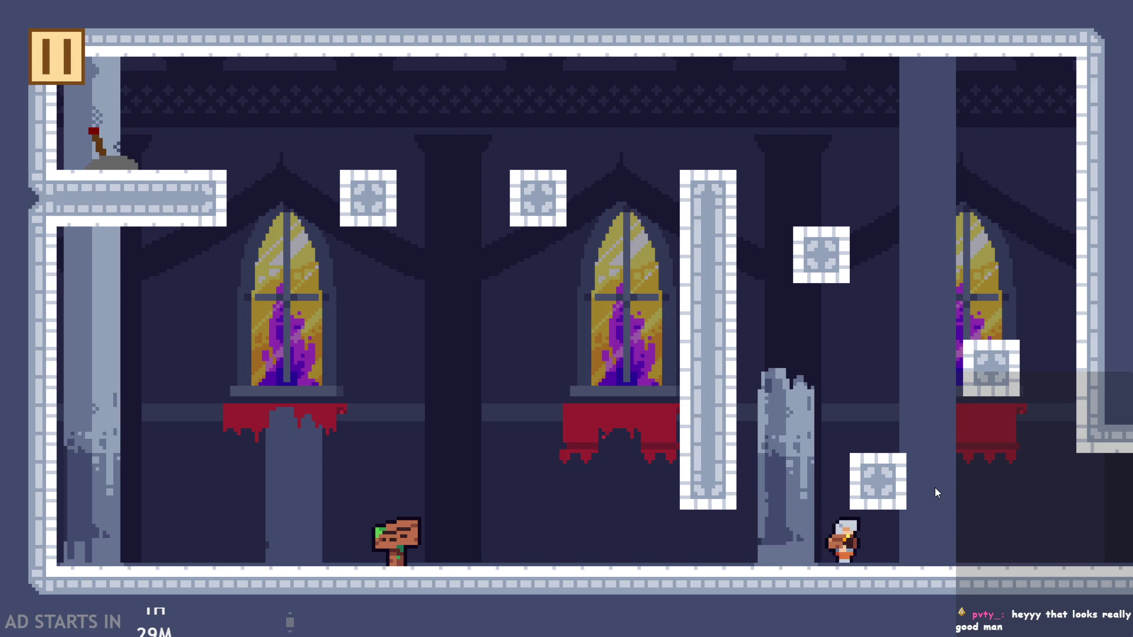
key("Right")
key("space")
key("Left")
key("Right")
key("Left")
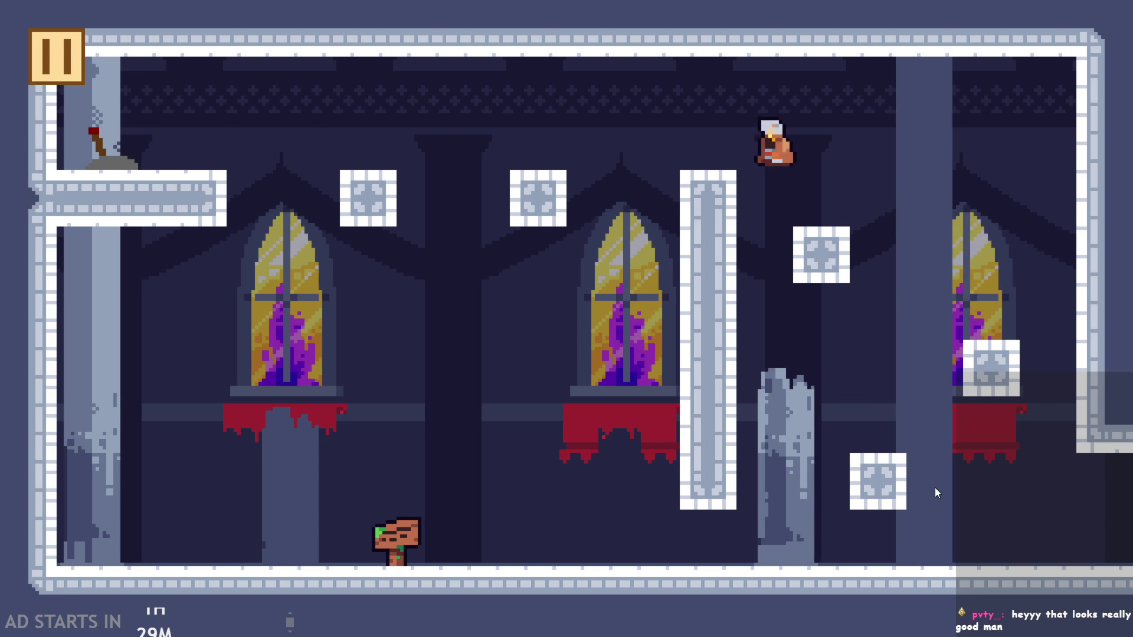
key("Right")
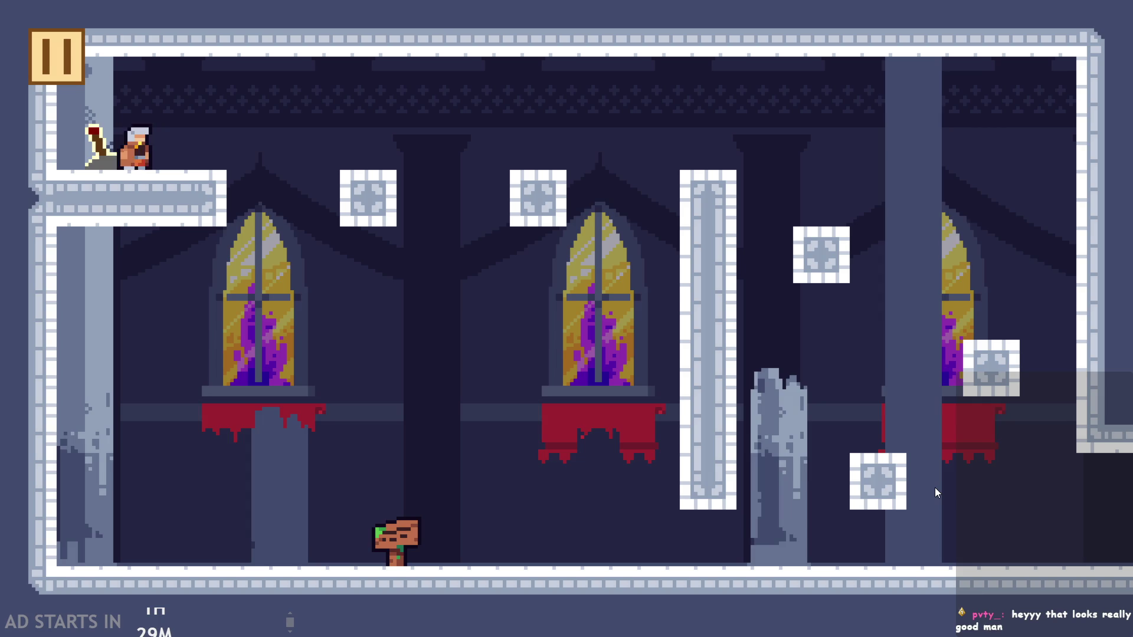
key("space")
key("Right")
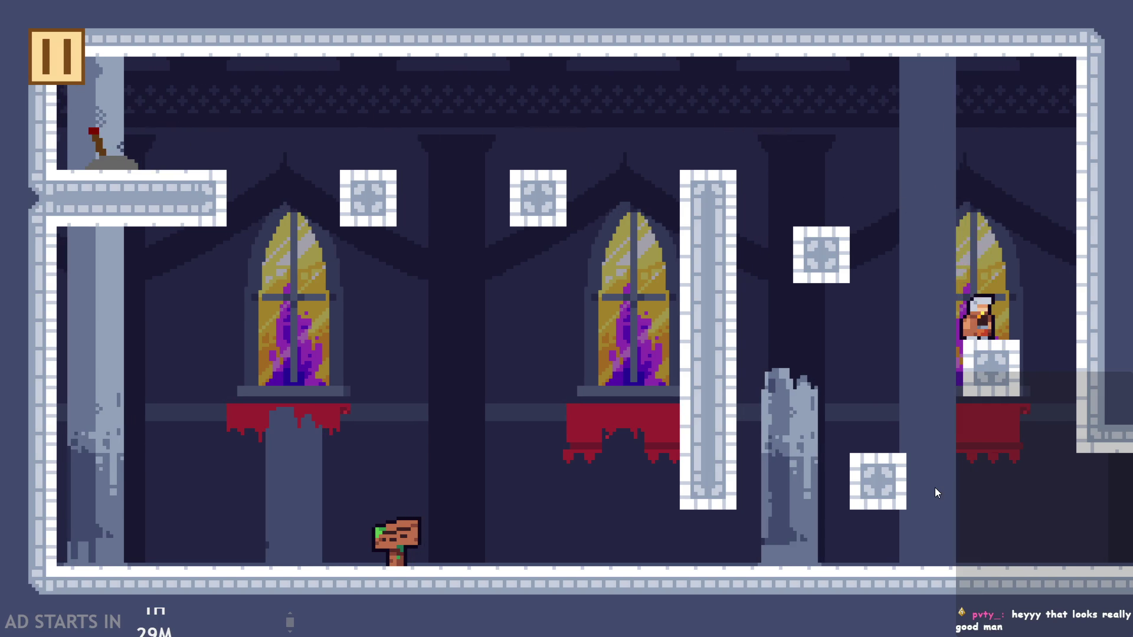
key("Left")
Pause the game and exit back to the End Step code.
key("Escape")
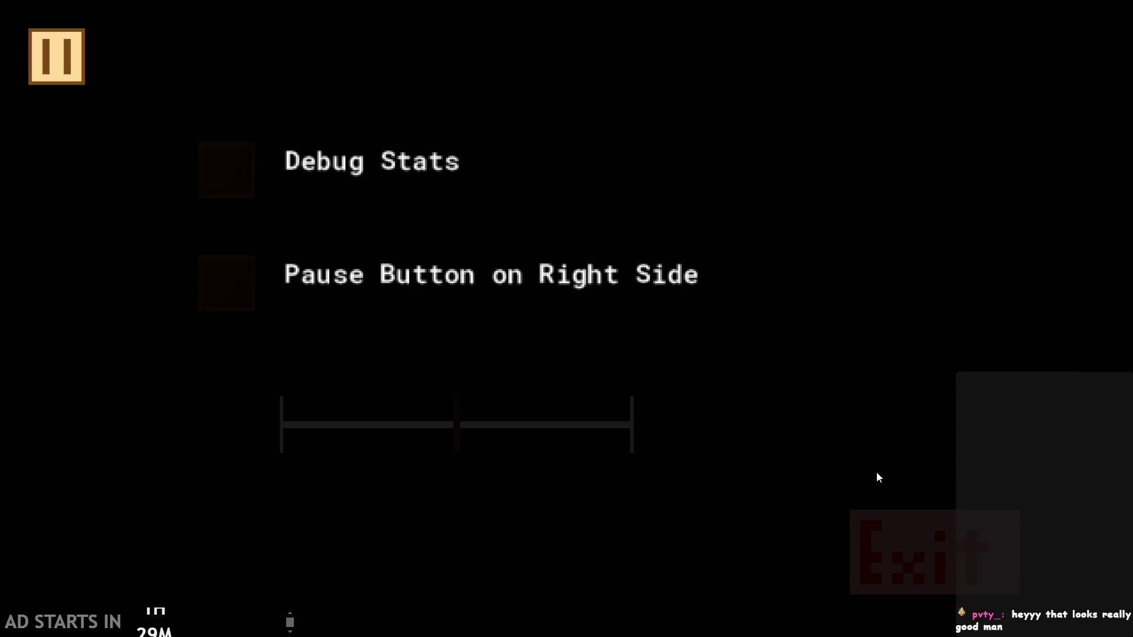
left_click(914, 527)
scroll(590, 331, "down", 4)
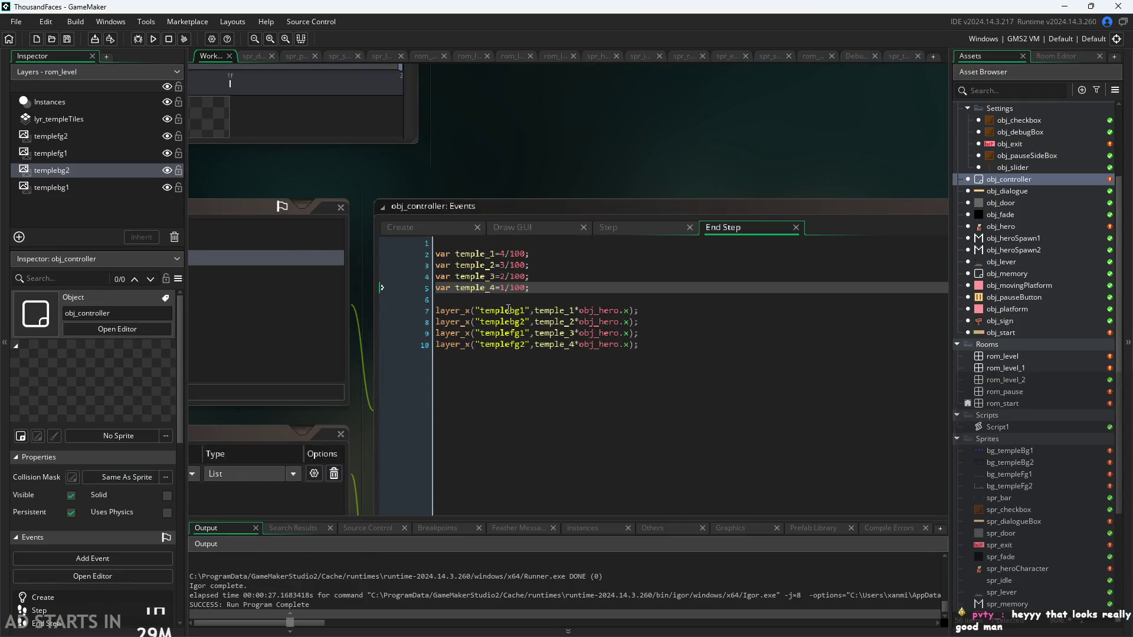
Add an Alarm 0 event to obj_controller.
left_click(514, 297)
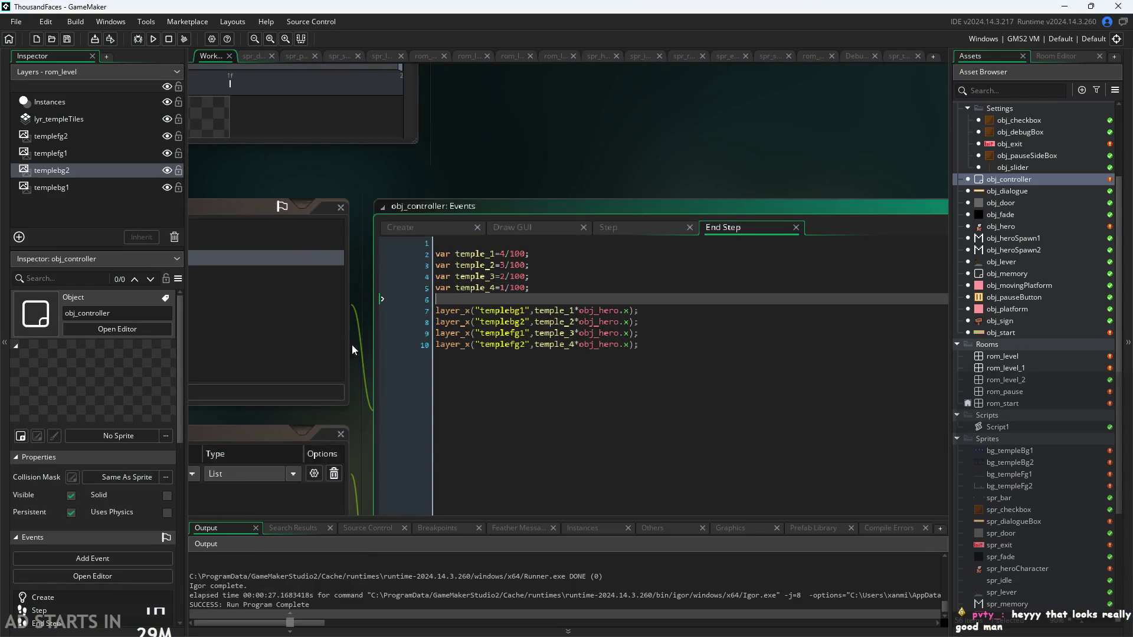
scroll(519, 319, "down", 5)
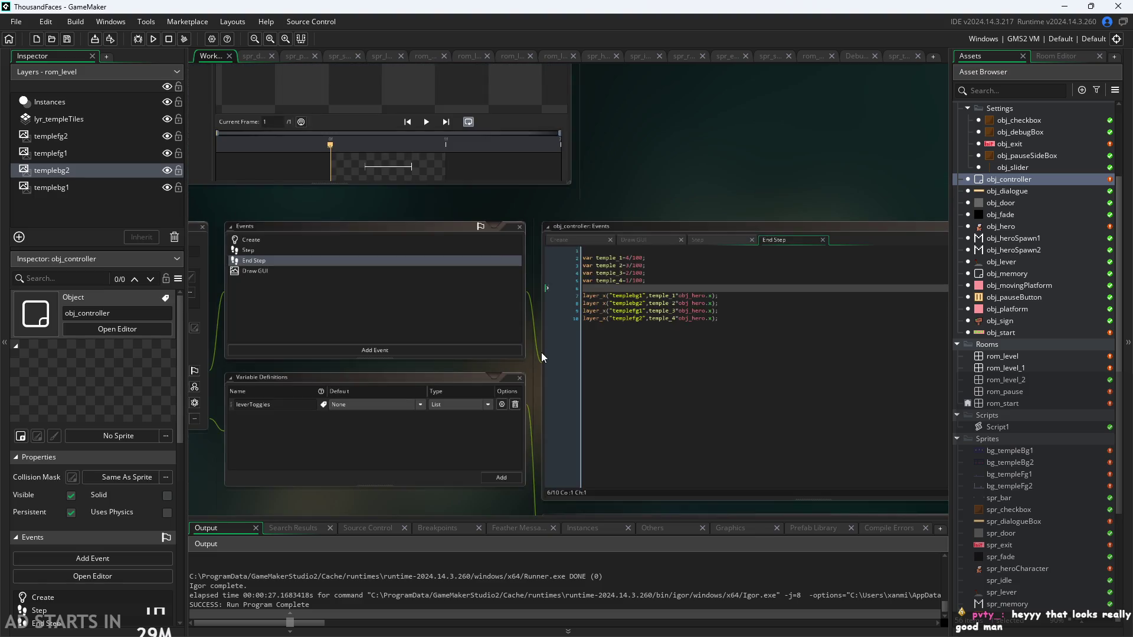
scroll(541, 352, "up", 2)
left_click(431, 343)
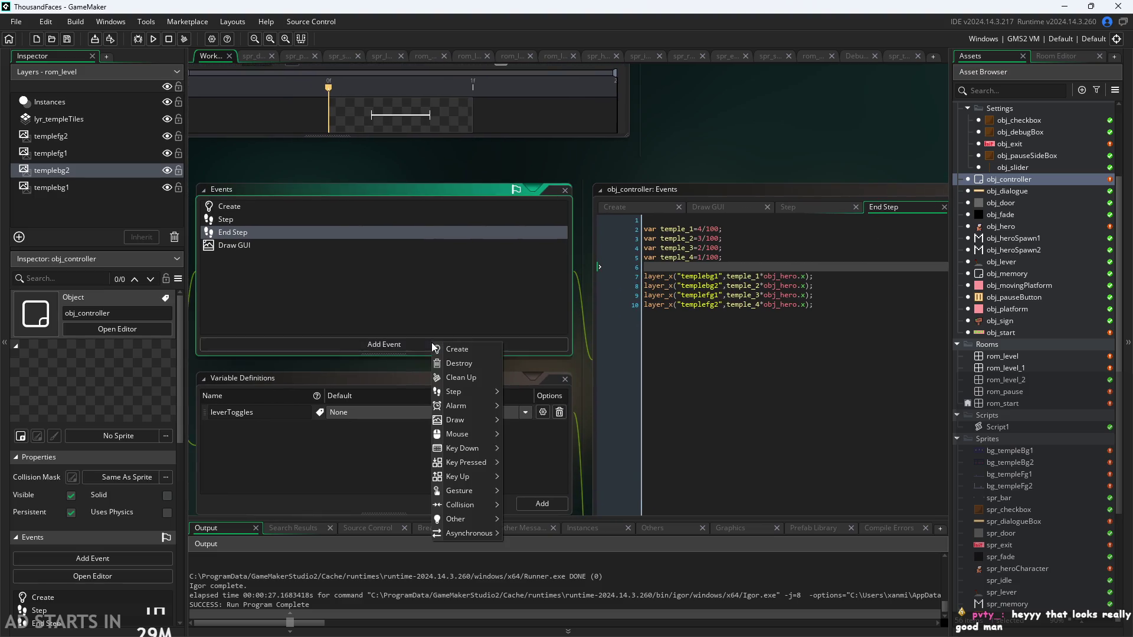
mouse_move(470, 455)
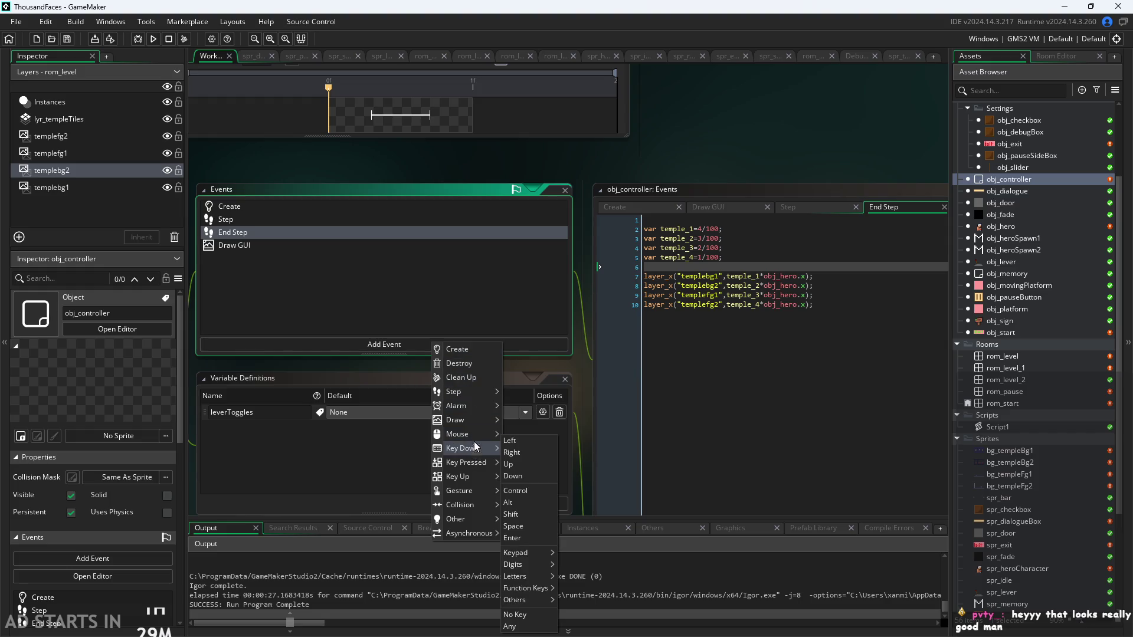
left_click(590, 362)
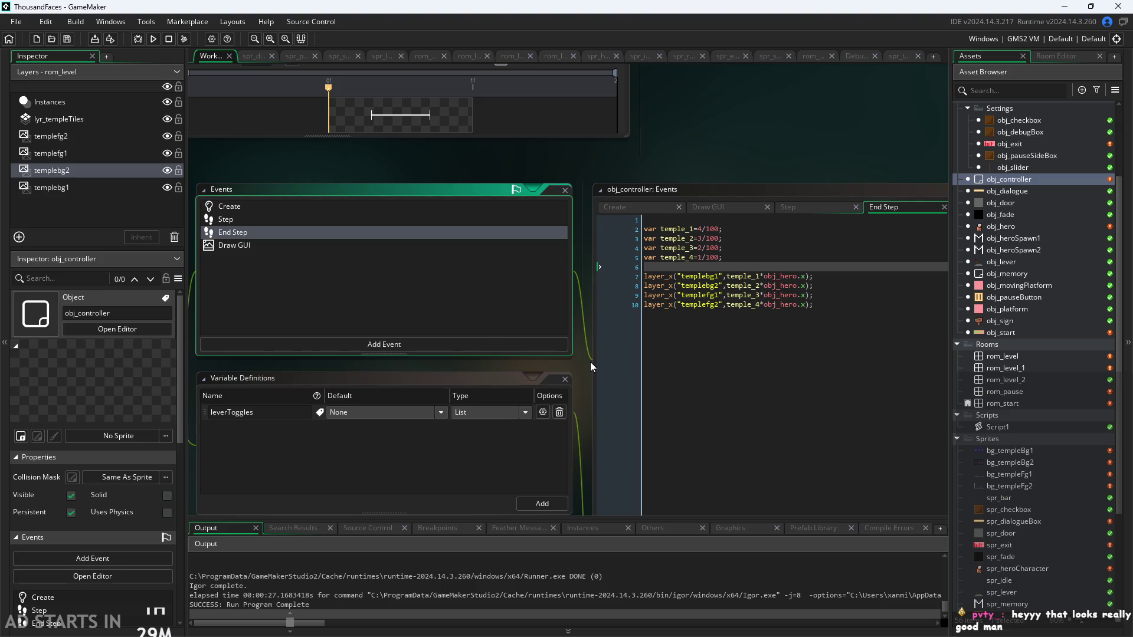
left_click(520, 345)
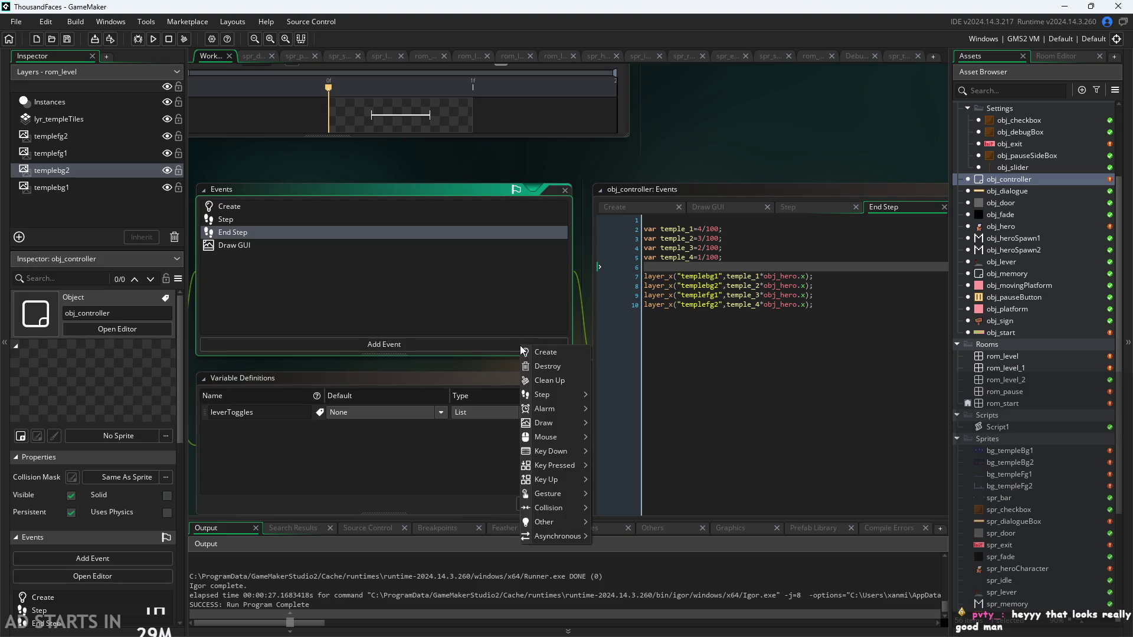
mouse_move(566, 409)
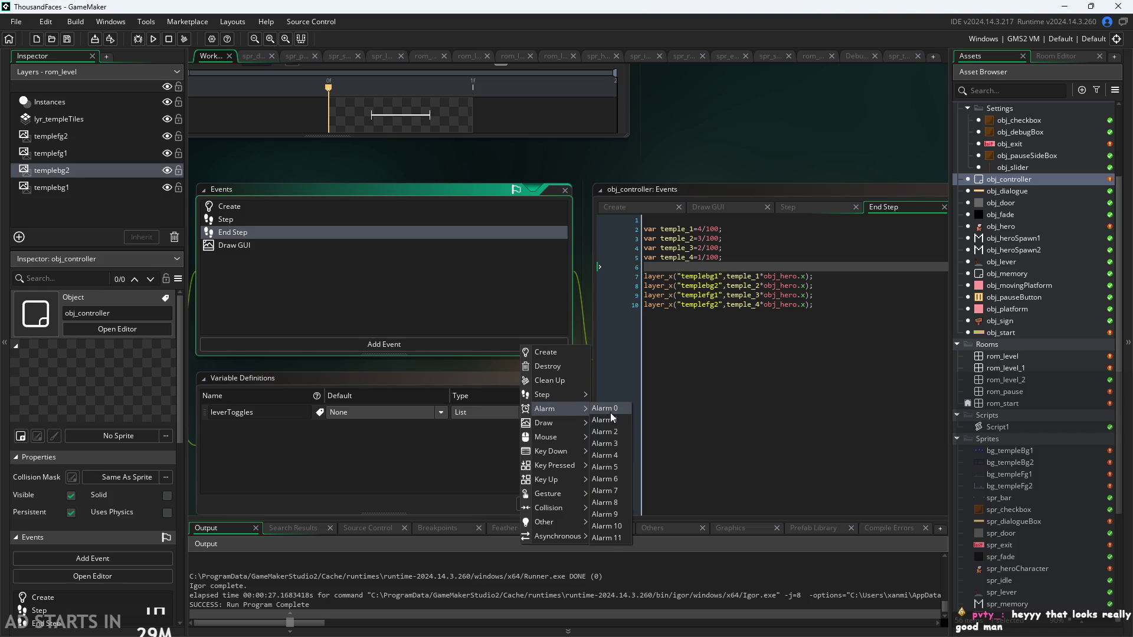
left_click(610, 408)
left_click_drag(593, 381, 505, 413)
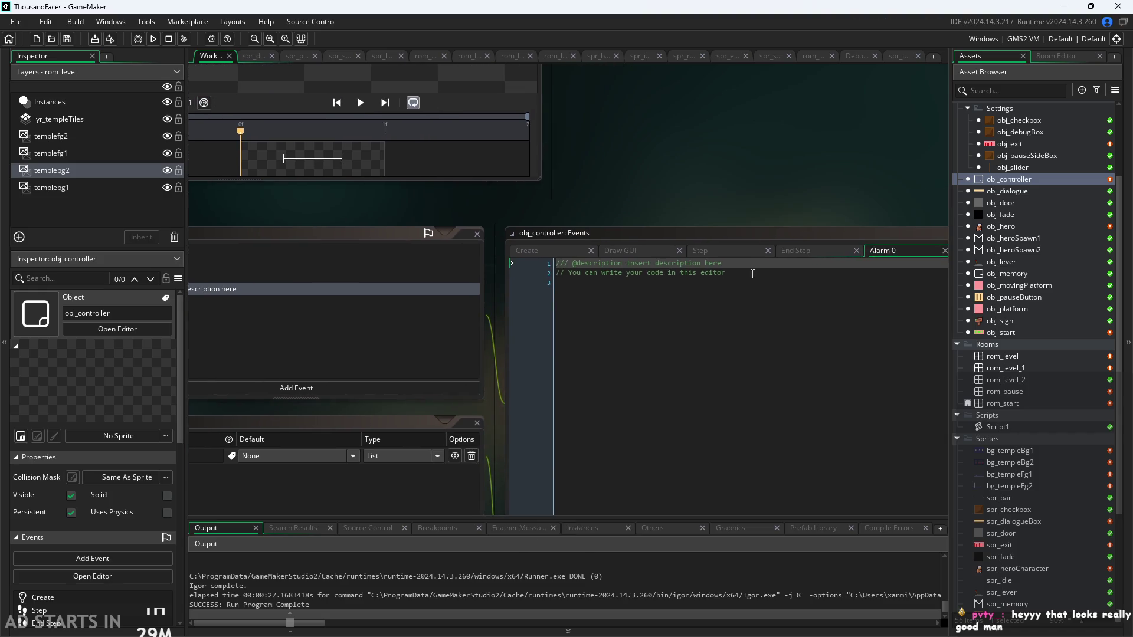
Delete the placeholder comments so the Alarm 0 code is empty.
left_click_drag(752, 274, 485, 243)
key("BackSpace")
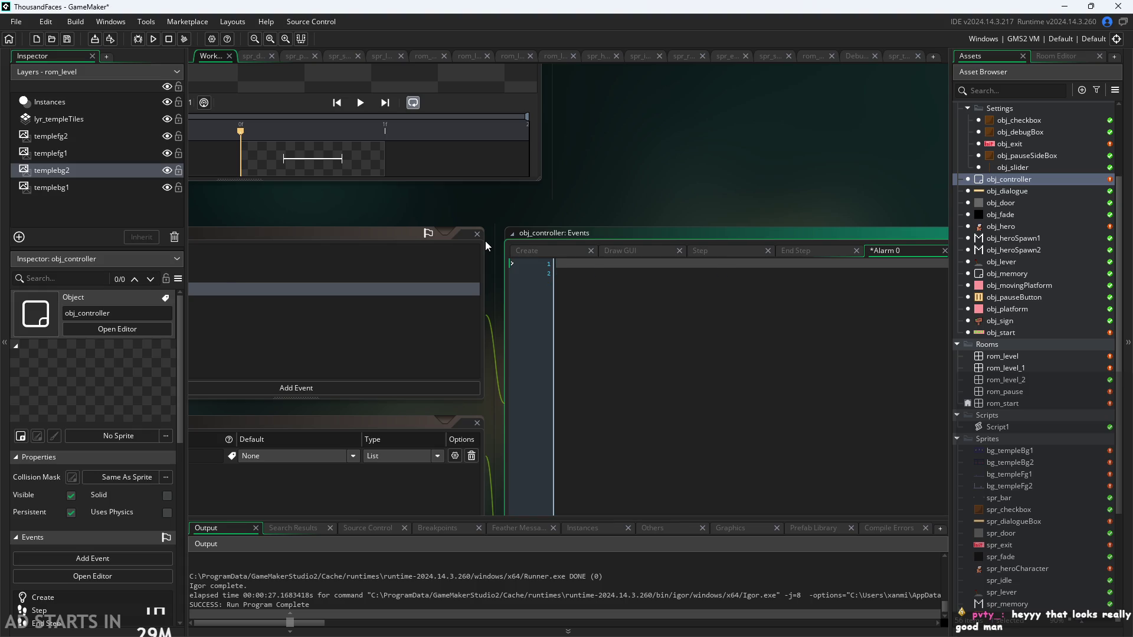
type("alarm")
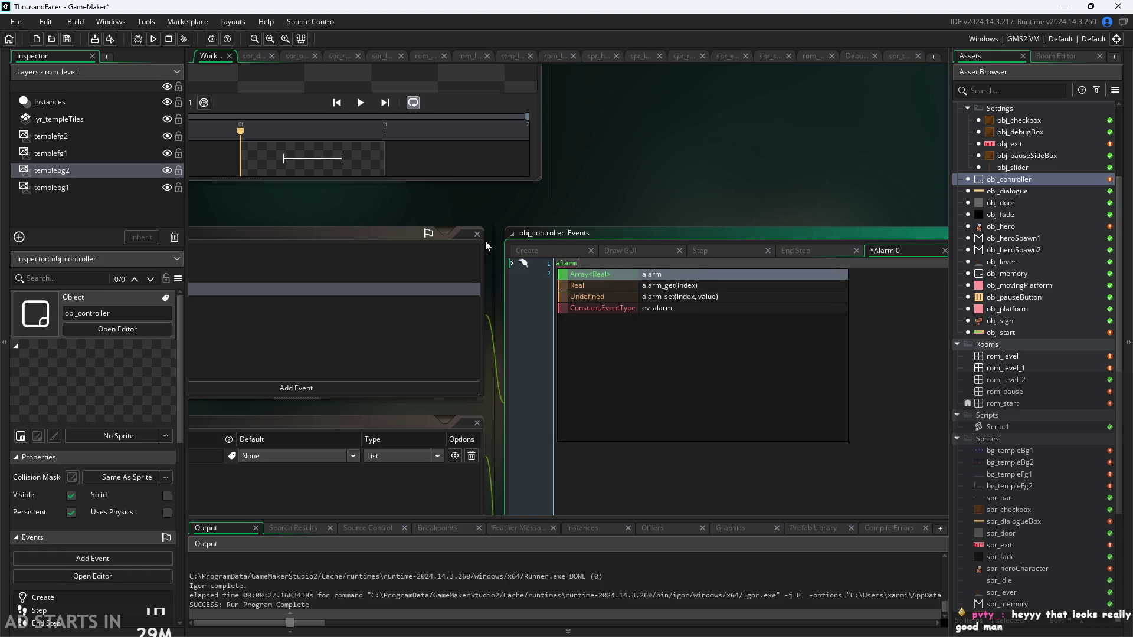
key("BackSpace")
key("BackSpace")
key("BackSpace")
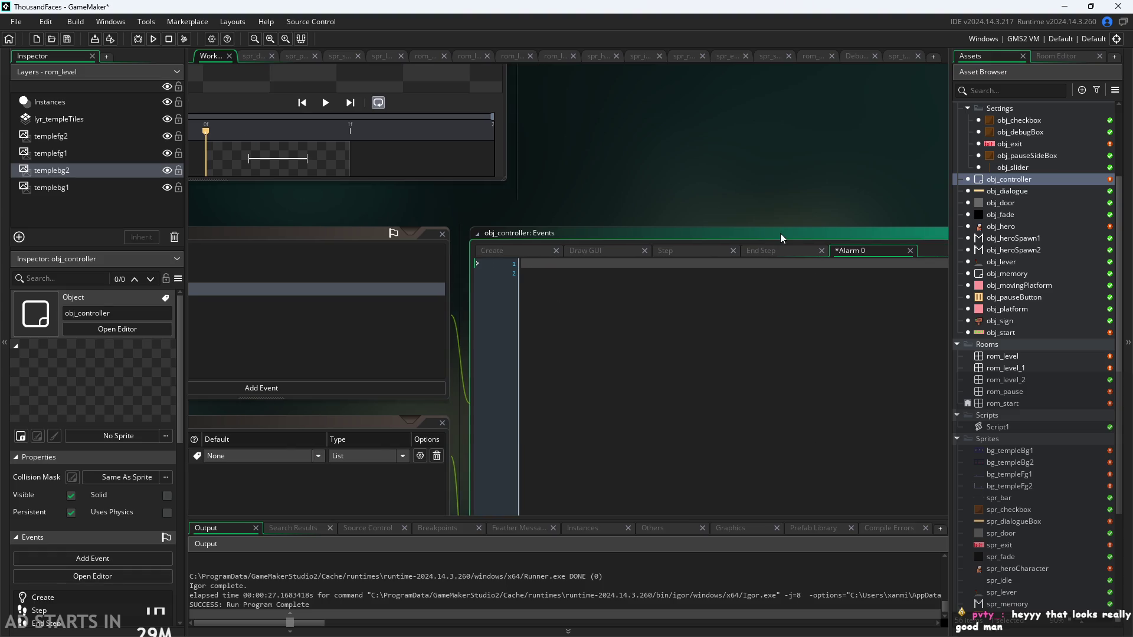
Remove the blank first line from the End Step code.
left_click(780, 249)
scroll(741, 223, "up", 2)
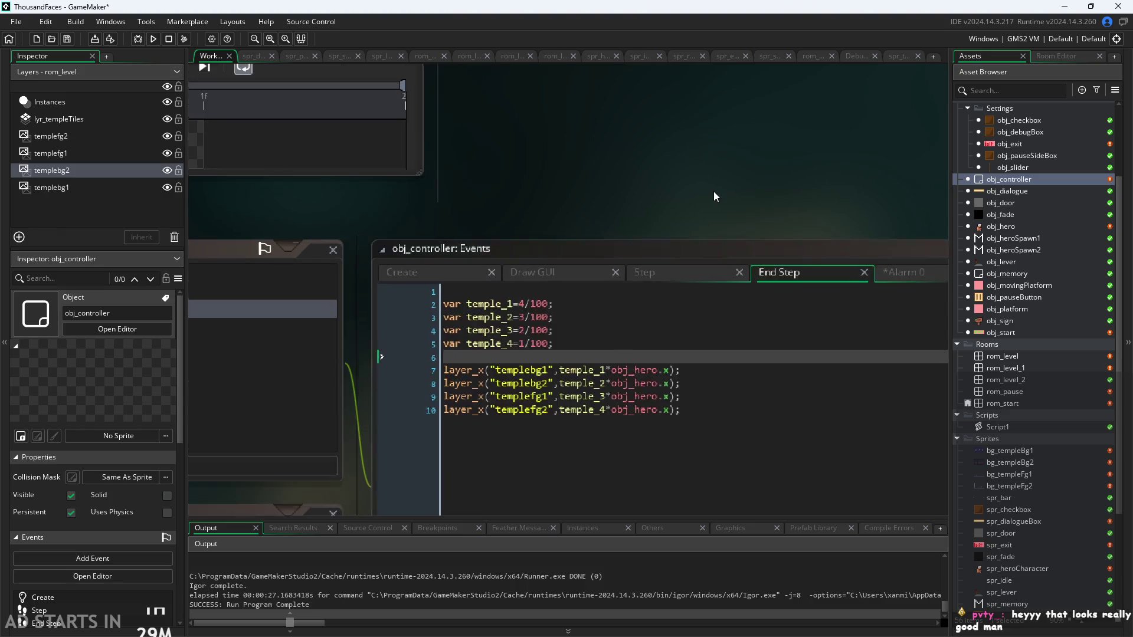
left_click(426, 190)
key("BackSpace")
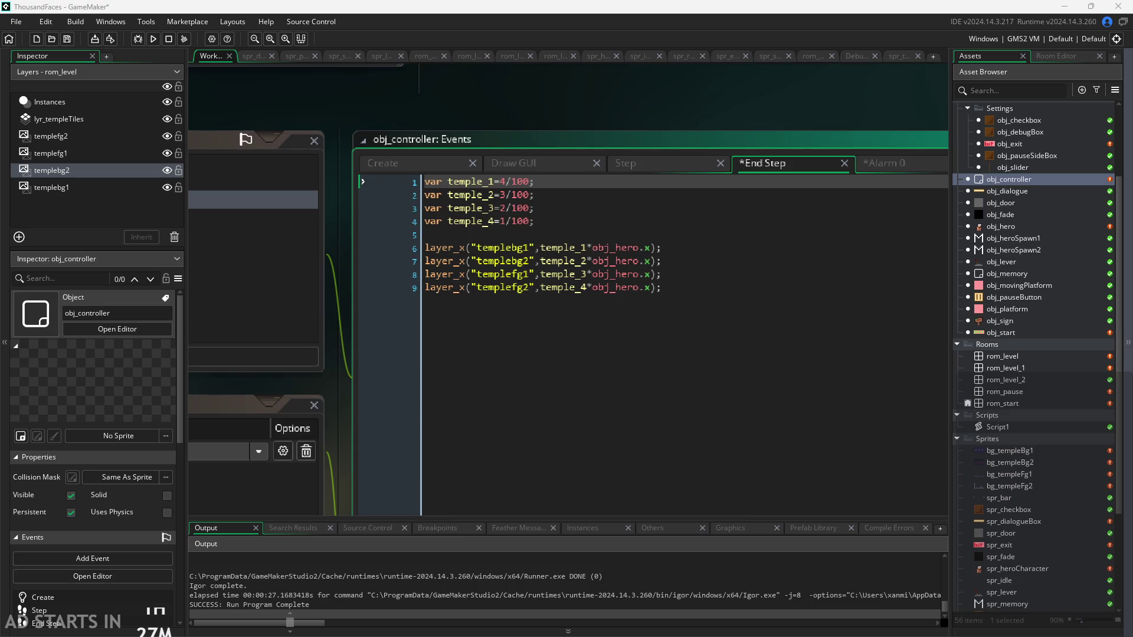
left_click(688, 248)
Review the End Step layer_x lines and save the project.
left_click(687, 260)
left_click(687, 274)
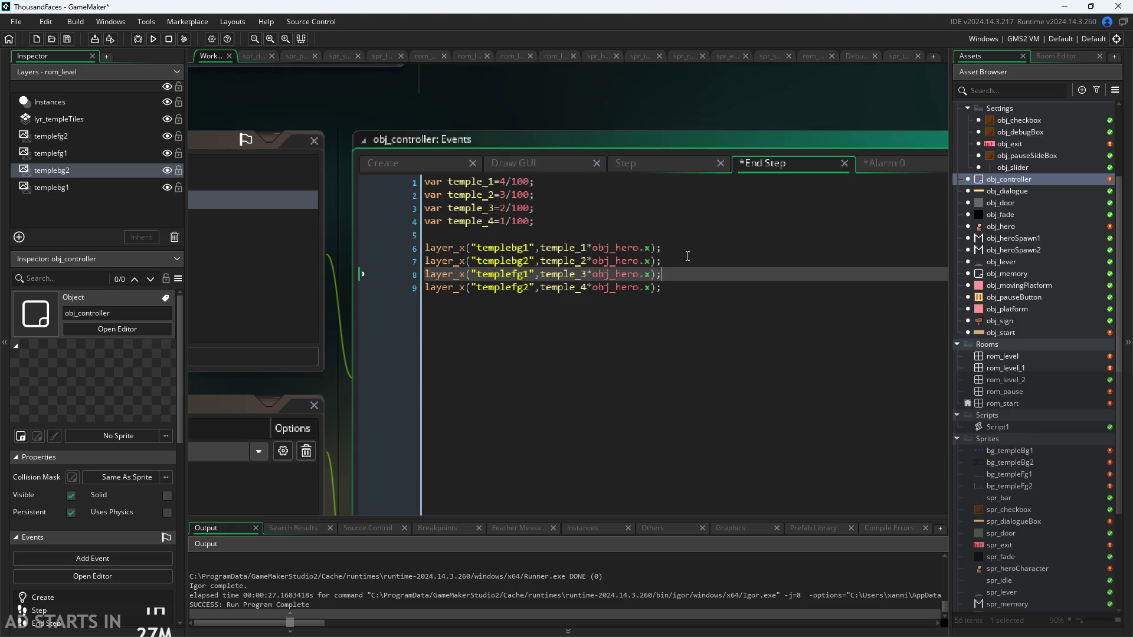
scroll(611, 83, "down", 3, "ctrl")
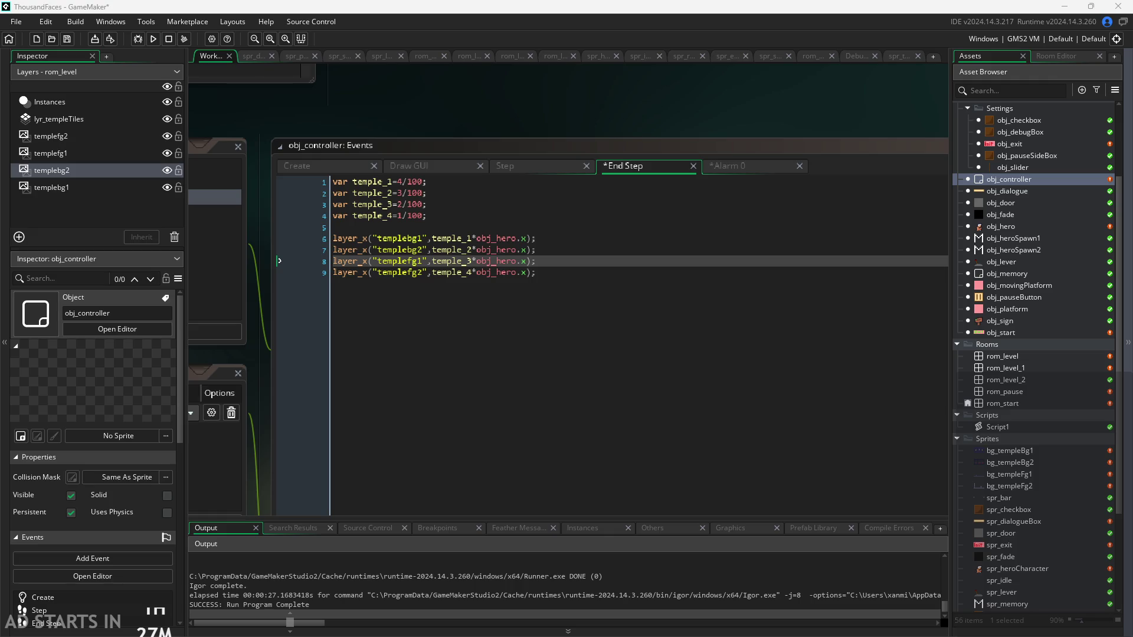
left_click(563, 216)
left_click(578, 227)
left_click(542, 239)
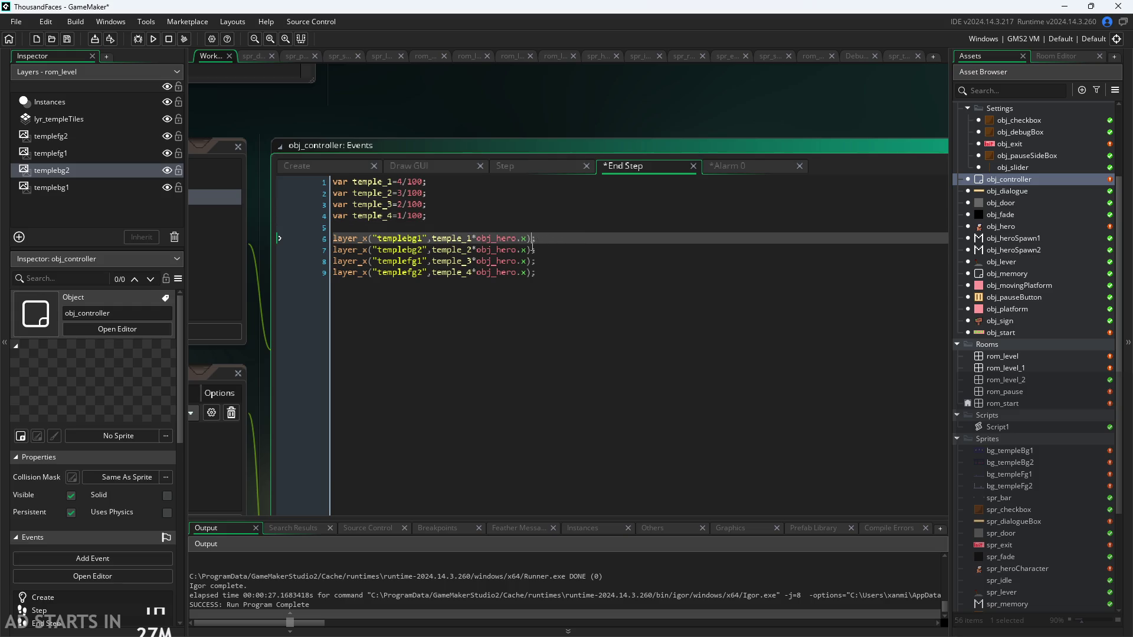
left_click(533, 250)
left_click(531, 240)
left_click(561, 276)
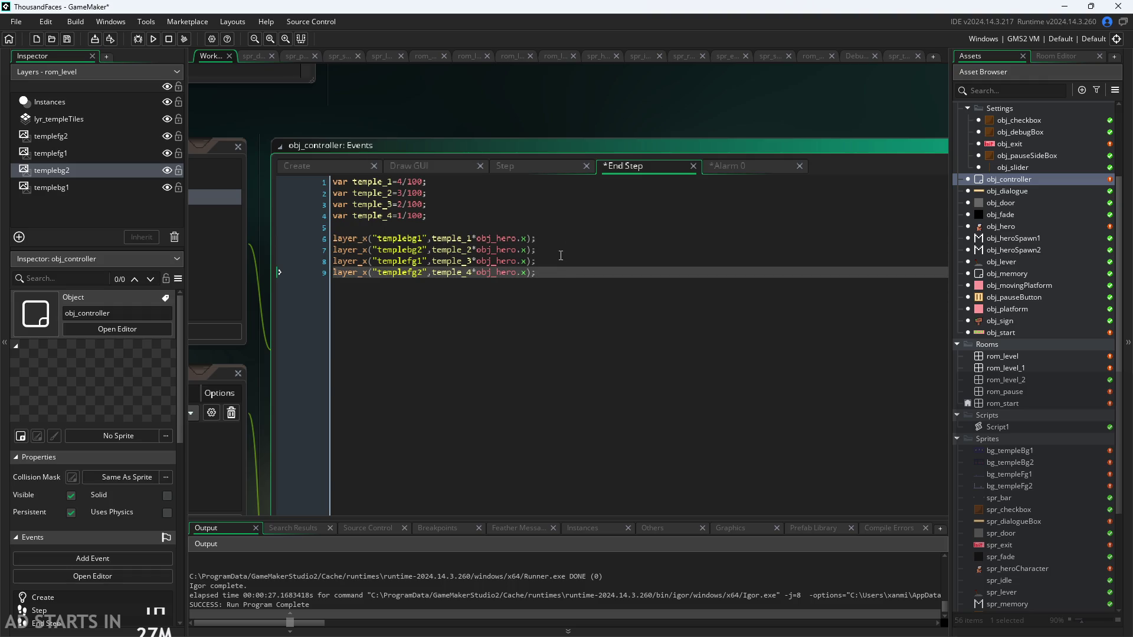
left_click(542, 230)
key("ctrl+s")
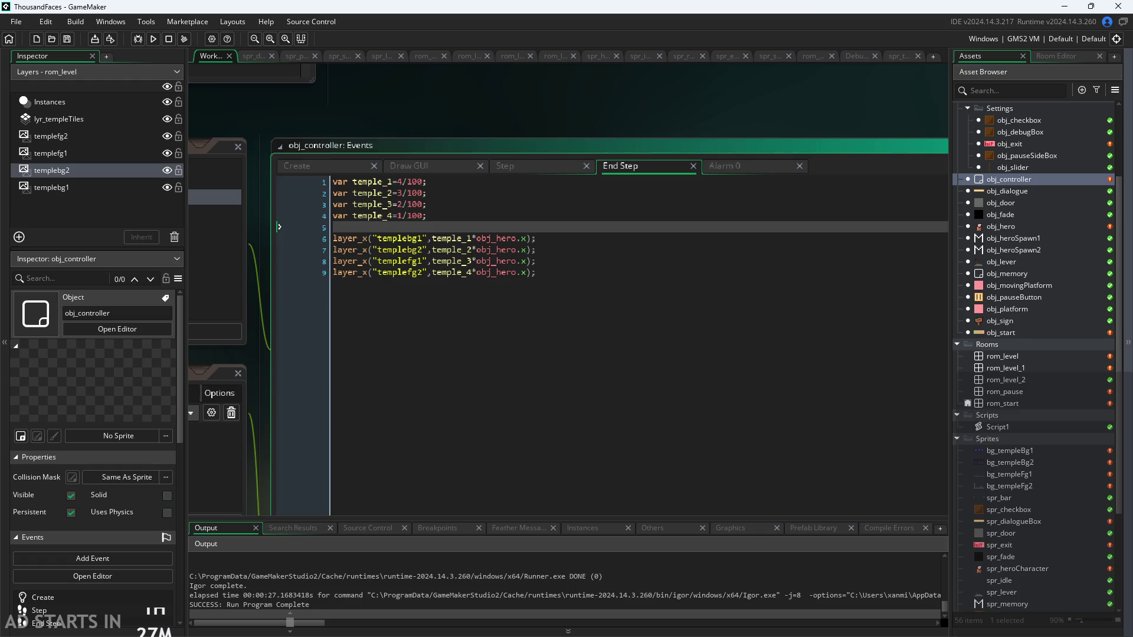
Remove the four layer_x lines 6–9 from the End Step code.
left_click(559, 260)
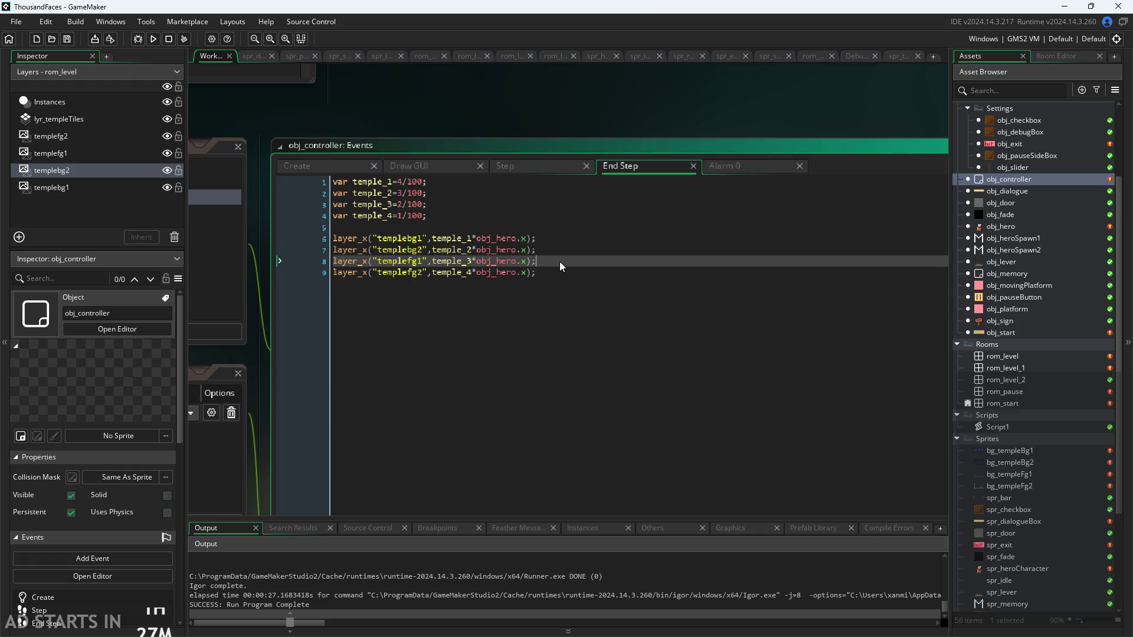
scroll(559, 260, "up", 1, "ctrl")
mouse_move(549, 261)
left_mouse_down()
mouse_move(413, 261)
mouse_move(531, 274)
mouse_move(257, 225)
left_mouse_up()
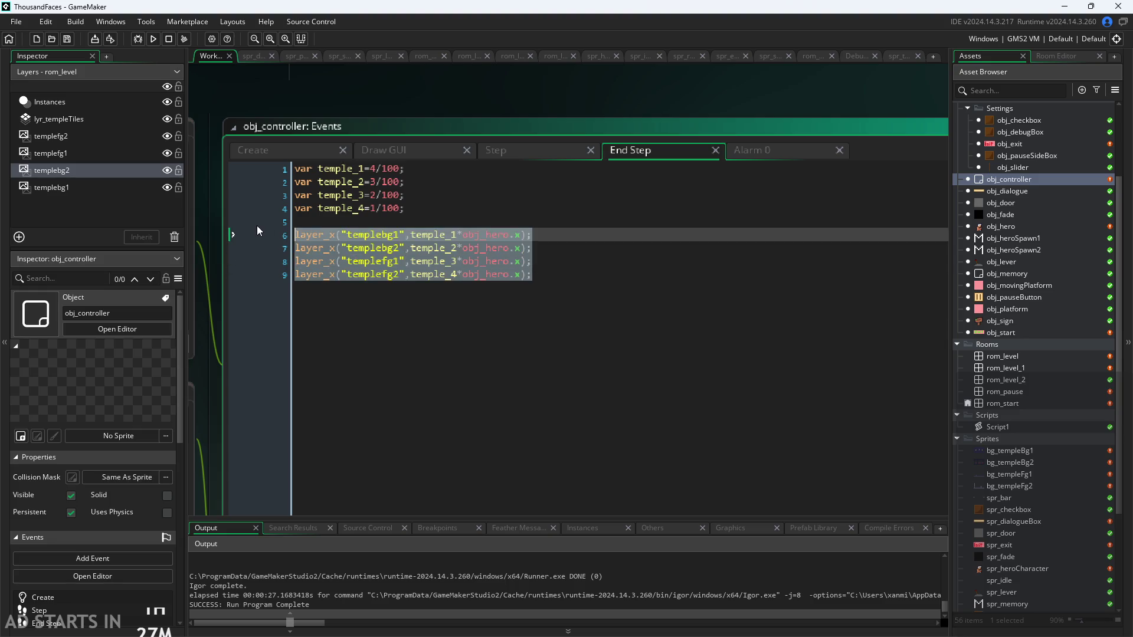
left_click(593, 257)
scroll(594, 257, "down", 1, "ctrl")
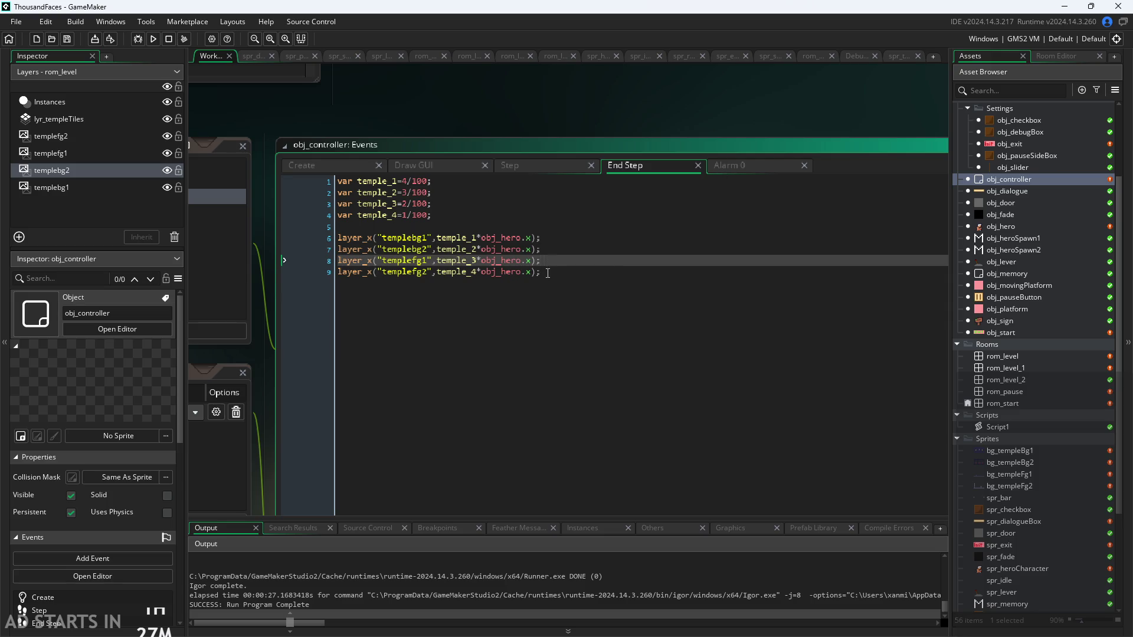
mouse_move(547, 272)
left_mouse_down()
mouse_move(331, 180)
mouse_move(330, 237)
left_mouse_up()
key("ctrl+c")
key("BackSpace")
left_click(746, 173)
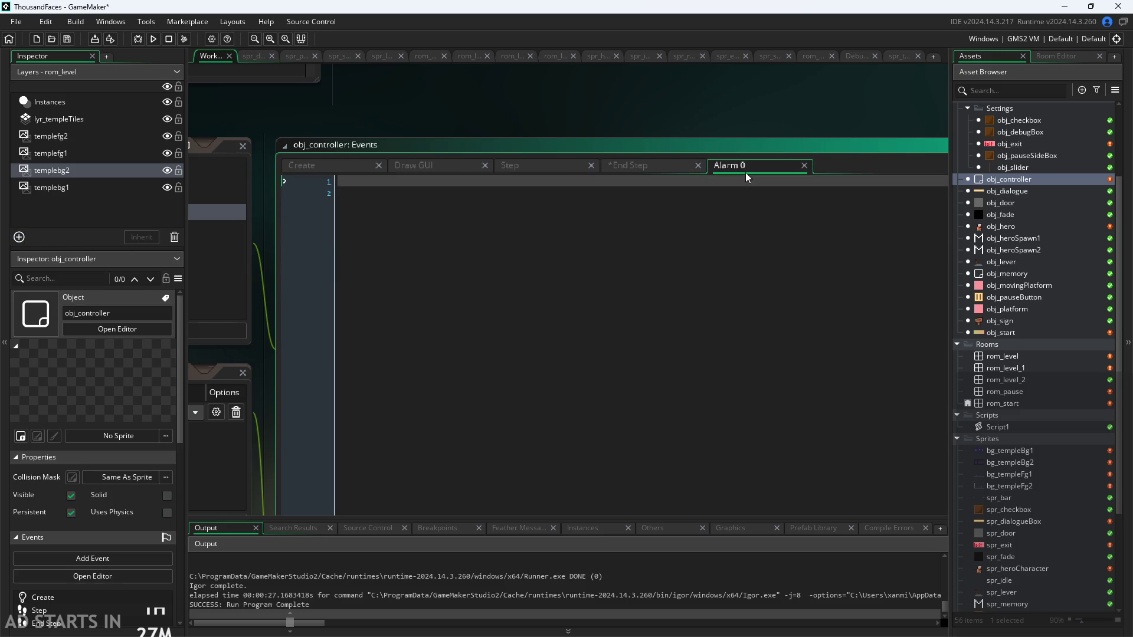
Paste the layer_x calls into Alarm 0 and make End Step call alarm_set(0,1) when alarm 0 expires.
key("ctrl+v")
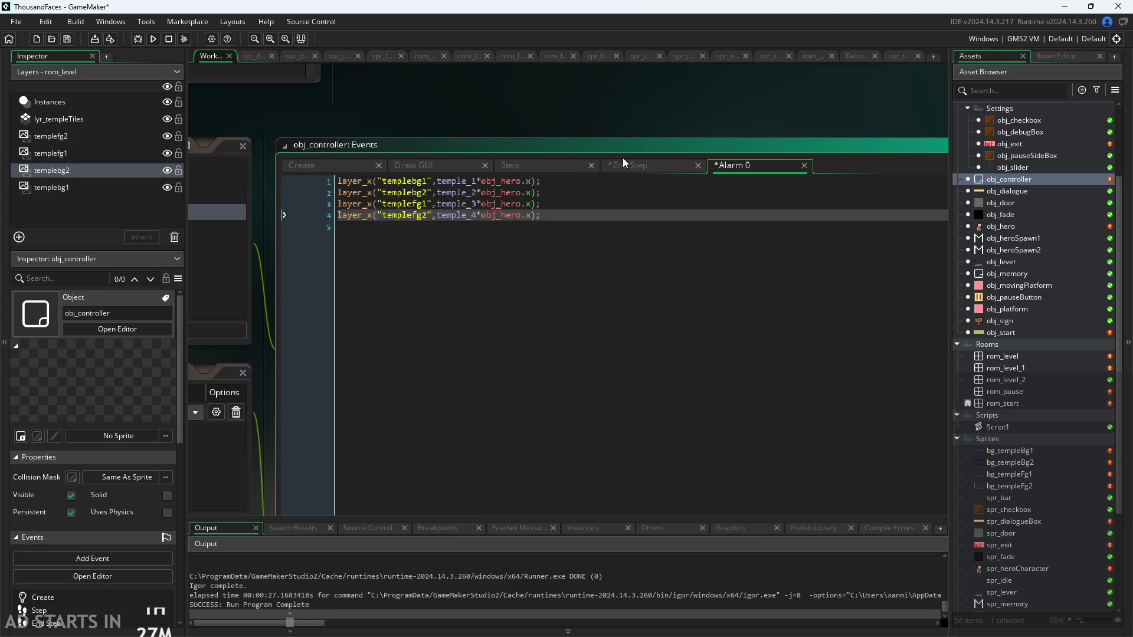
left_click(627, 166)
type("if")
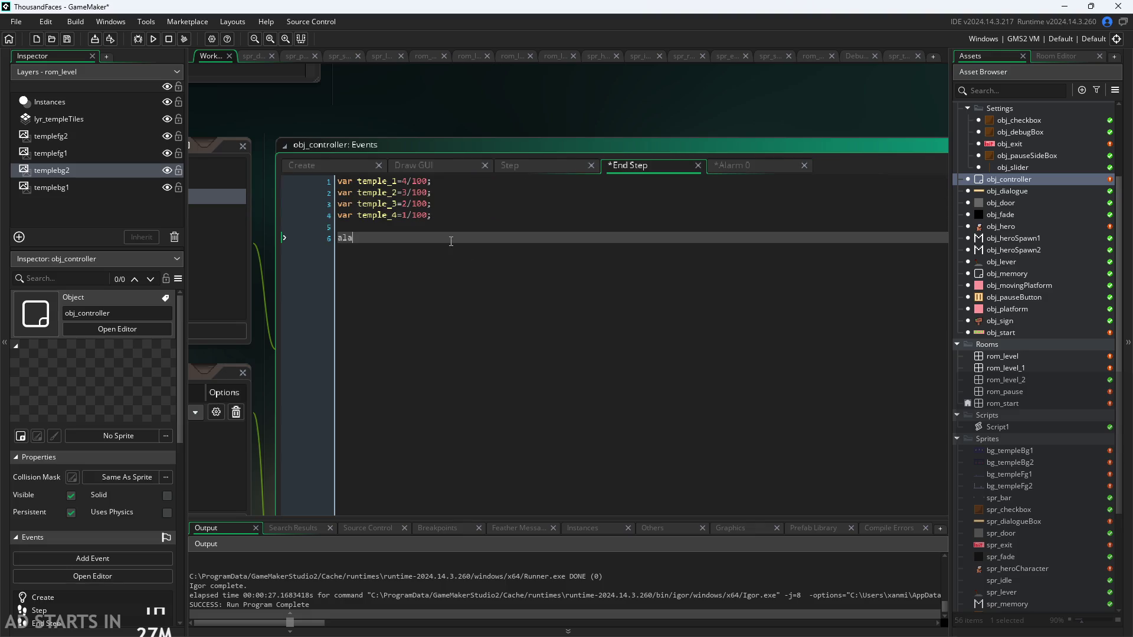
type("(alarm")
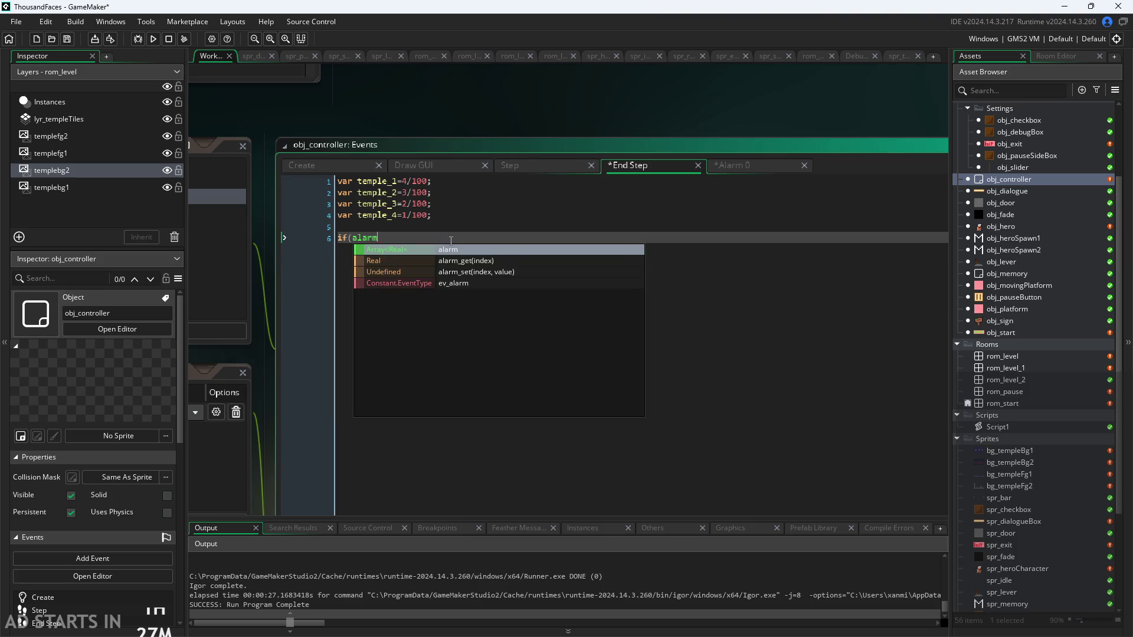
type("_get(0)<=0")
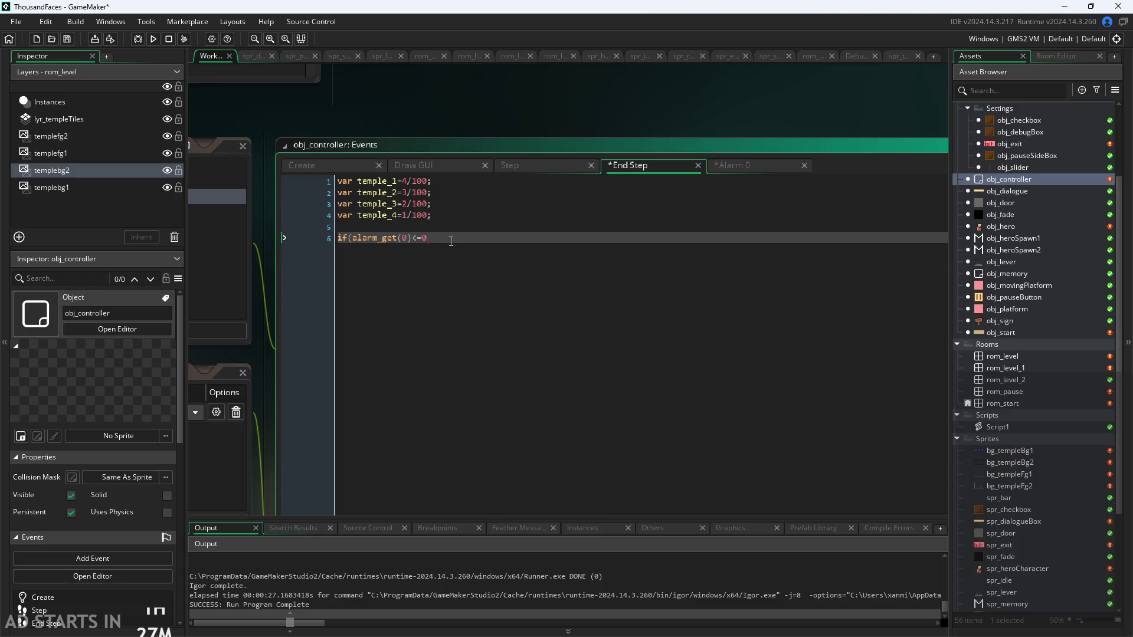
type("){")
key("Return")
type("alarm")
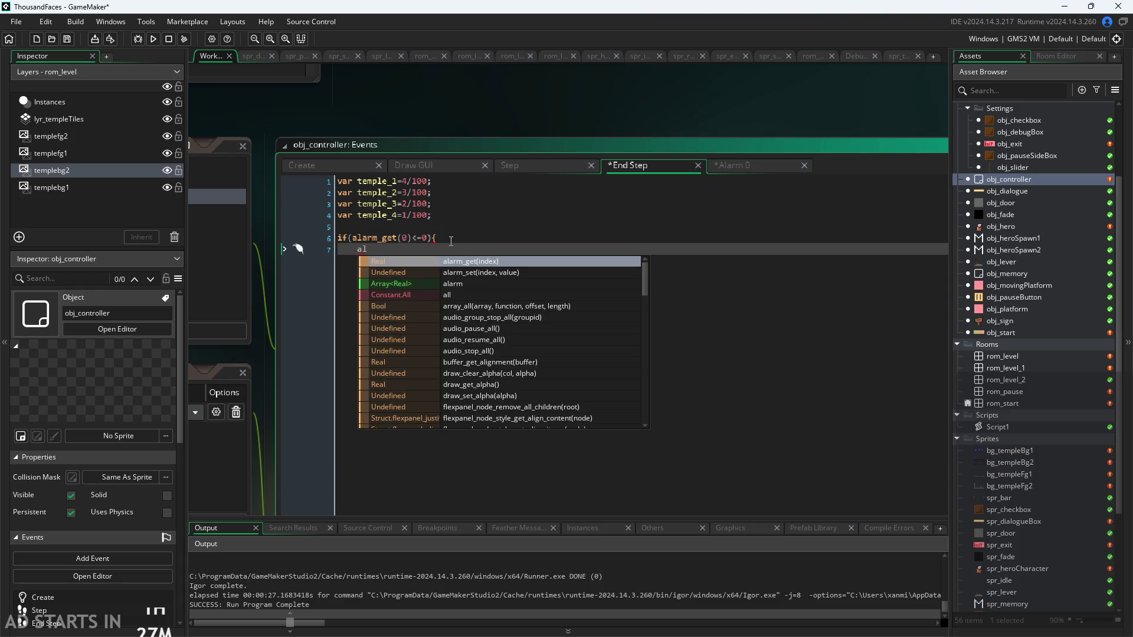
key("Down")
key("Down")
key("Return")
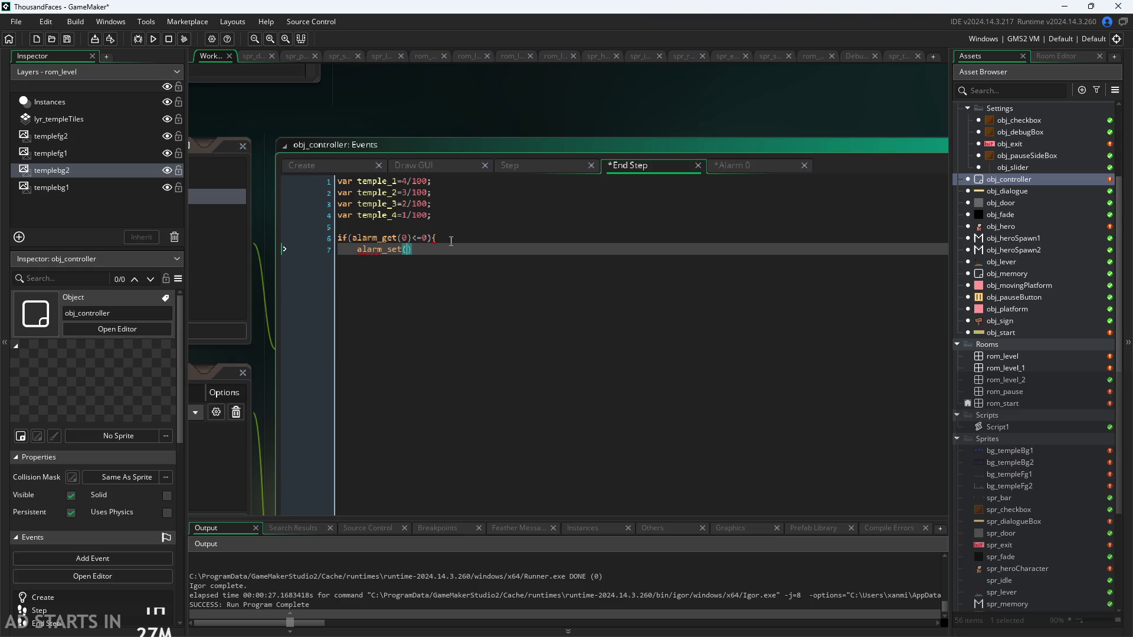
type("0,1")
key("Return")
type("}")
key("F5")
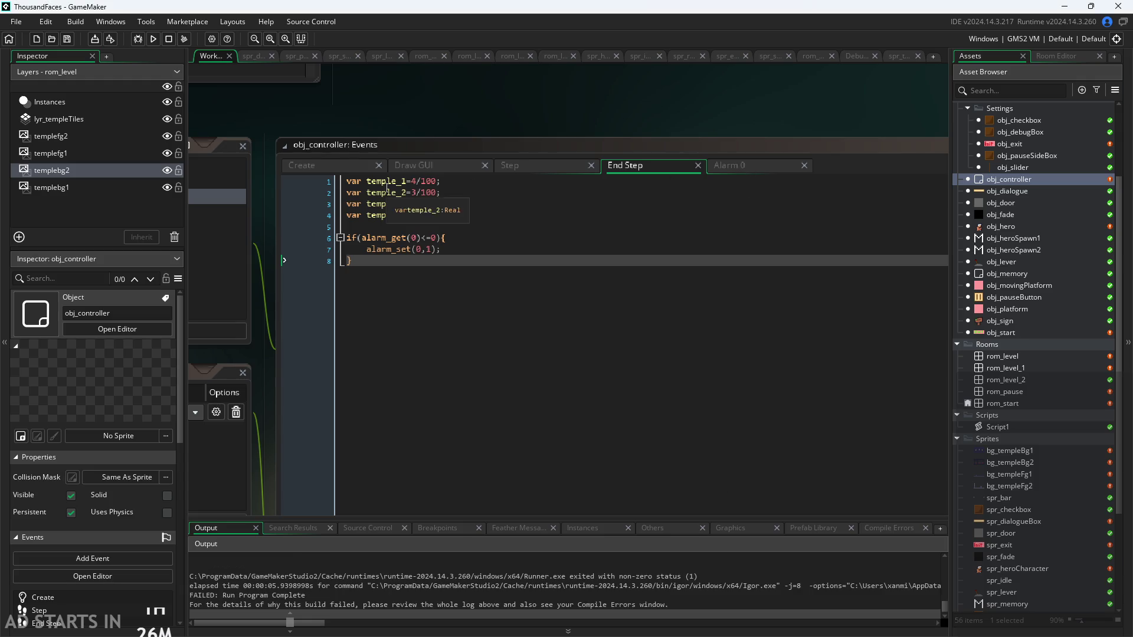
Move the four var temple lines from End Step to the top of Alarm 0, save and run.
left_click_drag(441, 215, 346, 181)
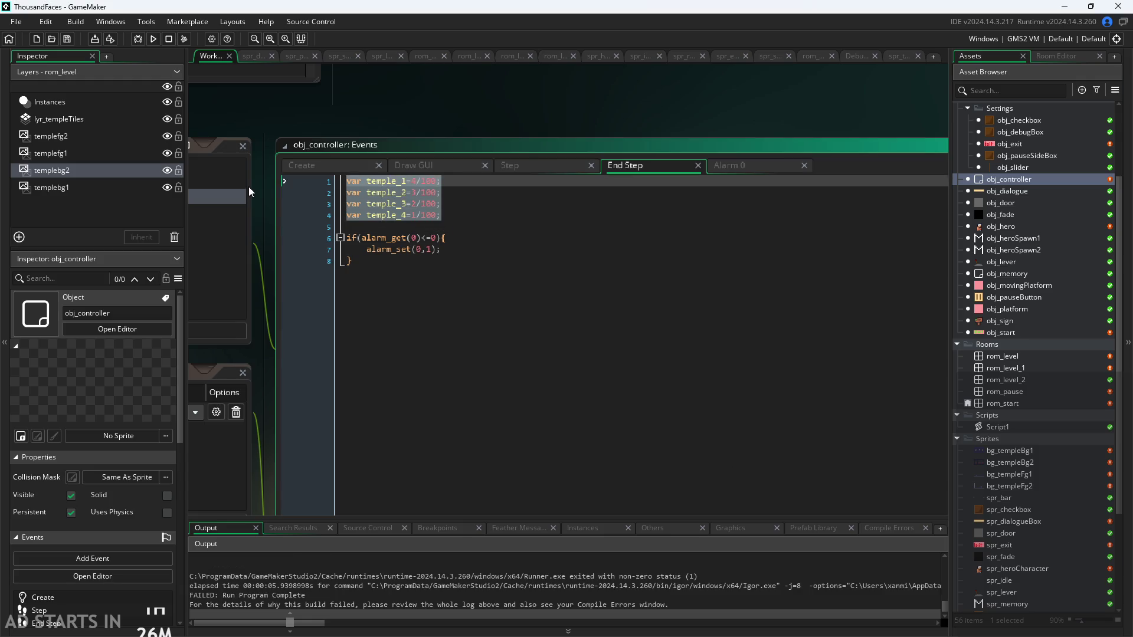
key("ctrl+x")
left_click(731, 164)
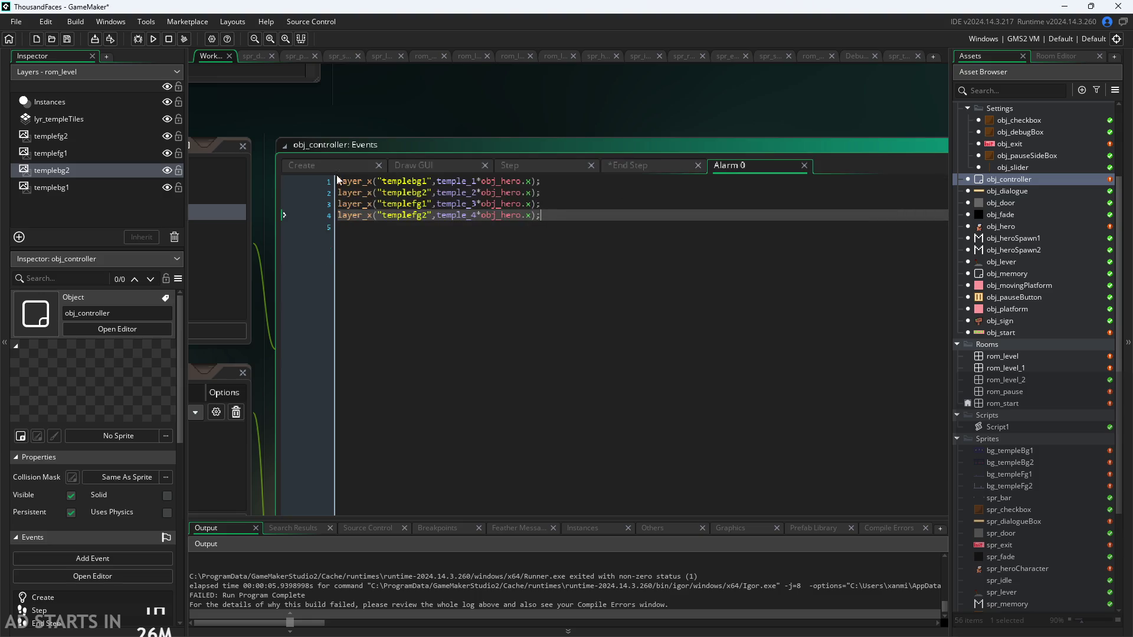
left_click(349, 180)
key("Return")
key("Return")
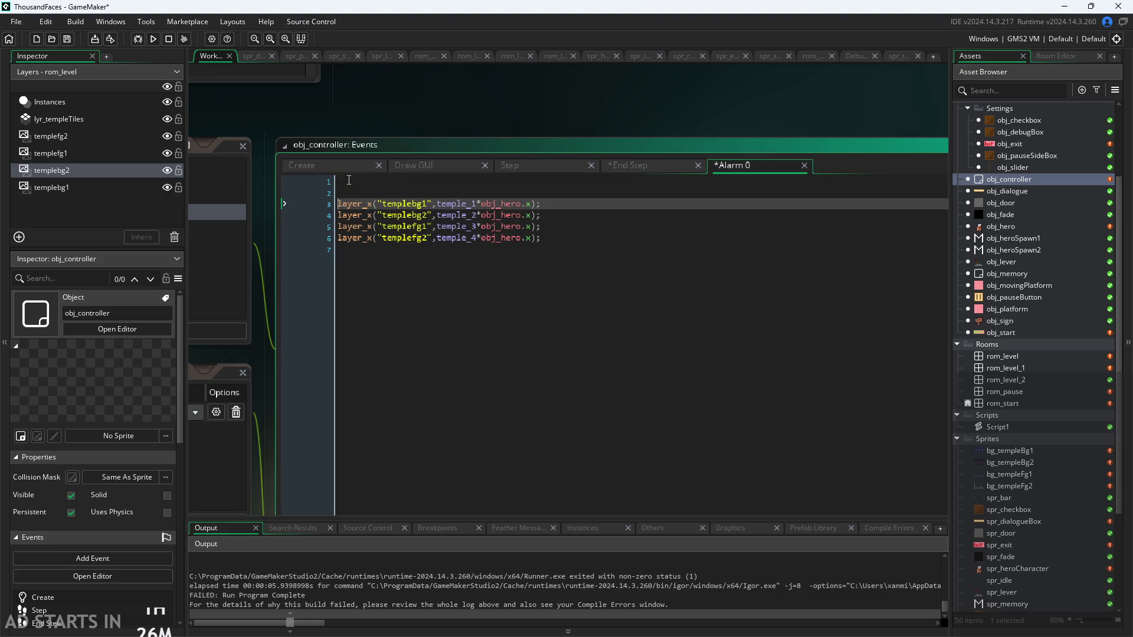
key("Up")
key("Up")
key("ctrl+v")
key("ctrl+s")
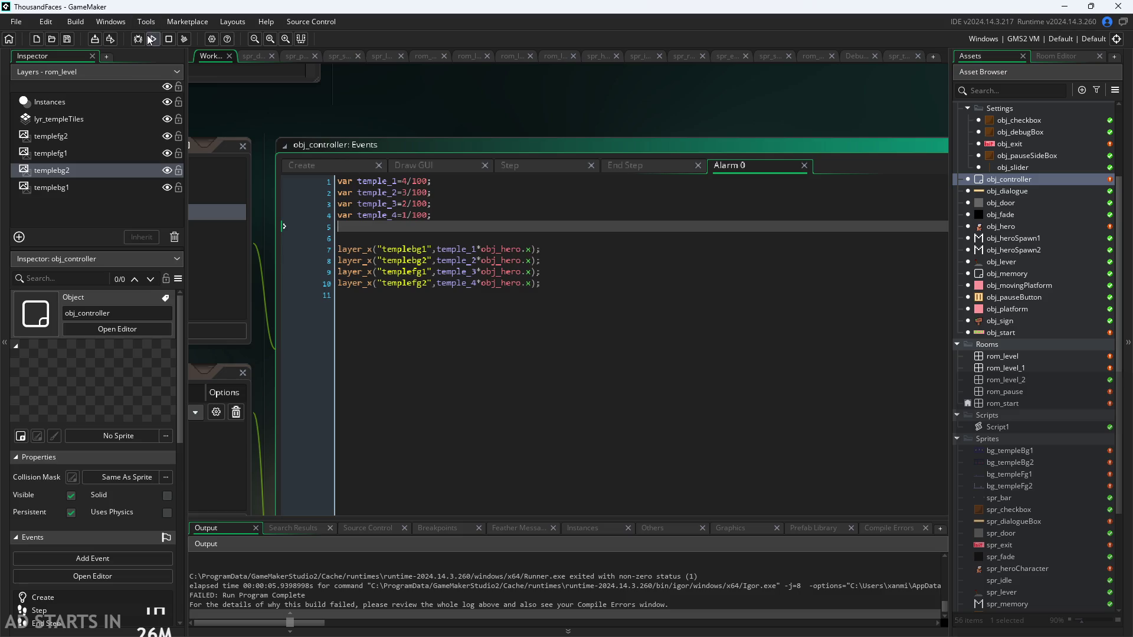
left_click(153, 38)
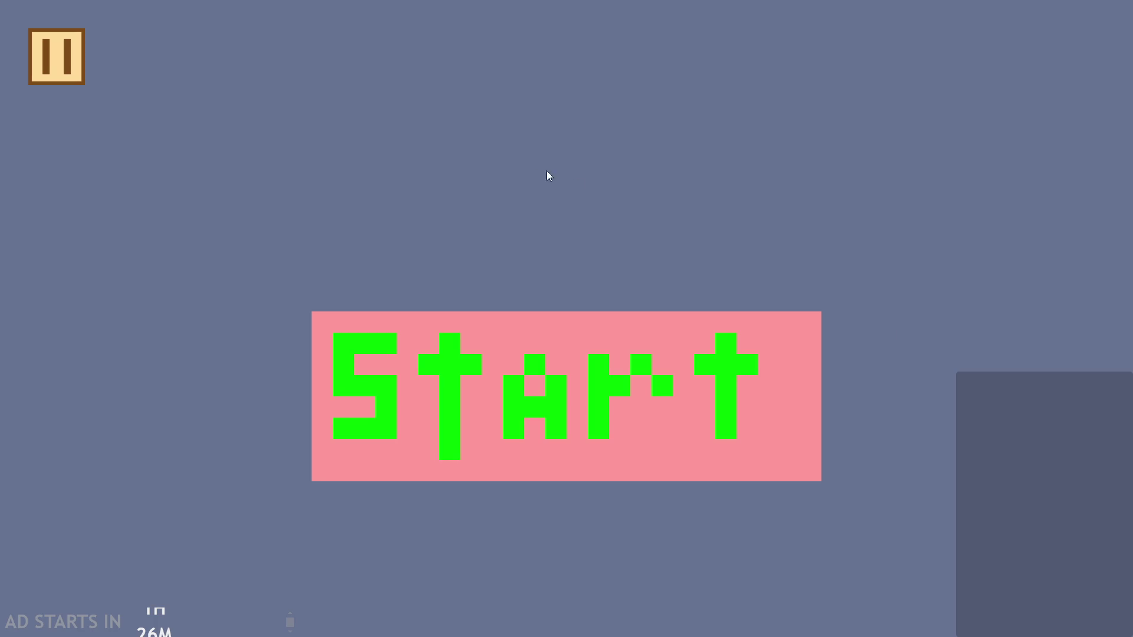
Start the game, run and jump the hero across floor, blocks and ceiling, then pause.
left_click(494, 387)
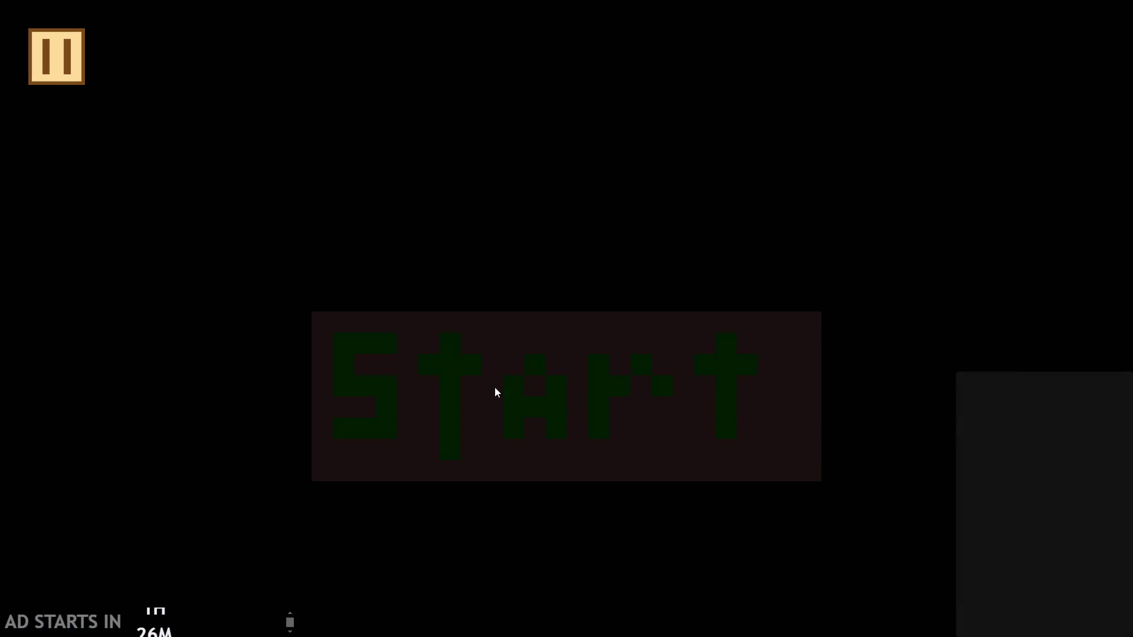
key("Right")
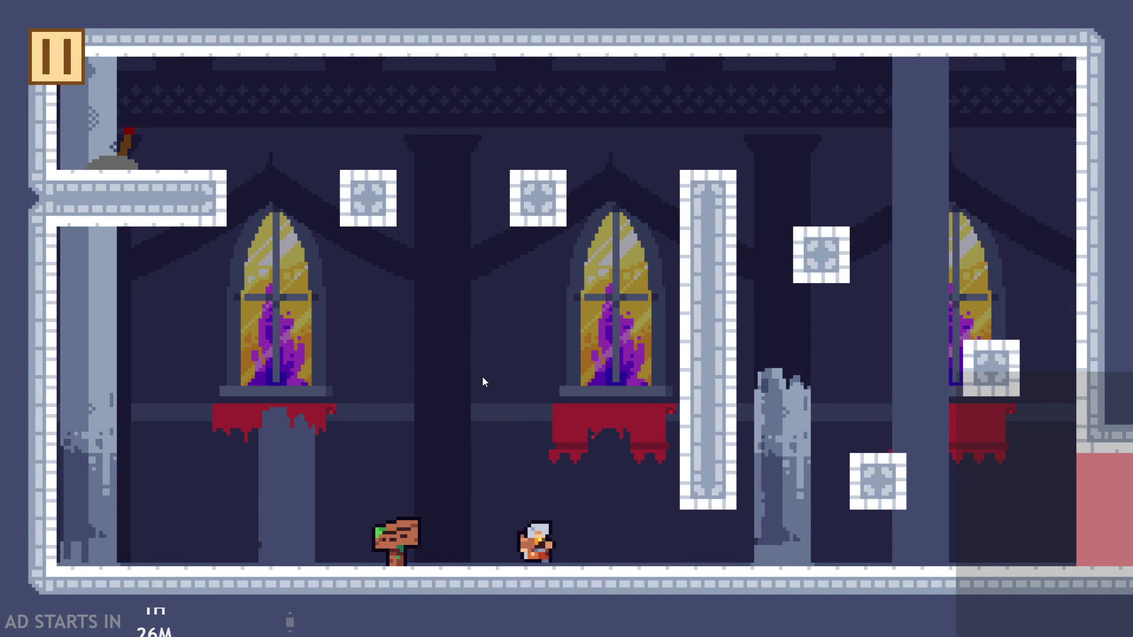
key("Left")
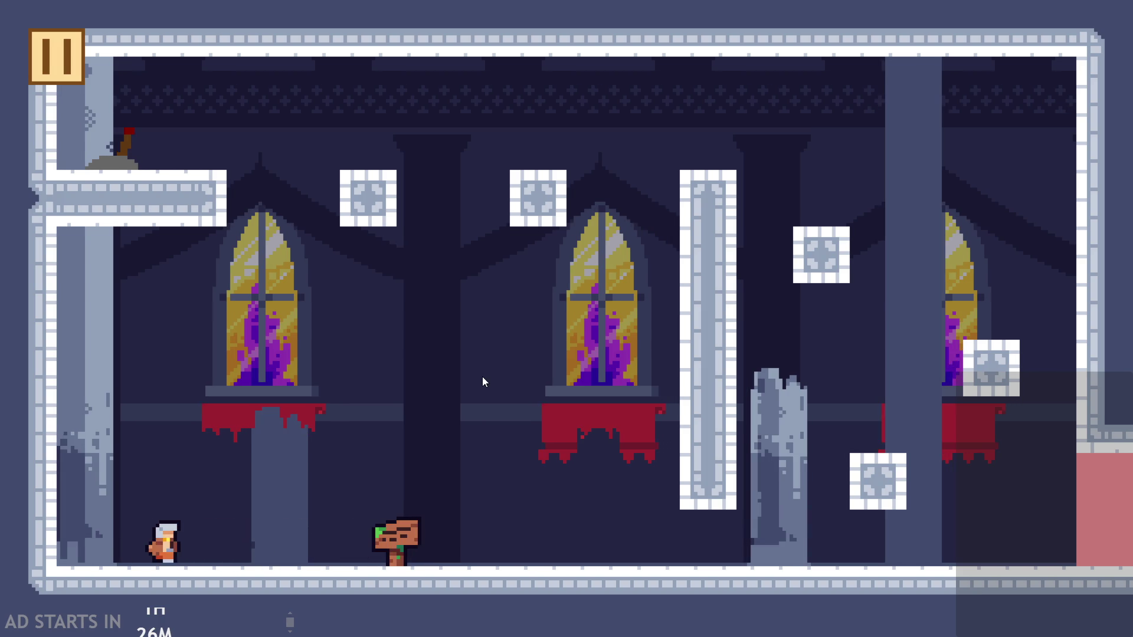
key("Right")
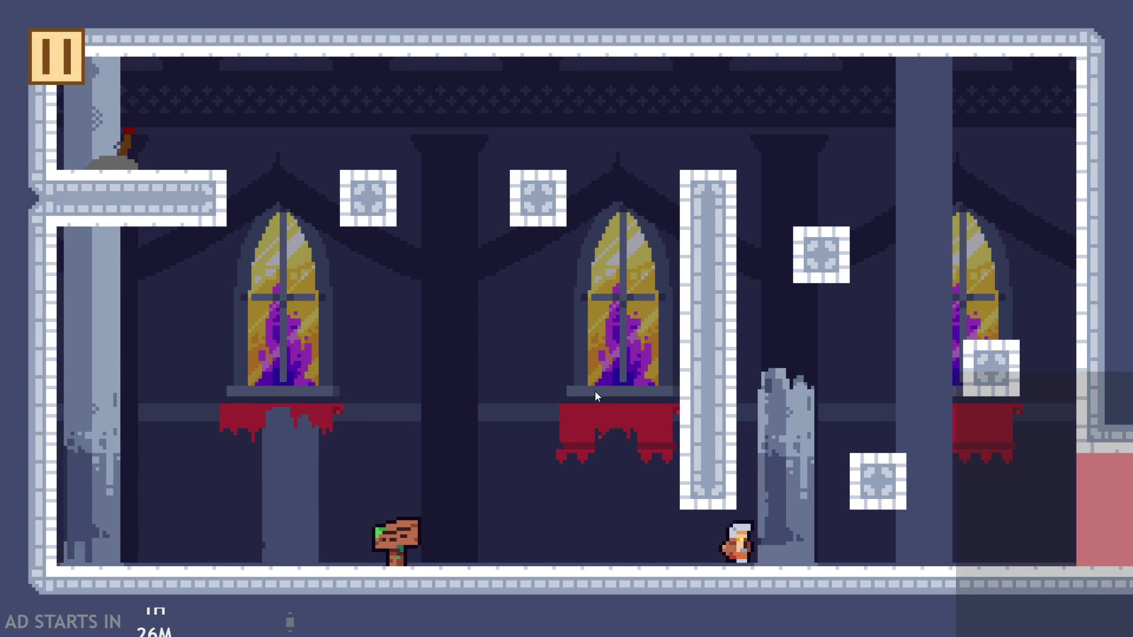
key("Up")
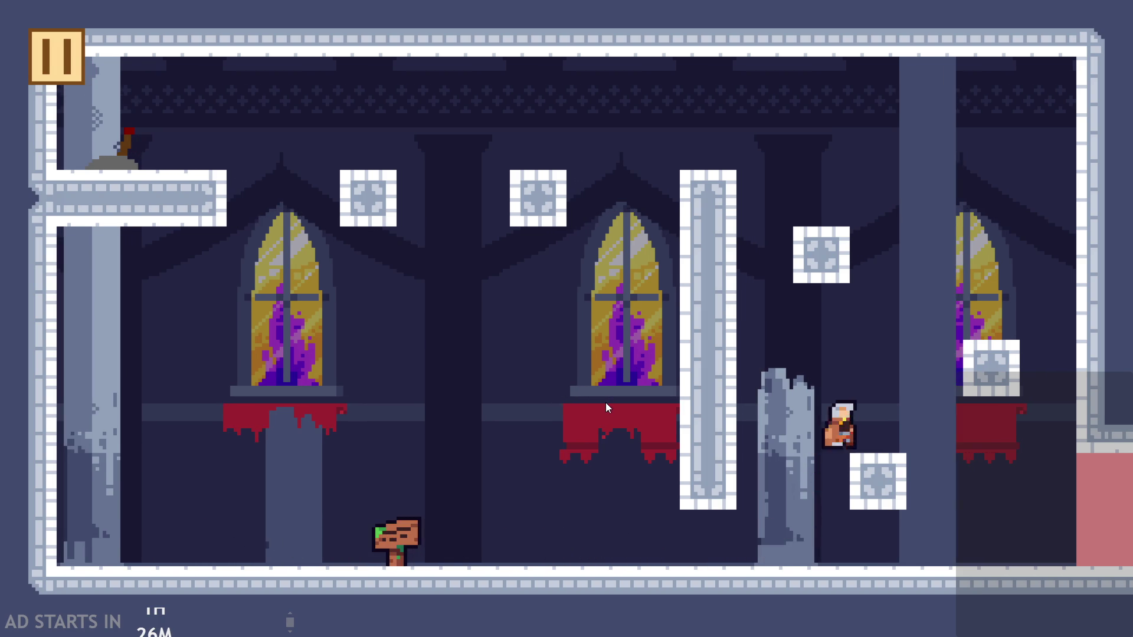
key("Left")
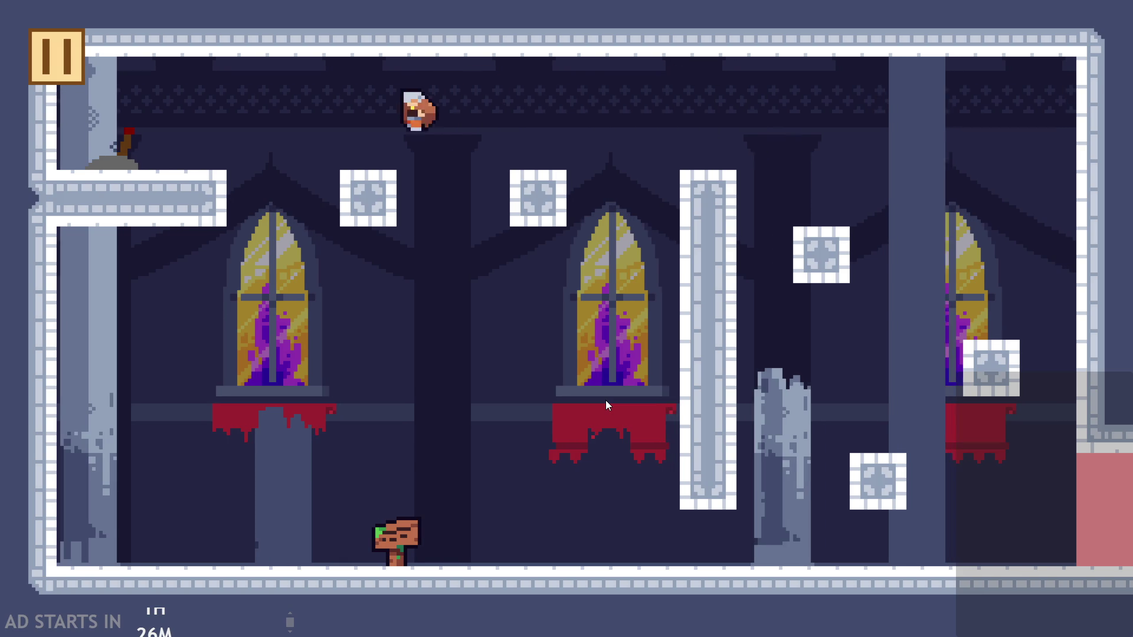
key("Up")
key("Right")
key("Right")
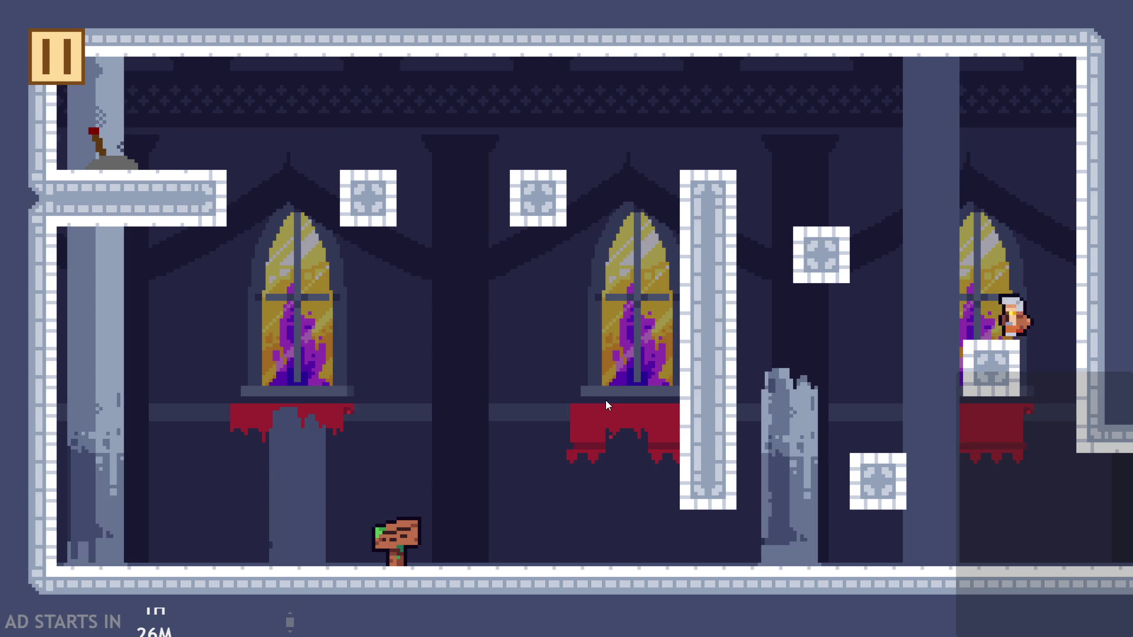
key("Up")
key("Left")
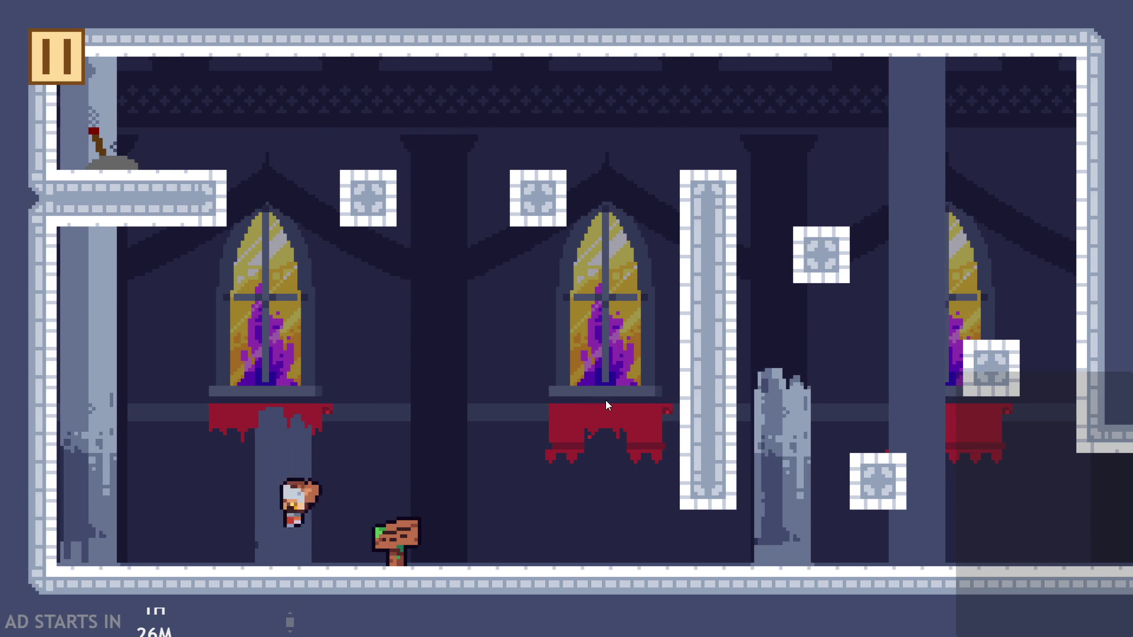
key("Right")
key("Up")
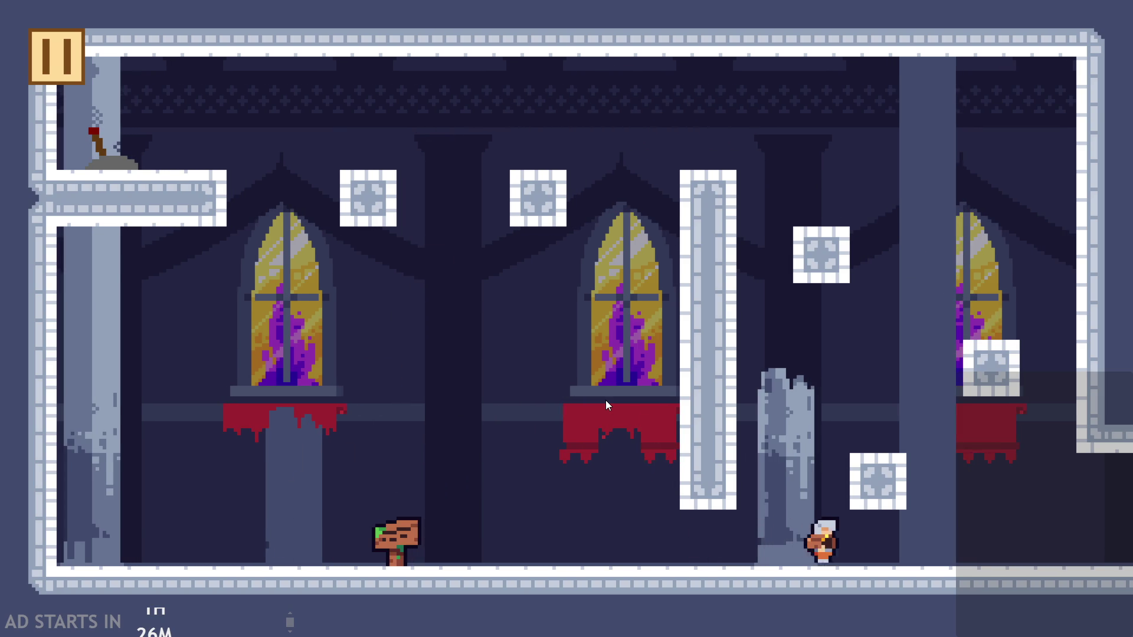
key("Left")
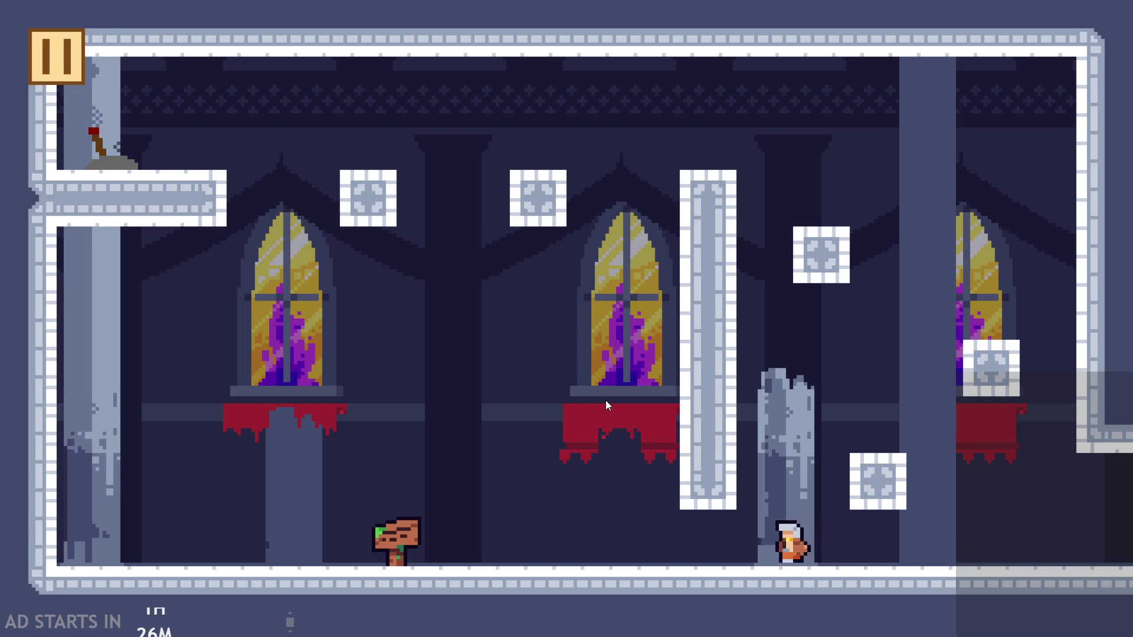
key("Up")
key("Right")
key("Up")
key("Left")
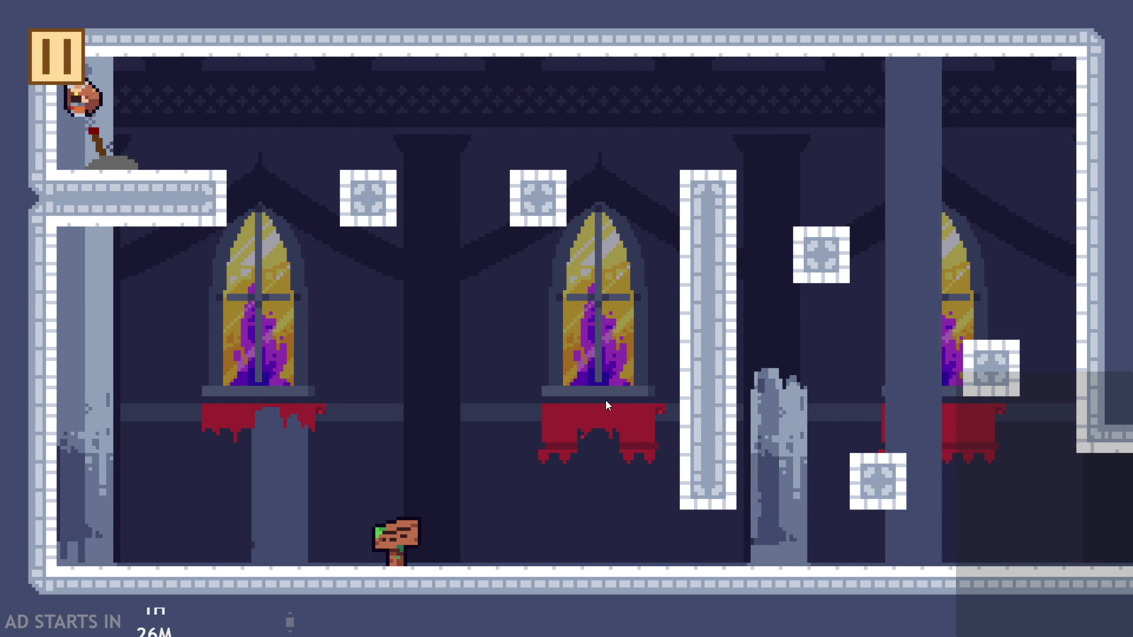
key("Right")
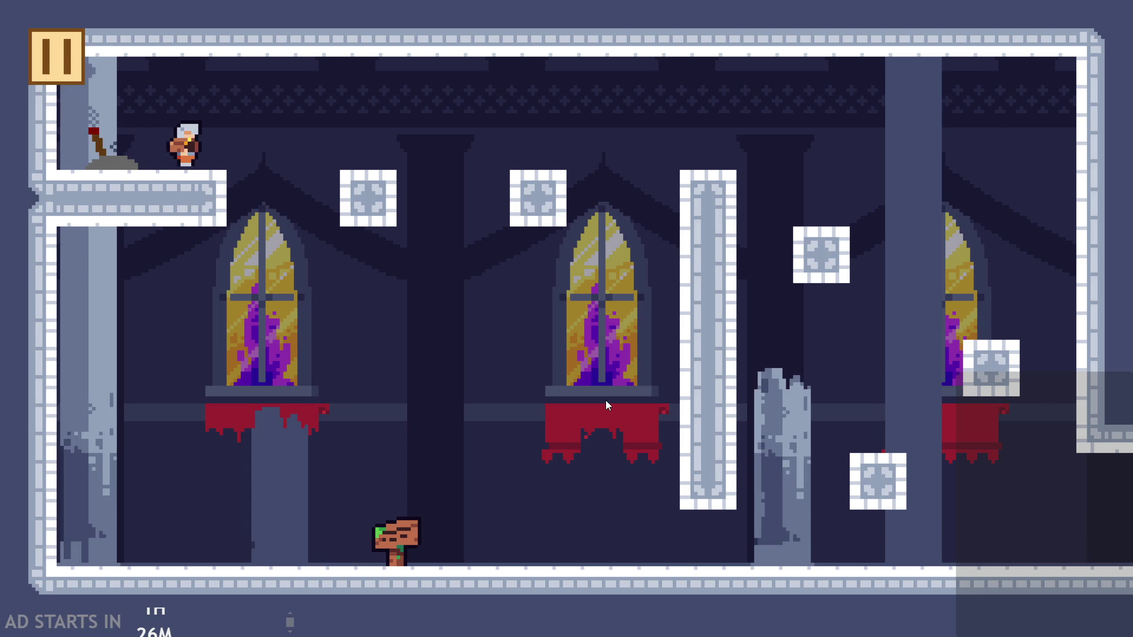
key("Up")
key("Right")
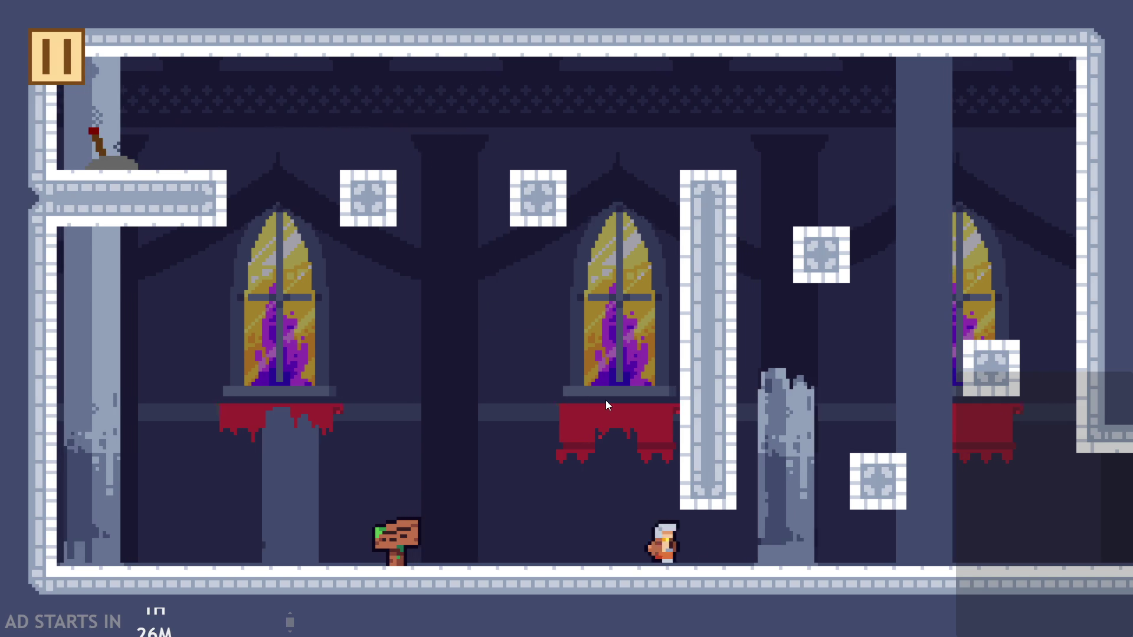
key("Up")
key("Up")
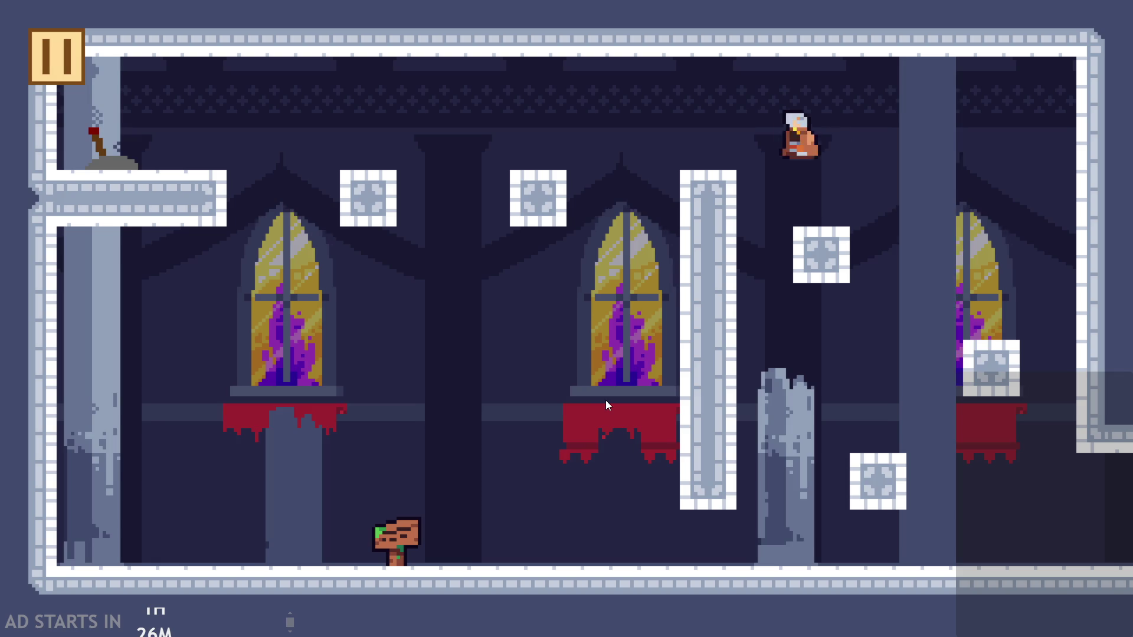
left_click(66, 80)
Exit the game, change obj_hero.x to -obj_hero.x on Alarm 0 lines 7–10, save, and rerun.
left_click(857, 522)
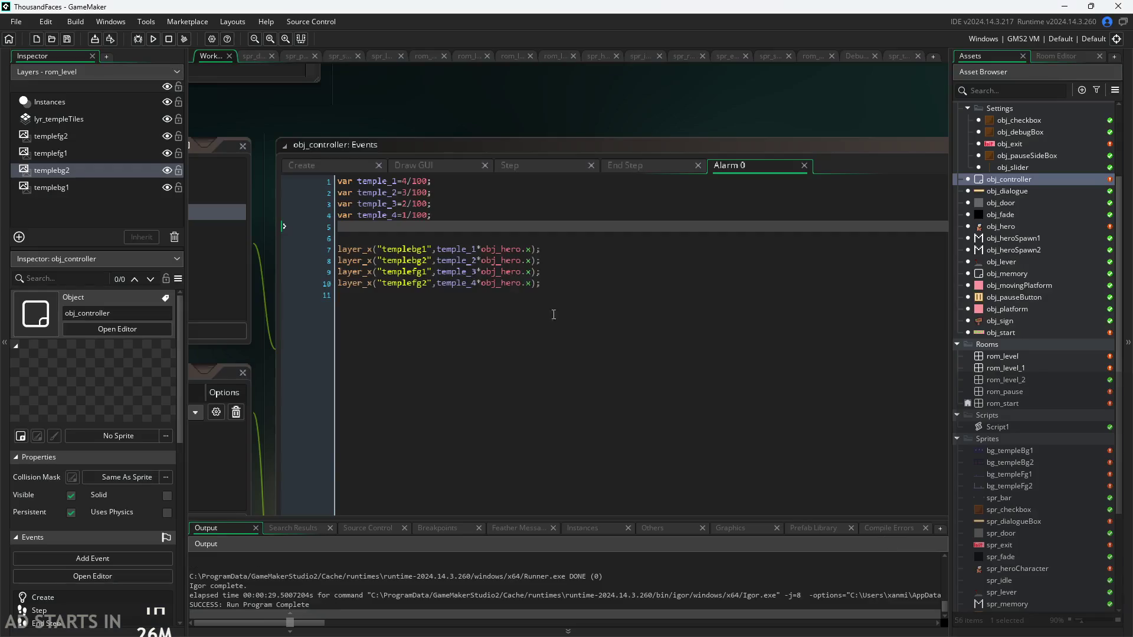
scroll(454, 258, "up", 3)
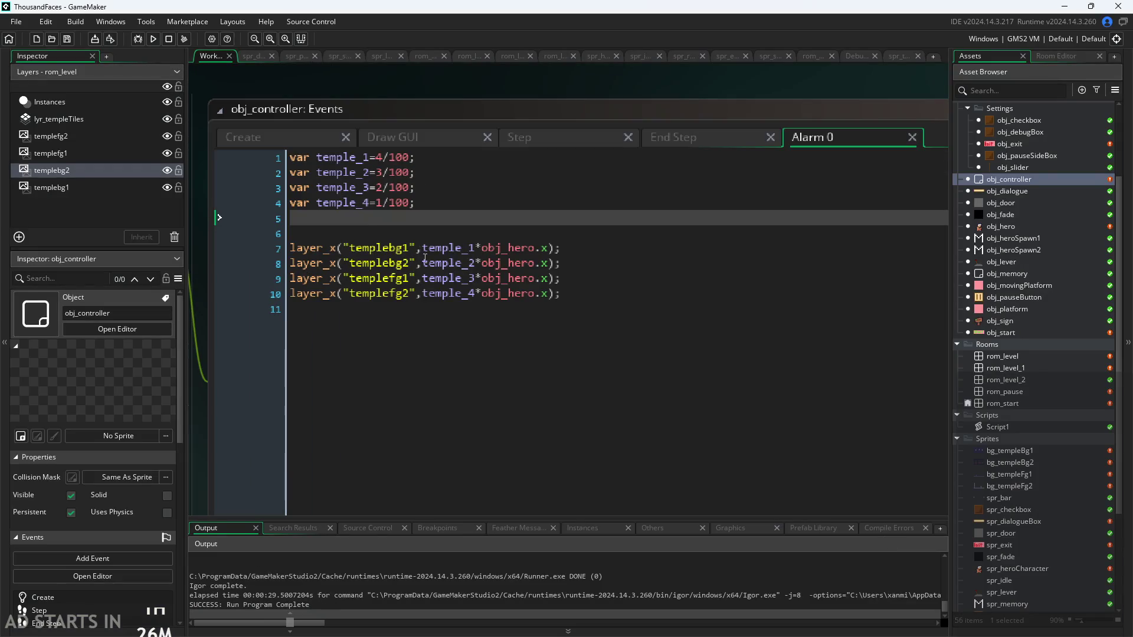
left_click(427, 253)
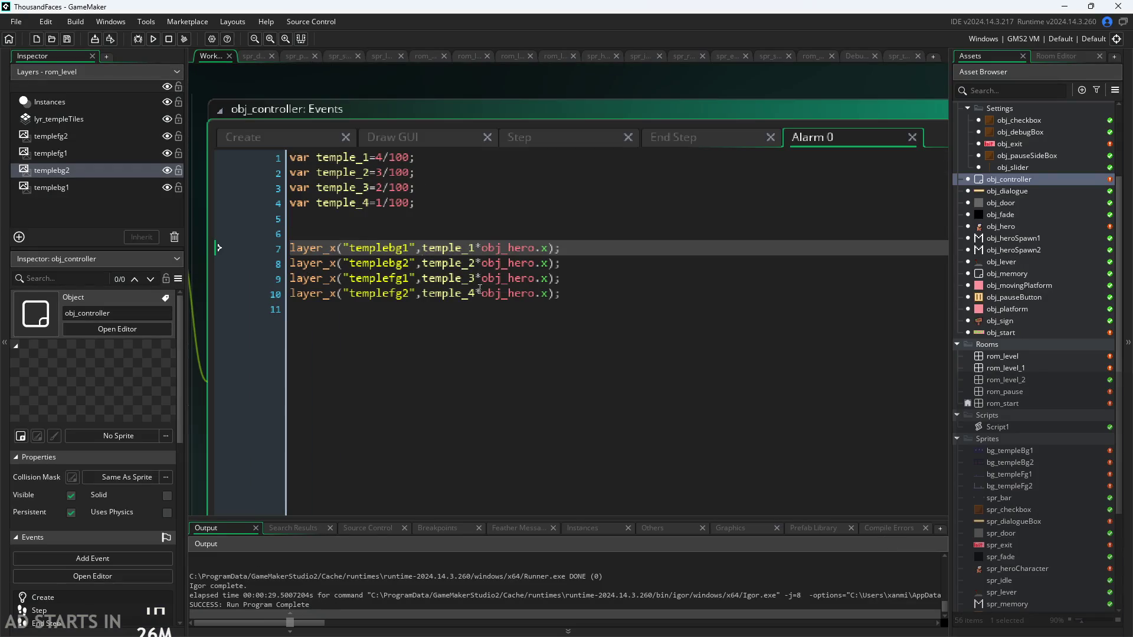
left_click(481, 248)
type("-")
left_click(482, 262)
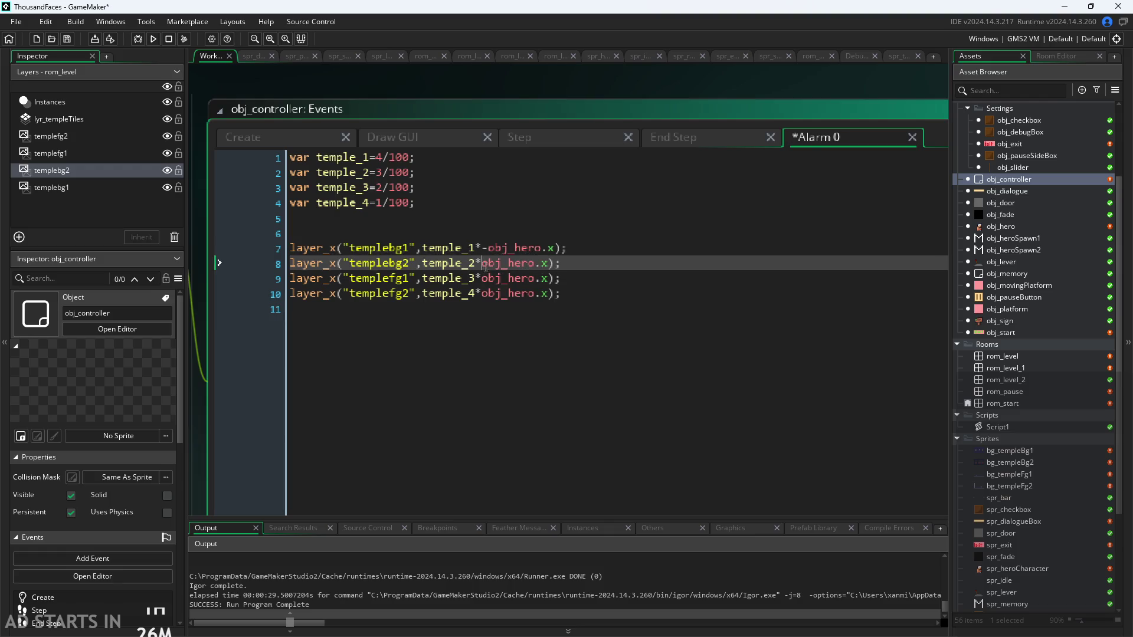
type("-")
left_click(483, 278)
type("-")
left_click(482, 293)
type("-")
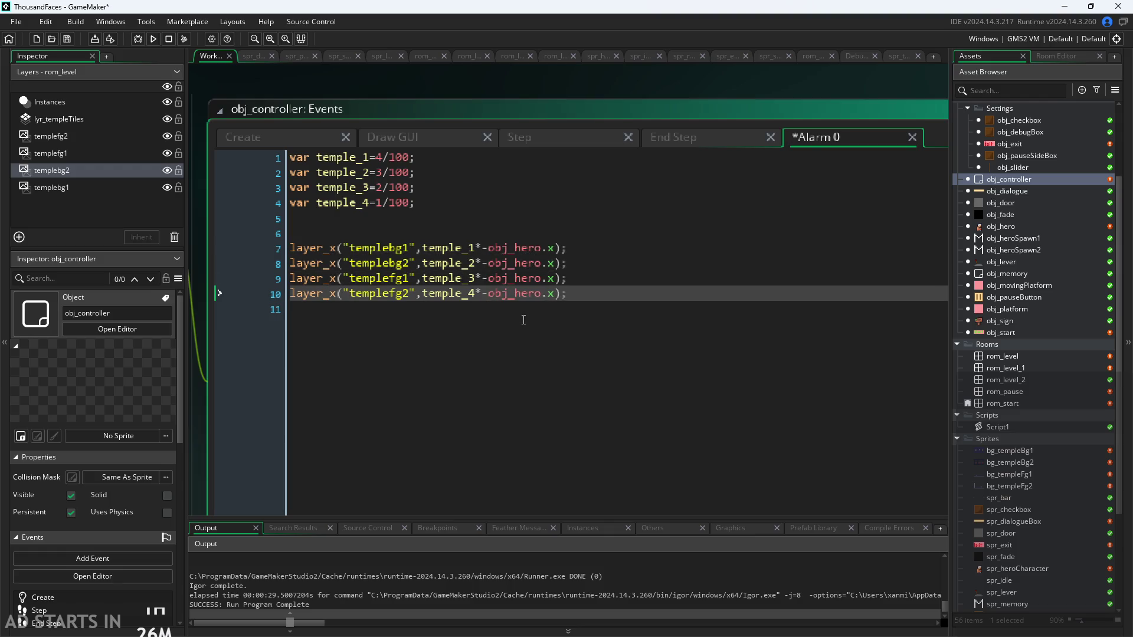
key("ctrl+s")
left_click(158, 41)
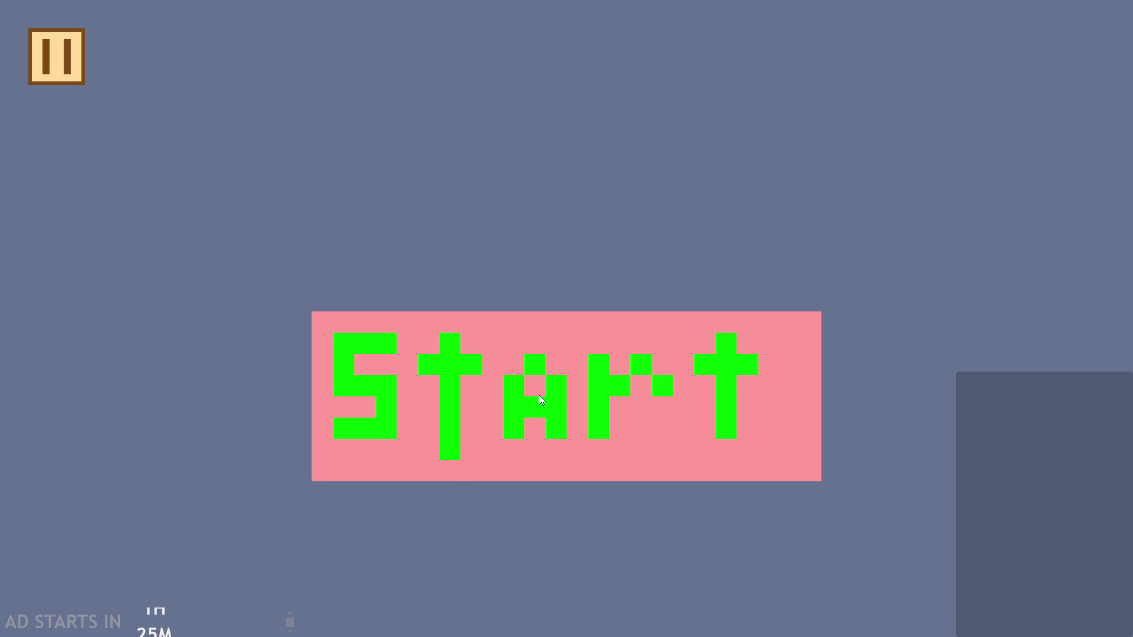
Start the game and run and jump the hero rightward across the temple room.
left_click(539, 395)
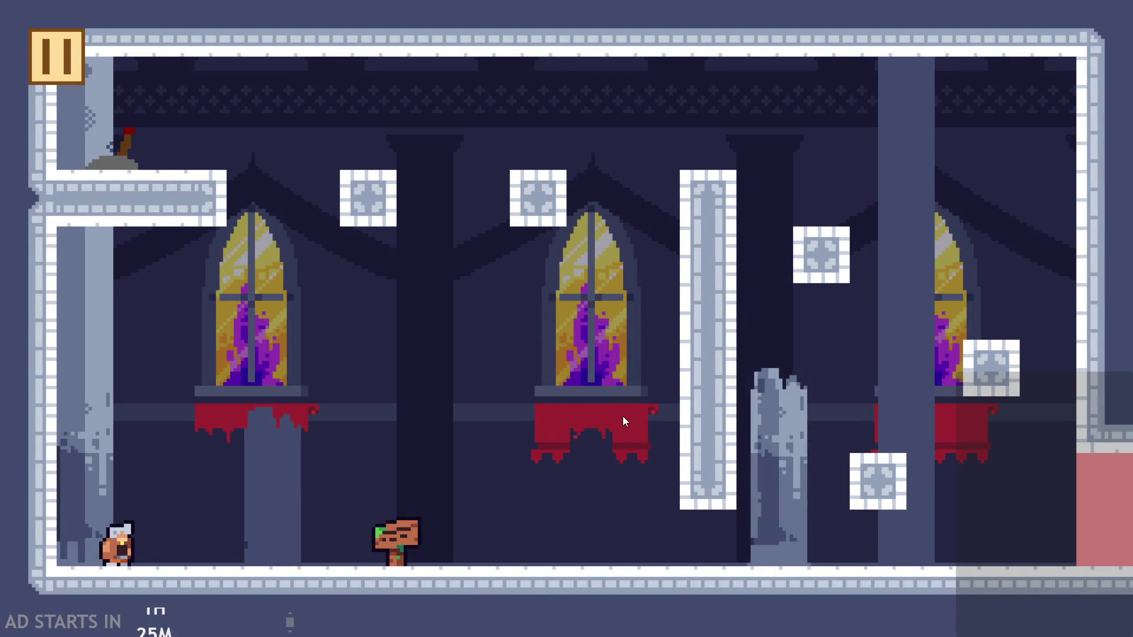
key("space")
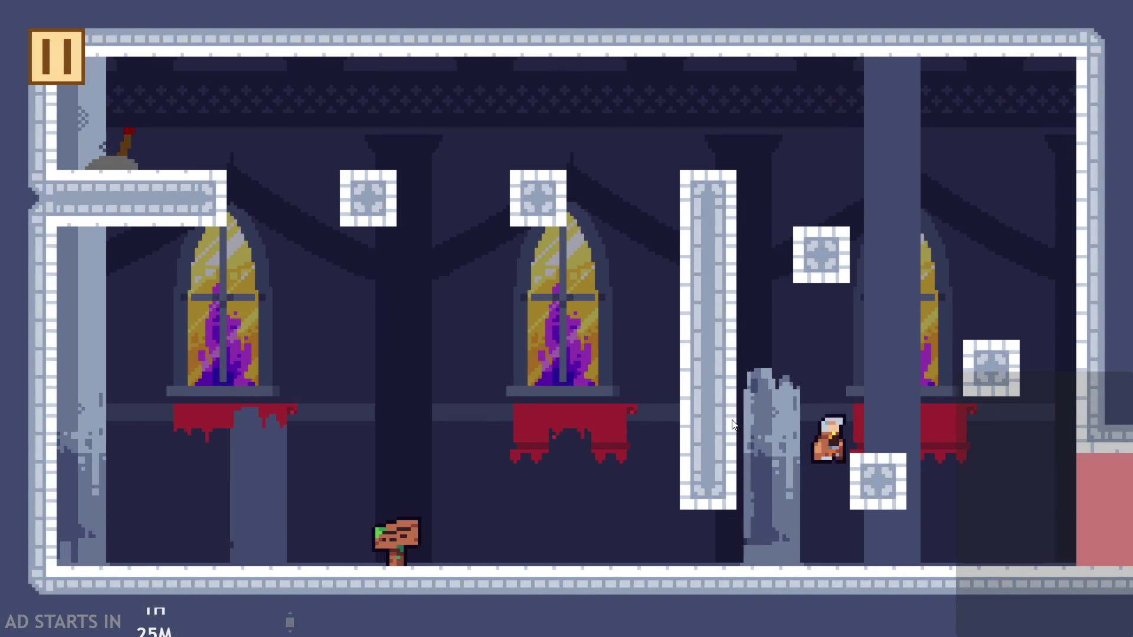
key("space")
key("space")
key("space")
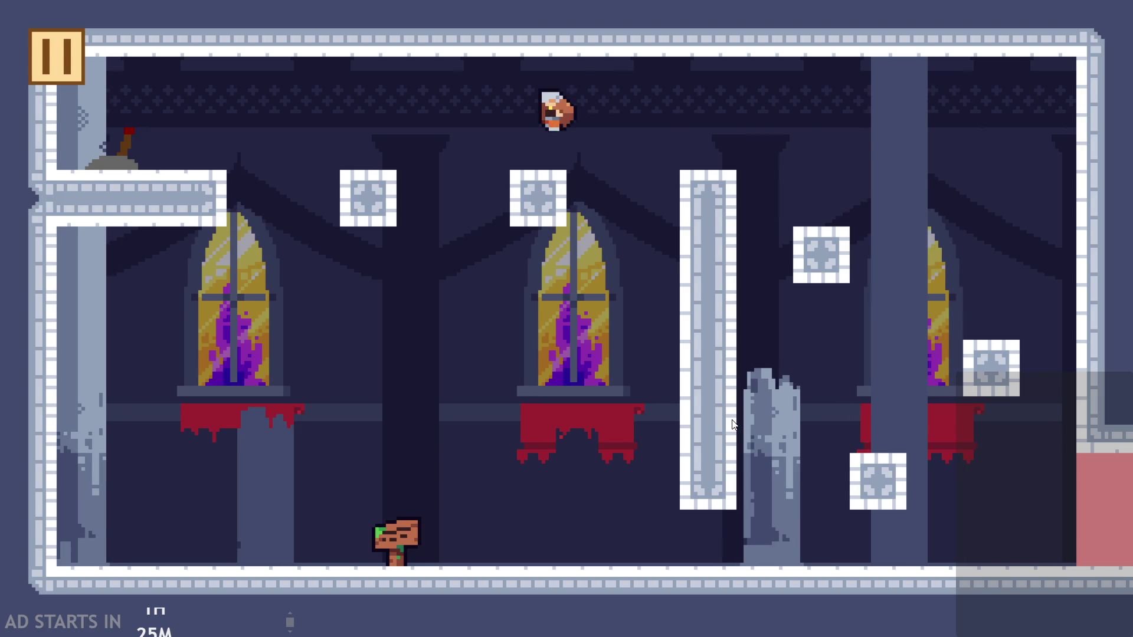
key("space")
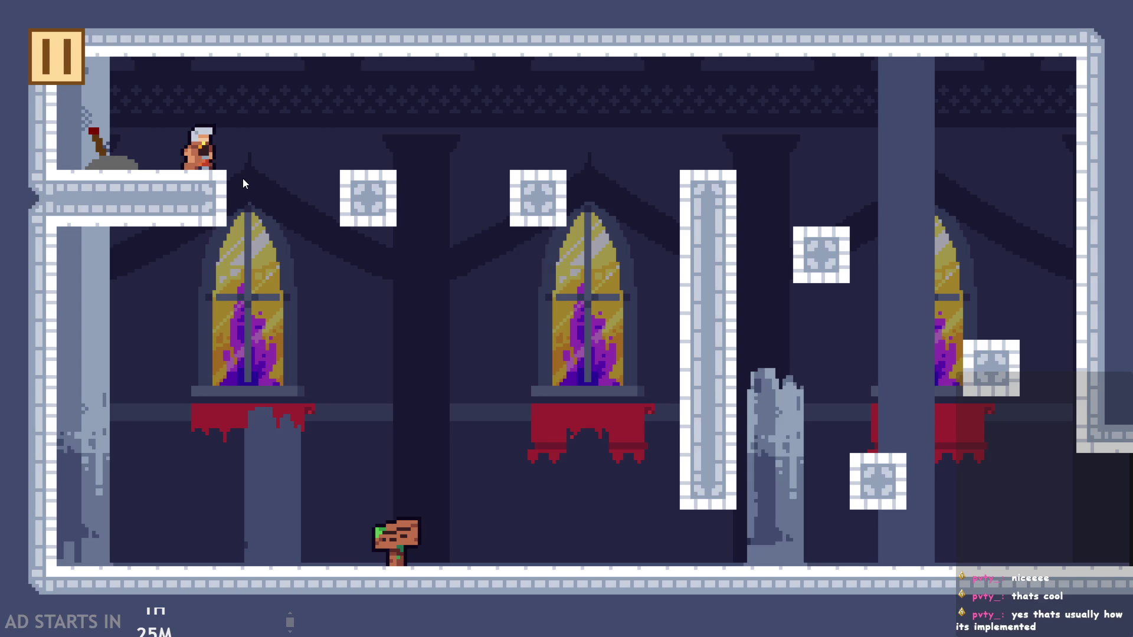
key("Right")
key("space")
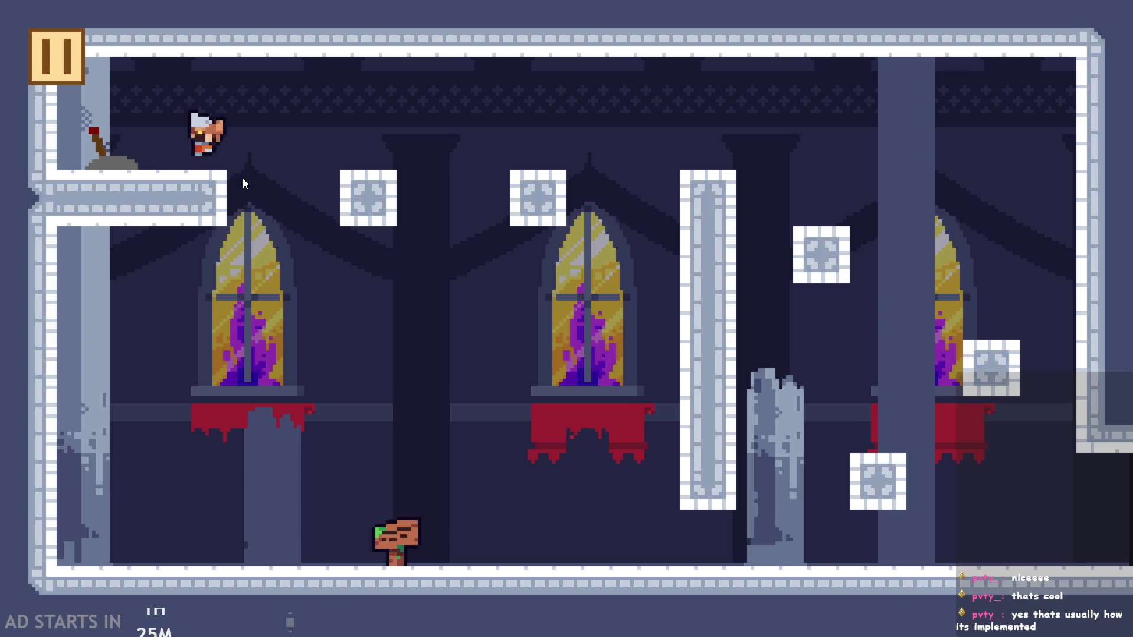
key("Right")
key("space")
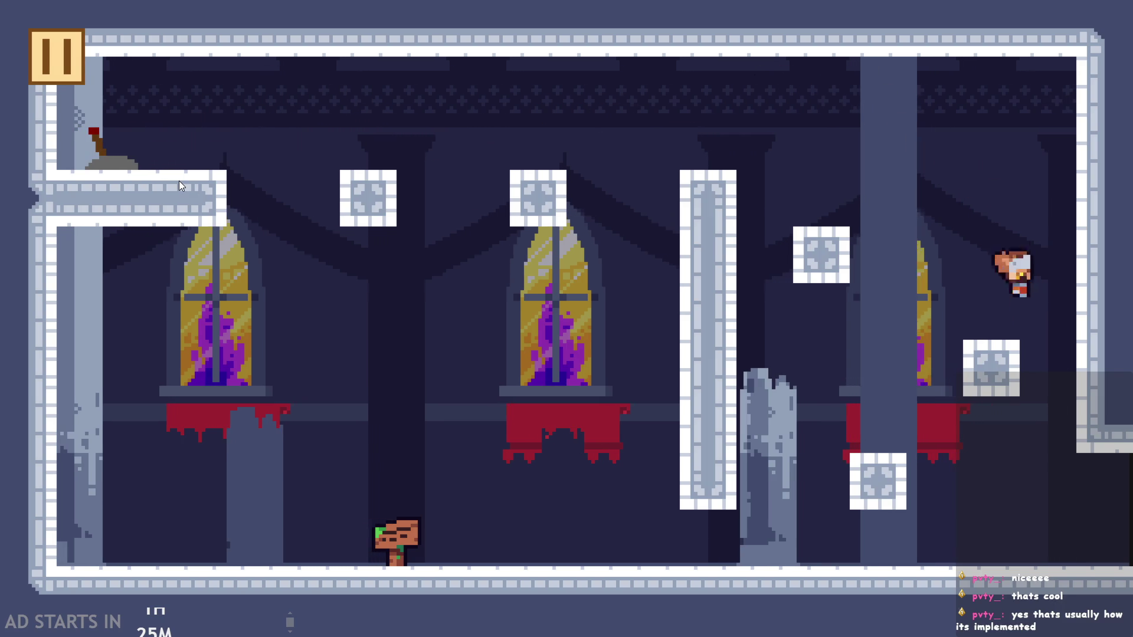
Bring the hero back to the lever ledge, jump toward the window, then pause and close the game.
key("Left")
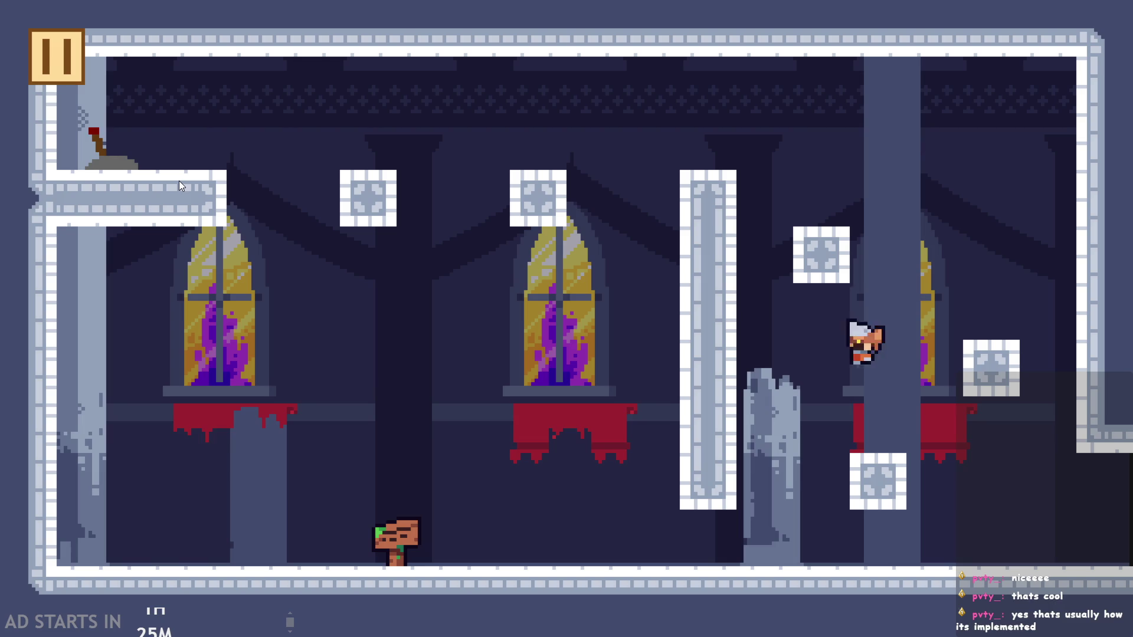
key("Right")
key("Left")
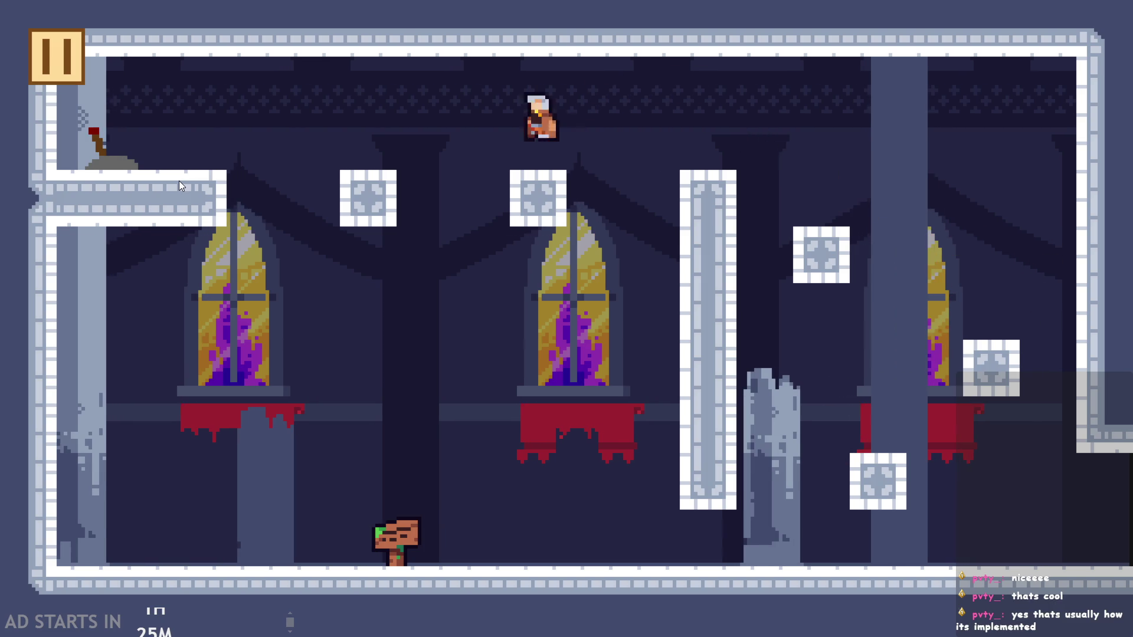
key("Left")
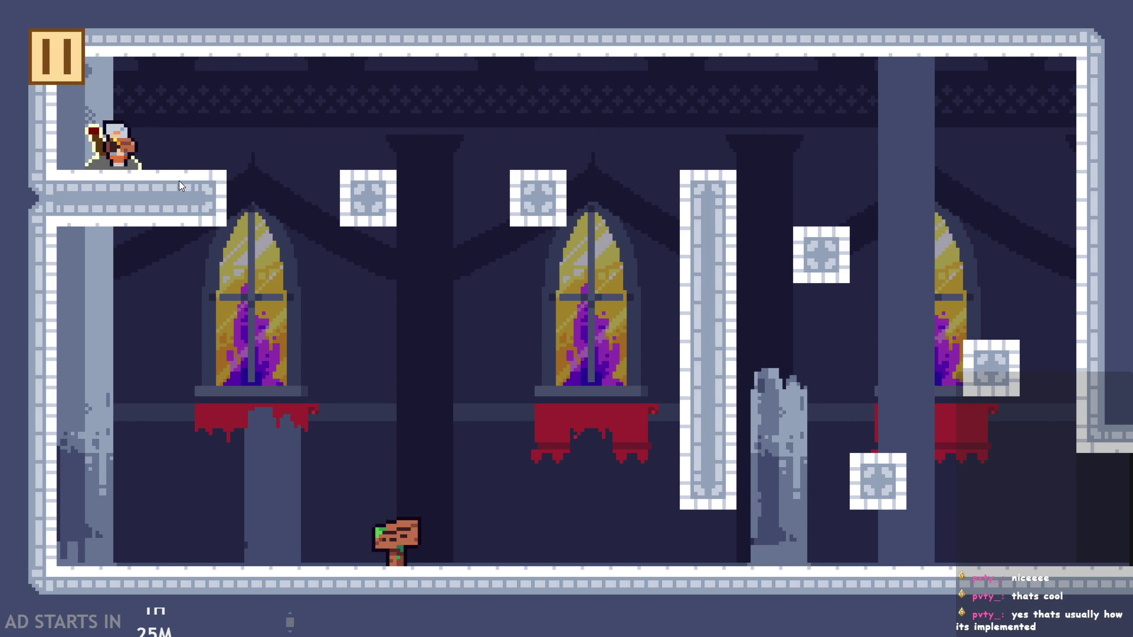
key("space")
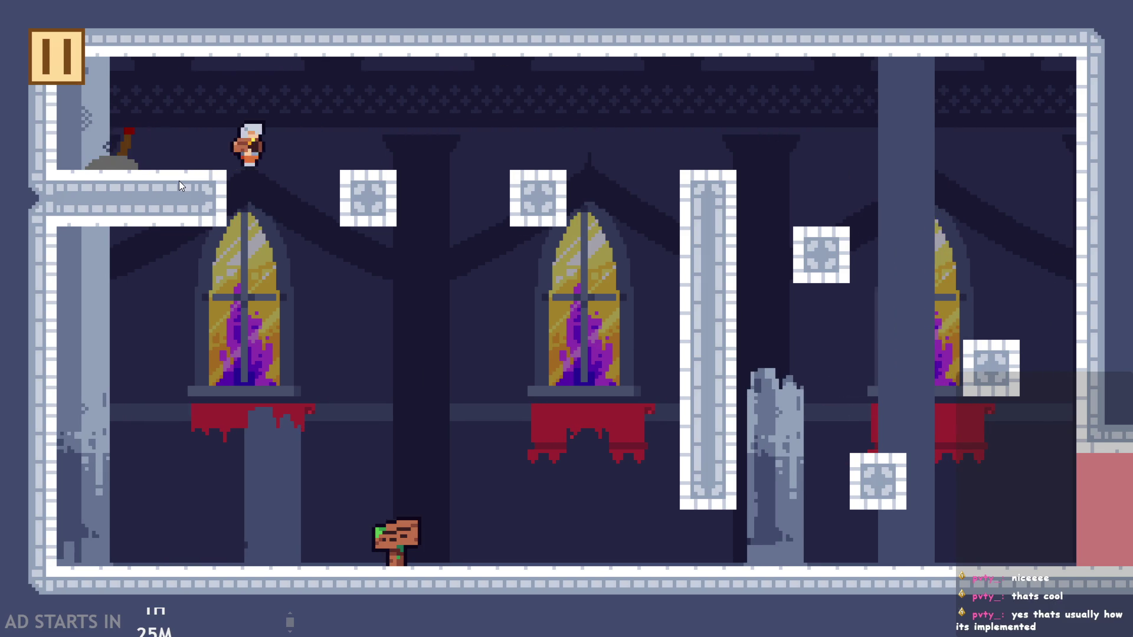
key("space")
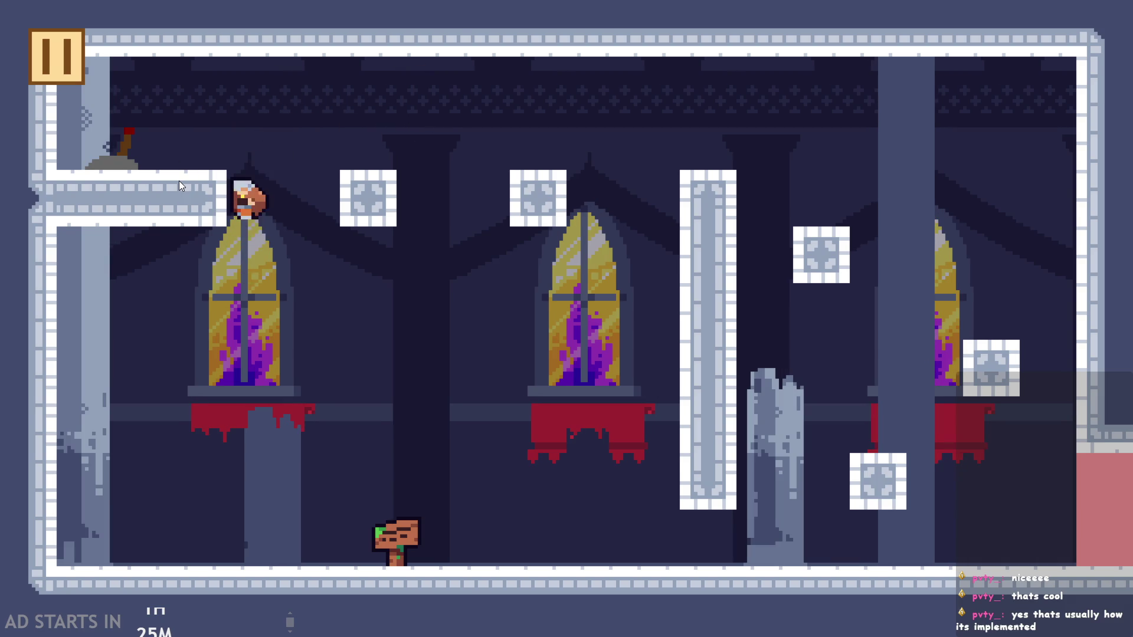
left_click(62, 55)
left_click(922, 576)
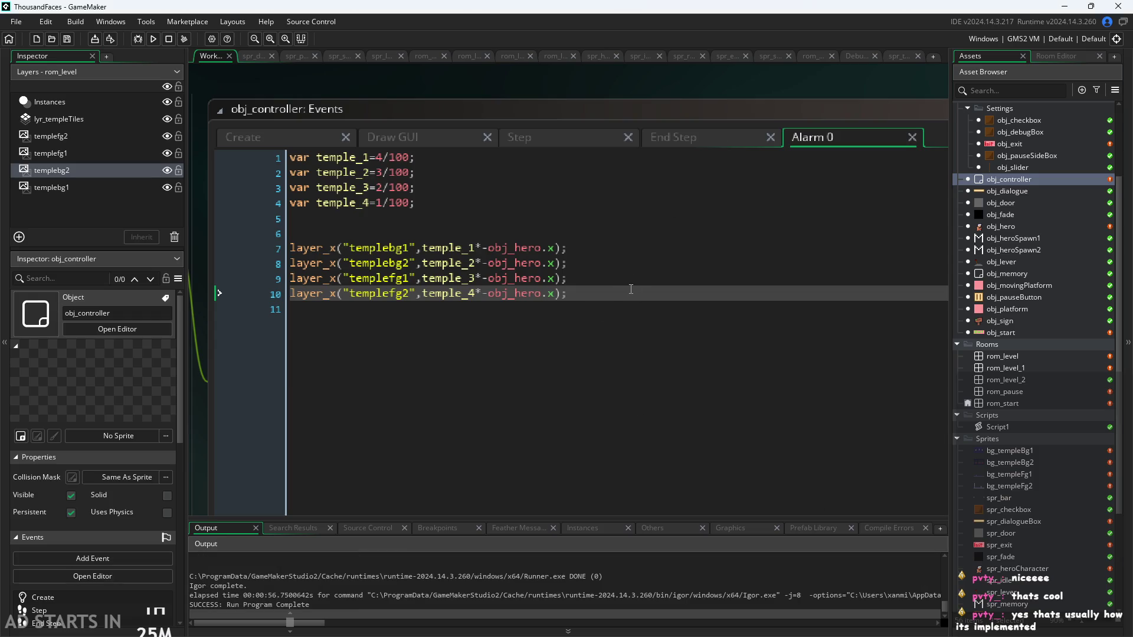
Remove all the parallax code from Alarm 0 and comment out End Step's alarm lines 2–4.
key("ctrl+a")
key("ctrl+c")
key("Delete")
left_click(731, 142)
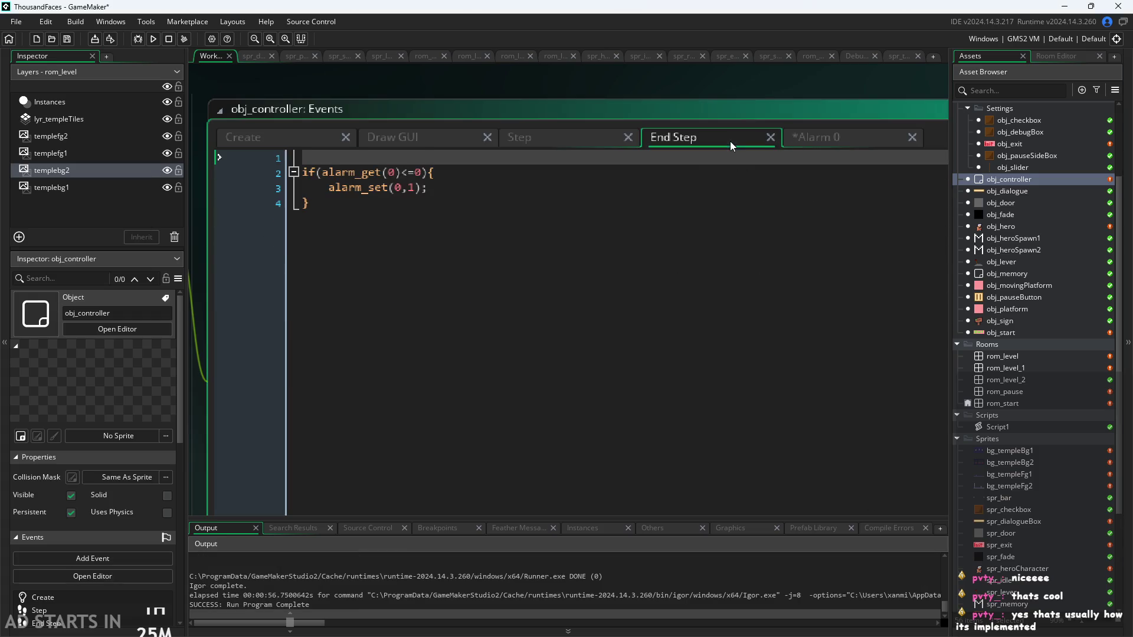
mouse_move(474, 202)
left_mouse_down()
mouse_move(229, 163)
mouse_move(235, 173)
left_mouse_up()
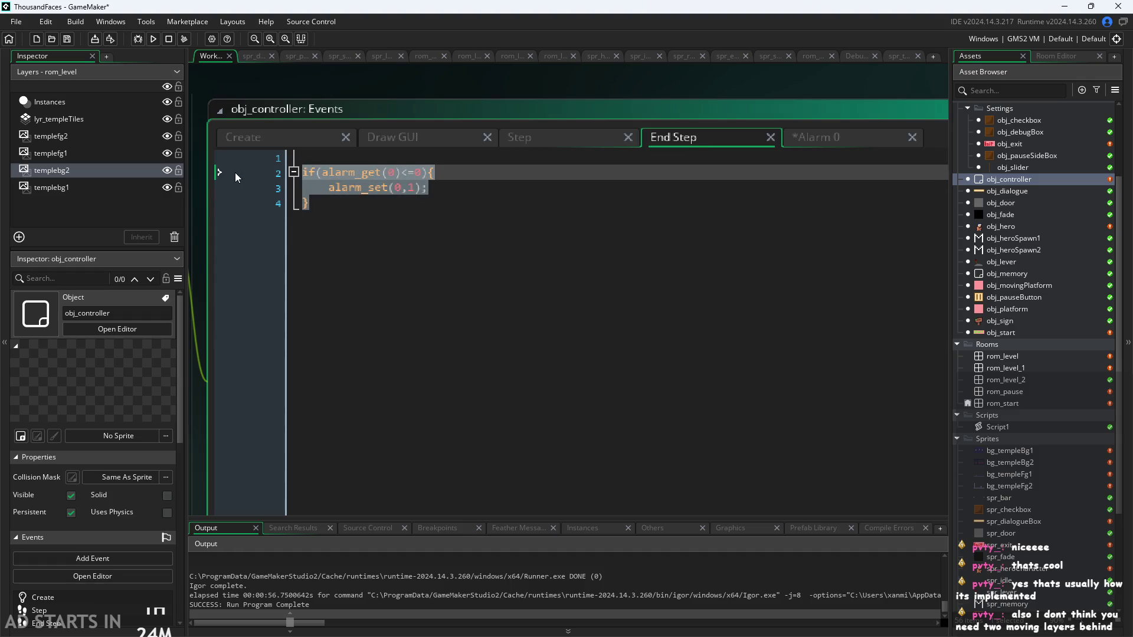
key("ctrl+k")
Paste the layer_x parallax code below the commented lines in End Step, save, and run.
left_click(416, 187)
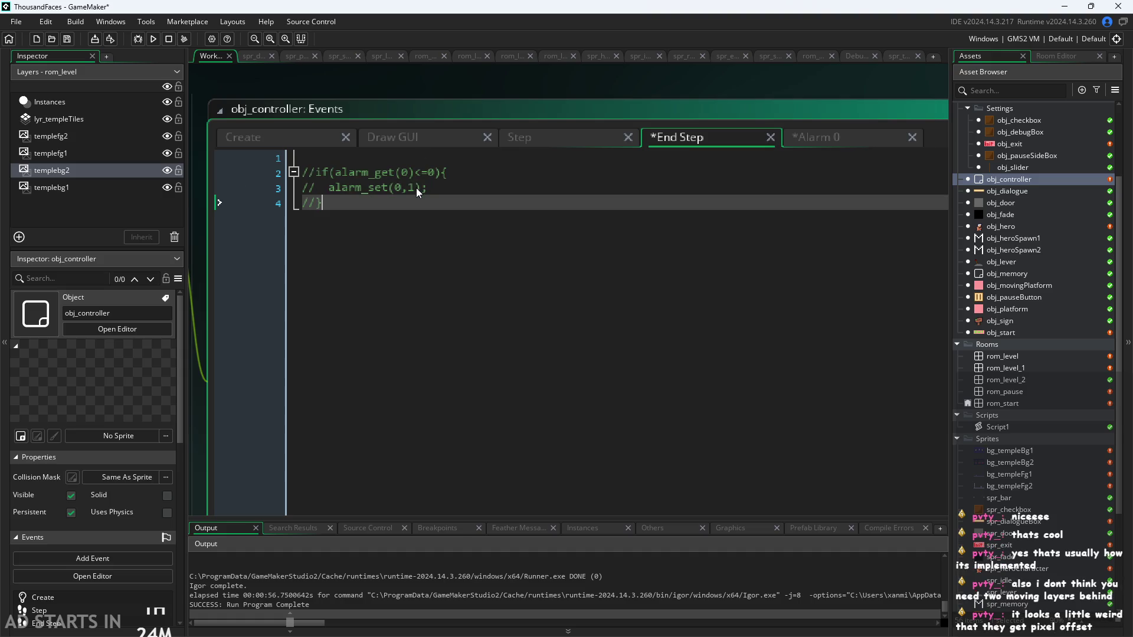
key("Down")
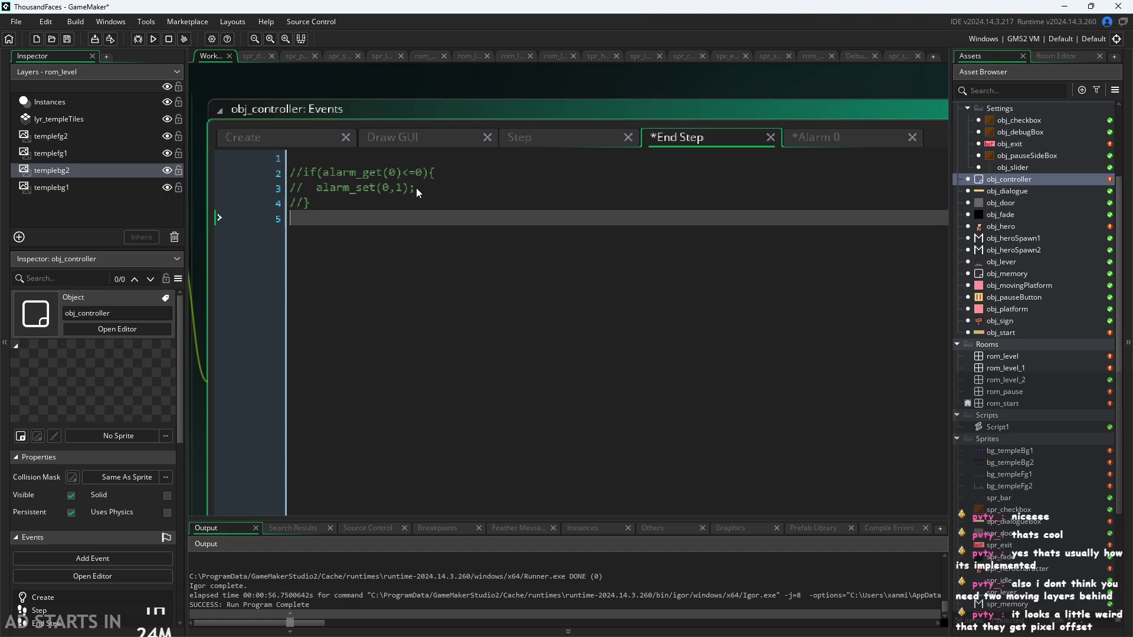
key("ctrl+v")
key("Up")
key("Up")
key("Up")
key("ctrl+s")
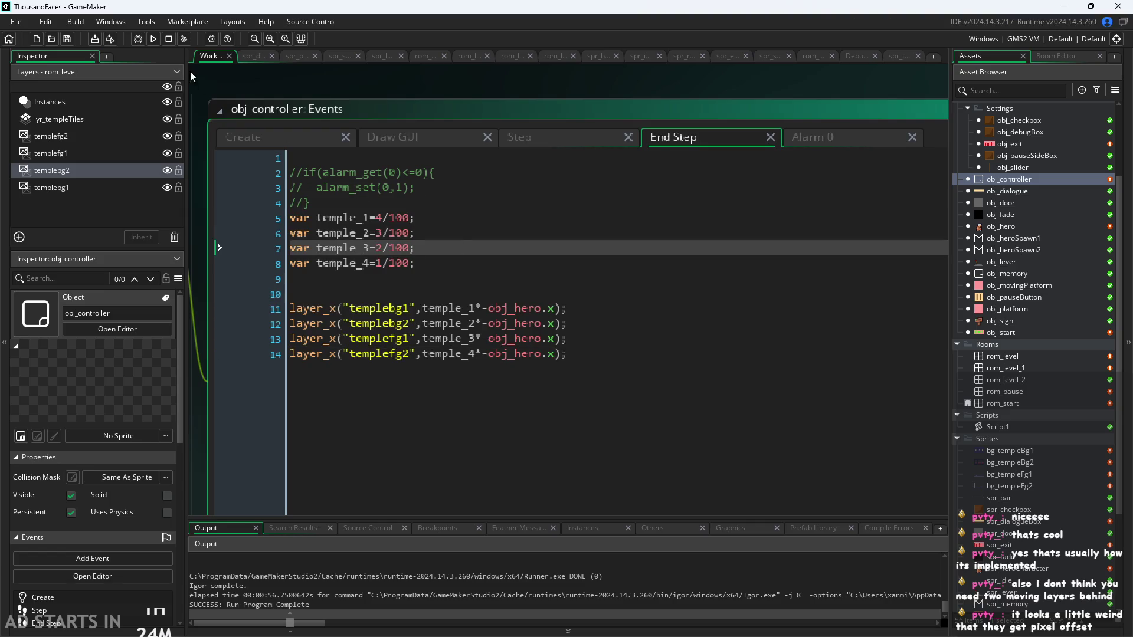
left_click(155, 44)
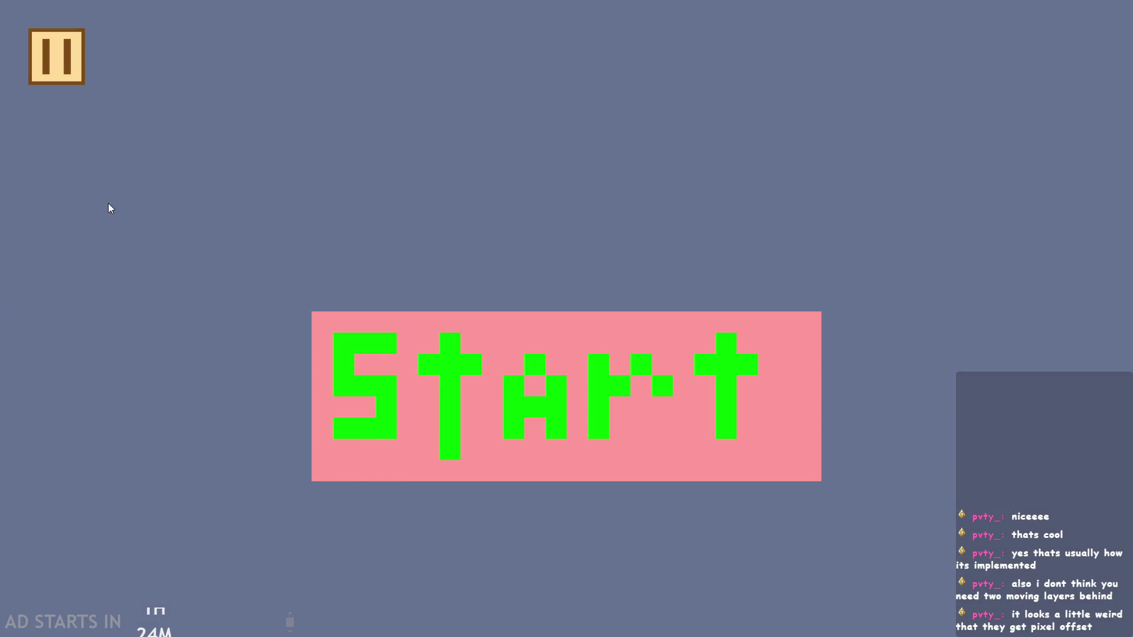
Start the game and run the hero across the room, onto the upper blocks and along the floor.
left_click(377, 345)
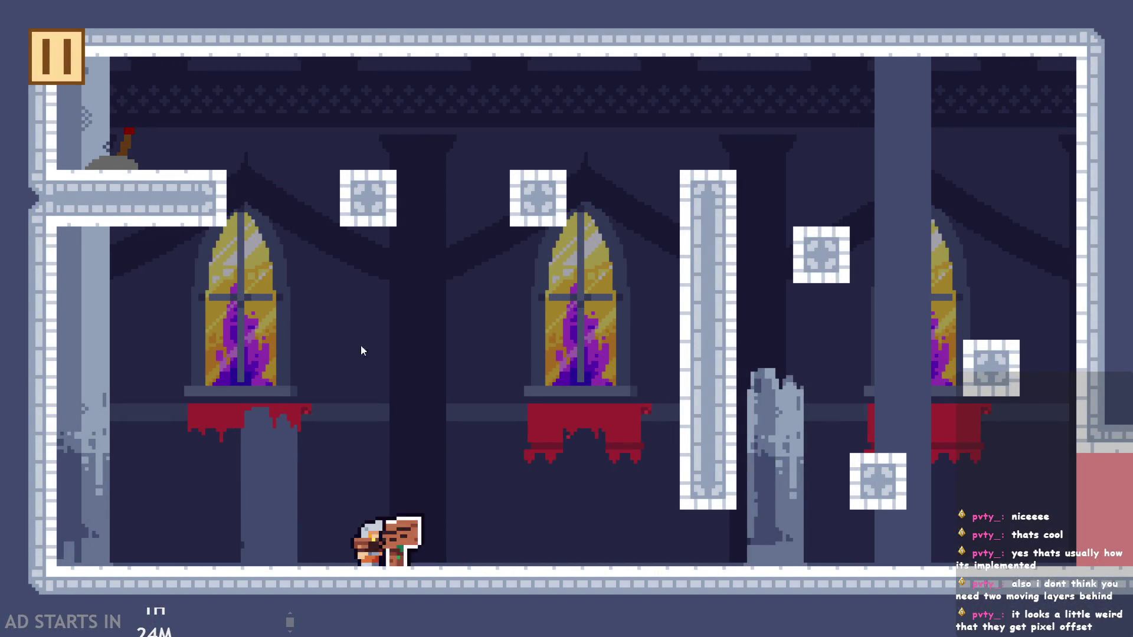
key("Right")
key("space")
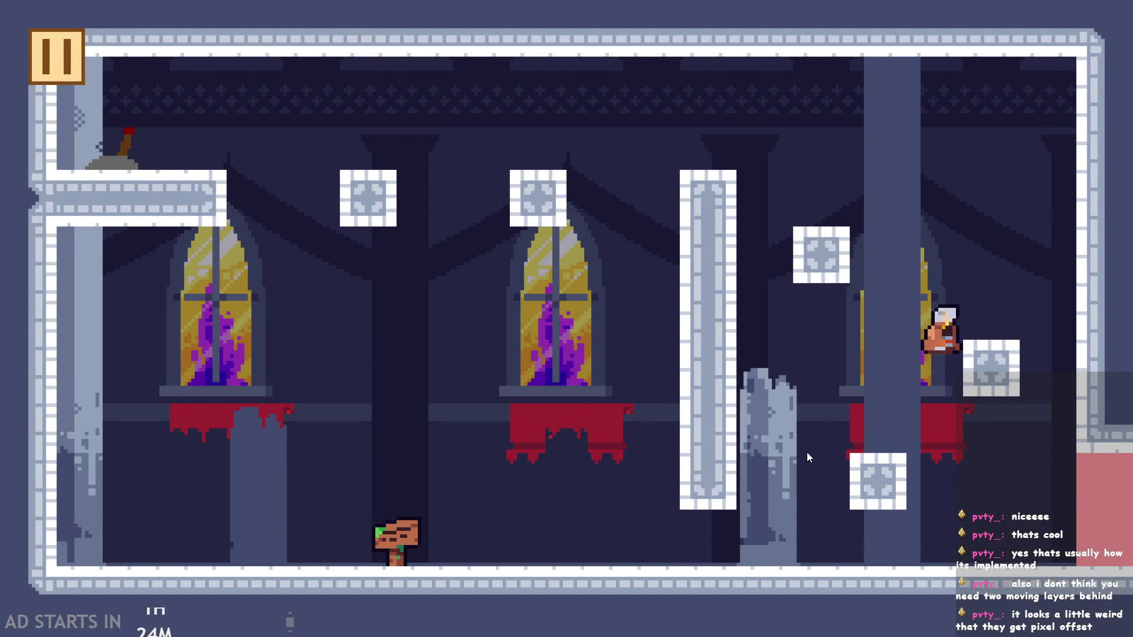
key("space")
key("Left")
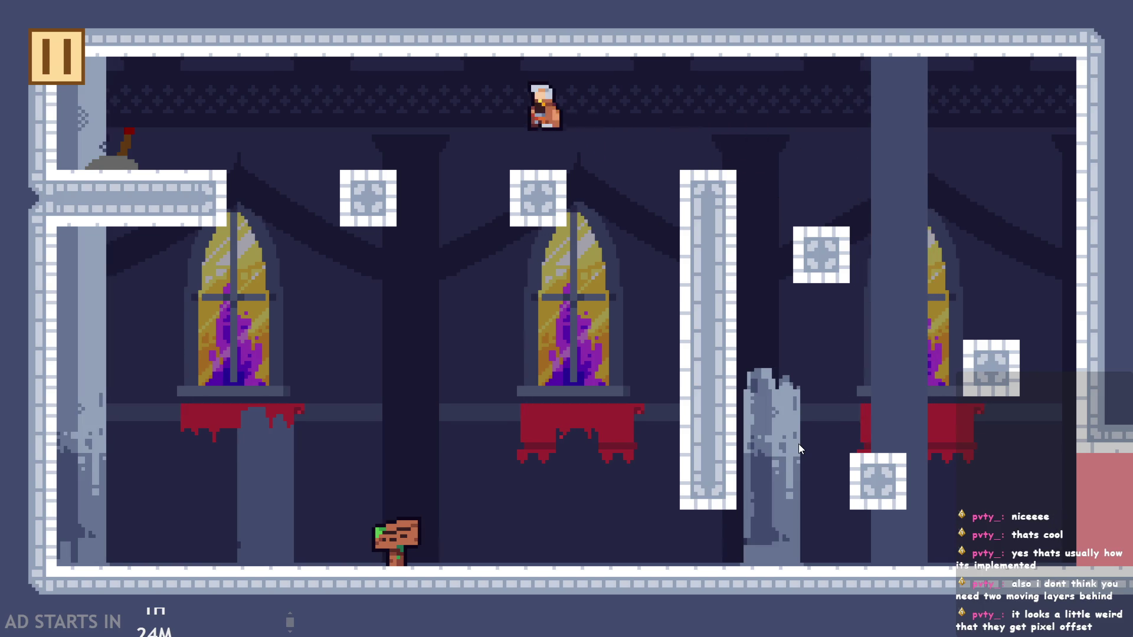
key("Right")
key("space")
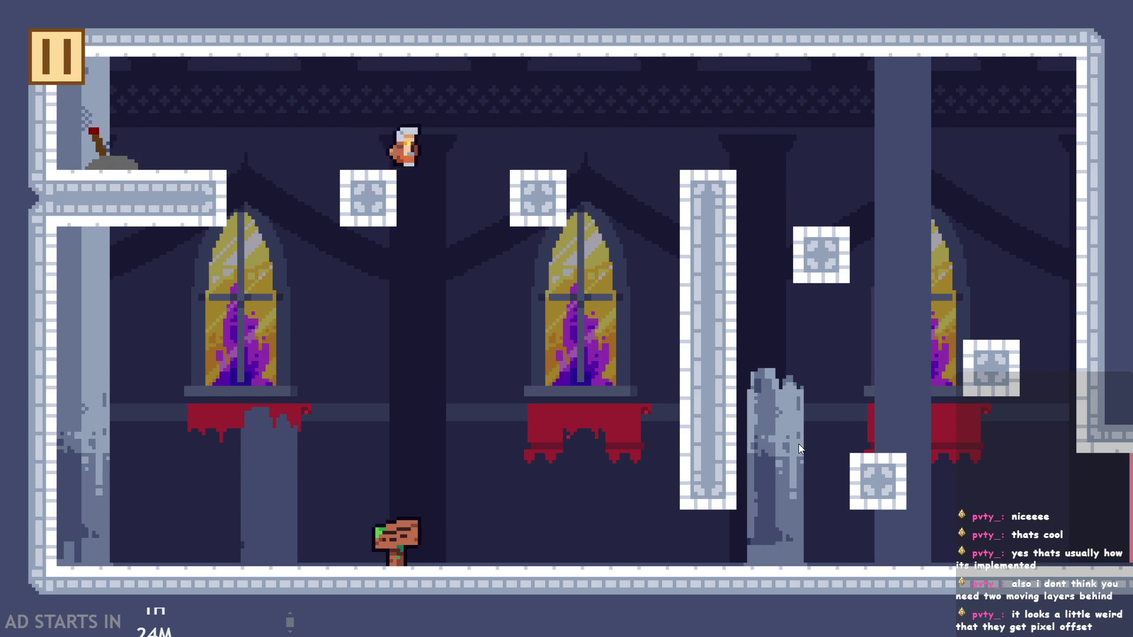
key("Left")
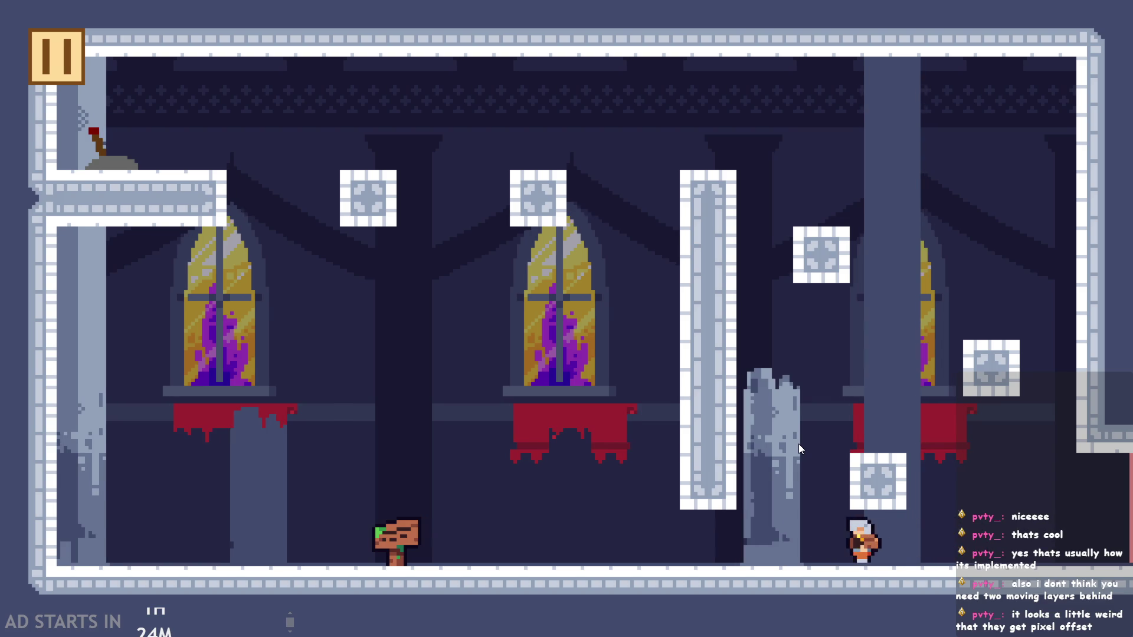
key("Left")
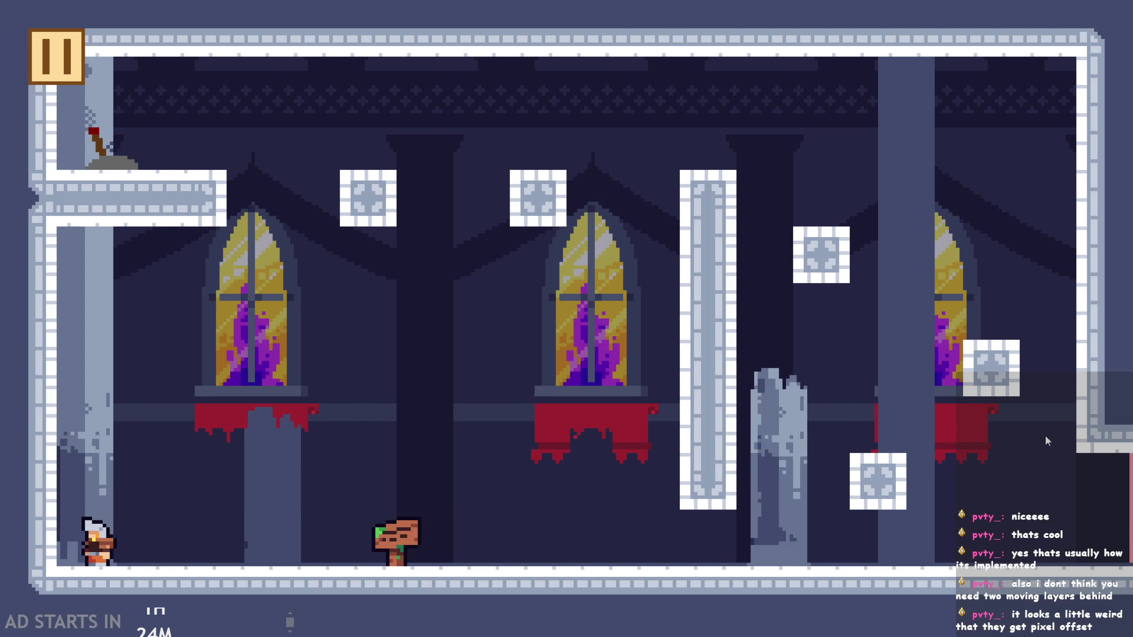
key("Right")
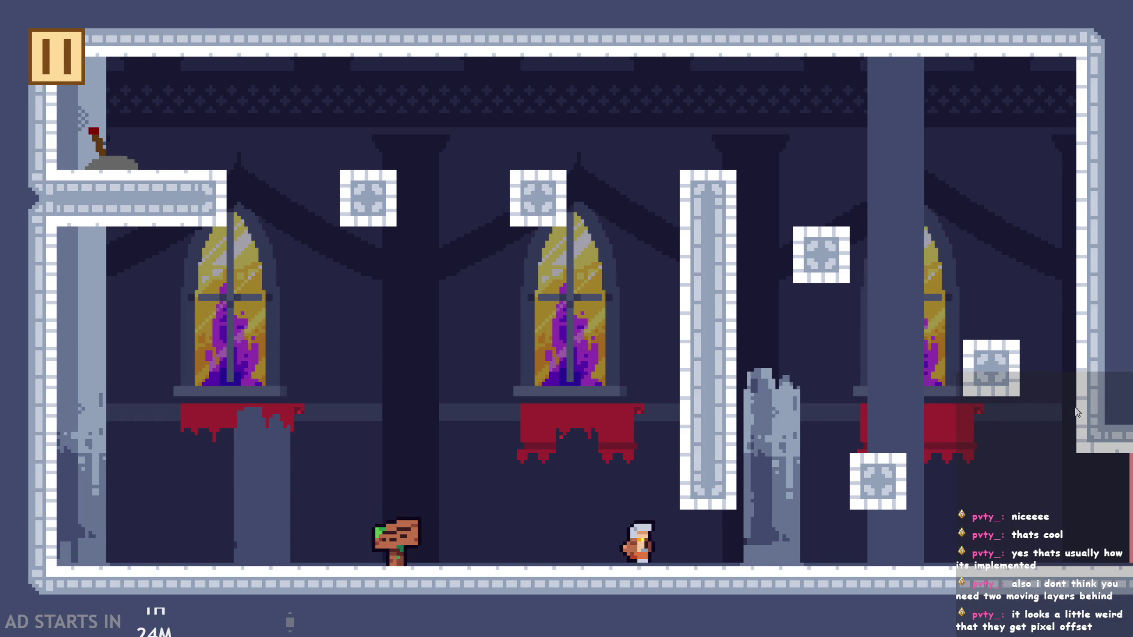
Jump the hero onto the stone pillar and lever ledge, flip the lever, and fly along the ceiling.
key("space")
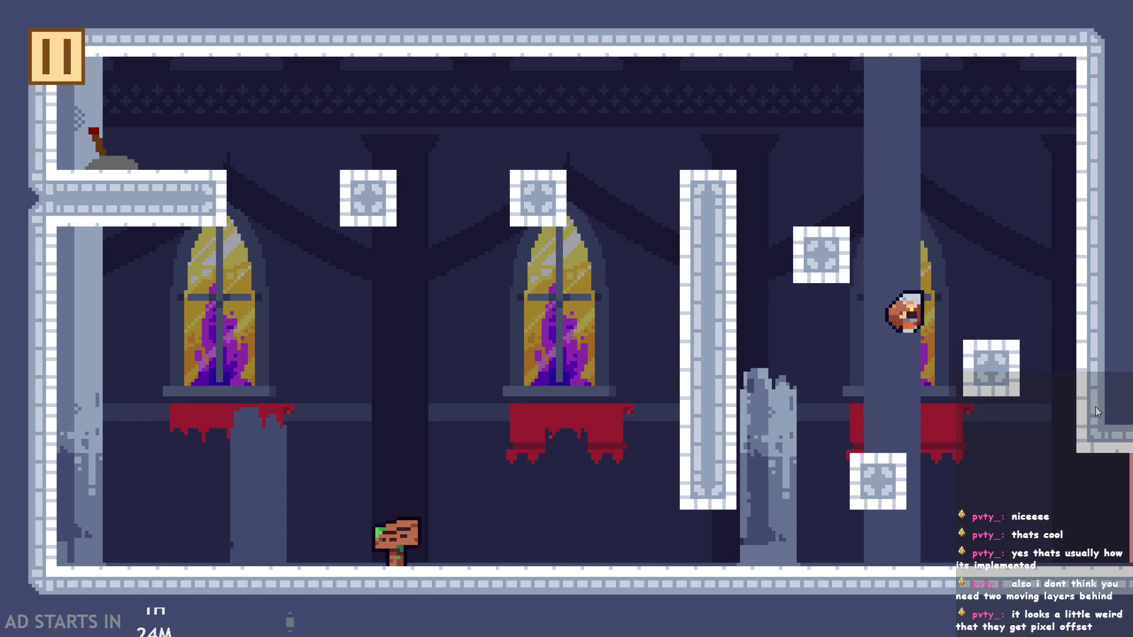
key("Left")
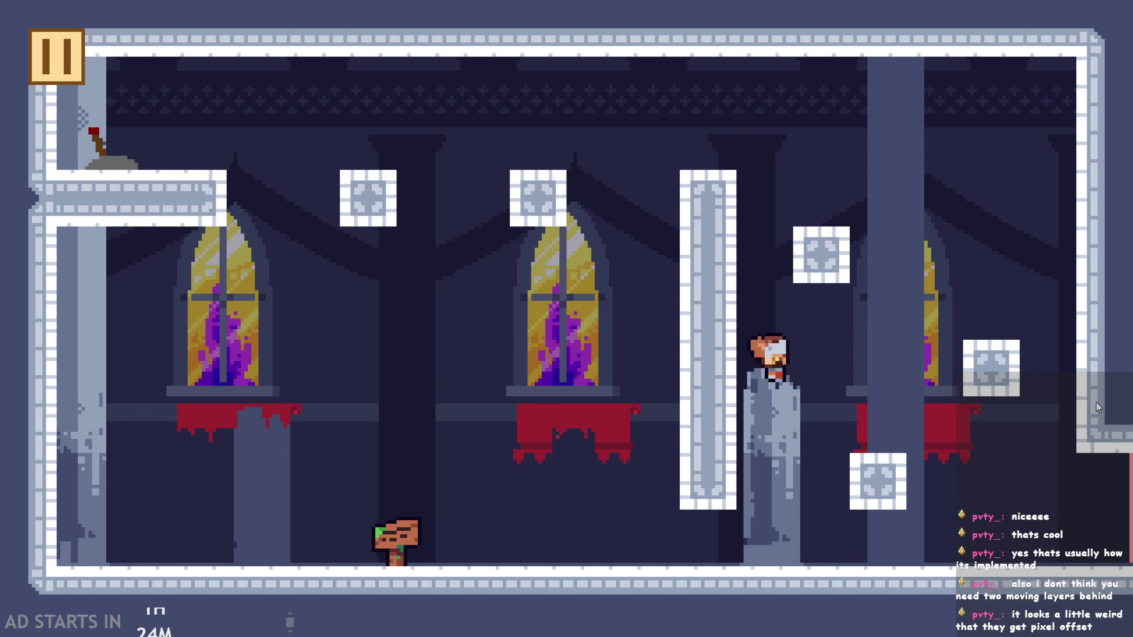
key("Right")
key("Left")
key("space")
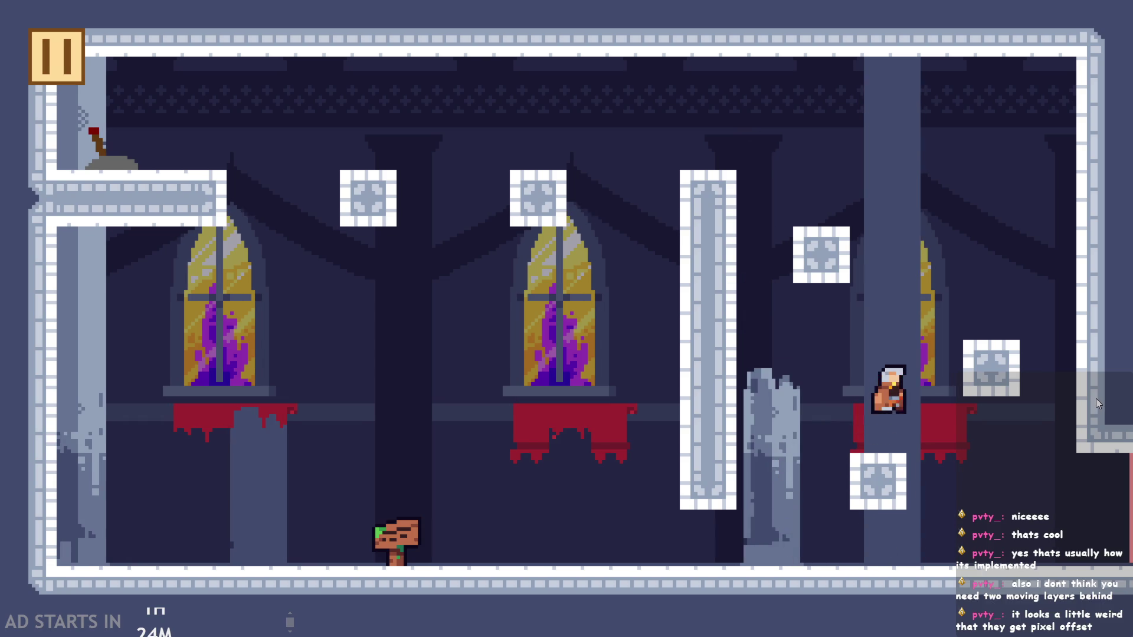
key("Right")
key("Left")
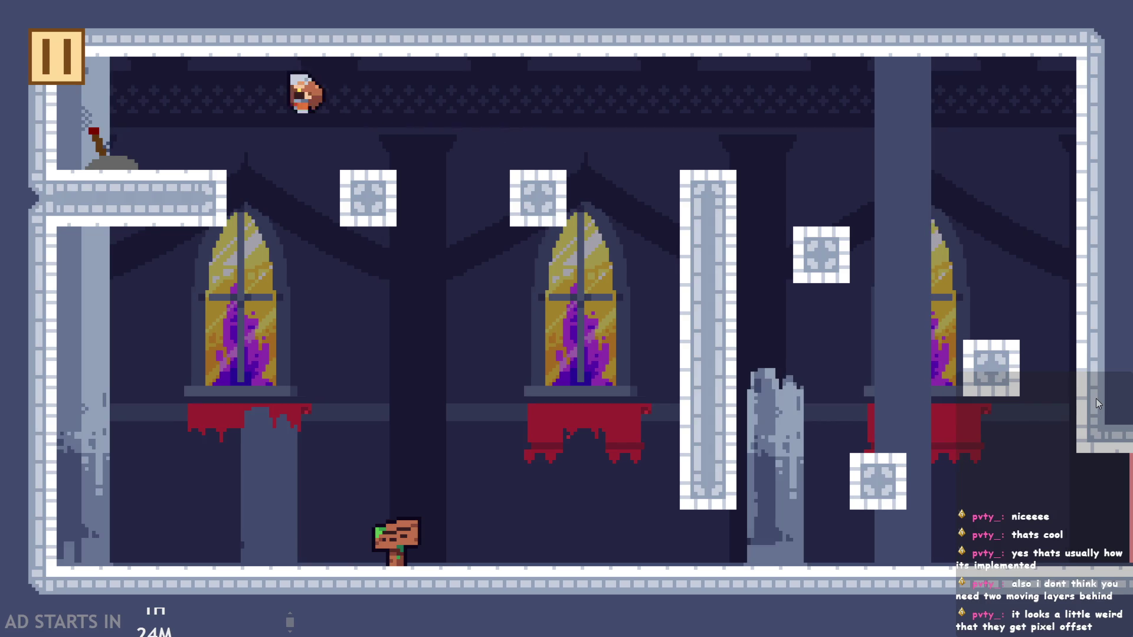
key("Left")
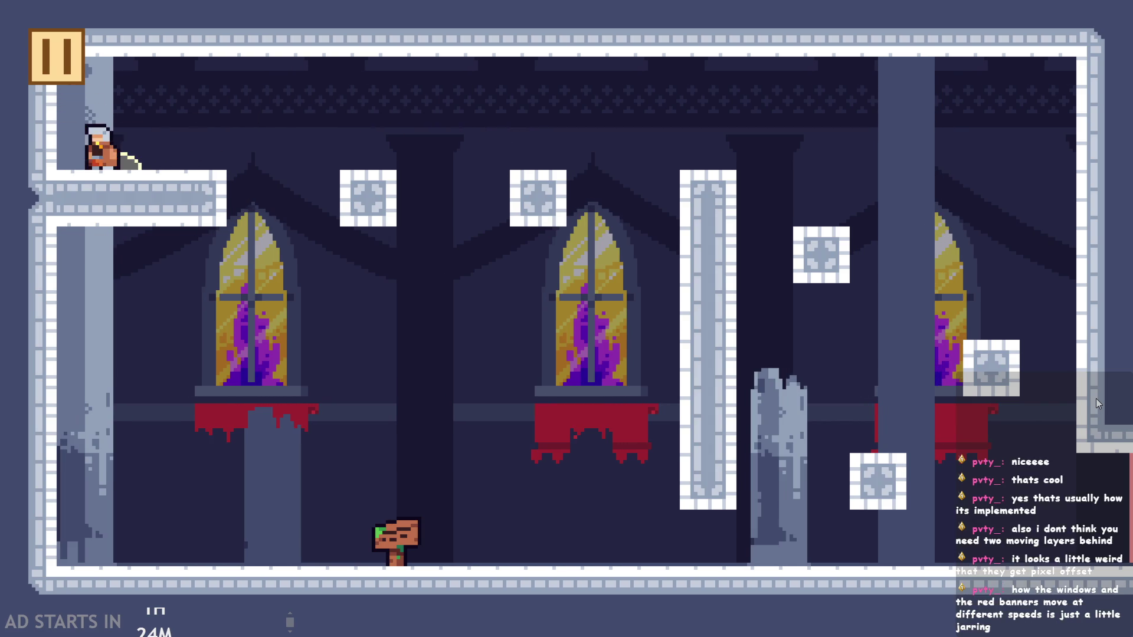
key("Right")
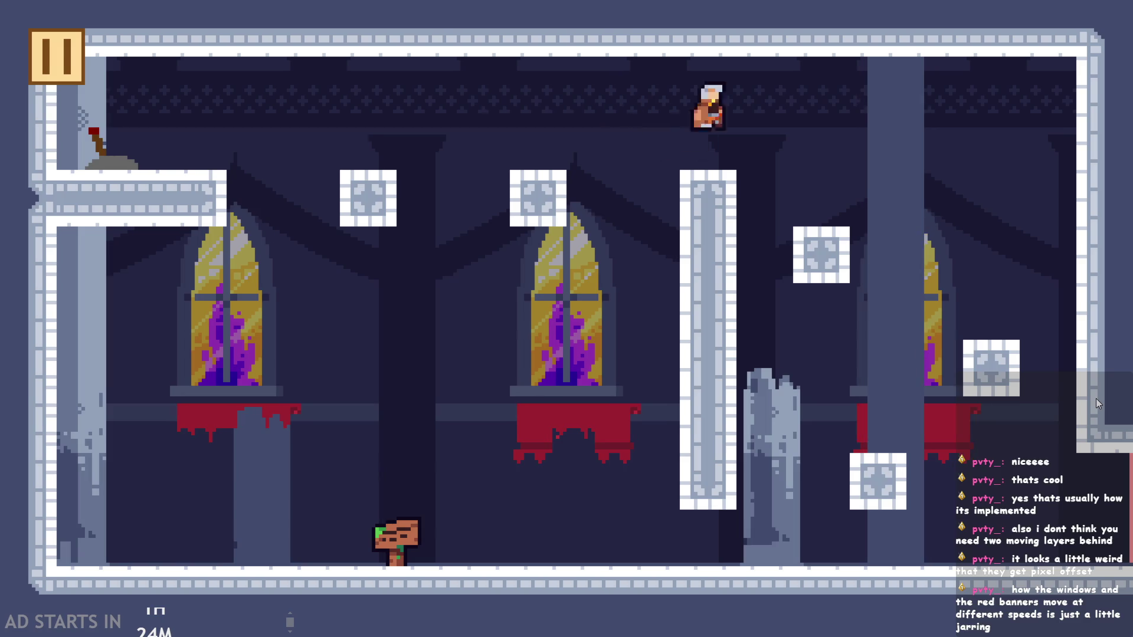
key("Left")
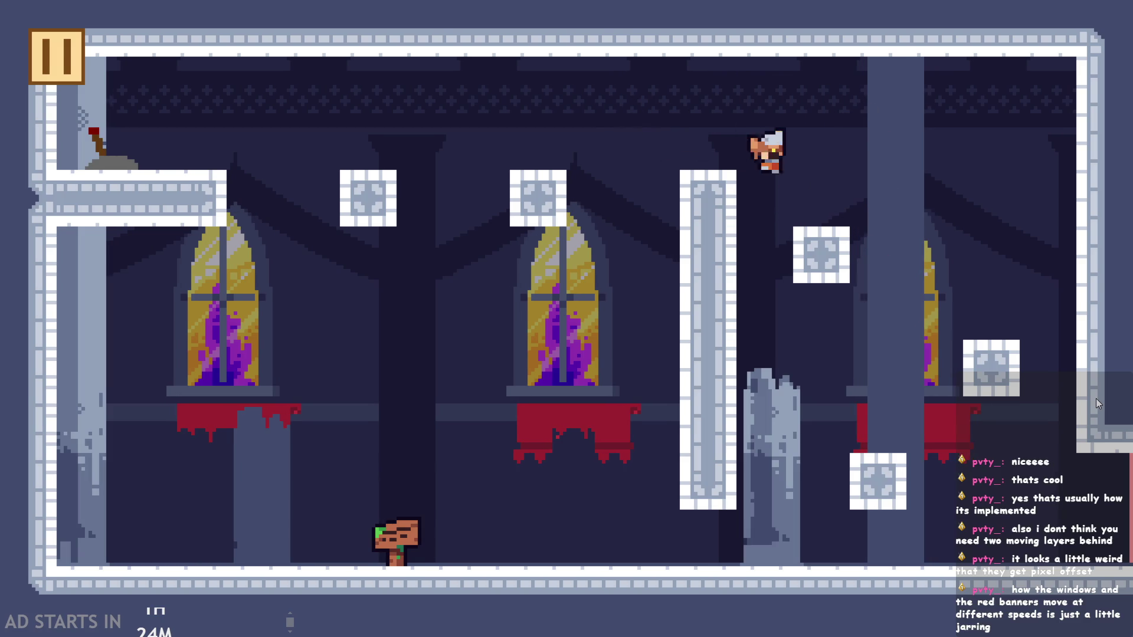
key("Right")
key("Left")
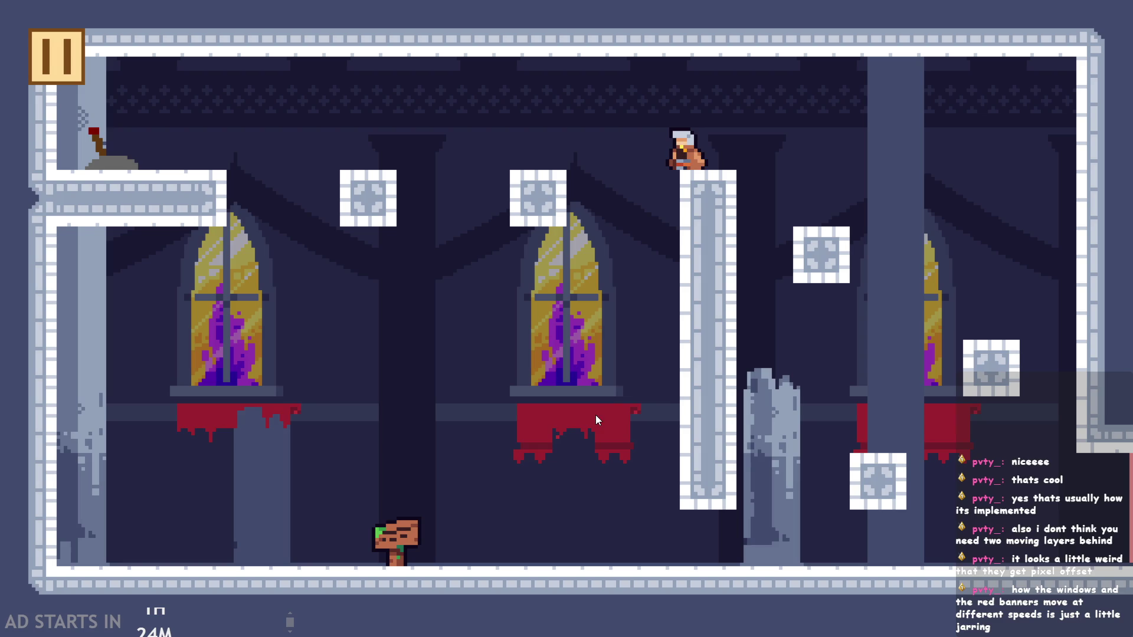
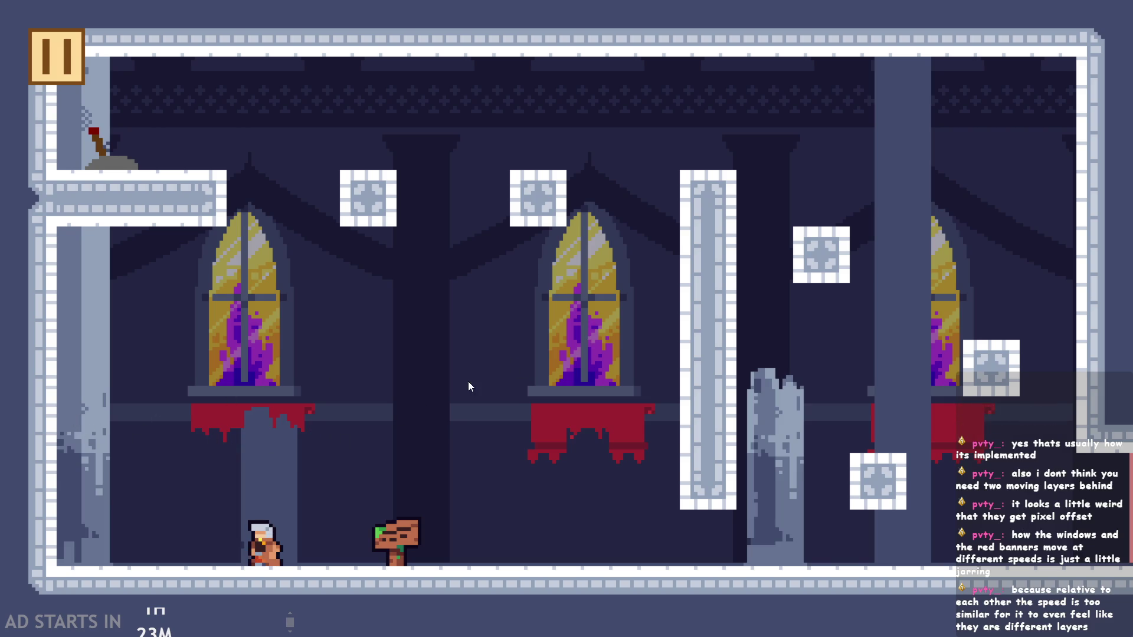
Exit the running game and relaunch it to test temple_2 set to 4/100.
left_click(31, 48)
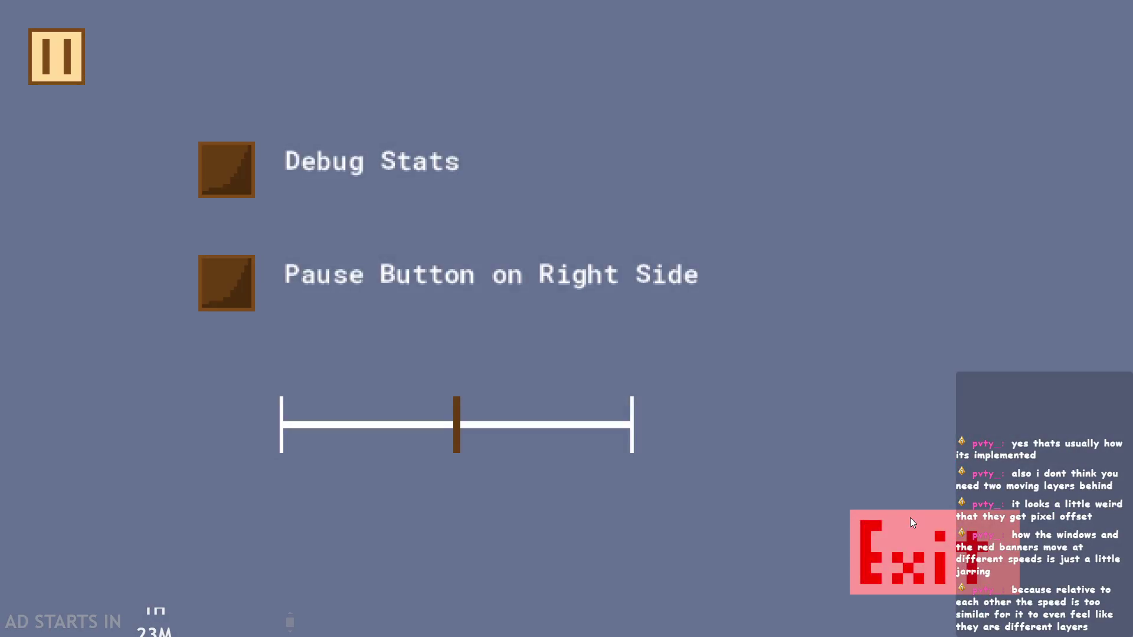
left_click(910, 518)
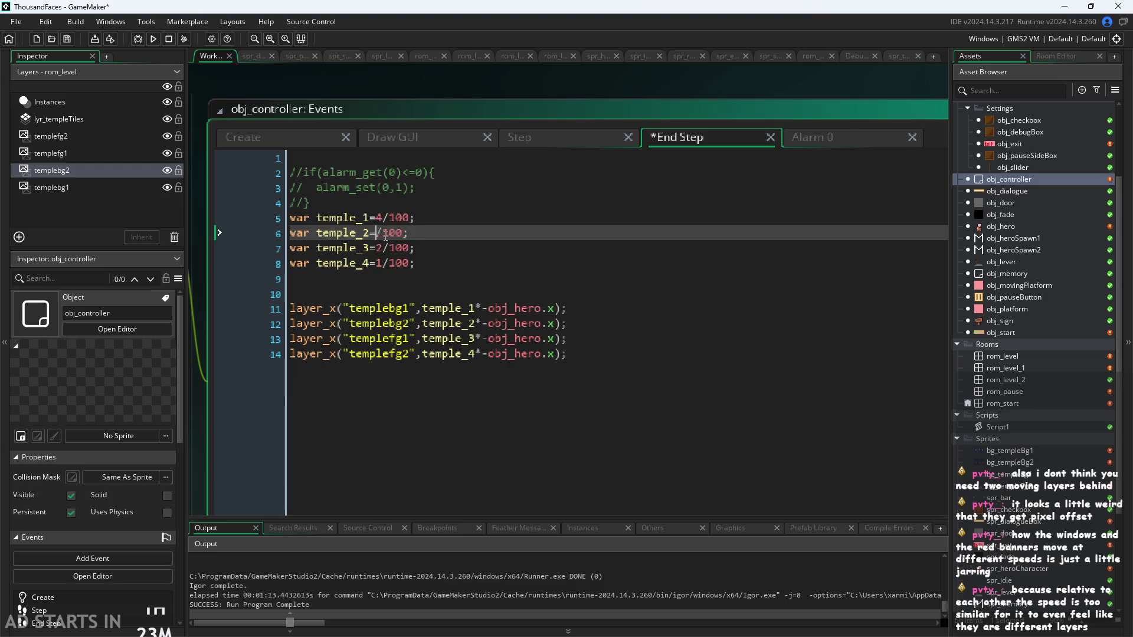
left_click(153, 43)
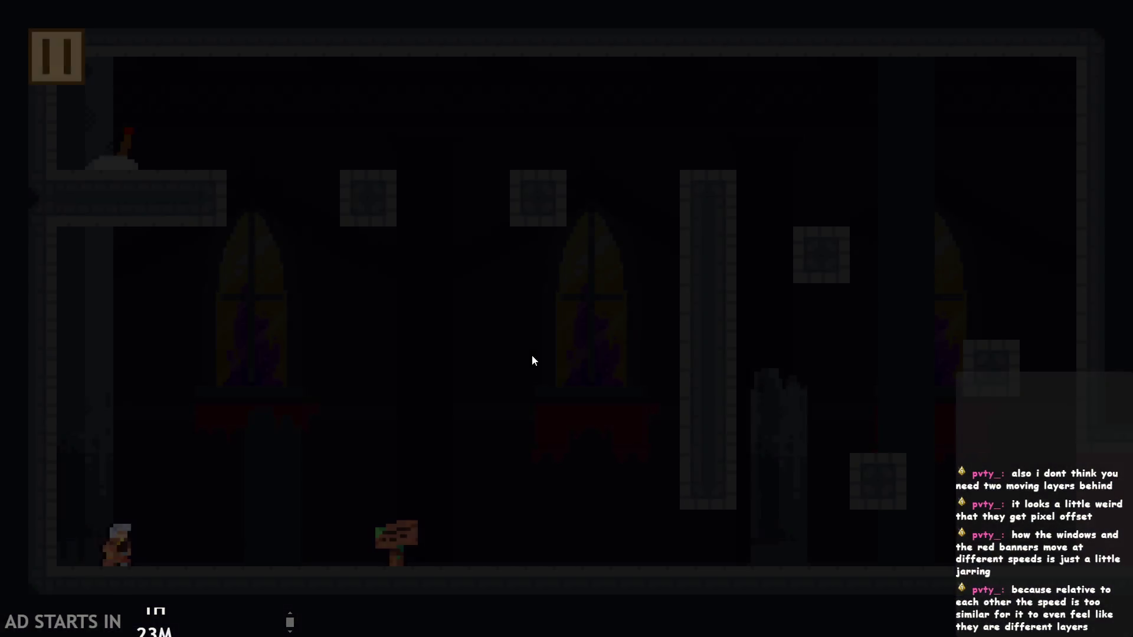
Run the hero right, climb the right pillar, jump across the top, then drop to the signpost.
key("Right")
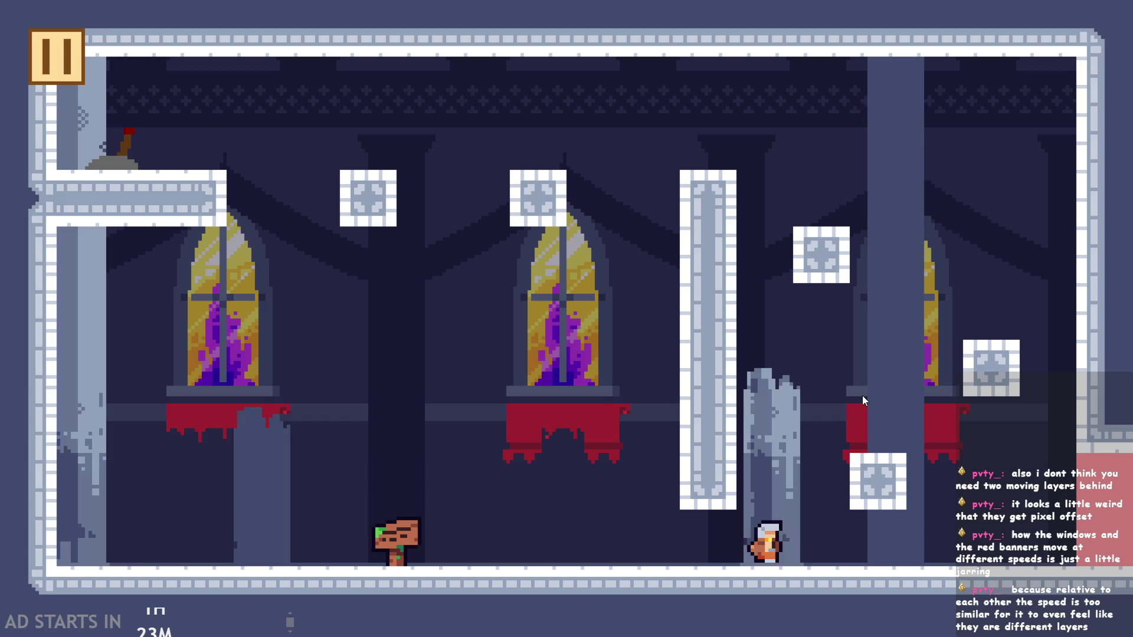
key("space")
key("space")
key("Left")
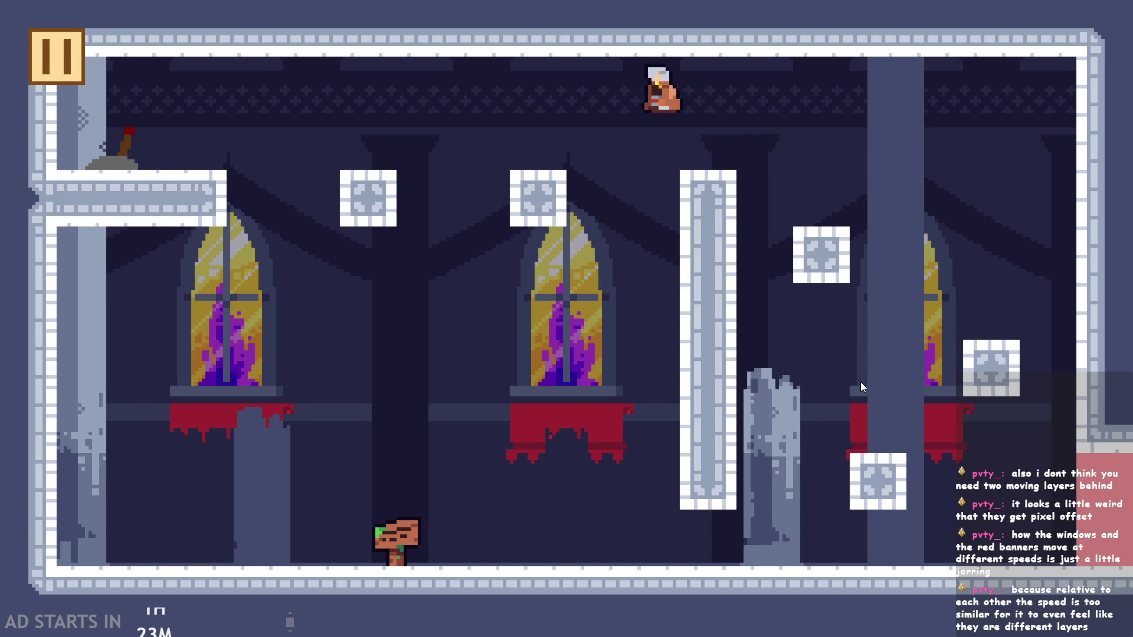
key("Right")
key("space")
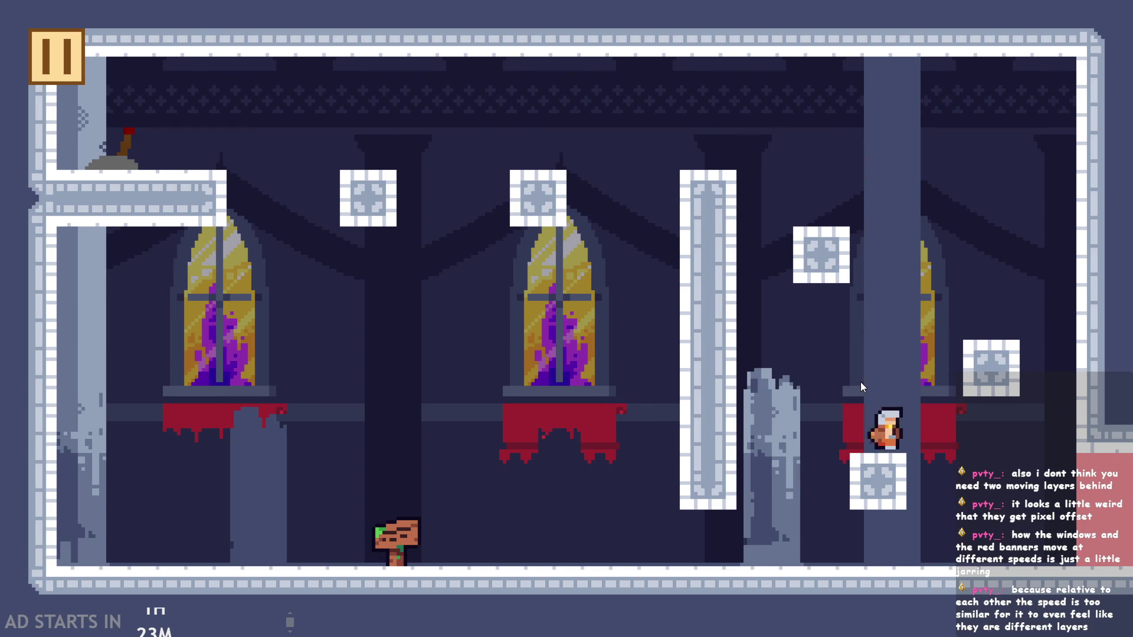
key("space")
key("Left")
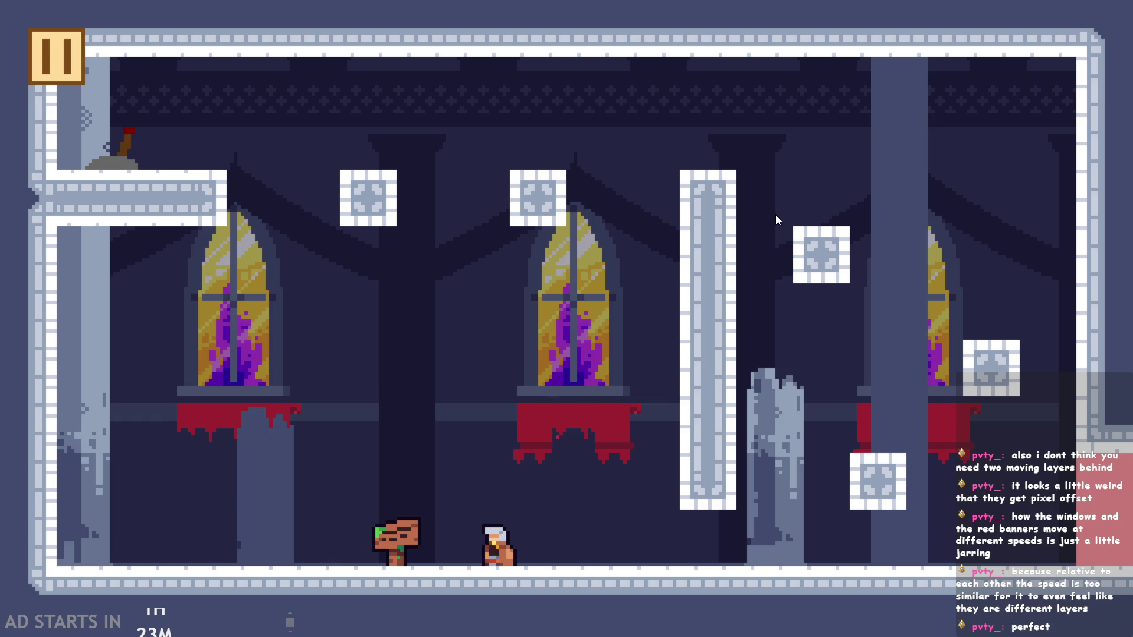
Run and jump the hero across the blocks to the broken pillar while watching the parallax.
key("Right")
key("Right")
key("Left")
key("space")
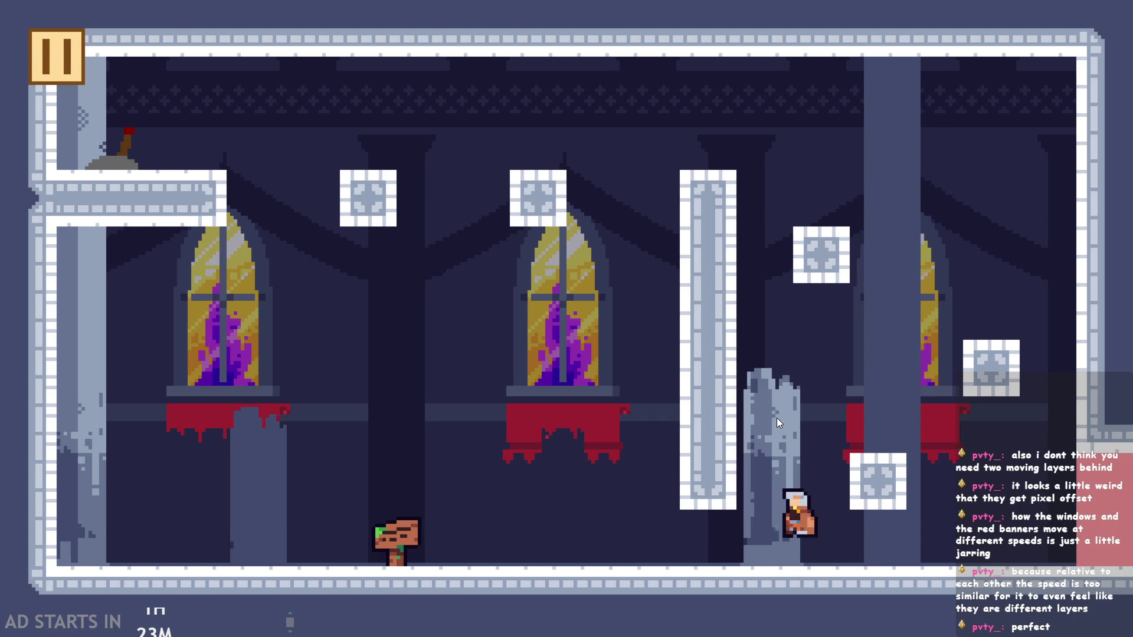
key("Right")
key("Left")
key("space")
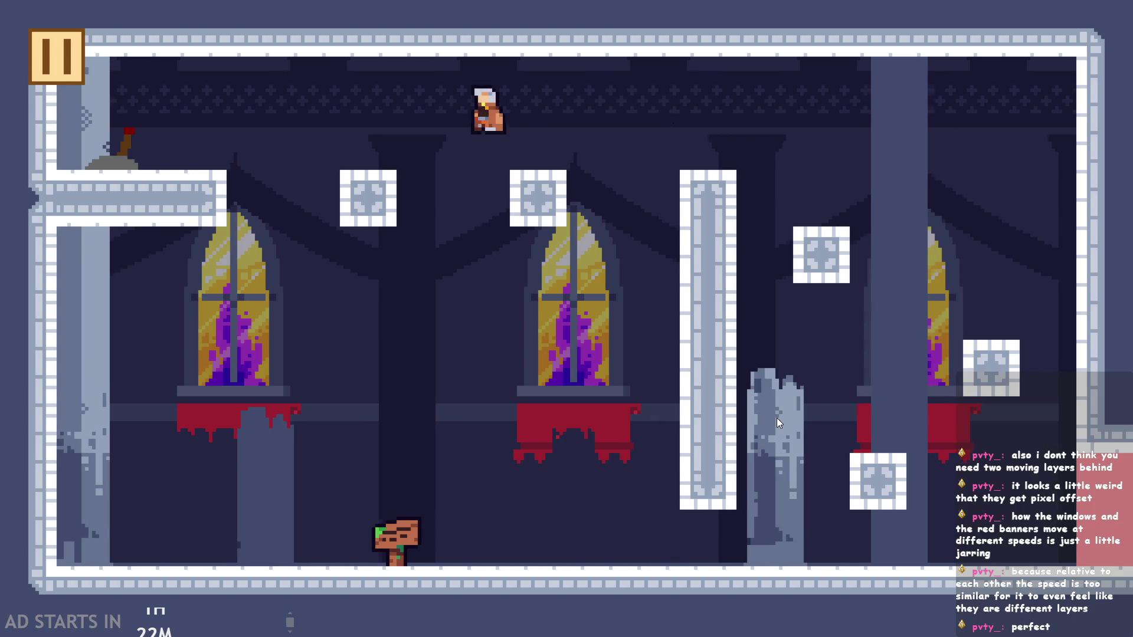
key("Right")
key("space")
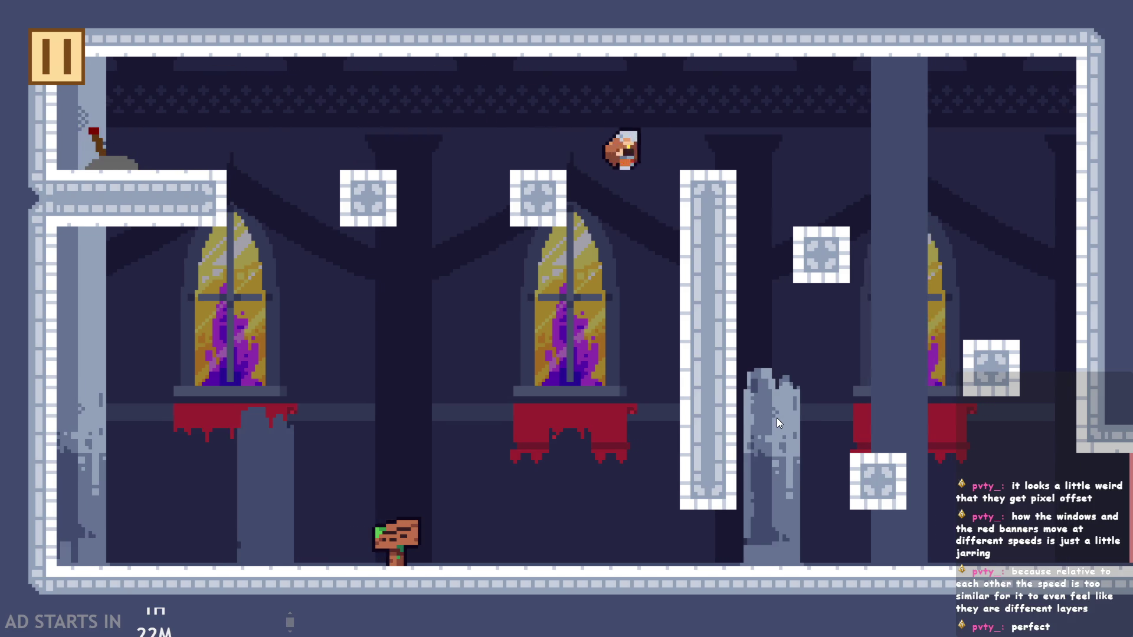
key("Left")
Jump from the broken pillar and top-left ledge back to the floor, then exit the game.
key("space")
key("Right")
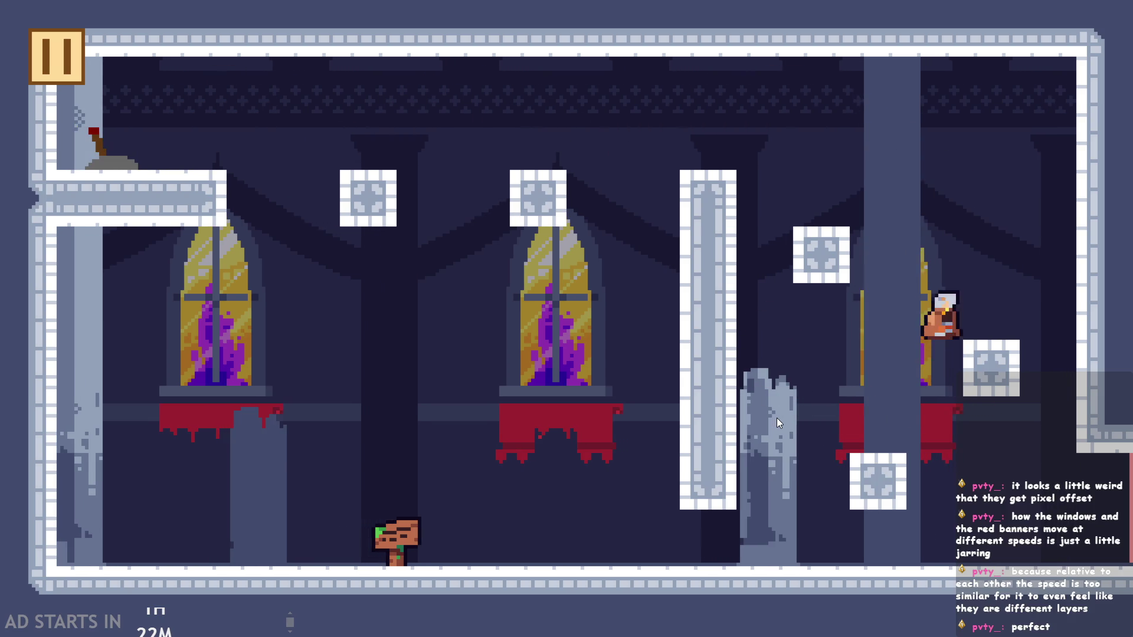
key("Left")
key("Left")
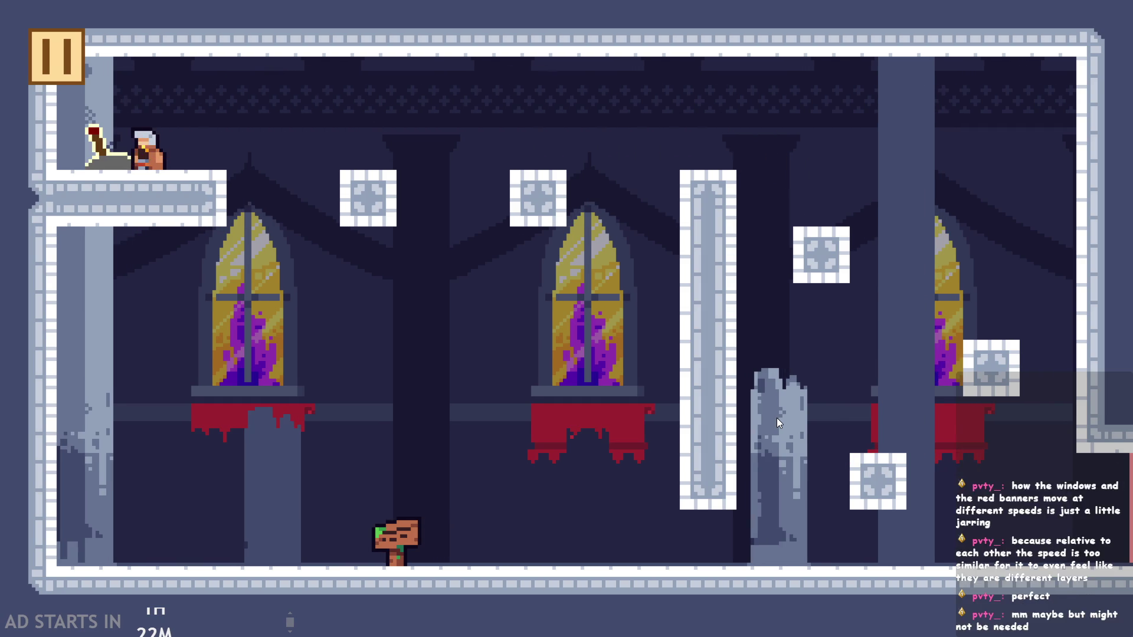
key("space")
key("Right")
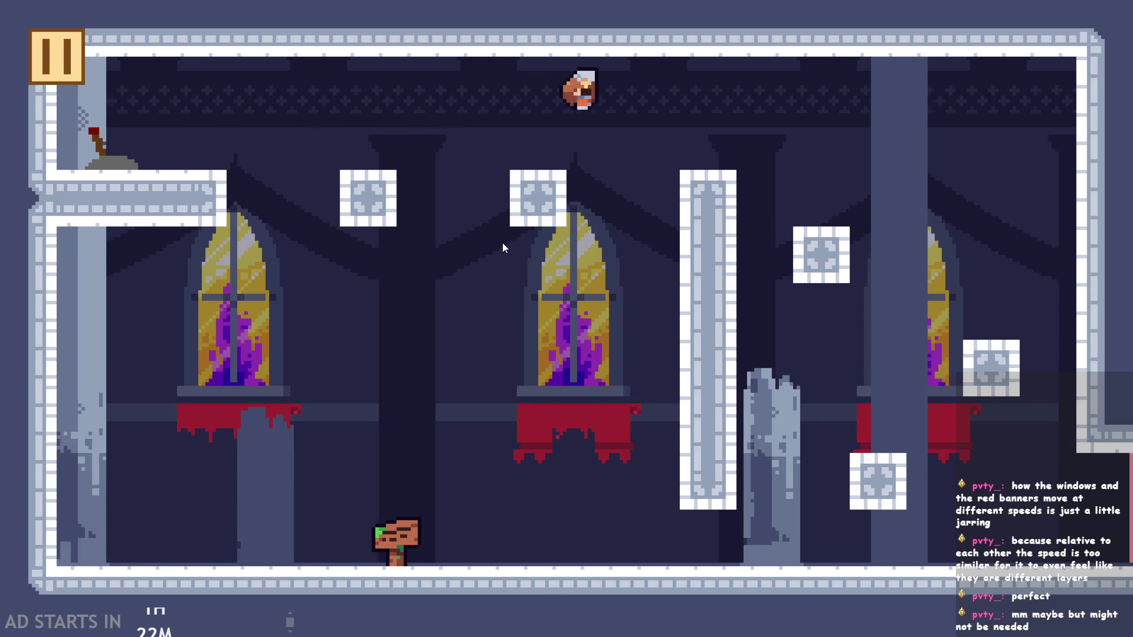
key("Left")
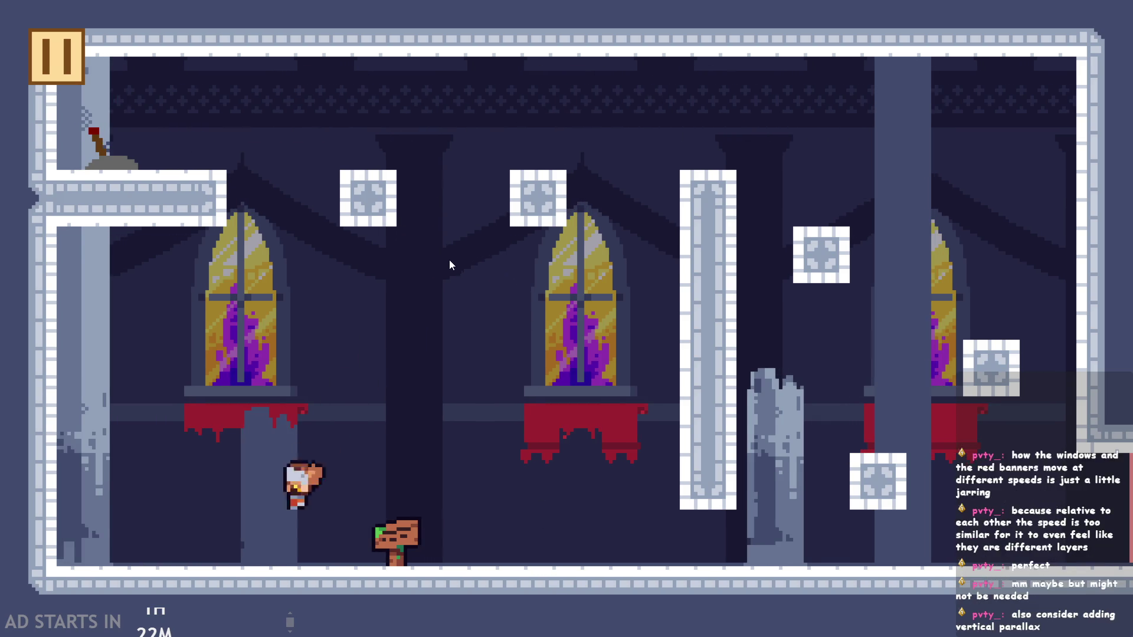
key("Right")
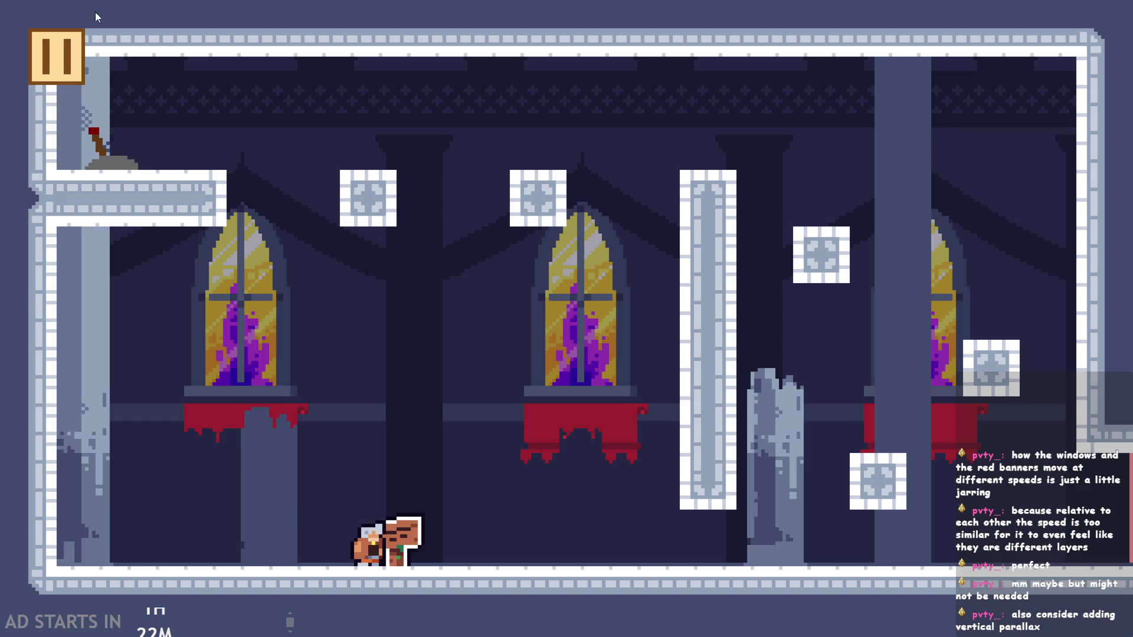
left_click(59, 61)
left_click(962, 576)
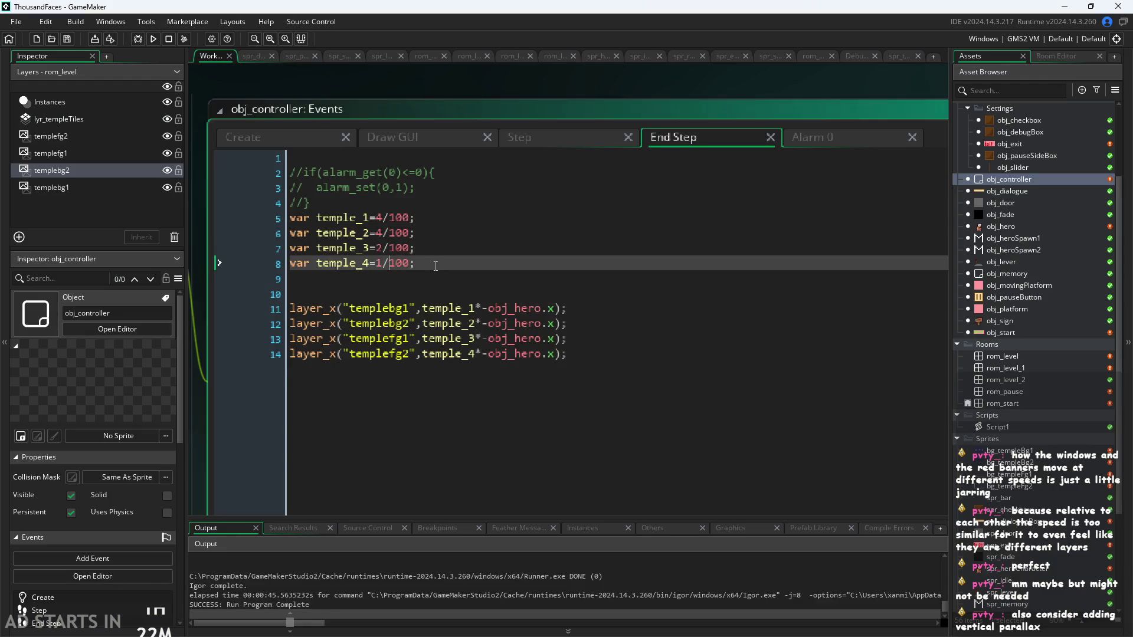
Duplicate the four layer_x lines 11–14 as new lines 15–18.
left_click(591, 295)
left_click(617, 356)
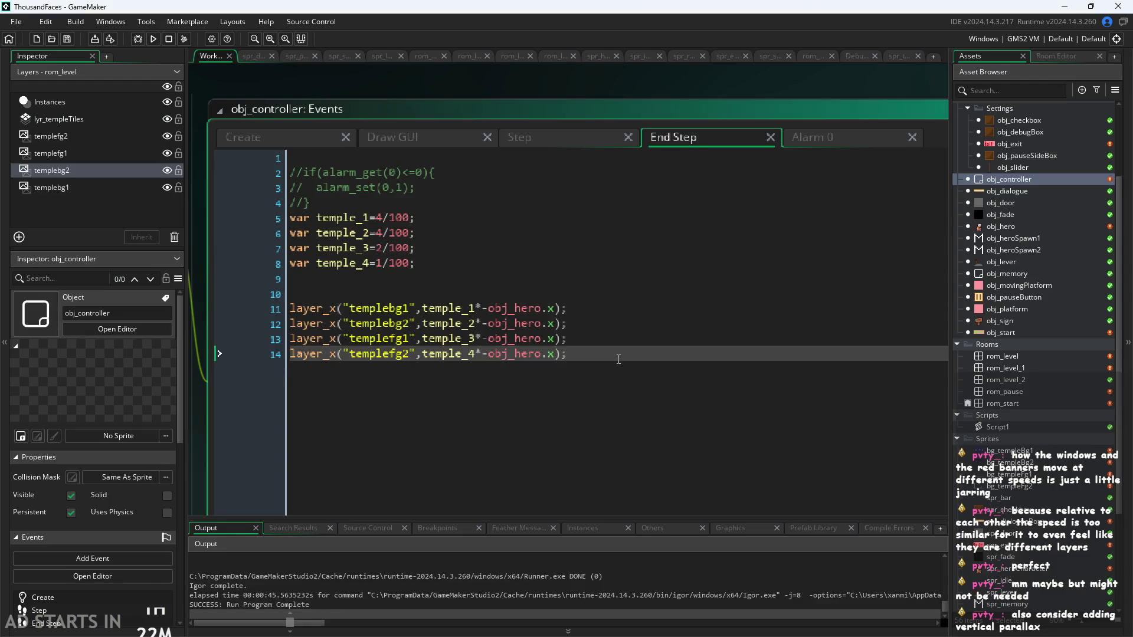
left_click_drag(492, 354, 215, 307)
key("ctrl+c")
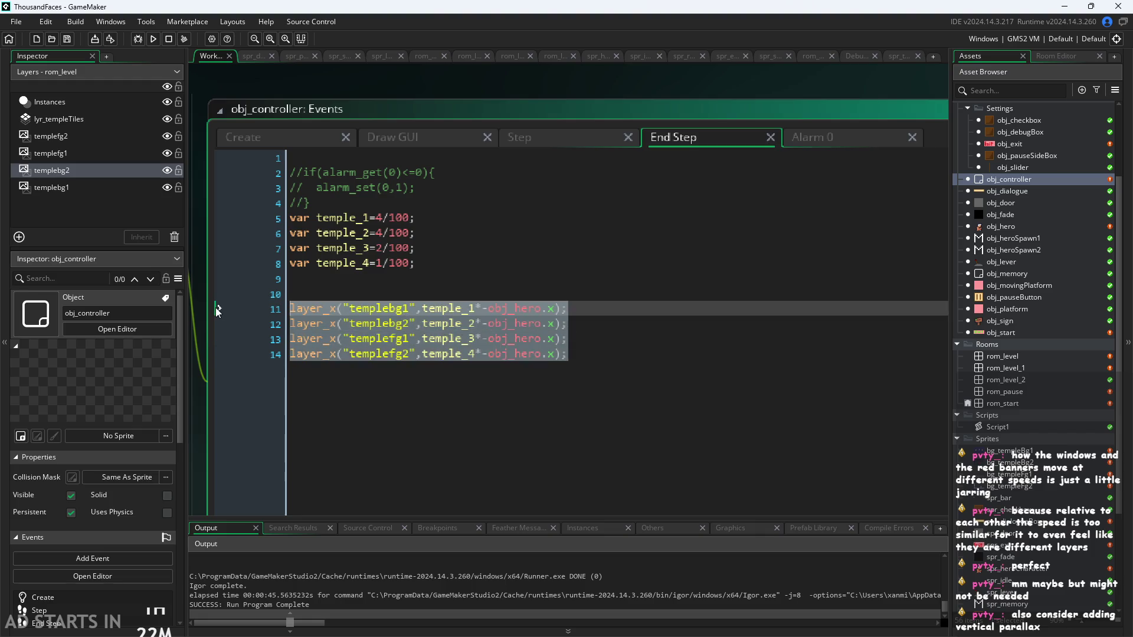
left_click(652, 349)
key("Return")
key("ctrl+v")
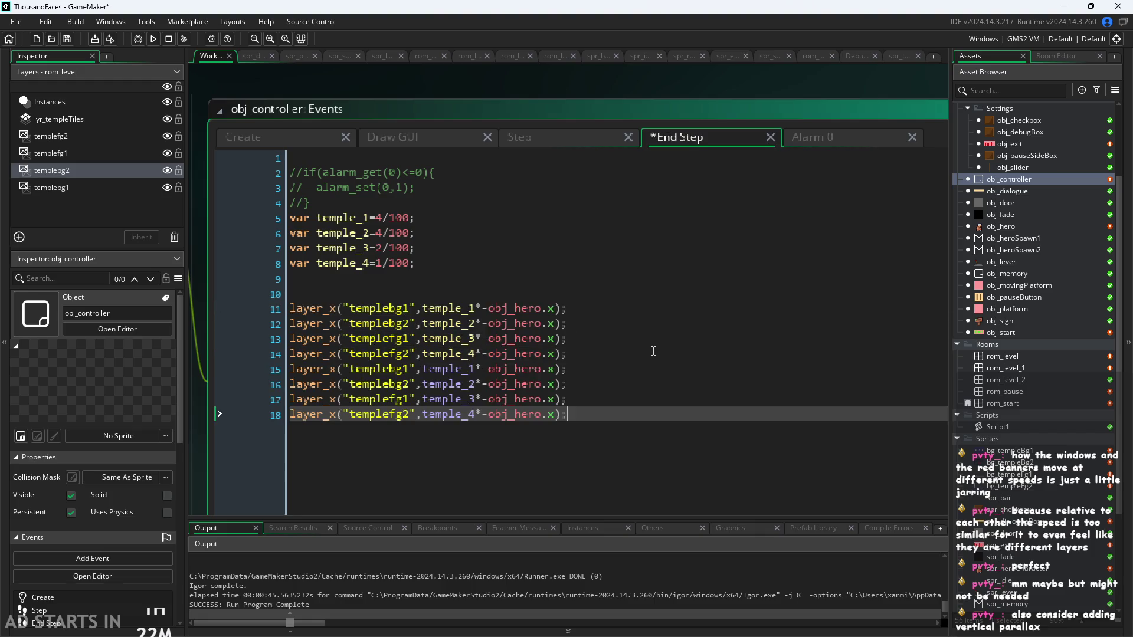
Change layer_x to layer_y on the duplicated lines 15–18.
left_click(338, 368)
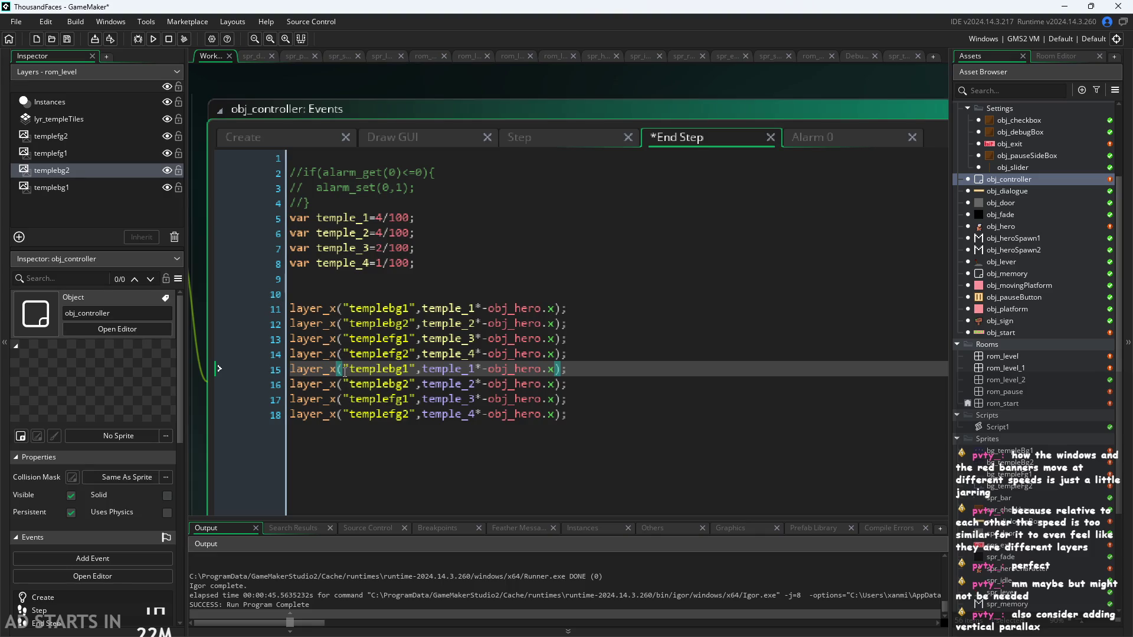
type("y")
key("BackSpace")
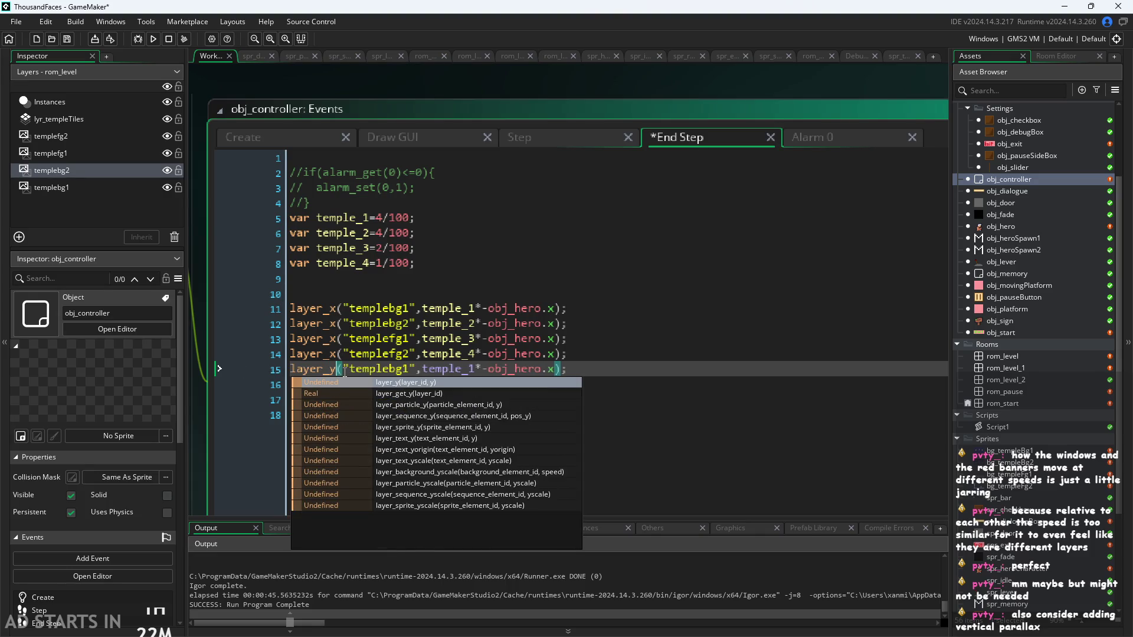
type("y")
left_click(338, 384)
key("BackSpace")
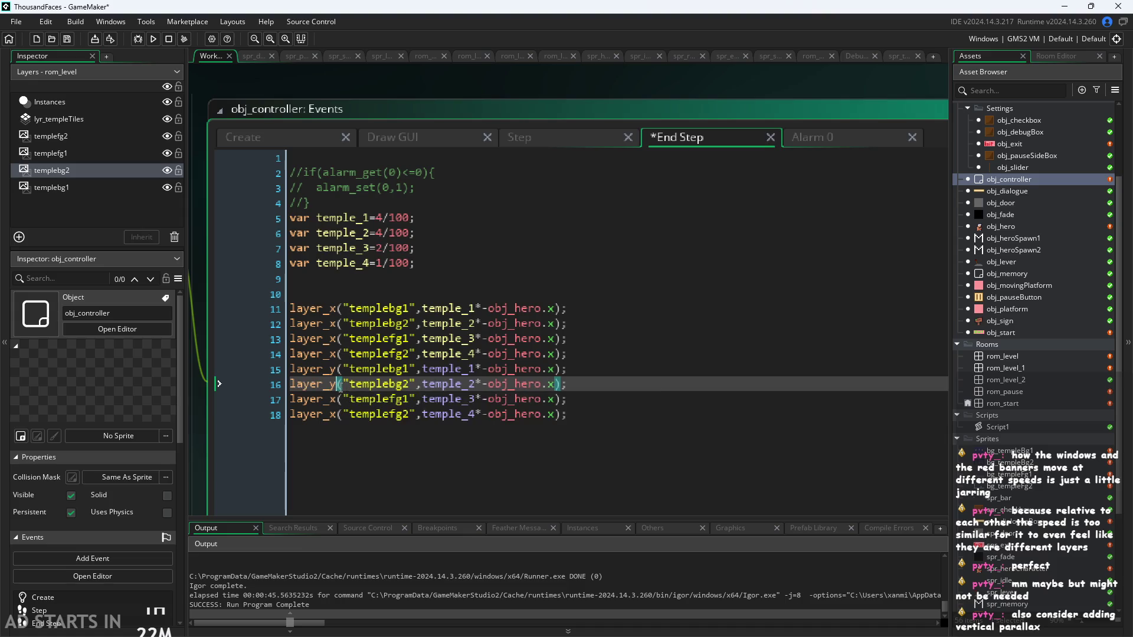
type("y")
key("Escape")
left_click(338, 415)
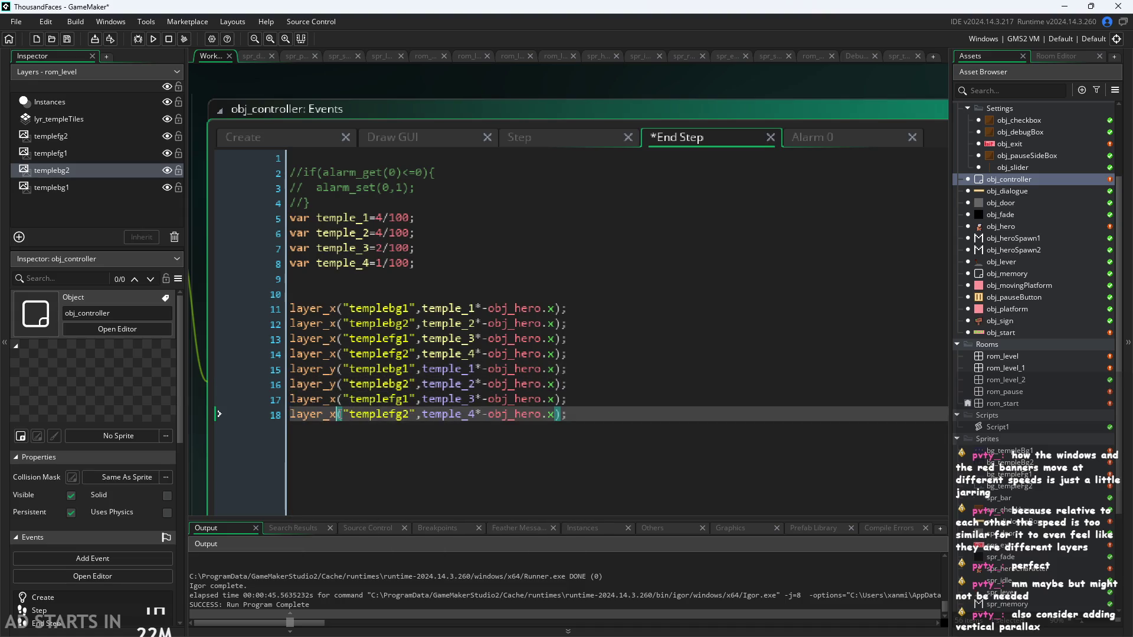
key("BackSpace")
type("yer_")
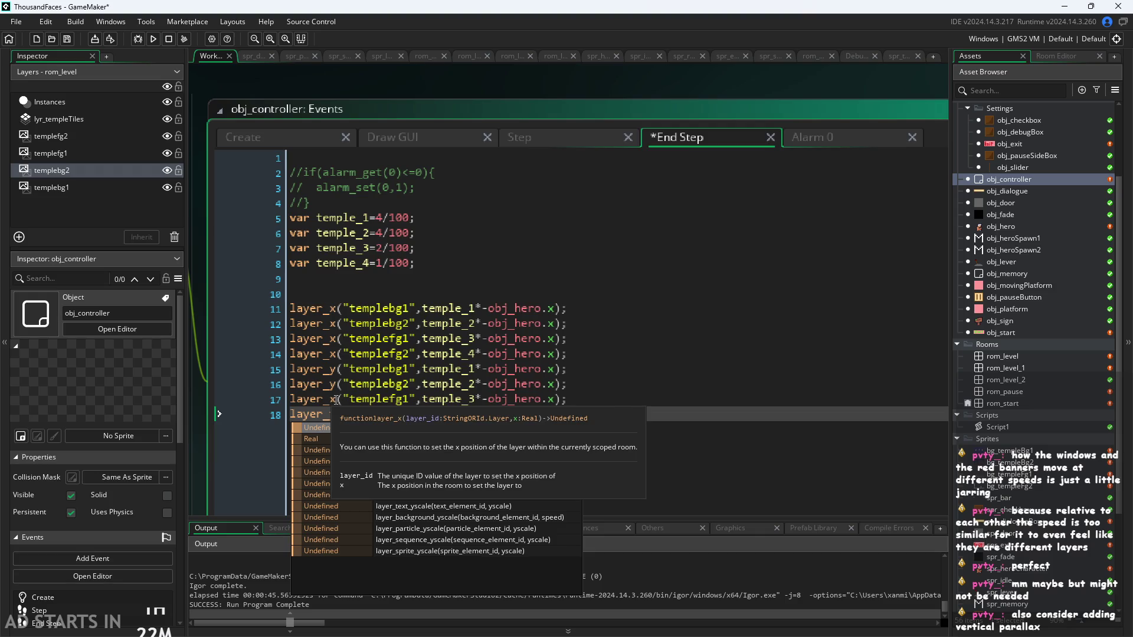
left_click(334, 400)
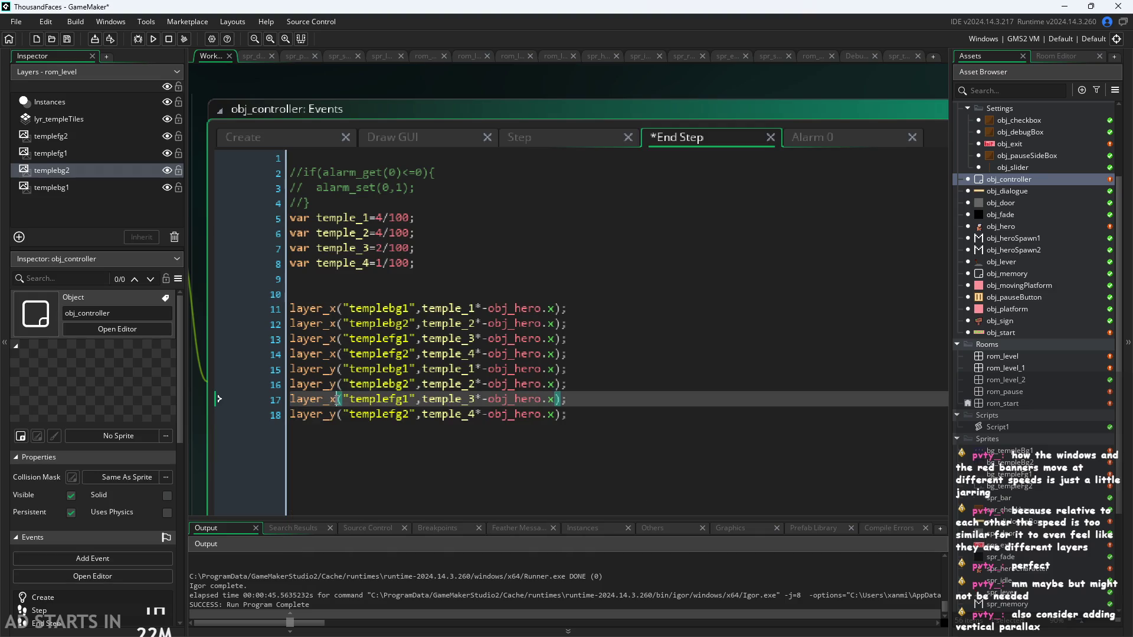
key("BackSpace")
type("y")
left_click(545, 352)
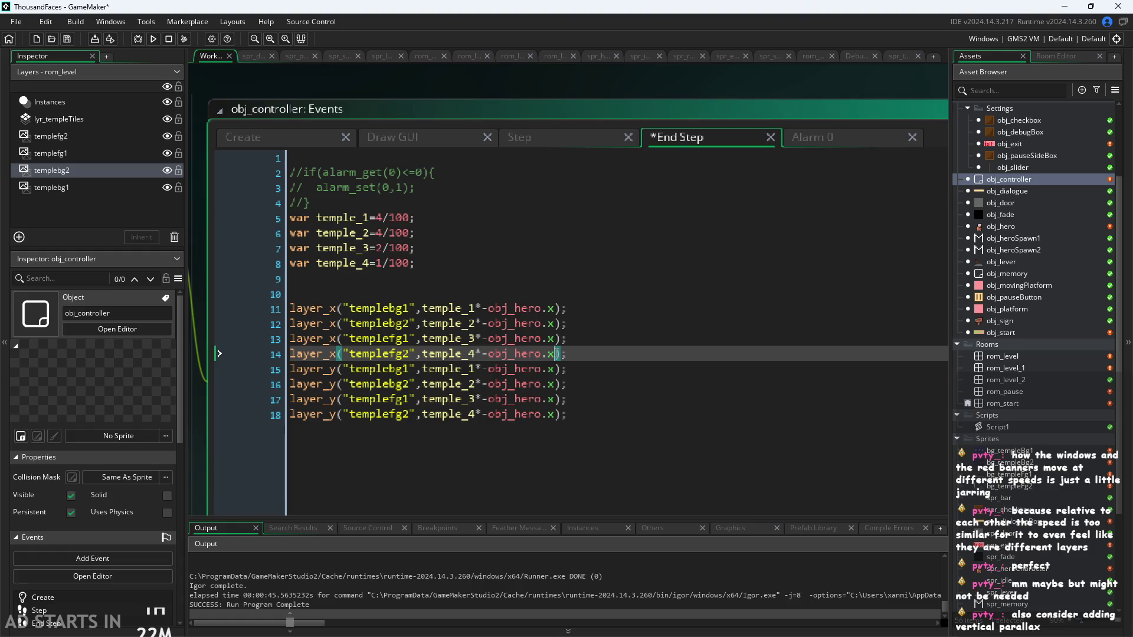
Replace obj_hero.x with obj_hero.y on lines 15–18 and run the game.
left_click(558, 368)
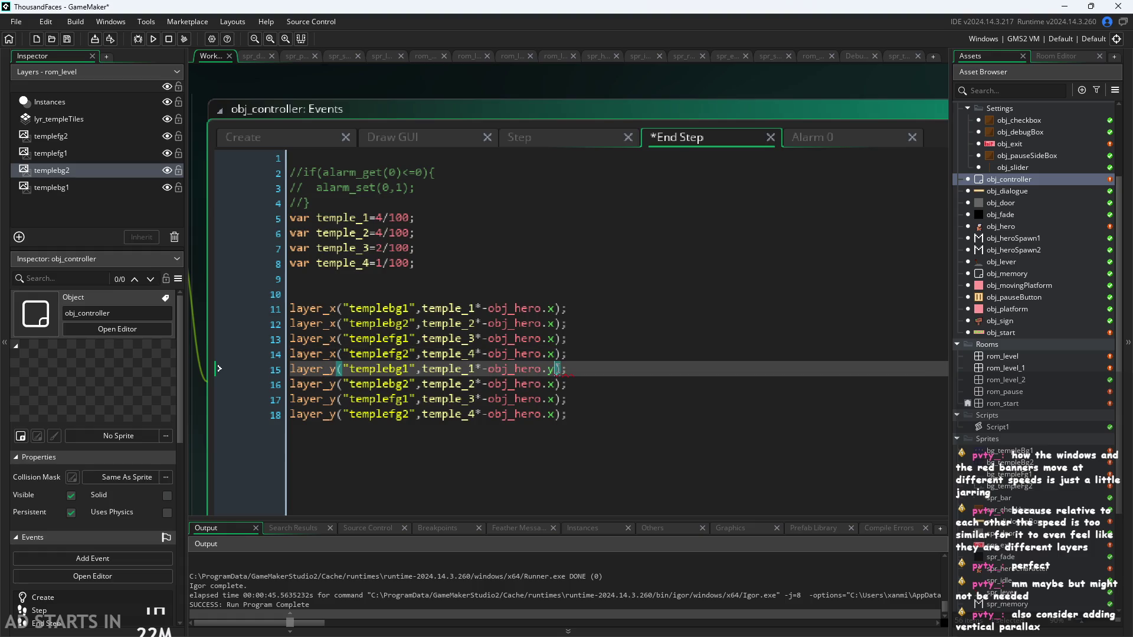
key("BackSpace")
type("y")
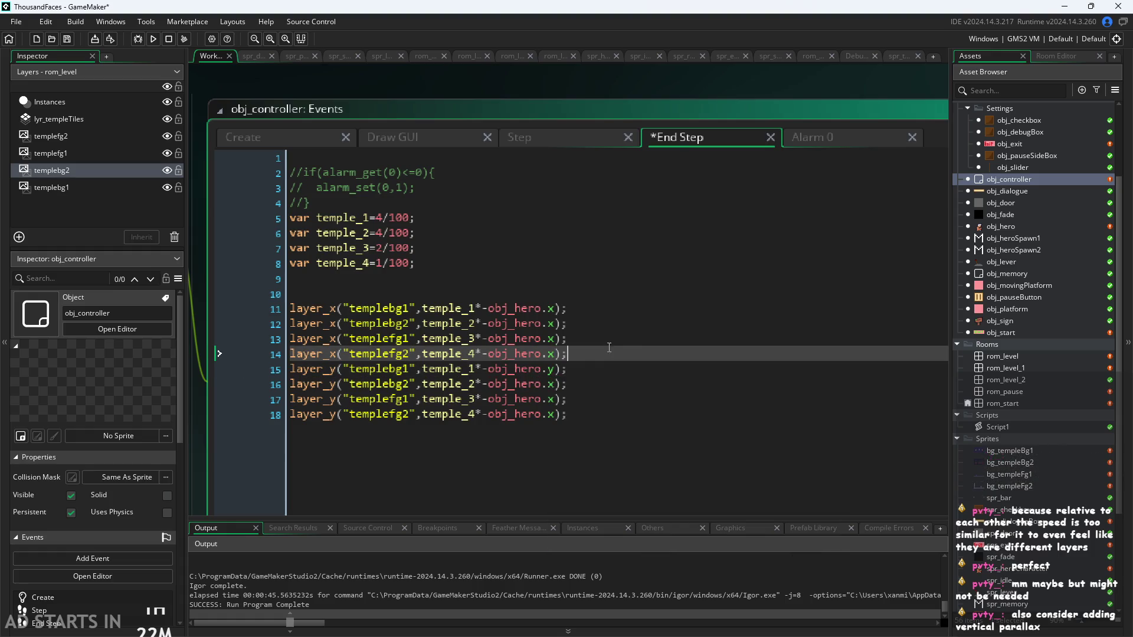
left_click(558, 383)
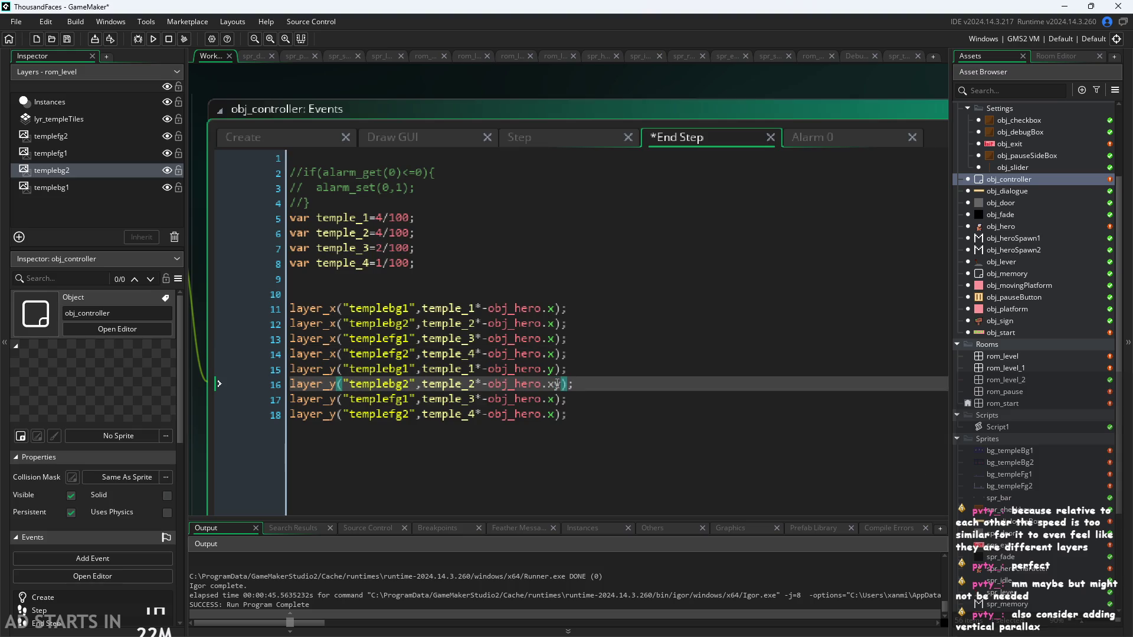
key("BackSpace")
type("y")
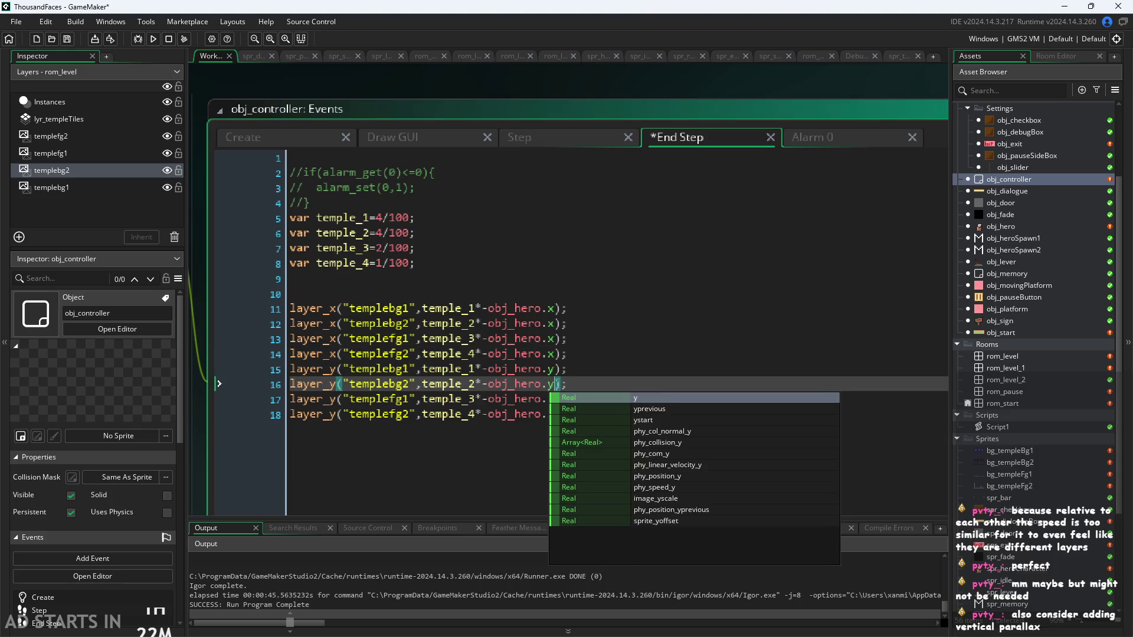
key("Escape")
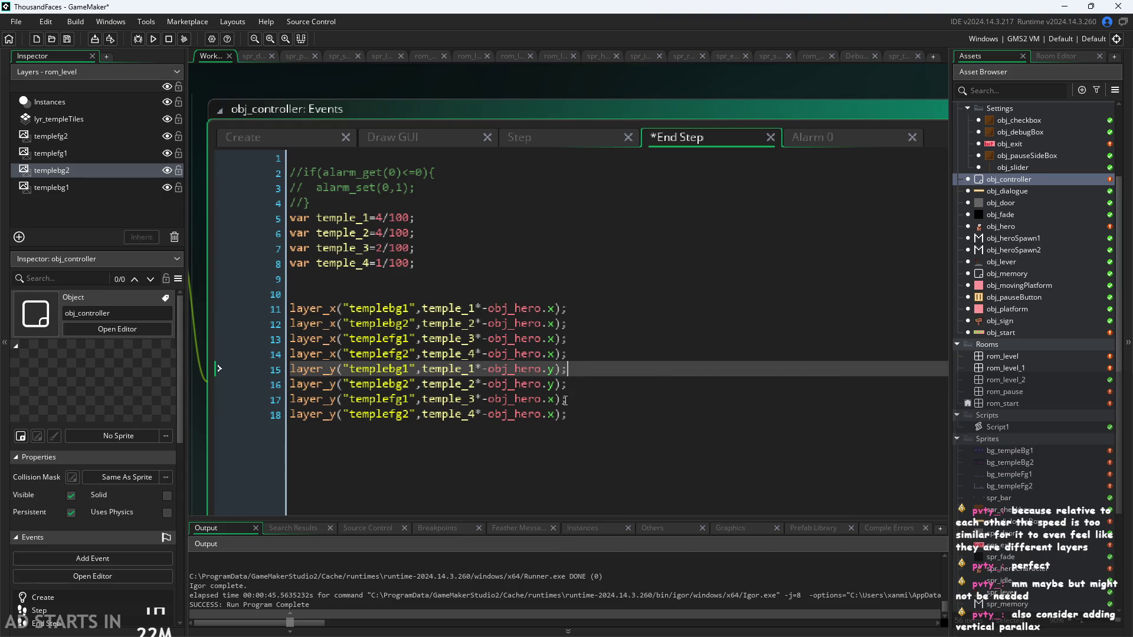
left_click(554, 395)
type("y")
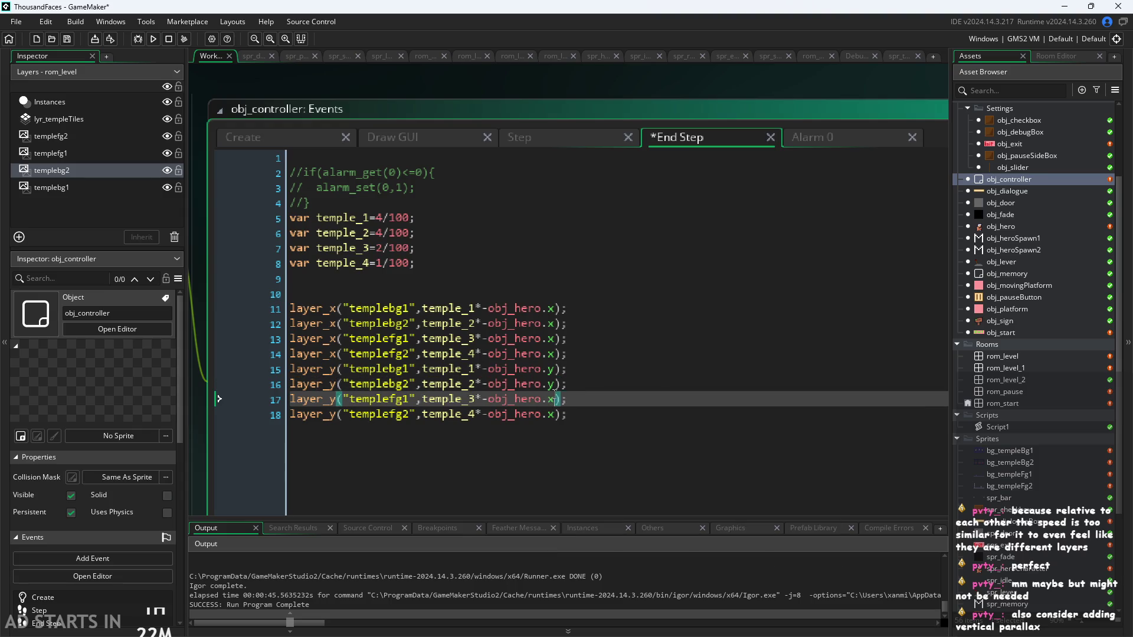
key("BackSpace")
type("y")
key("Escape")
key("Down")
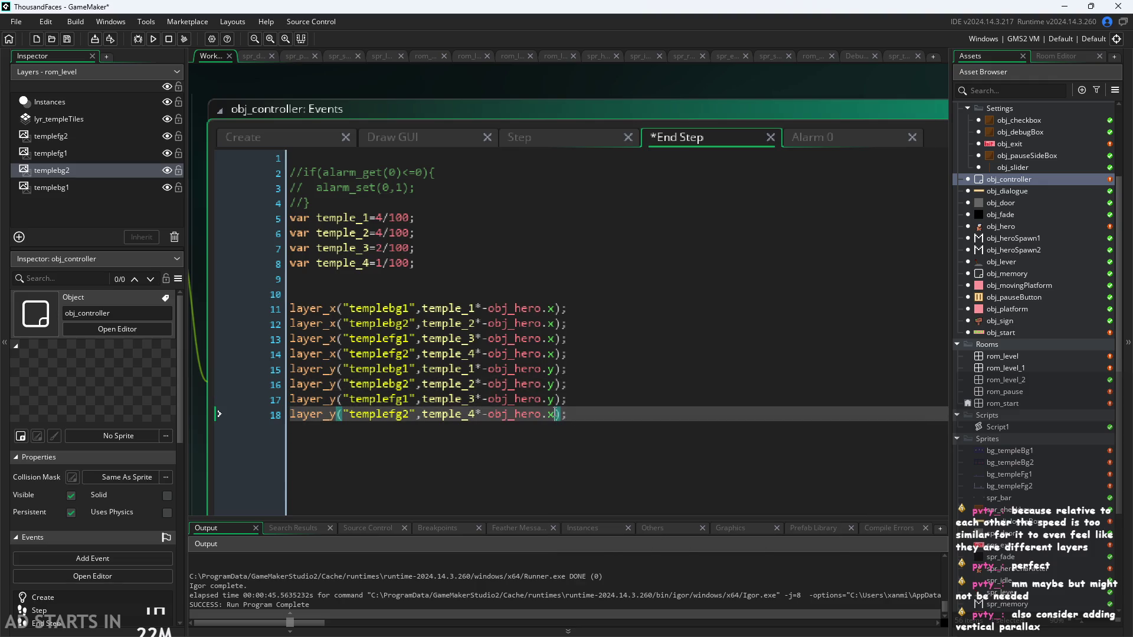
key("BackSpace")
type("y")
key("Escape")
key("Up")
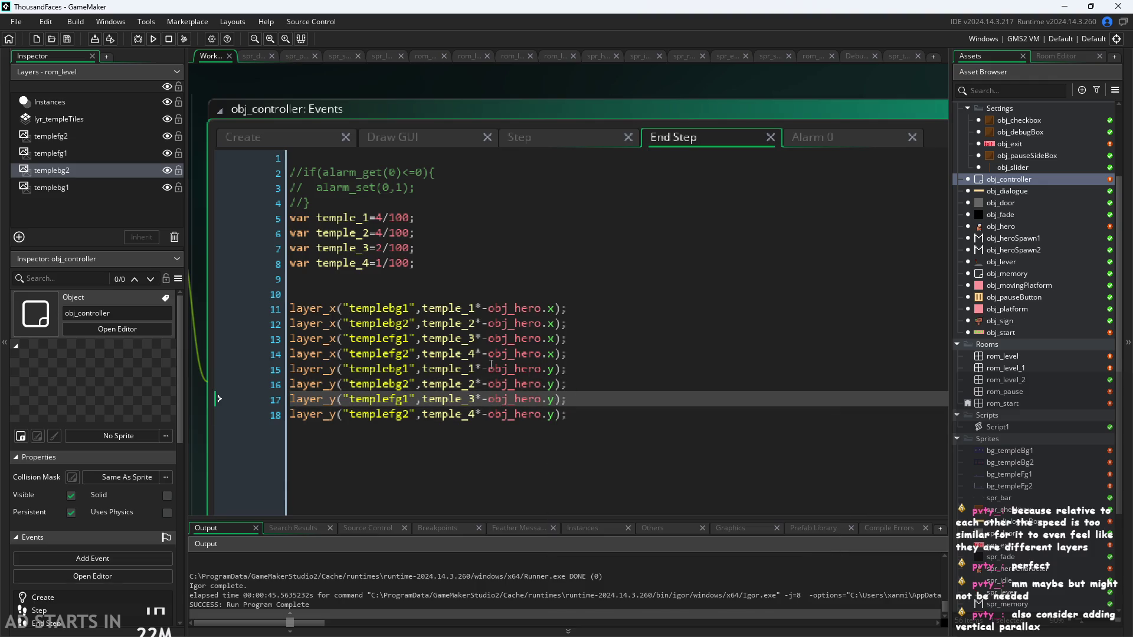
left_click(157, 38)
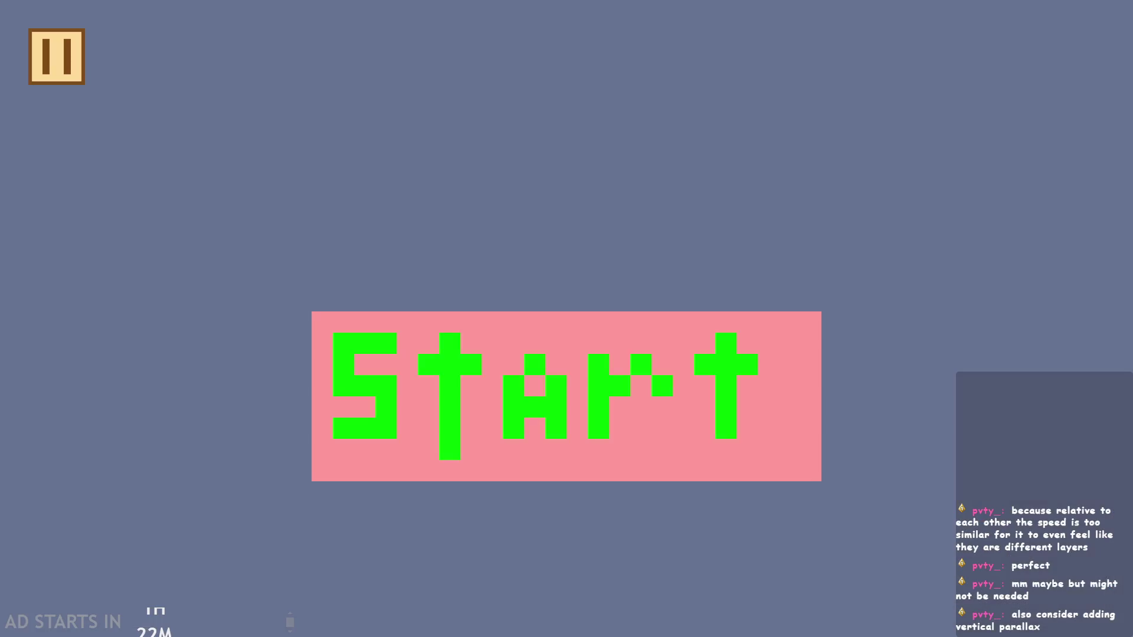
Start the game and run and jump the hero across the level toward the right-hand blocks.
left_click(693, 443)
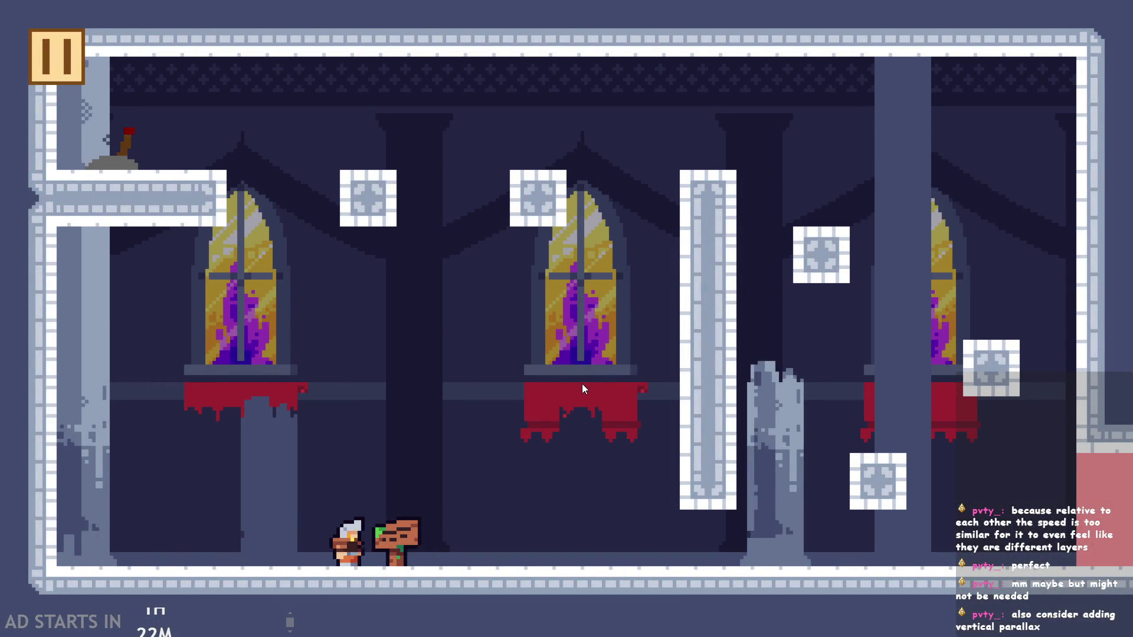
key("Right")
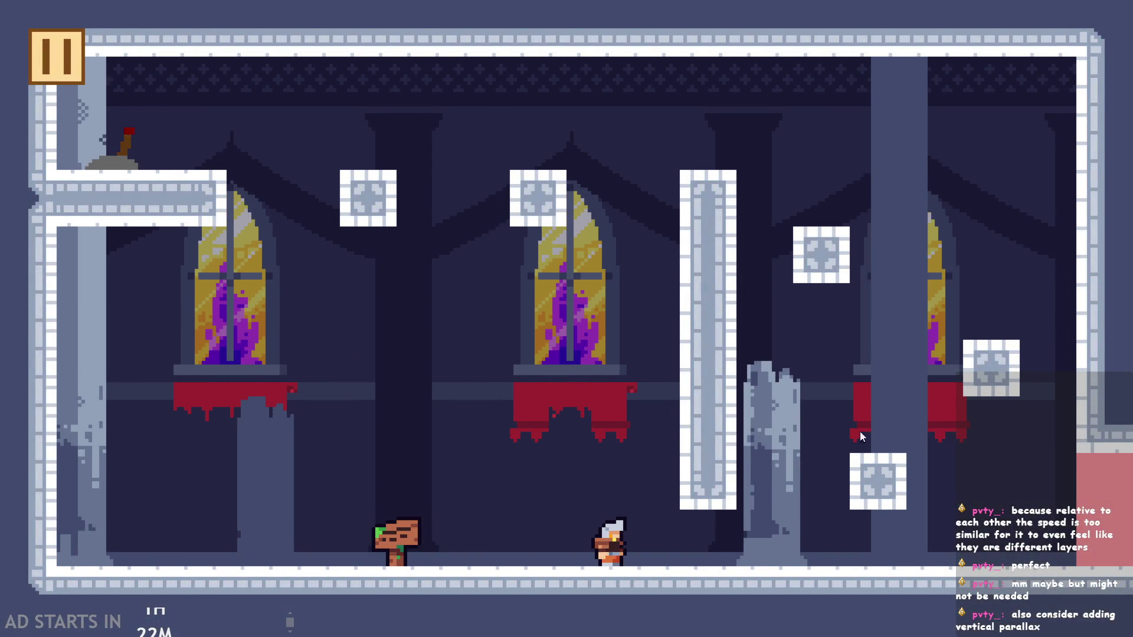
key("space")
key("space")
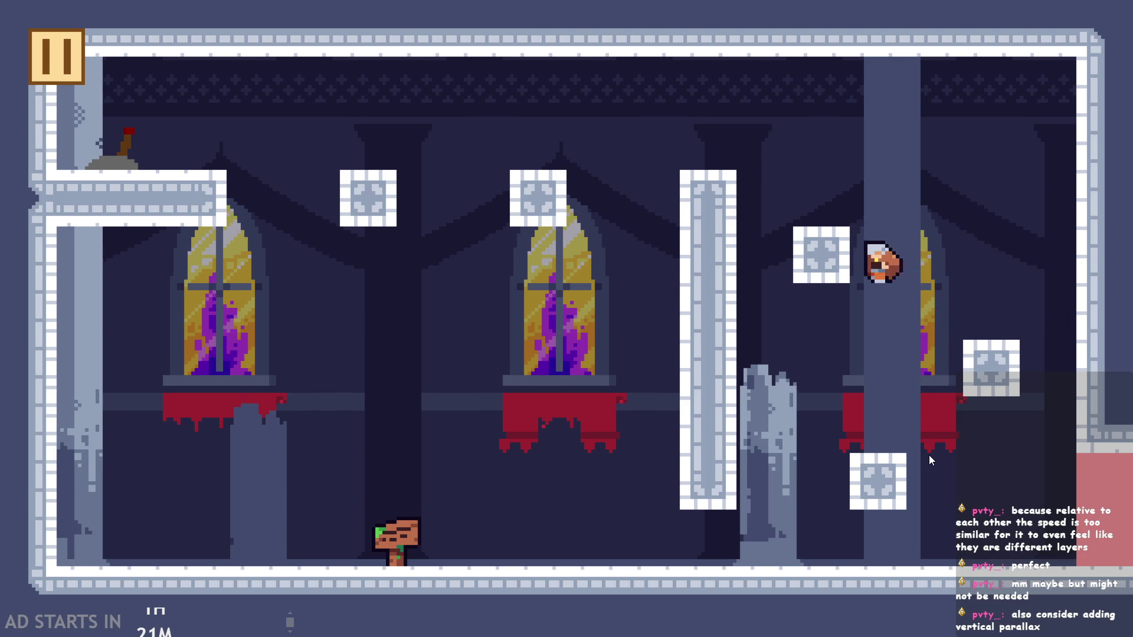
key("Left")
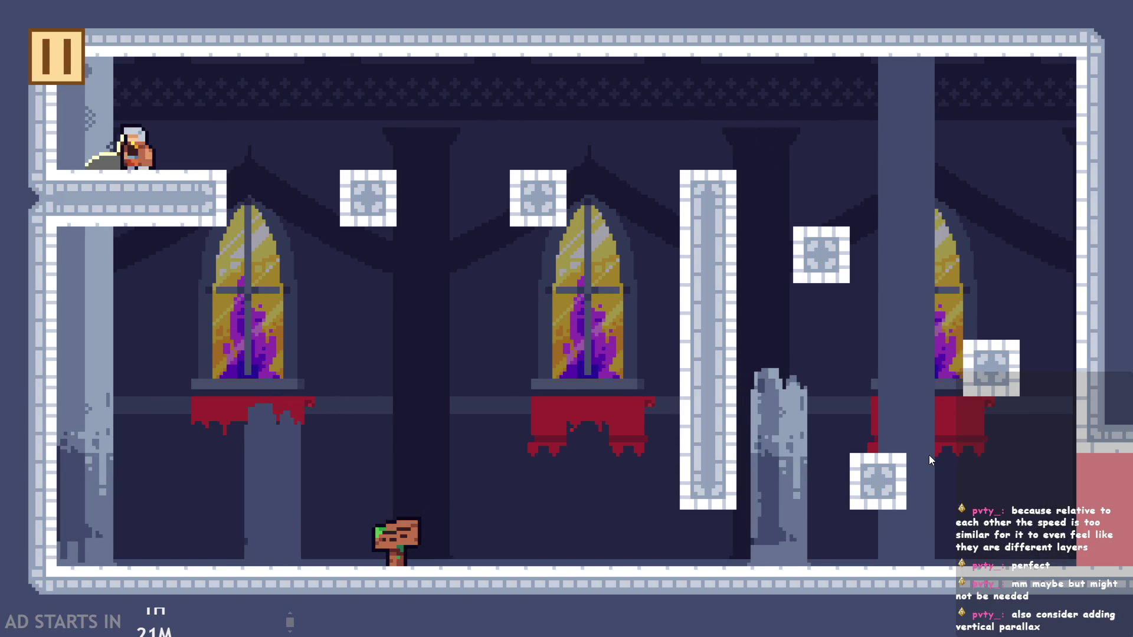
key("Right")
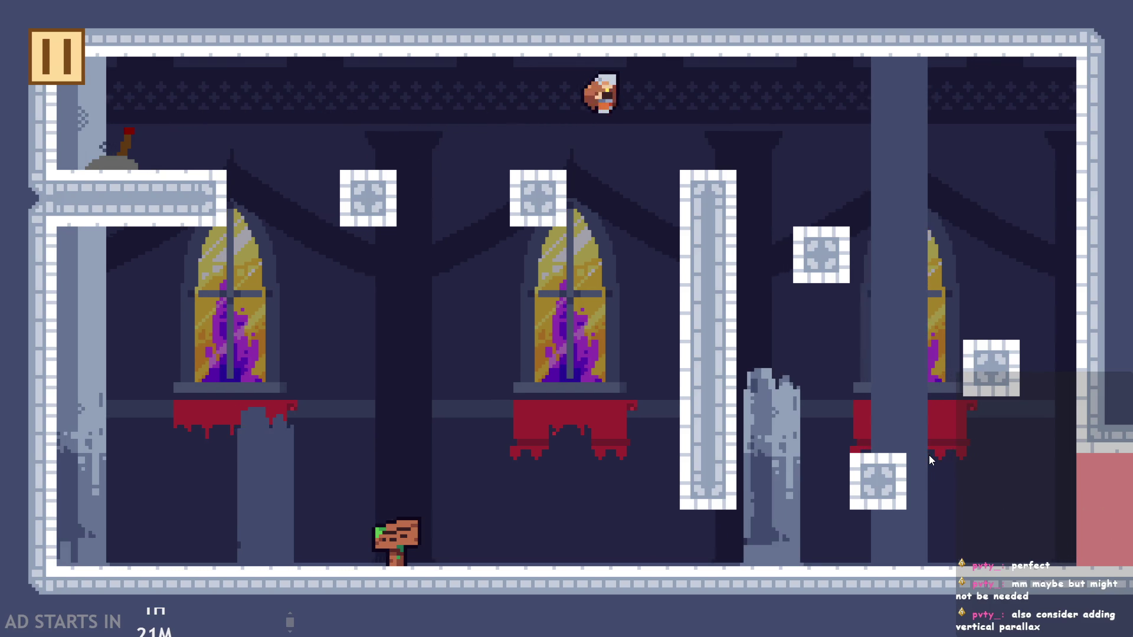
key("Down")
key("space")
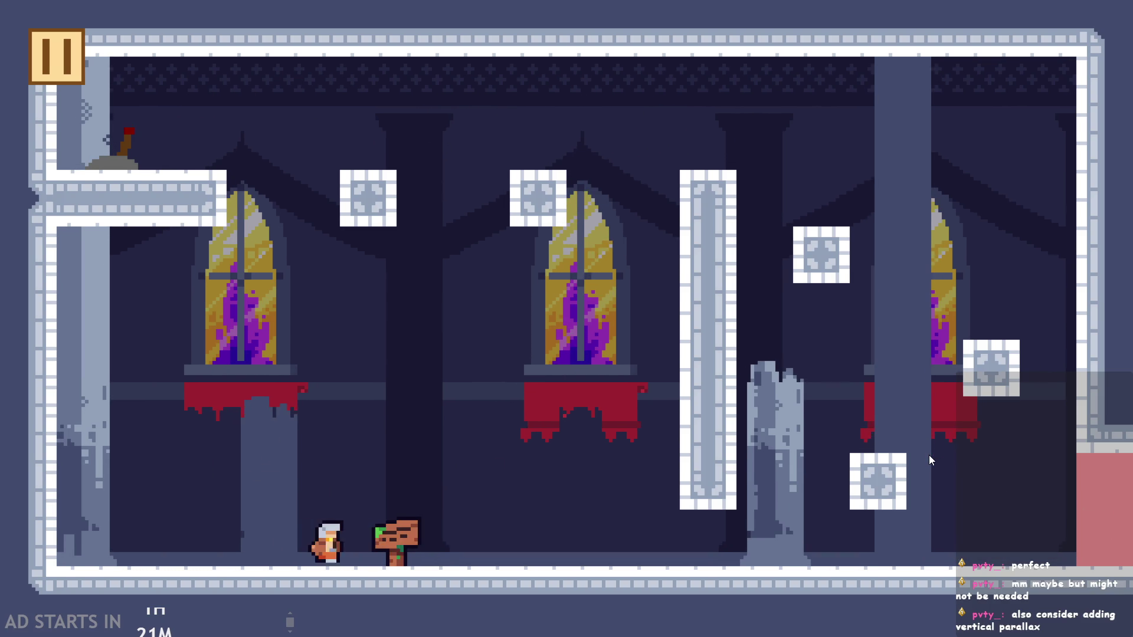
key("Right")
key("Right")
key("space")
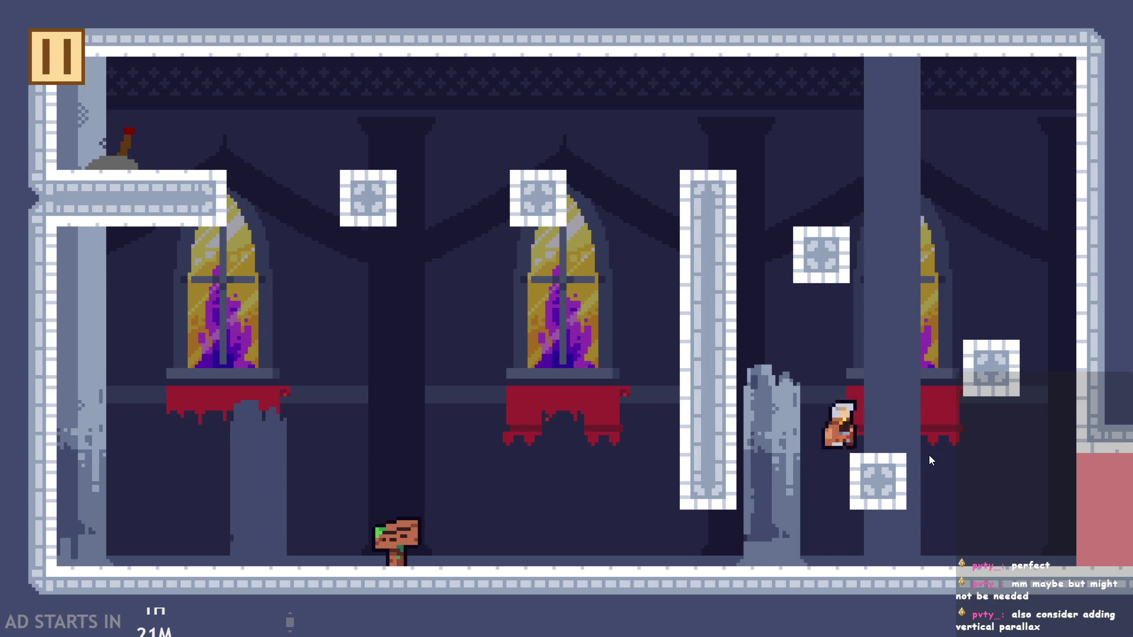
key("space")
Wall-jump the hero up to the ceiling and back to the floor, then exit to the editor.
key("Left")
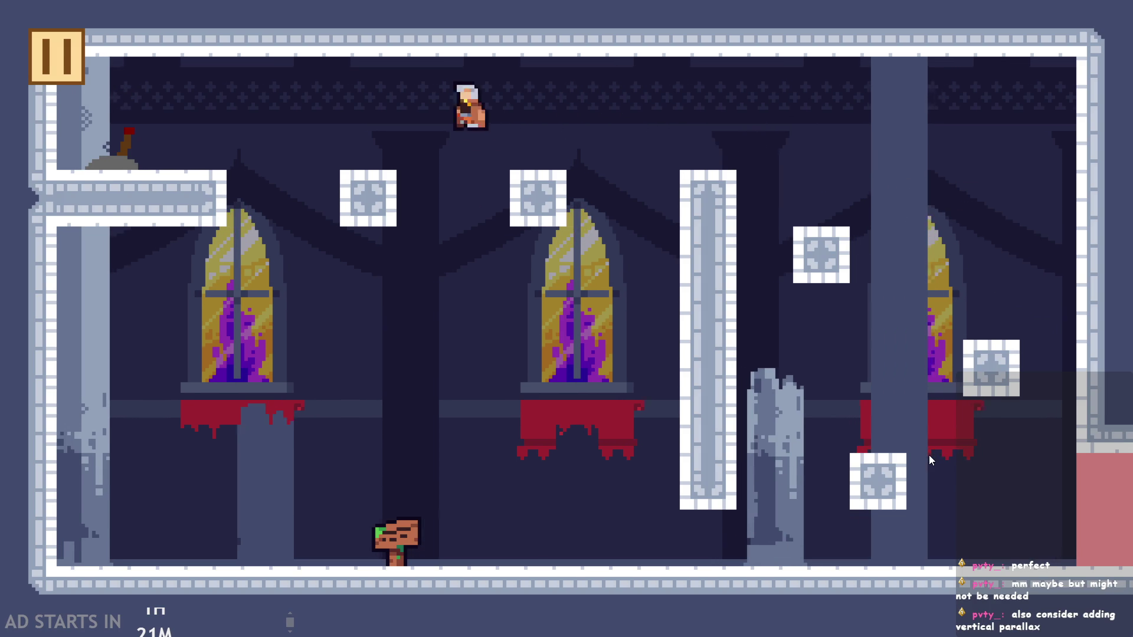
key("Right")
key("Right")
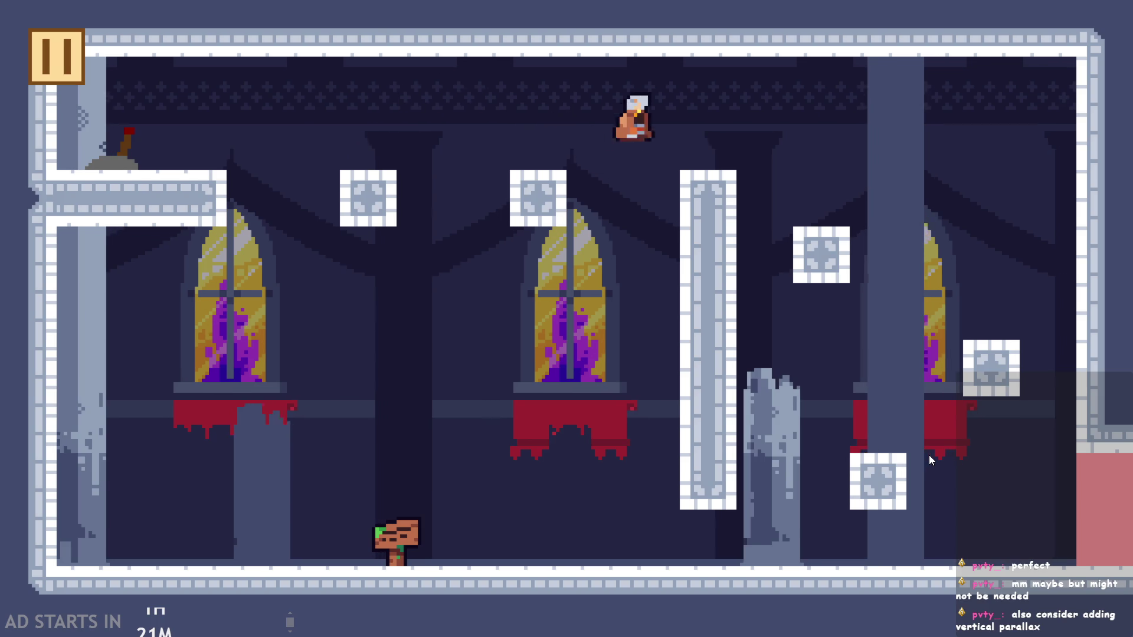
key("space")
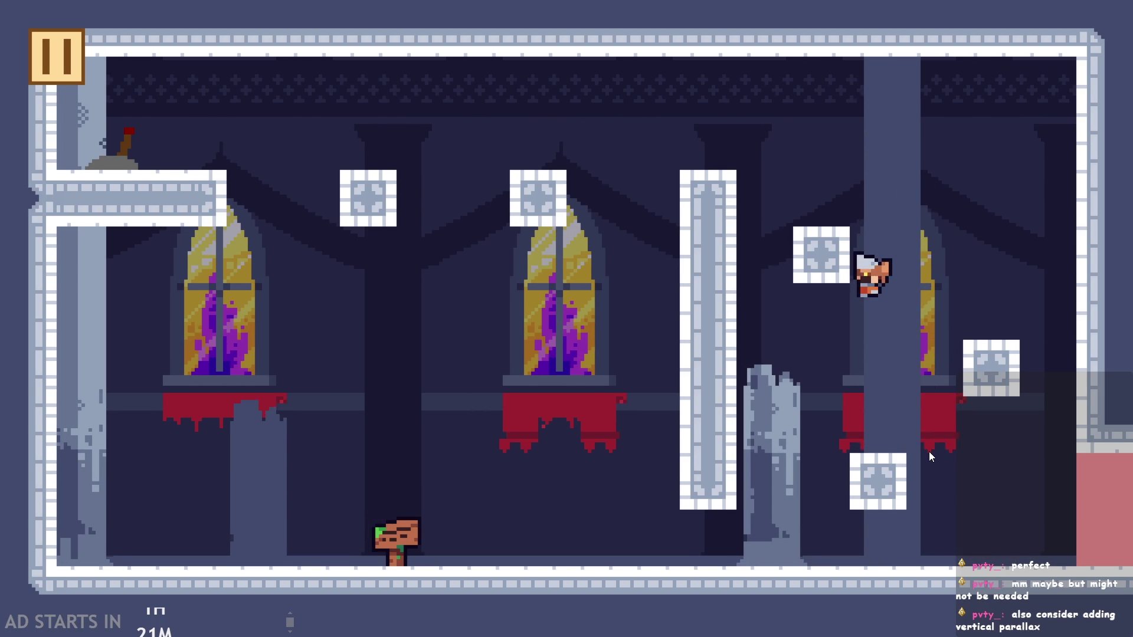
key("space")
key("Left")
key("Left")
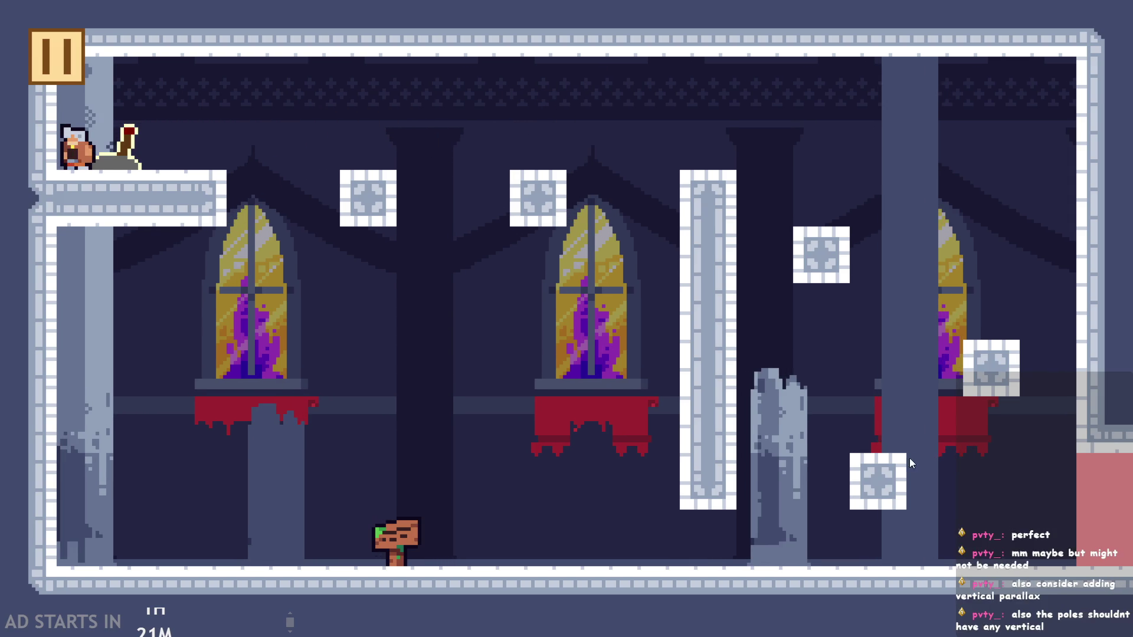
key("Right")
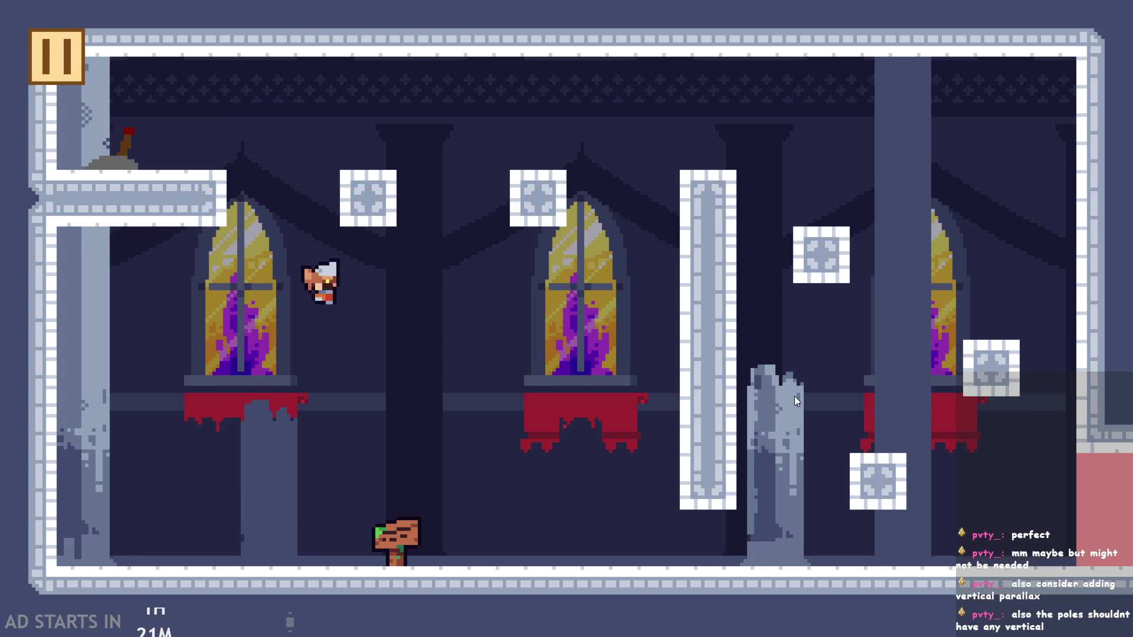
left_click(86, 63)
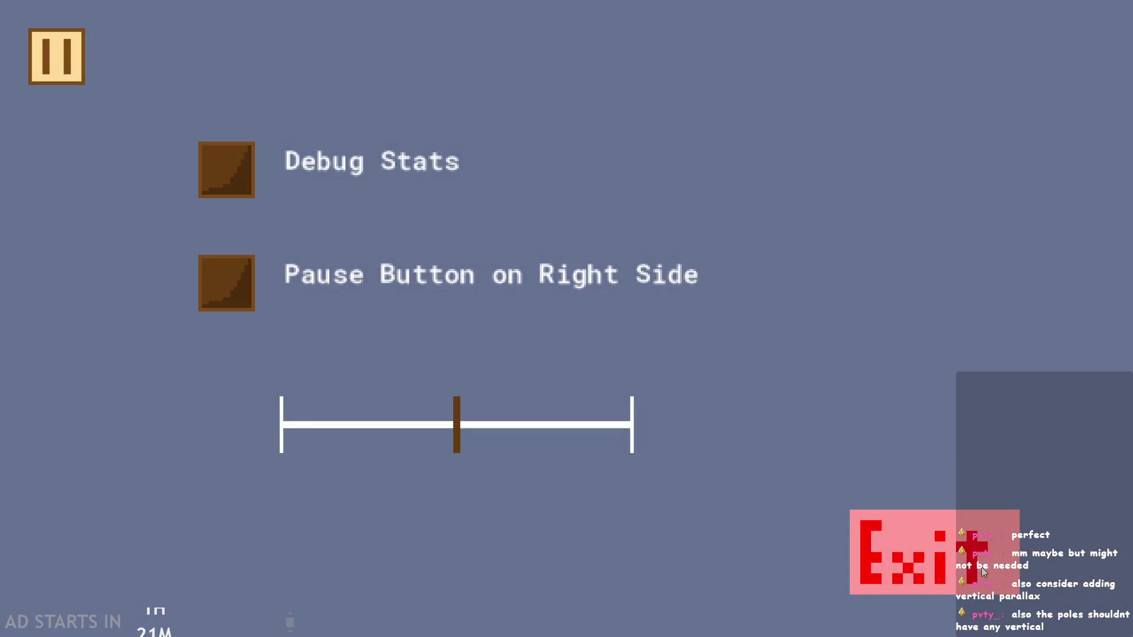
left_click(981, 567)
left_click(575, 417)
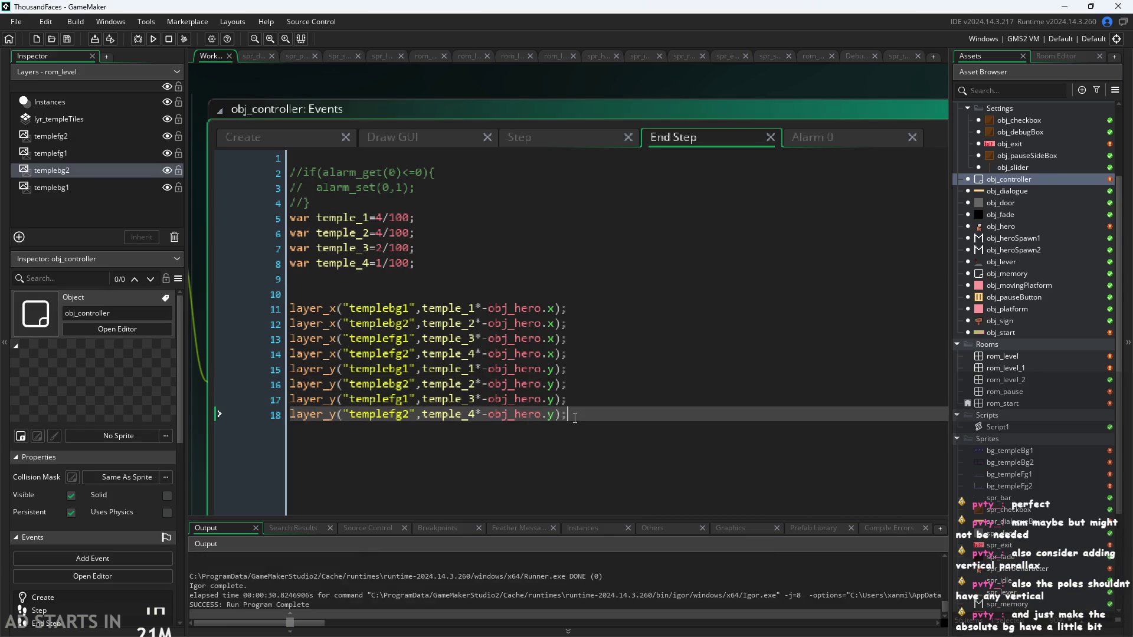
Comment out the templefg1 and templefg2 layer_y lines 17–18 with Ctrl+K.
left_click_drag(493, 426, 146, 408)
key("ctrl+k")
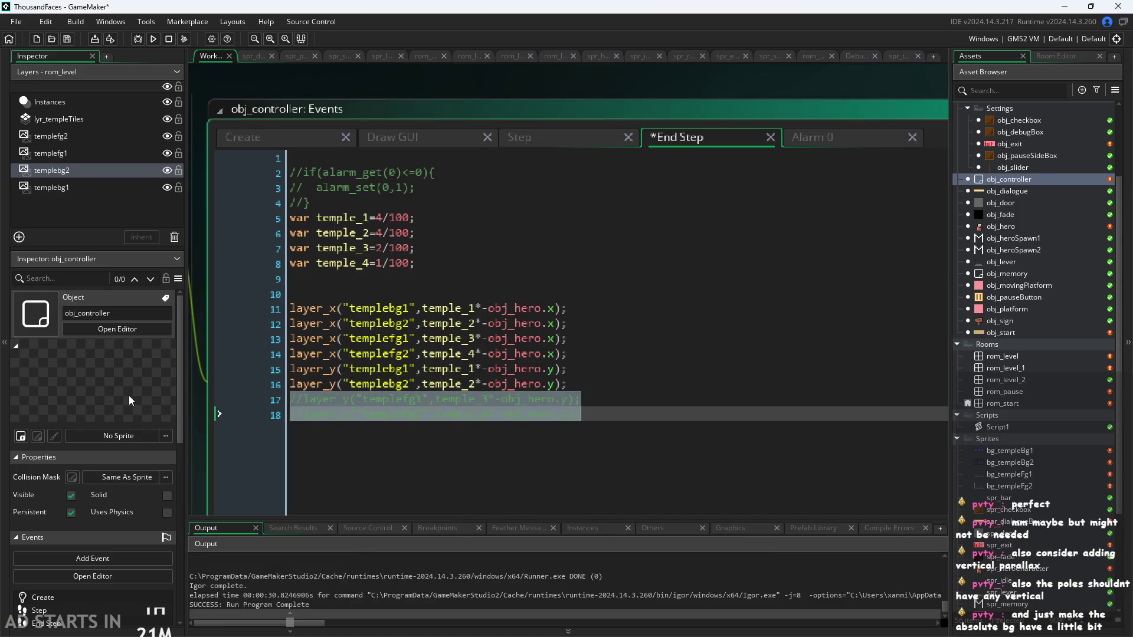
left_click(638, 427)
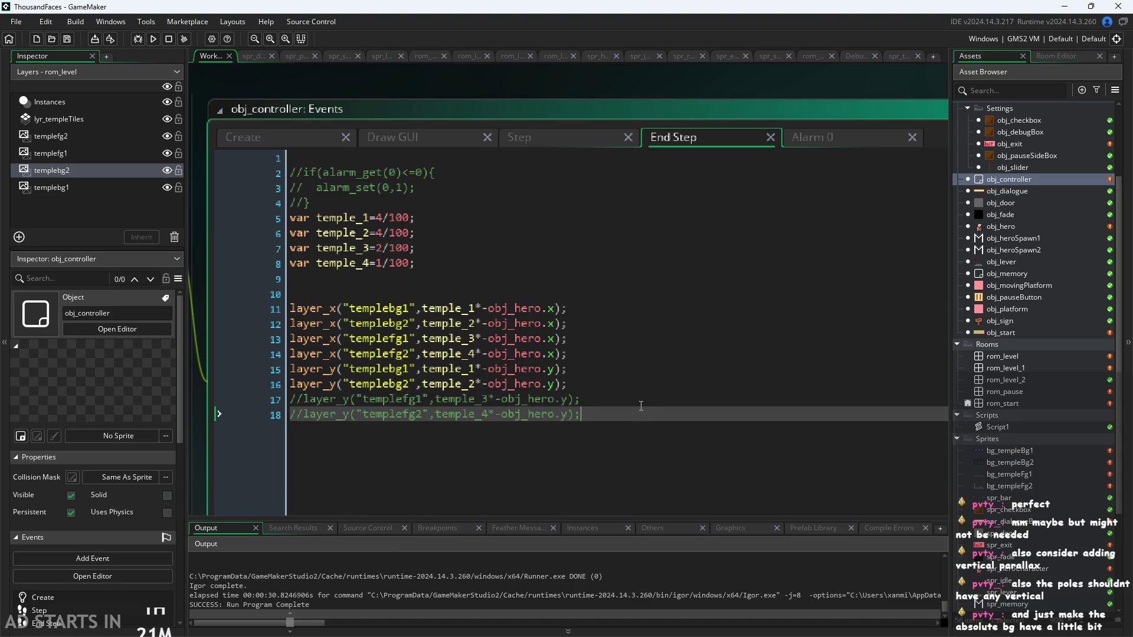
Run the game, walk and jump the hero around the level, then exit back to the editor.
left_click(156, 40)
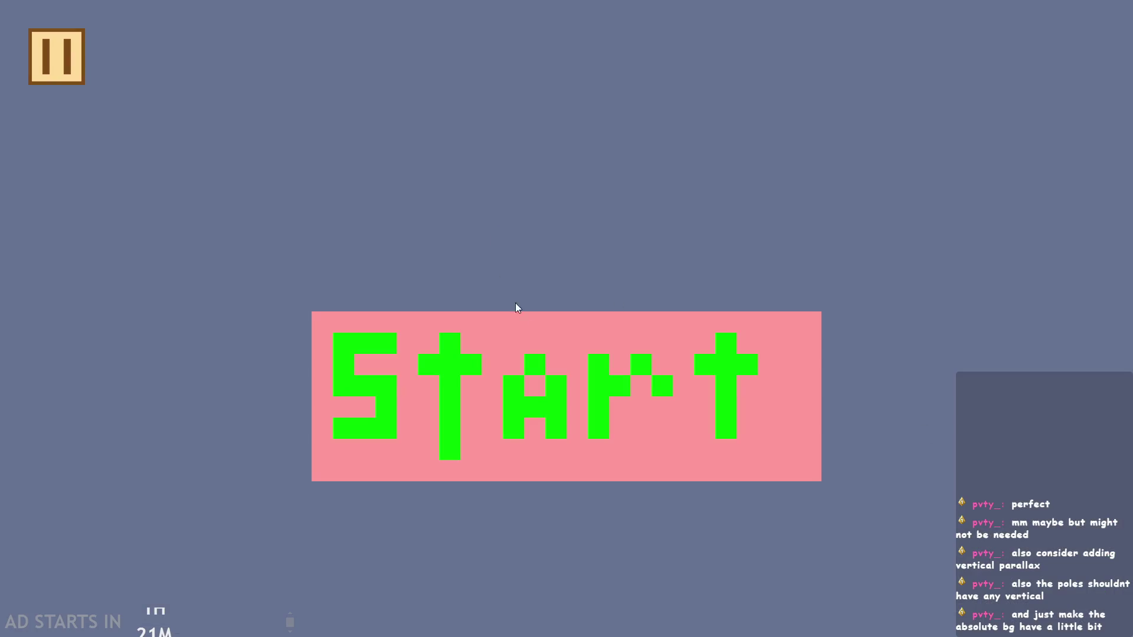
left_click(562, 398)
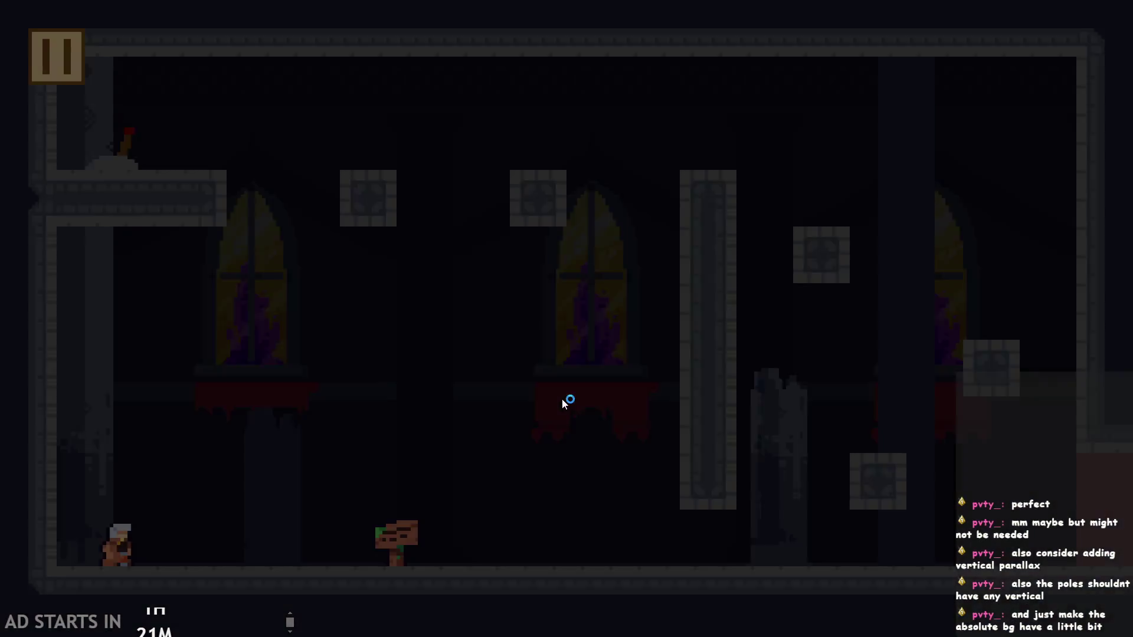
key("Right")
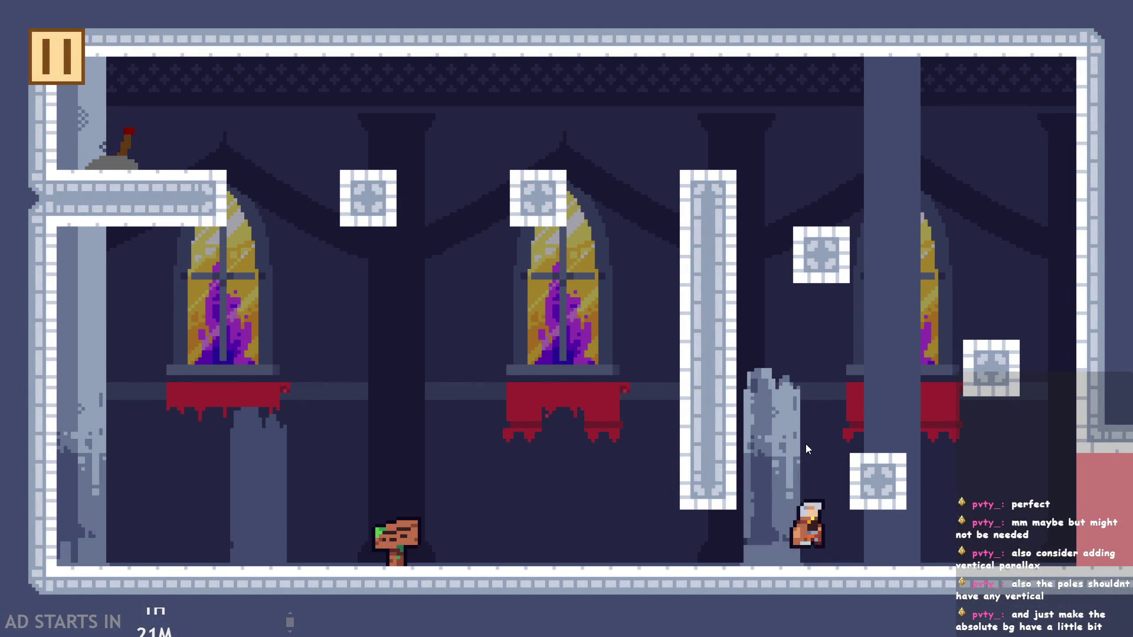
key("space")
key("Left")
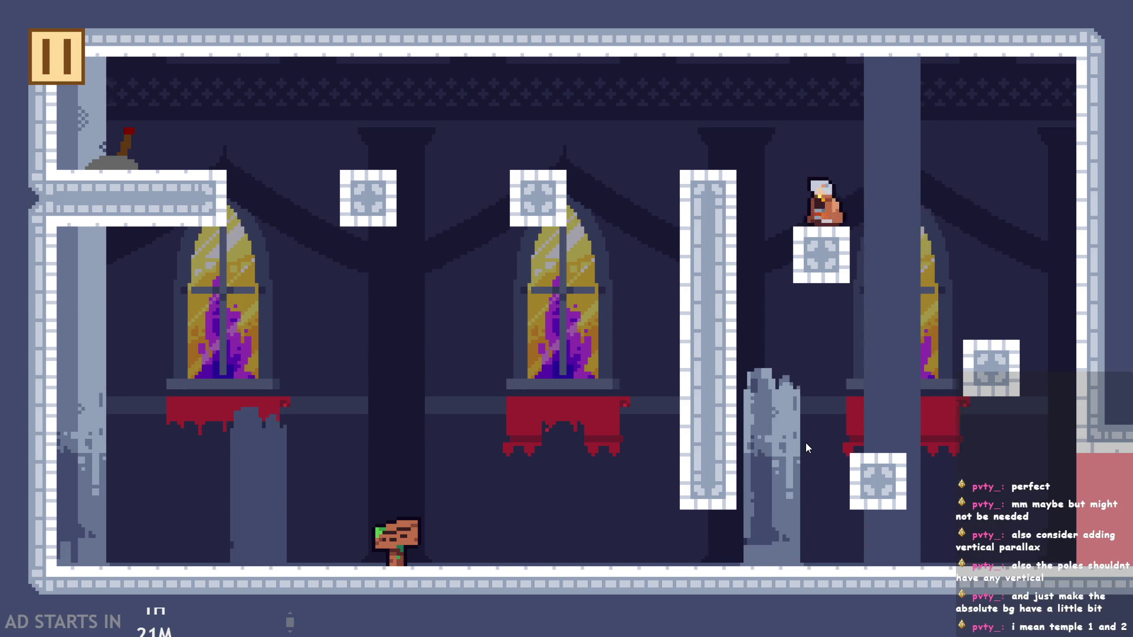
key("Escape")
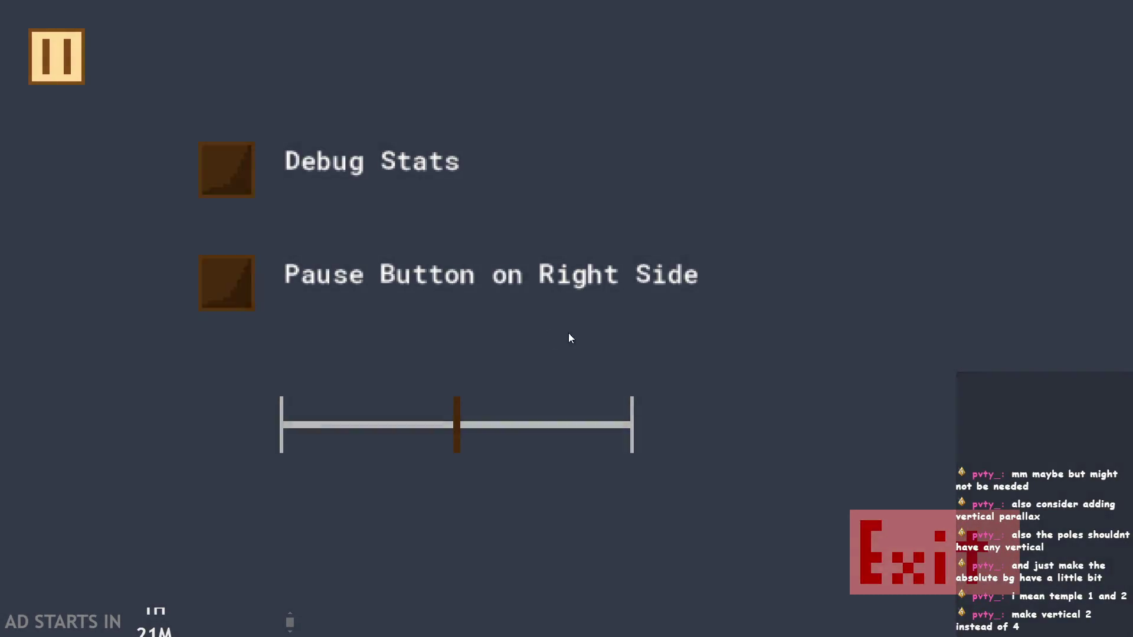
key("Escape")
key("Left")
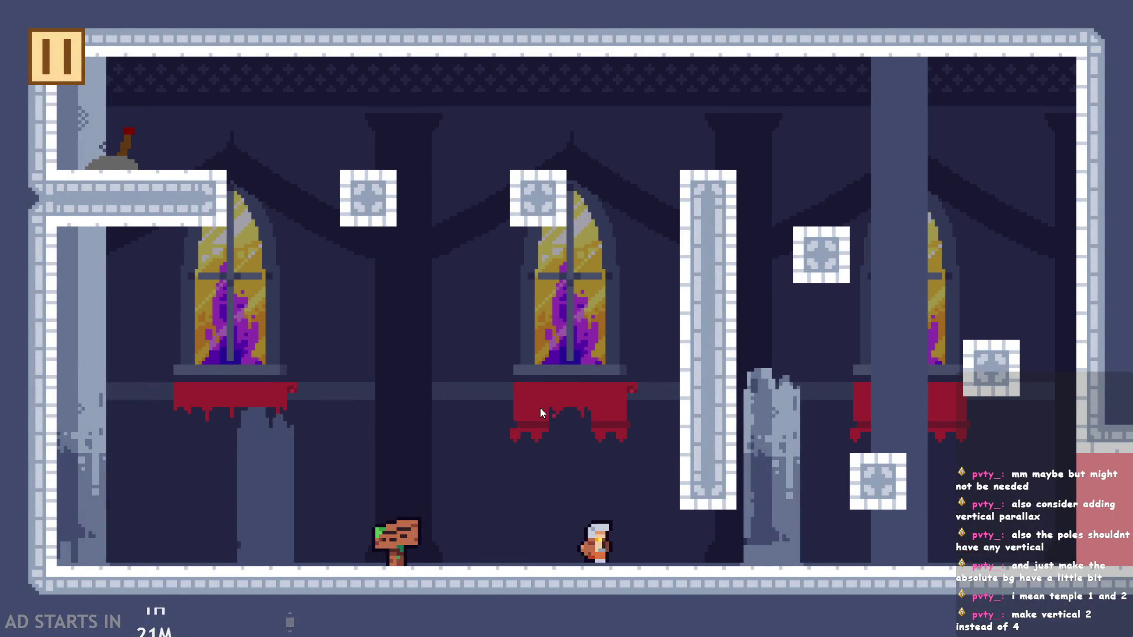
key("Right")
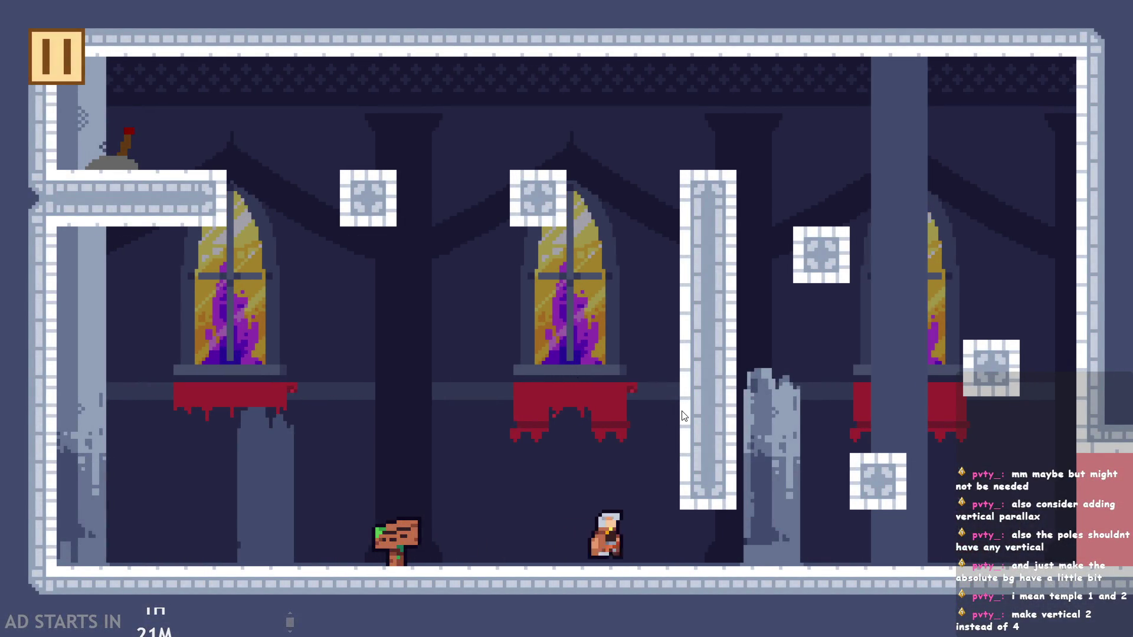
key("Escape")
left_click(864, 525)
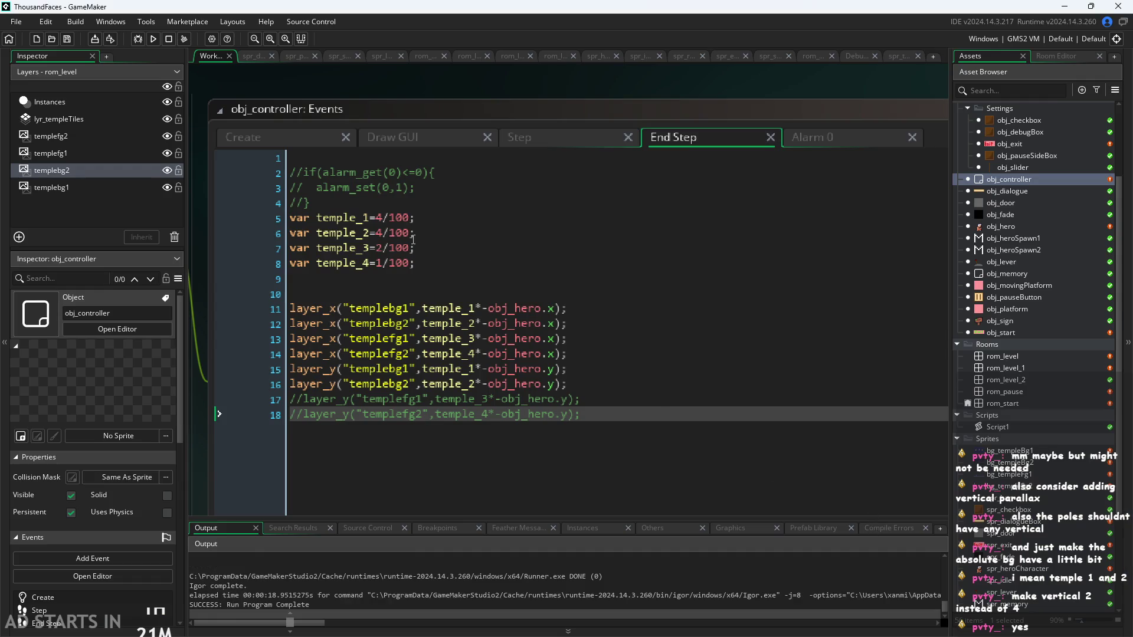
Append /2 after obj_hero.y on line 15 to halve its vertical parallax, then run the game.
left_click(382, 217)
key("Down")
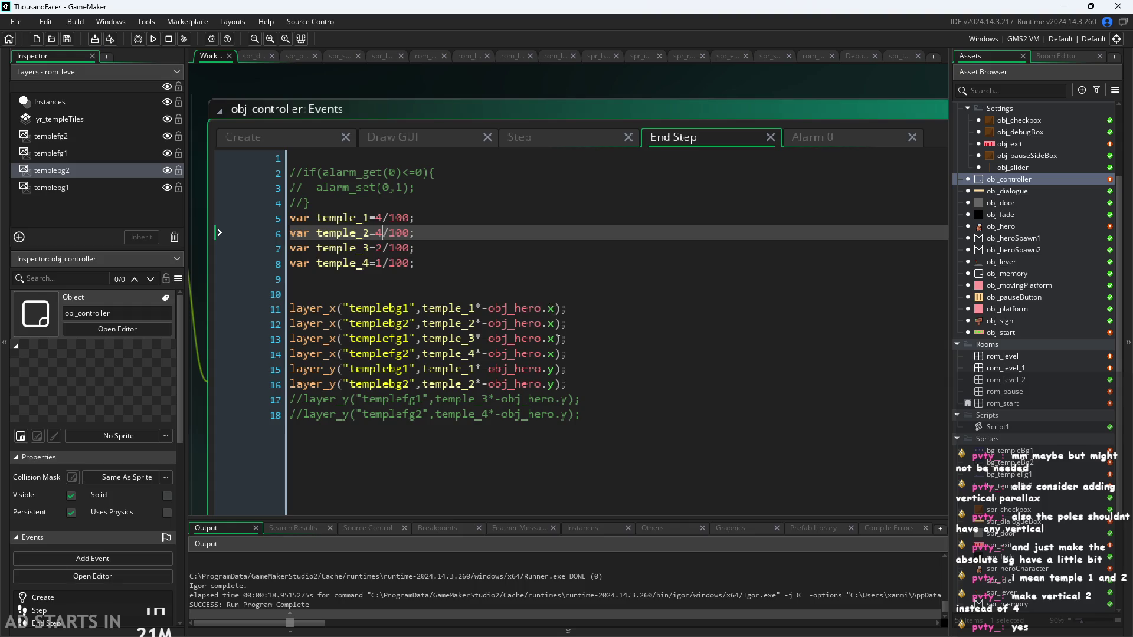
left_click(557, 369)
type(")")
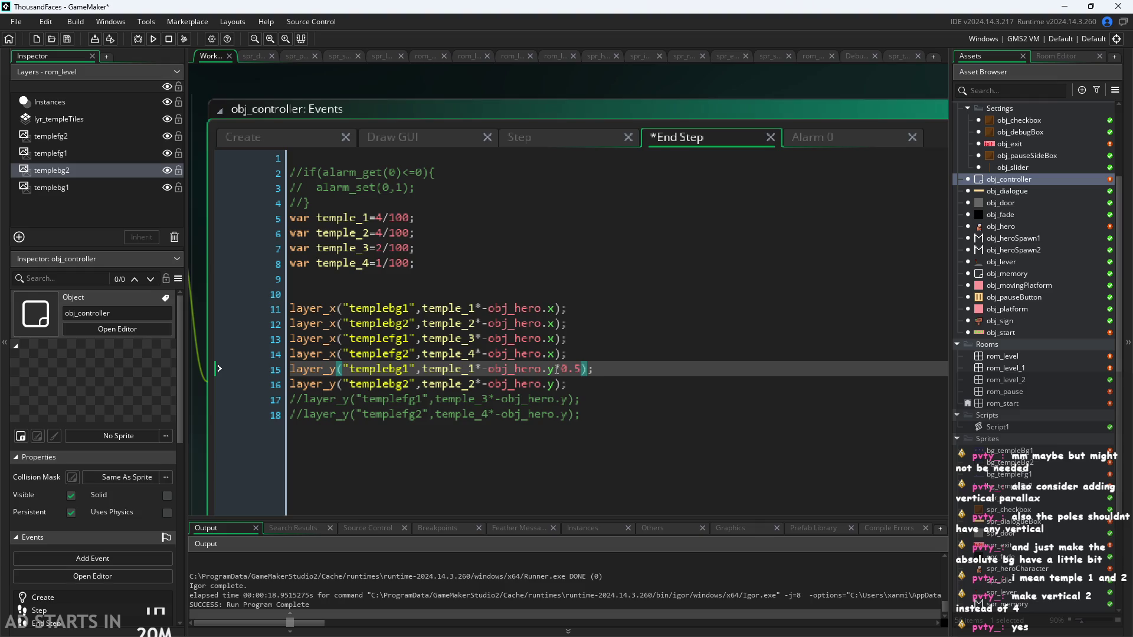
type("/2")
key("Down")
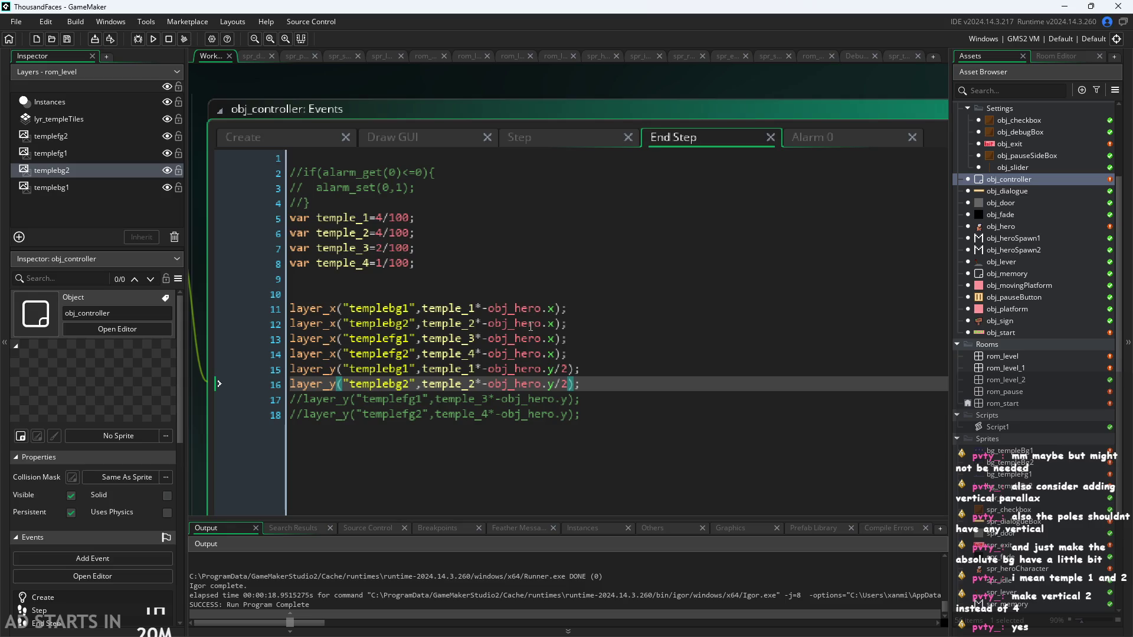
left_click(152, 39)
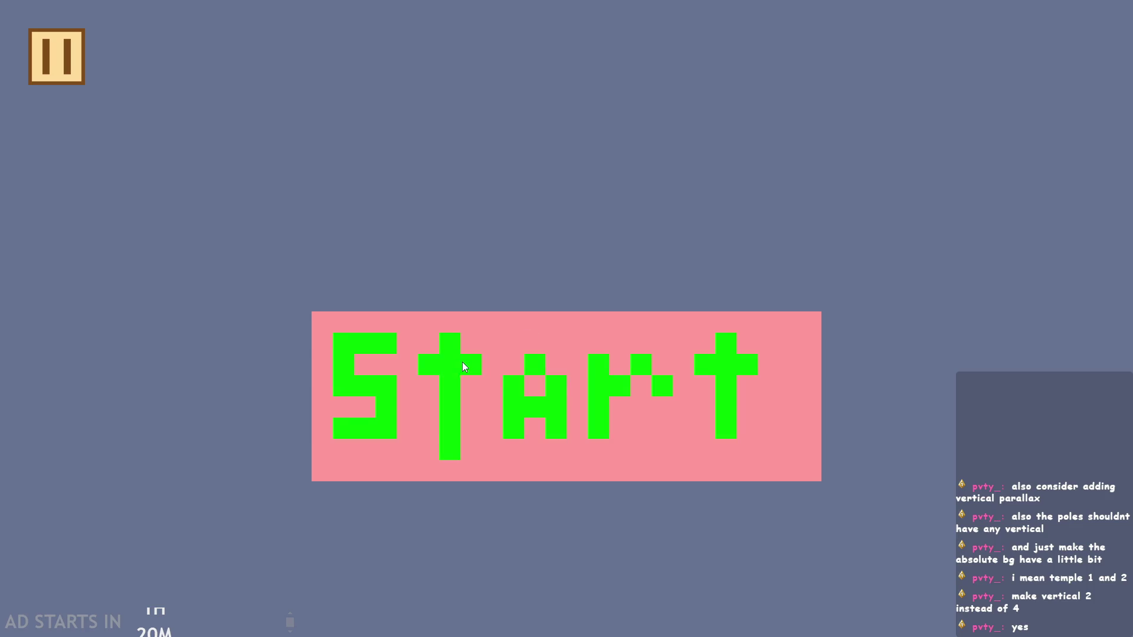
Start the level and jump the hero between the right block, the pillar and the upper-left ledge.
left_click(461, 362)
key("Right")
key("space")
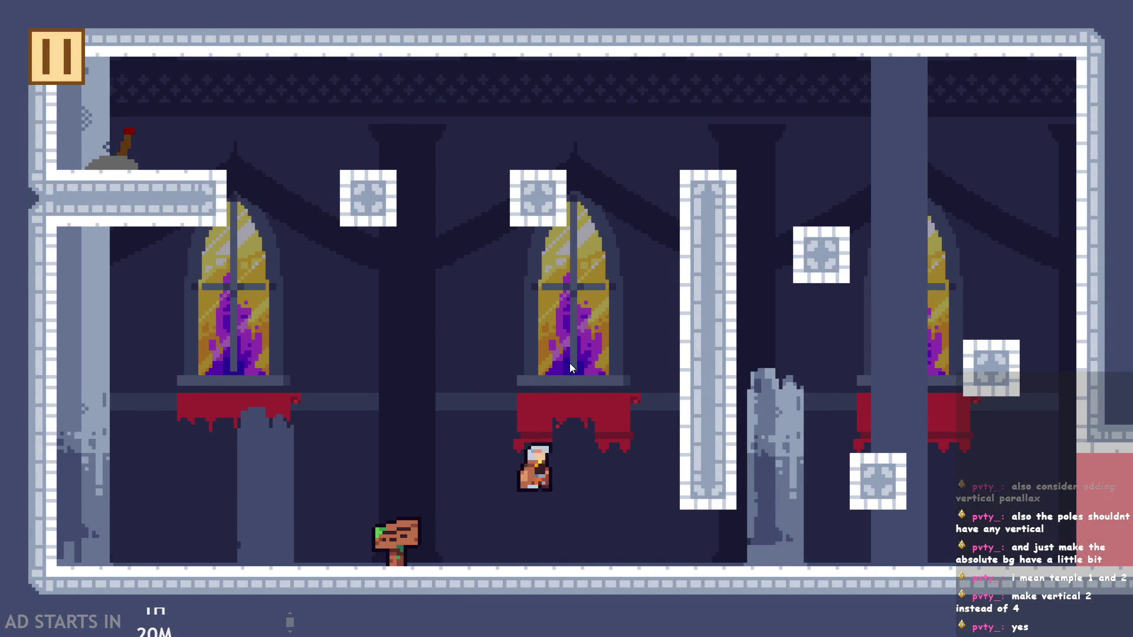
key("Right")
key("space")
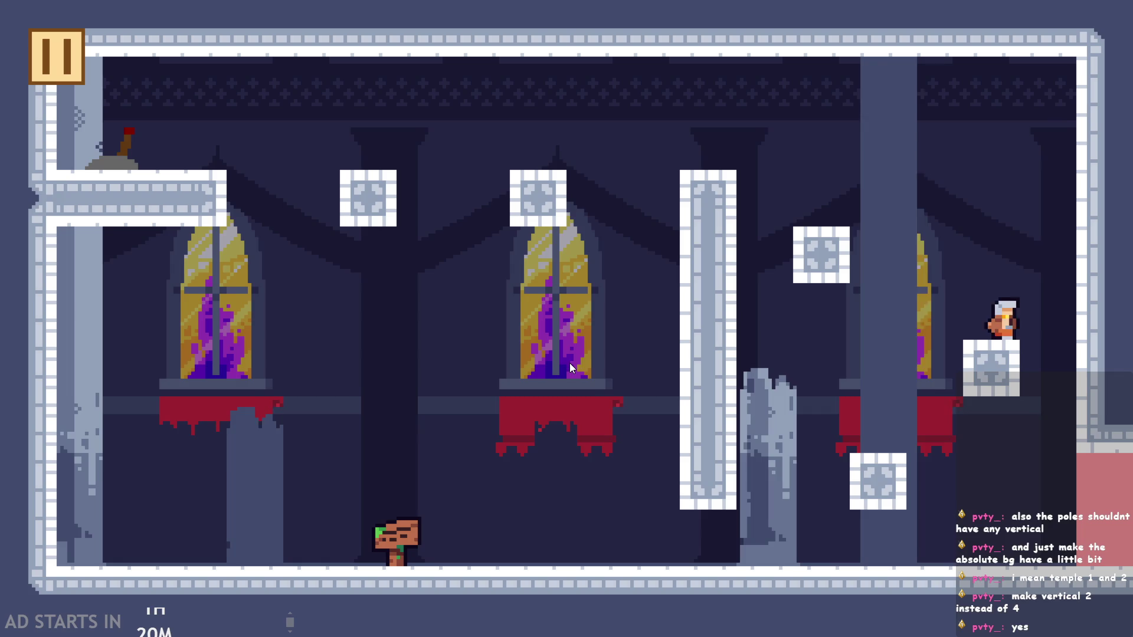
key("Left")
key("space")
key("Right")
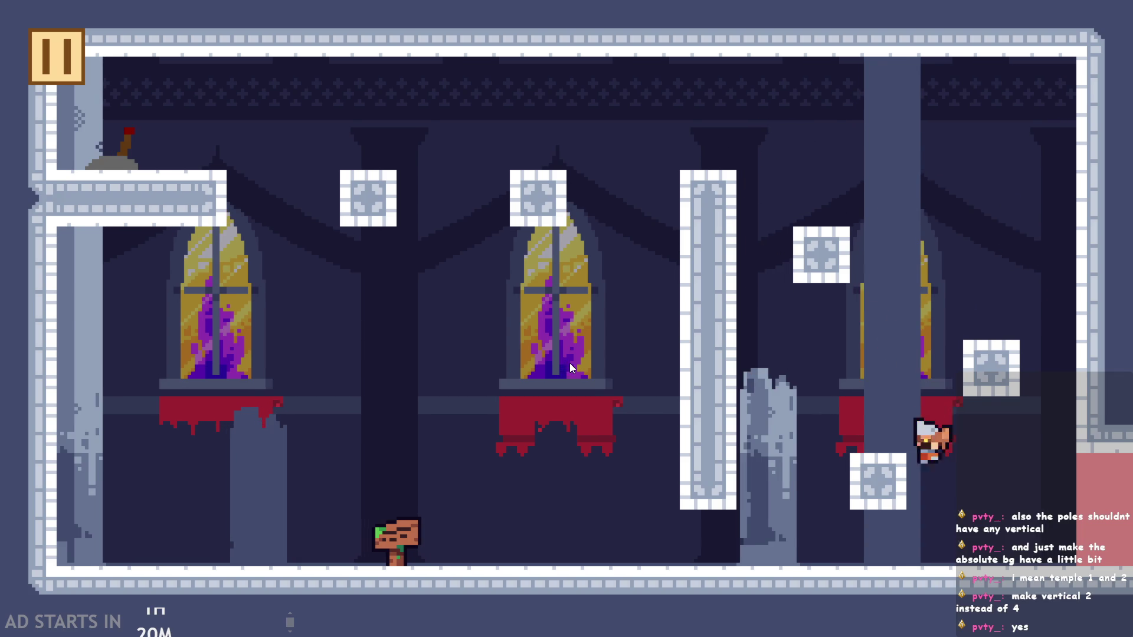
key("space")
key("Right")
key("space")
key("Left")
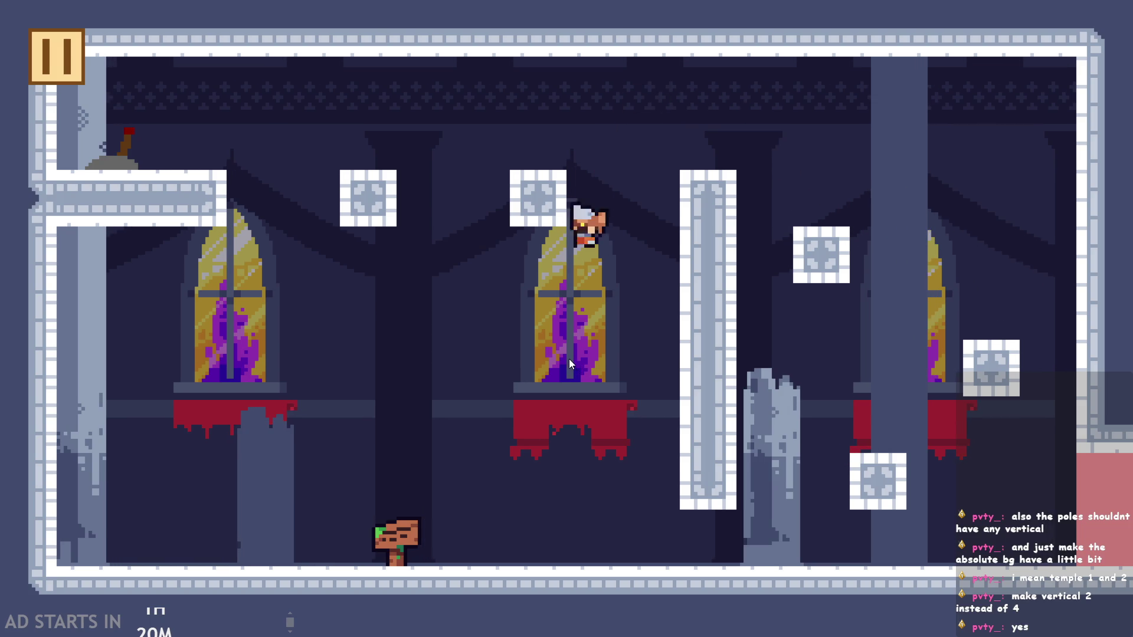
key("Right")
key("space")
key("Left")
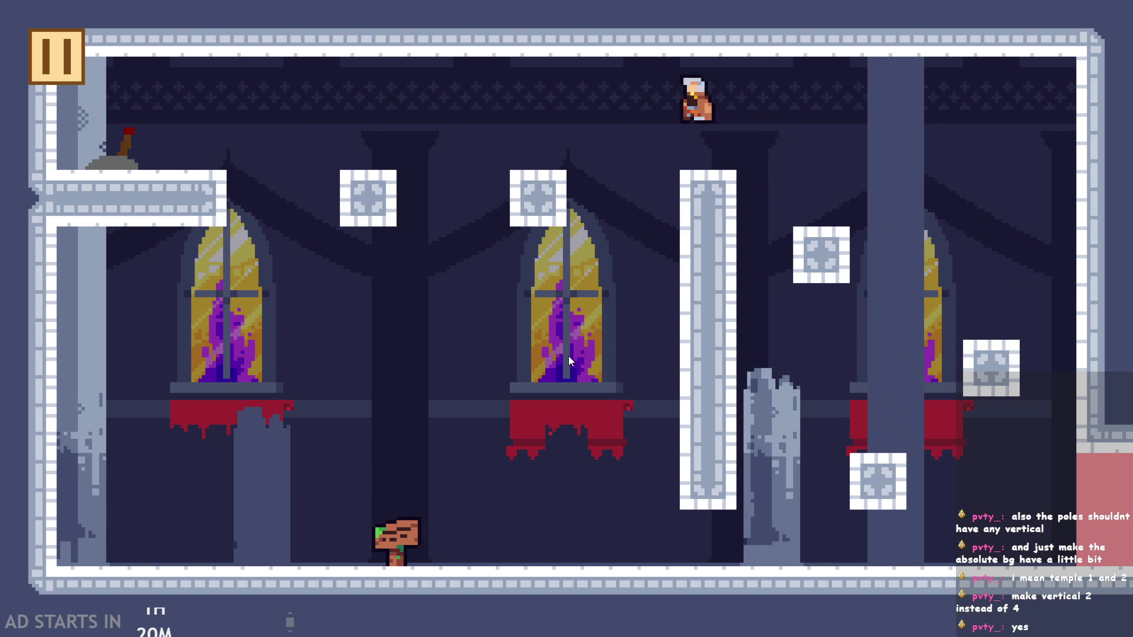
key("Right")
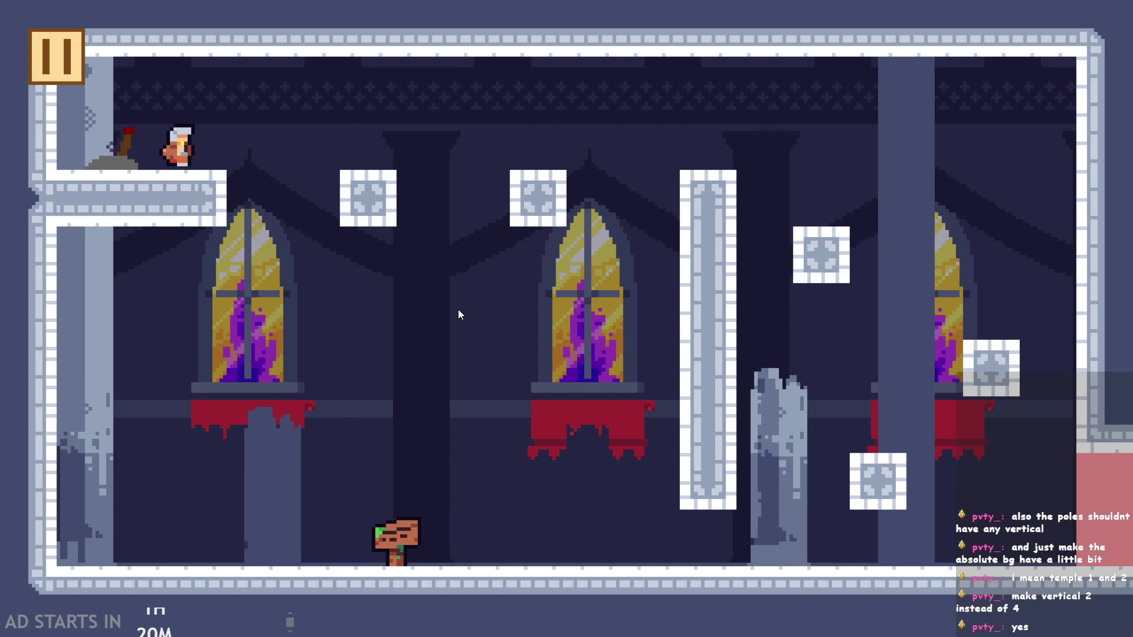
key("space")
key("Right")
key("Left")
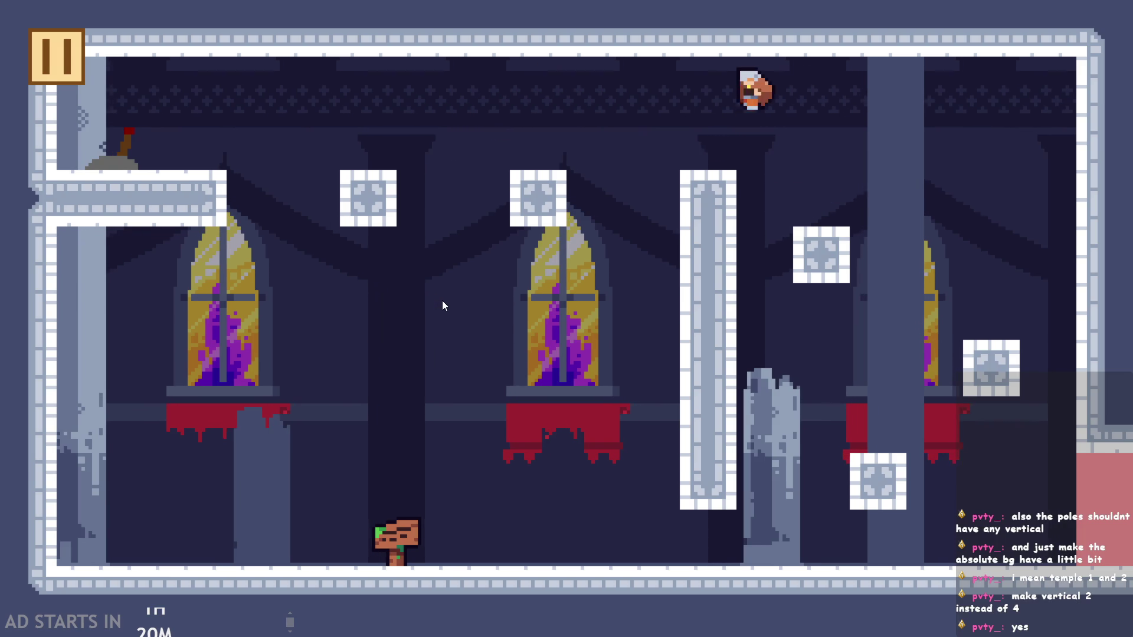
key("Left")
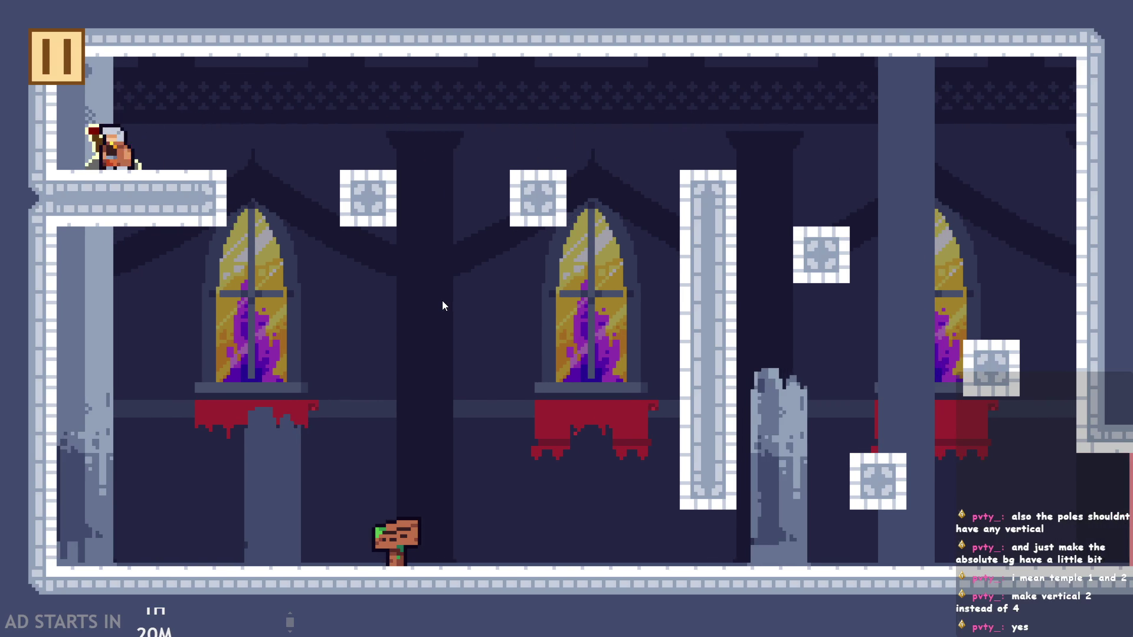
key("space")
key("Right")
key("Right")
key("Left")
key("space")
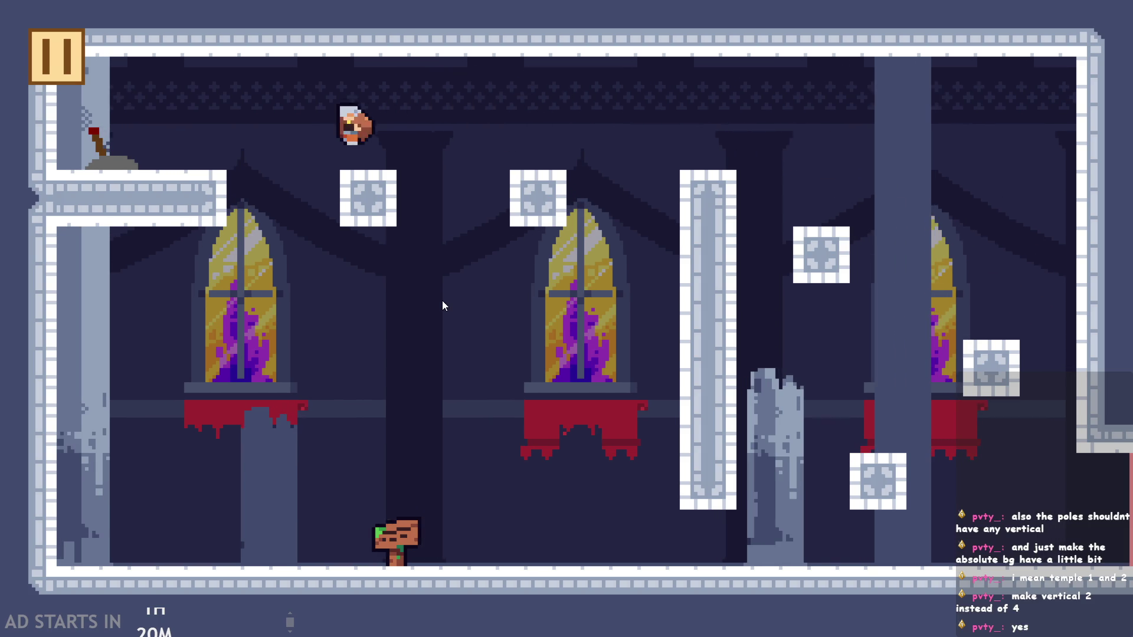
key("Right")
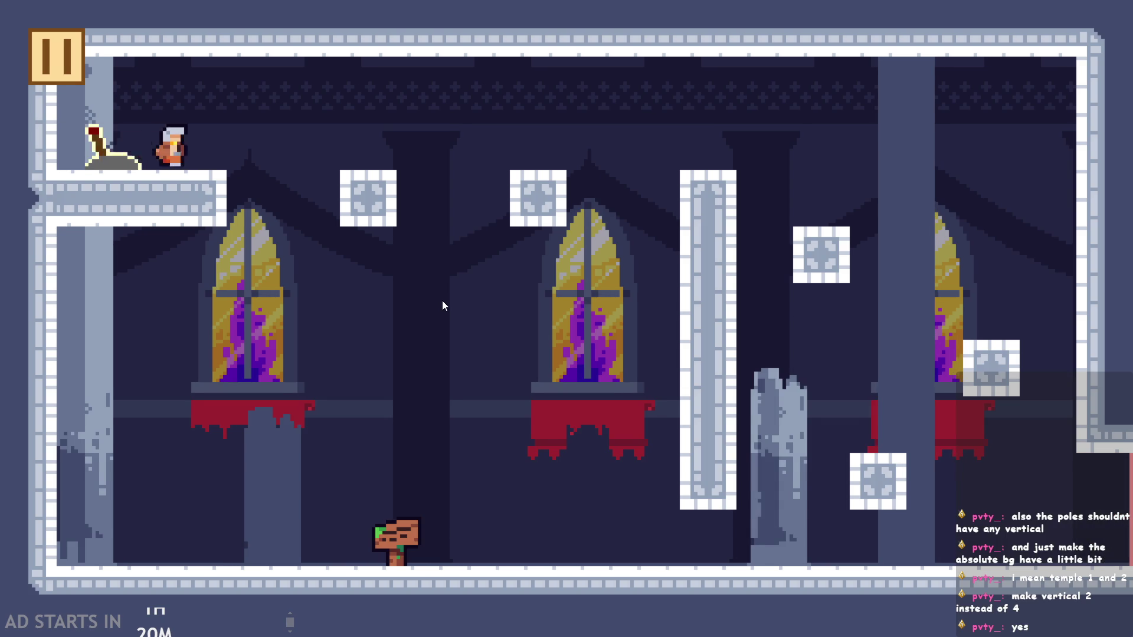
Run the hero back and forth along the floor to watch the background parallax scroll.
key("Right")
key("space")
key("Left")
key("space")
key("Right")
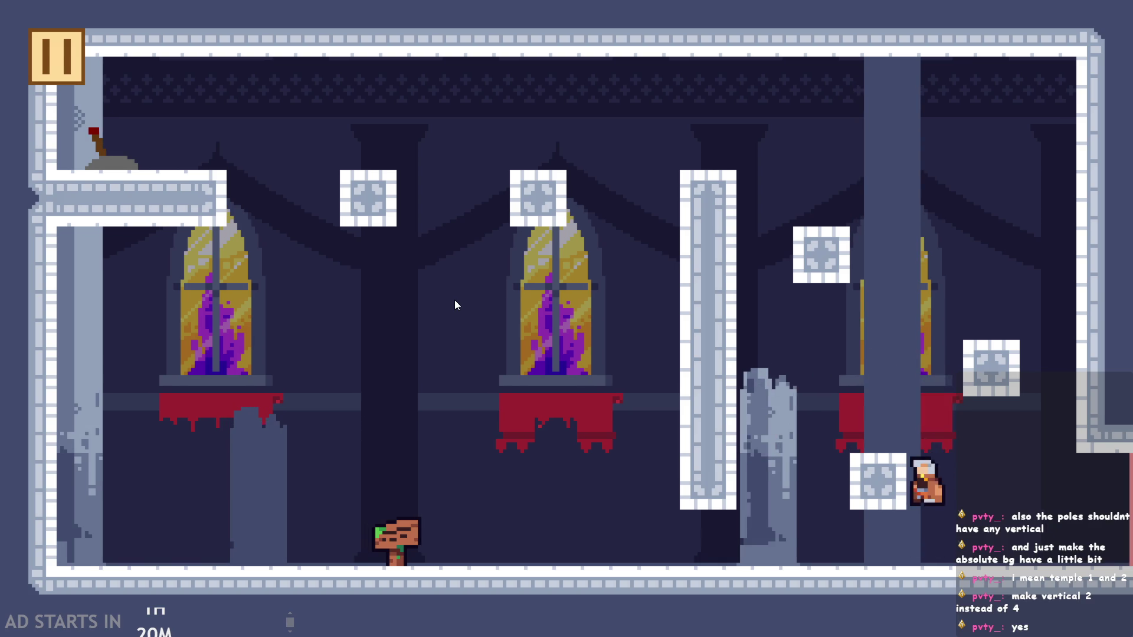
key("space")
key("Left")
key("Right")
key("space")
key("Left")
key("Left")
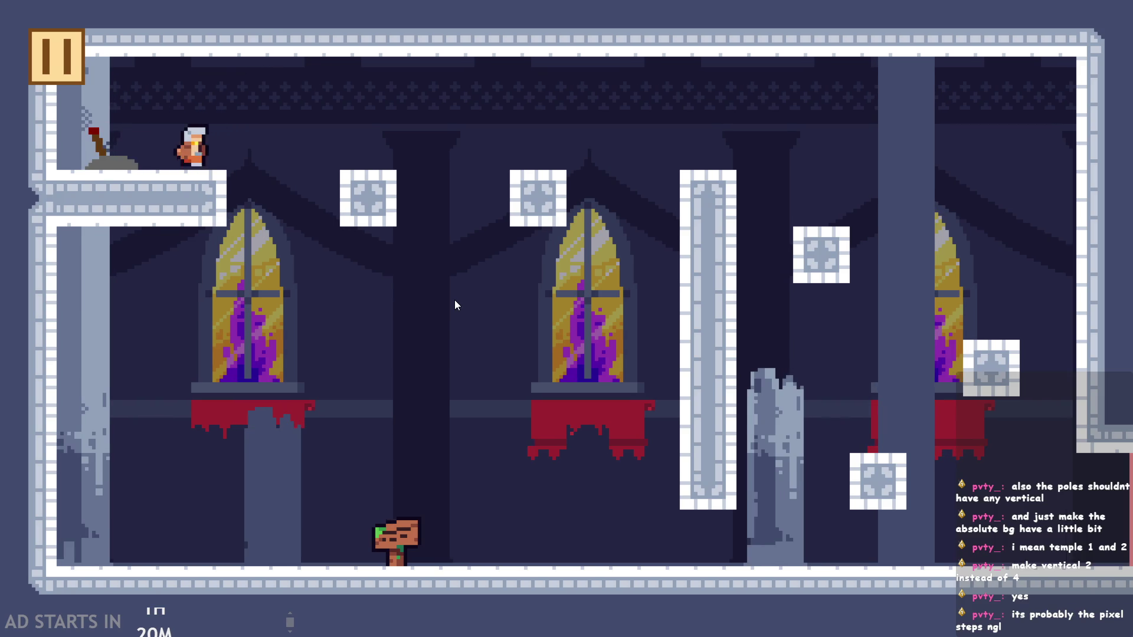
key("Right")
key("space")
key("Right")
key("Left")
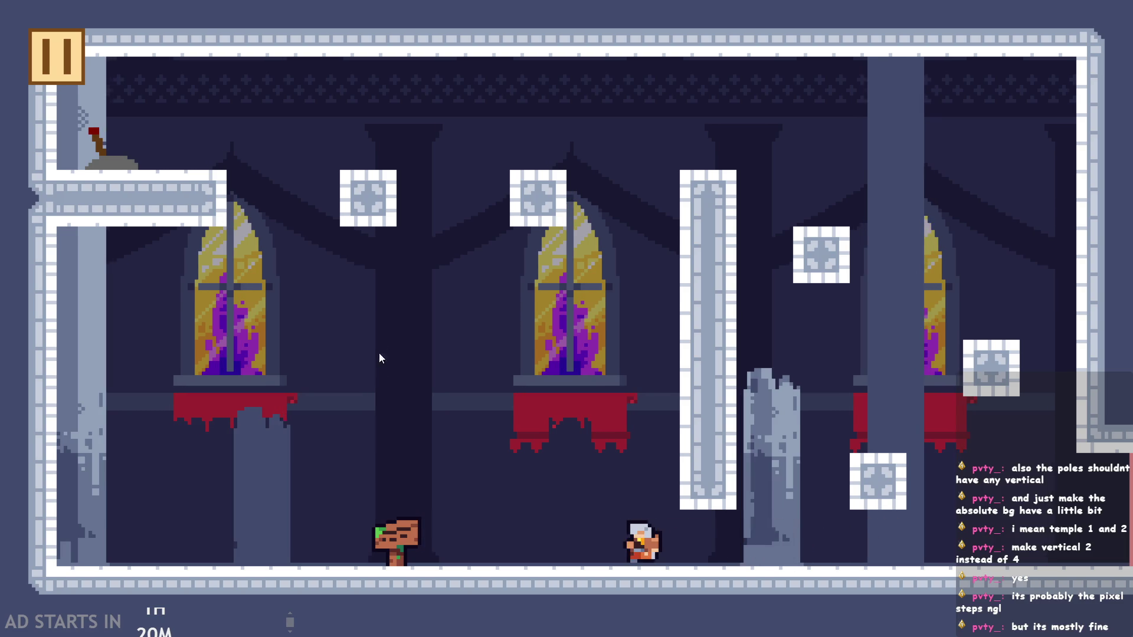
key("Left")
key("Right")
key("Left")
key("Right")
key("Right")
key("space")
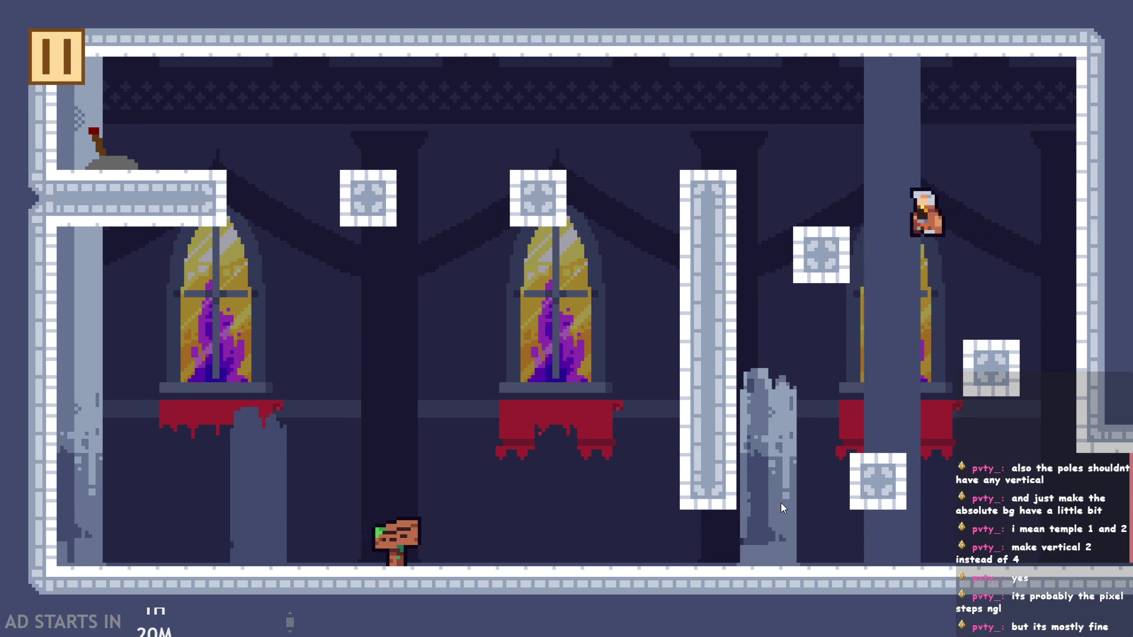
key("space")
key("Left")
key("Right")
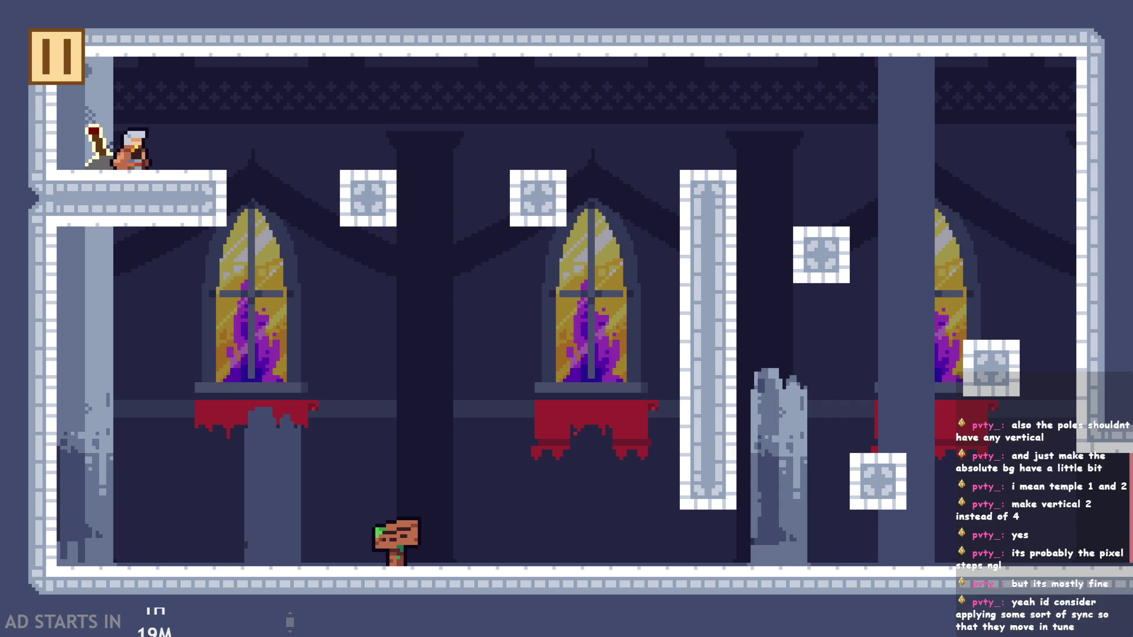
Leap the hero toward the ceiling once more, then quit the running game.
left_click(782, 447)
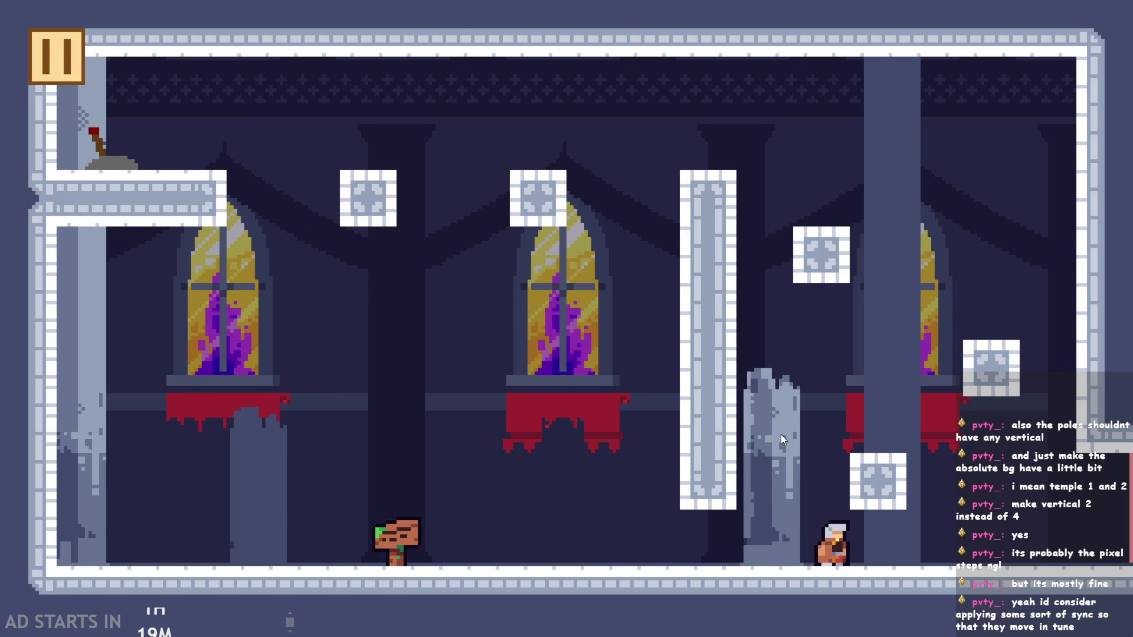
key("space")
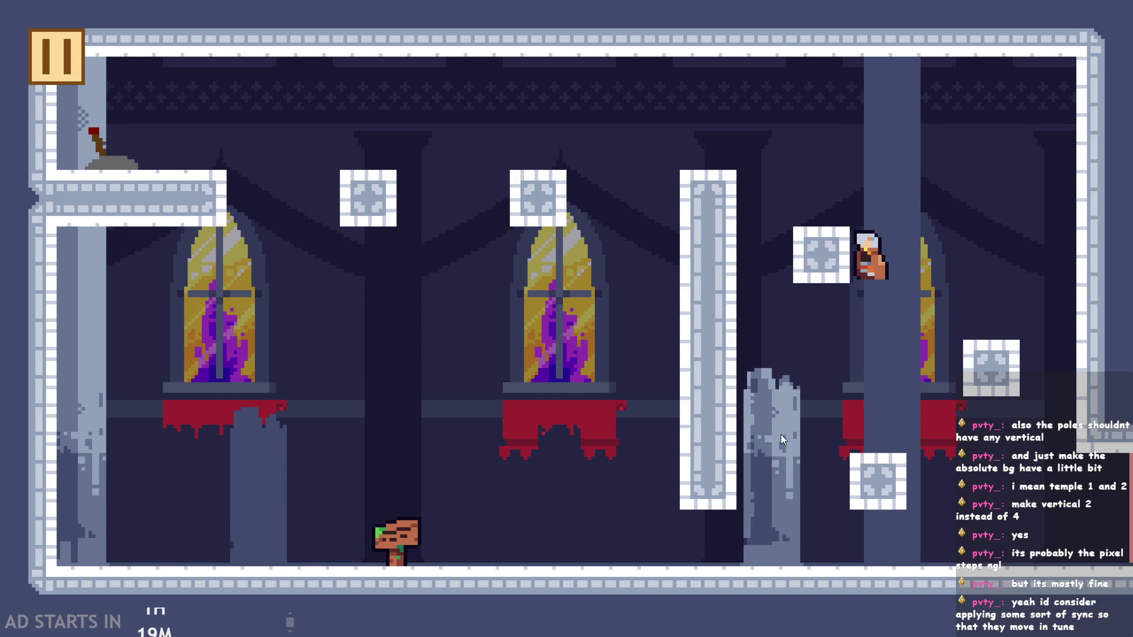
key("space")
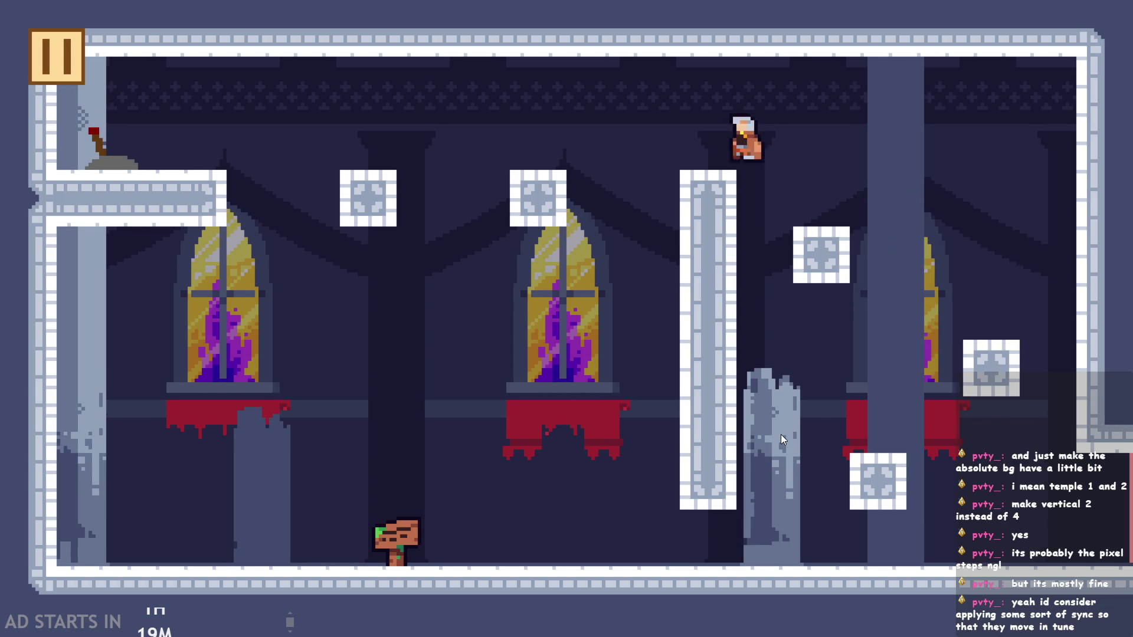
key("Escape")
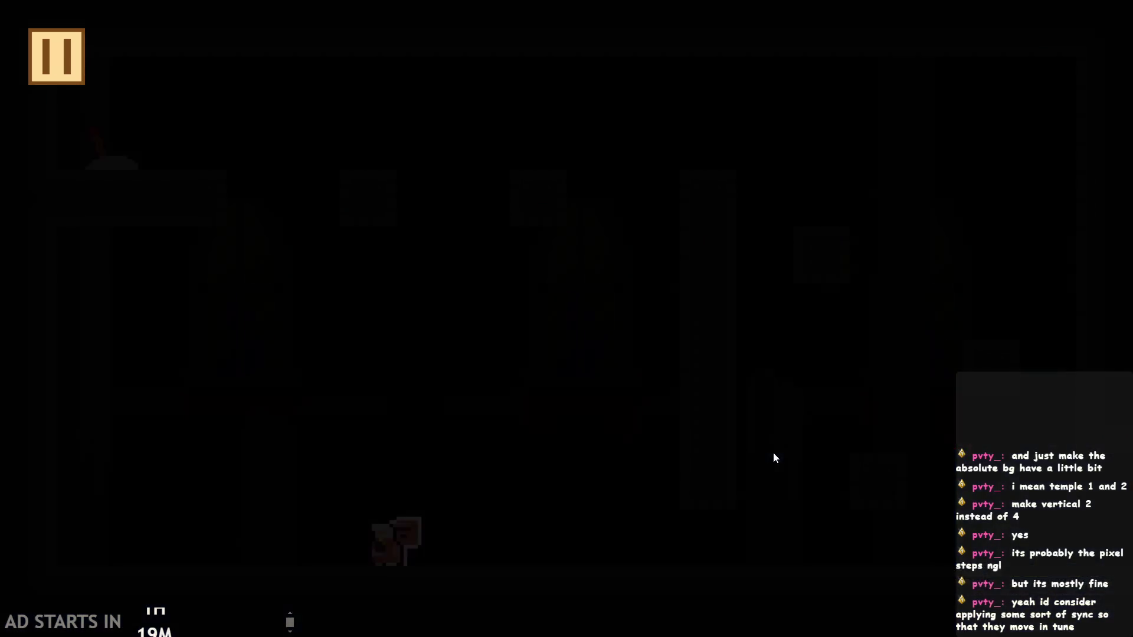
left_click(878, 534)
left_click(604, 378)
mouse_move(621, 382)
left_mouse_down()
mouse_move(442, 383)
mouse_move(138, 303)
left_mouse_up()
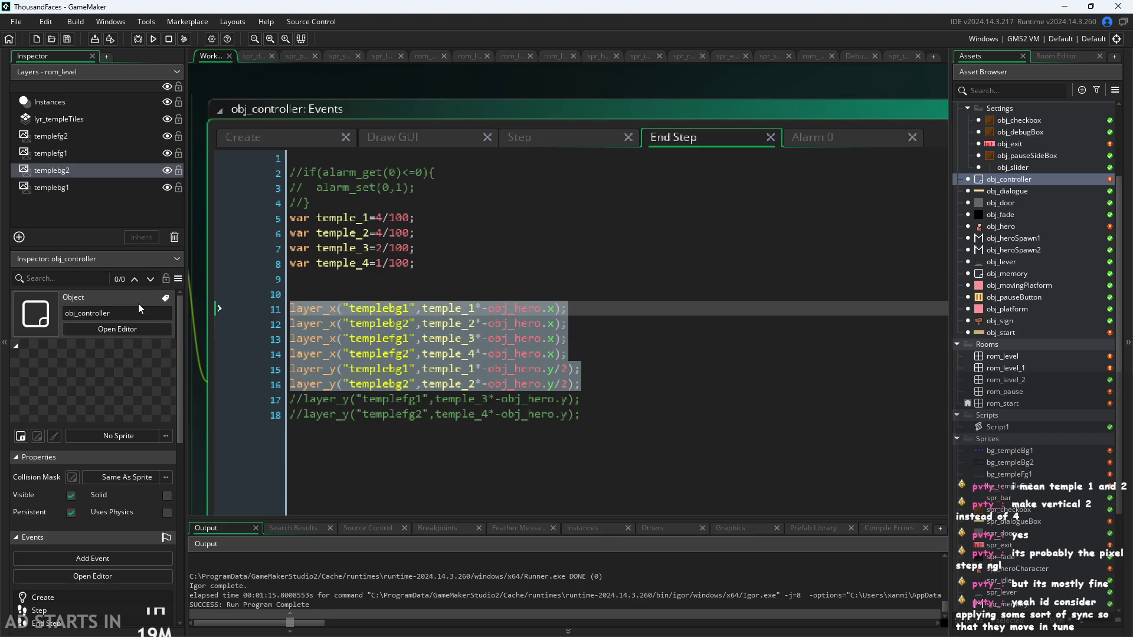
left_click(737, 380)
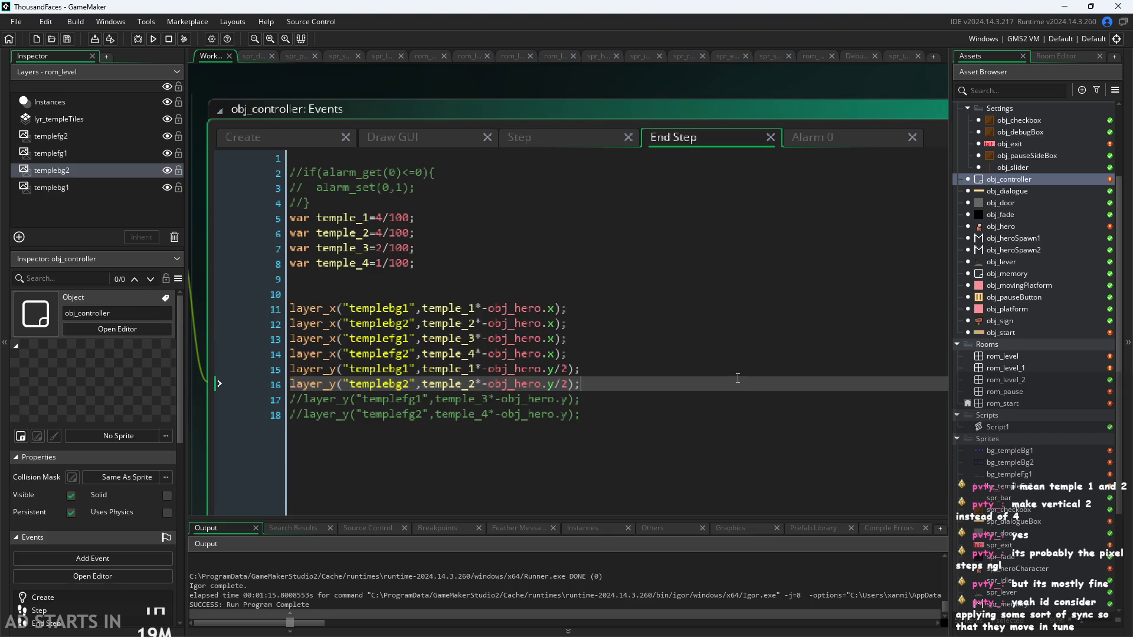
left_click(762, 369)
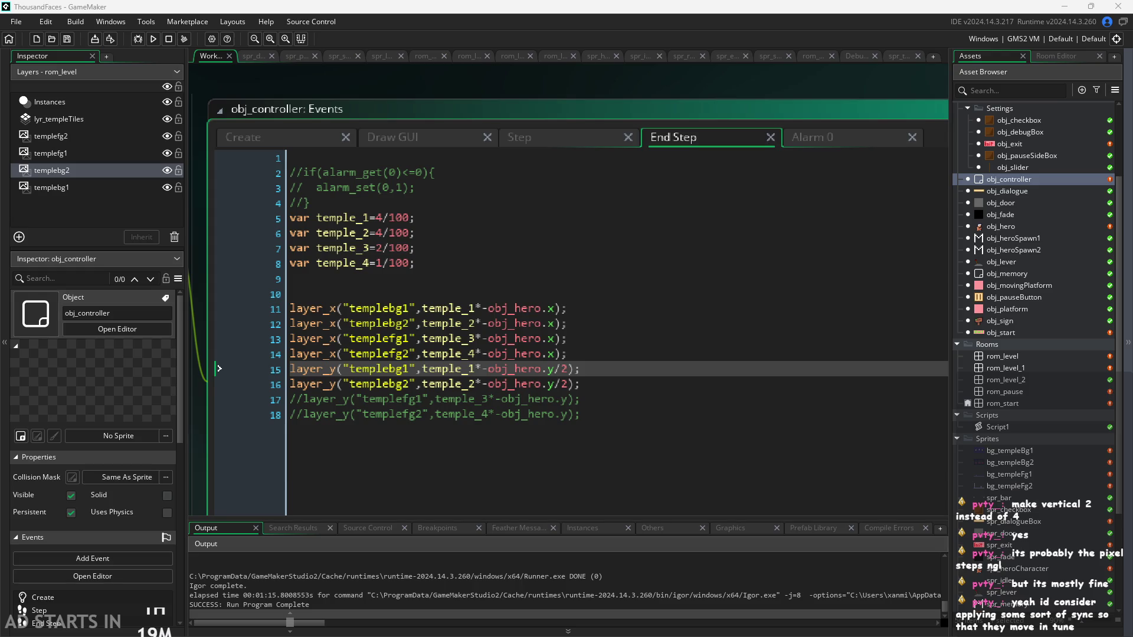
left_click(584, 279)
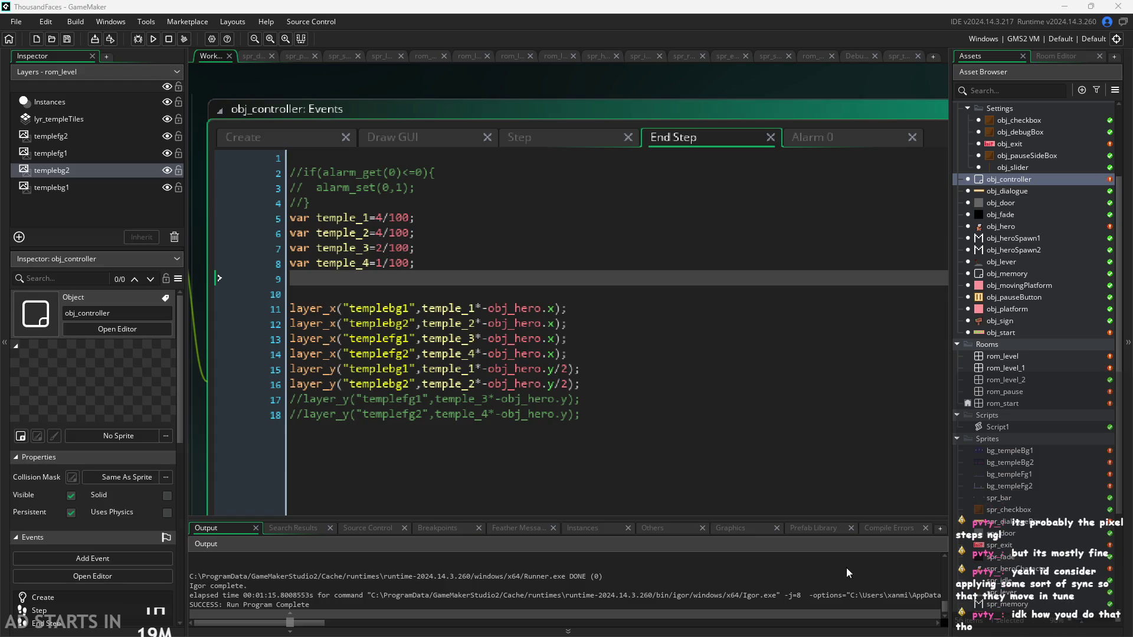
left_click(722, 469)
left_click(672, 399)
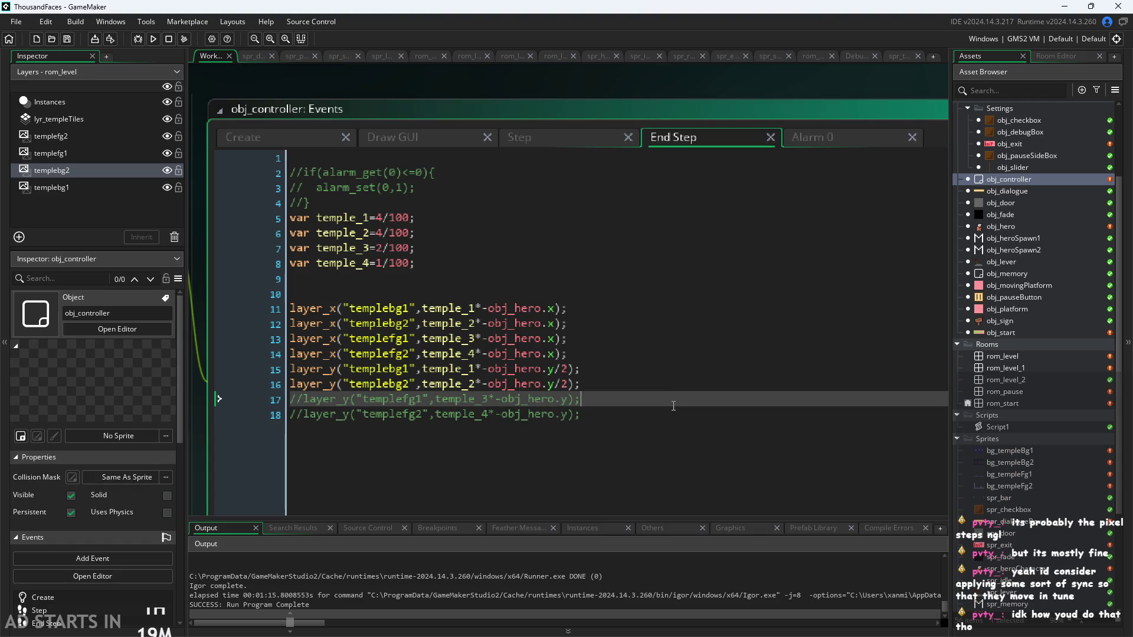
left_click(664, 384)
left_click(637, 354)
left_click(617, 309)
left_click(623, 324)
left_click(631, 339)
left_click(640, 368)
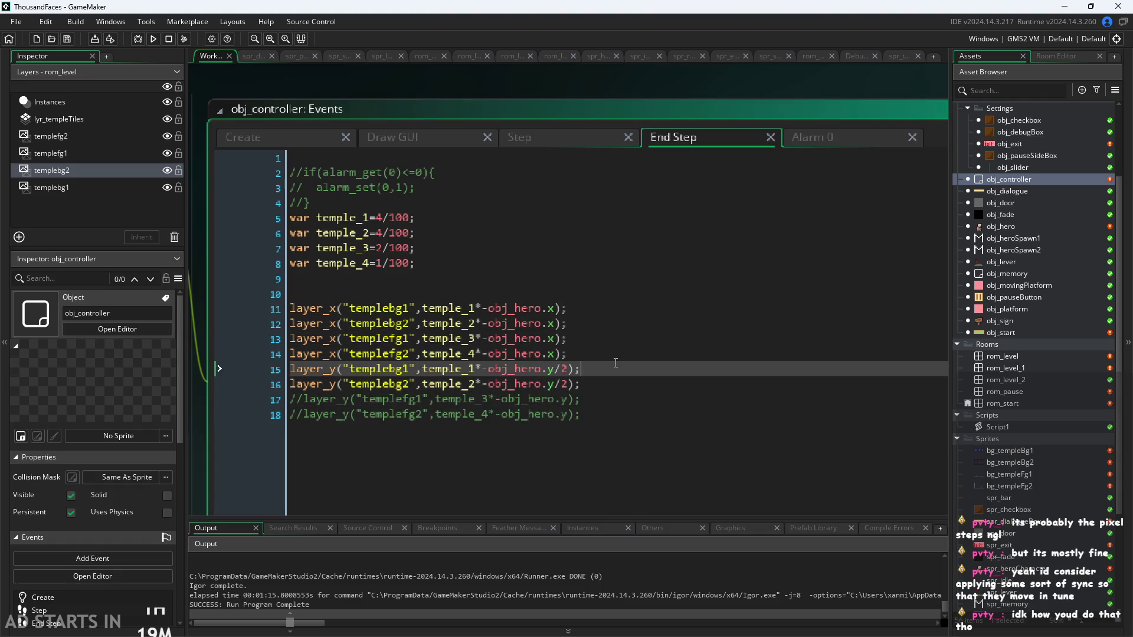
left_click(614, 350)
left_click(622, 340)
left_click(624, 325)
left_click(626, 309)
left_click(631, 340)
left_click(631, 327)
left_click(629, 309)
left_click(625, 328)
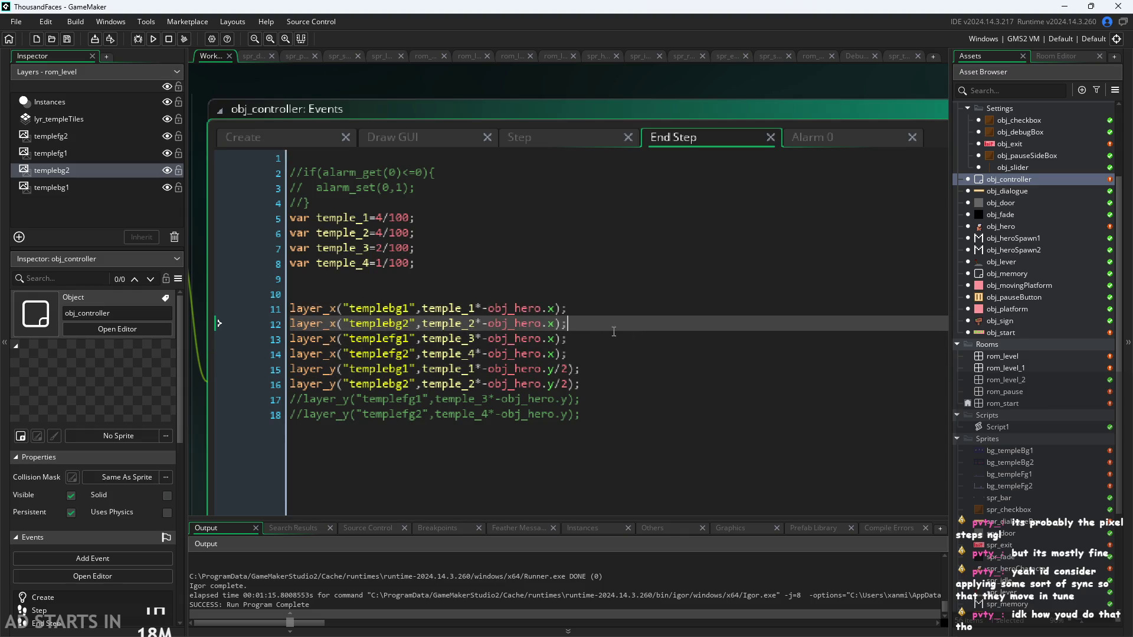
Wrap the temple_1 to temple_4 layer_x offsets on lines 11–14 in round().
left_click(423, 308)
type("round(")
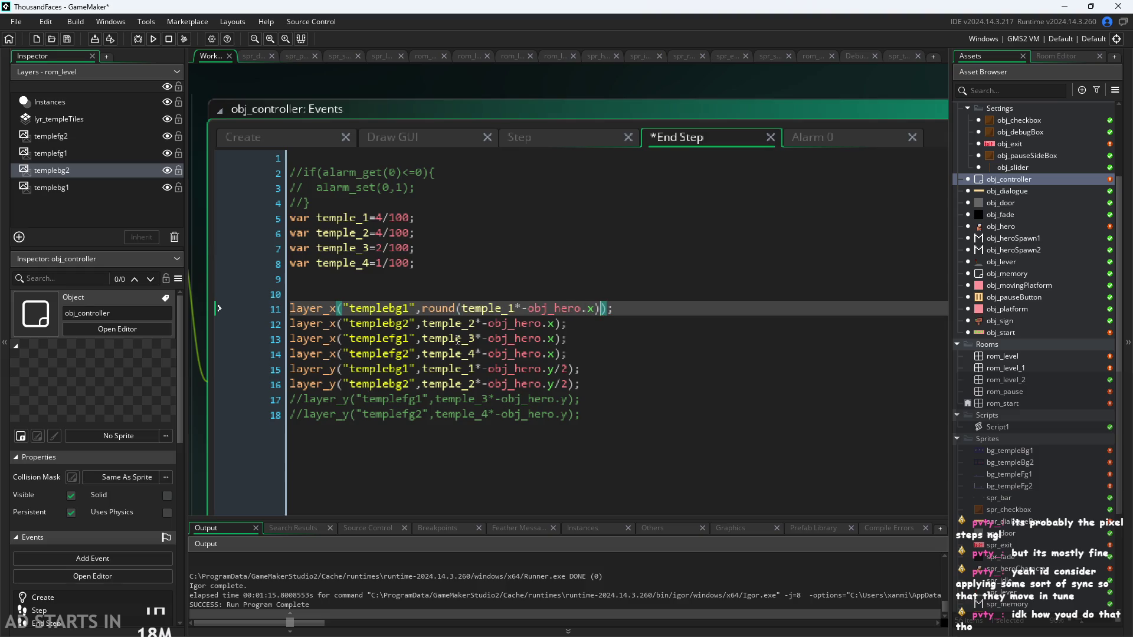
left_click(422, 324)
type("round(")
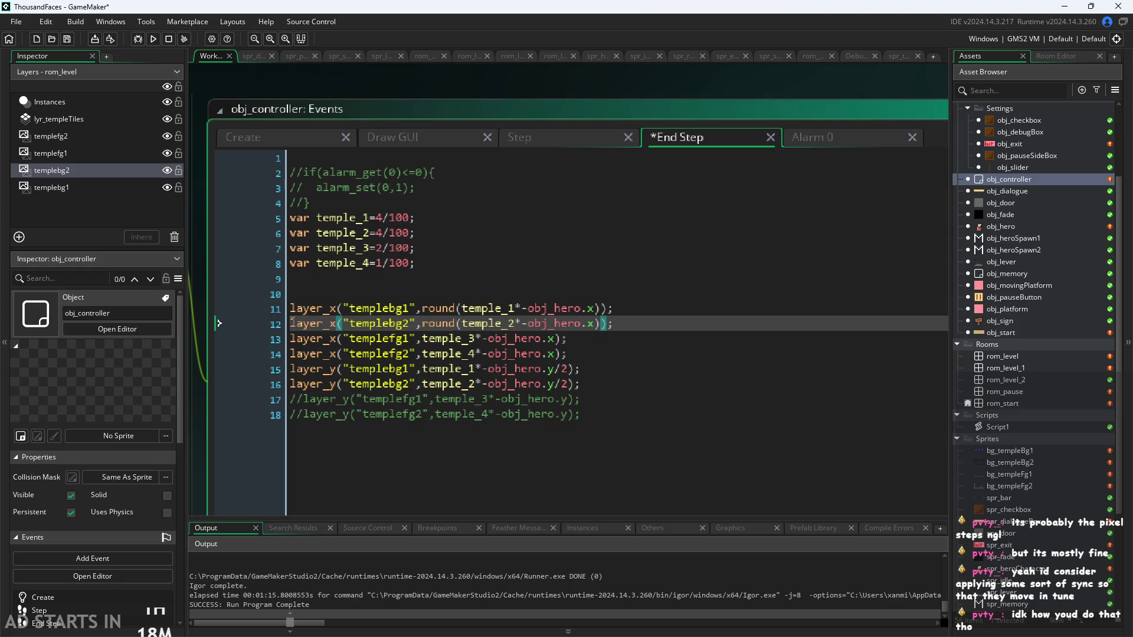
left_click(424, 339)
type("round")
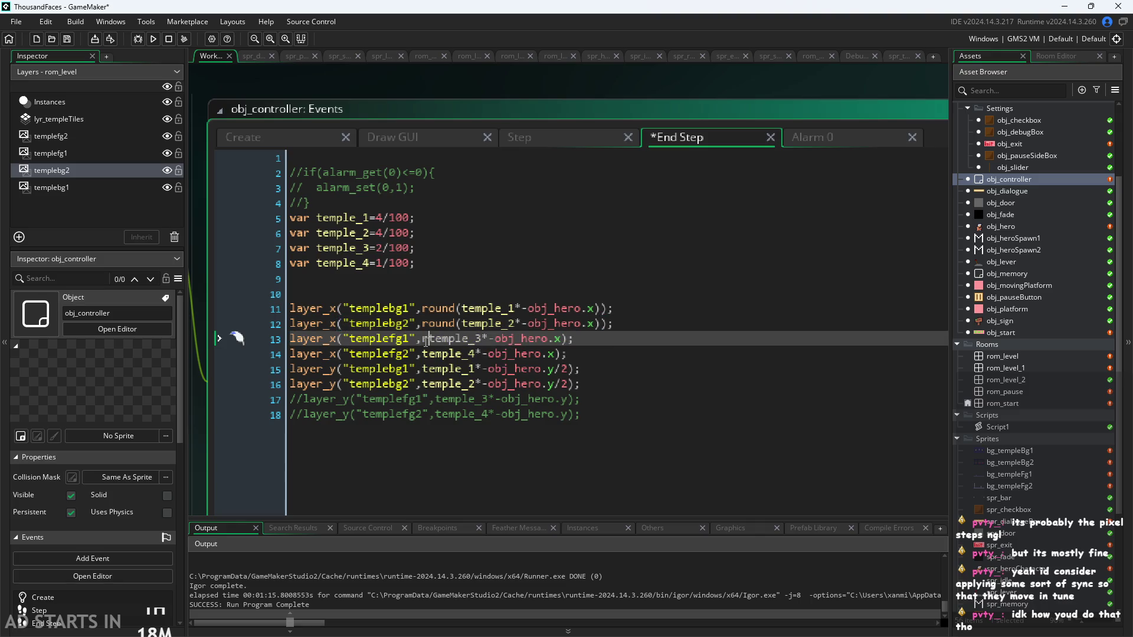
type("(")
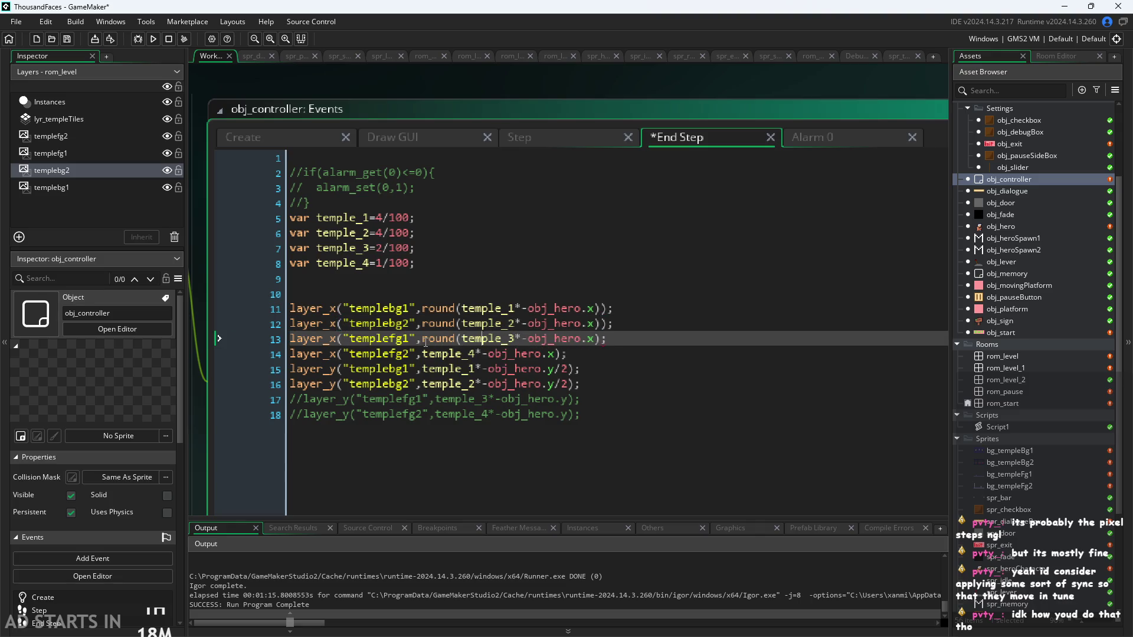
left_click(424, 354)
type("round(")
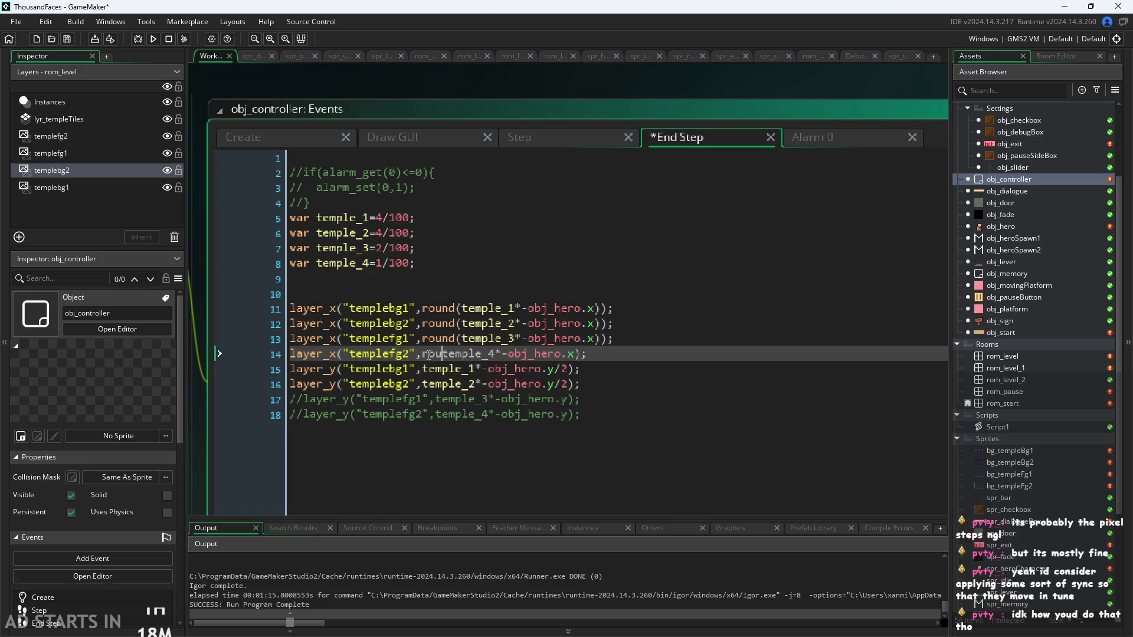
type(")")
key("BackSpace")
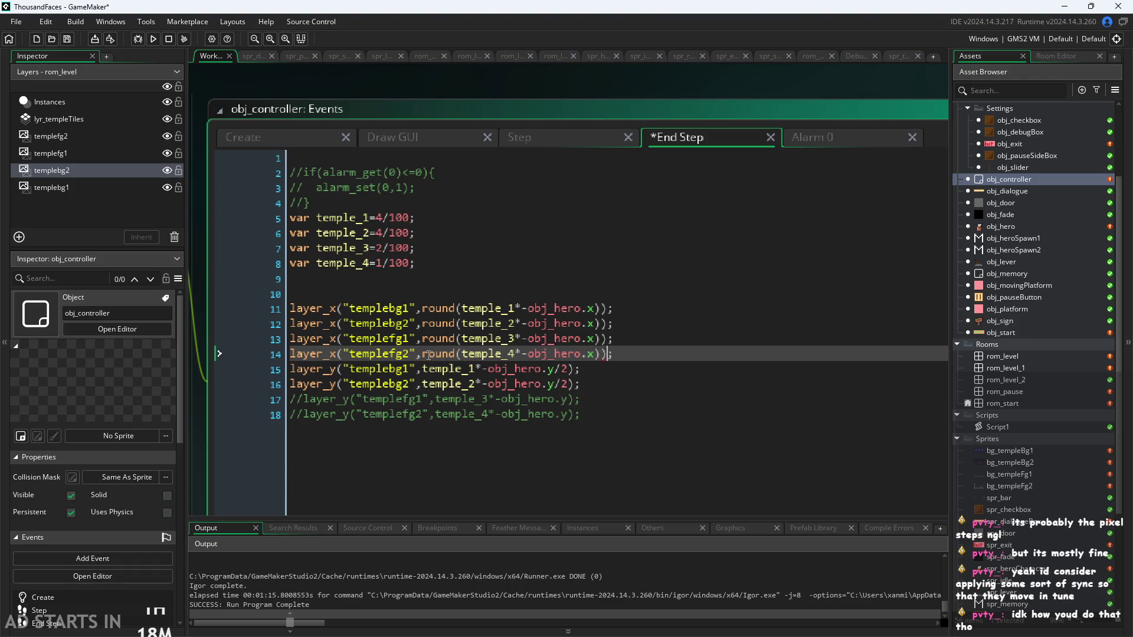
key("Down")
key("Left")
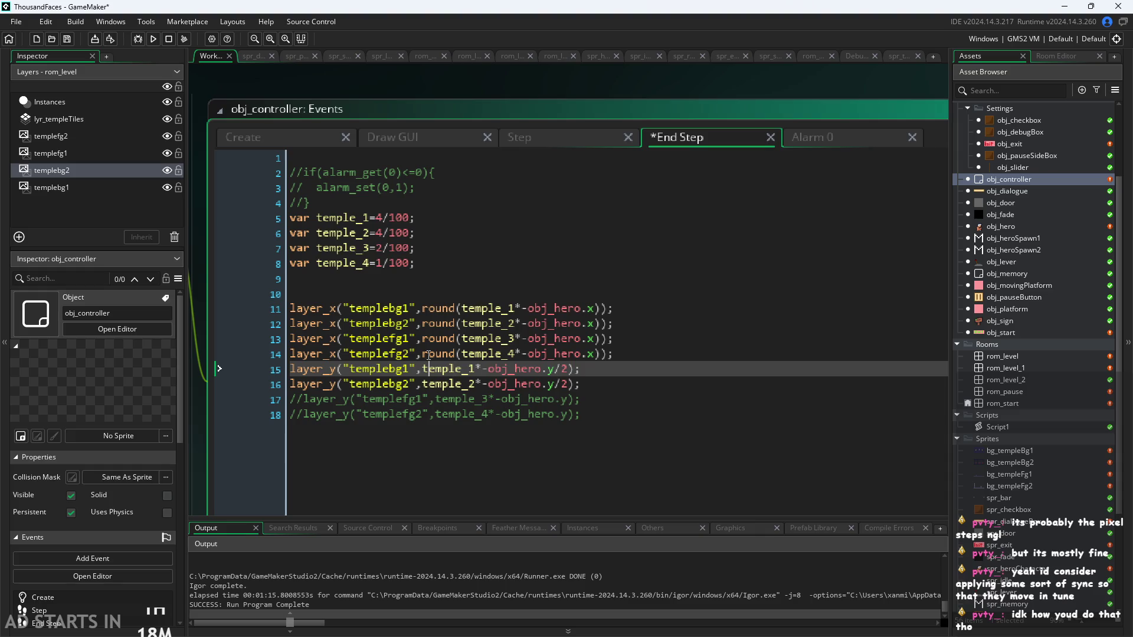
Run the game, start the level, and jump the hero toward the lever ledge and blocks.
left_click(154, 39)
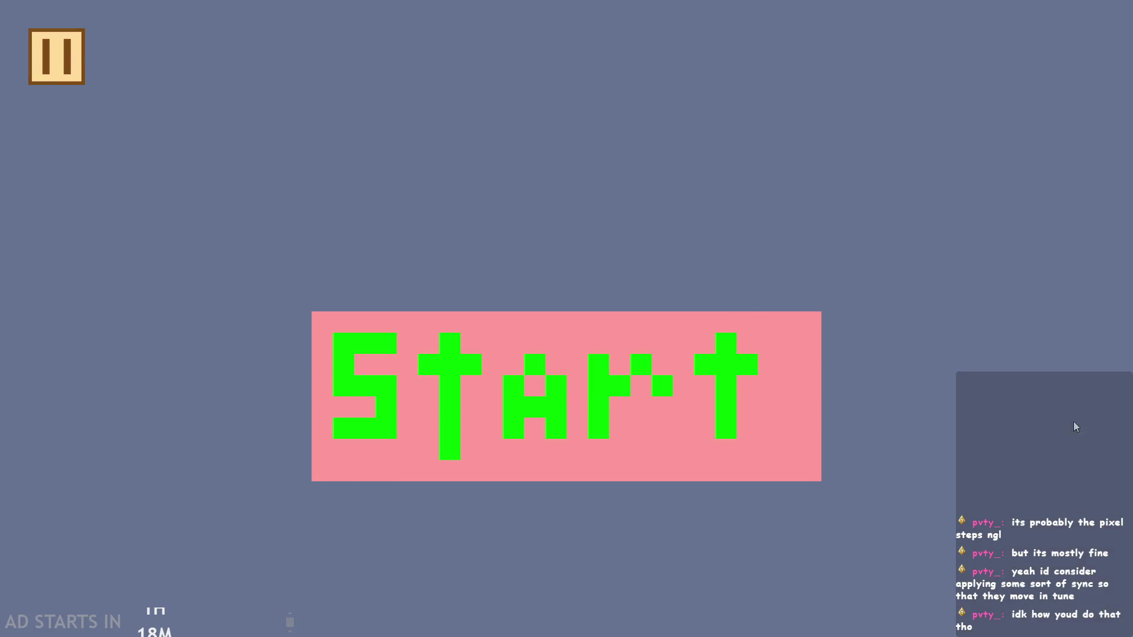
left_click(565, 359)
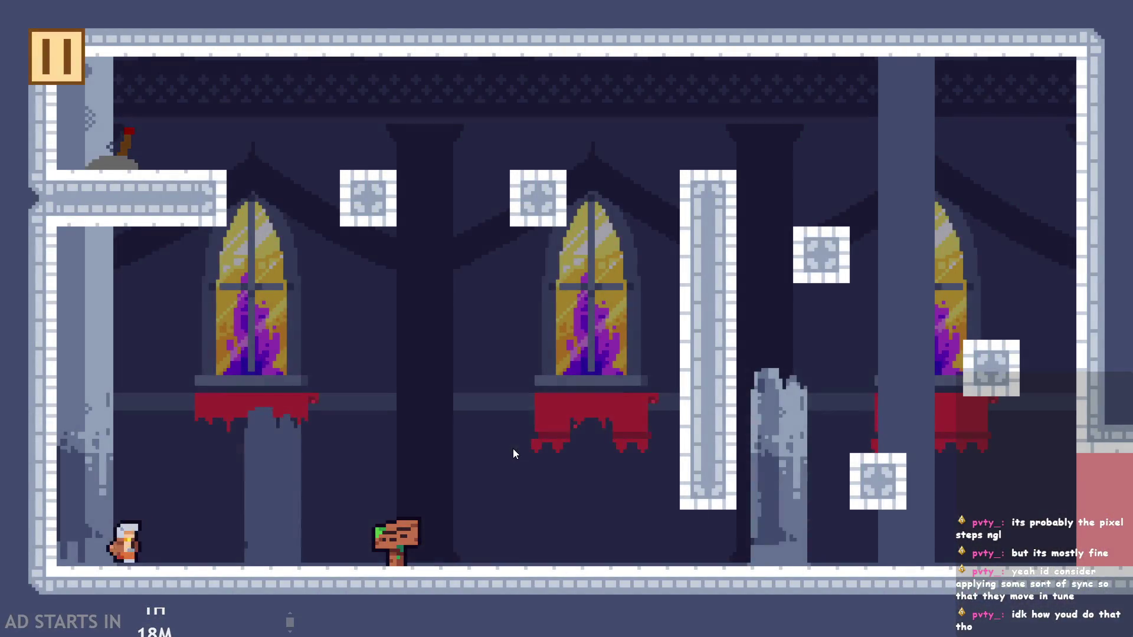
key("Right")
key("Right")
key("space")
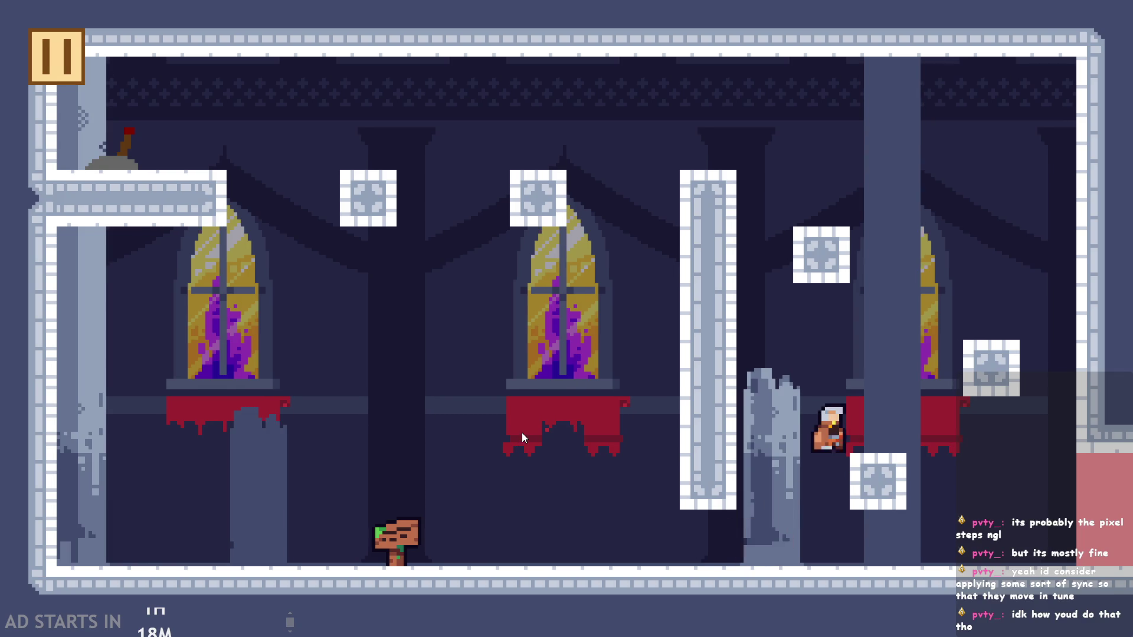
key("Left")
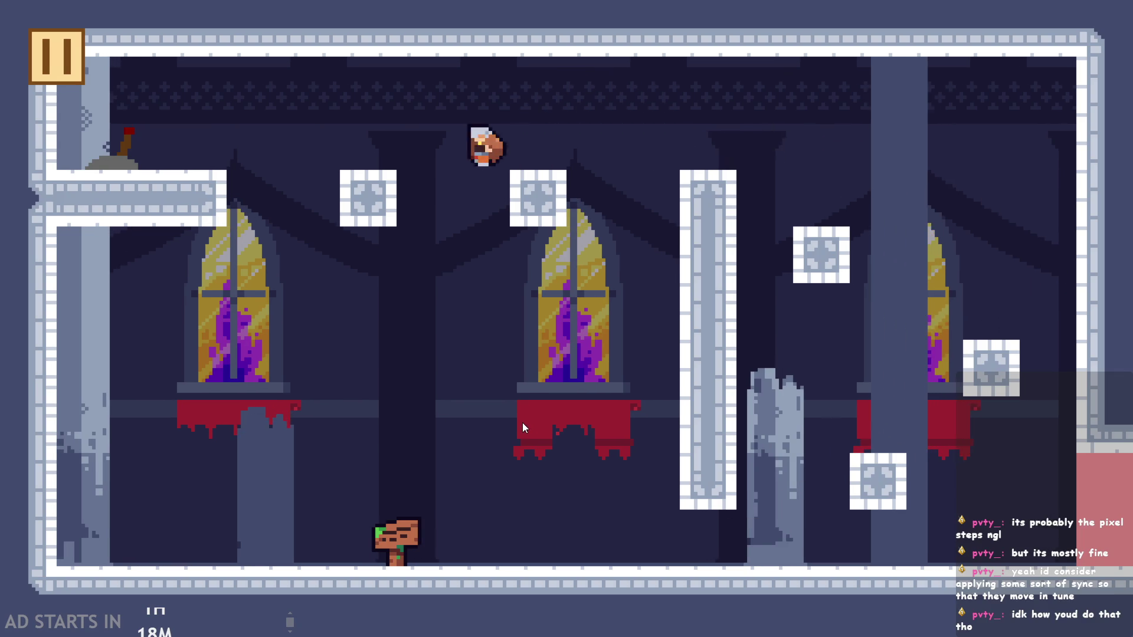
key("space")
key("Right")
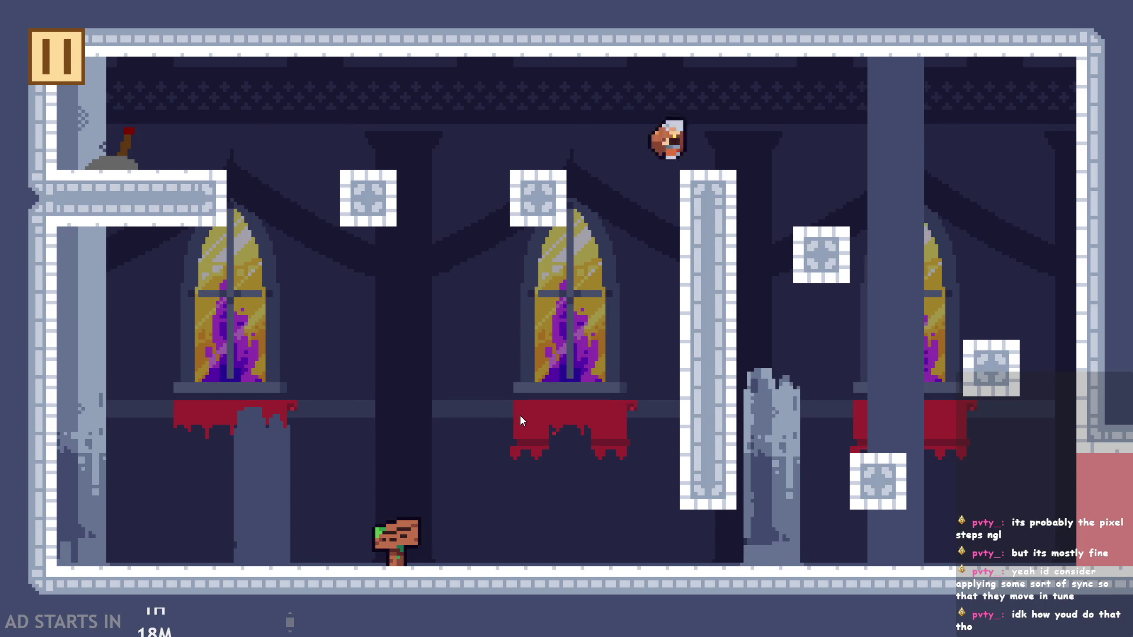
key("Left")
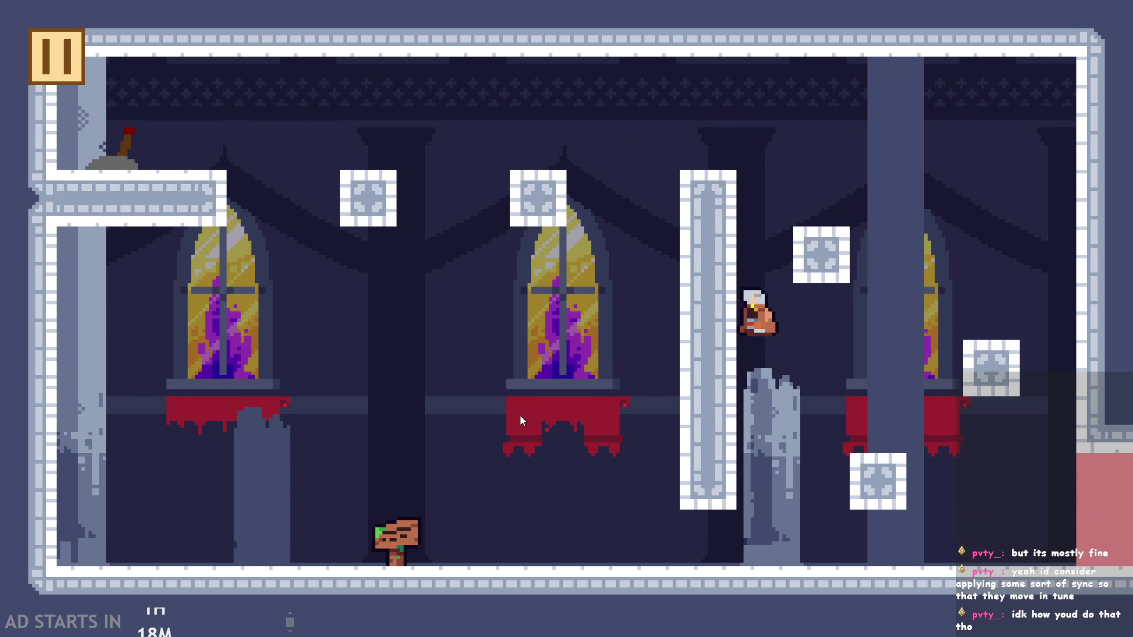
key("space")
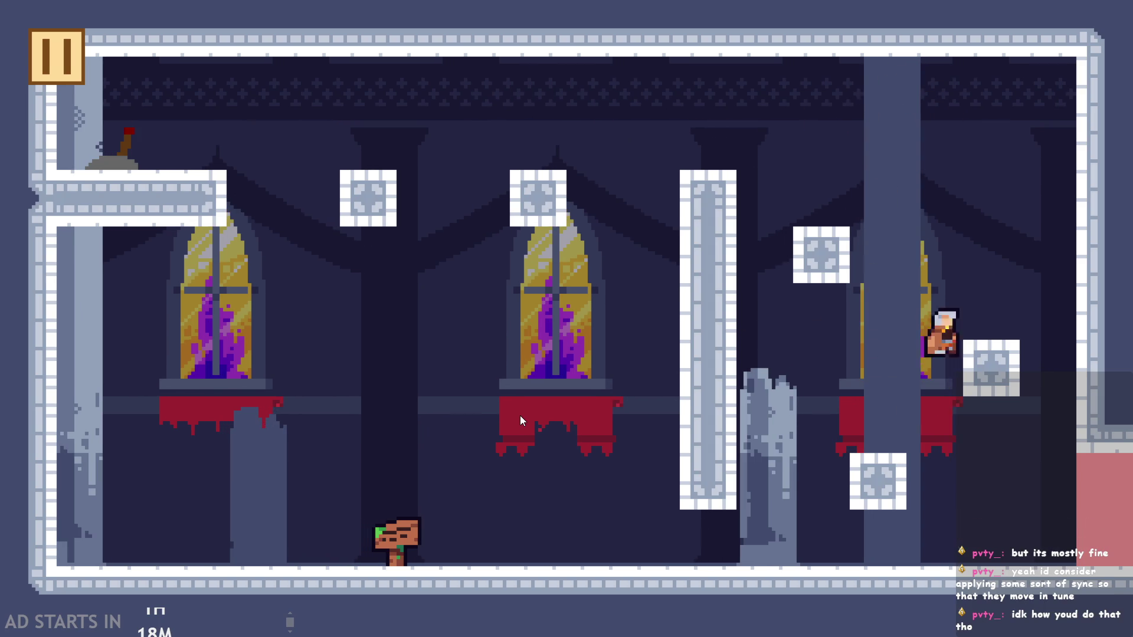
key("Left")
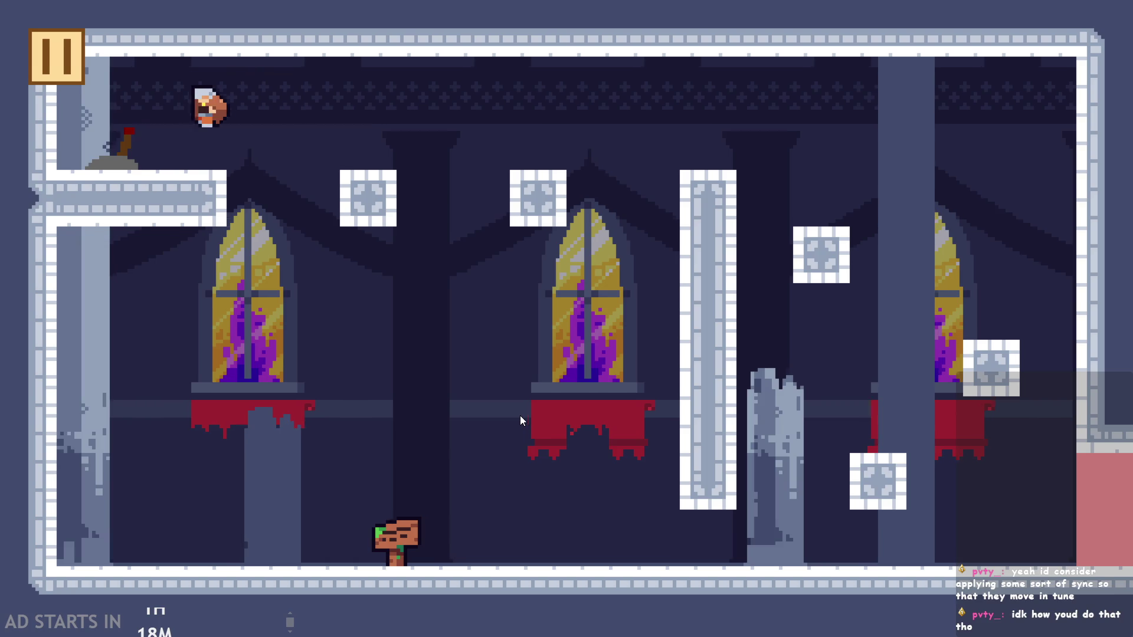
key("Right")
Fly the hero along the ceiling to check layer scrolling, then pause and exit to the editor.
key("space")
key("space")
key("space")
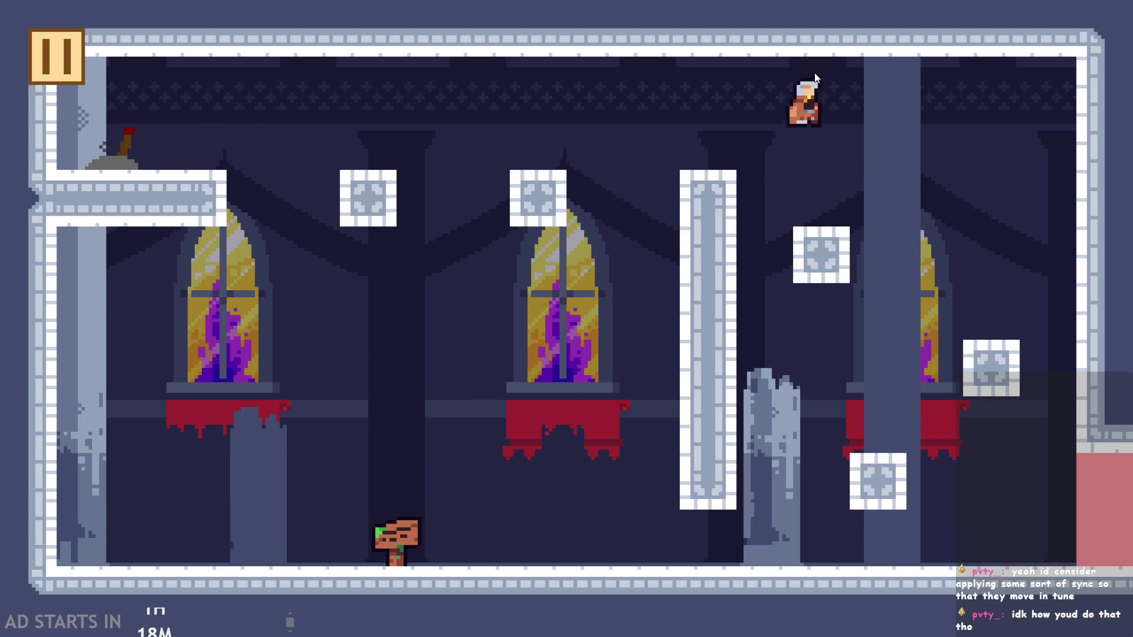
key("space")
key("Left")
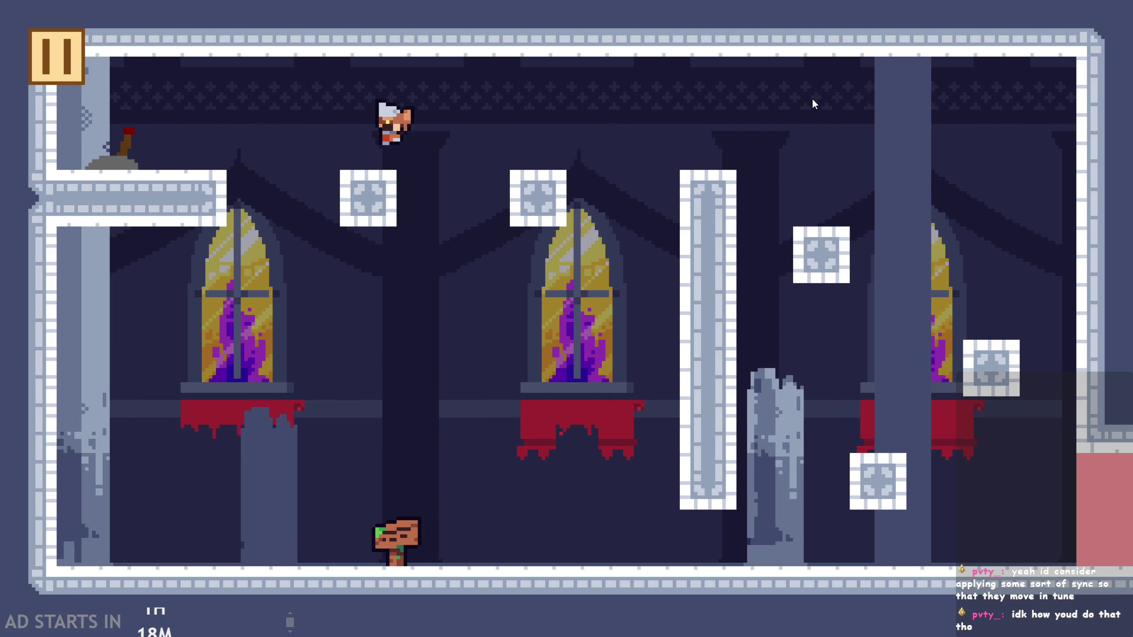
key("Left")
key("Right")
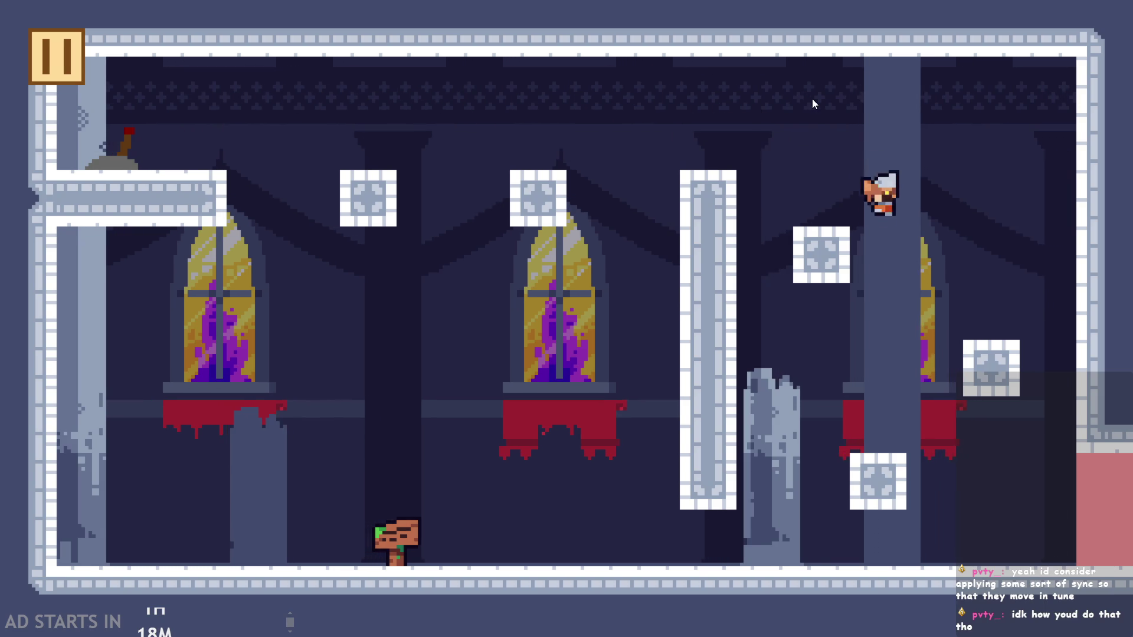
key("Left")
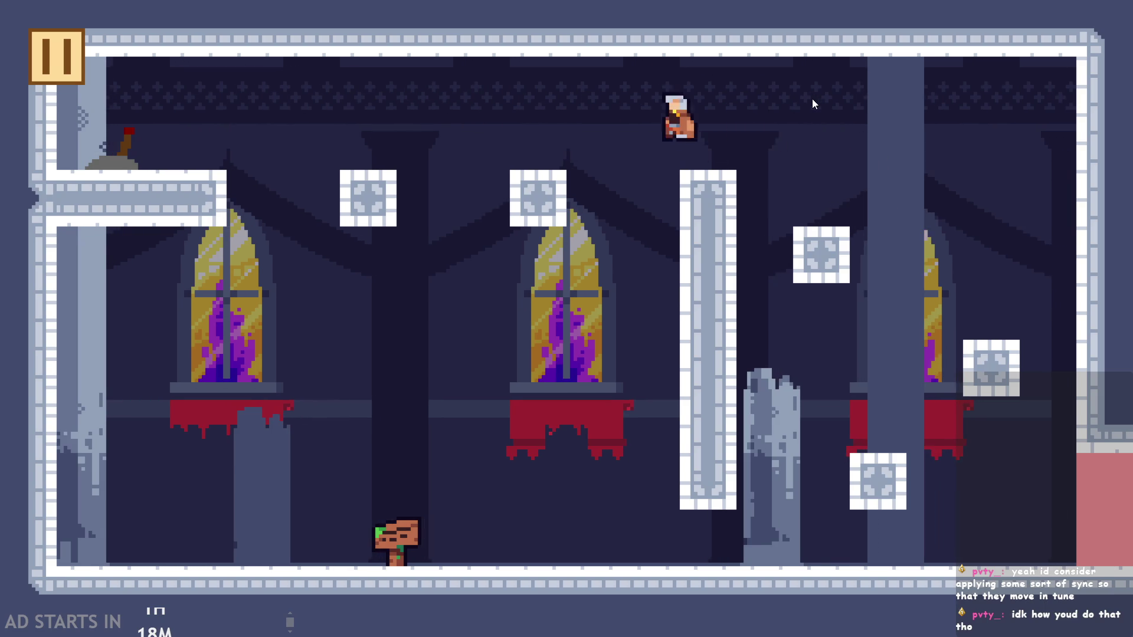
key("Right")
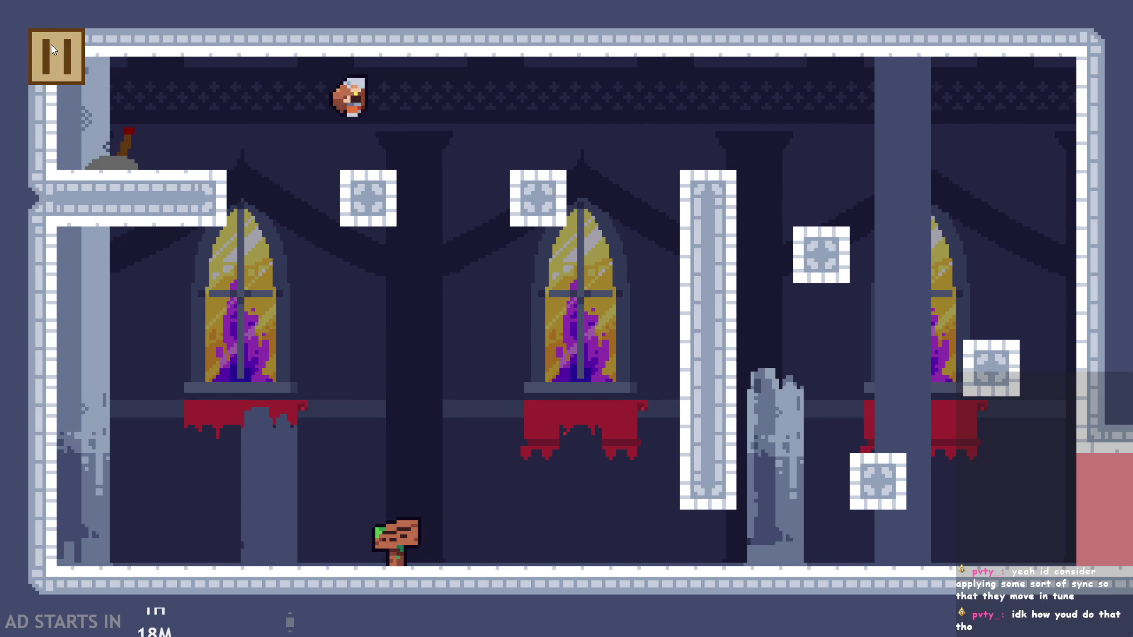
left_click(52, 48)
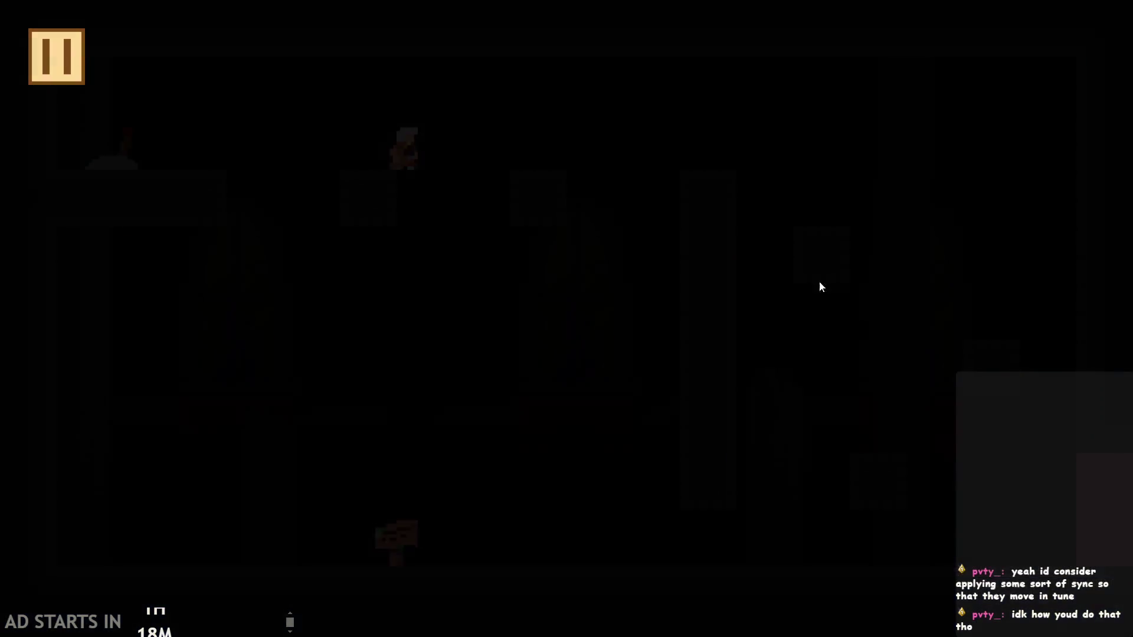
left_click(926, 530)
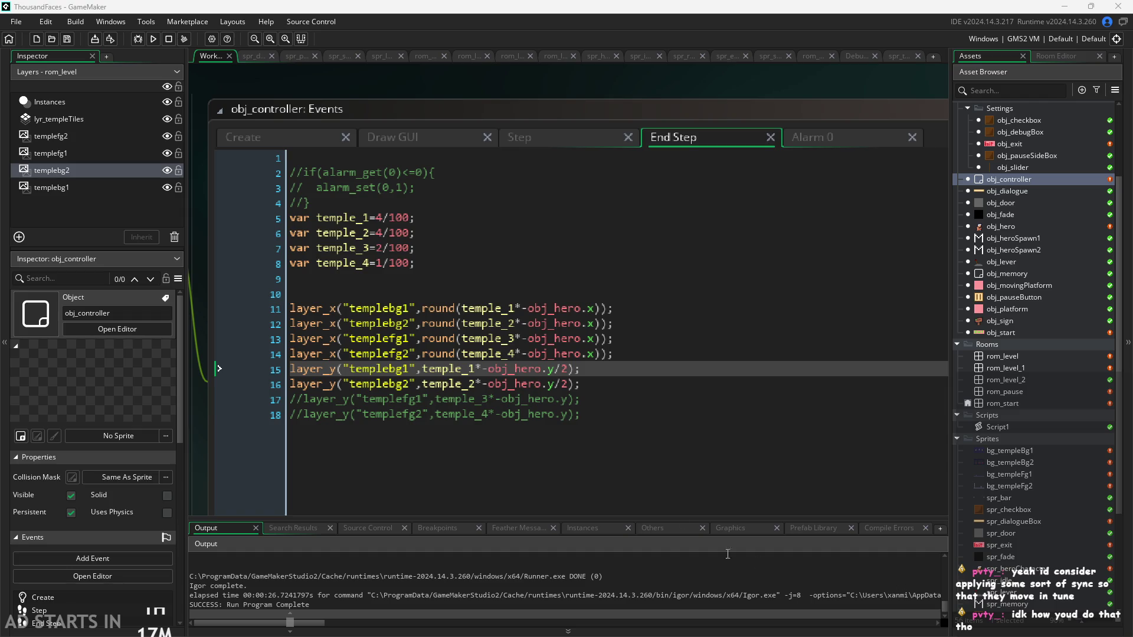
Undo the round() wrapping on layer_x lines 11–14, leaving plain temple-factor offsets.
left_click(679, 448)
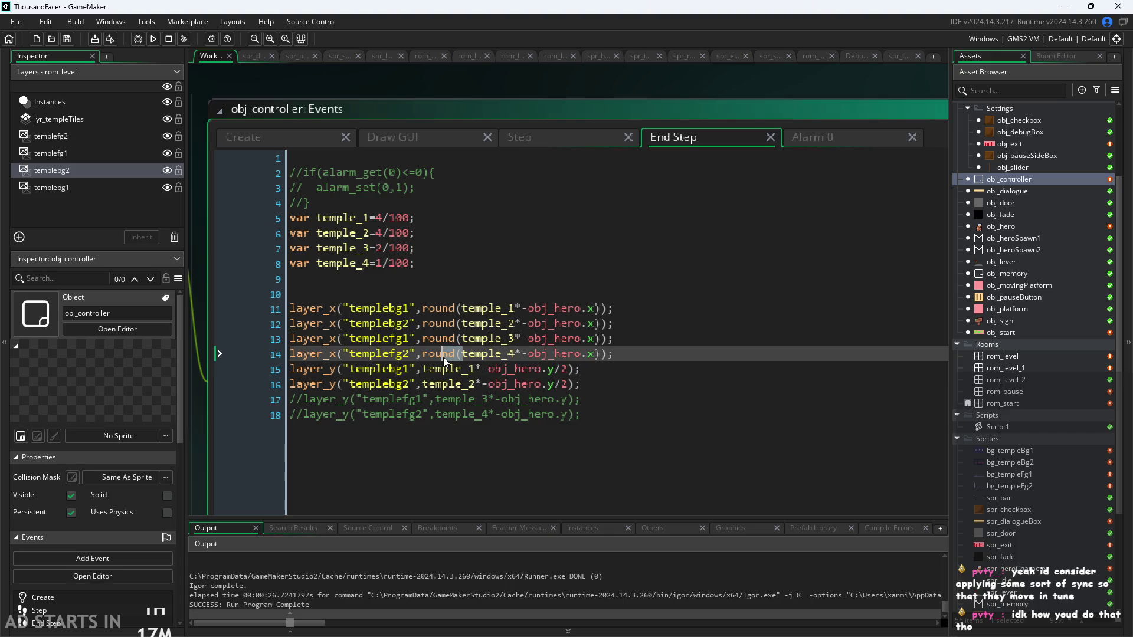
left_click(666, 419)
key("ctrl+z")
key("ctrl+z")
key("ctrl+z")
left_click(678, 398)
left_click(640, 323)
left_click(640, 383)
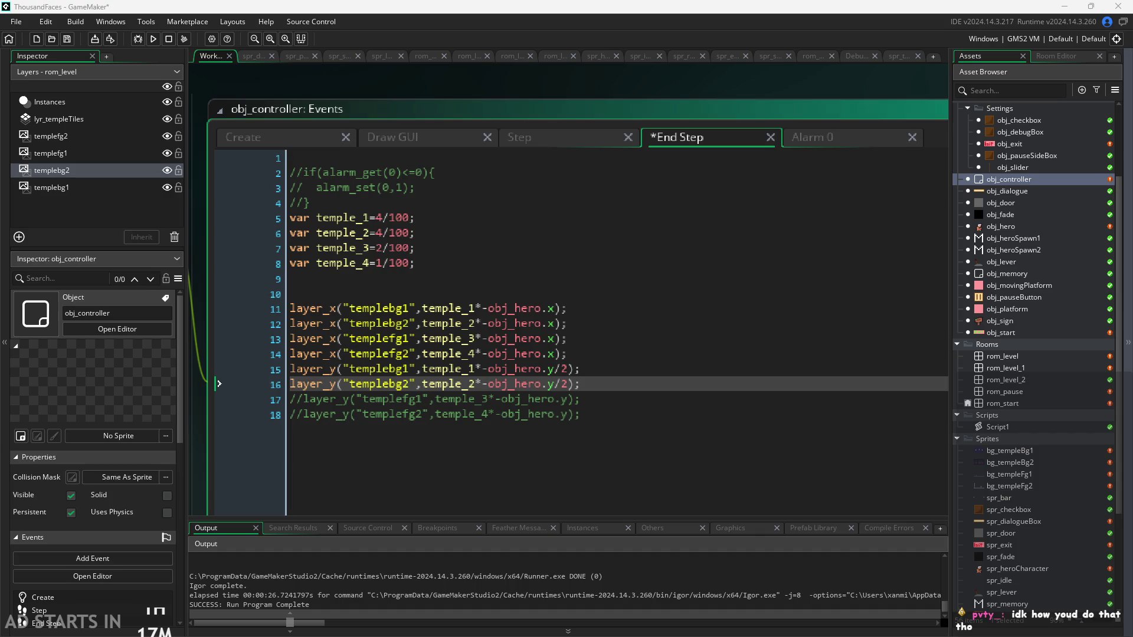
left_click(594, 310)
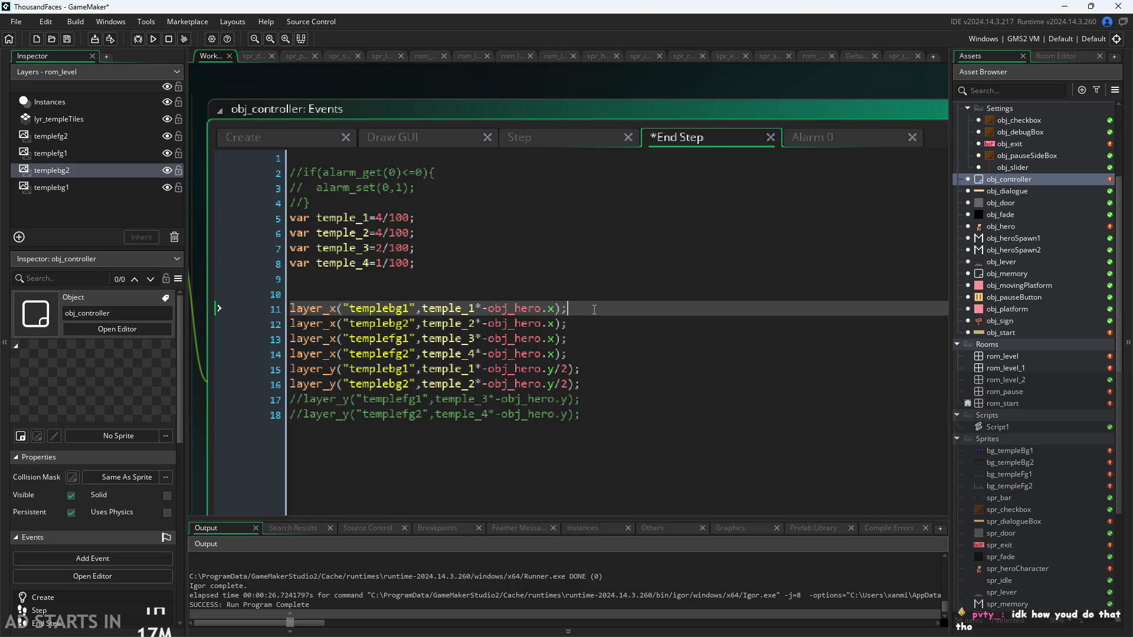
type("with")
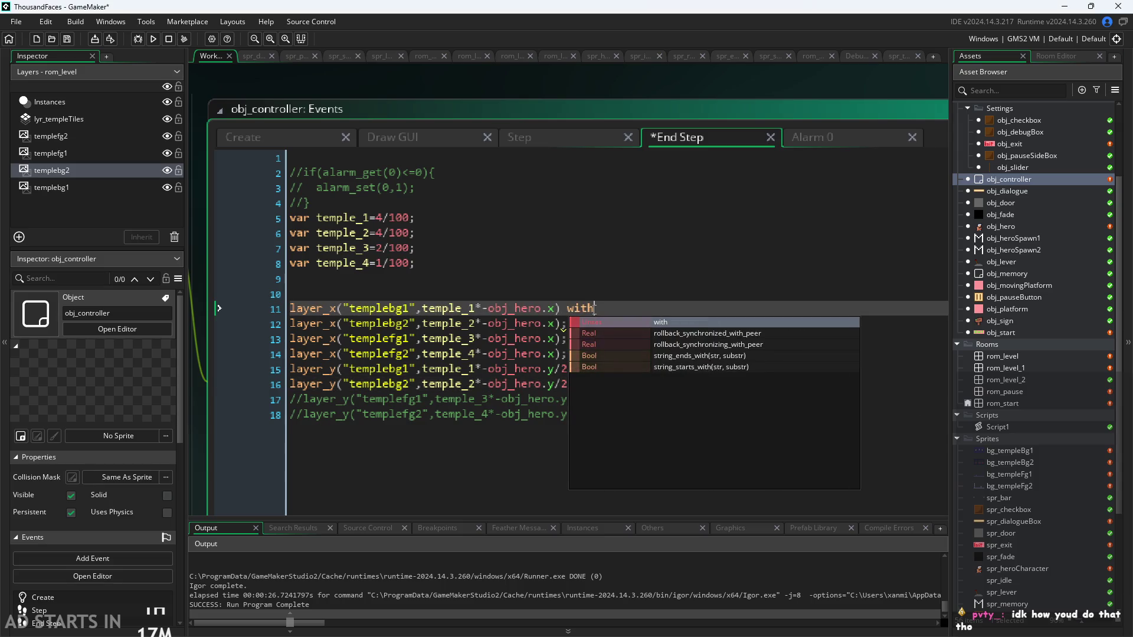
key("Escape")
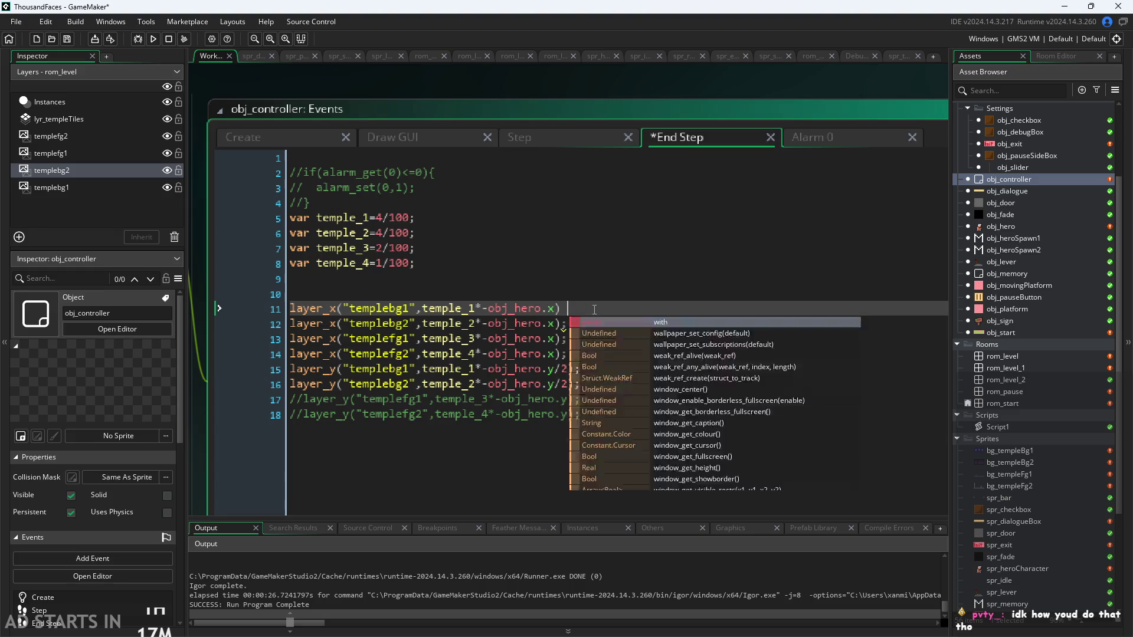
type("with")
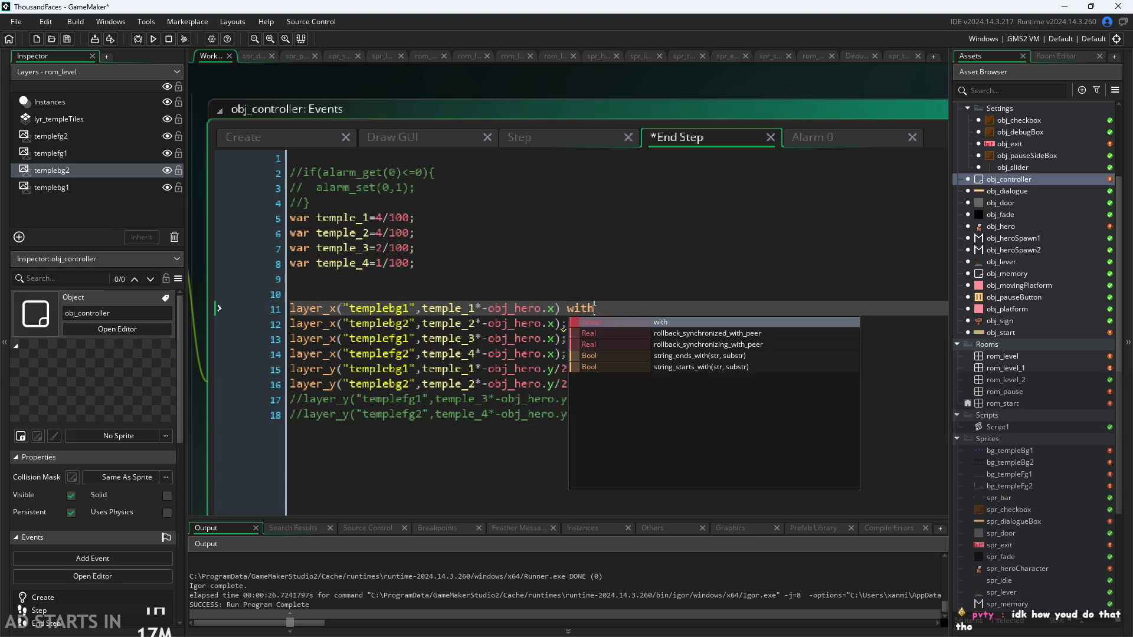
left_click(610, 298)
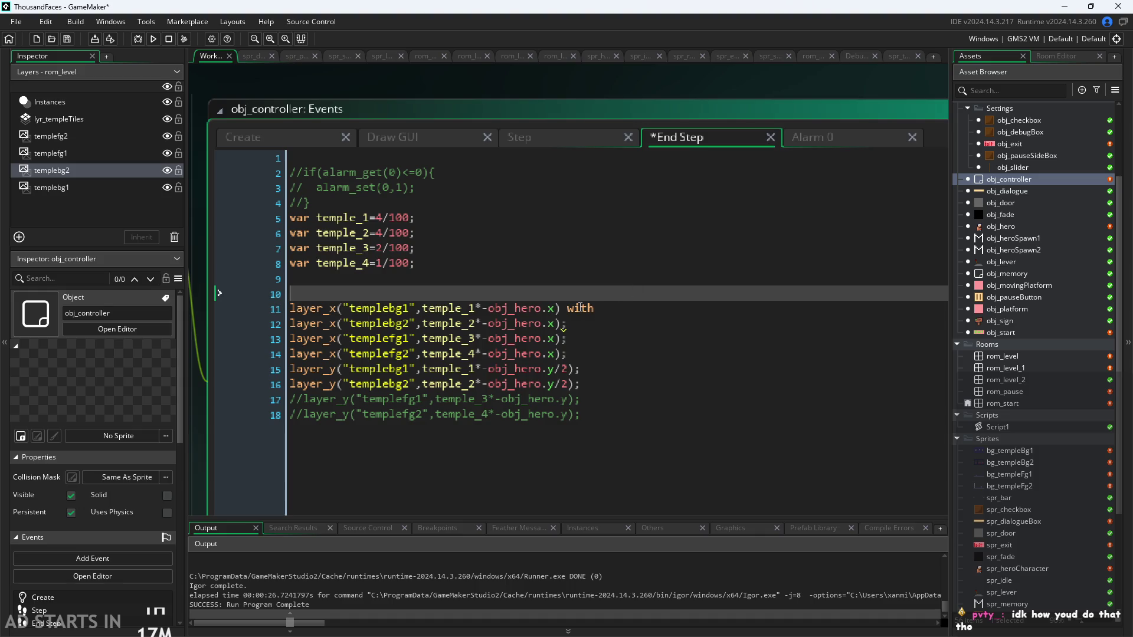
left_click(601, 313)
type(";")
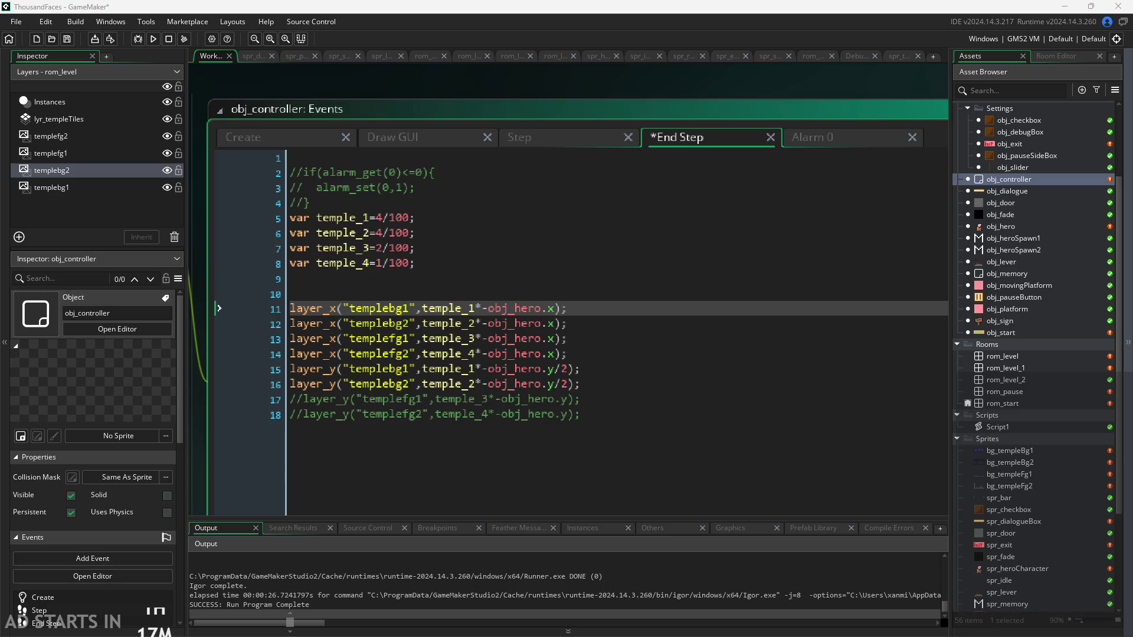
left_click(404, 294)
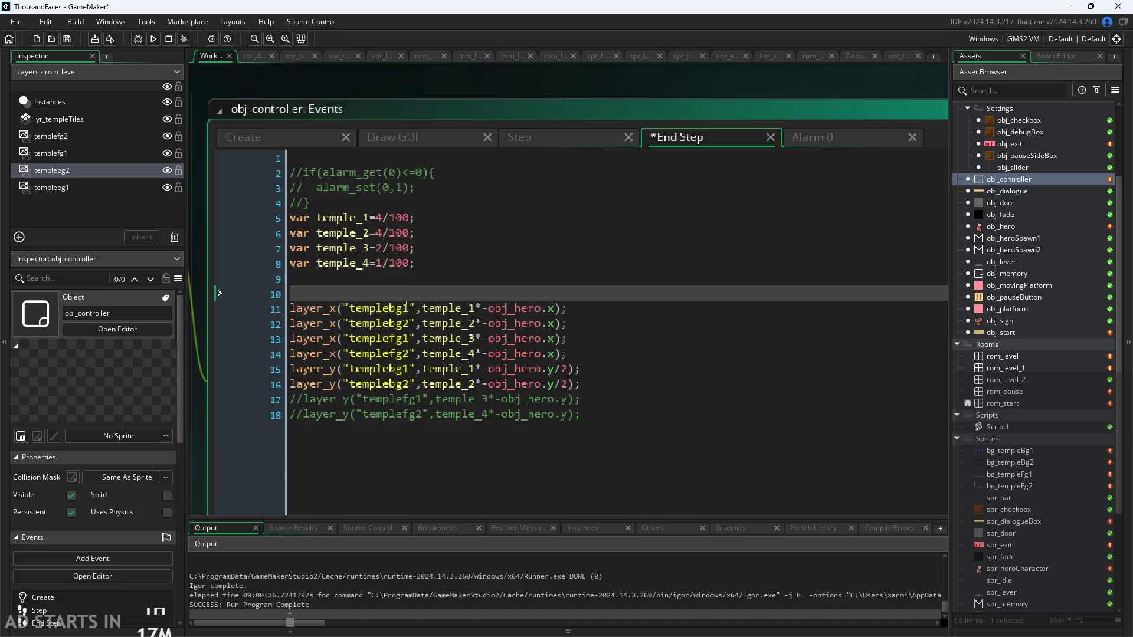
type("alarm")
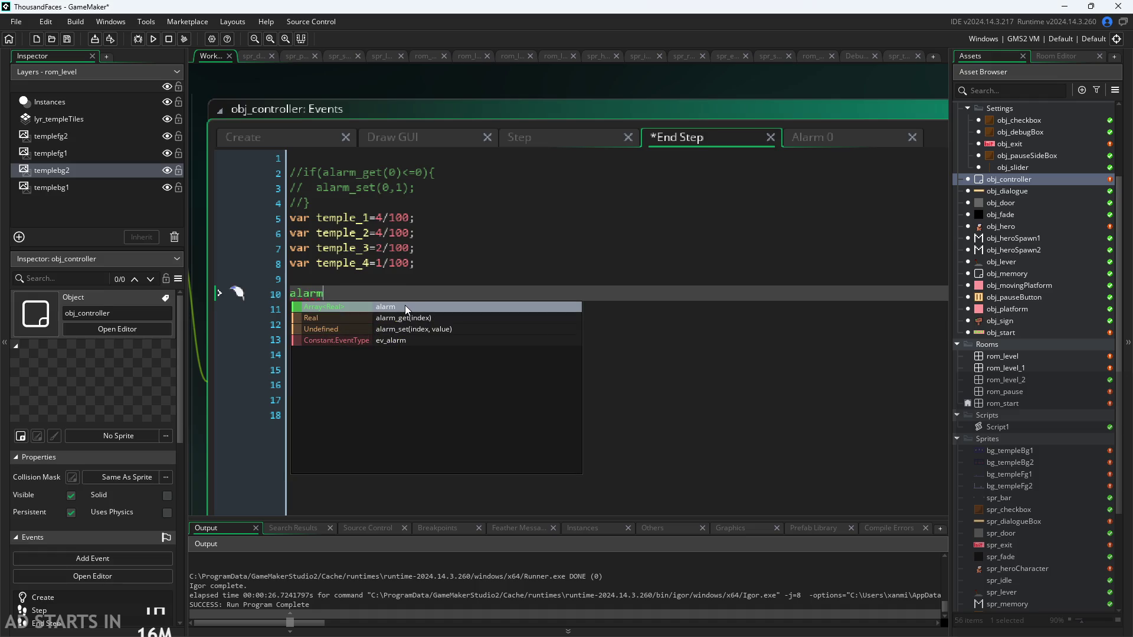
key("Escape")
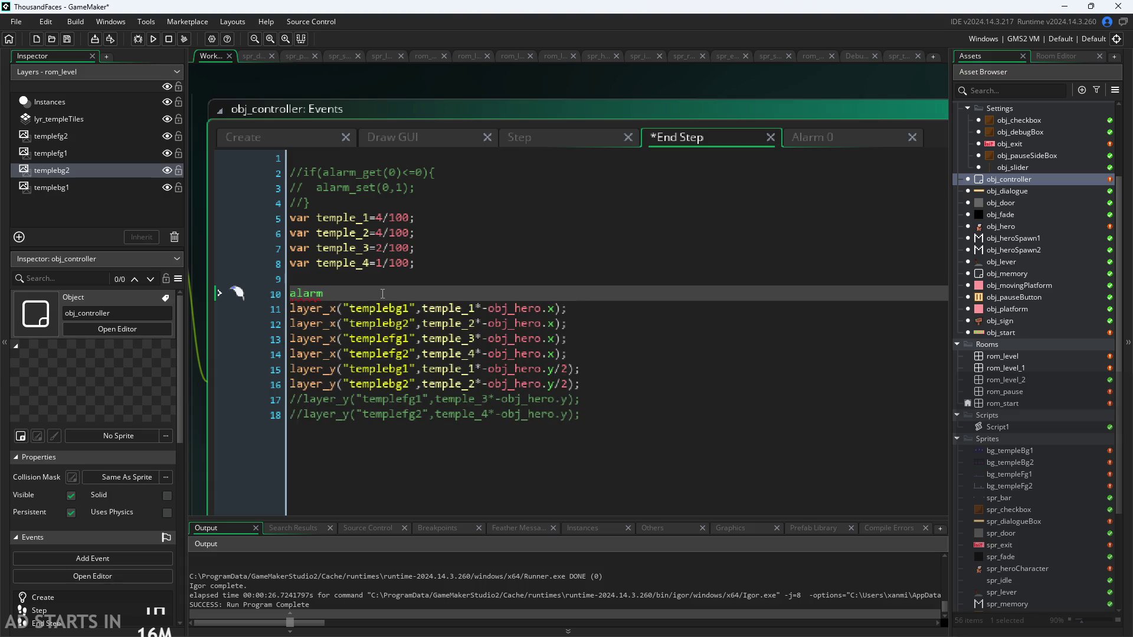
key("BackSpace")
key("BackSpace")
key("BackSpace")
left_click_drag(581, 414, 2, 297)
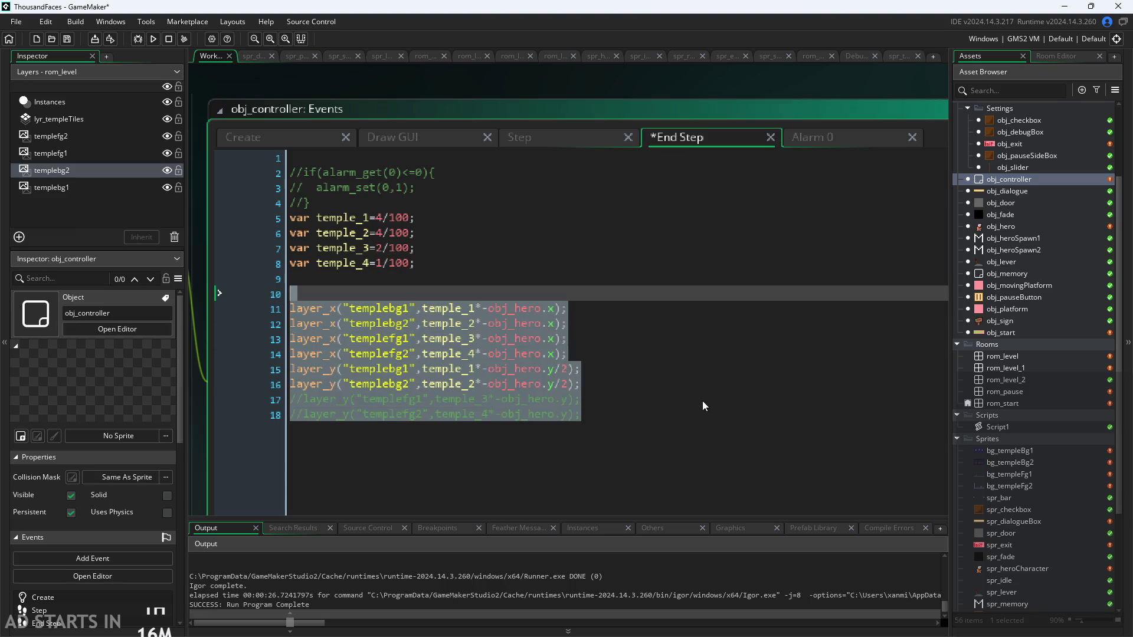
Cut lines 5–18 from End Step, paste them into Alarm 0, and delete the leftover lines.
key("Delete")
key("ctrl+z")
left_click(649, 409)
mouse_move(666, 422)
left_mouse_down()
mouse_move(115, 244)
mouse_move(96, 217)
left_mouse_up()
key("ctrl+c")
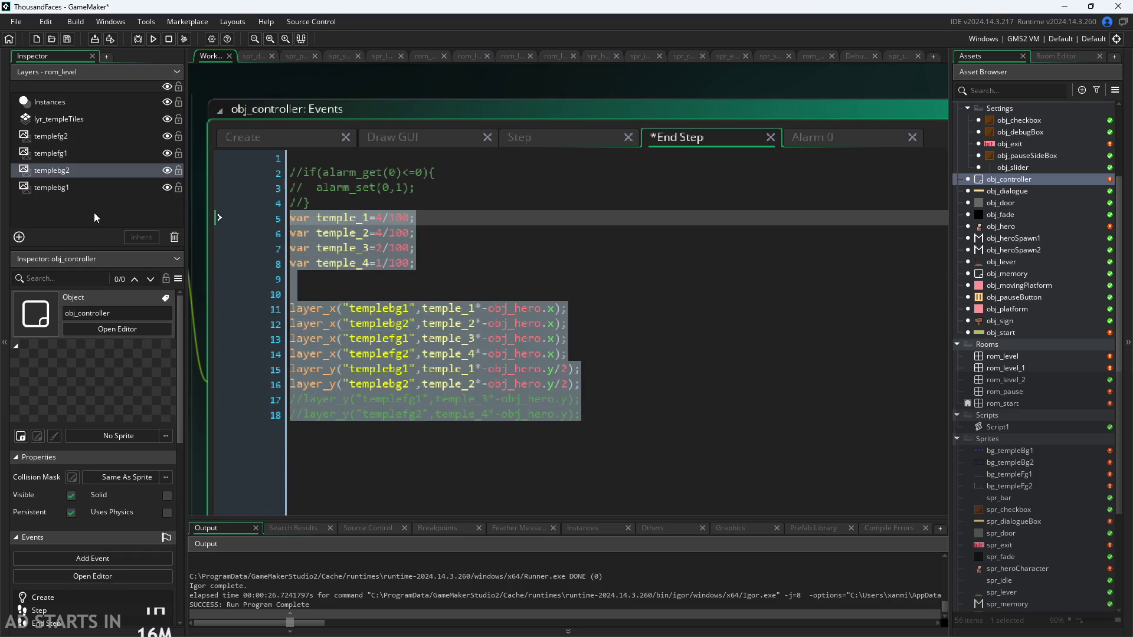
key("Delete")
left_click(828, 139)
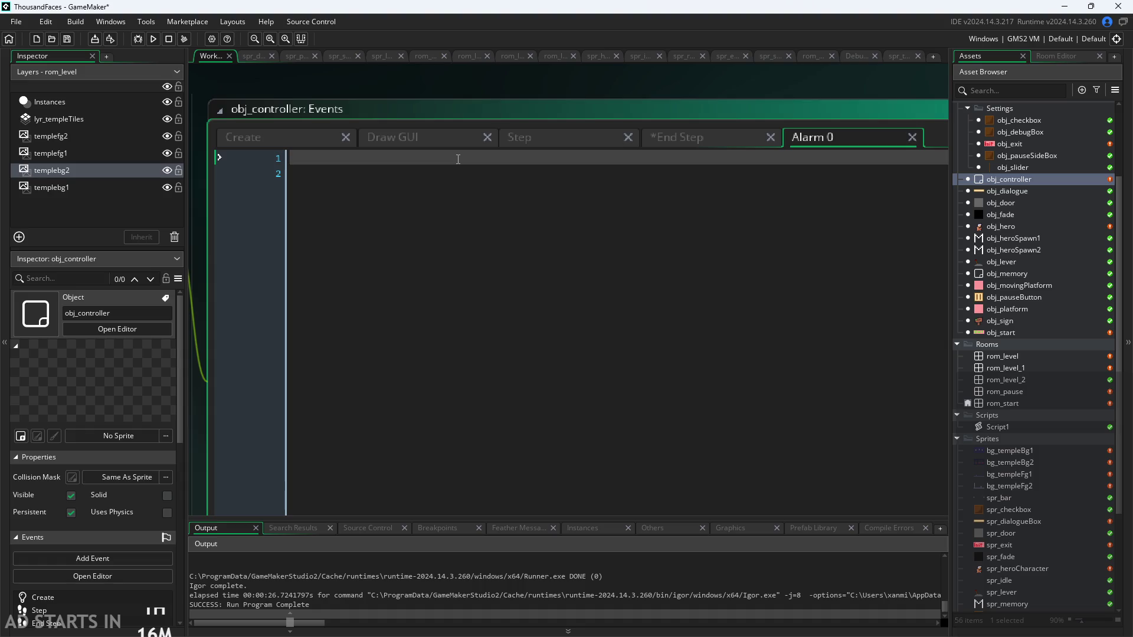
key("ctrl+v")
left_click(689, 144)
left_click_drag(331, 203, 290, 172)
key("Delete")
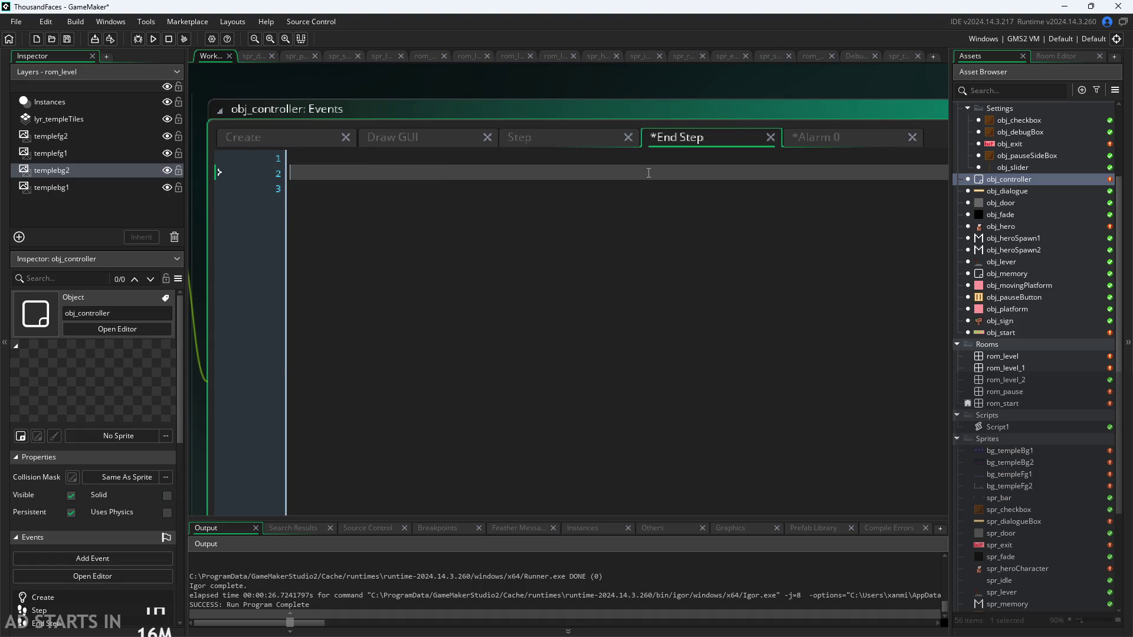
End the Alarm 0 code with alarm_set(0,10) so it re-arms itself, and save.
left_click(826, 136)
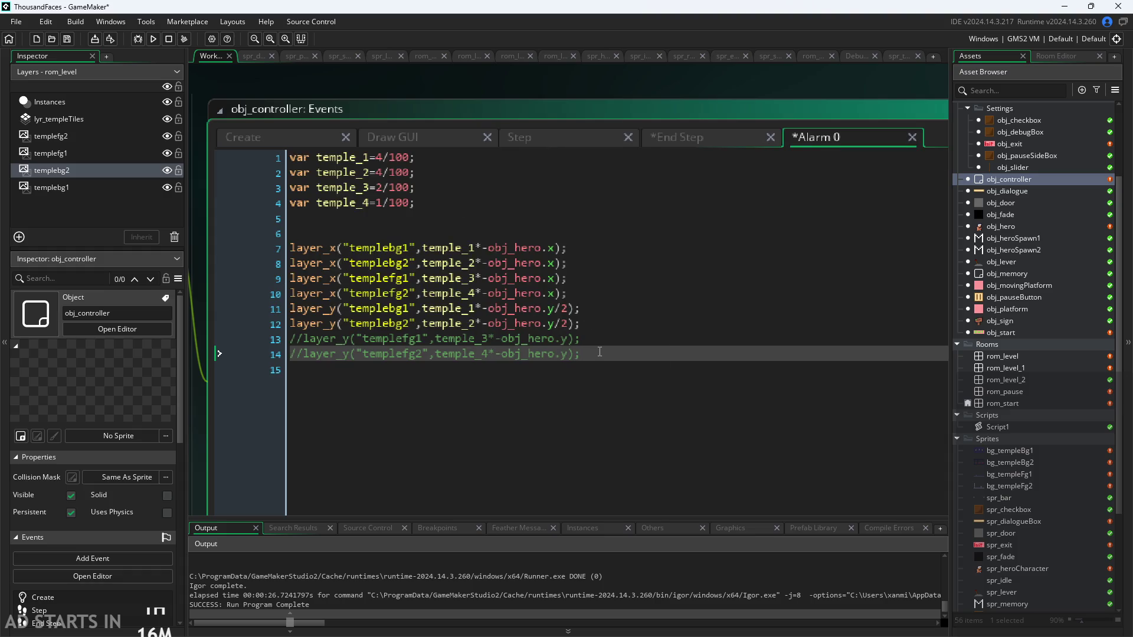
key("Return")
key("Return")
type("alarm")
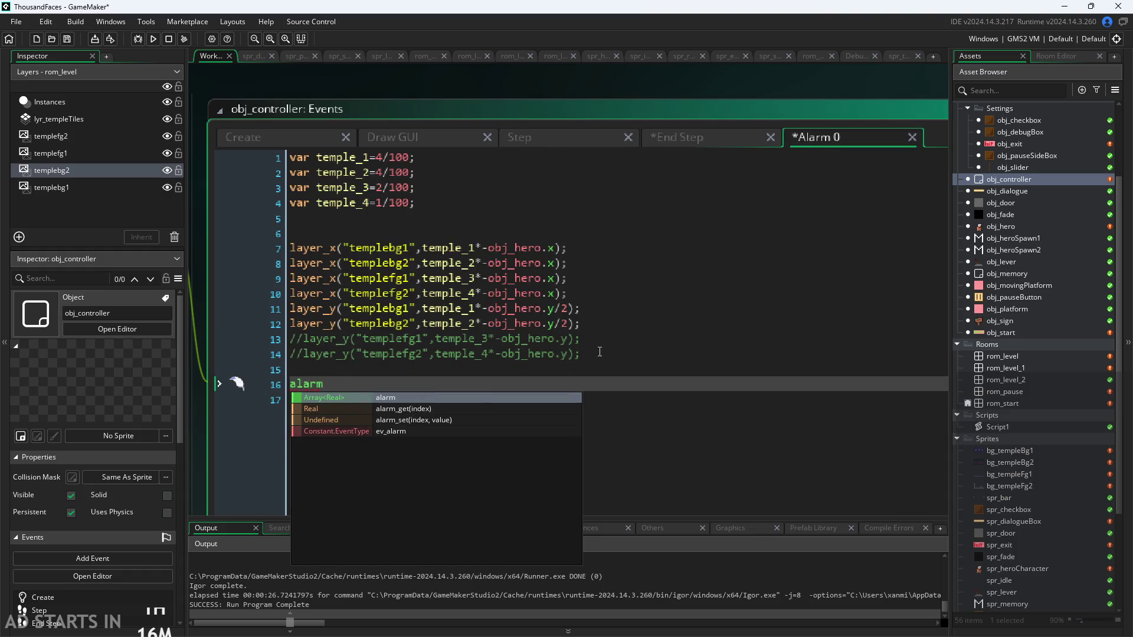
type("_s")
key("Return")
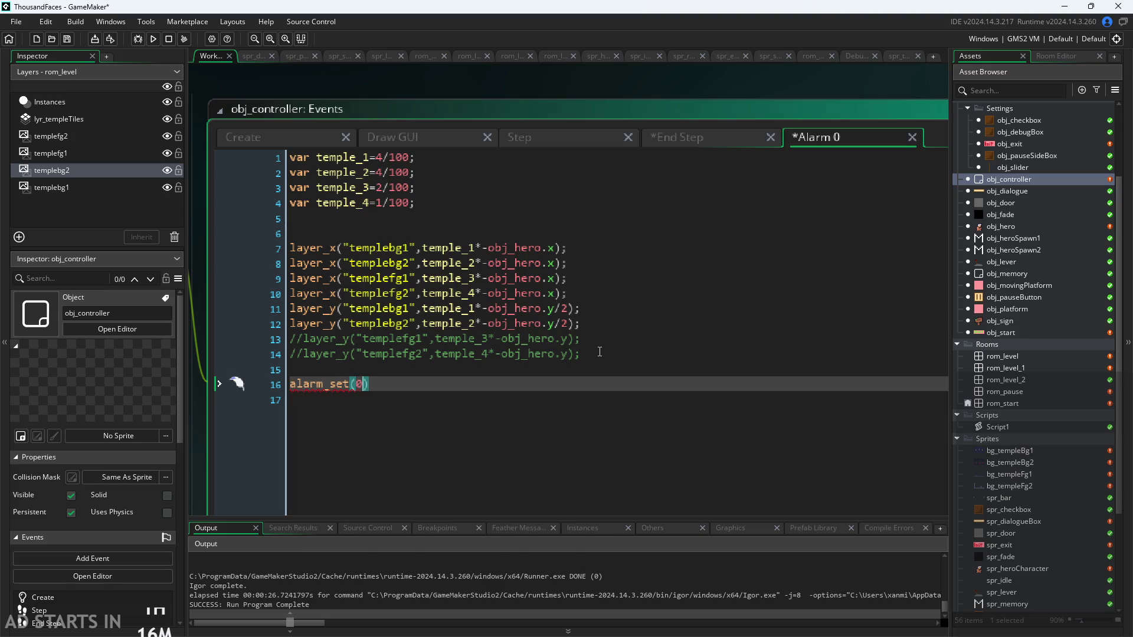
type("10")
key("ctrl+s")
left_click(308, 140)
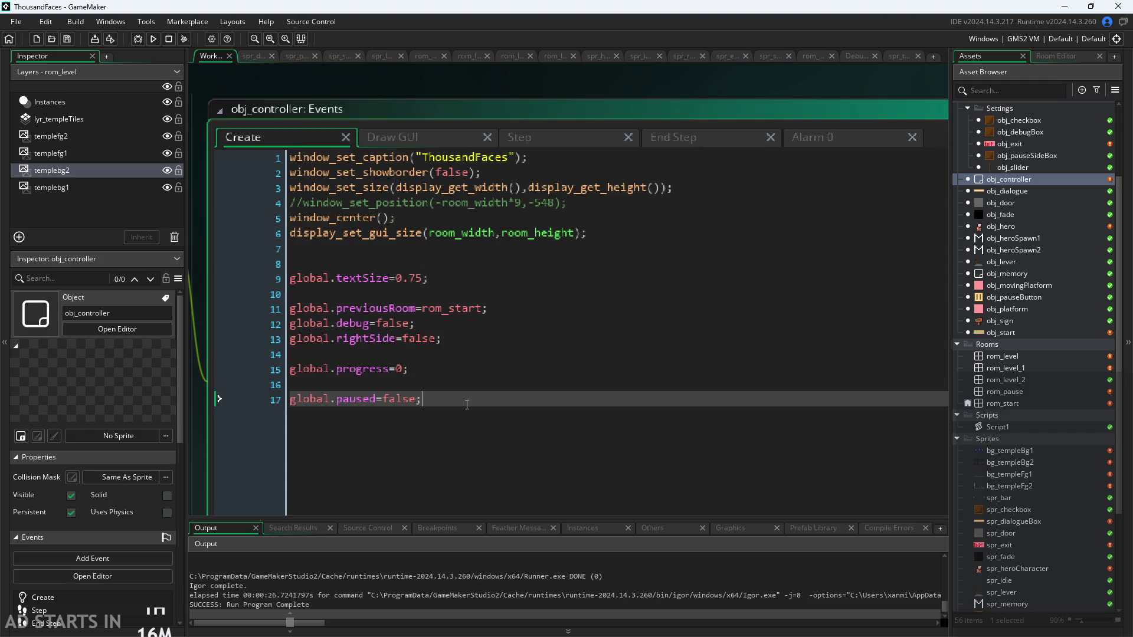
Add alarm_set(0,10); at the end of the Create event, save, and run the game.
key("Return")
key("Return")
key("Down")
key("Return")
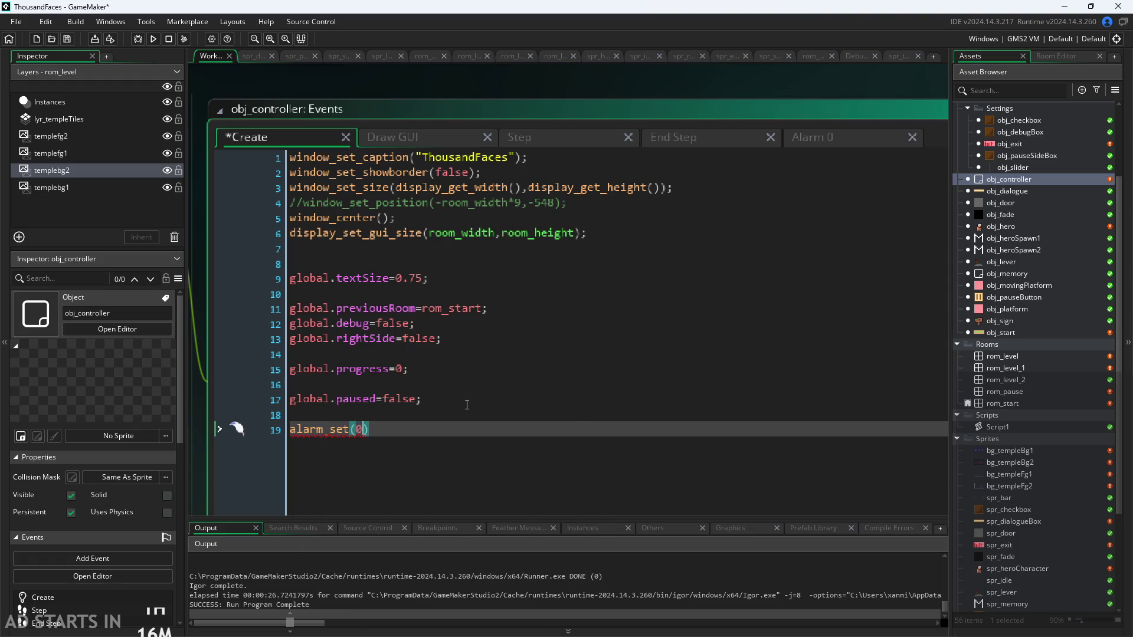
type("l")
key("ctrl+s")
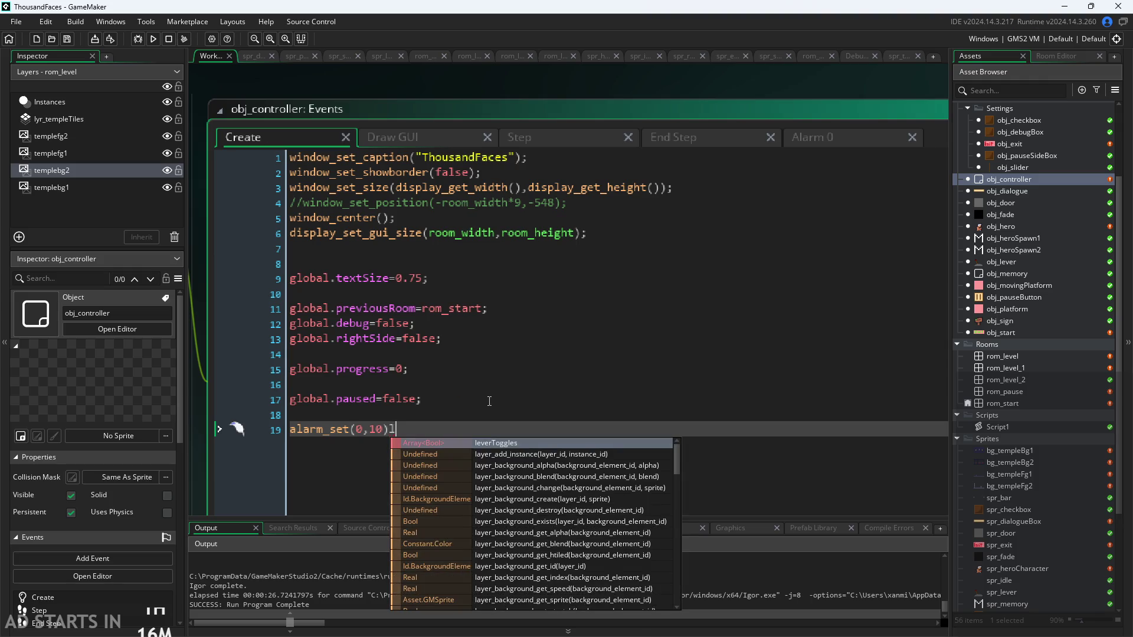
key("BackSpace")
type(";")
key("ctrl+s")
left_click(152, 39)
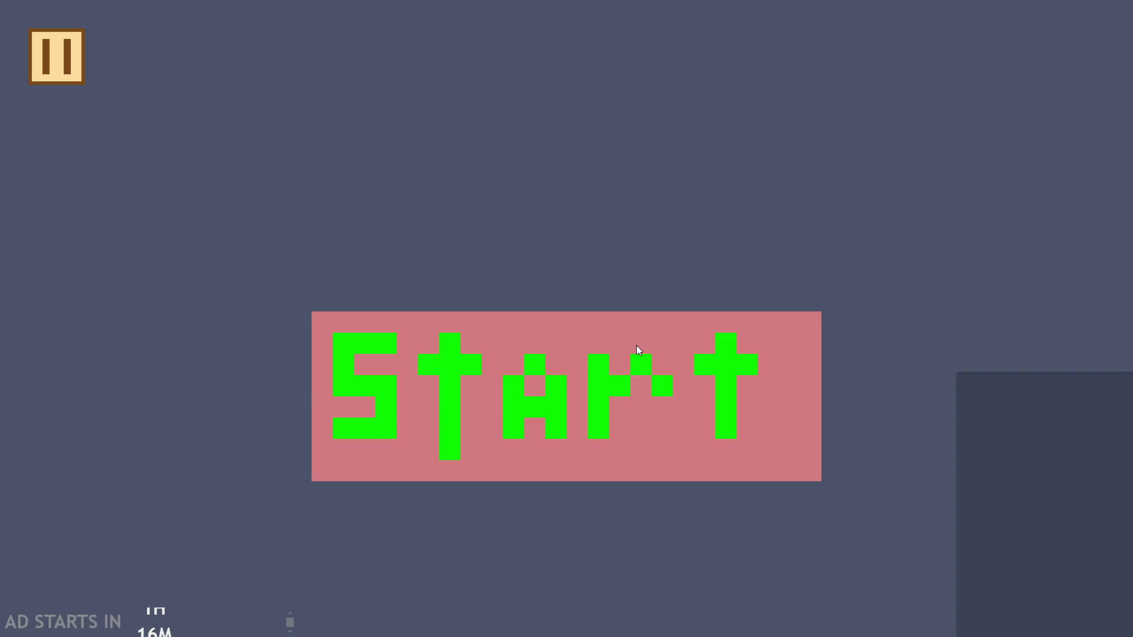
left_click(632, 333)
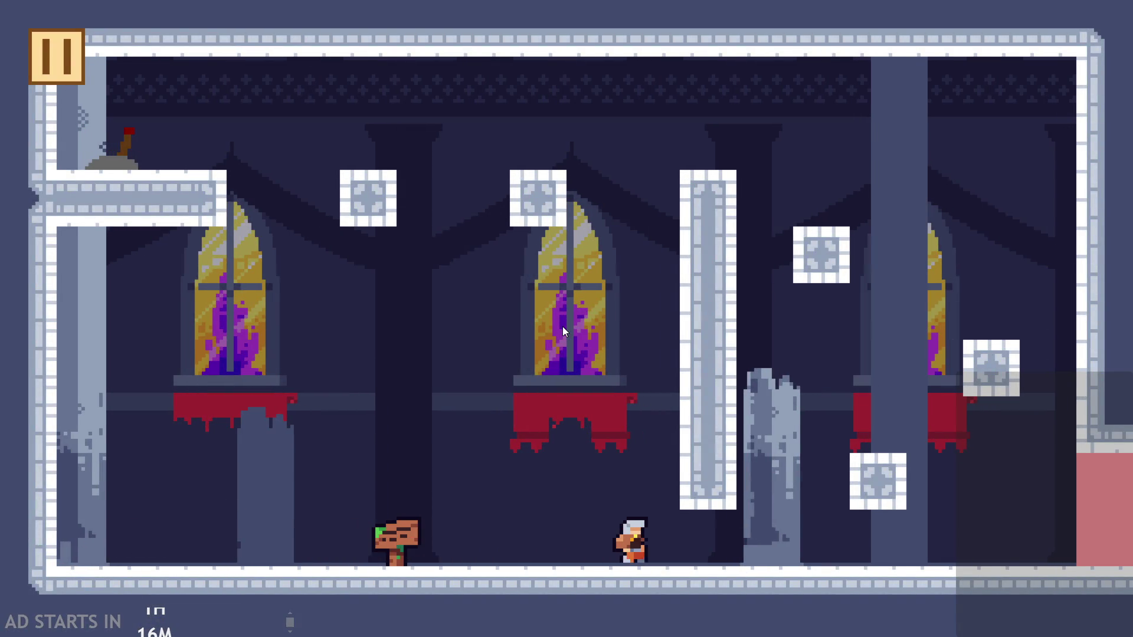
Jump the character between the floor, the upper-left ledge and the pillar, then pause and exit.
left_click(561, 327)
left_click(562, 327)
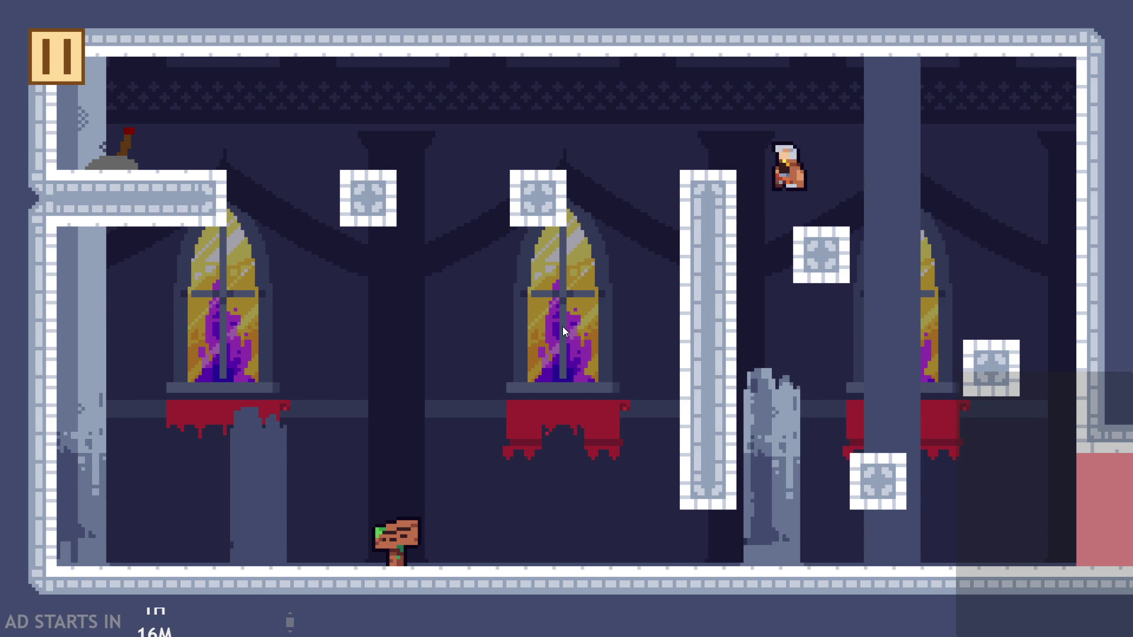
left_click(562, 326)
left_click(562, 327)
left_click(562, 326)
left_click(562, 327)
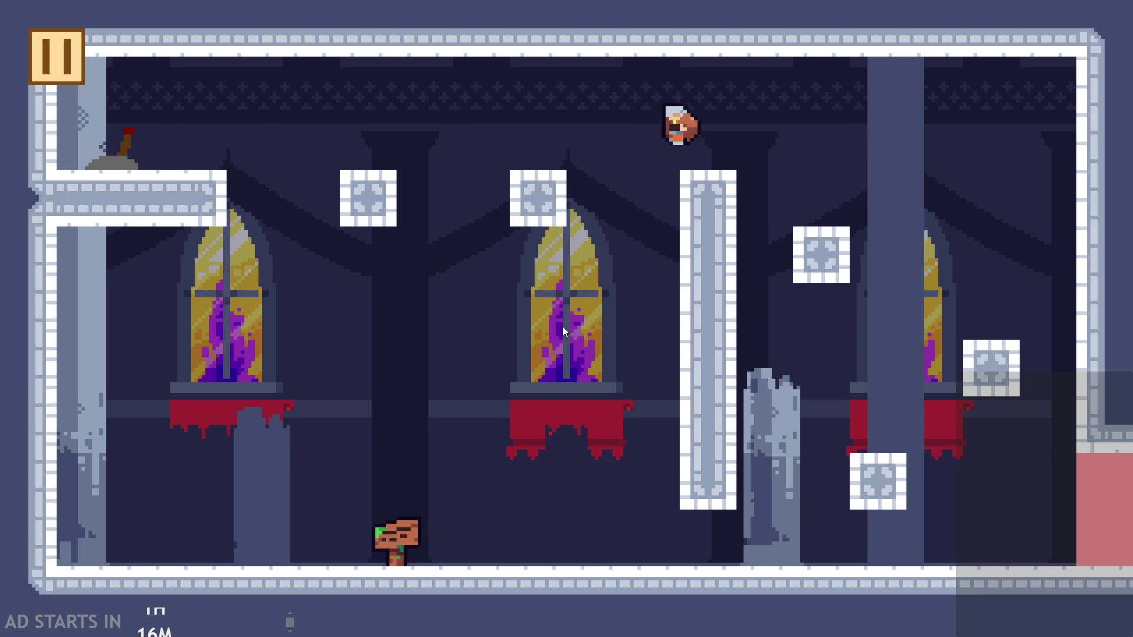
left_click(562, 327)
left_click(561, 327)
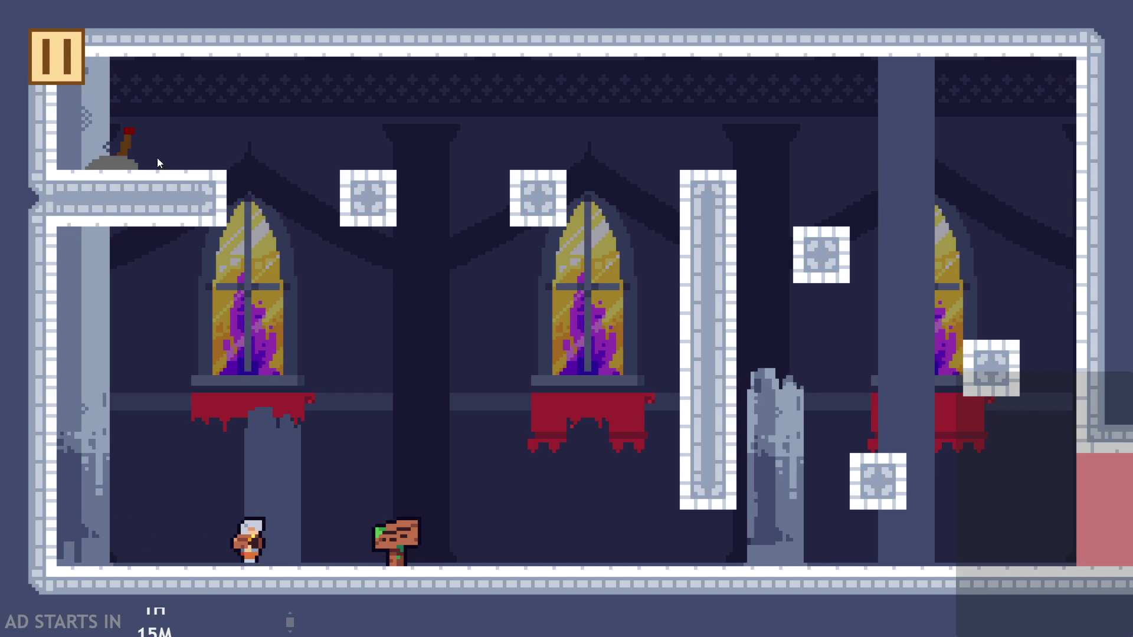
key("Escape")
left_click(986, 550)
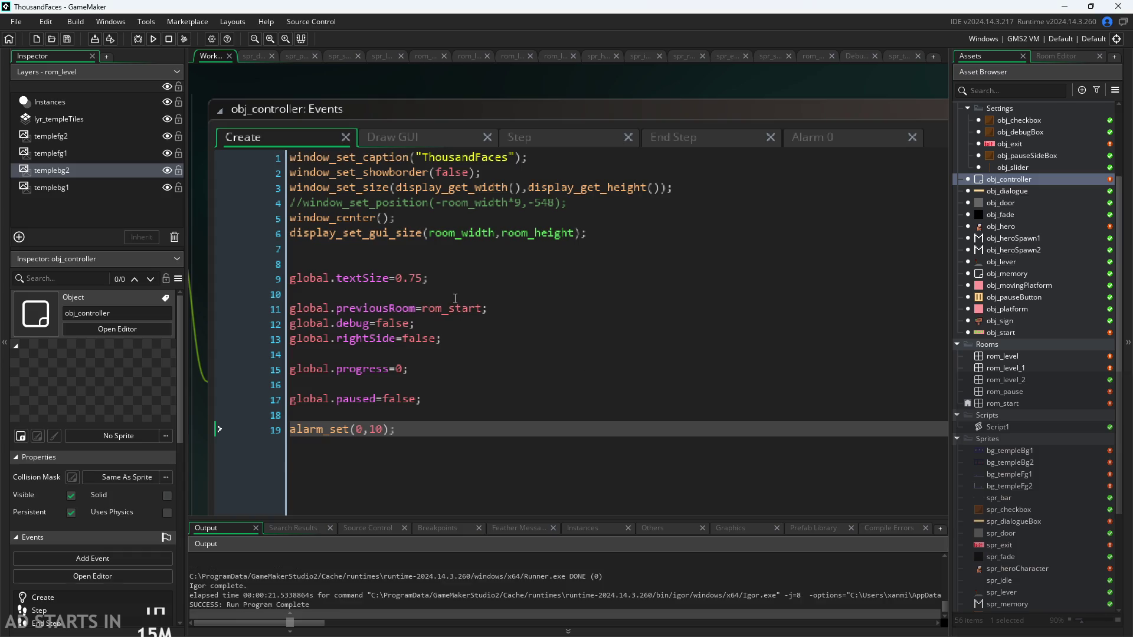
Change Alarm 0's re-arm delay from 30 to 15 on line 16, save, and rerun the game.
left_click(807, 140)
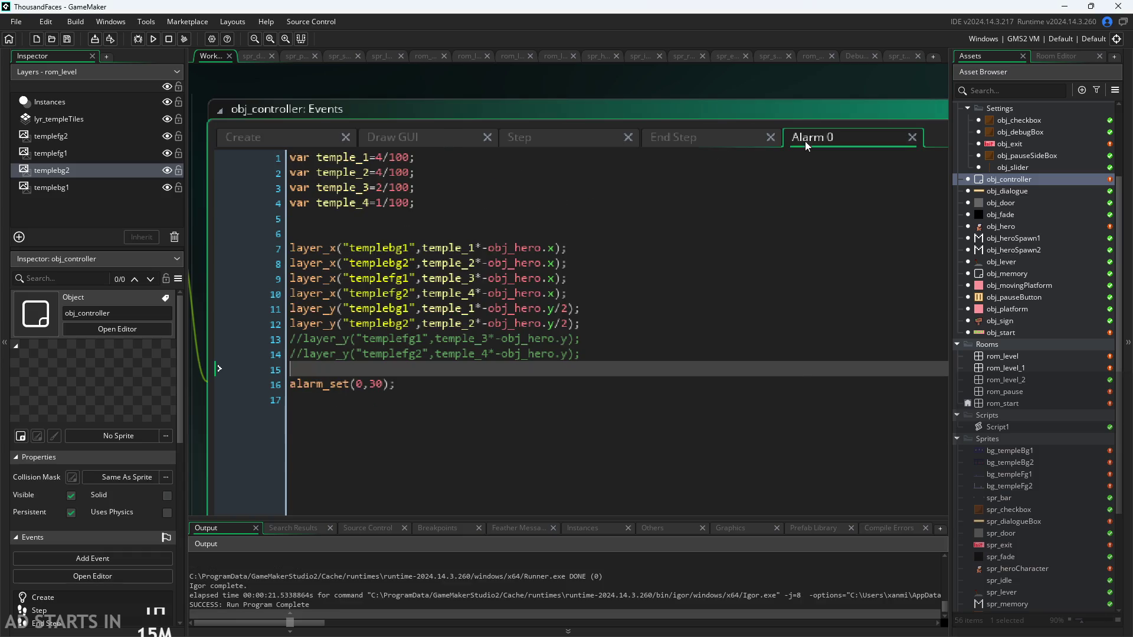
left_click(377, 385)
key("BackSpace")
key("BackSpace")
type("1")
key("ctrl+s")
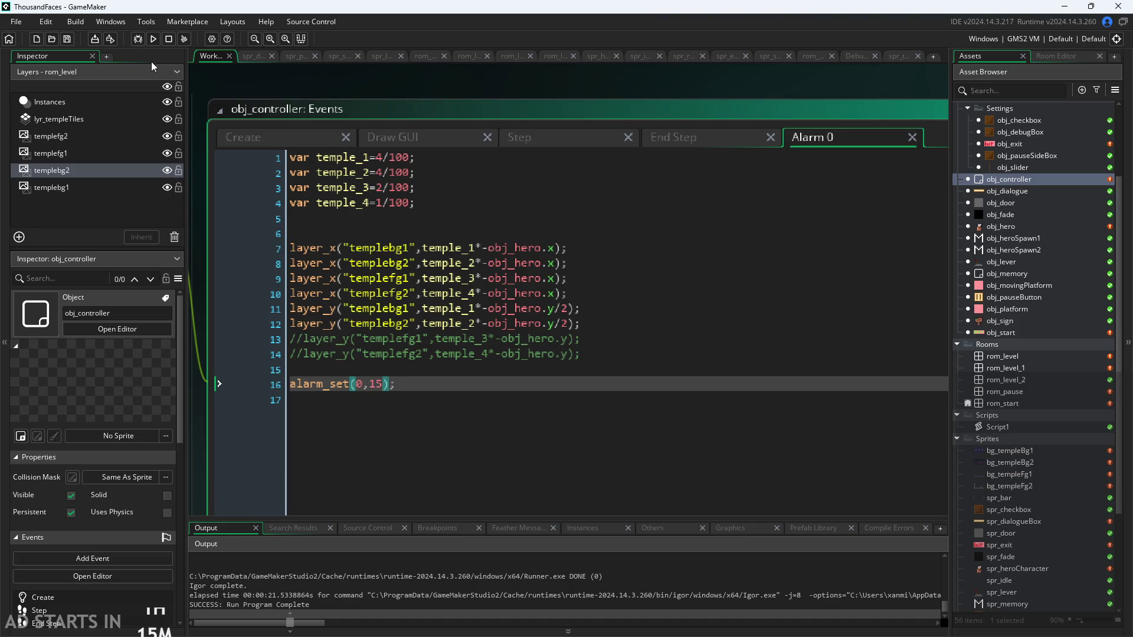
left_click(152, 39)
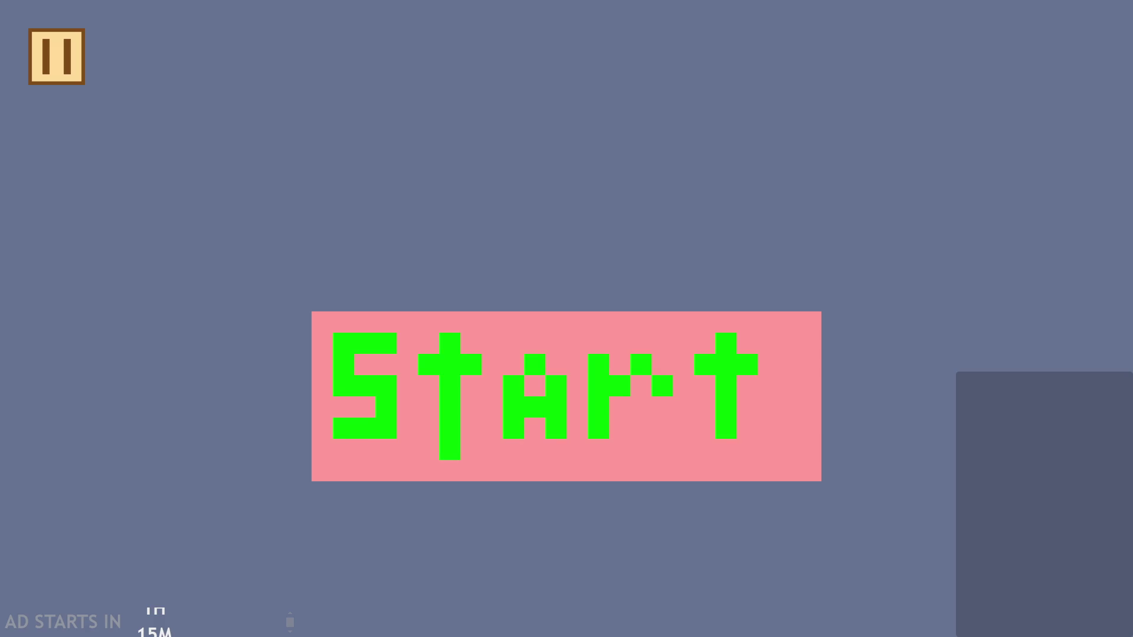
Start the game and run and jump the hero around the lower level, flipping the lever.
left_click(619, 390)
key("Right")
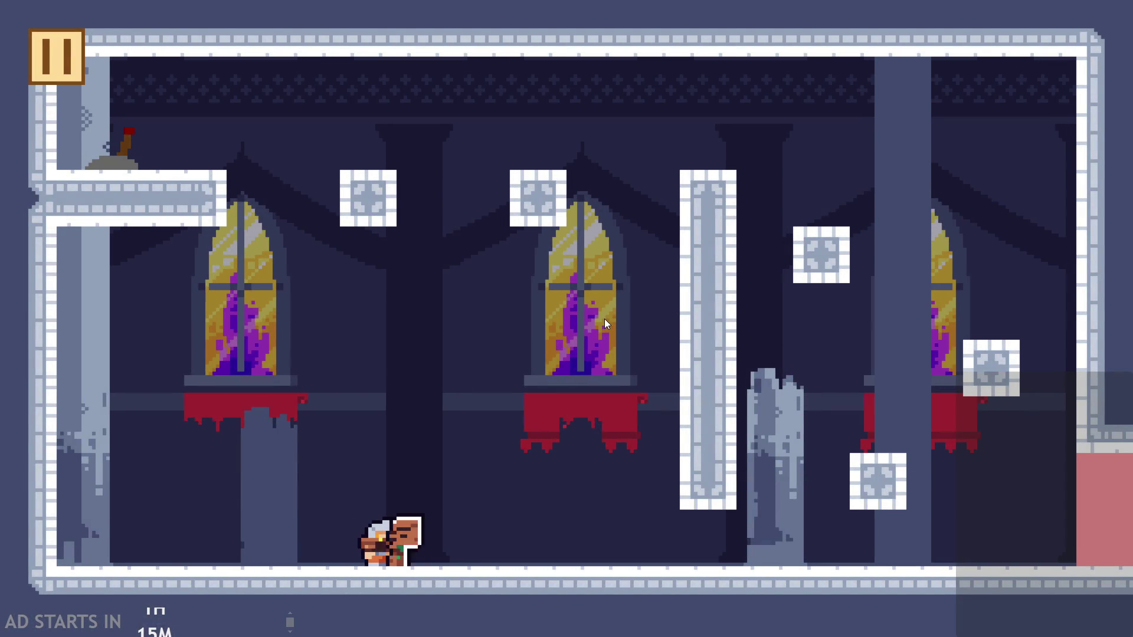
key("space")
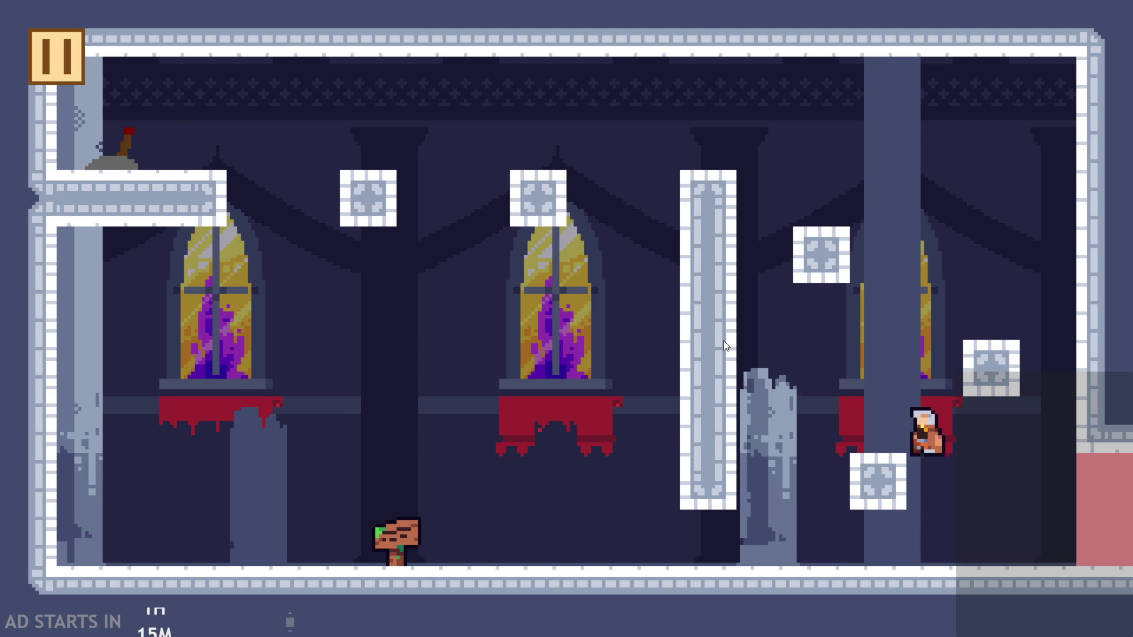
key("Left")
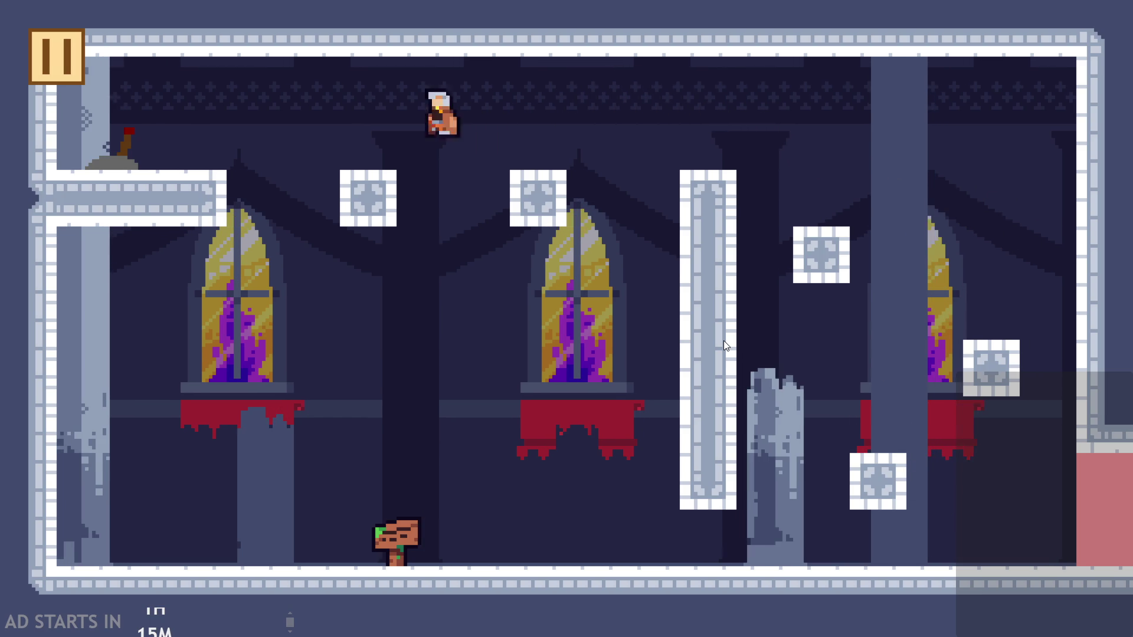
key("Right")
key("space")
key("space")
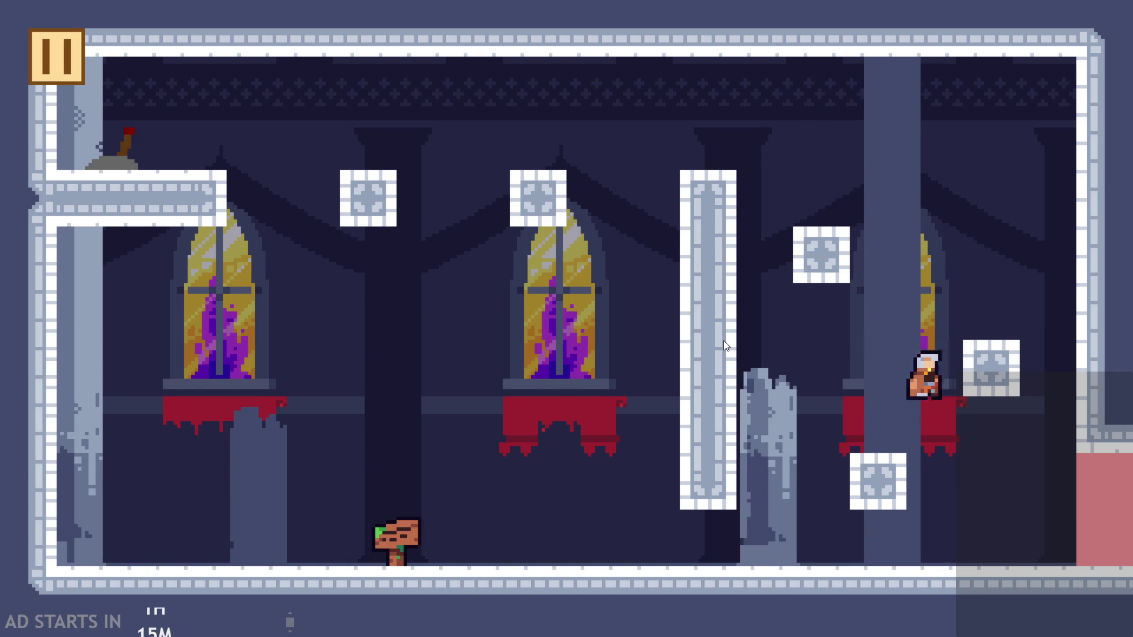
key("Left")
key("space")
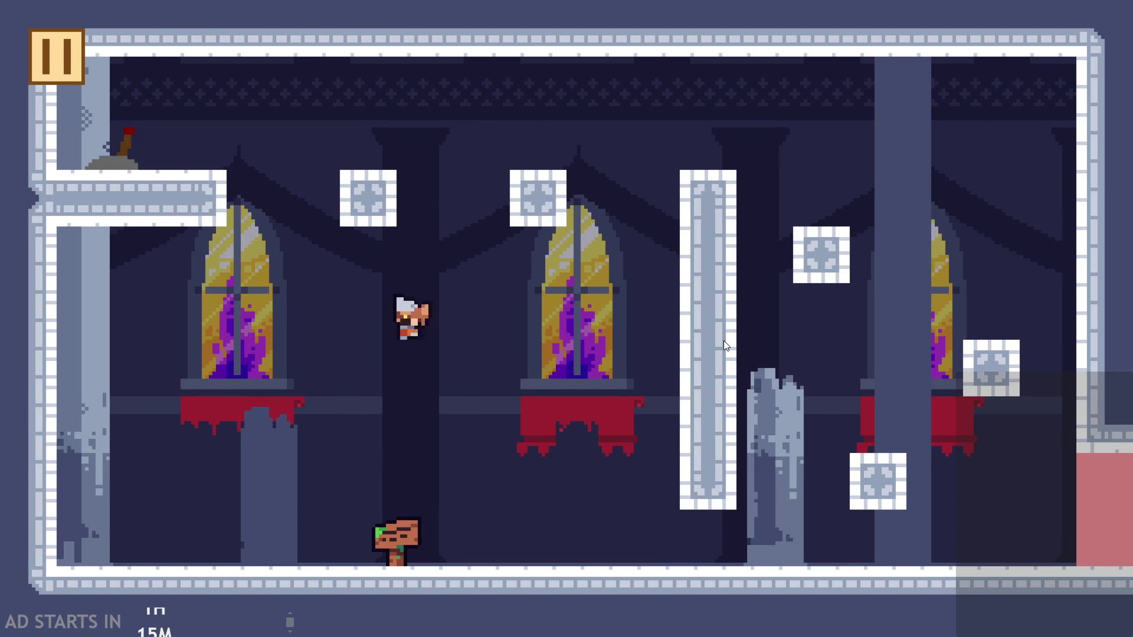
key("Right")
key("space")
key("Left")
key("Right")
key("Left")
key("Left")
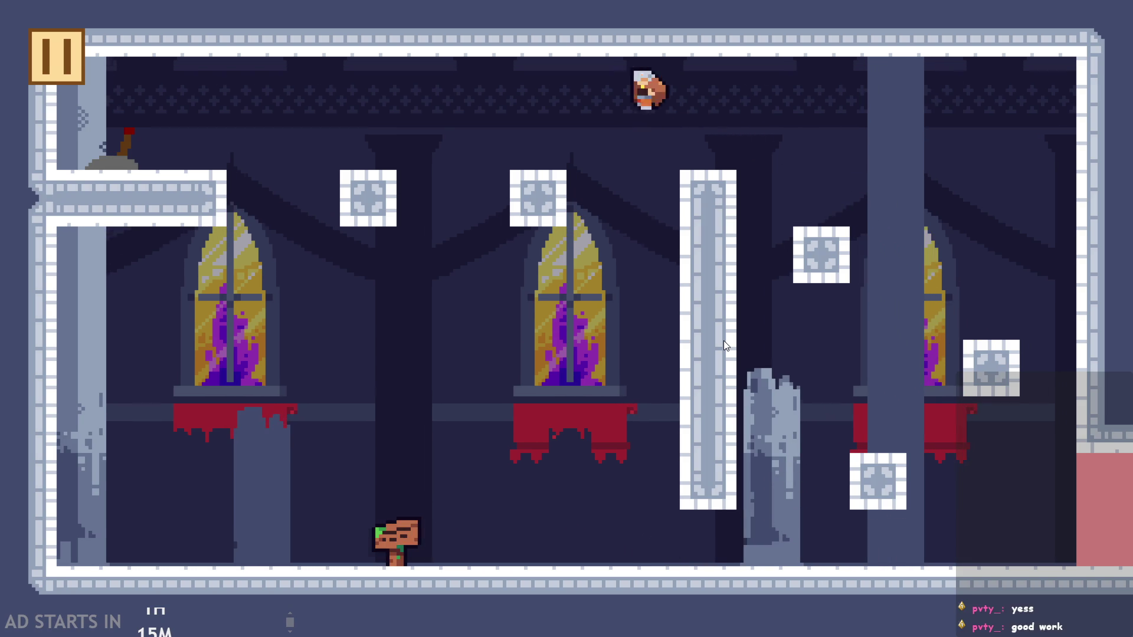
key("space")
key("Right")
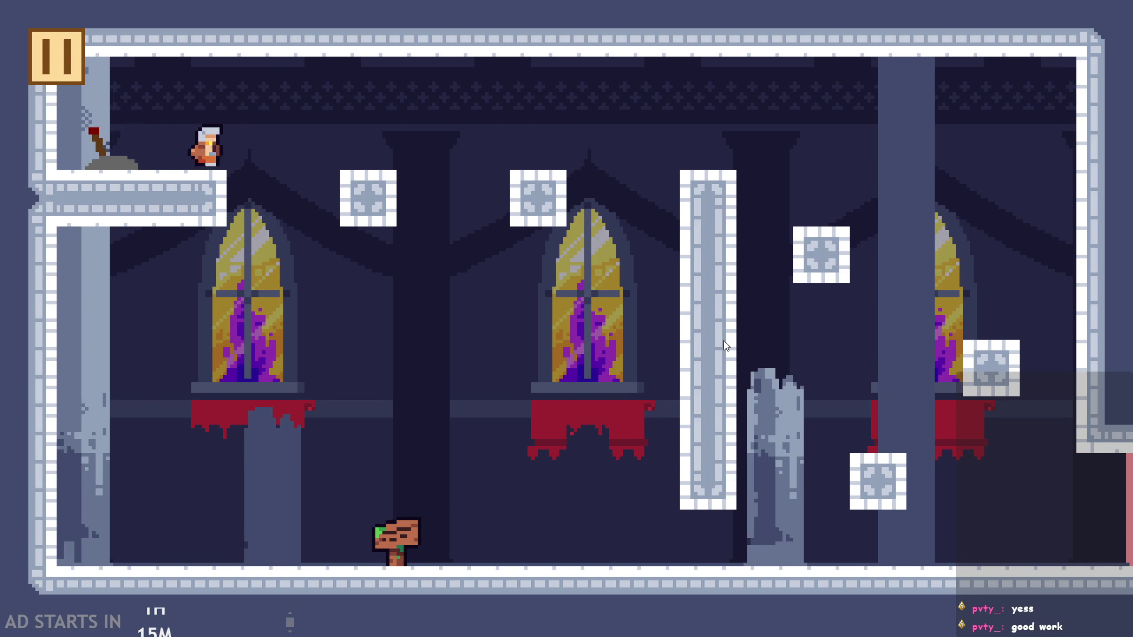
key("Left")
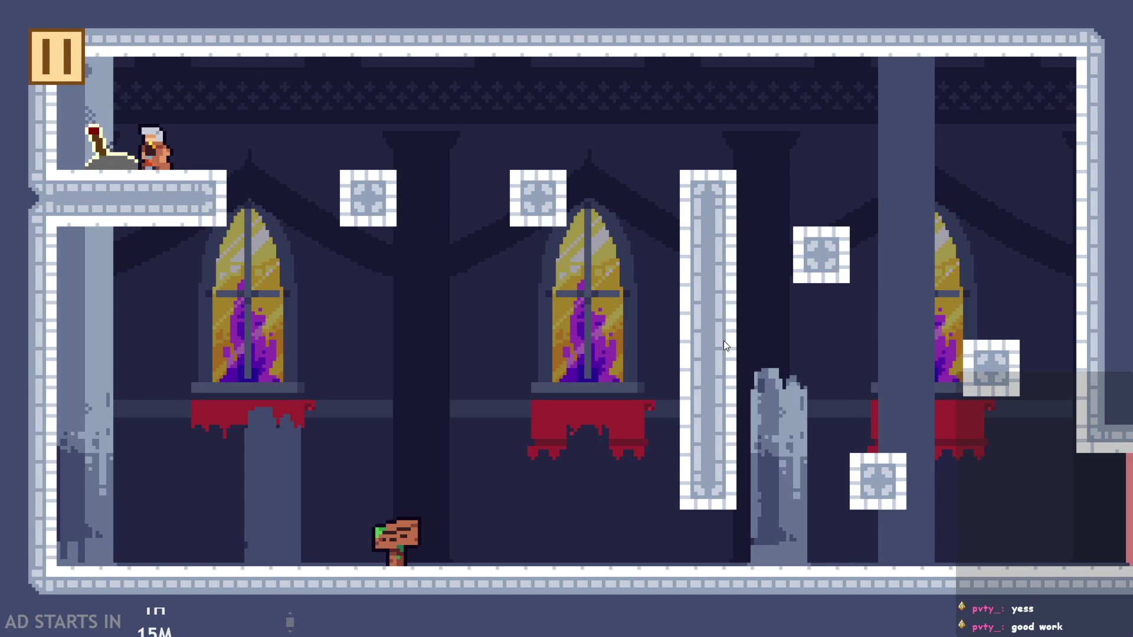
key("space")
key("Right")
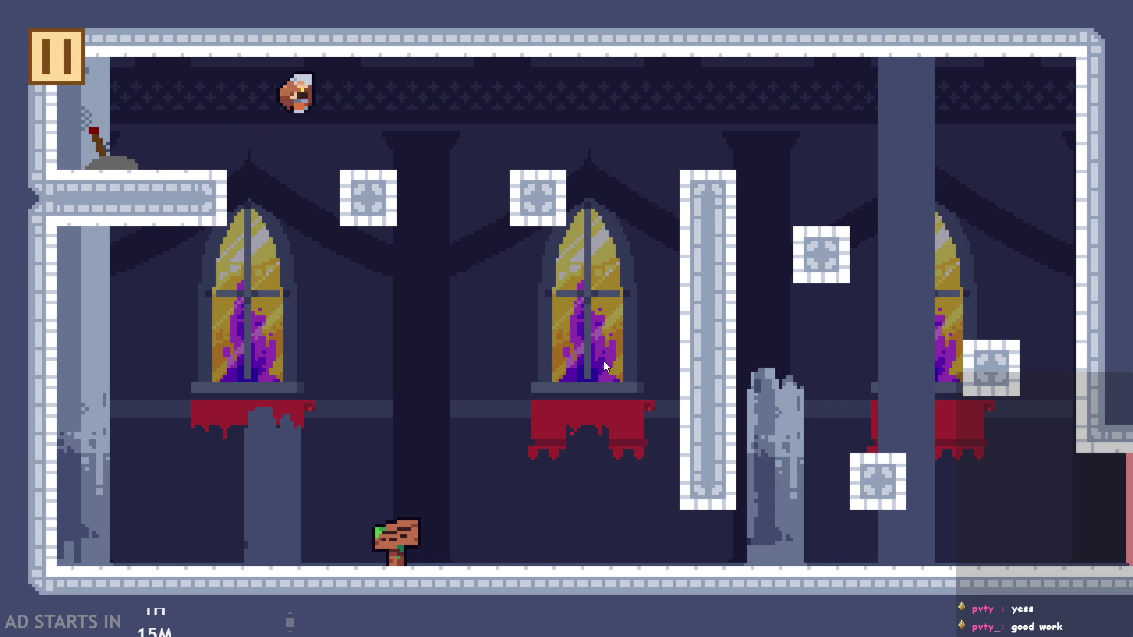
key("space")
key("space")
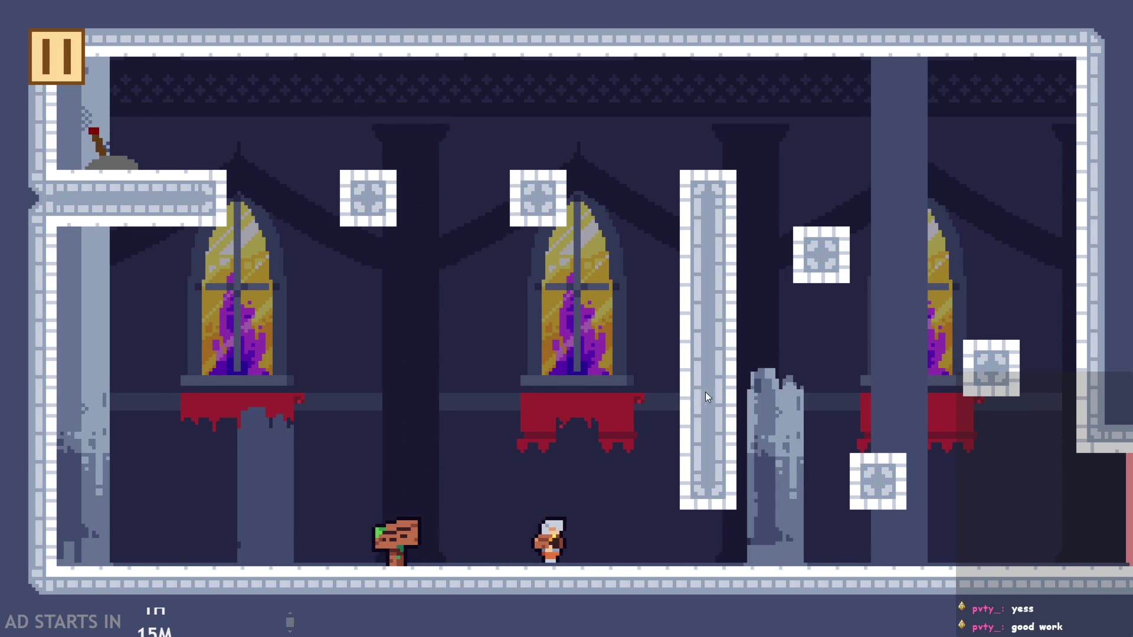
key("Right")
key("space")
key("space")
key("Left")
key("space")
key("Right")
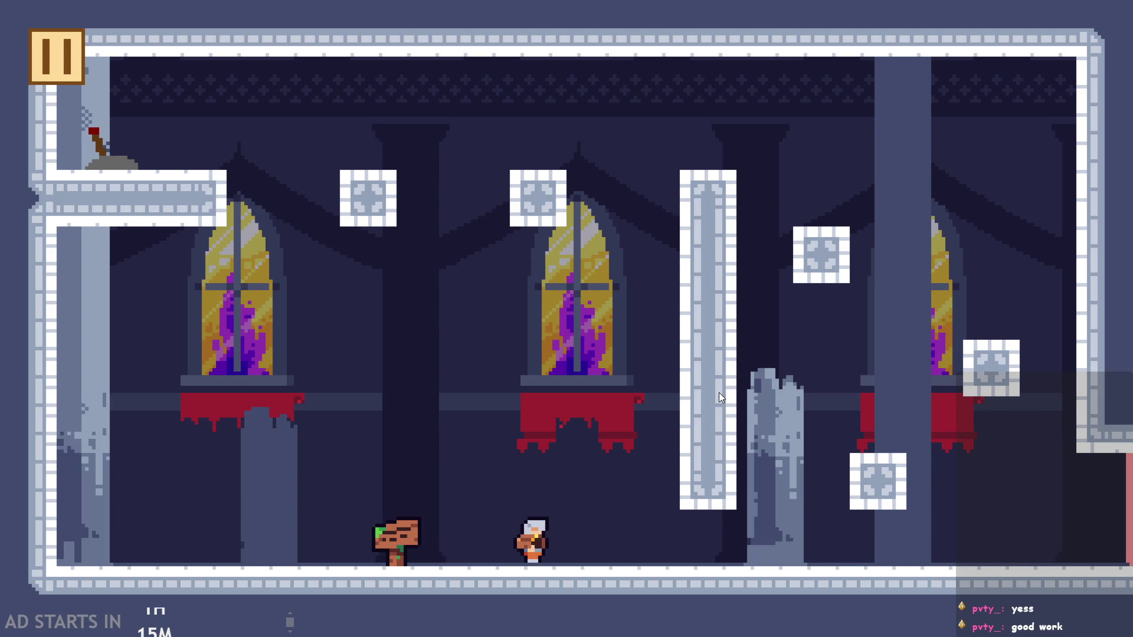
key("Right")
key("Left")
key("space")
key("Right")
key("space")
Keep jumping the hero between the upper ledges and ceiling, then pause the game with Escape.
key("Left")
key("Left")
key("space")
key("Right")
key("space")
key("Left")
key("Left")
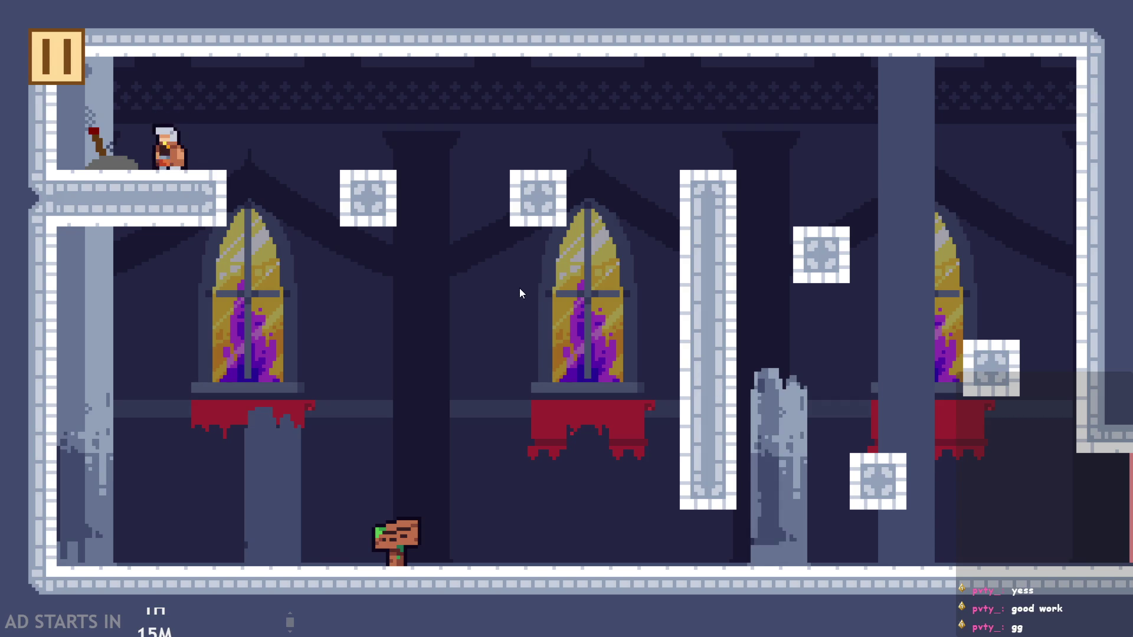
key("Right")
key("space")
key("Right")
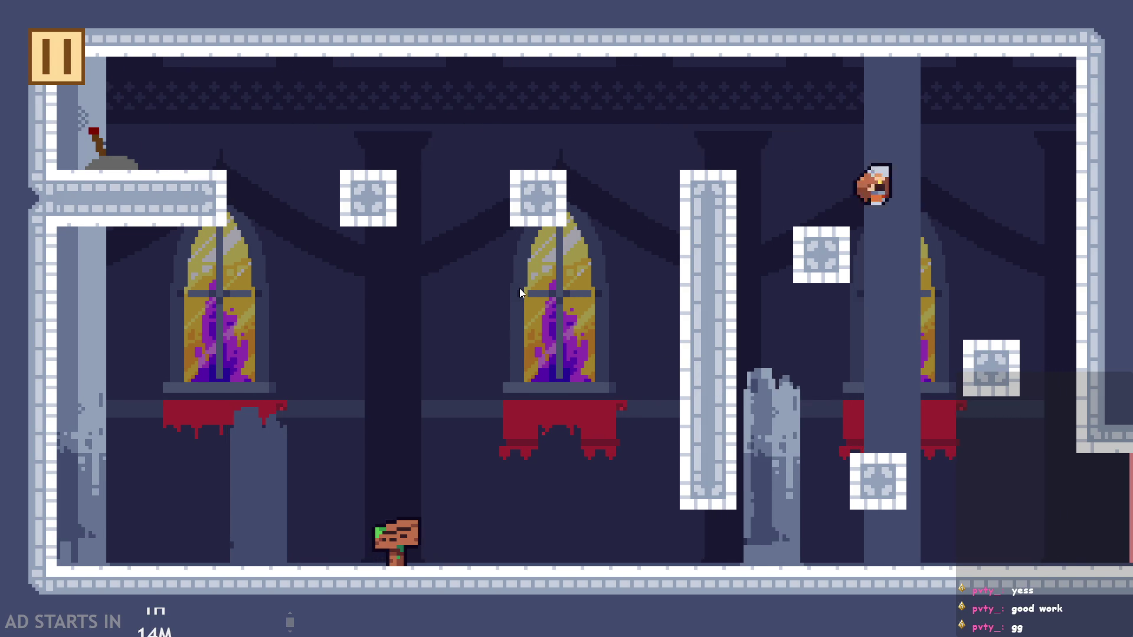
key("space")
key("space")
key("Left")
key("space")
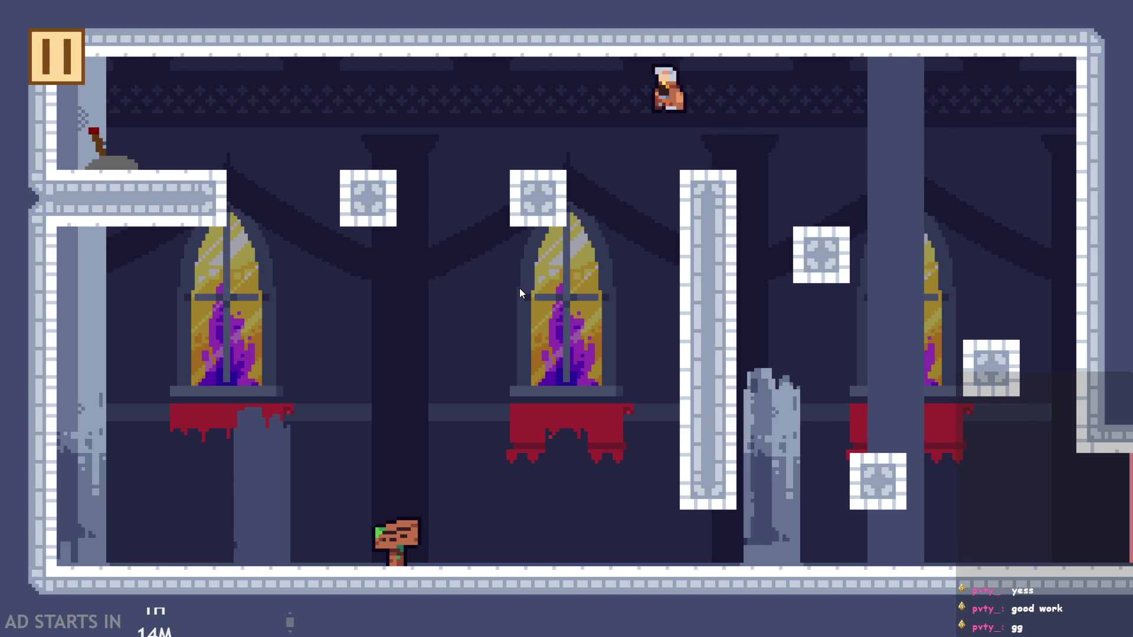
key("space")
key("Right")
key("space")
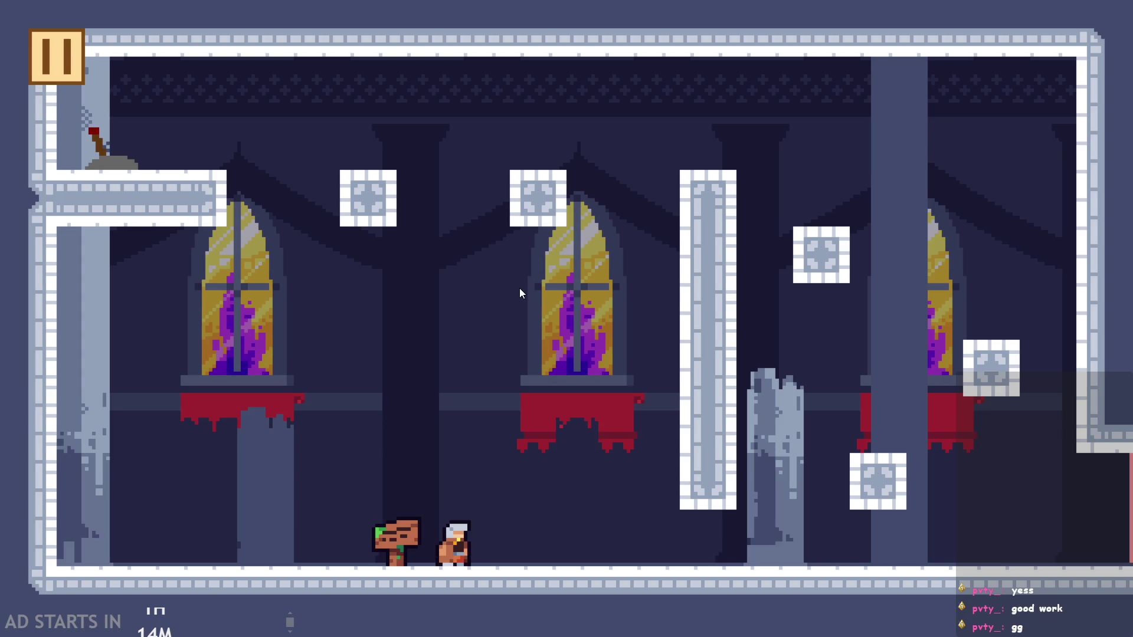
key("Right")
key("space")
key("Right")
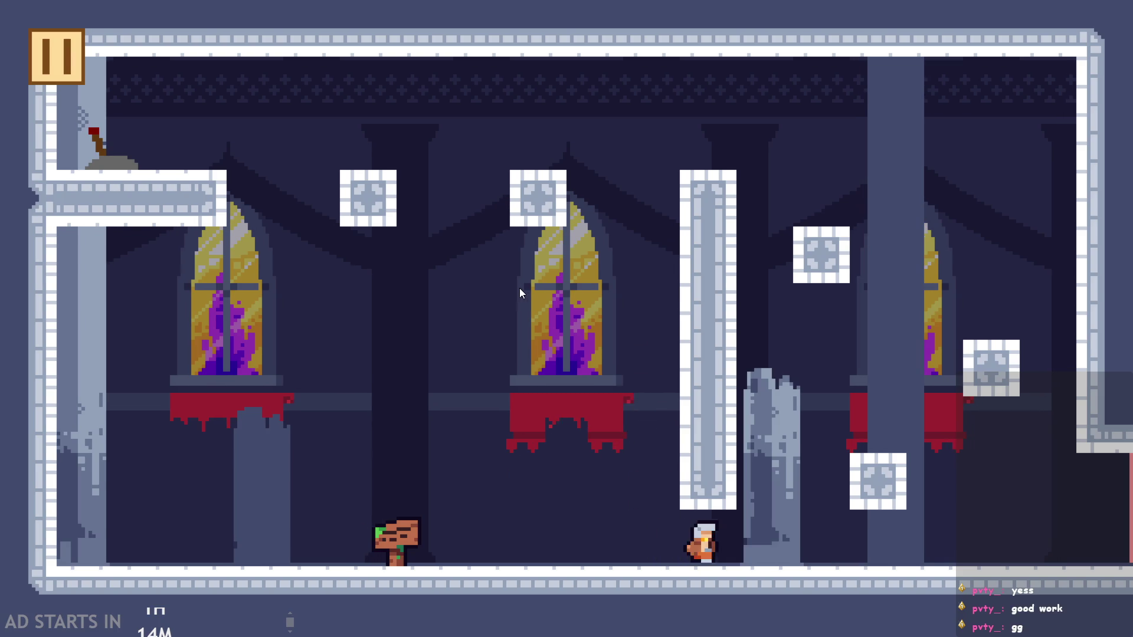
key("Left")
key("space")
key("Right")
key("space")
key("Left")
key("space")
key("Right")
key("Left")
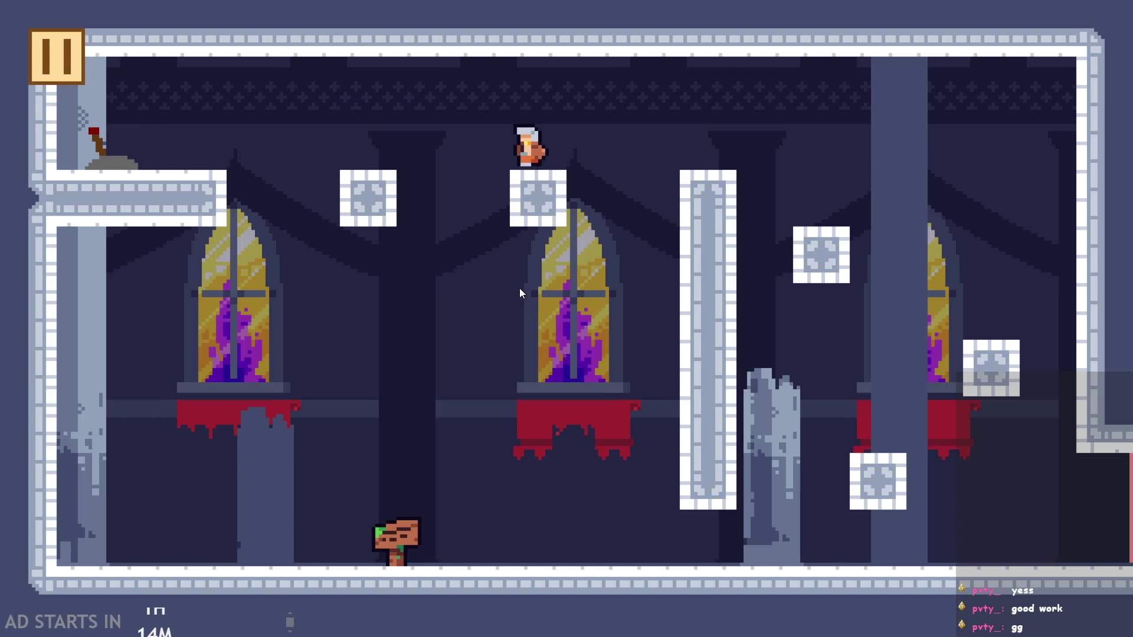
key("space")
key("Right")
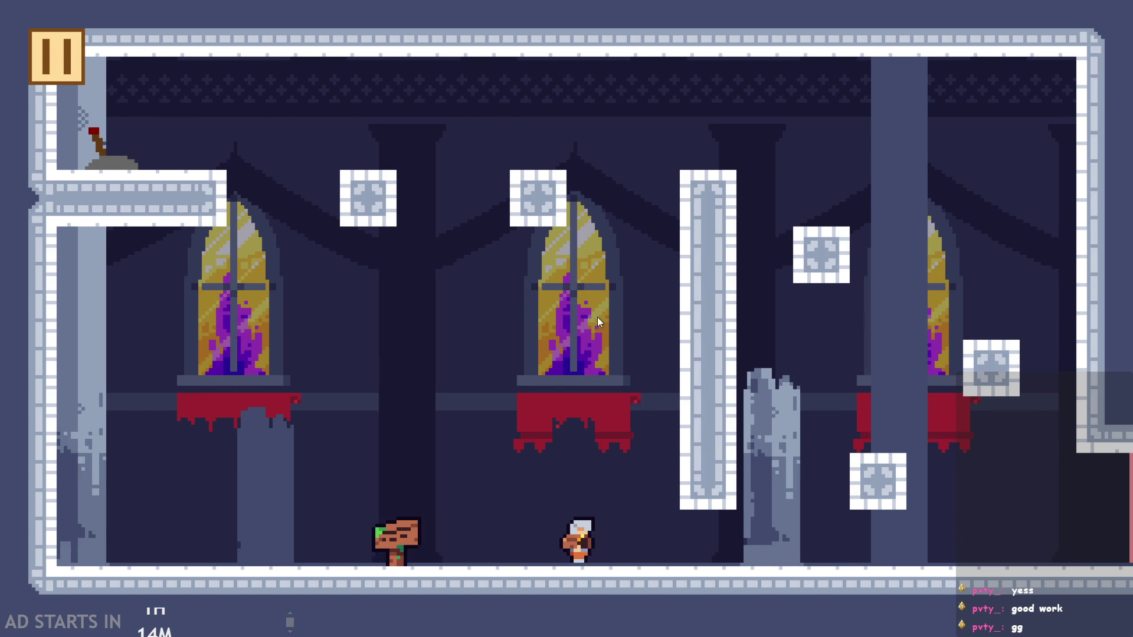
key("Left")
key("Escape")
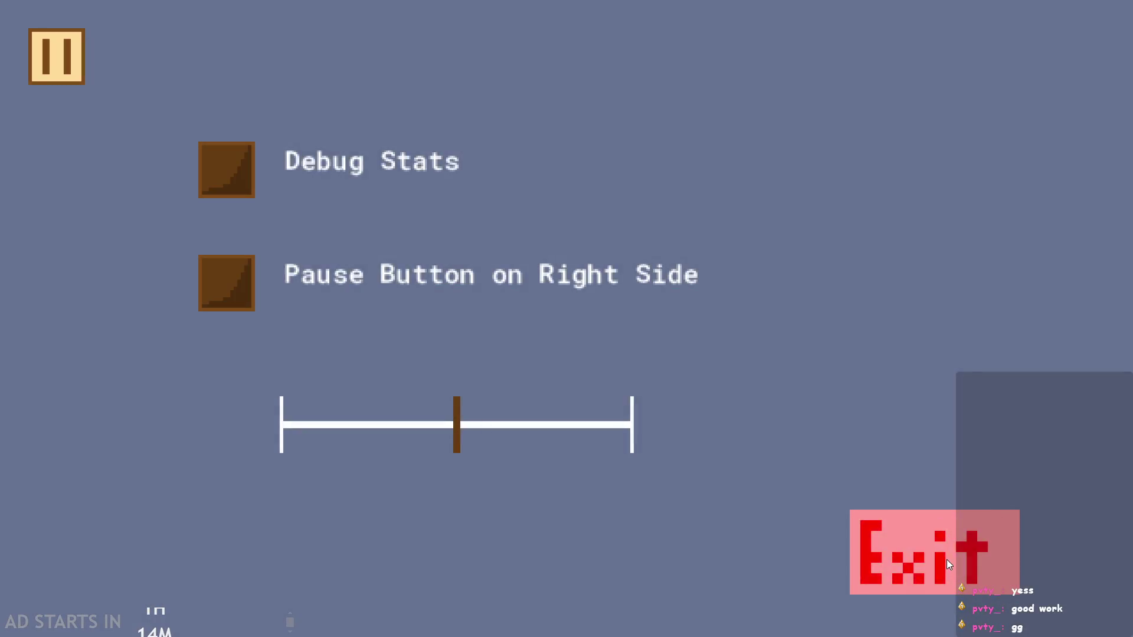
Quit the game to the editor and open the rom_level_2 and rom_level rooms.
left_click(947, 560)
left_click(622, 309)
scroll(622, 310, "down", 2)
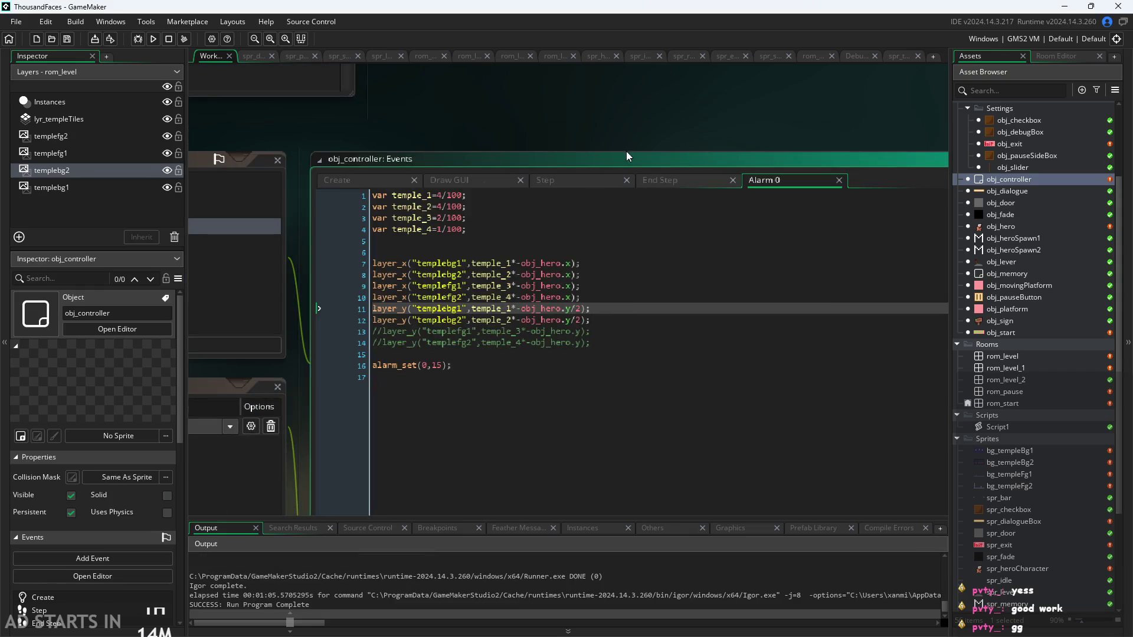
double_click(1005, 380)
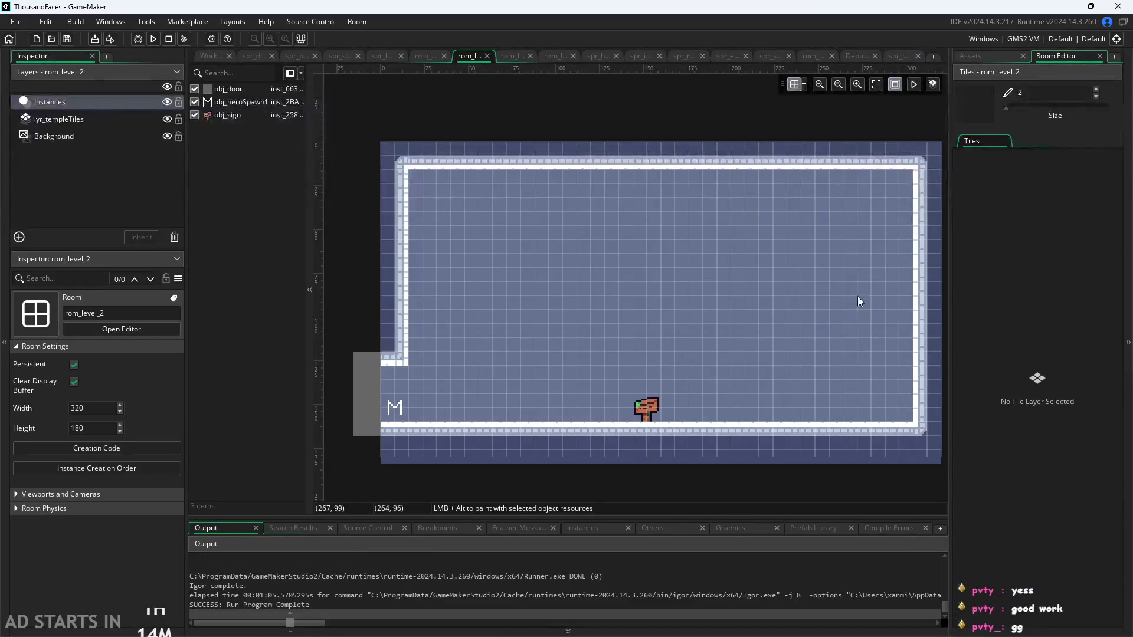
left_click(984, 55)
double_click(1045, 355)
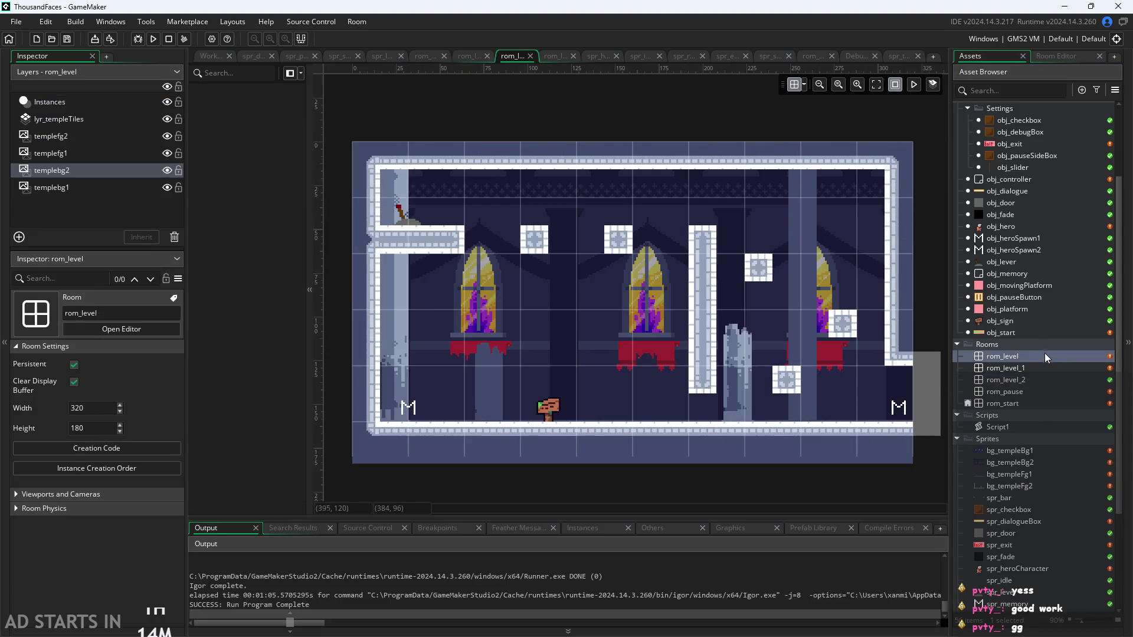
Duplicate rom_level, rename the copy rom_templeTemplate, and open it in the room editor.
right_click(1013, 357)
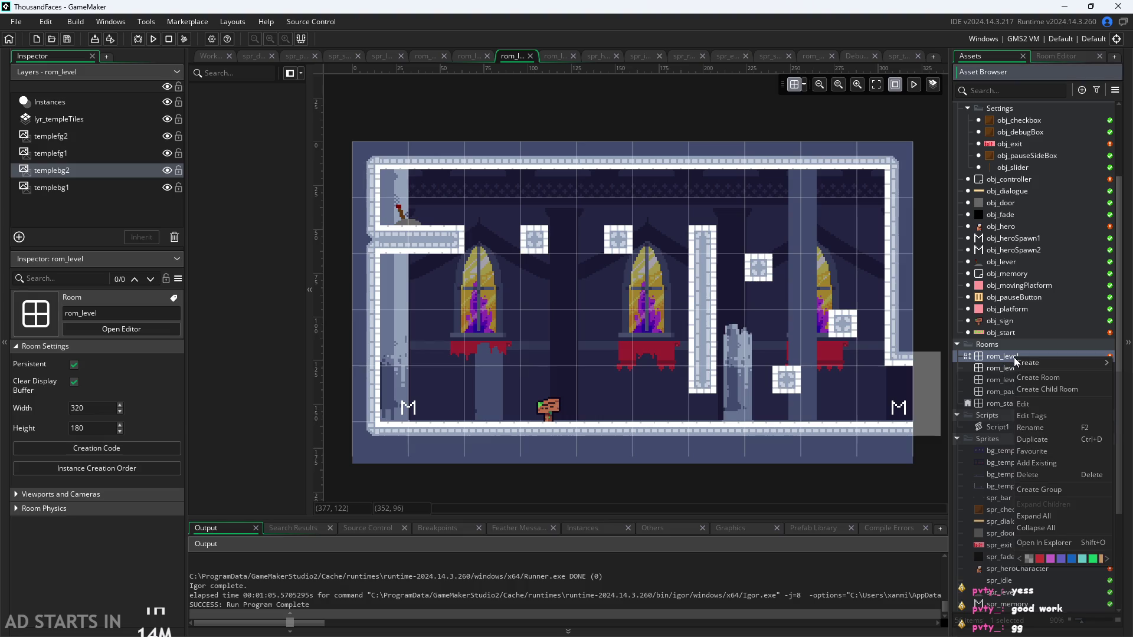
left_click(1067, 439)
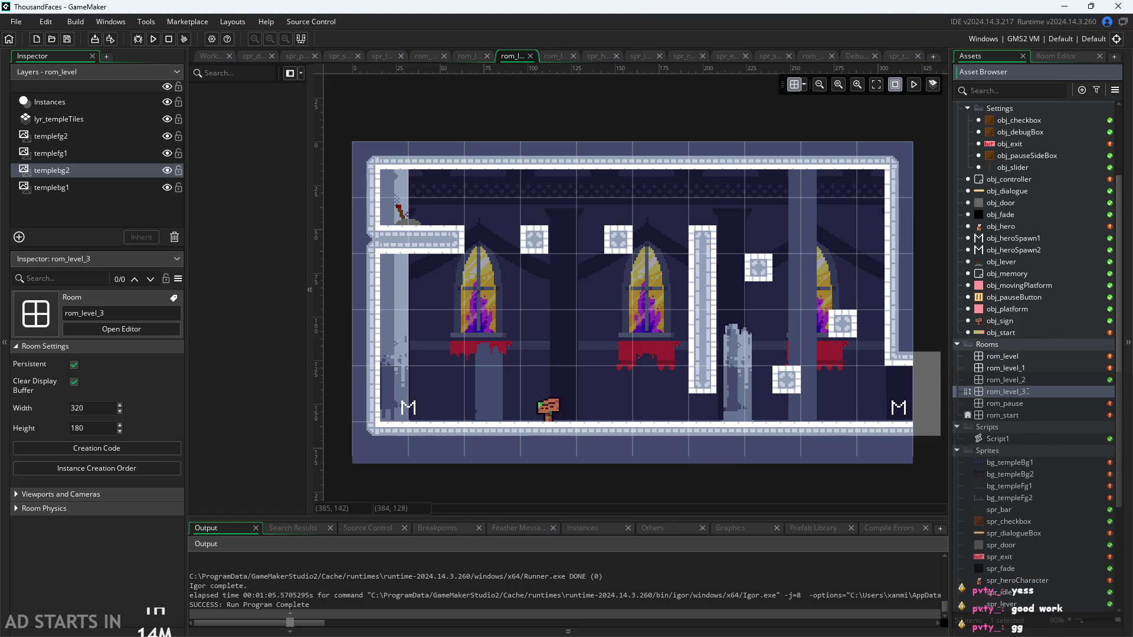
key("BackSpace")
type("mplate")
key("Return")
double_click(1003, 415)
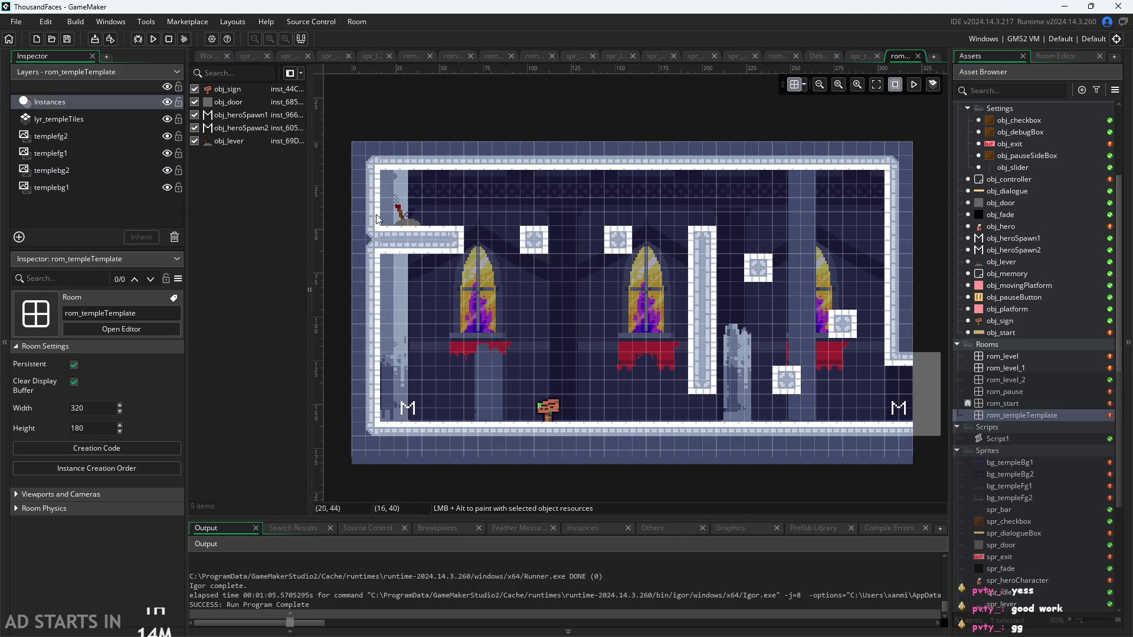
On lyr_templeTiles, erase the platforms right of the pillar and the strip along the left wall.
left_click(104, 118)
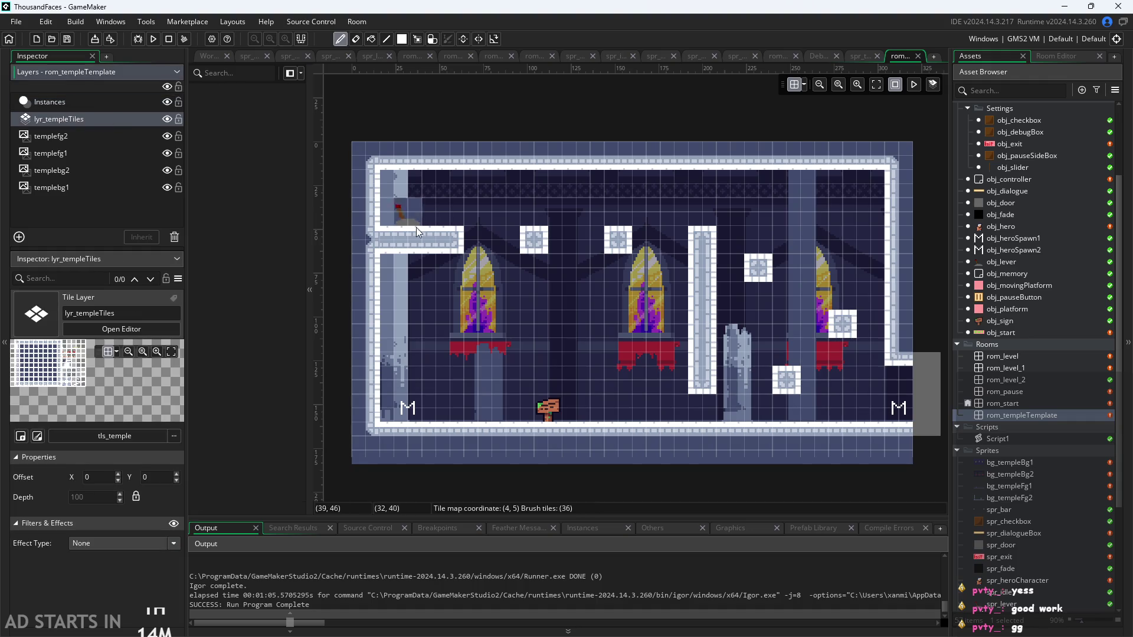
mouse_move(397, 239)
left_mouse_down()
mouse_move(723, 250)
mouse_move(698, 331)
mouse_move(711, 388)
mouse_move(770, 239)
mouse_move(773, 338)
mouse_move(812, 378)
mouse_move(869, 308)
mouse_move(833, 332)
left_mouse_up()
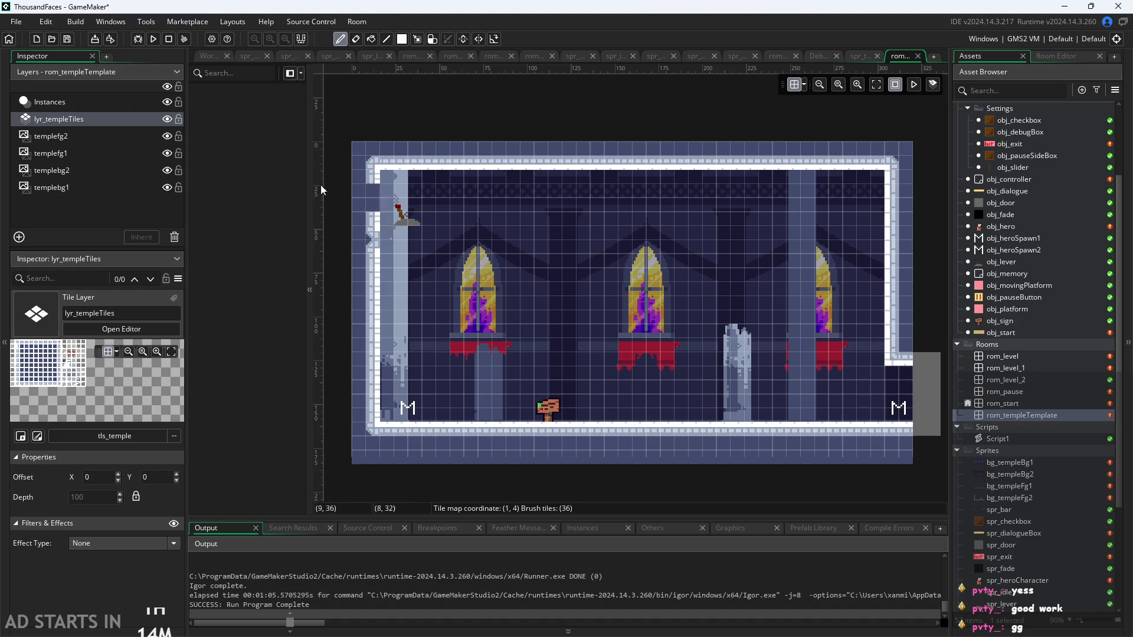
left_click_drag(367, 241, 374, 284)
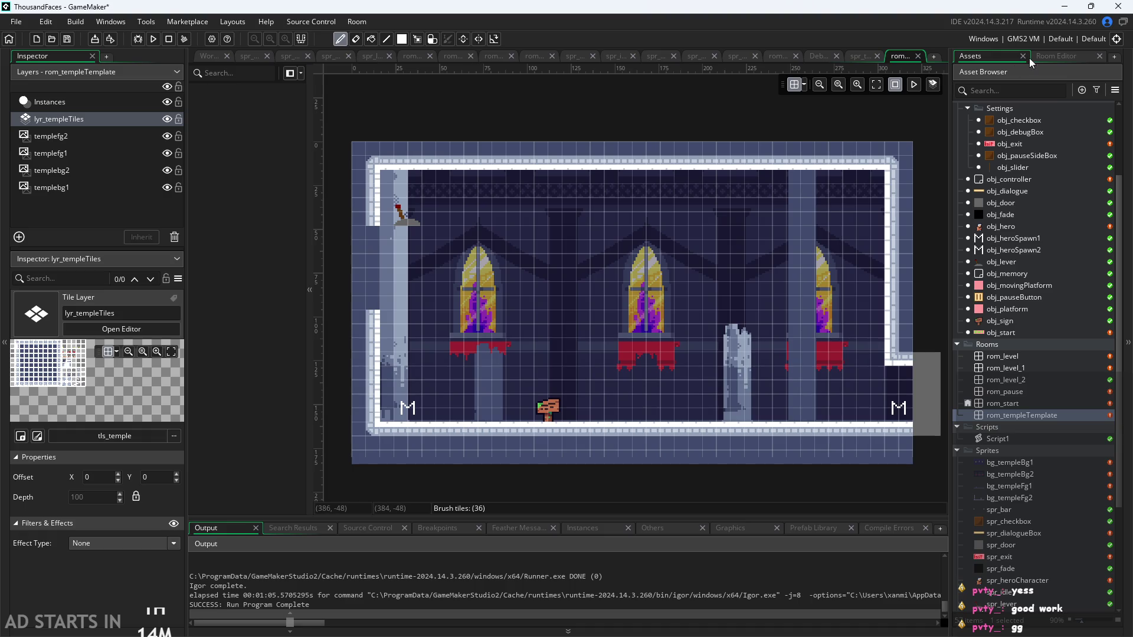
Rebuild the left wall straight with the auto tile brush, undoing the stepped top-left corner.
left_click(1043, 58)
left_click(1062, 145)
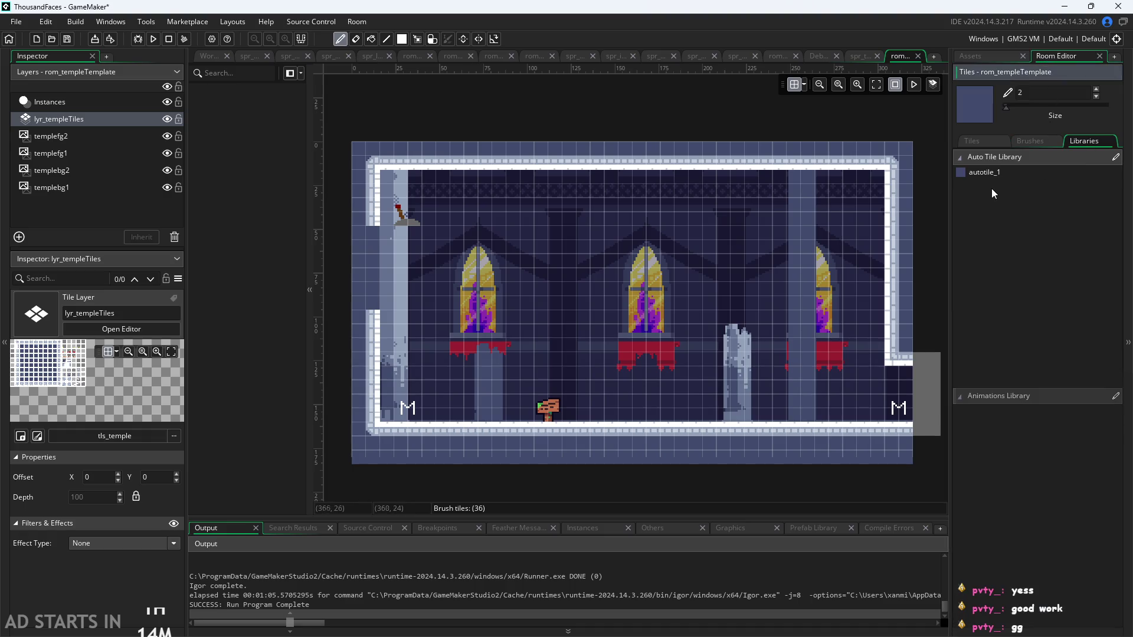
left_click_drag(368, 253, 369, 324)
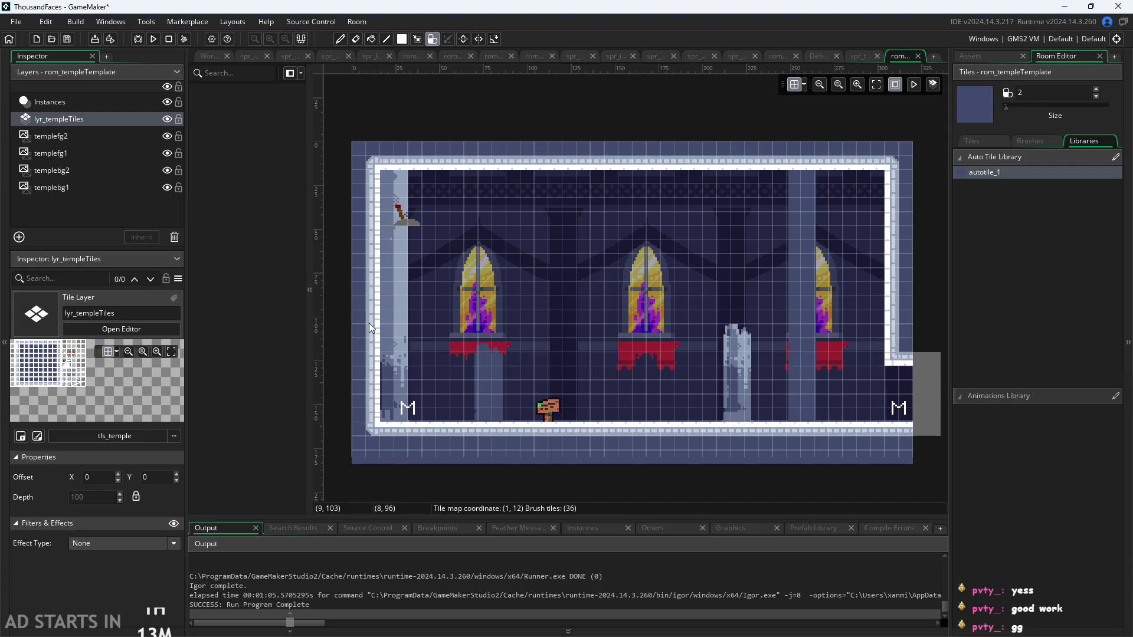
left_click_drag(398, 225, 405, 196)
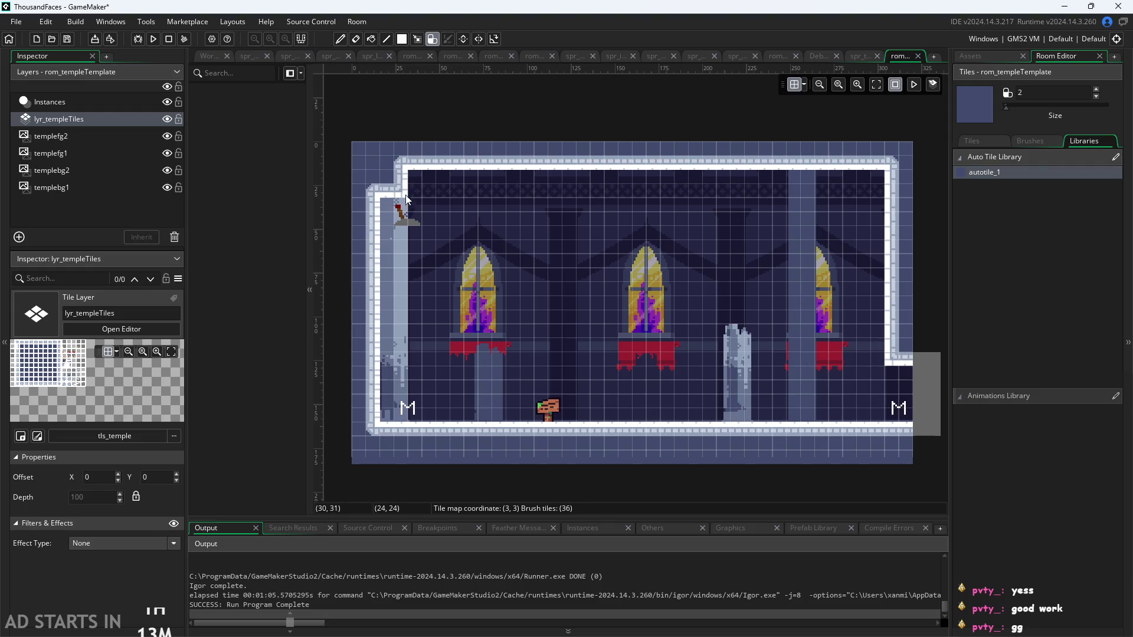
key("ctrl+z")
key("ctrl+z")
key("ctrl+z")
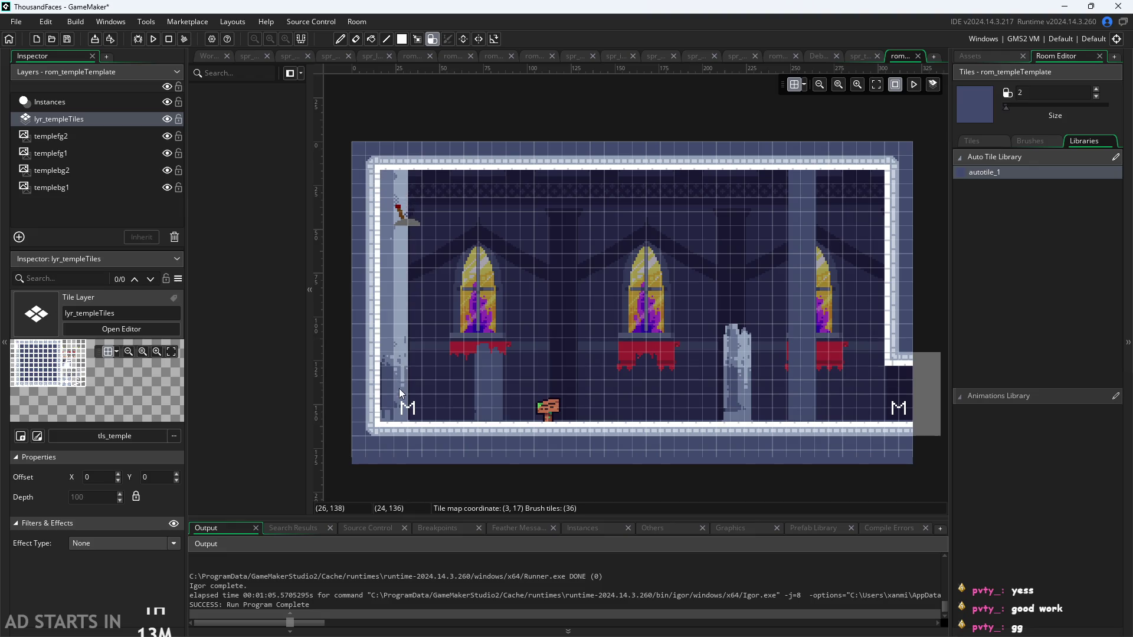
Cut a doorway into the bottom-left wall and copy the right-edge door instance.
left_click(167, 119)
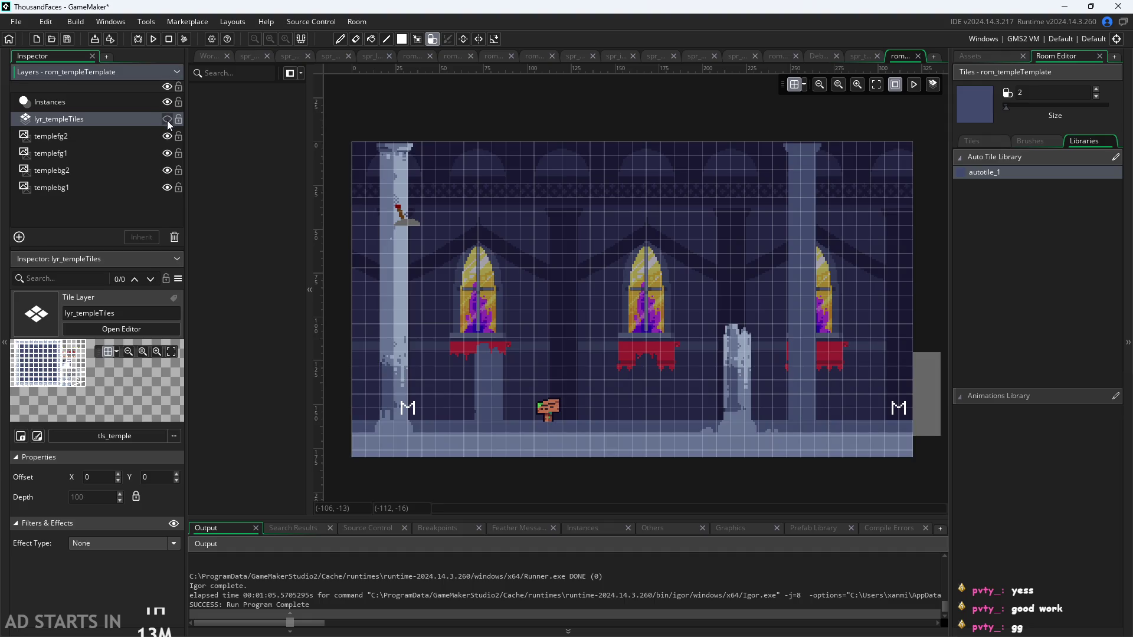
left_click(168, 120)
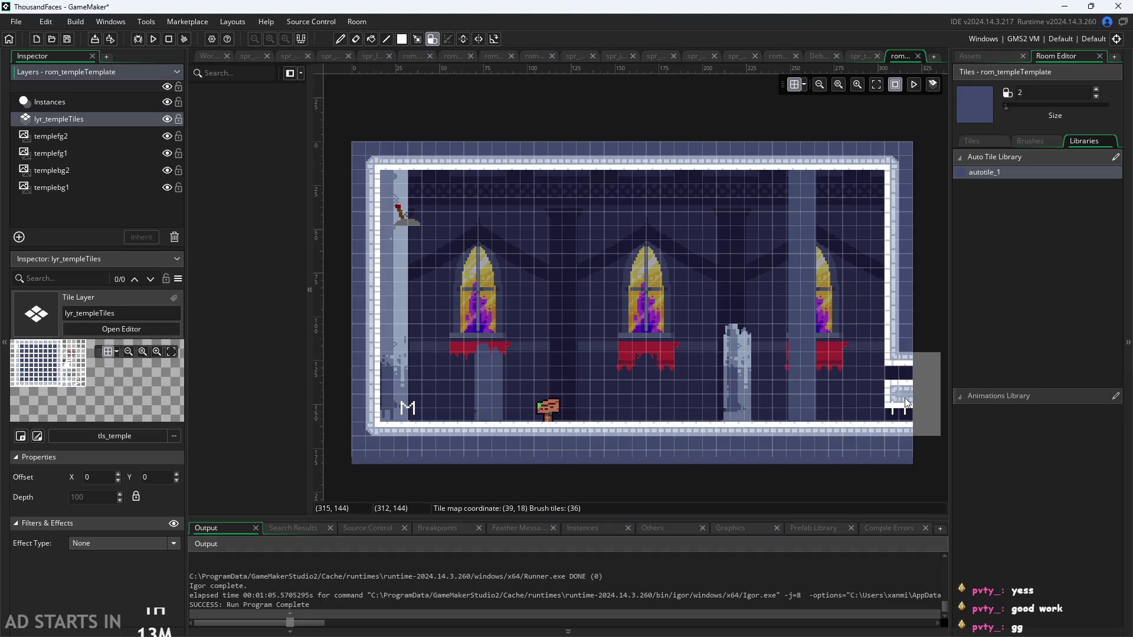
left_click(372, 385)
left_click(366, 395)
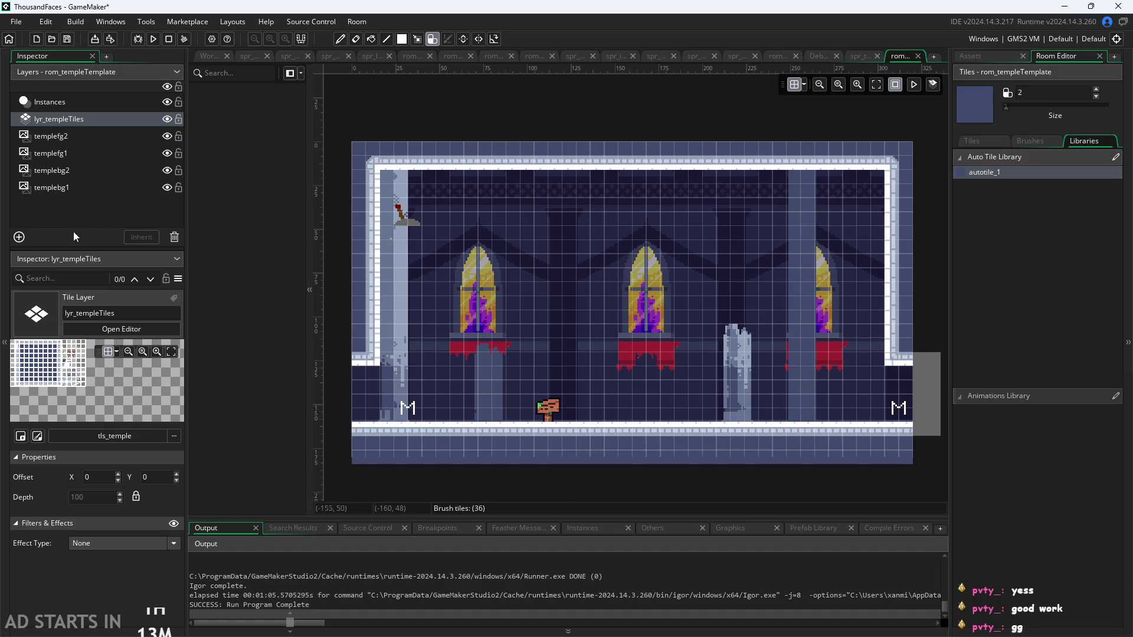
left_click(124, 99)
left_click(924, 405)
key("ctrl+c")
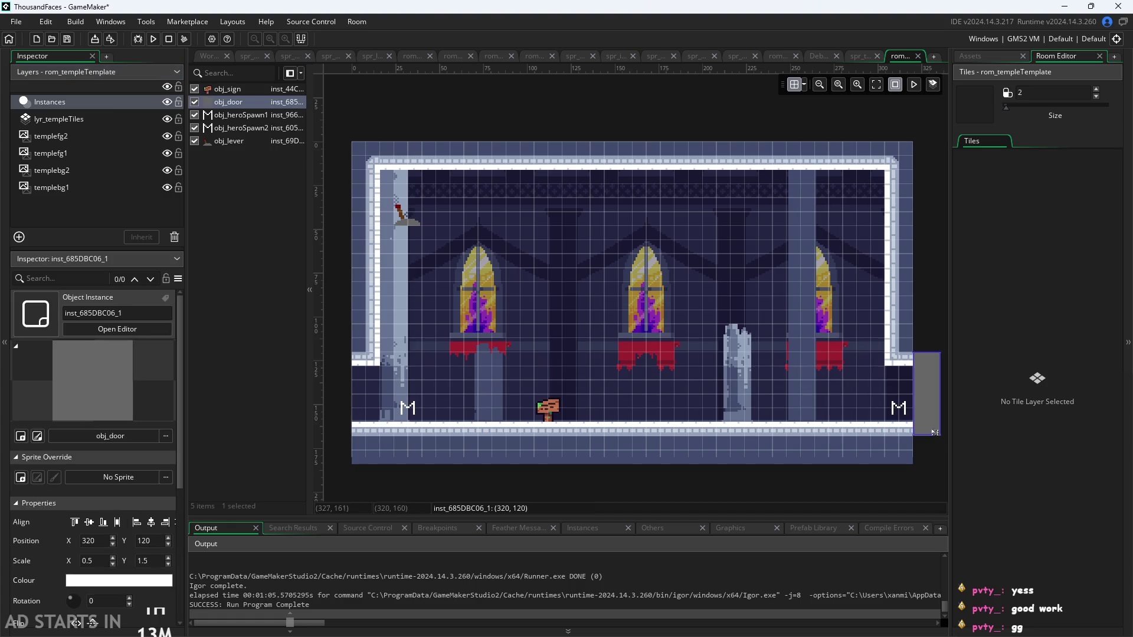
Paste the door copy at the left doorway and delete the lever and sign instances.
key("ctrl+v")
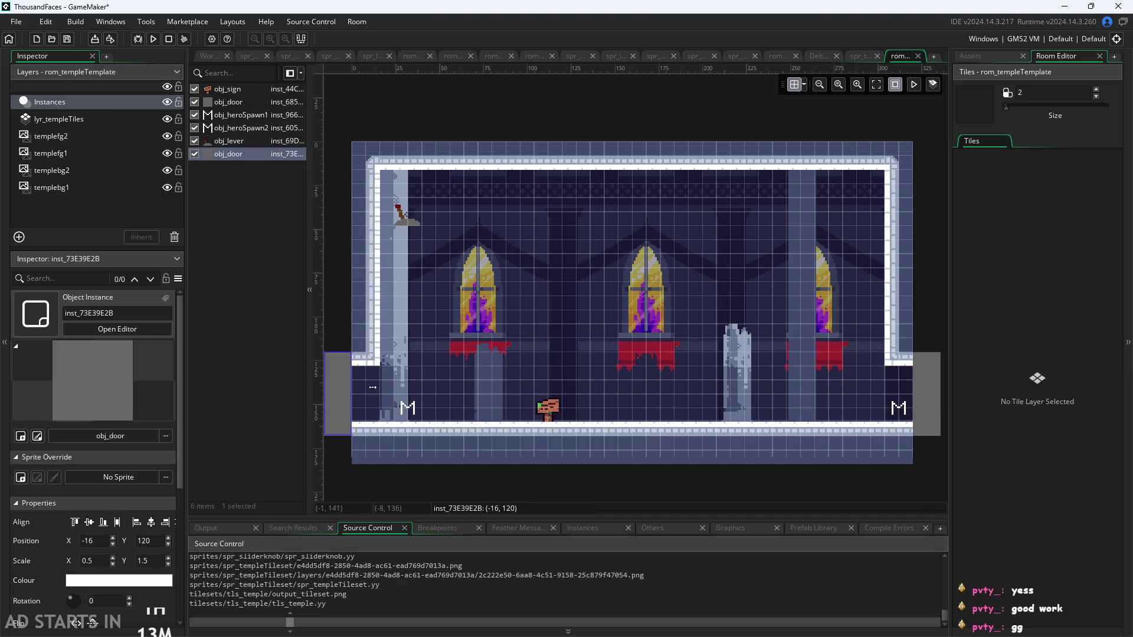
double_click(411, 407)
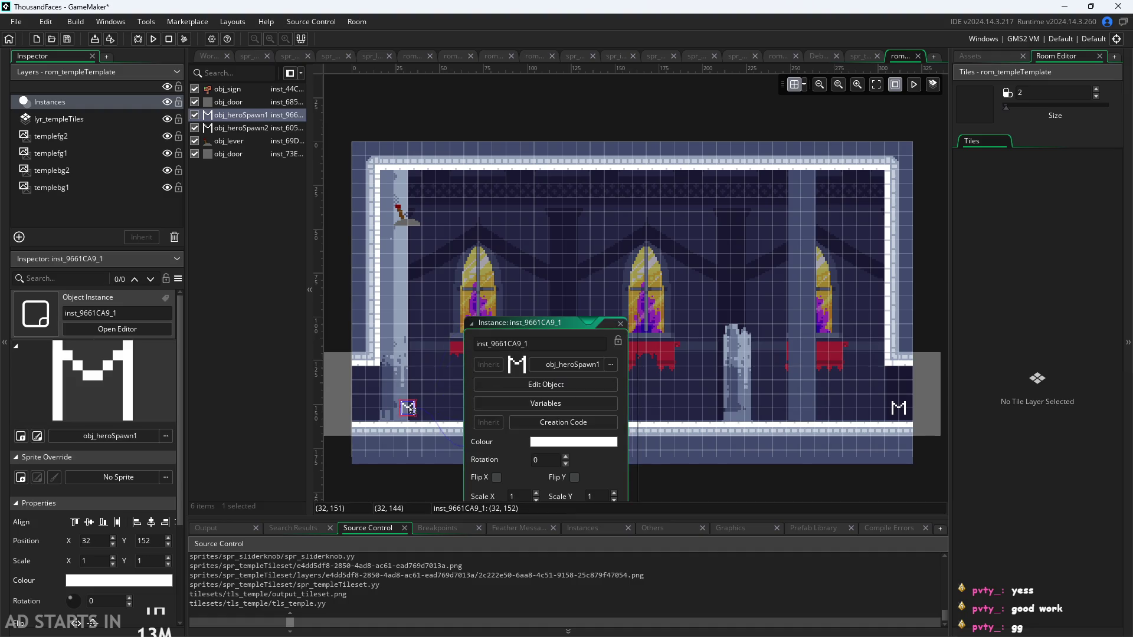
left_click(424, 374)
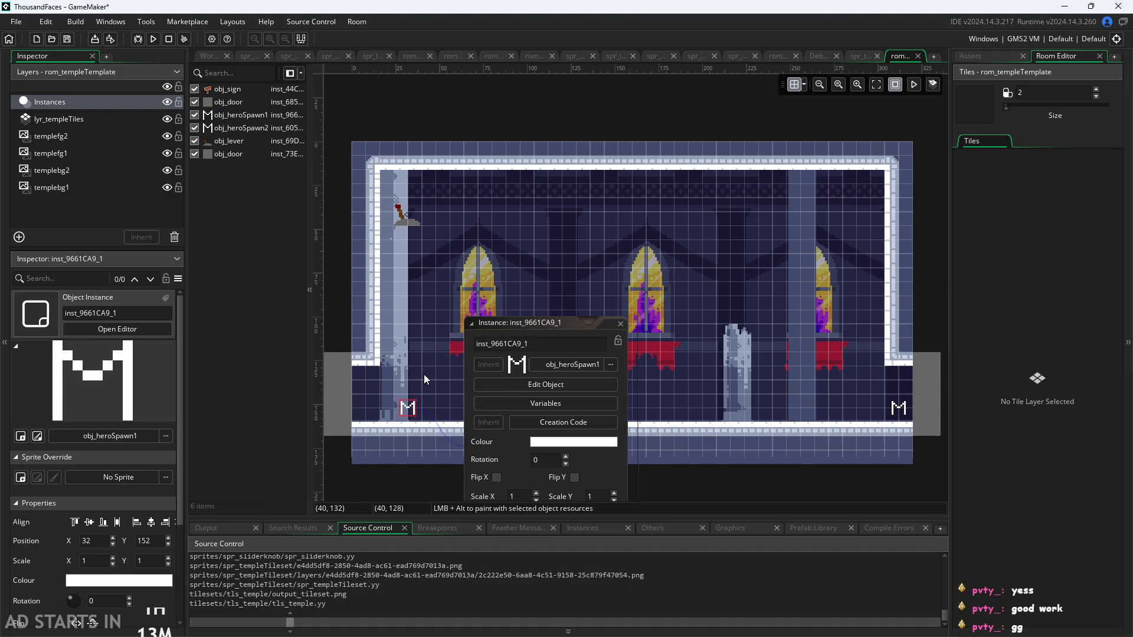
left_click(620, 323)
left_click(412, 222)
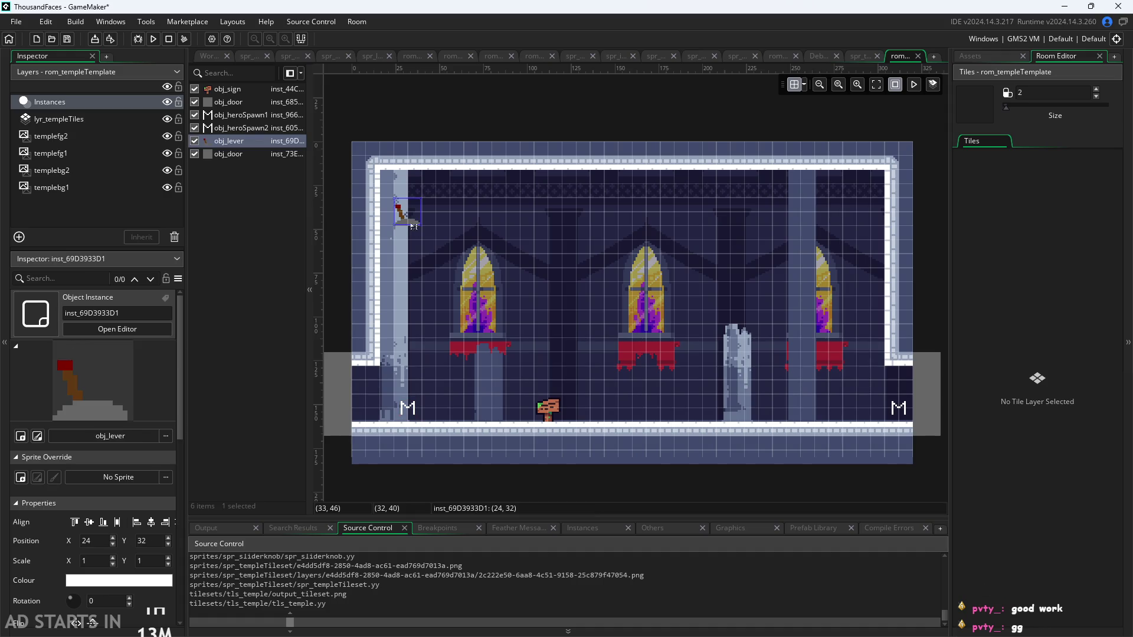
key("Delete")
left_click(555, 418)
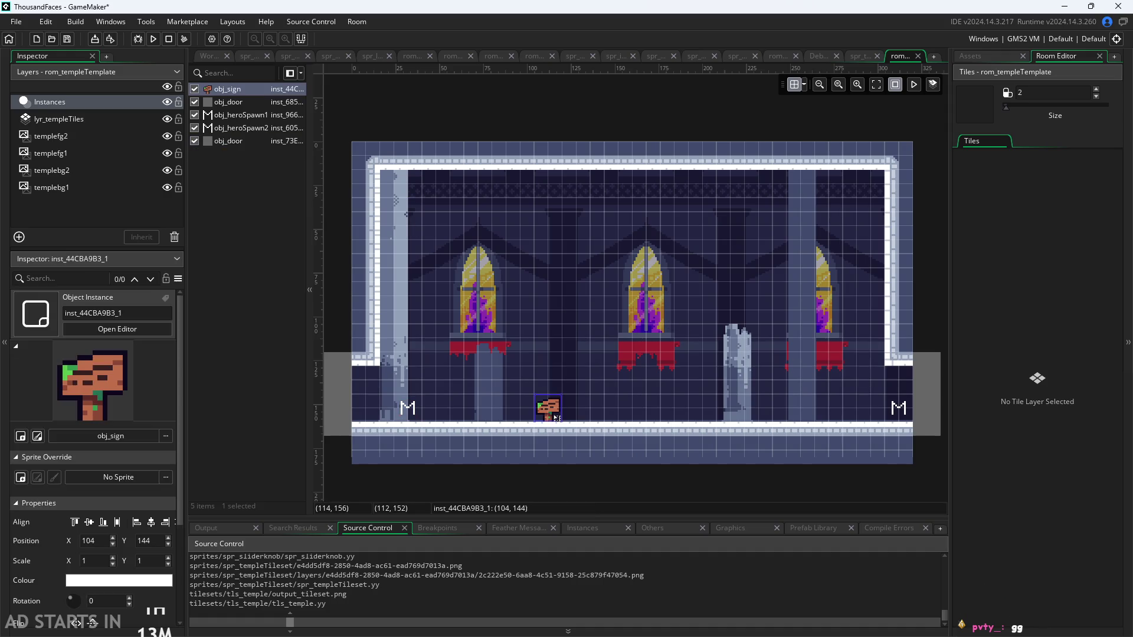
key("Delete")
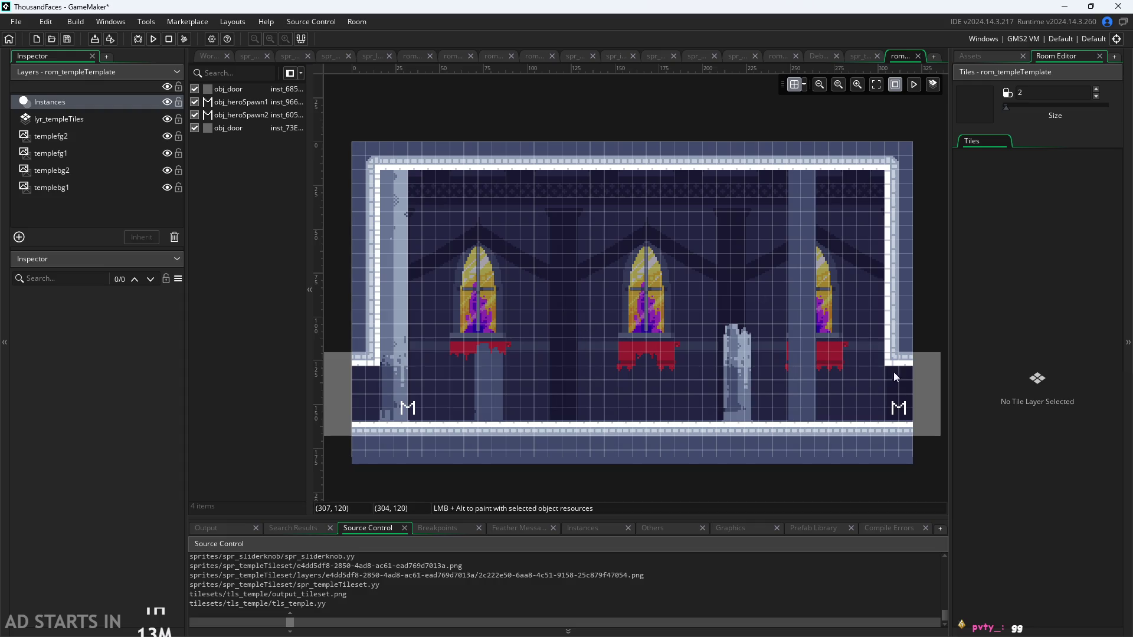
Select a door and locate the rom_level_1 target in its creation code.
left_click(331, 390)
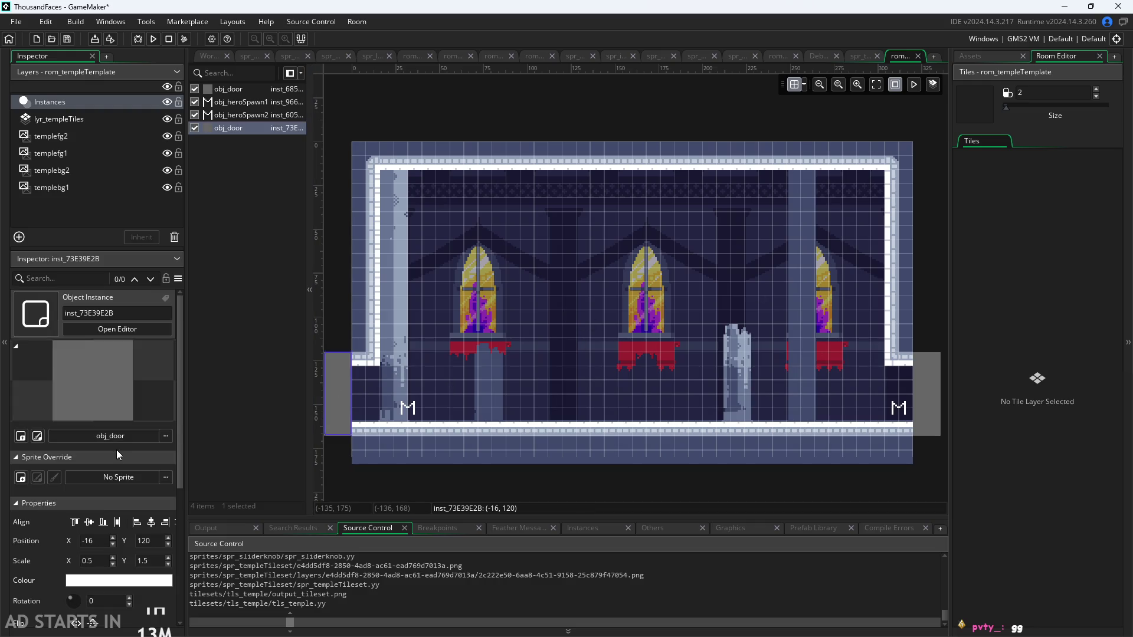
scroll(118, 454, "down", 3)
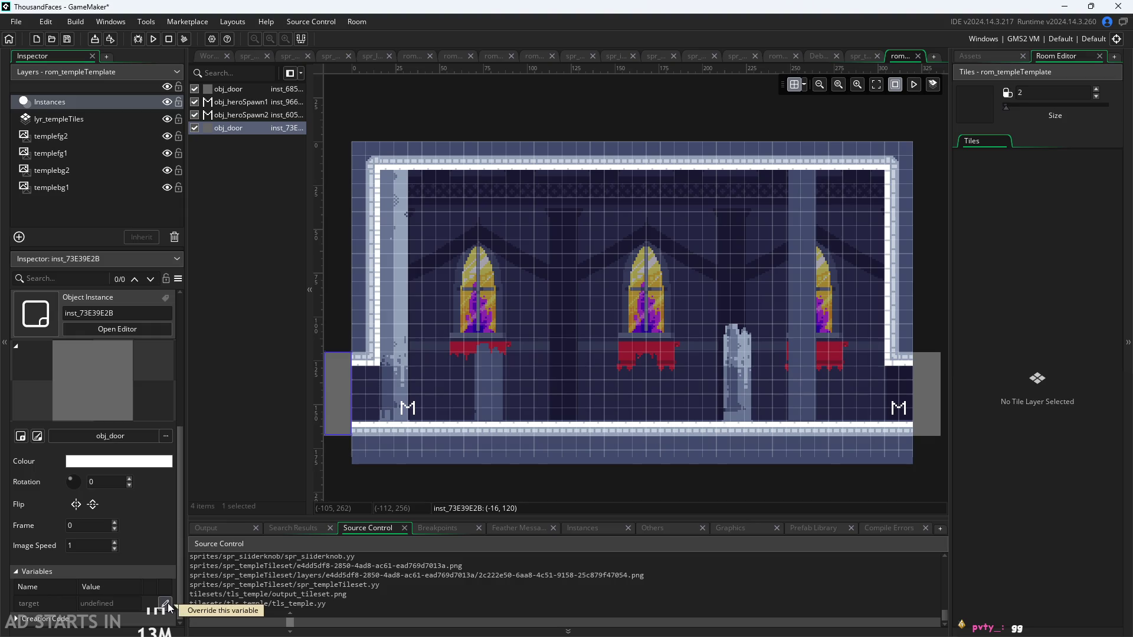
left_click(930, 409)
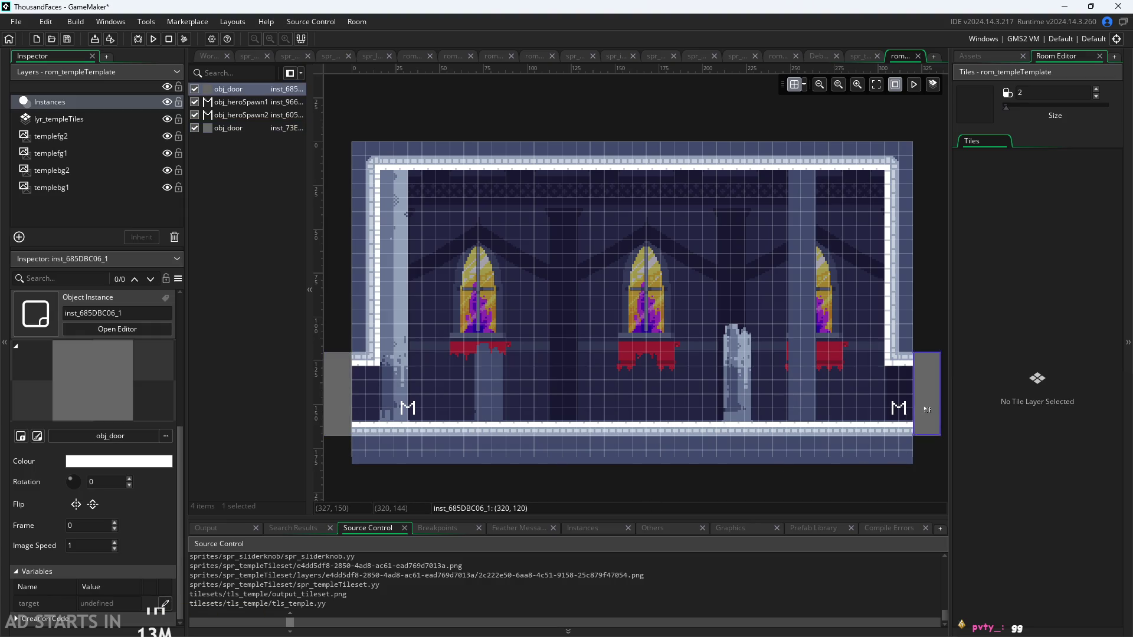
left_click(454, 383)
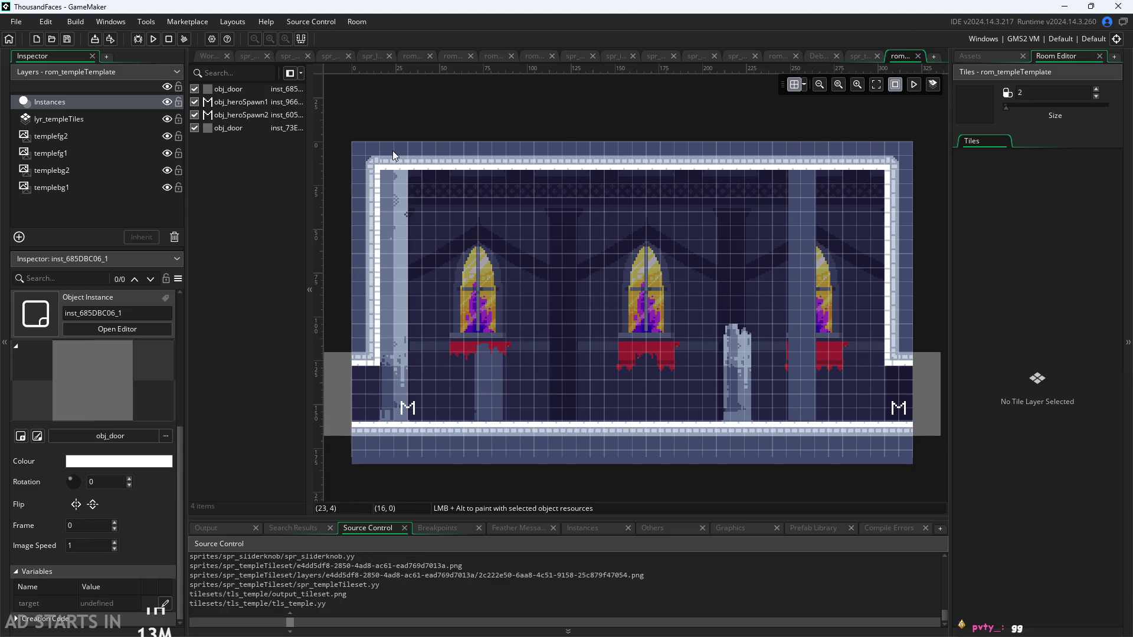
scroll(391, 150, "down", 2)
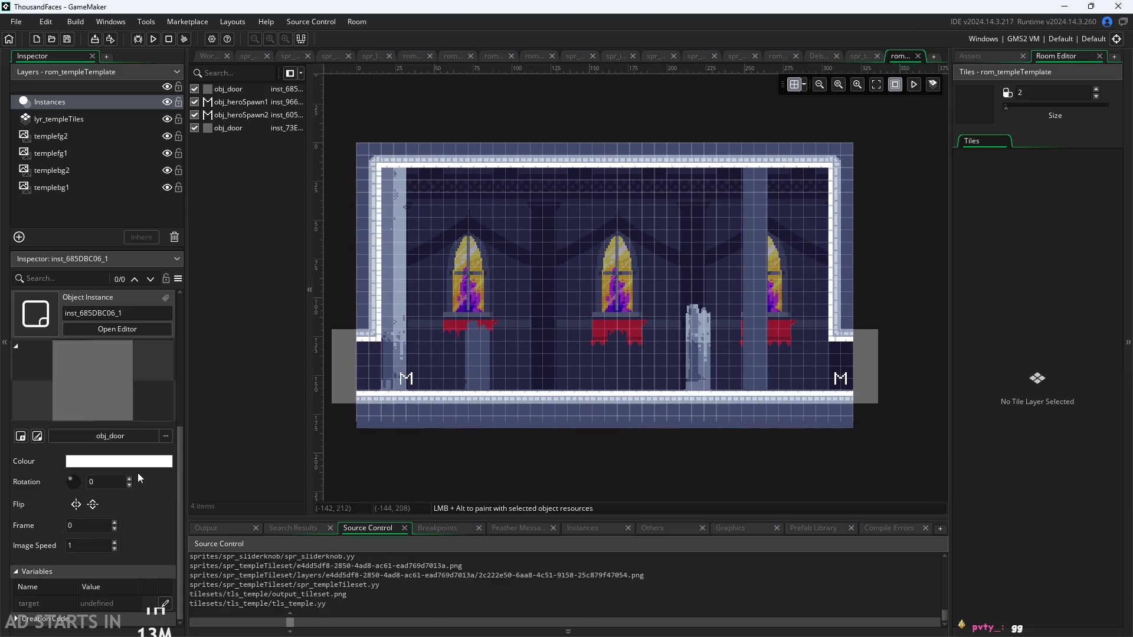
left_click(107, 618)
scroll(94, 486, "up", 2)
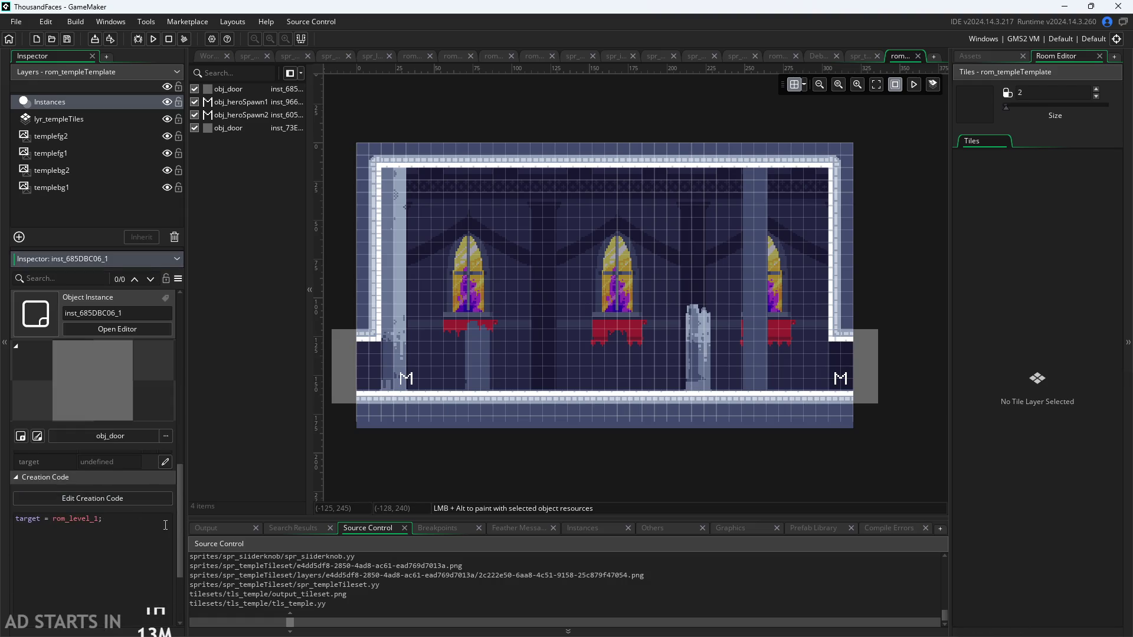
left_click(16, 476)
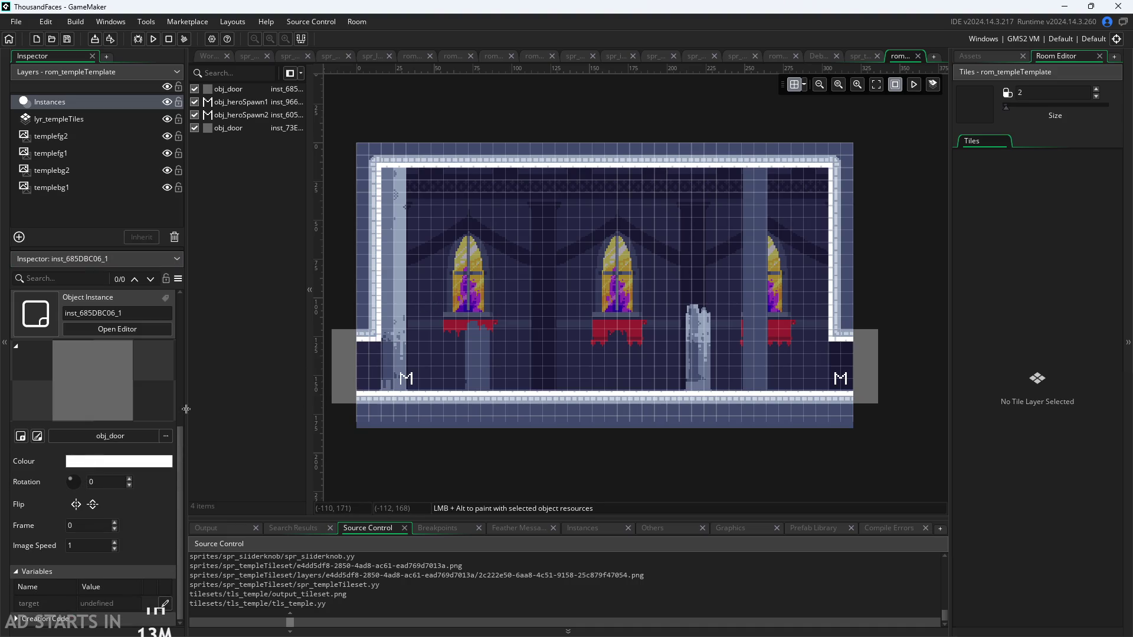
scroll(118, 531, "down", 3)
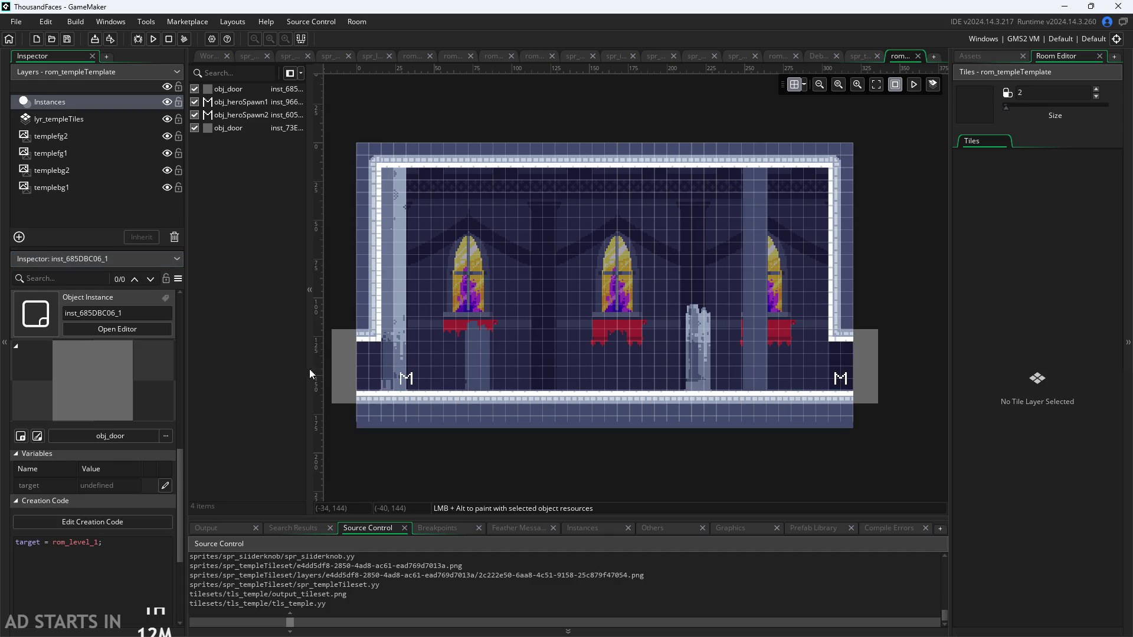
left_click(117, 543)
left_click_drag(99, 542, 54, 552)
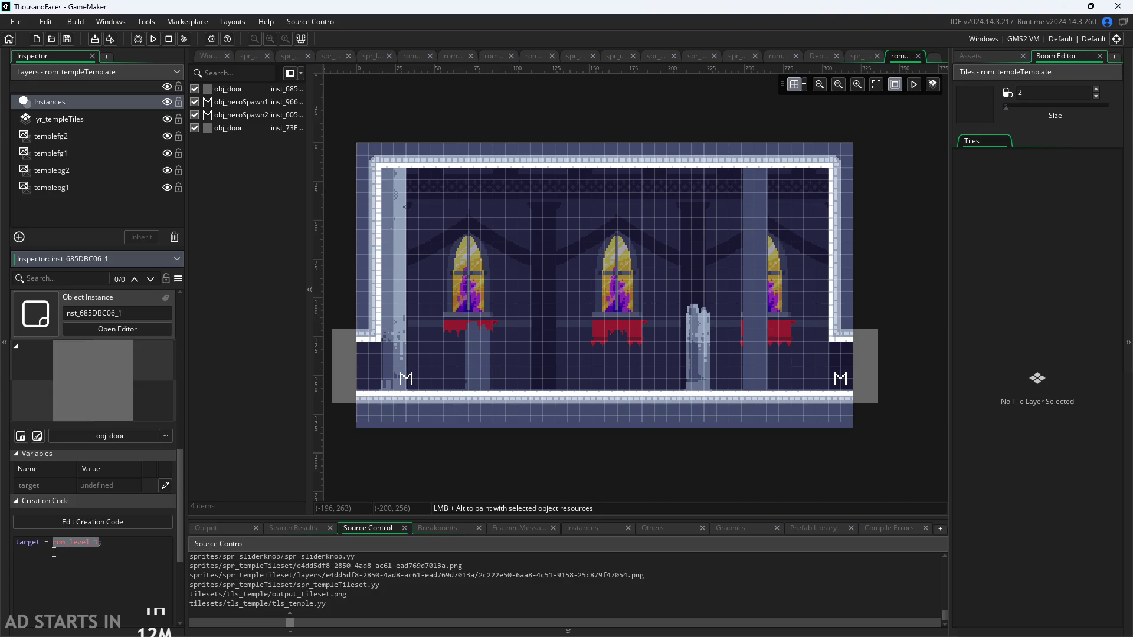
left_click(61, 543)
left_click_drag(100, 543, 55, 546)
Change that door's creation code target from rom_level_1 to undefined.
left_click(88, 524)
left_click(324, 311)
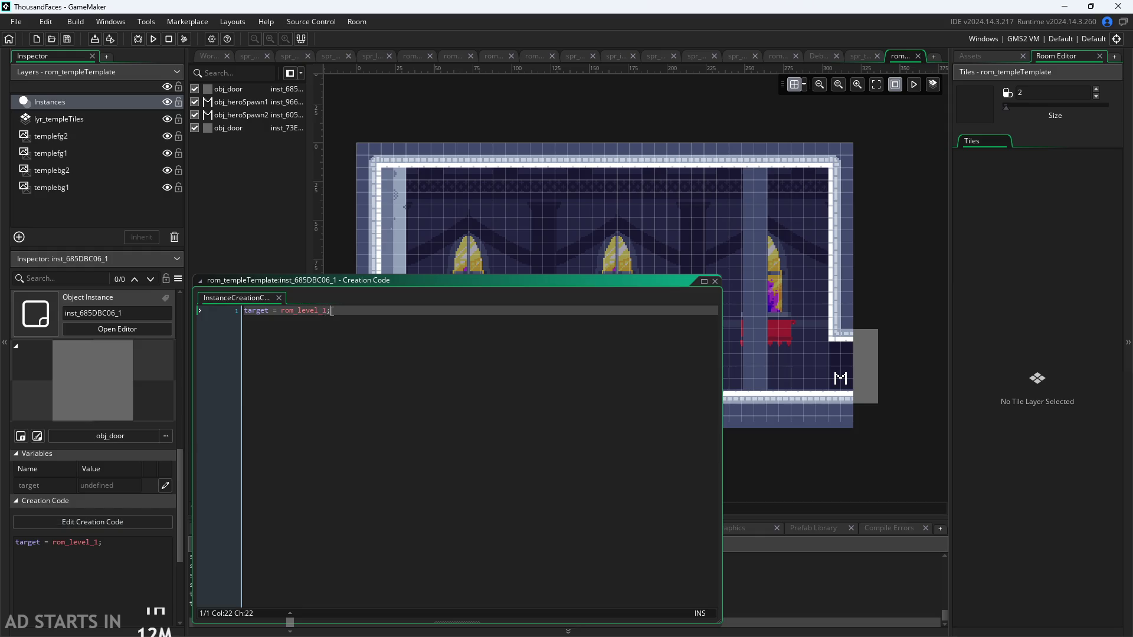
type("und")
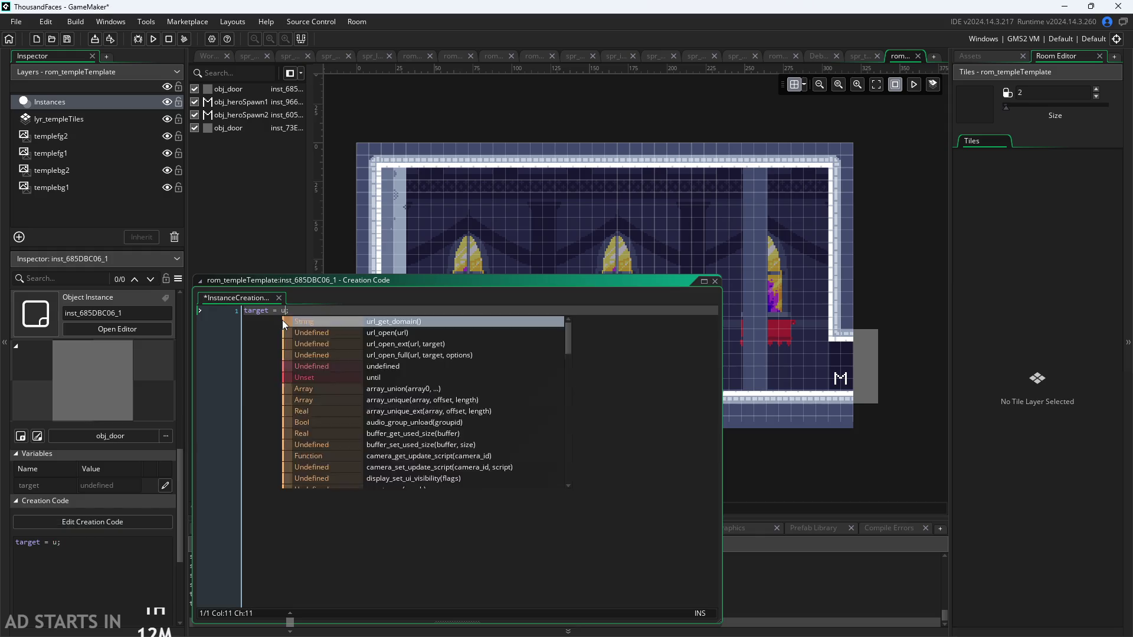
key("Return")
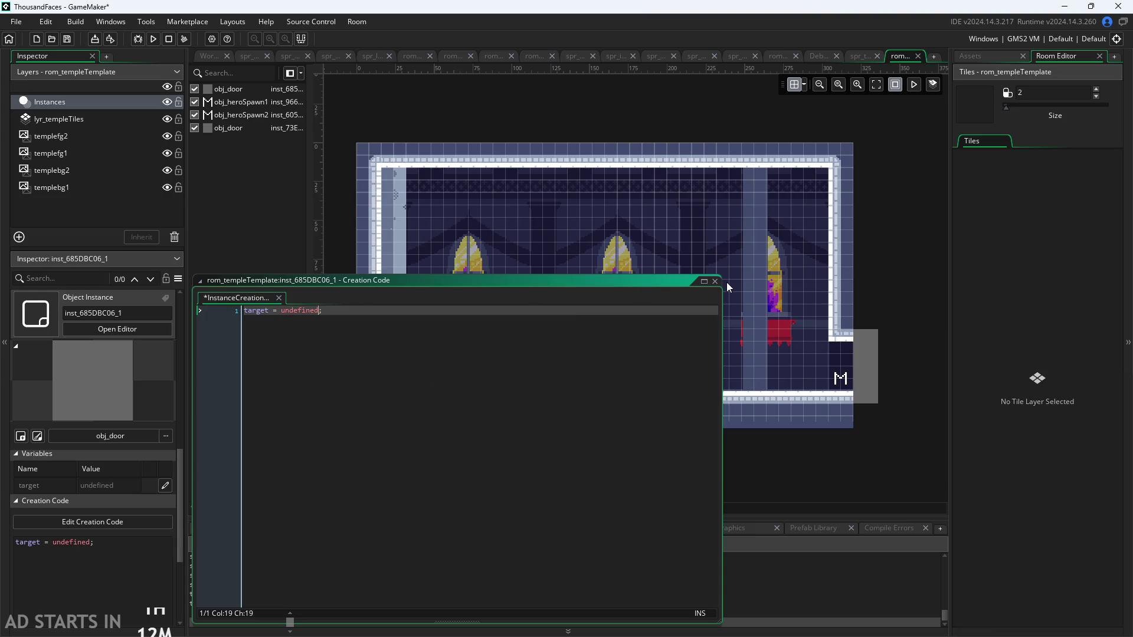
left_click(715, 282)
Check the right-hand door's creation code target line and recentre the room view.
left_click(866, 387)
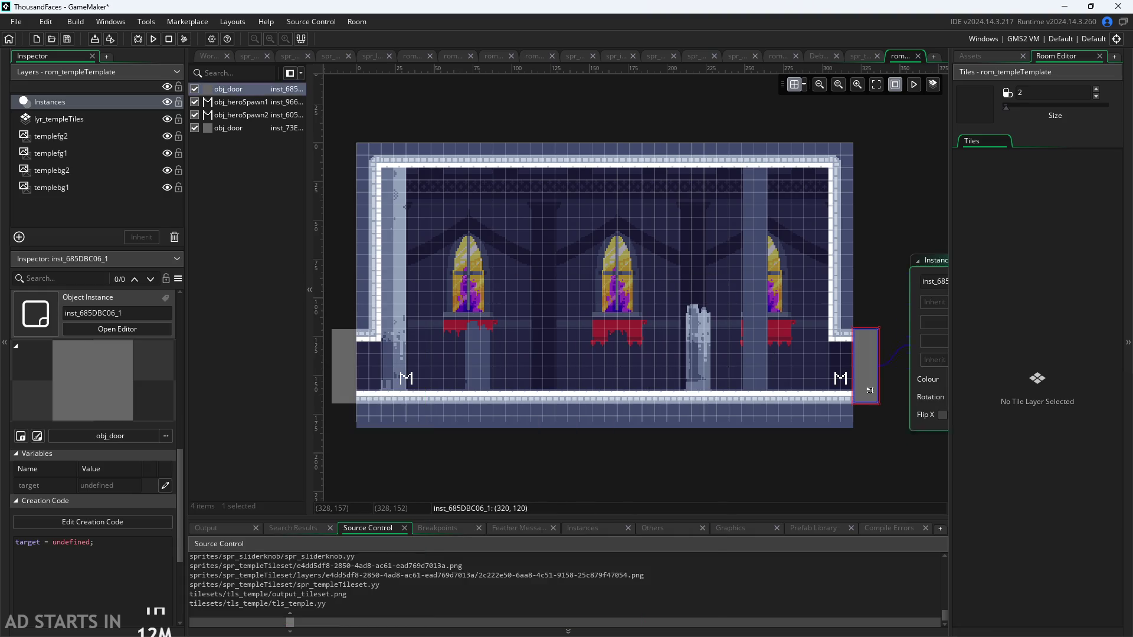
left_click_drag(739, 501, 492, 466)
left_click(733, 323)
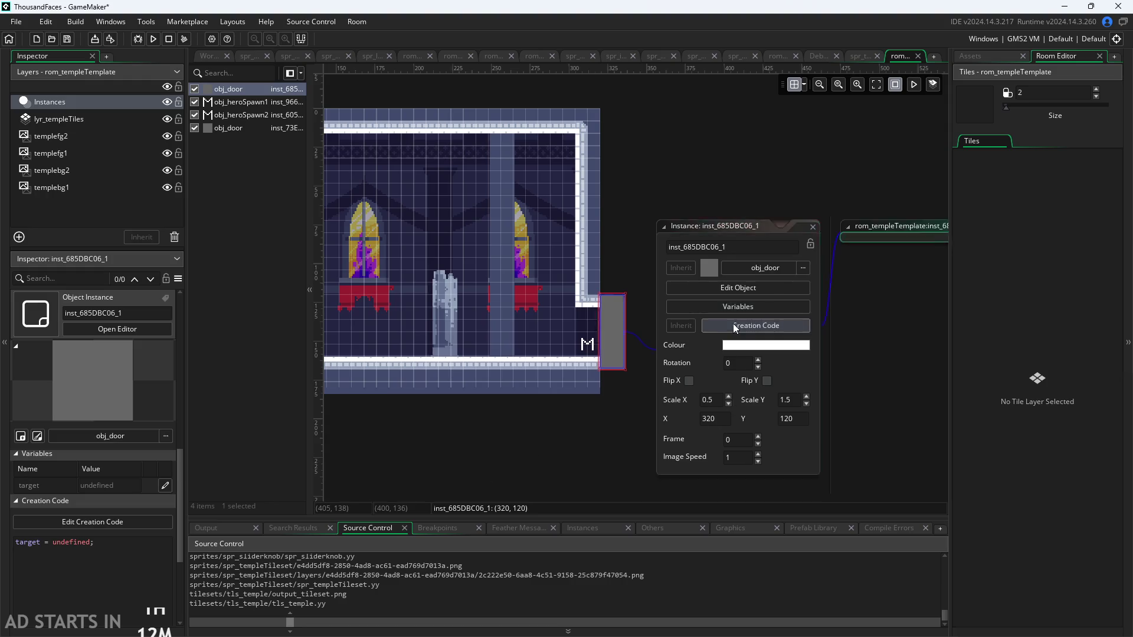
left_click(496, 142)
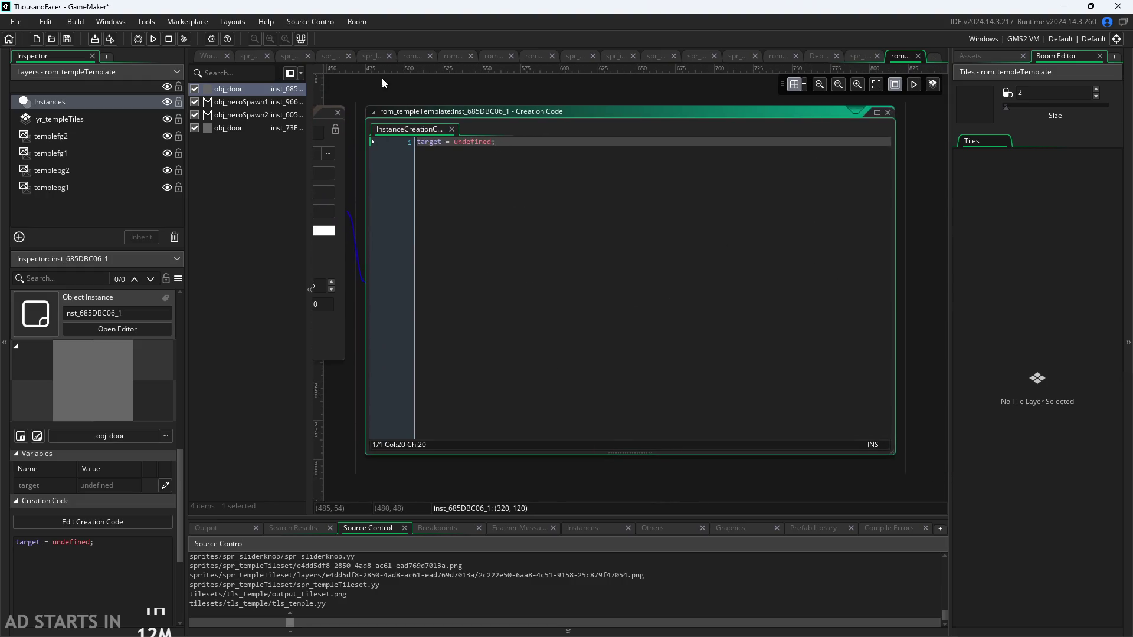
scroll(525, 118, "down", 3)
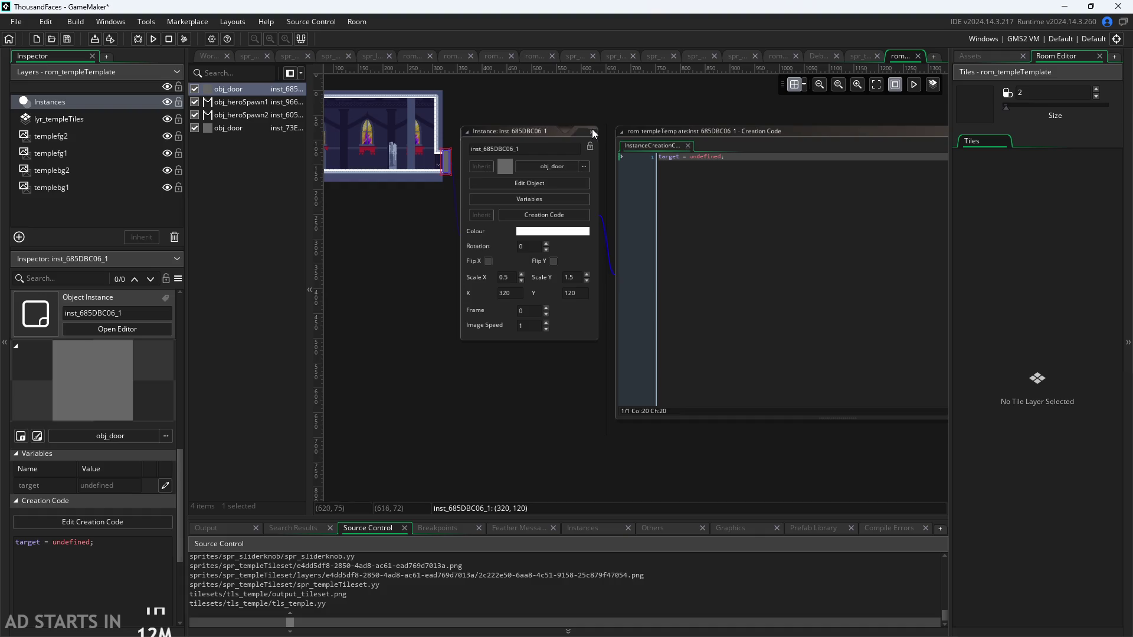
mouse_move(605, 122)
left_mouse_down()
mouse_move(777, 193)
mouse_move(685, 216)
mouse_move(707, 231)
mouse_move(592, 192)
mouse_move(605, 211)
mouse_move(387, 177)
mouse_move(564, 217)
left_mouse_up()
left_click_drag(510, 364, 540, 402)
scroll(540, 402, "up", 2)
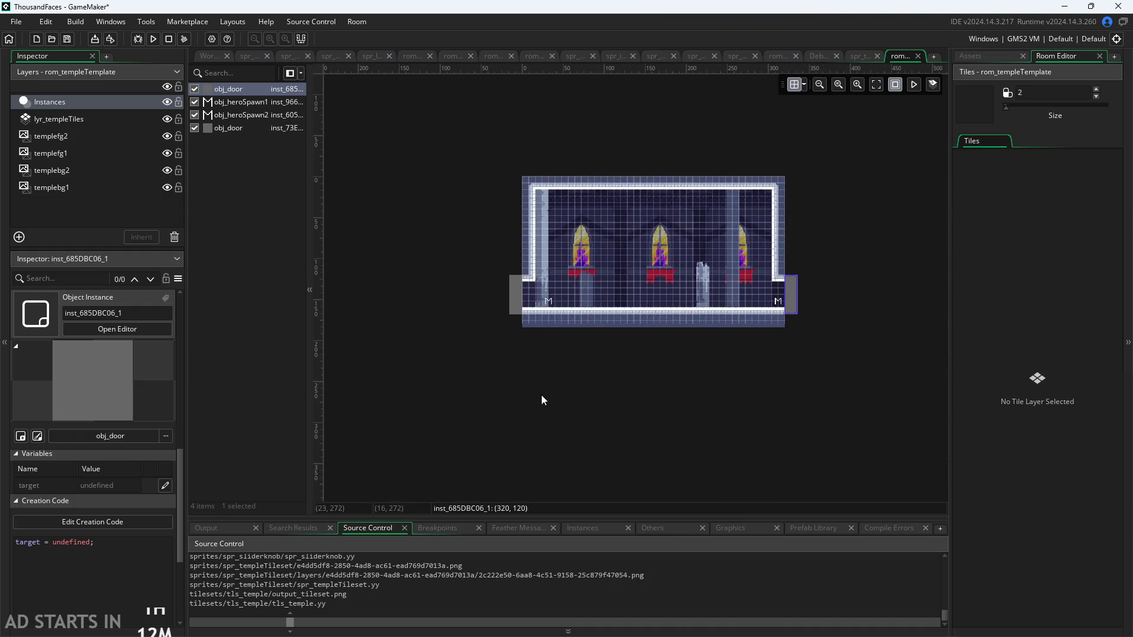
Set the left door's creation code target to undefined and close the code window.
double_click(520, 296)
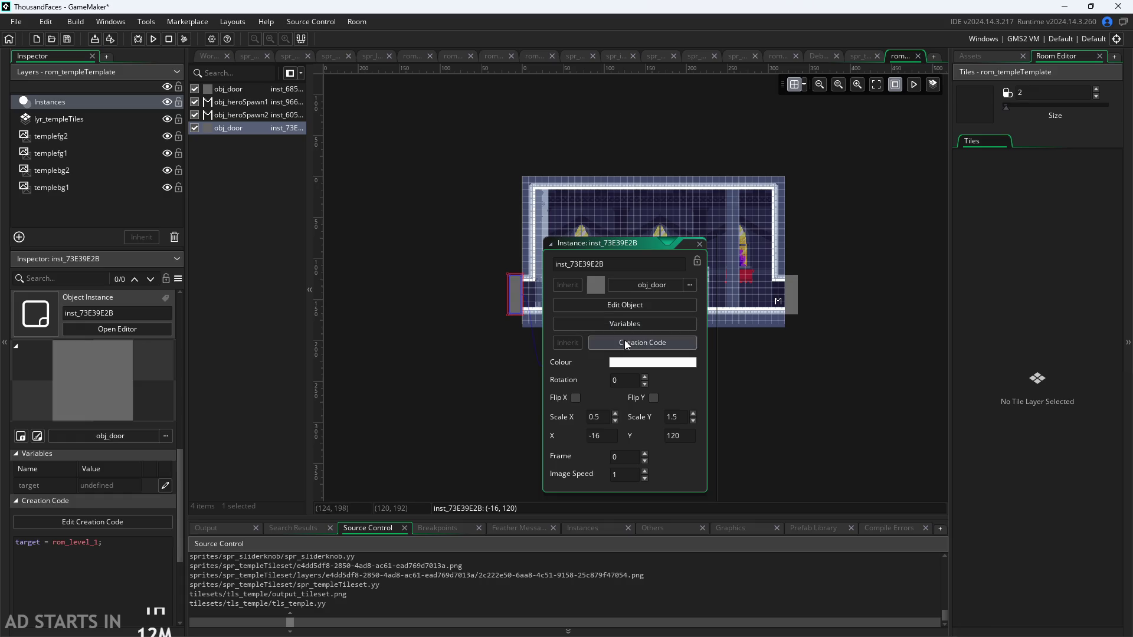
left_click(625, 341)
left_click_drag(451, 141, 499, 142)
key("BackSpace")
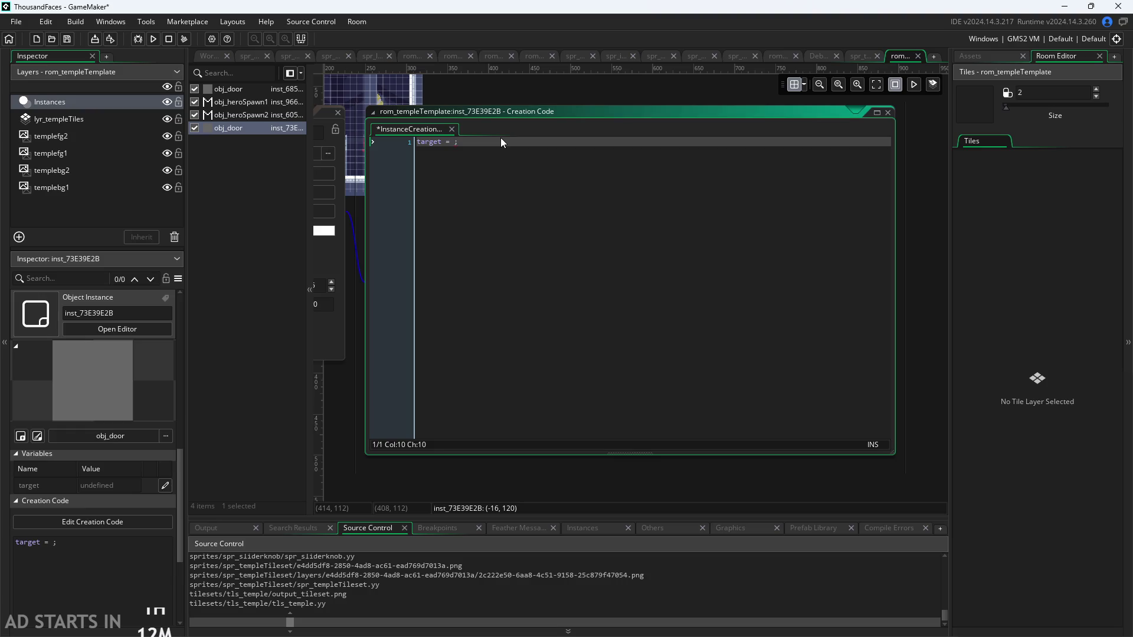
type("undefined")
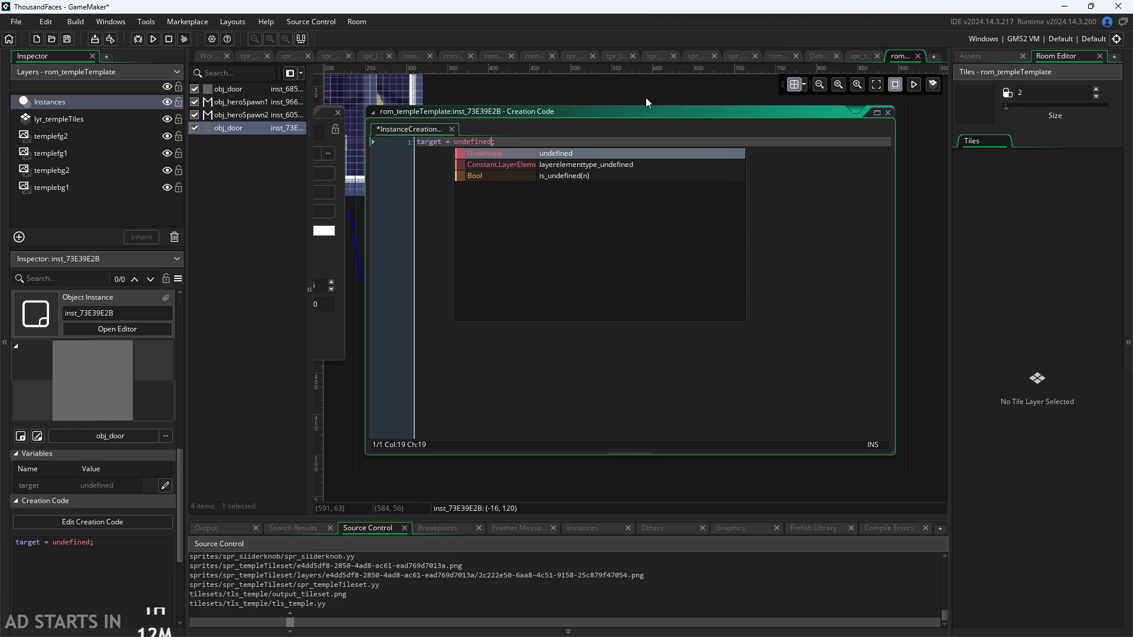
key("Escape")
left_click(547, 96)
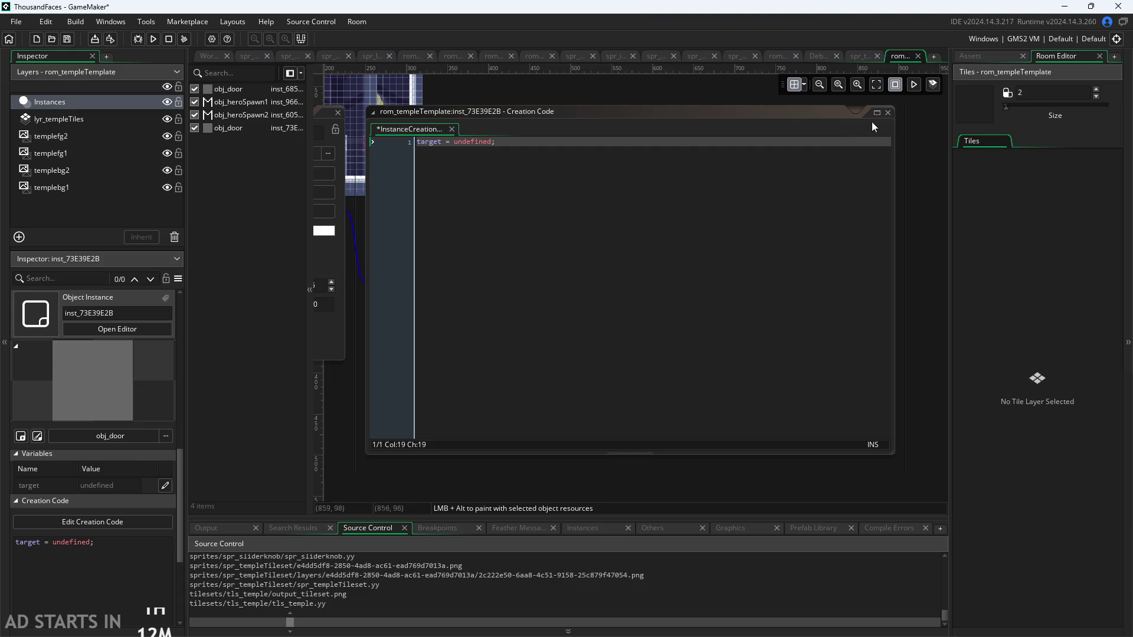
left_click(373, 111)
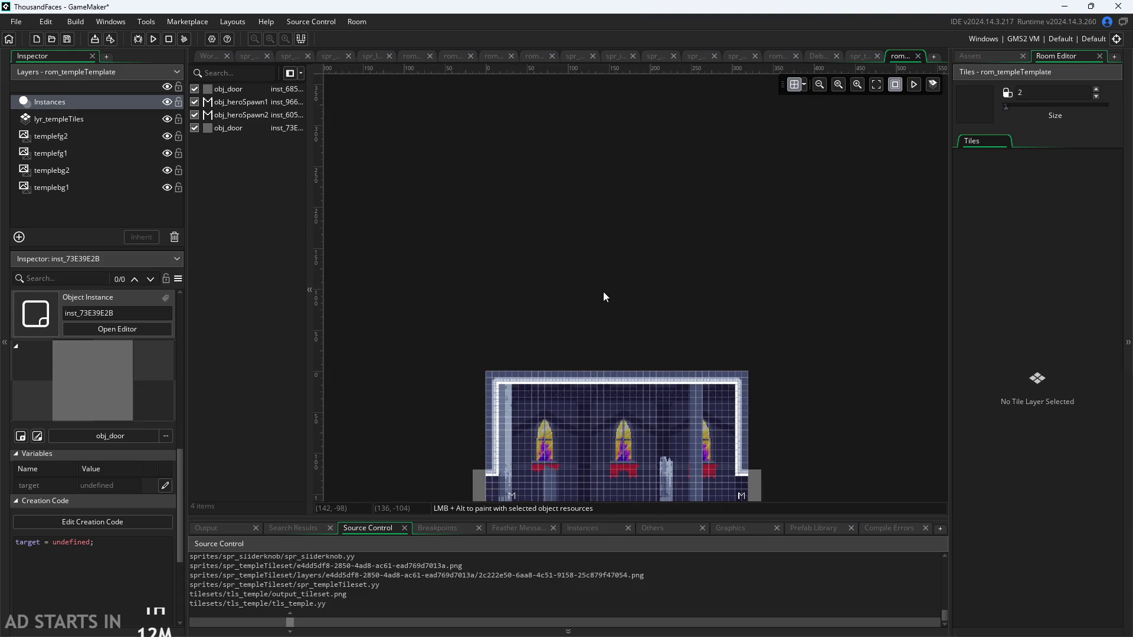
Review the template room's layers: select the Instances layer and collapse and expand the layers list.
scroll(674, 223, "down", 2)
scroll(674, 234, "up", 3)
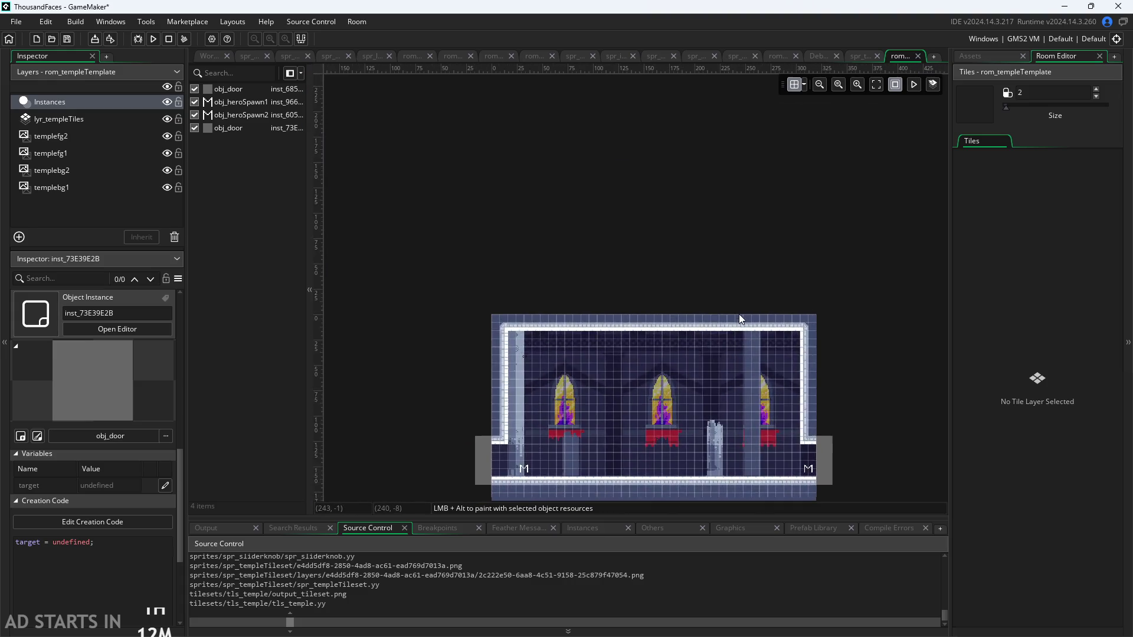
scroll(639, 172, "up", 1)
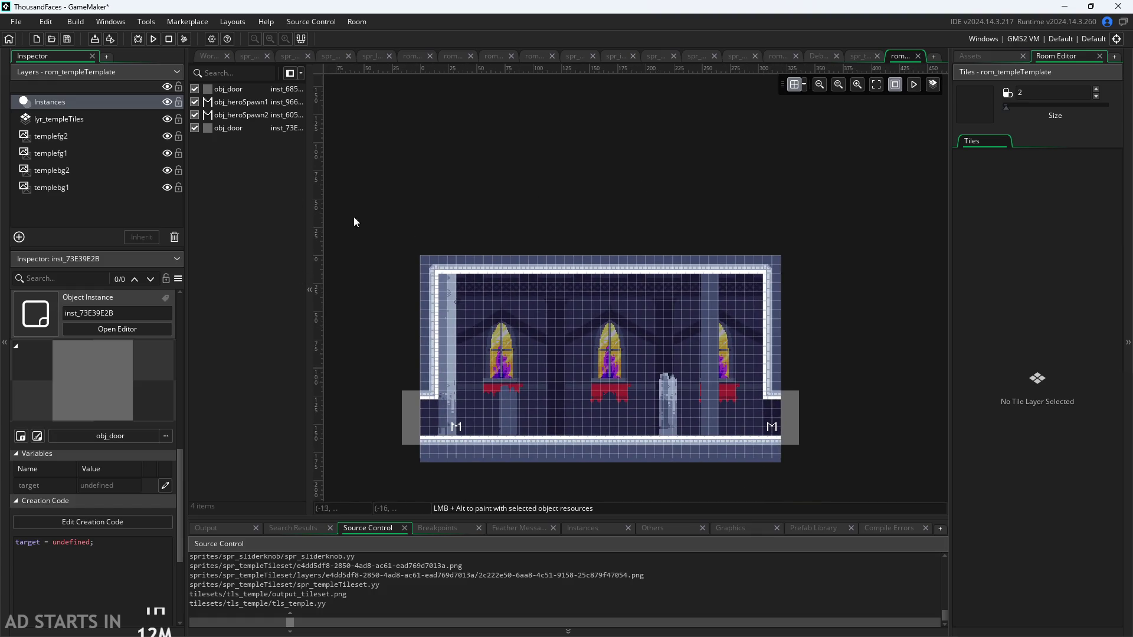
left_click(88, 104)
left_click(80, 218)
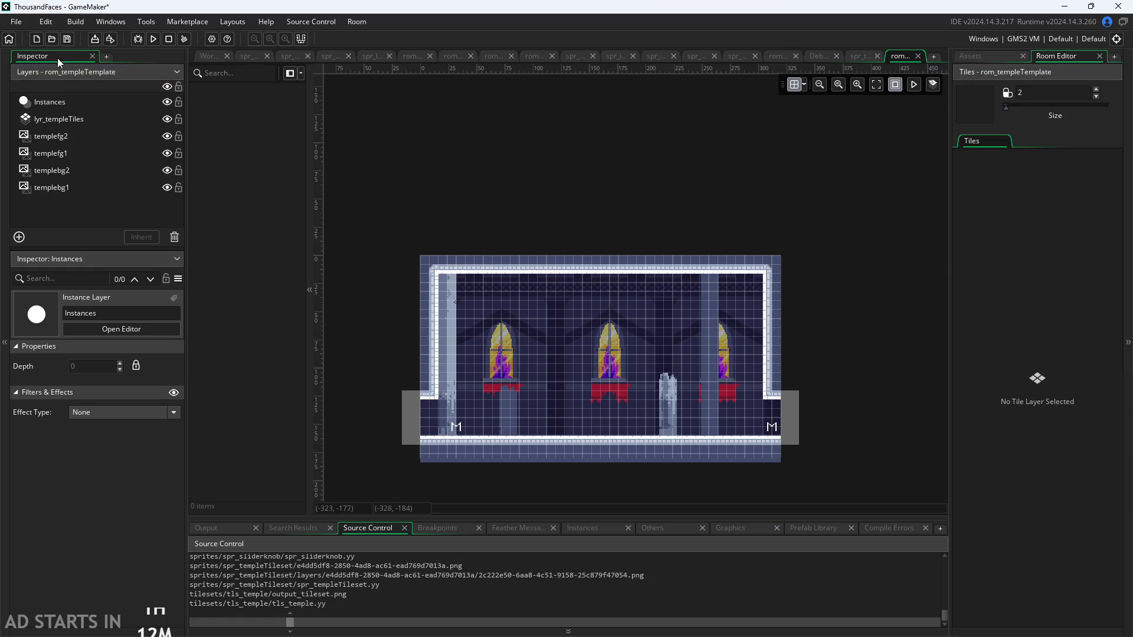
left_click(177, 71)
left_click(177, 72)
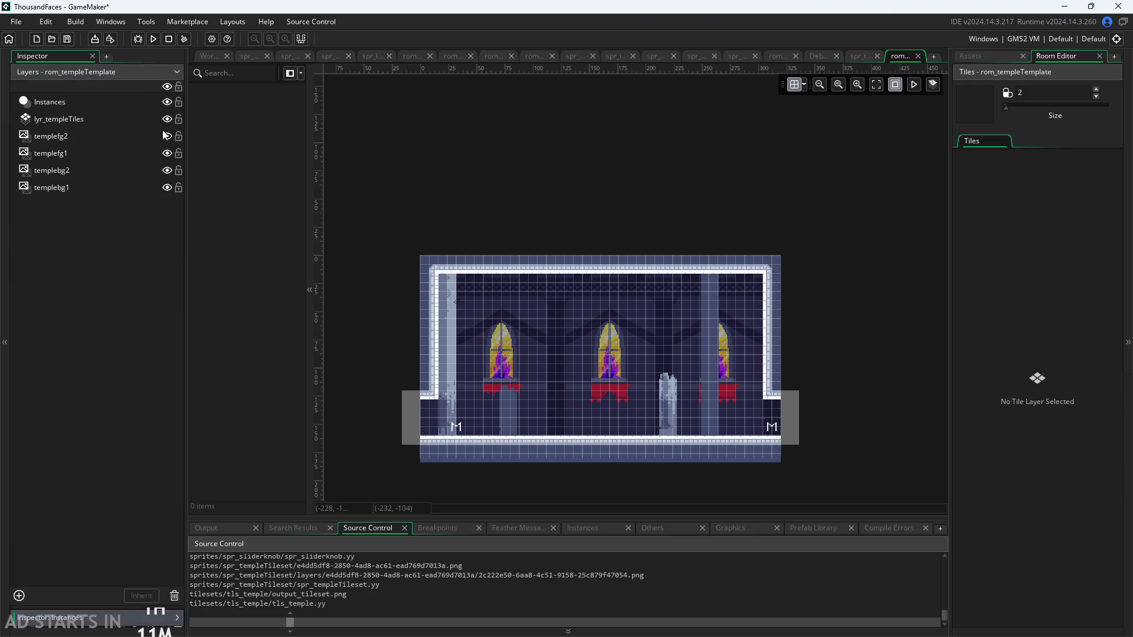
left_click(177, 72)
left_click(178, 72)
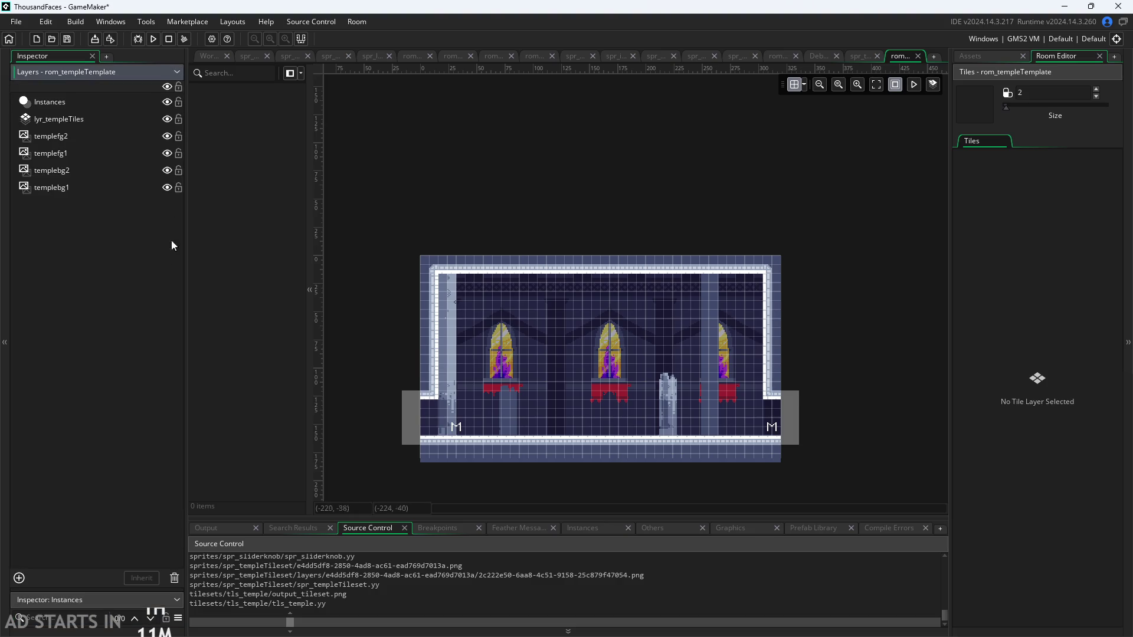
Select the rom_templateTemplate room asset and enlarge the Inspector to show its room properties.
left_click(1003, 56)
left_click(1047, 56)
left_click(892, 55)
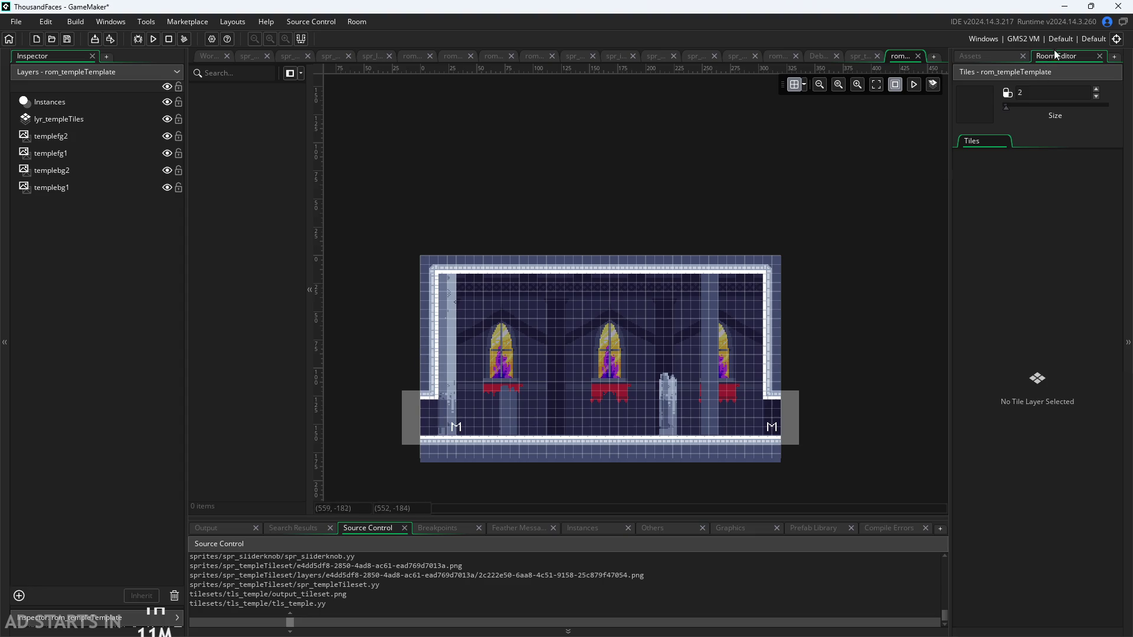
left_click(1007, 58)
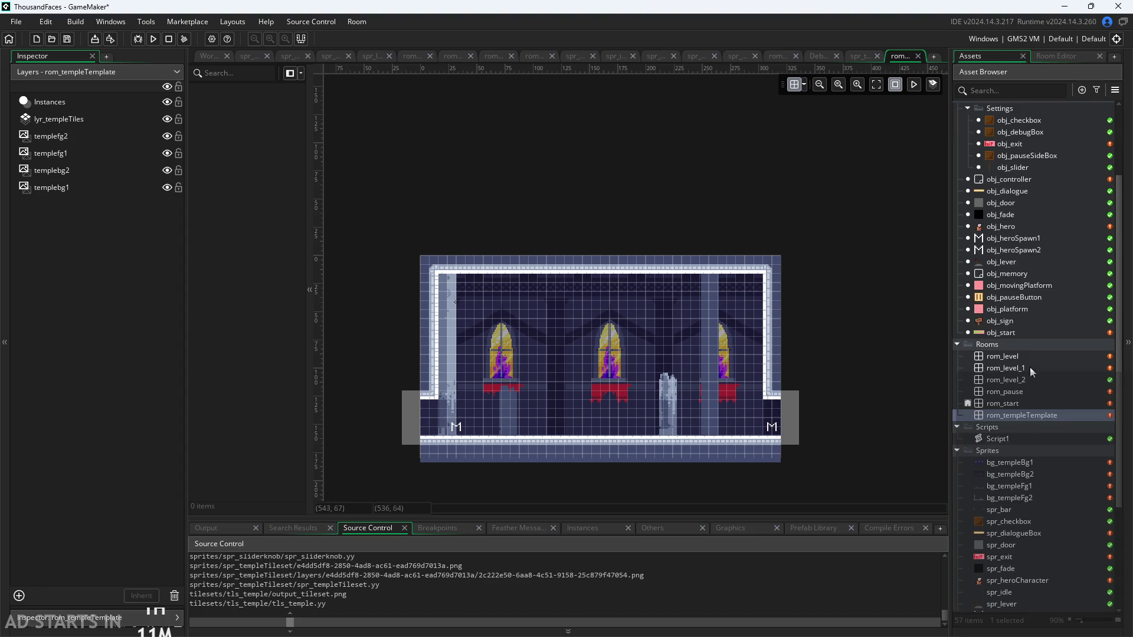
left_click(1012, 416)
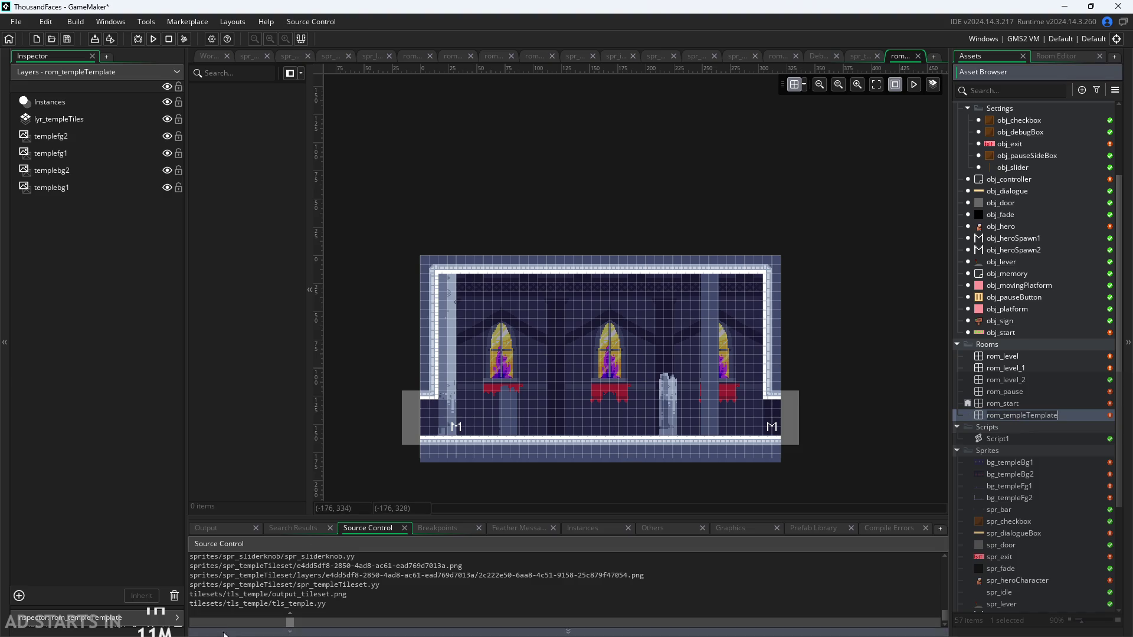
left_click(141, 617)
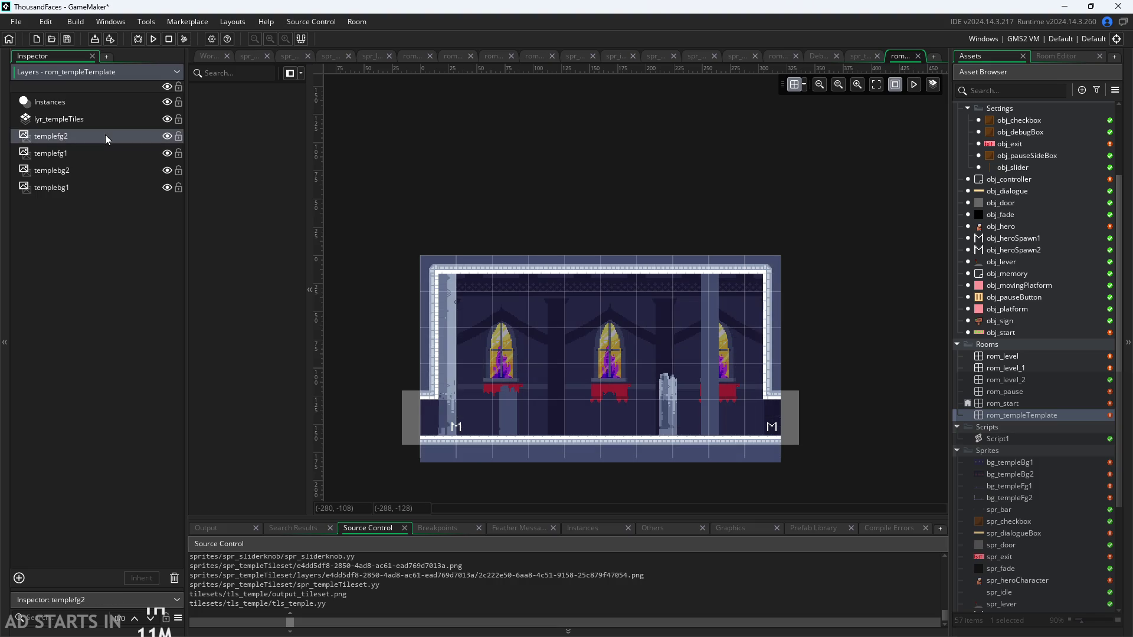
left_click(101, 119)
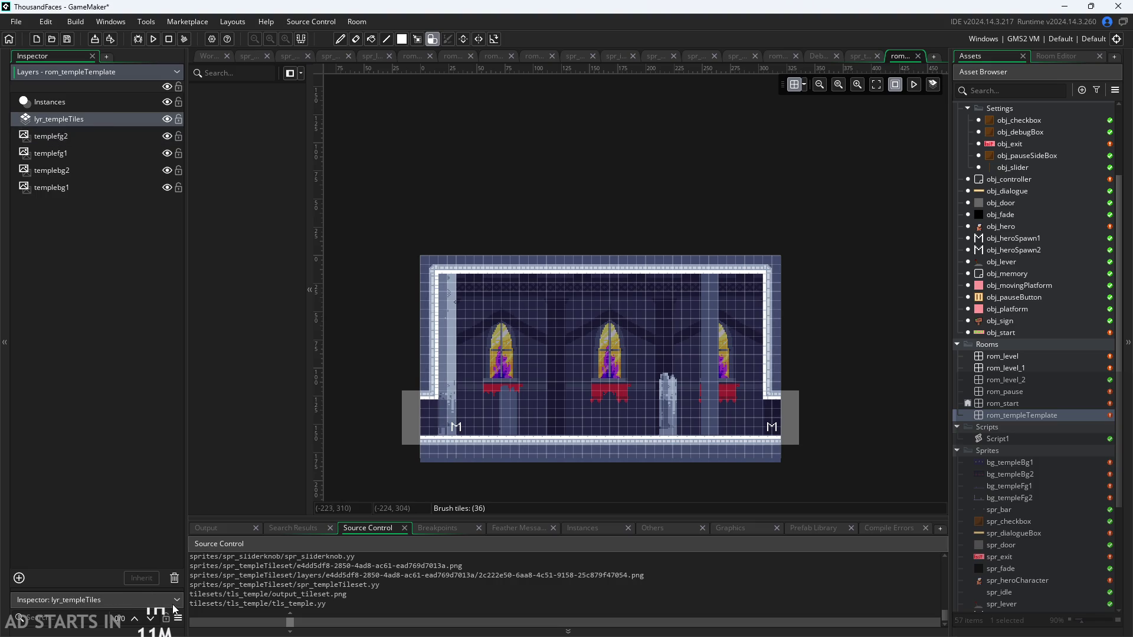
left_click(104, 598)
mouse_move(104, 599)
left_mouse_down()
mouse_move(130, 531)
mouse_move(161, 201)
mouse_move(155, 217)
left_mouse_up()
left_click(1015, 417)
left_click(1016, 417)
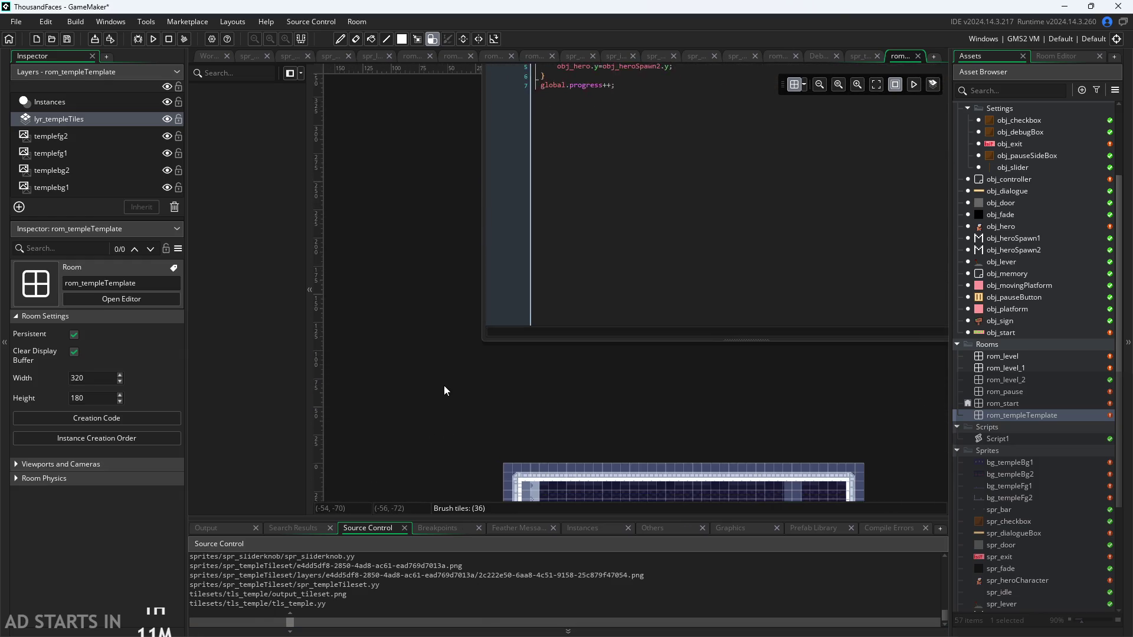
Resize the room Creation Code window and place it above the room view.
left_click_drag(714, 253, 610, 155)
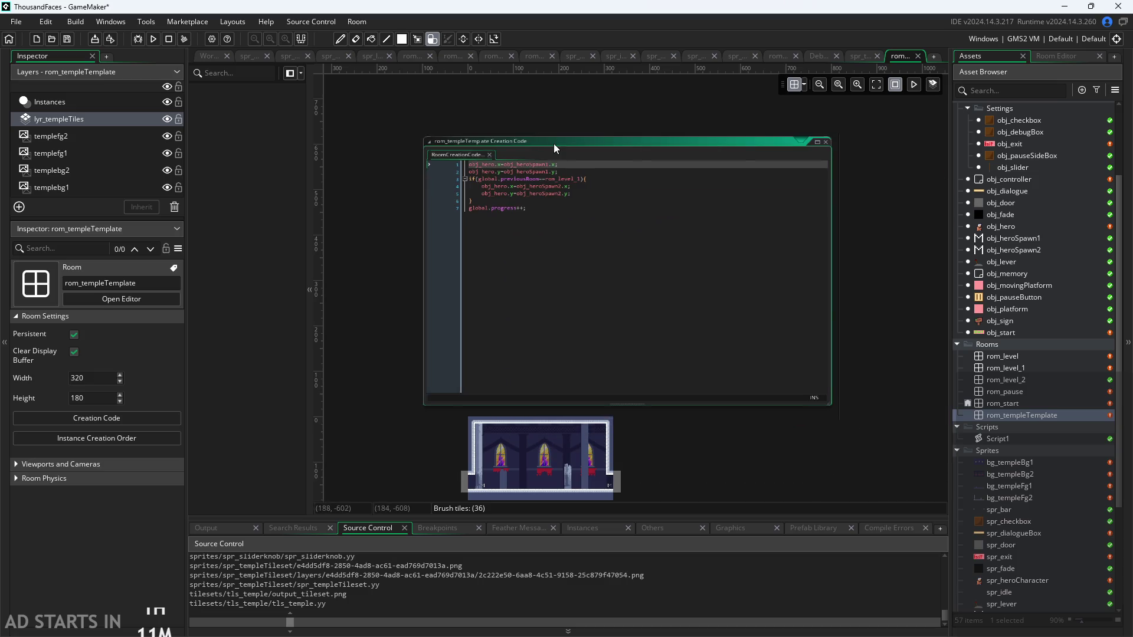
left_click_drag(829, 402, 611, 267)
left_click_drag(545, 149, 740, 285)
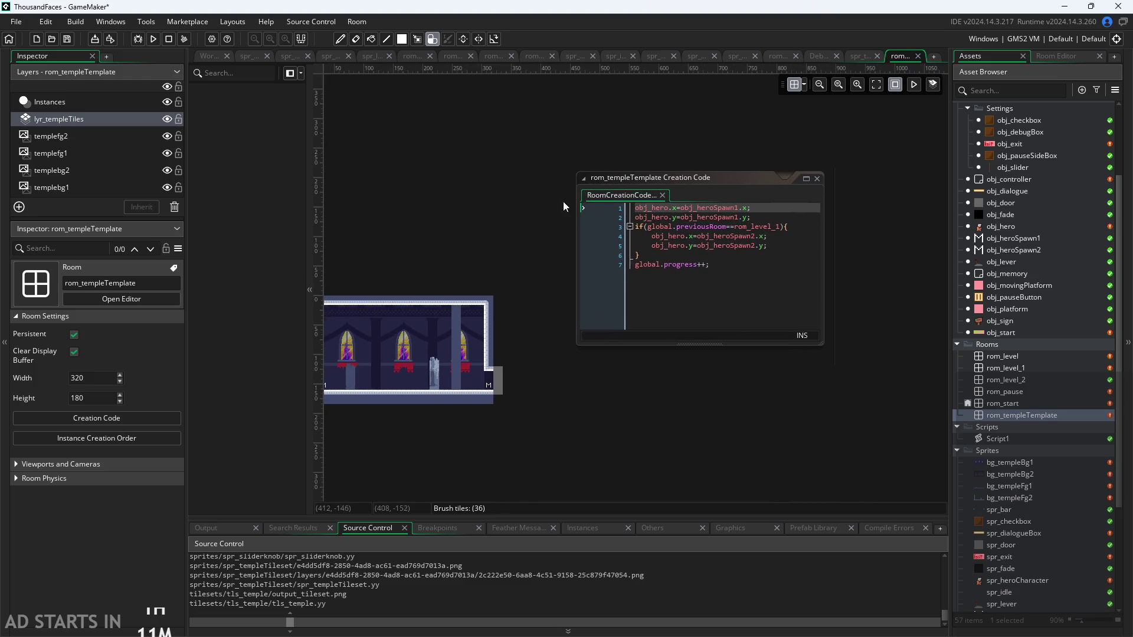
mouse_move(617, 183)
left_mouse_down()
mouse_move(344, 155)
mouse_move(349, 112)
left_mouse_up()
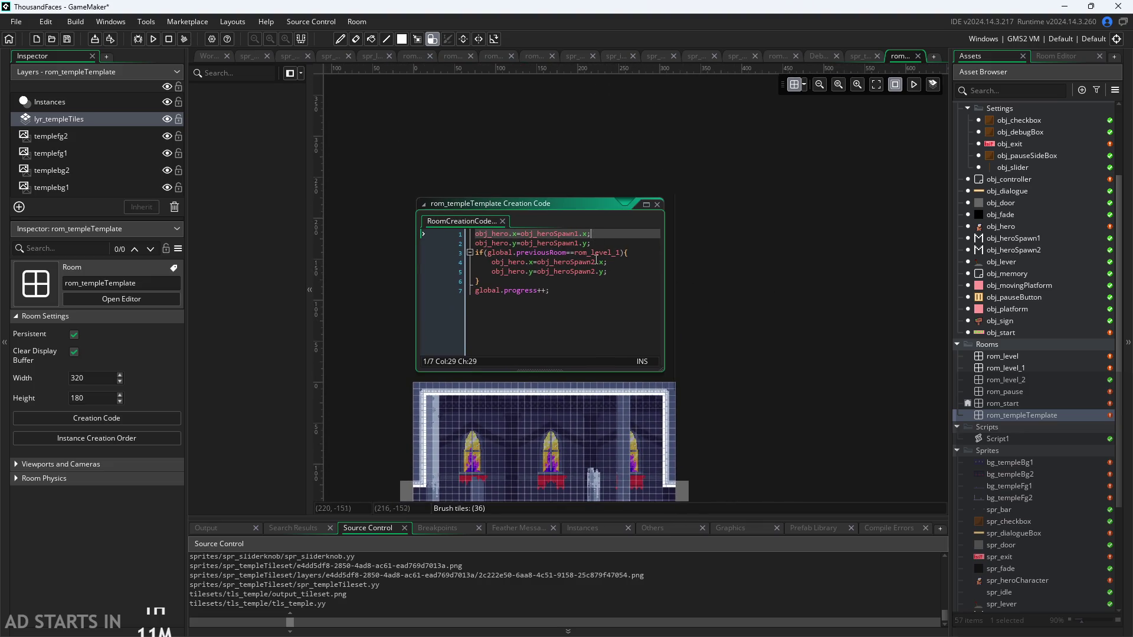
Complete the previous-room check with undefined so the hero spawns at obj_heroSpawn2.
left_click_drag(621, 253, 574, 252)
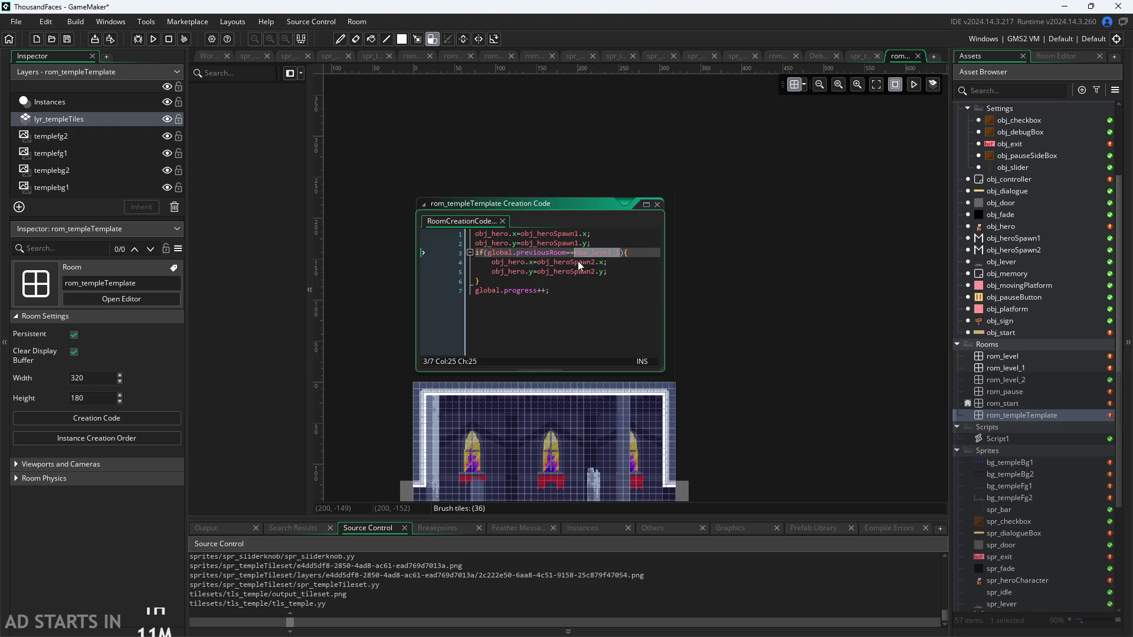
mouse_move(579, 262)
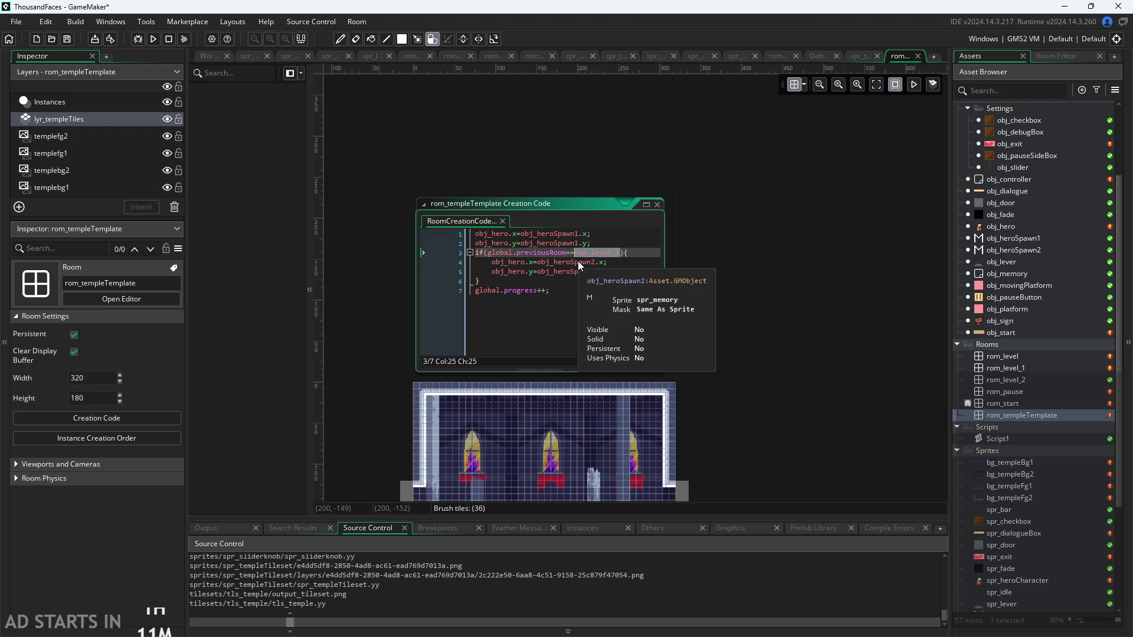
type("unde")
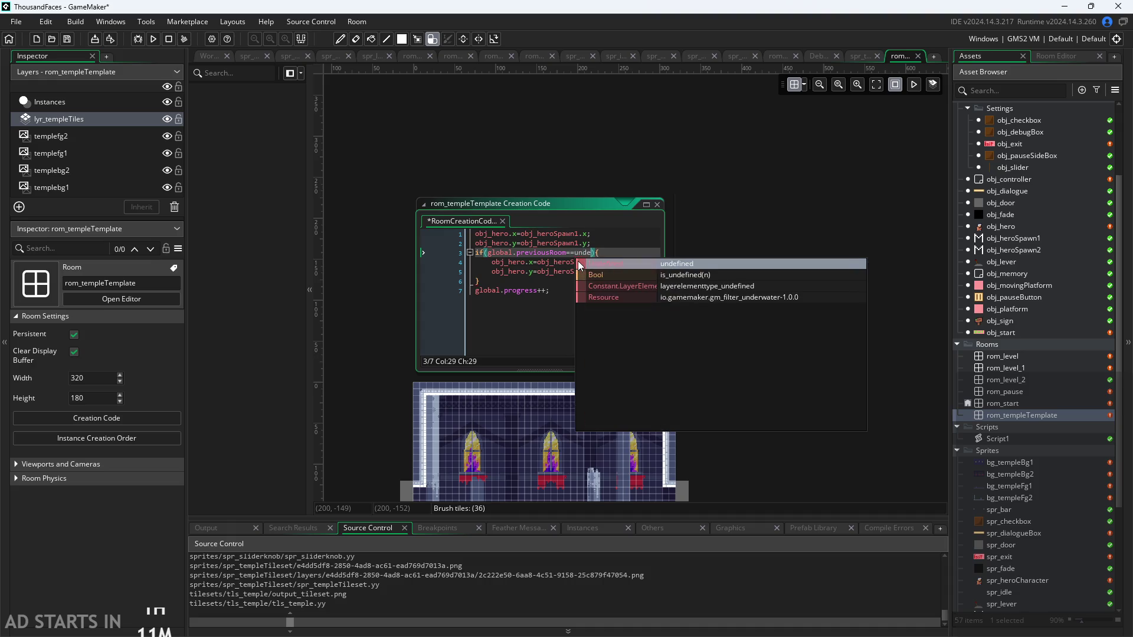
type("fined")
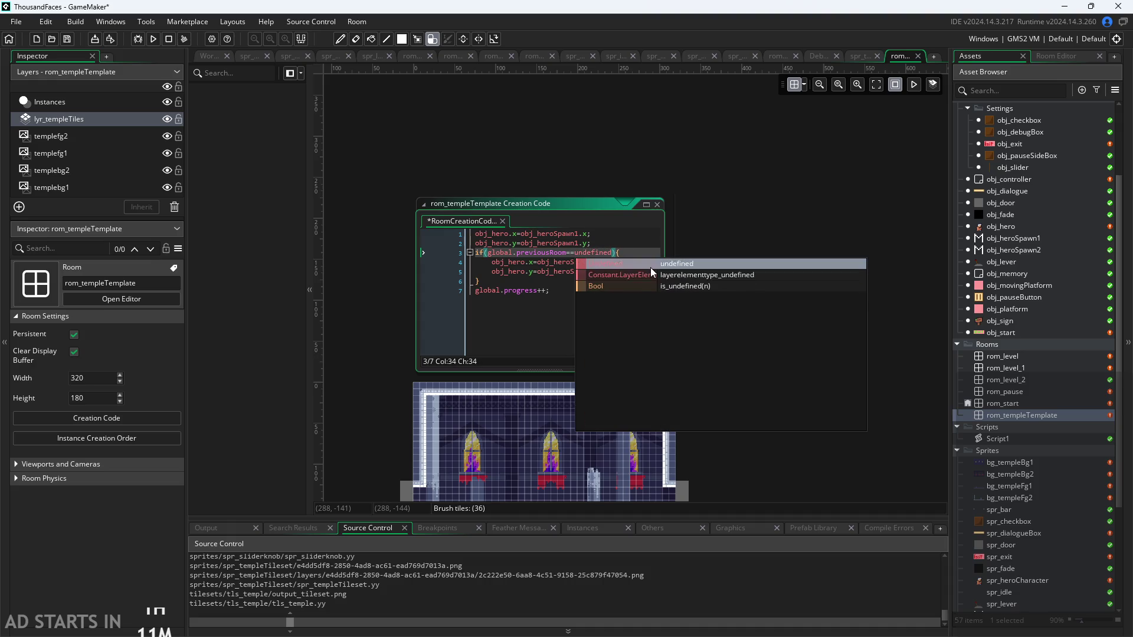
left_click(650, 267)
left_click(706, 266)
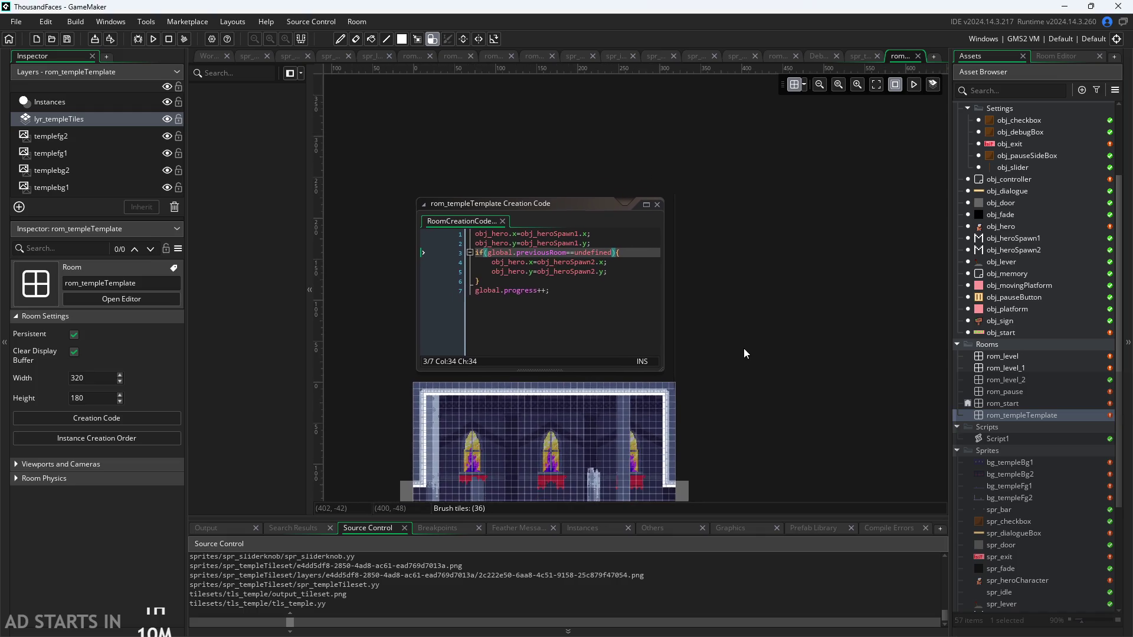
left_click_drag(744, 349, 771, 278)
left_click(598, 235)
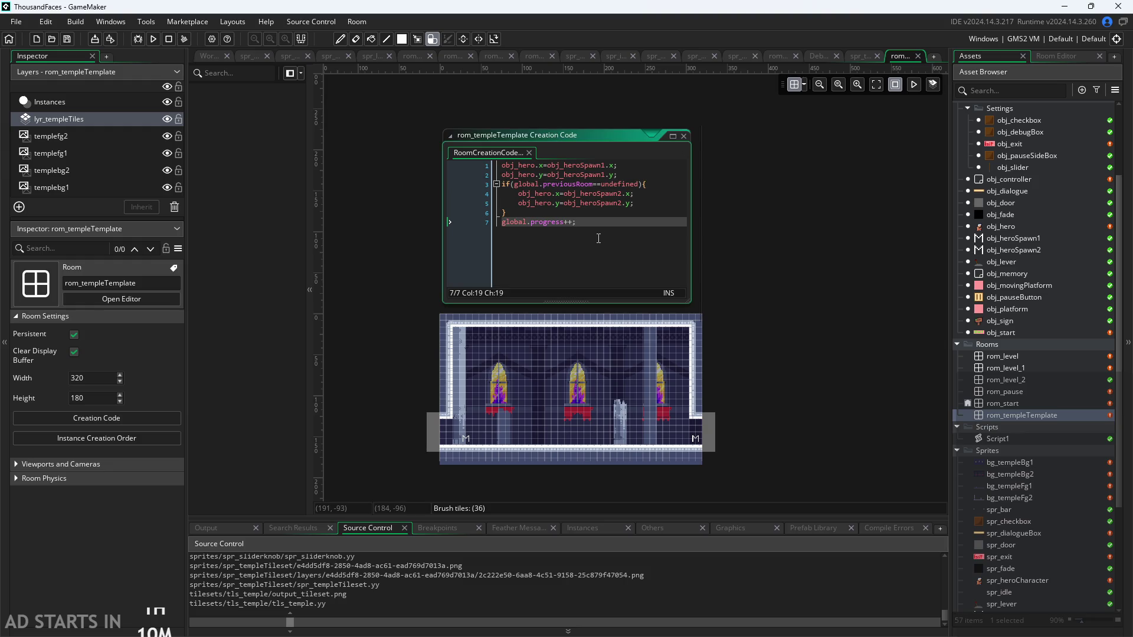
left_click(607, 214)
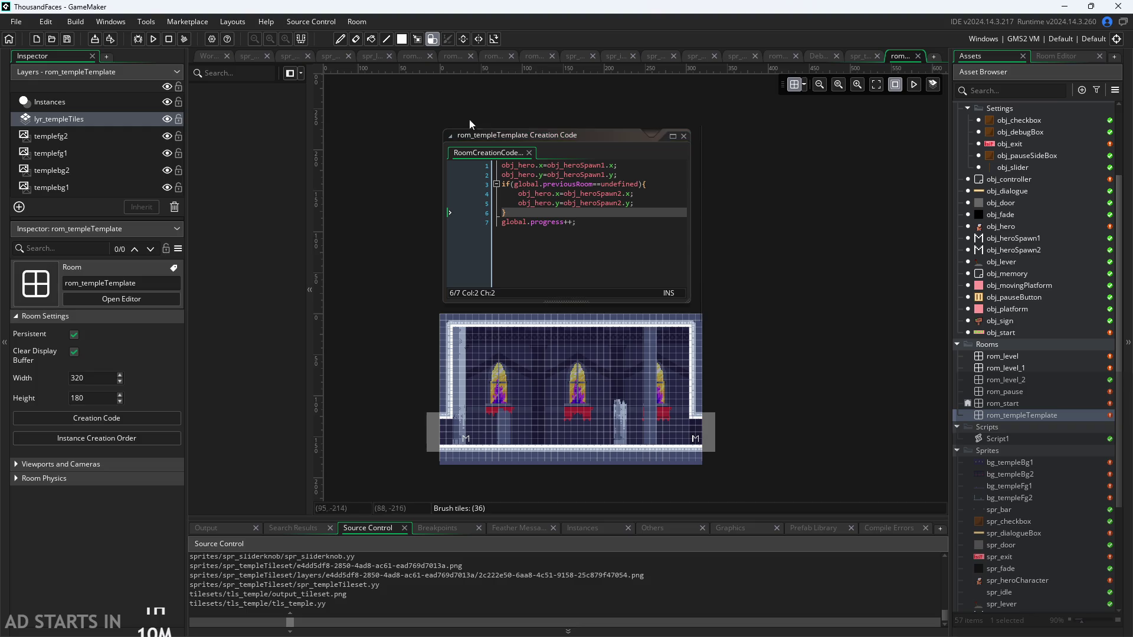
left_click(212, 54)
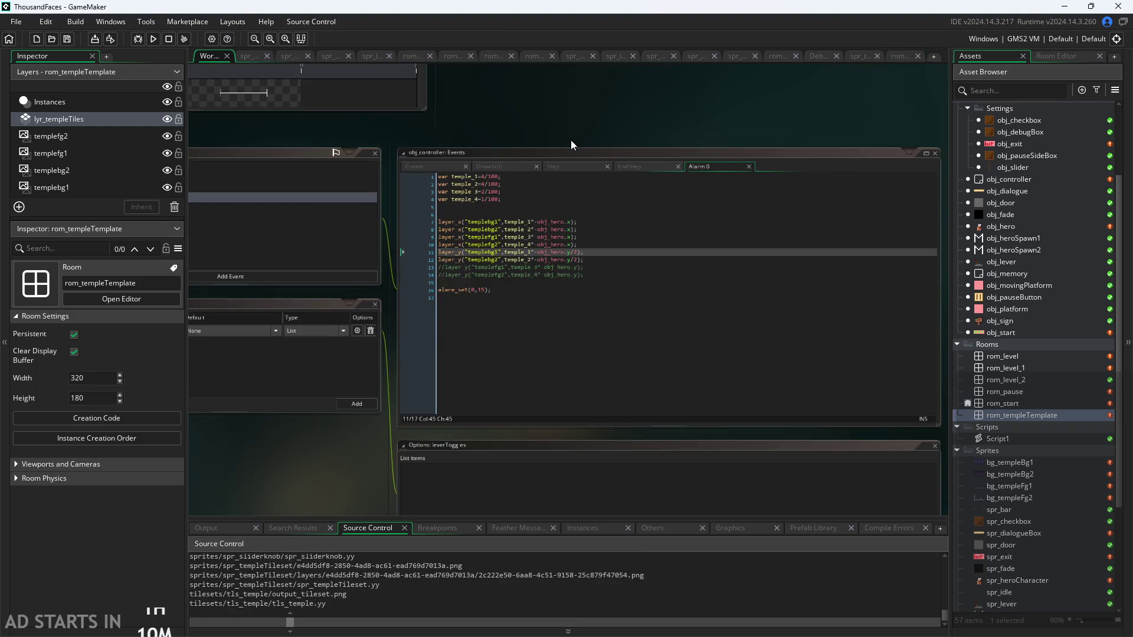
Test-run the game, then open rom_level and rom_level_1 in the room editor.
left_click(157, 40)
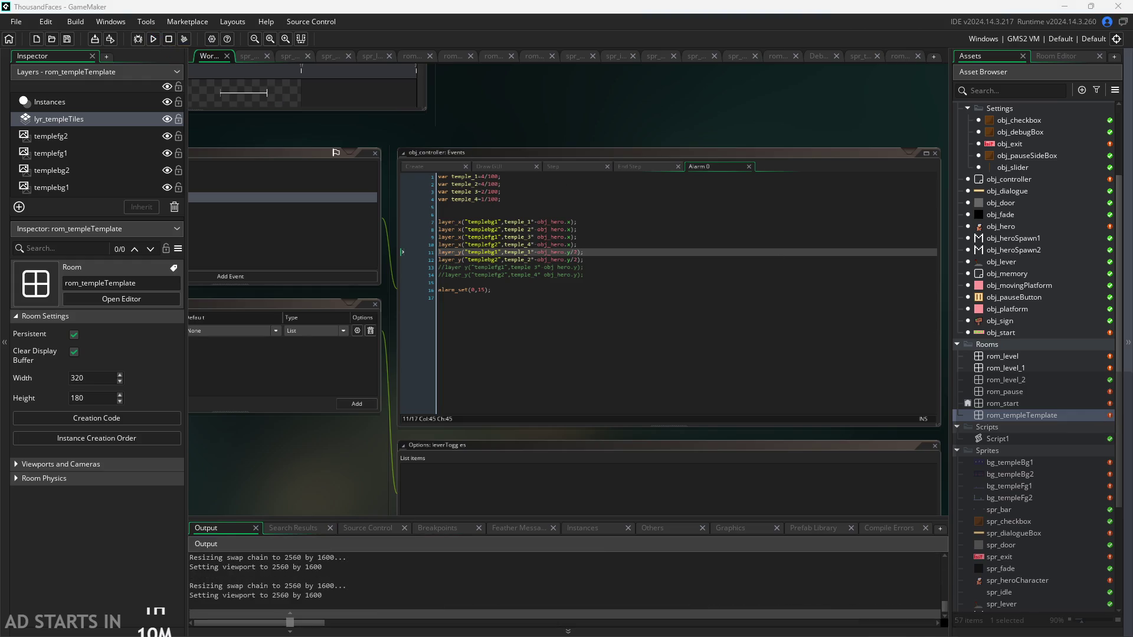
double_click(1003, 358)
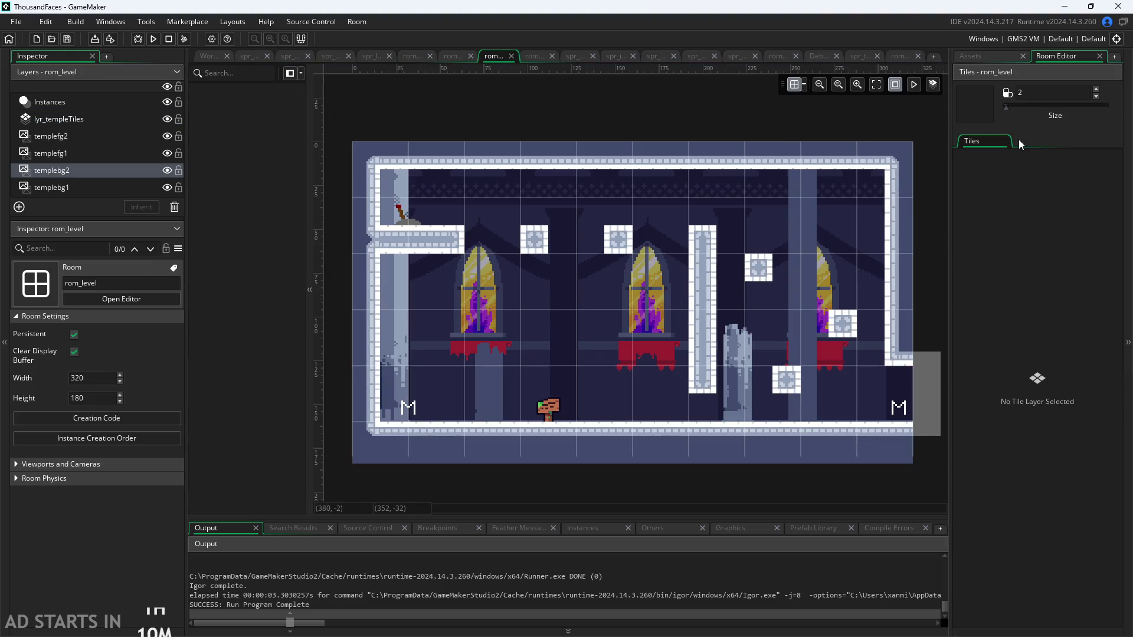
left_click(982, 58)
double_click(1032, 368)
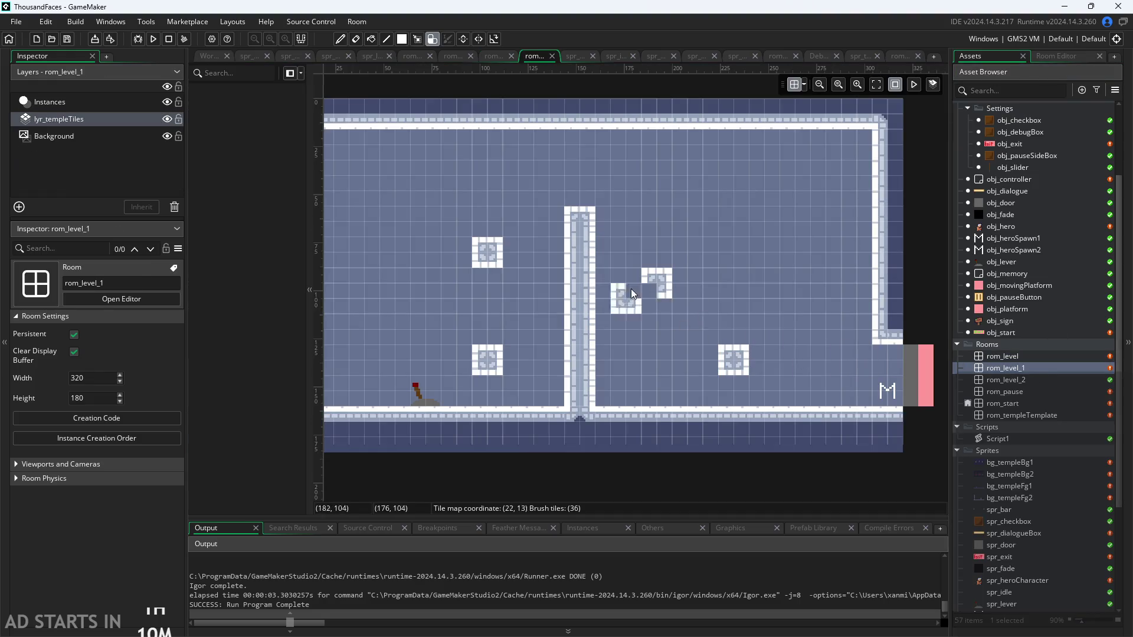
scroll(622, 296, "down", 2)
scroll(622, 296, "down", 2)
left_click_drag(524, 416, 554, 445)
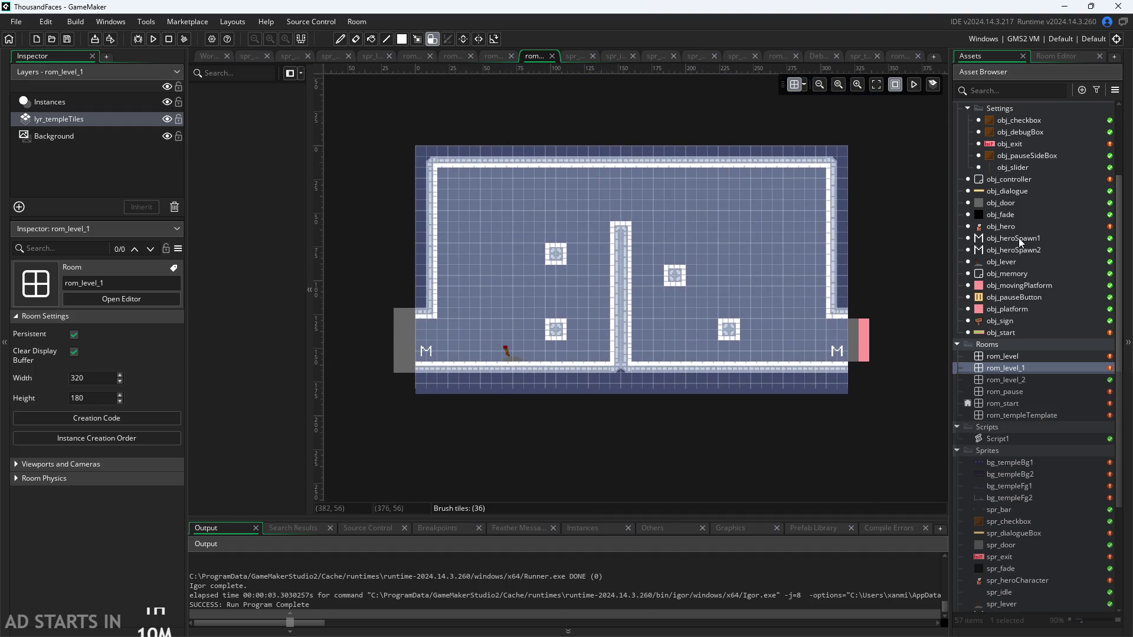
In rom_level, select the four template background layers from templefg2 and view their options.
double_click(1002, 357)
left_click(106, 137)
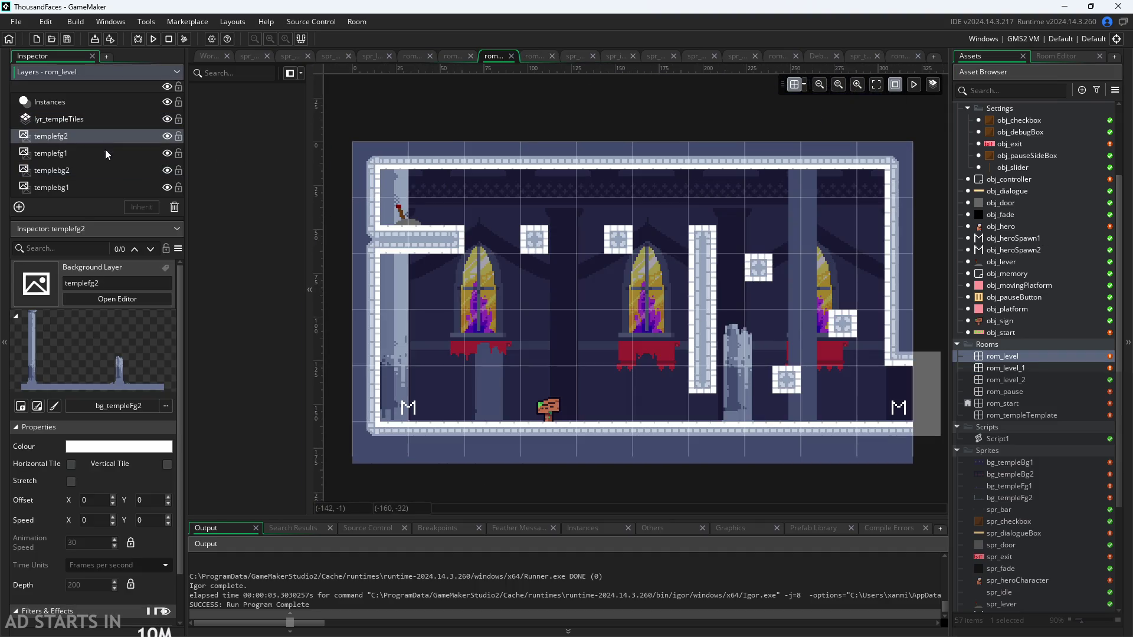
left_click(98, 194, "shift")
right_click(101, 185)
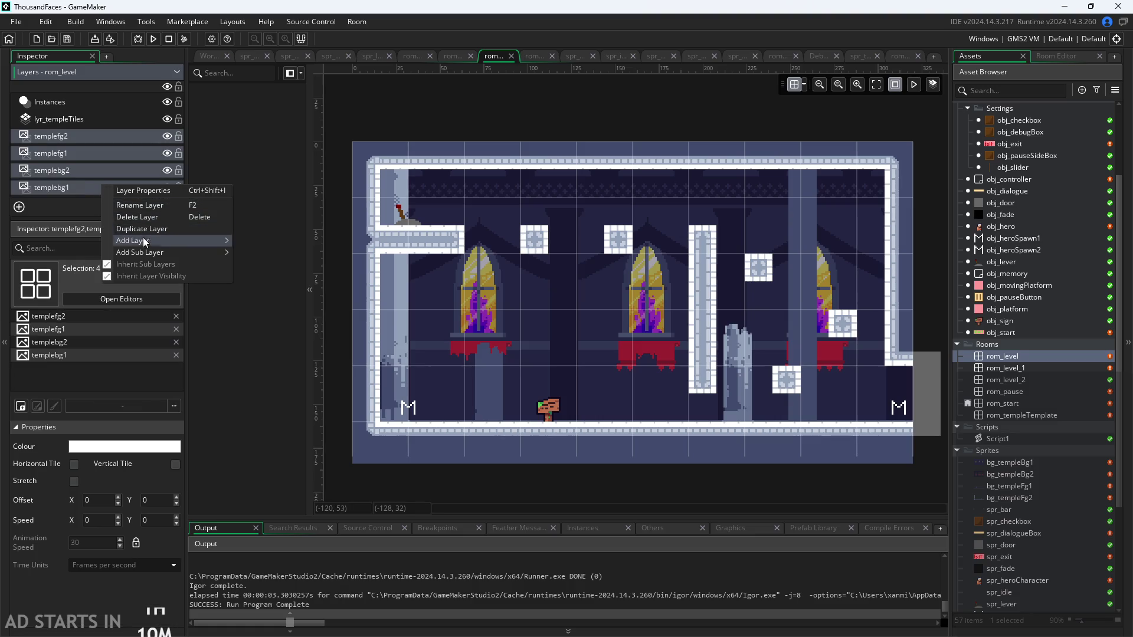
mouse_move(144, 240)
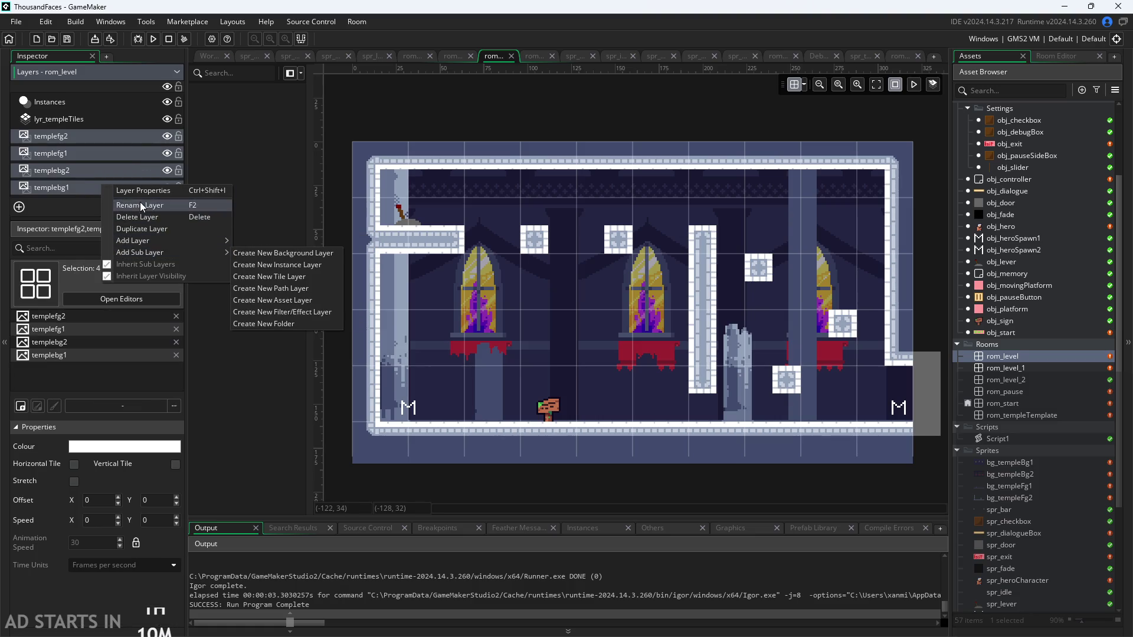
left_click(73, 196)
left_click(82, 190)
left_click(83, 134, "shift")
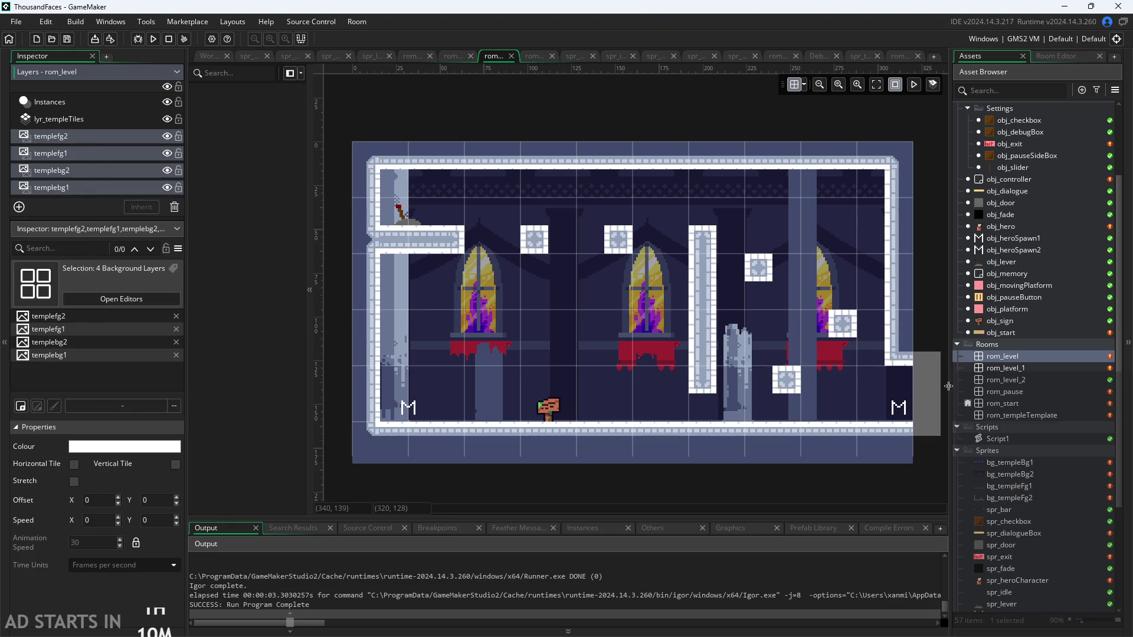
Check rom_level_1's Background layer and reselect rom_level's templefg2–templebg1 layers before returning to rom_templateTemplate.
left_click(1041, 369)
double_click(1041, 369)
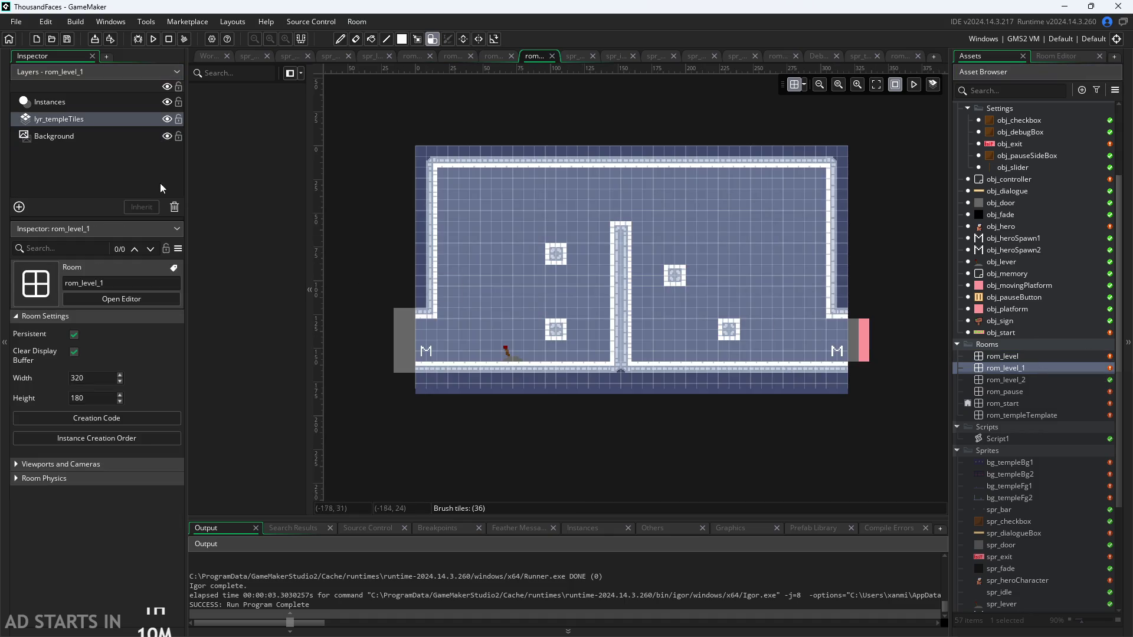
left_click(96, 137)
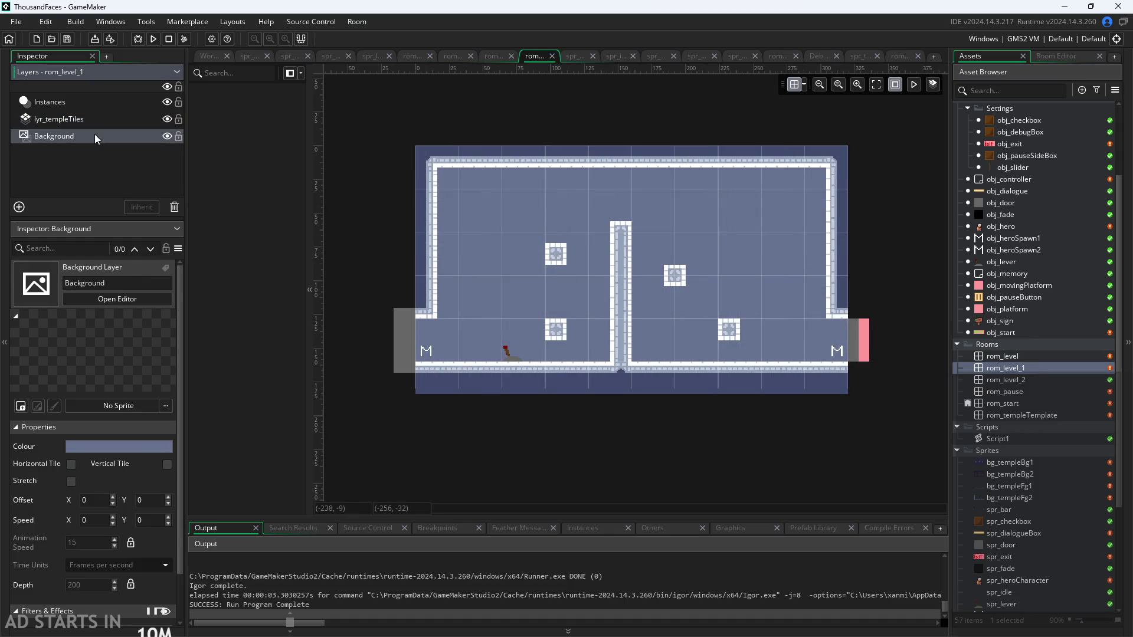
double_click(1014, 357)
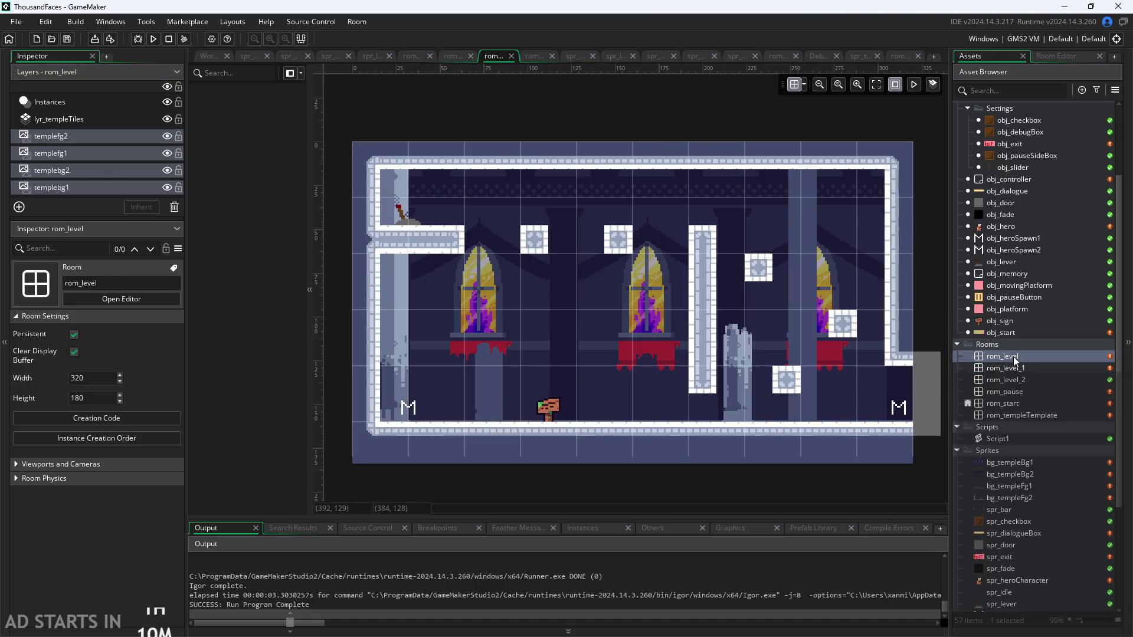
left_click(119, 136)
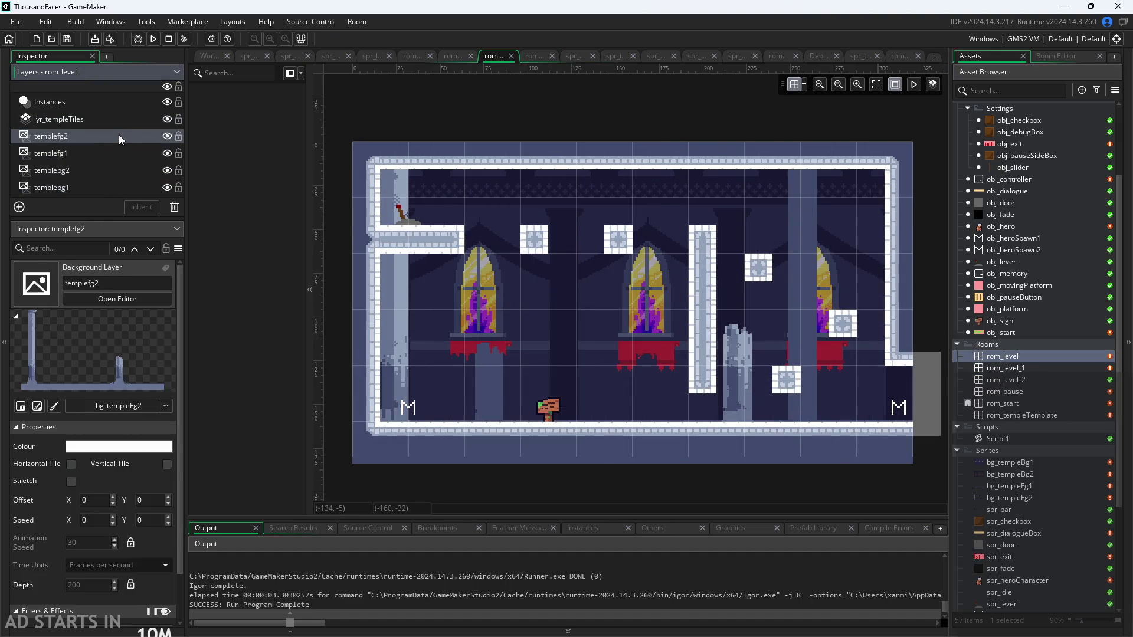
left_click(105, 184, "shift")
right_click(104, 185)
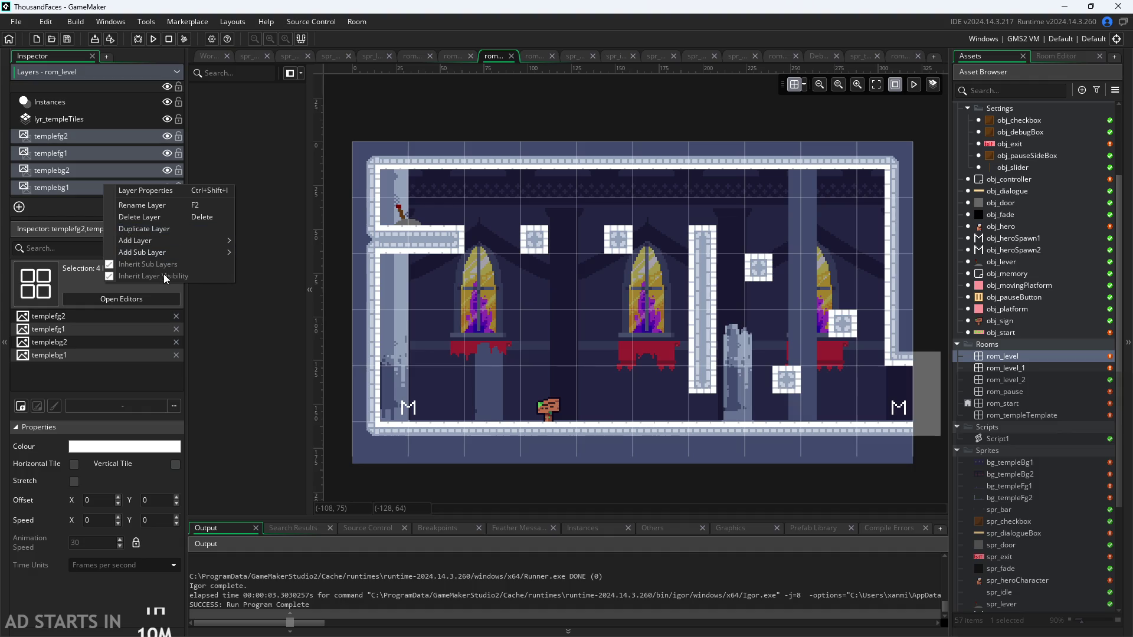
left_click(66, 211)
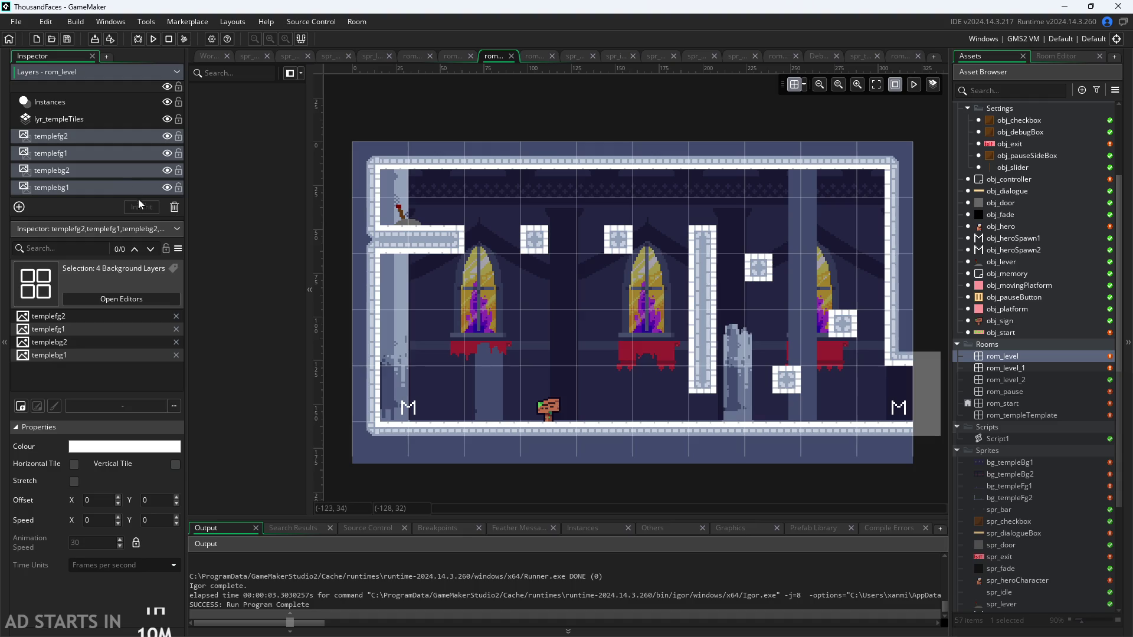
double_click(1027, 416)
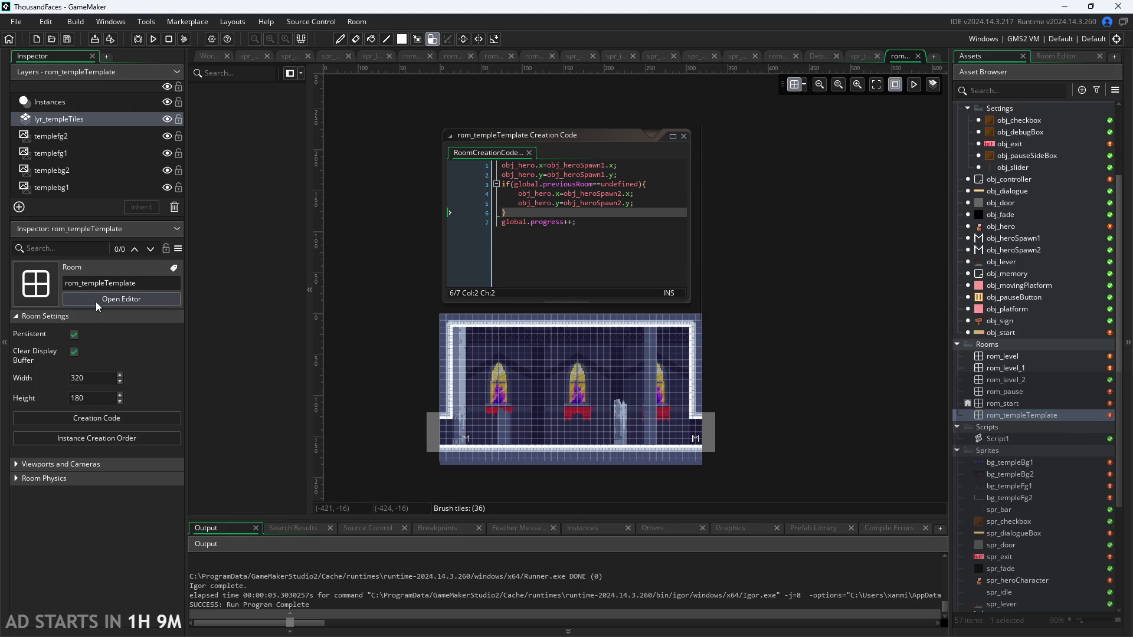
left_click(97, 282)
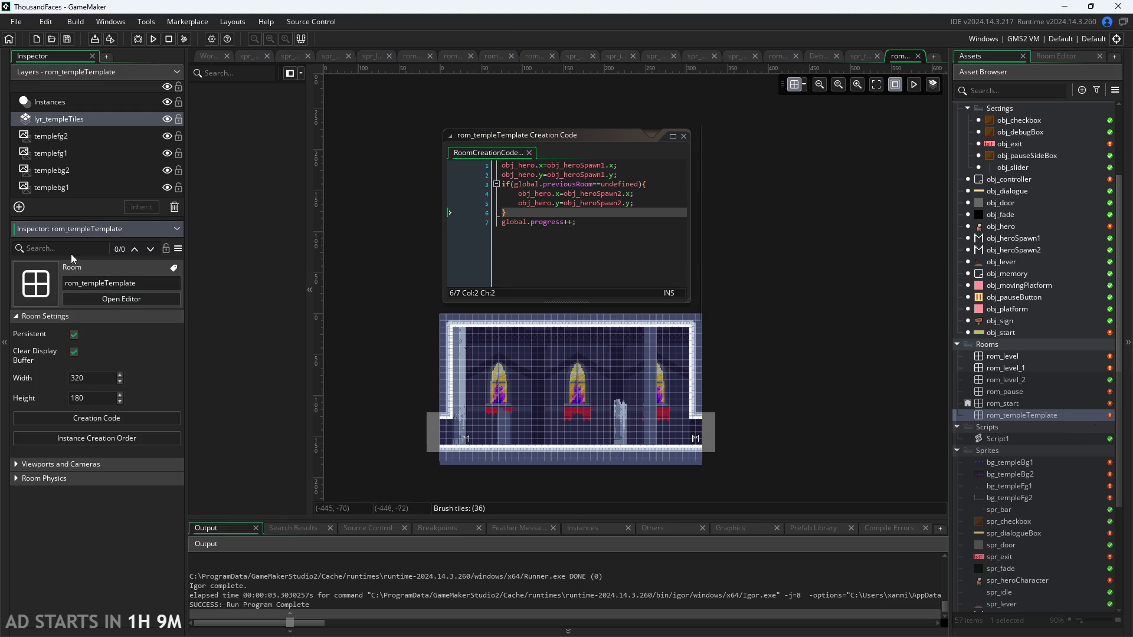
left_click(19, 207)
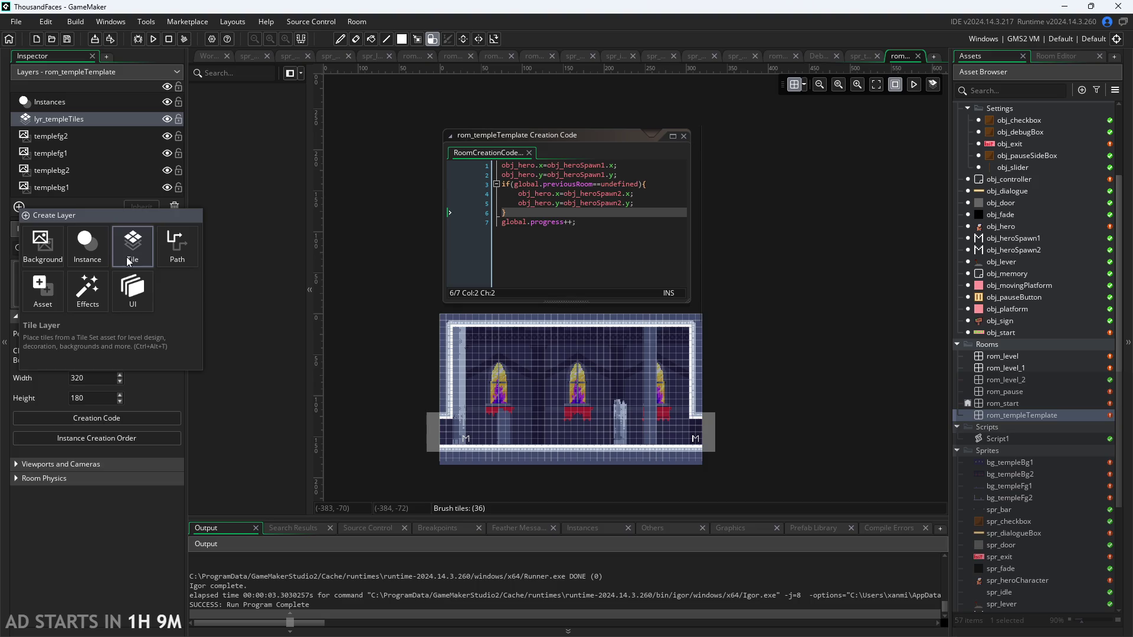
left_click(232, 278)
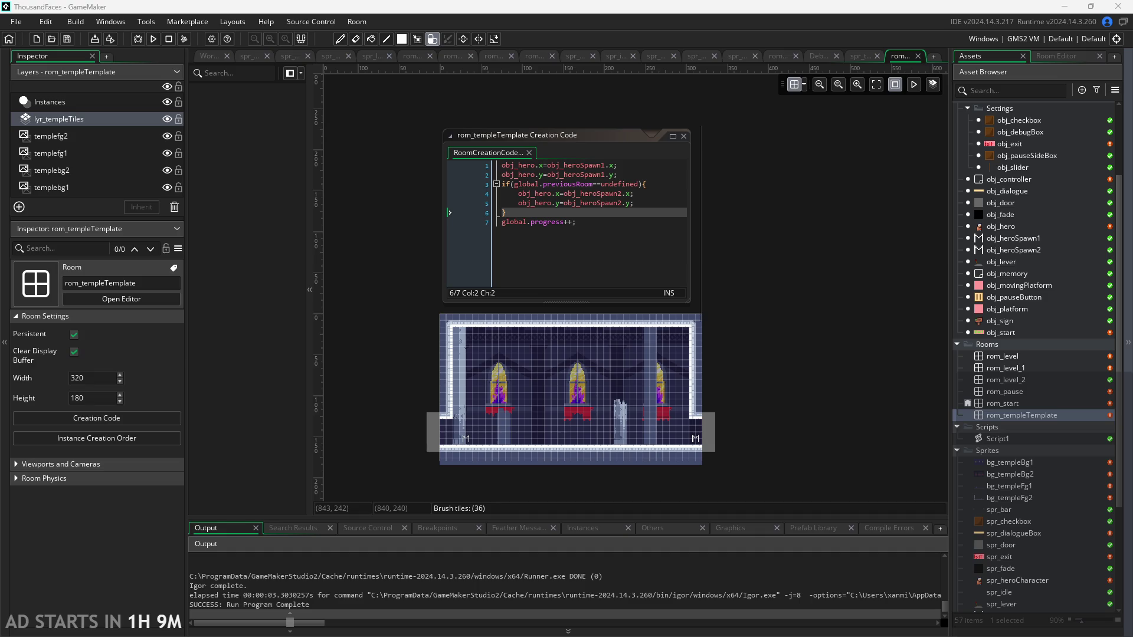
left_click(4, 353)
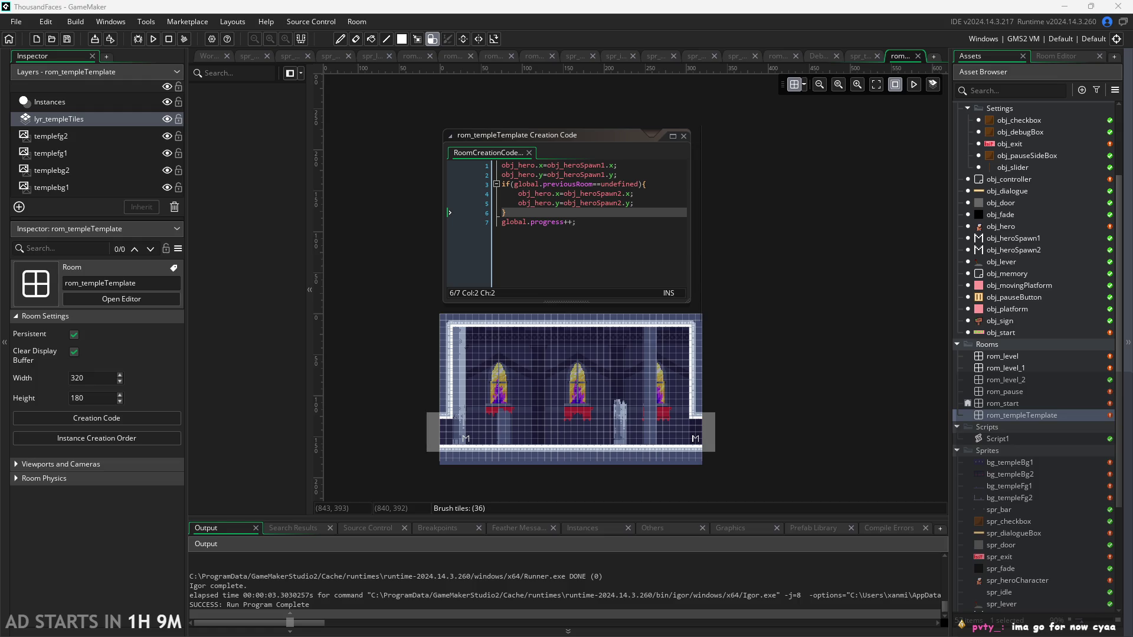
left_click(1049, 416)
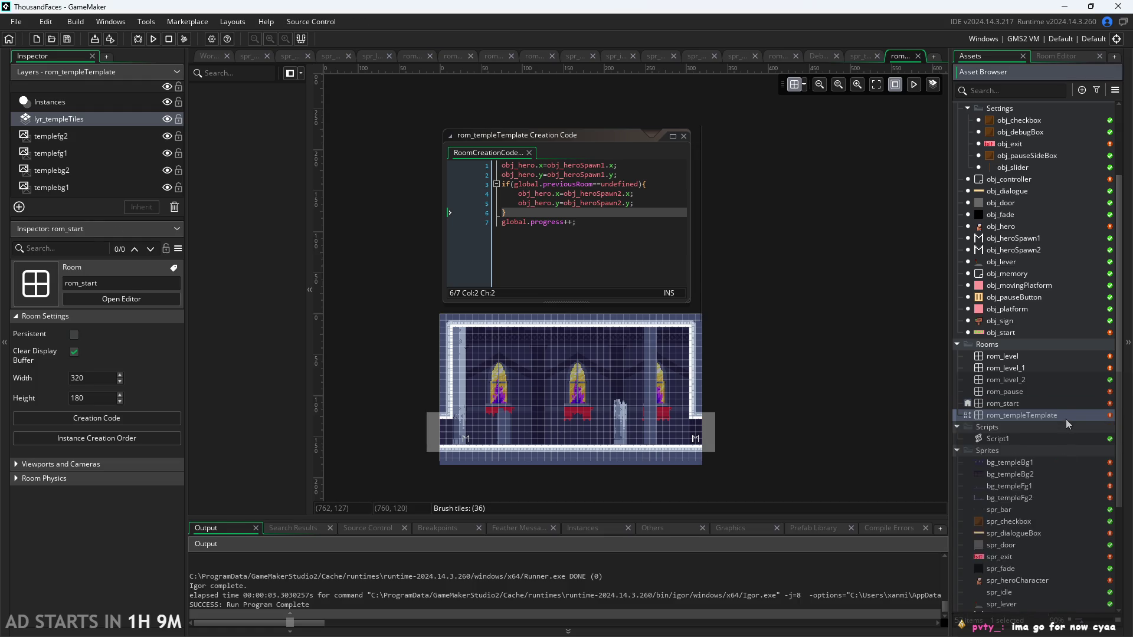
right_click(1066, 419)
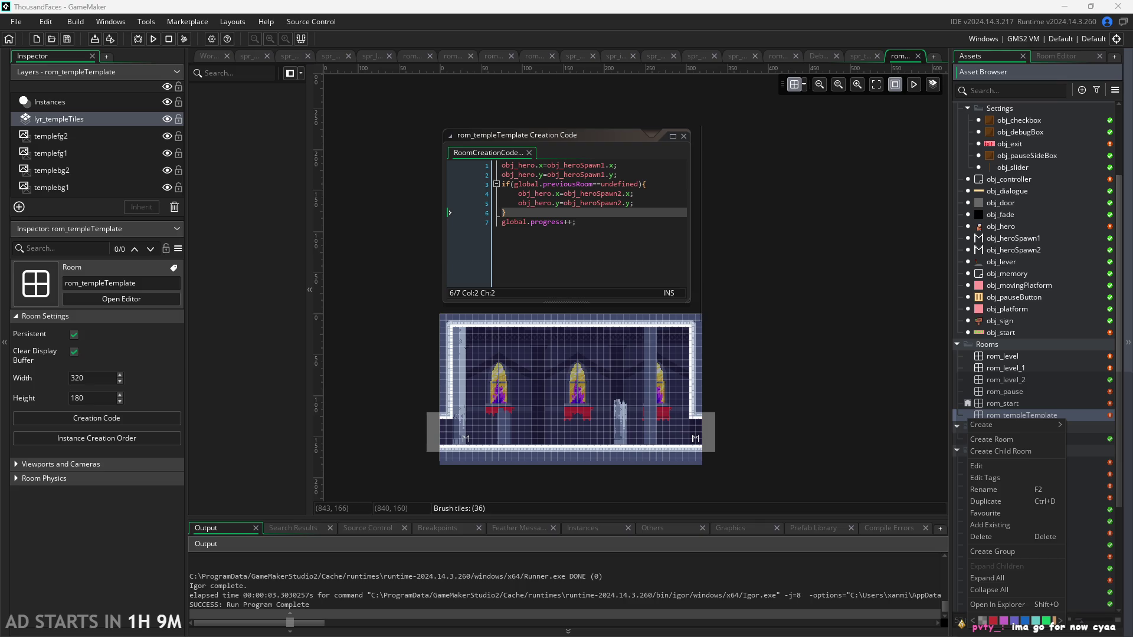
right_click(1032, 415)
right_click(987, 355)
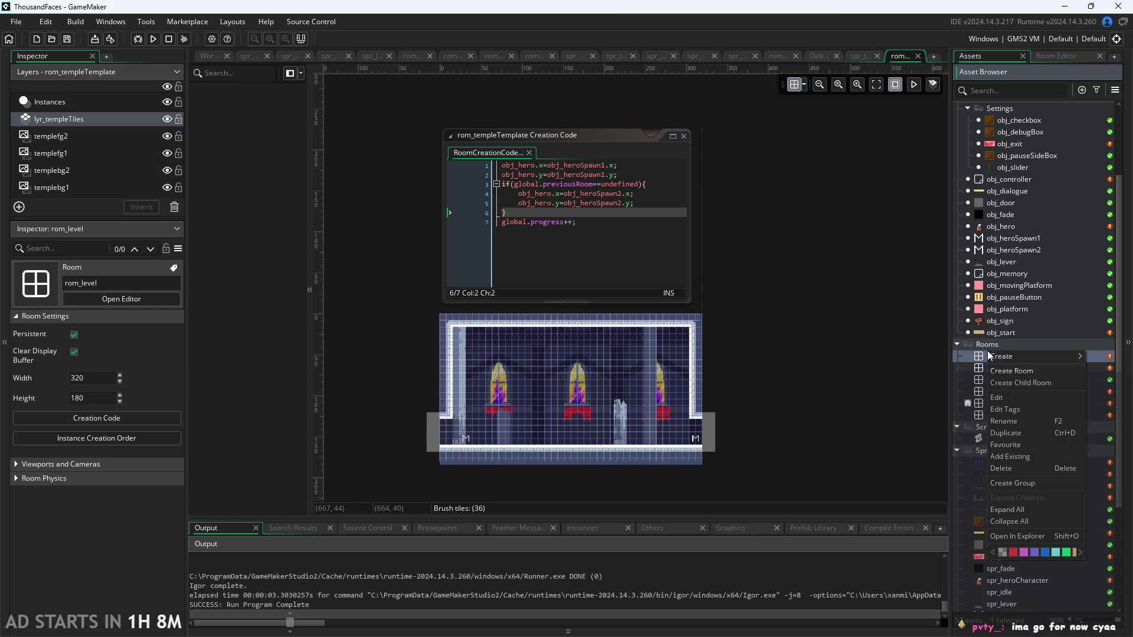
double_click(967, 354)
Move rom_templateTemplate up to second place in the Room Manager's room order.
left_click(967, 354)
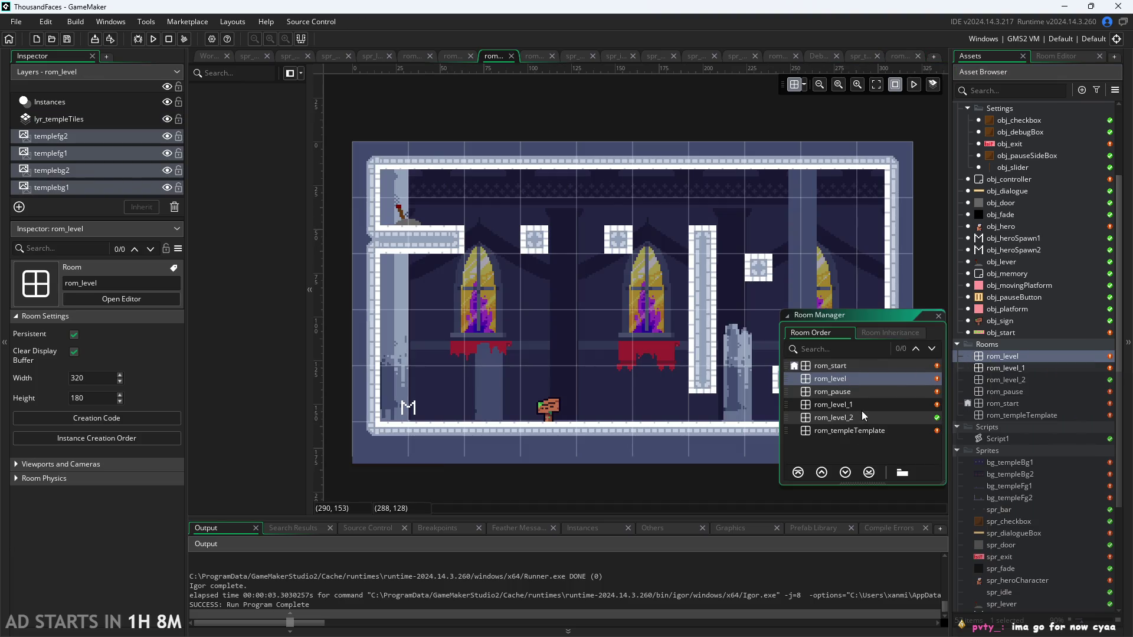
left_click(854, 427)
left_click_drag(854, 427, 852, 379)
left_click(849, 393)
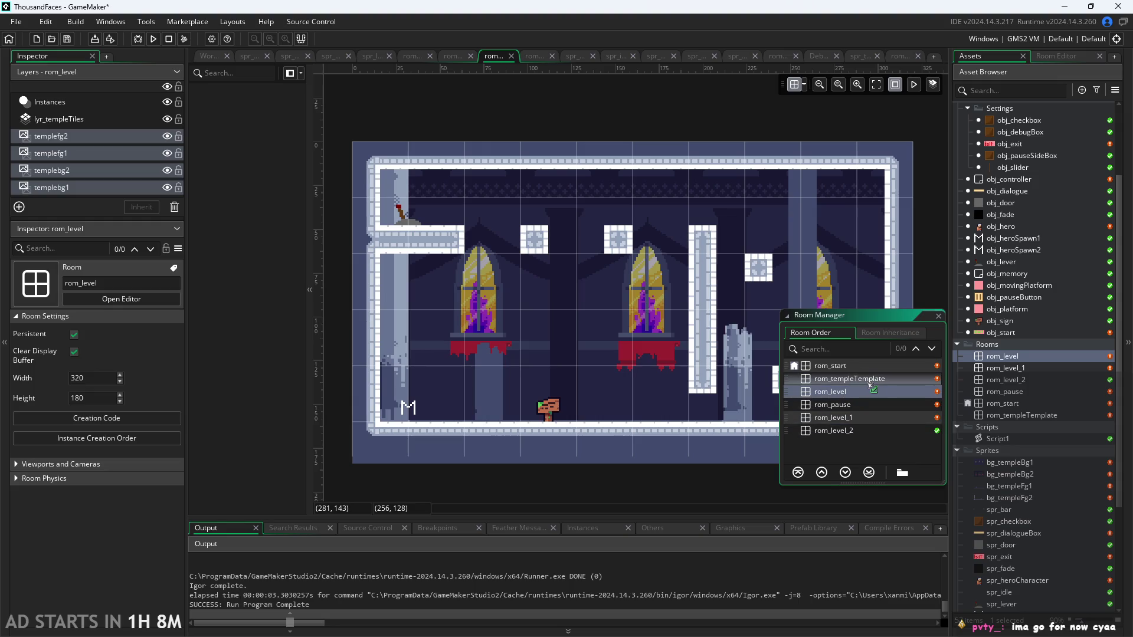
left_click(841, 379)
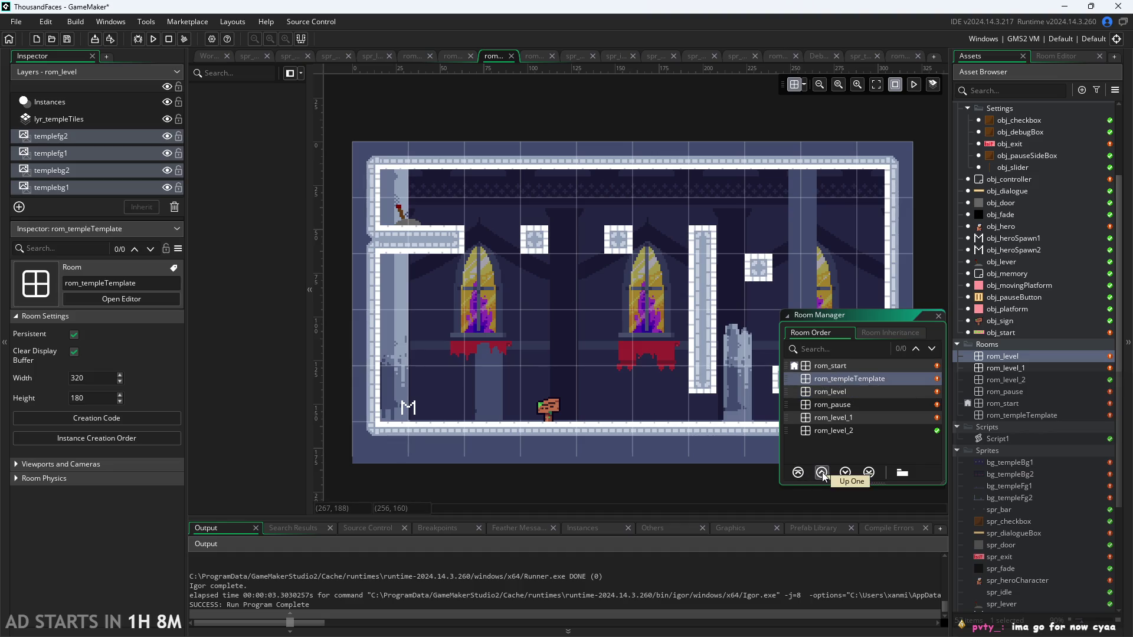
left_click(879, 333)
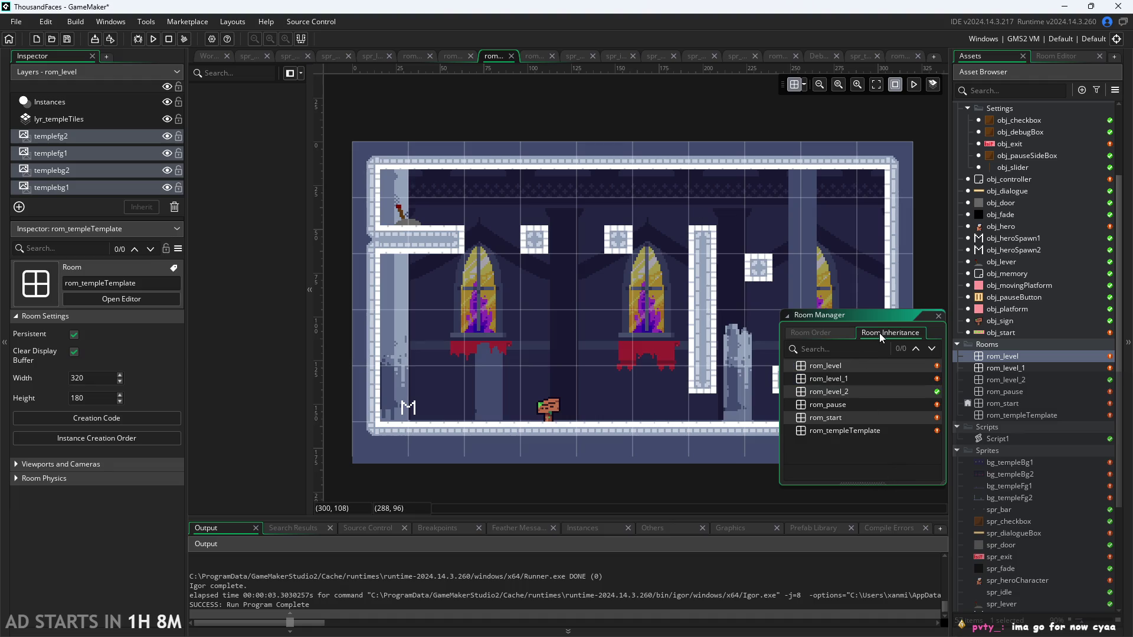
left_click(828, 381)
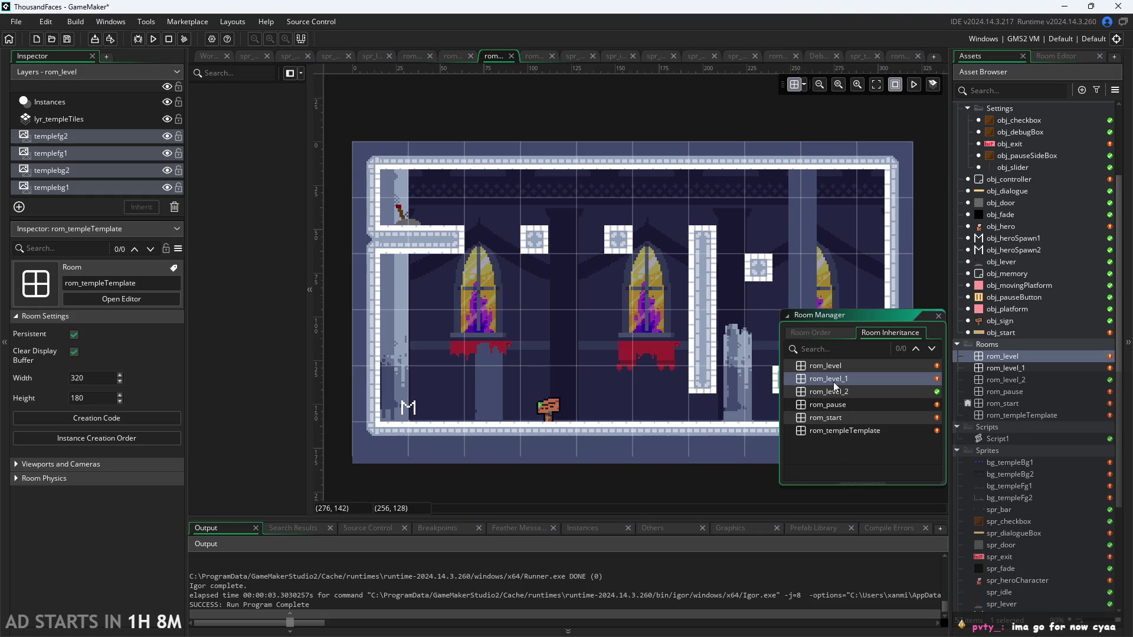
left_click(816, 333)
mouse_move(837, 380)
left_mouse_down()
mouse_move(845, 446)
mouse_move(846, 437)
left_mouse_up()
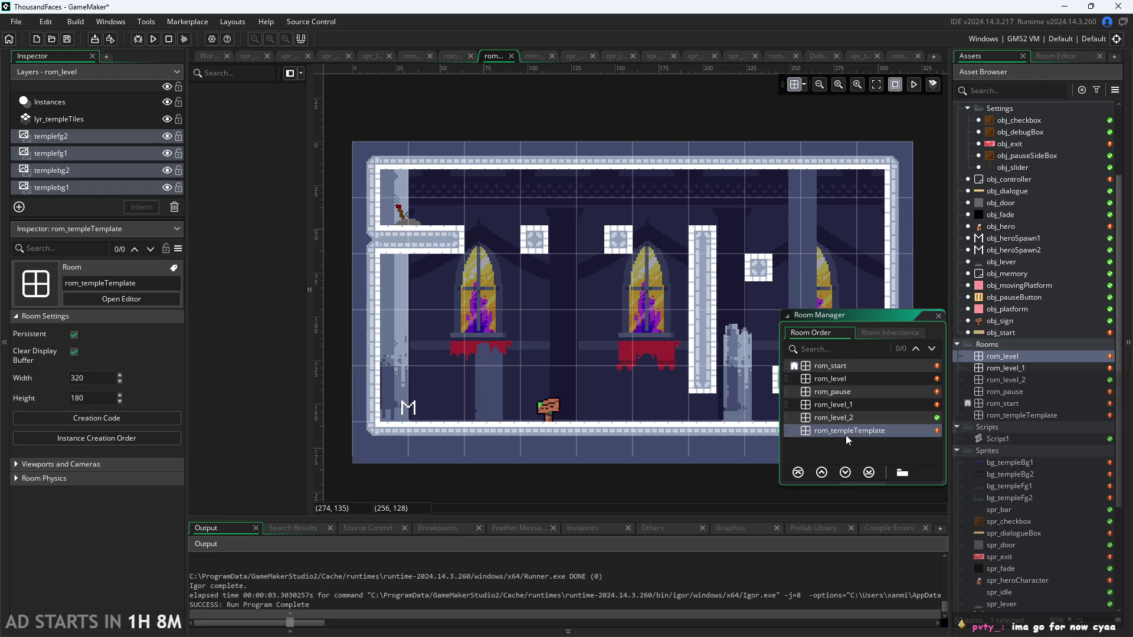
left_click(883, 337)
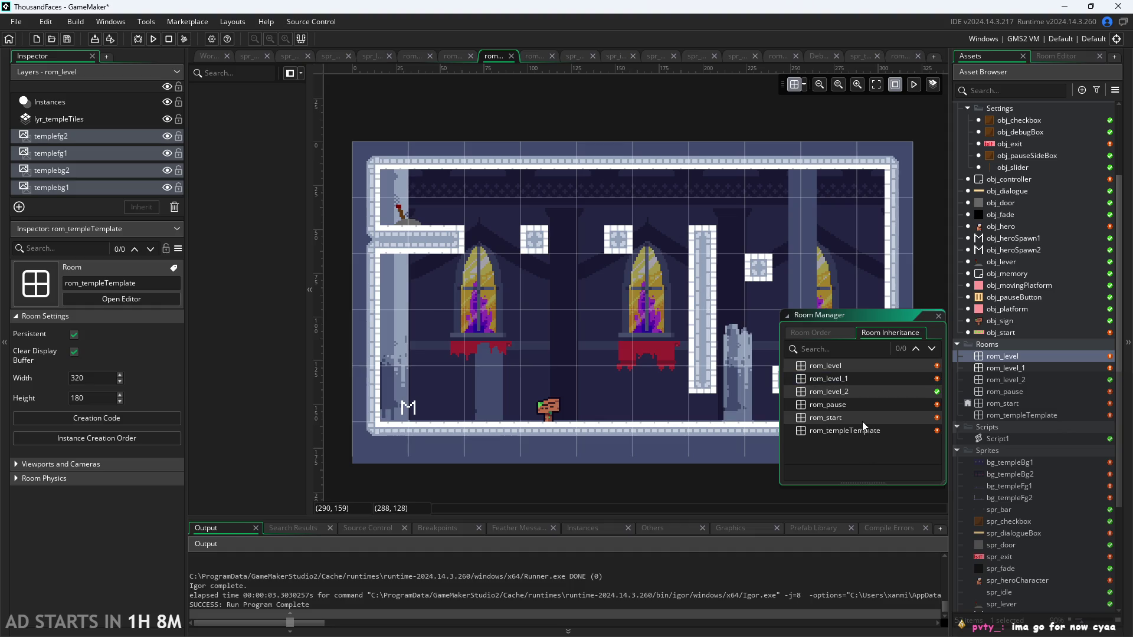
Set rom_templateTemplate as parent of rom_level, rom_level_1 and rom_level_2, confirming each dialog.
mouse_move(836, 371)
left_mouse_down()
mouse_move(851, 450)
mouse_move(849, 439)
left_mouse_up()
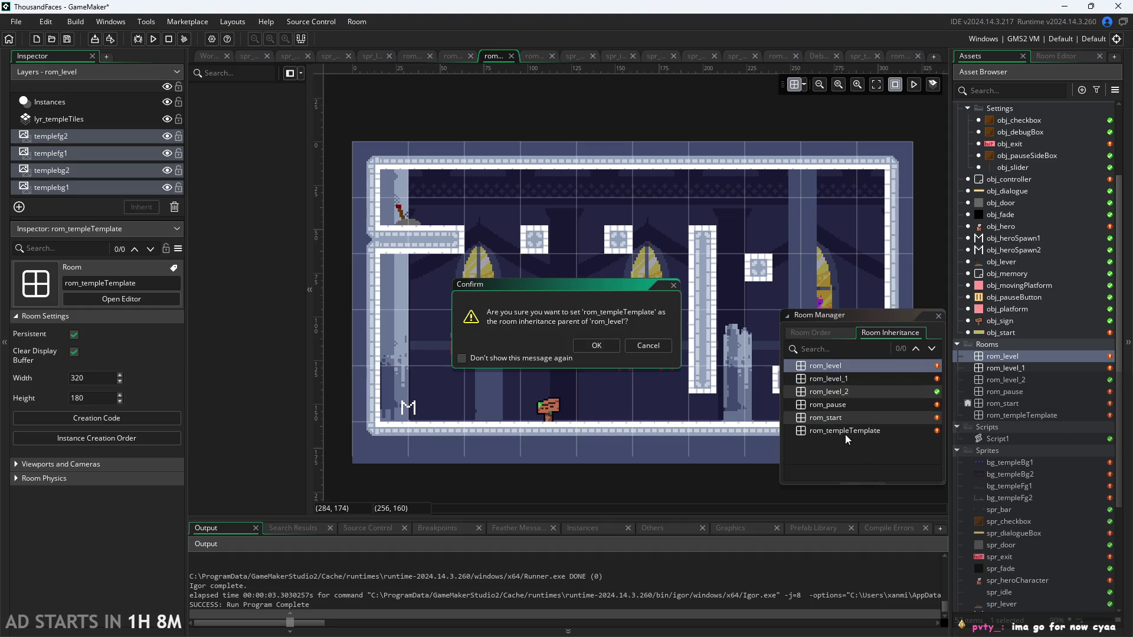
left_click(597, 346)
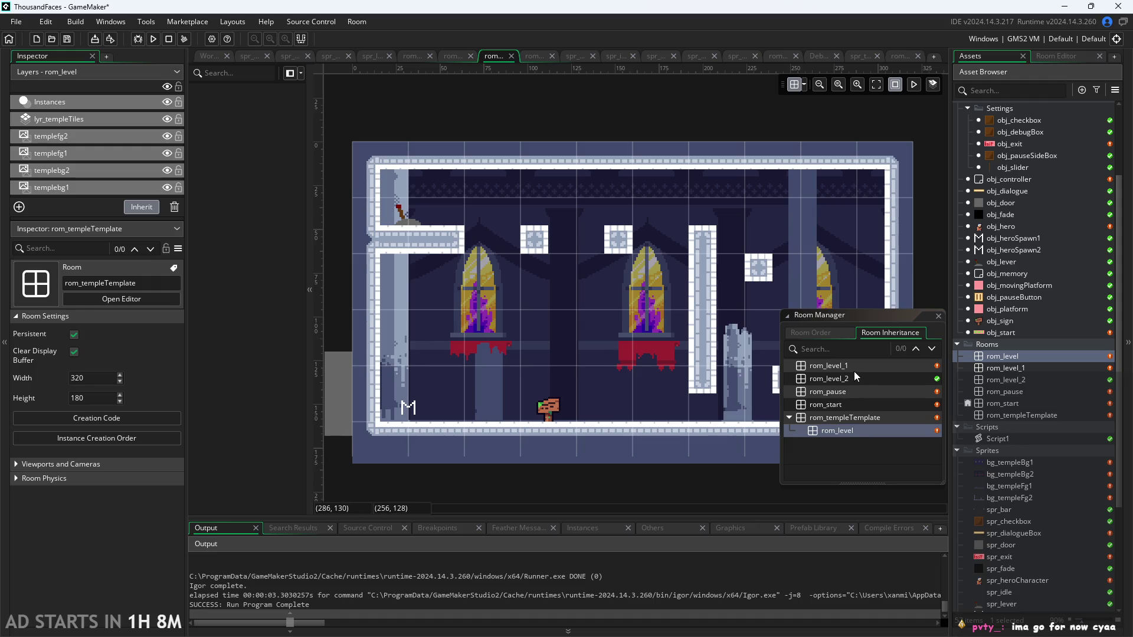
mouse_move(853, 366)
left_mouse_down()
mouse_move(863, 434)
mouse_move(828, 416)
mouse_move(825, 394)
left_mouse_up()
left_click(593, 347)
left_click(593, 347)
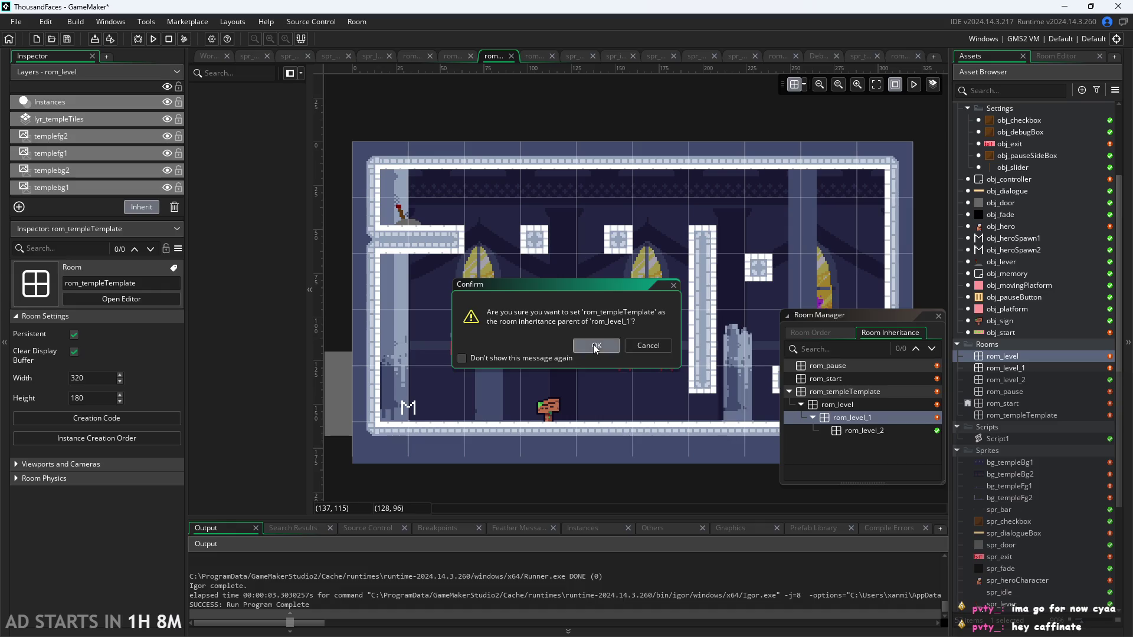
left_click(594, 347)
left_click_drag(853, 431, 838, 392)
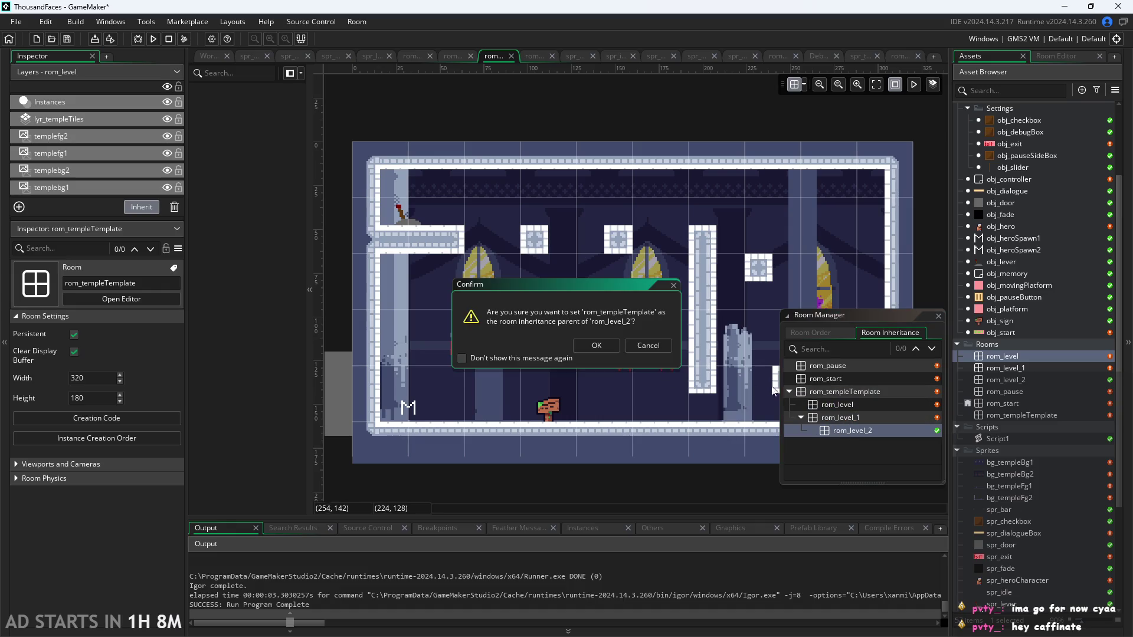
left_click(592, 347)
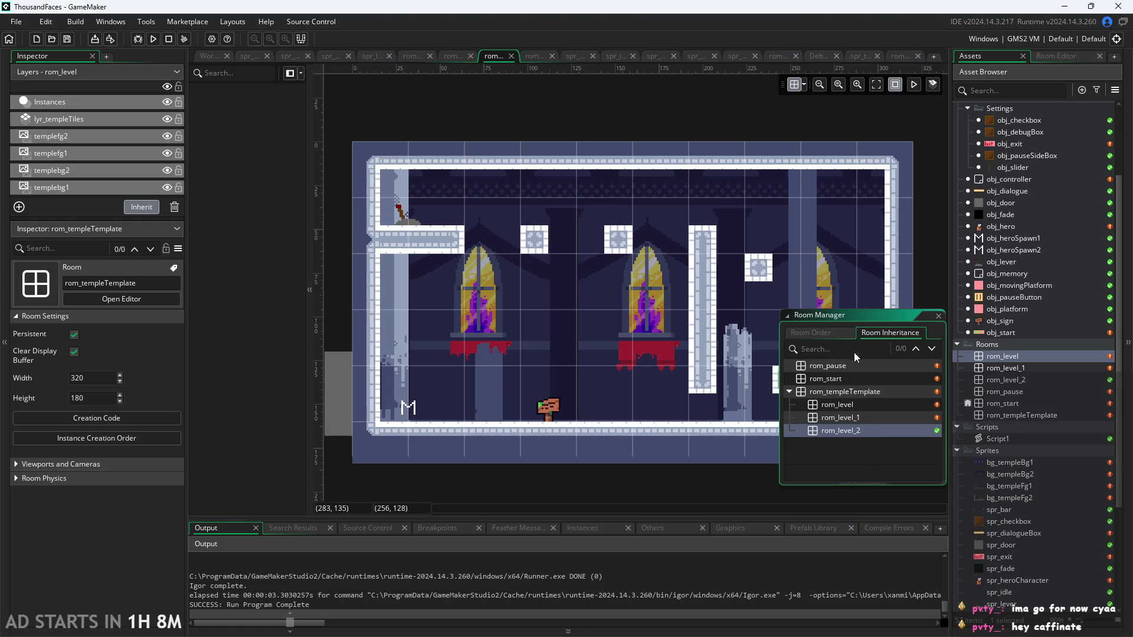
Delete rom_level_1's Background layer after checking its templebg2 and templefg1 layers.
double_click(1005, 368)
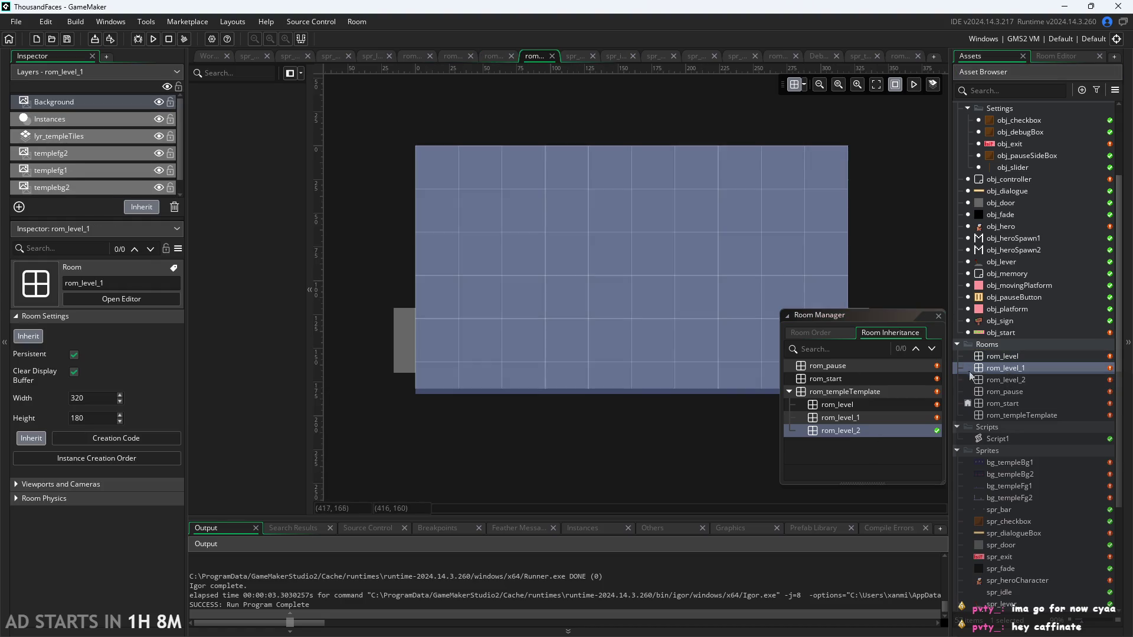
left_click(938, 316)
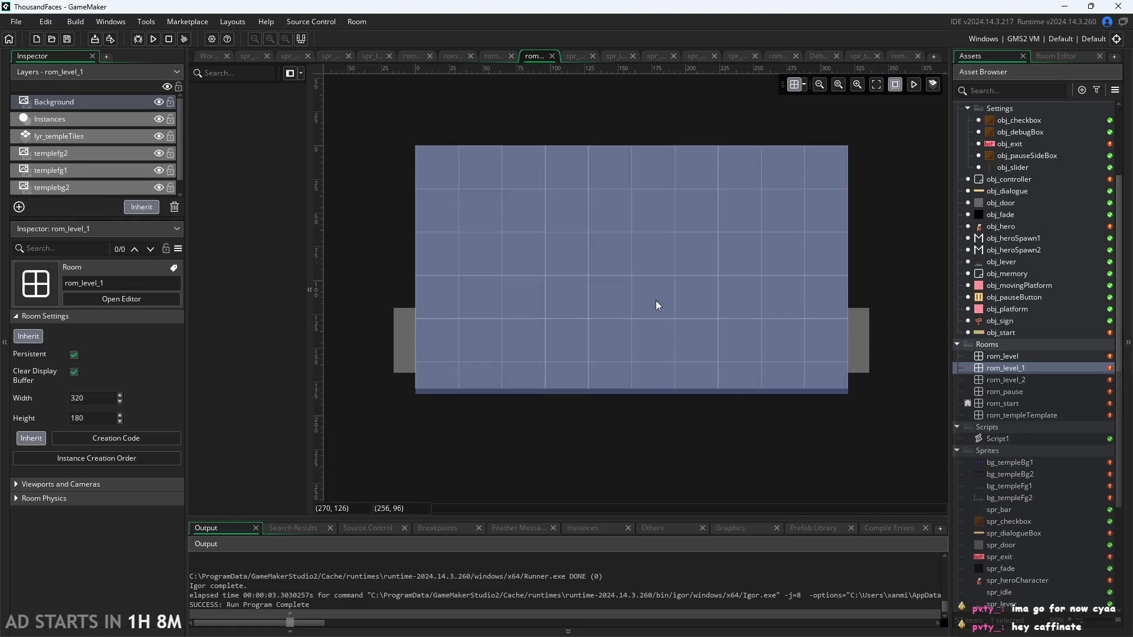
left_click(127, 187)
left_click(140, 170)
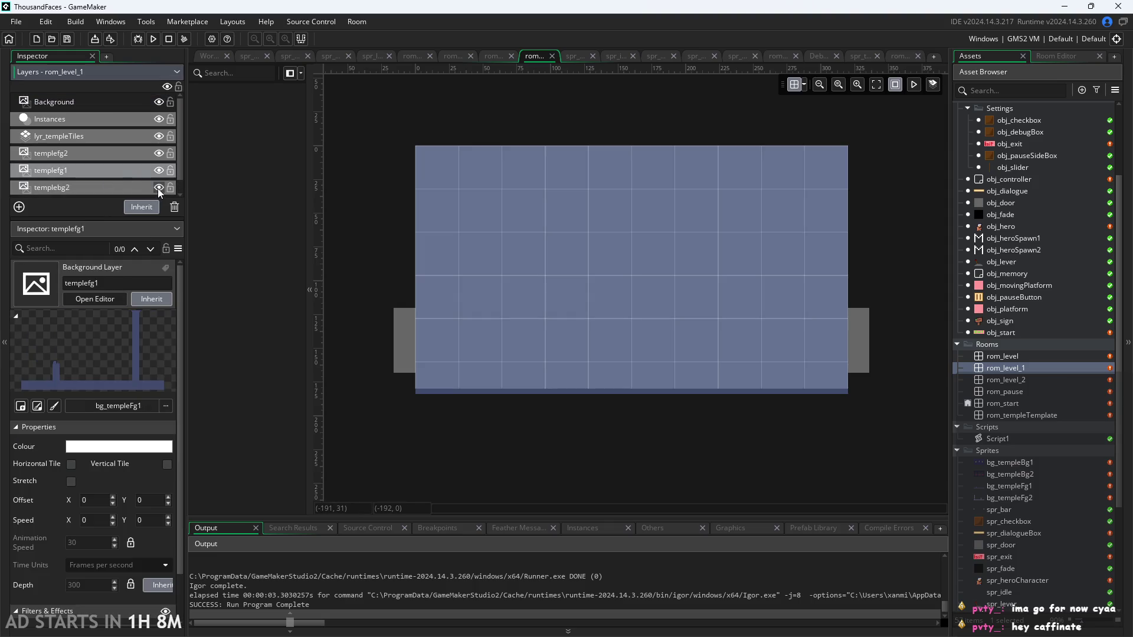
left_click(126, 101)
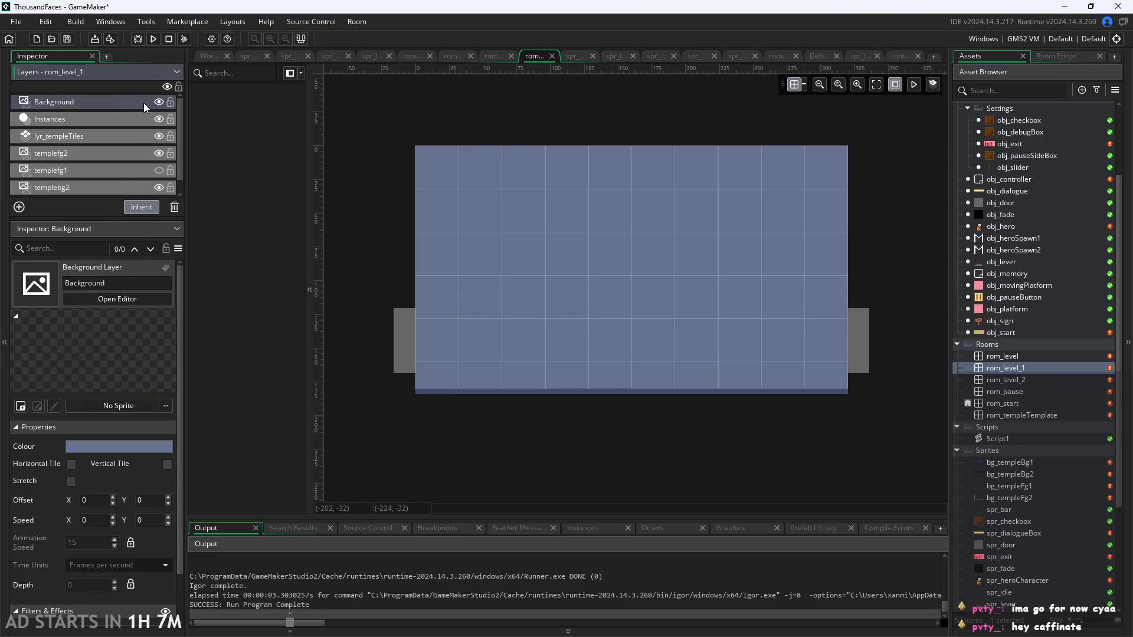
key("Delete")
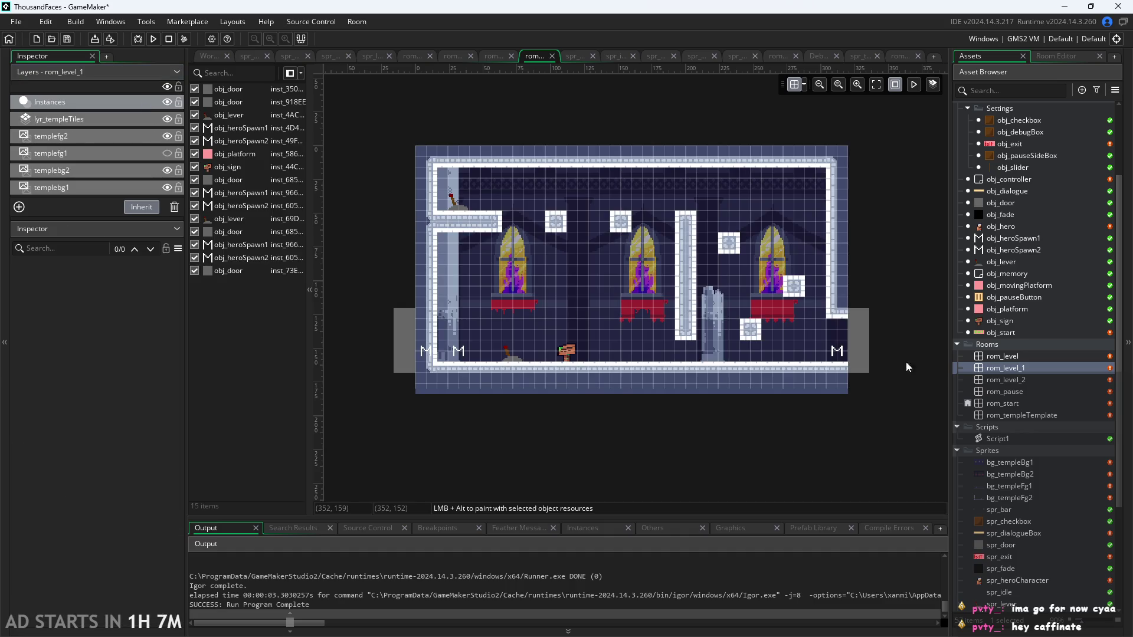
Delete rom_level_2's Background layer and check its sign instances, including the one at X 104.
double_click(1027, 382)
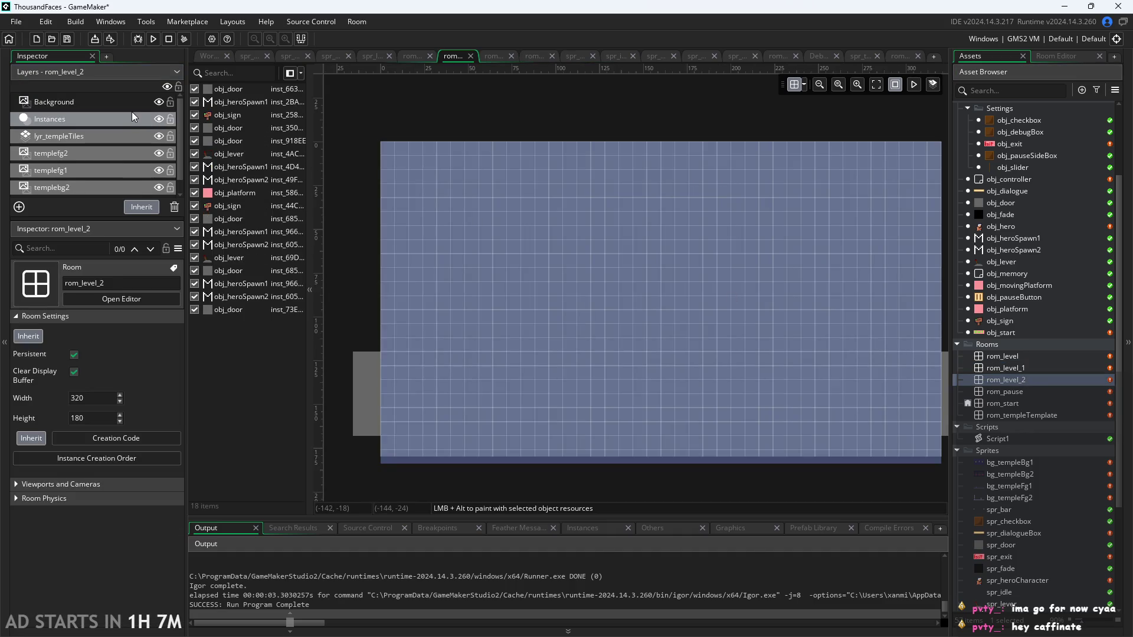
left_click(127, 105)
key("Delete")
left_click(645, 407)
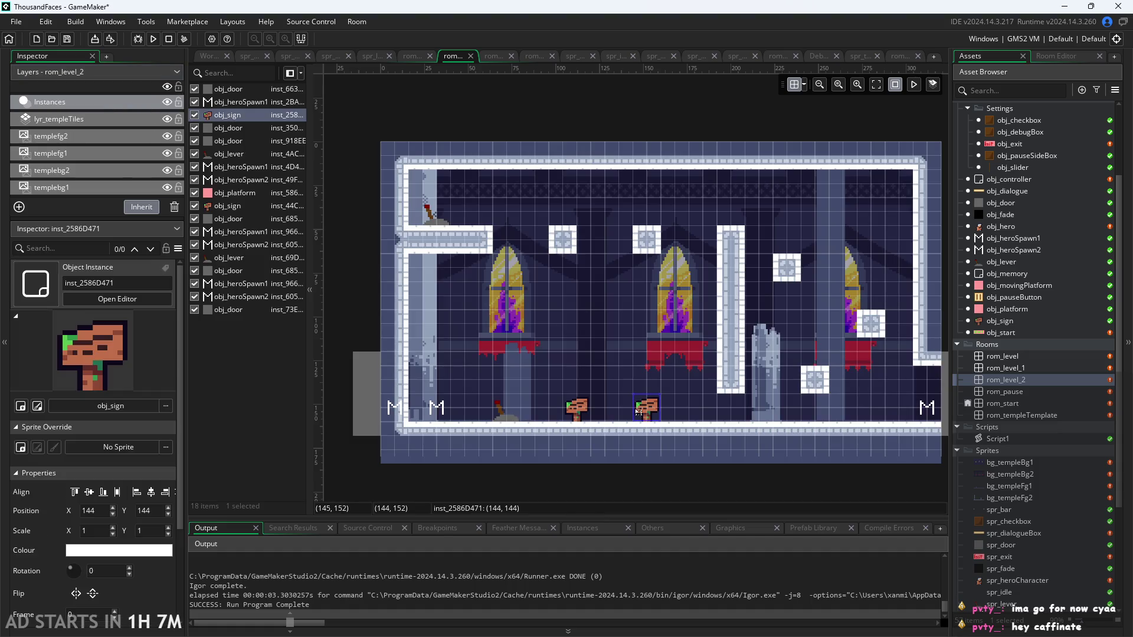
left_click(583, 405)
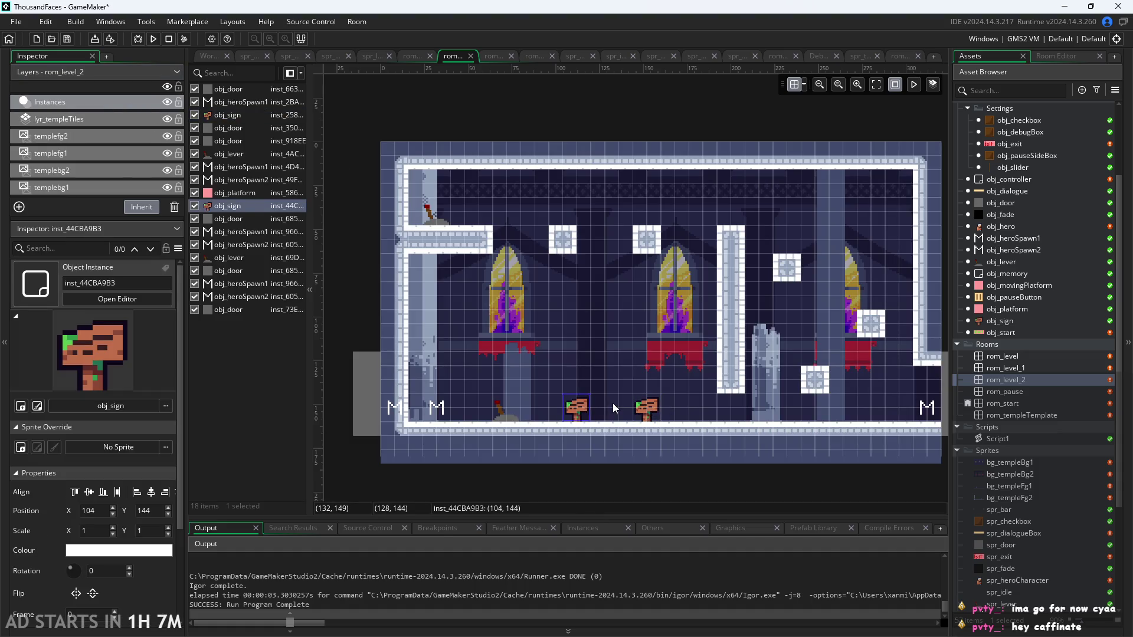
left_click(581, 406)
Compare against rom_templateTemplate, then bring up rom_level_1 centred with its Instances layer selected.
left_click(1017, 415)
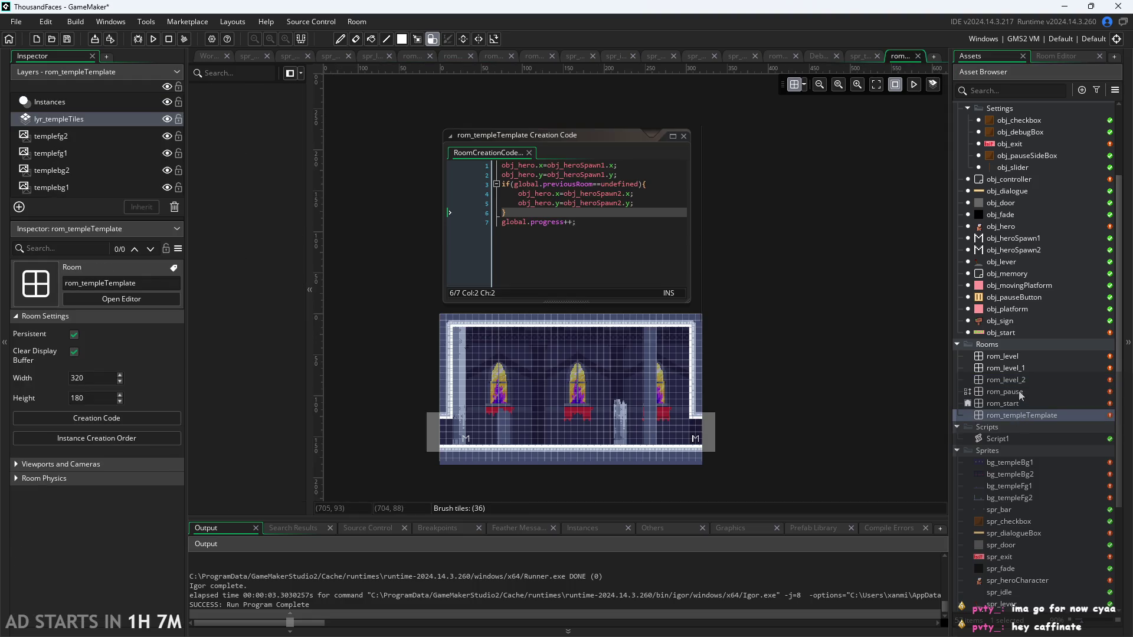
left_click(1024, 377)
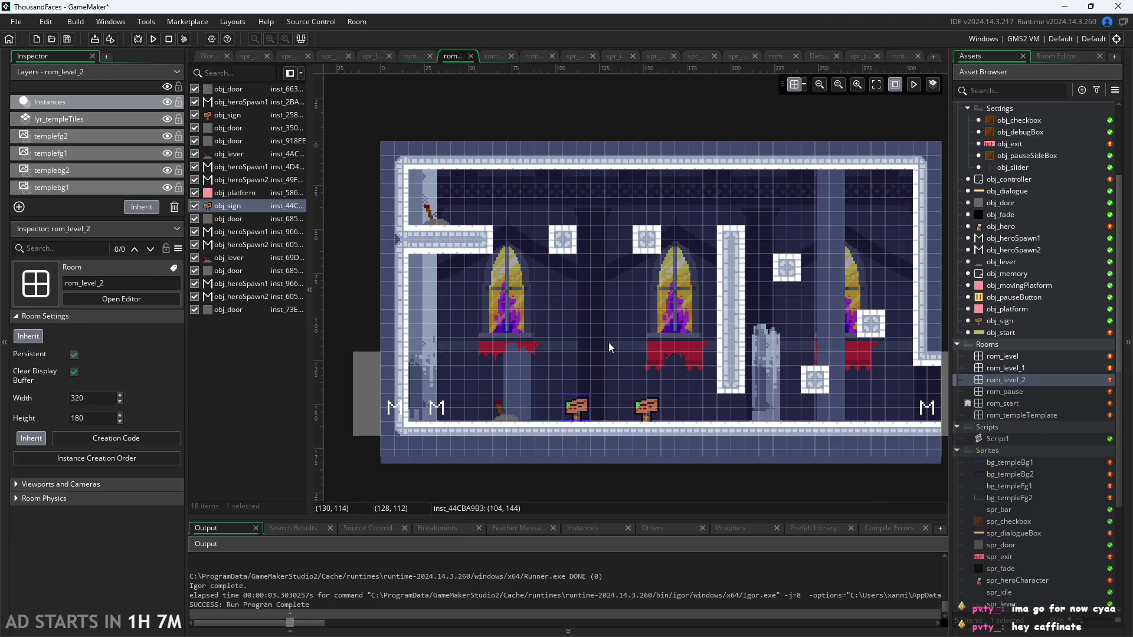
scroll(607, 342, "up", 2)
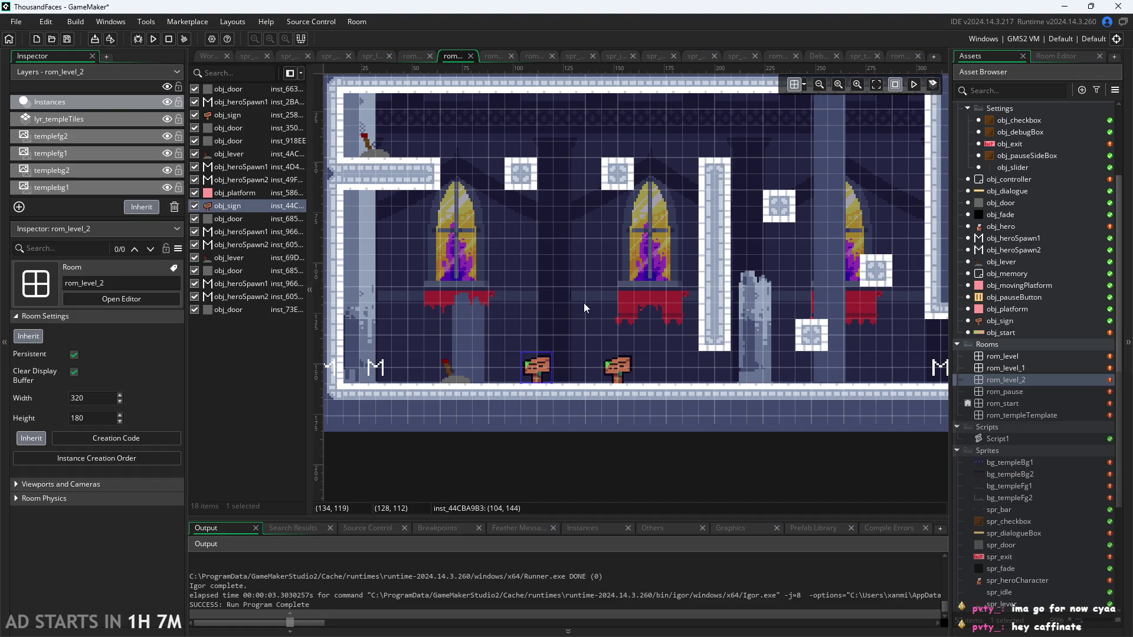
scroll(584, 306, "down", 2)
double_click(1016, 369)
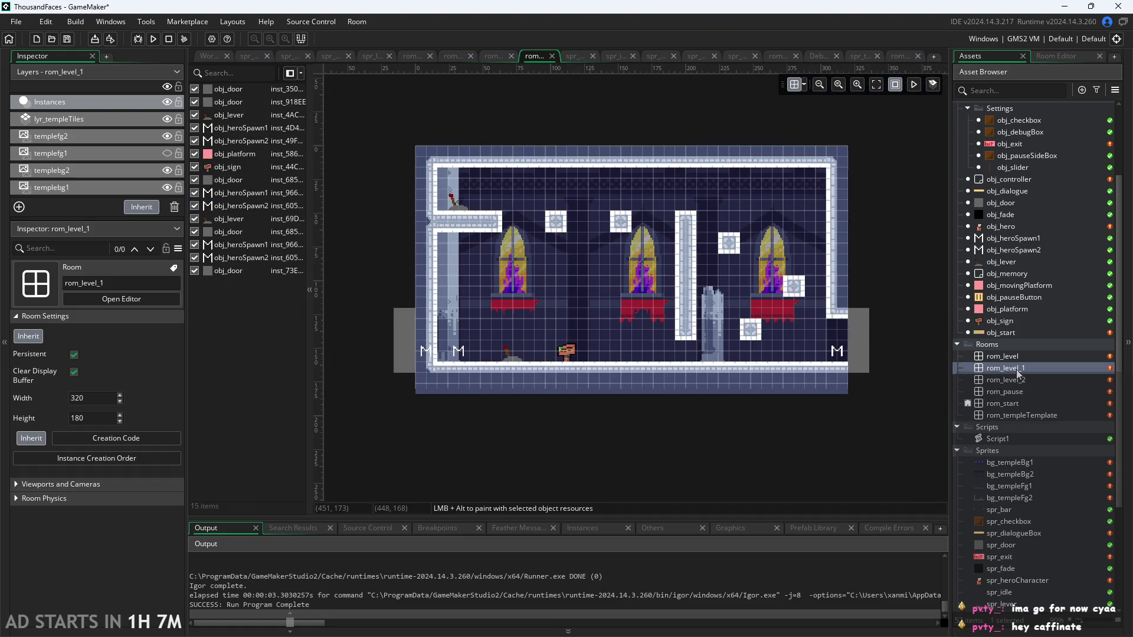
scroll(523, 282, "up", 3)
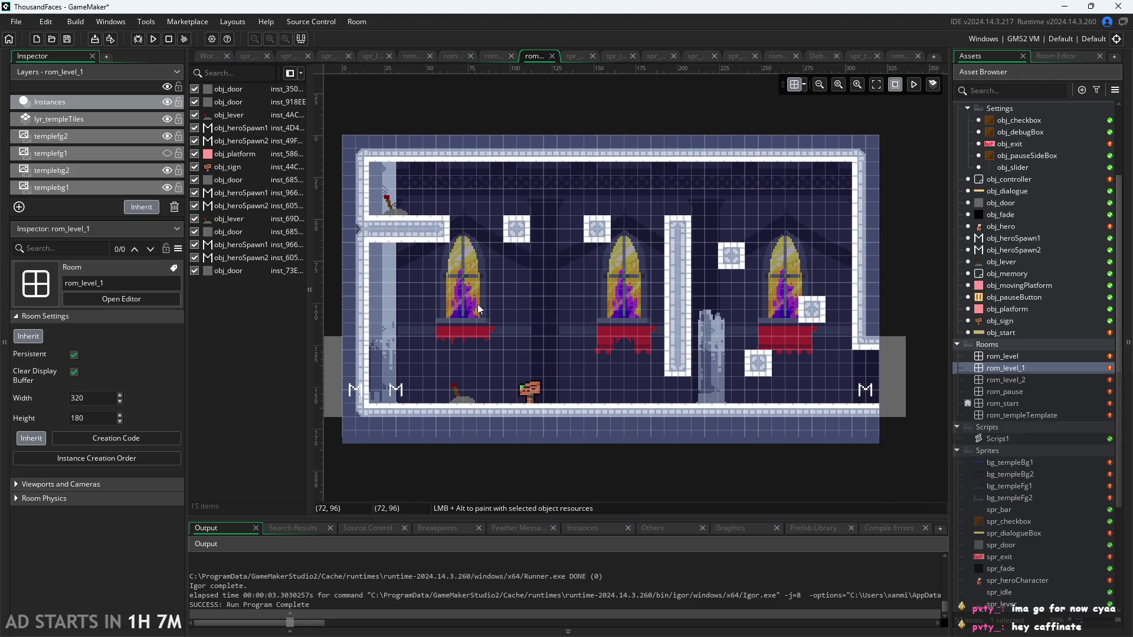
left_click_drag(471, 302, 547, 303)
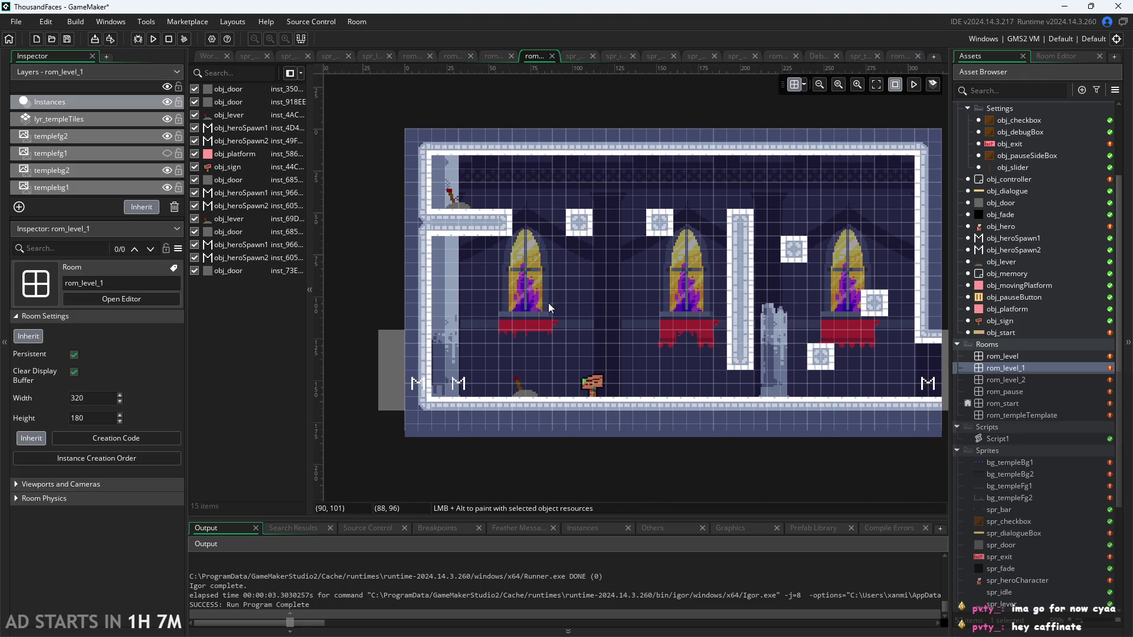
left_click(124, 98)
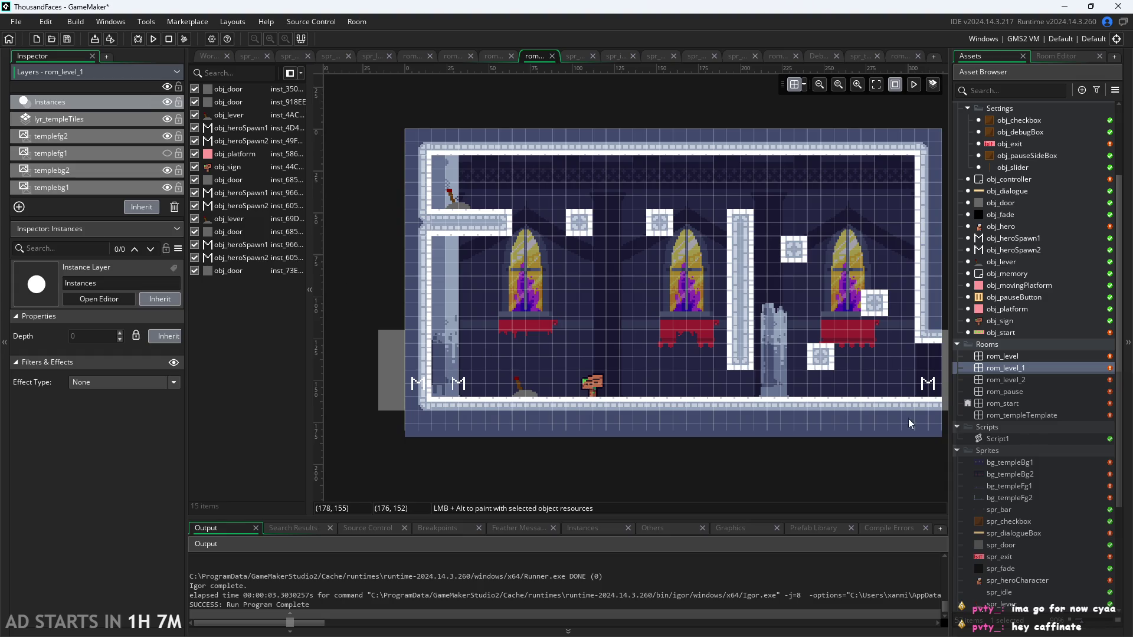